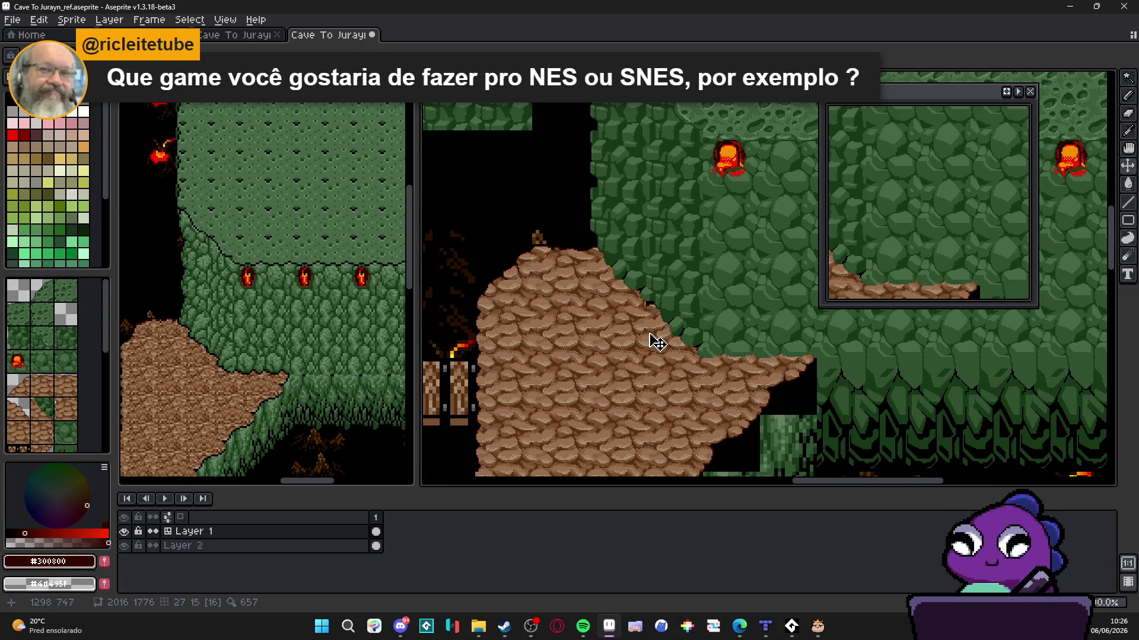
# Show the tile grid, zoom in, and paint dark red along the ledge's top edge
pyautogui.hotkey('ctrl', "'")
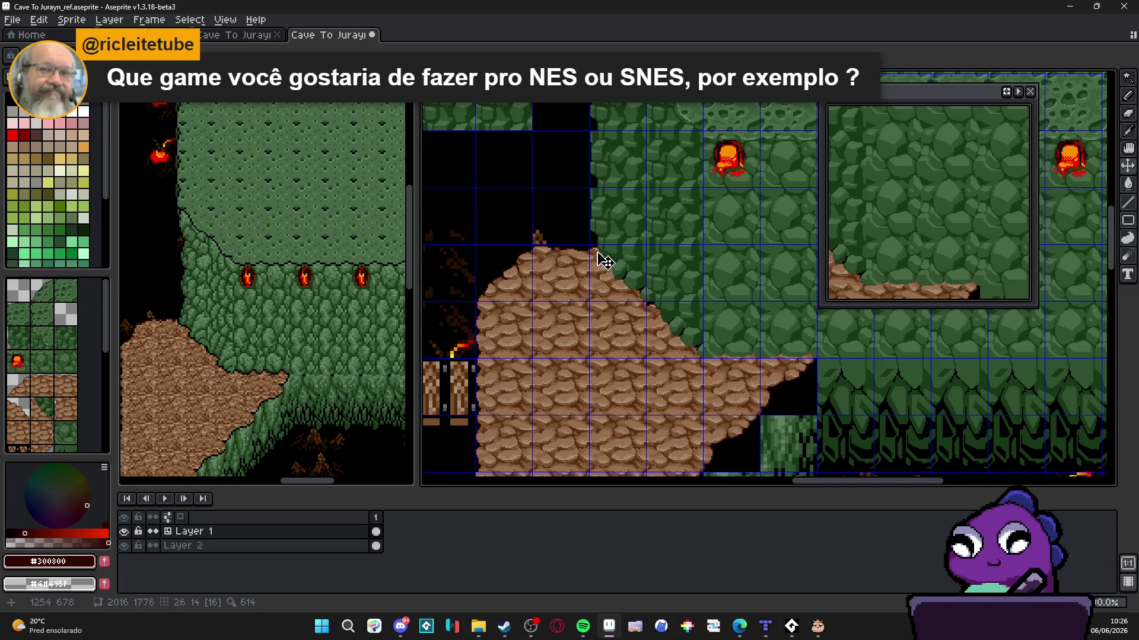
pyautogui.scroll(3, 603, 260)
pyautogui.scroll(2, 604, 261)
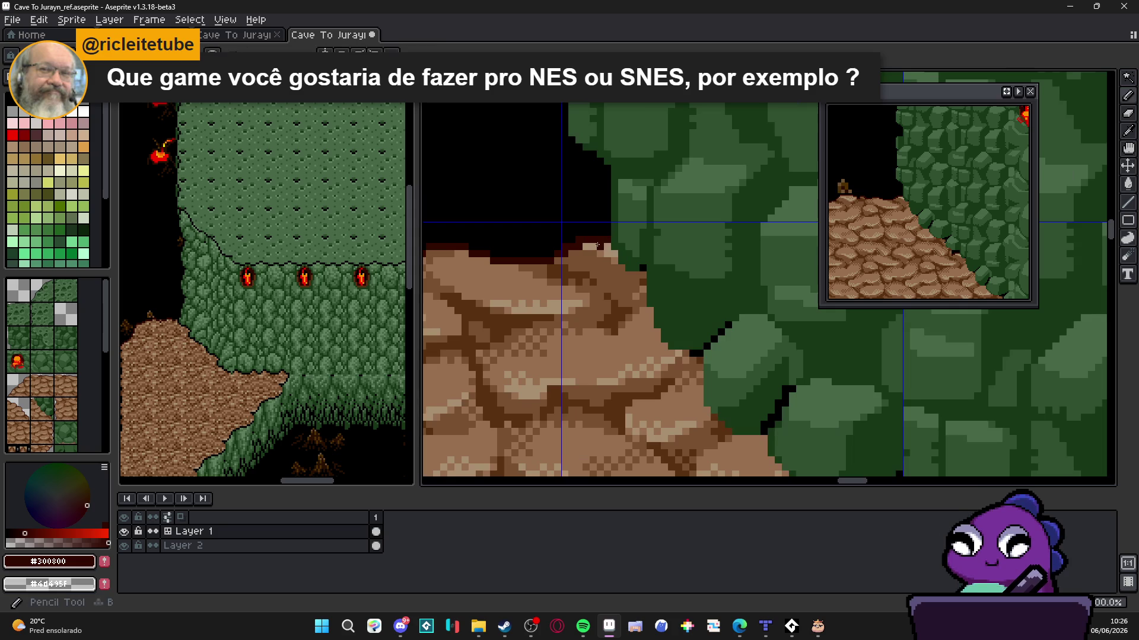
pyautogui.moveTo(608, 227); pyautogui.dragTo(567, 234)
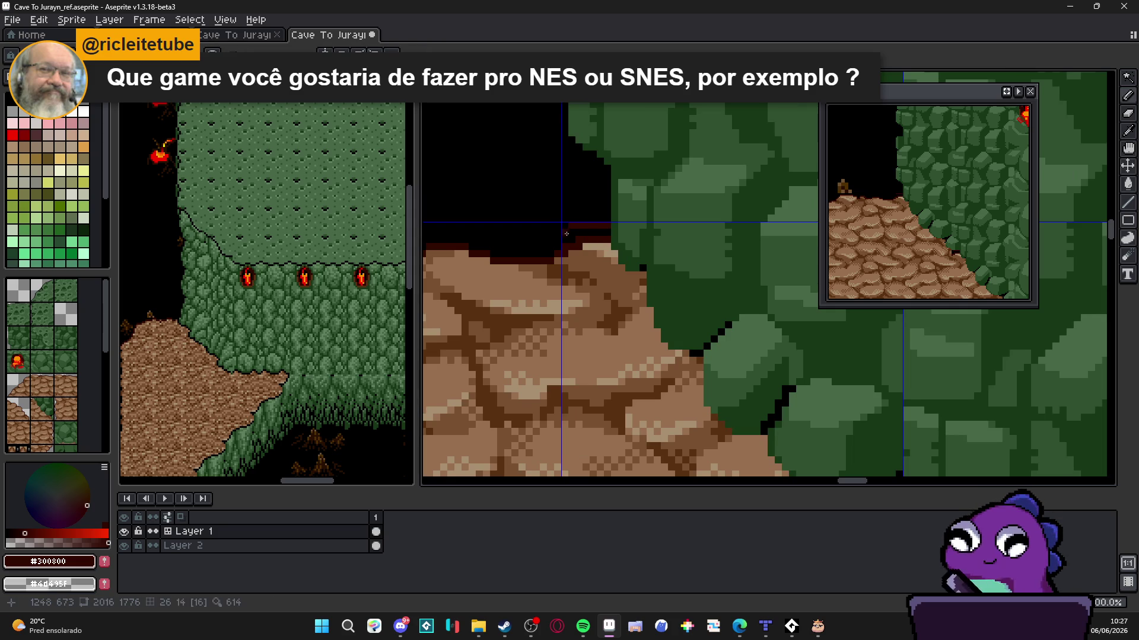
# Eyedrop brown #785030 and repaint the dark red edge pixels brown
pyautogui.keyDown('alt'); pyautogui.click(592, 248); pyautogui.keyUp('alt')
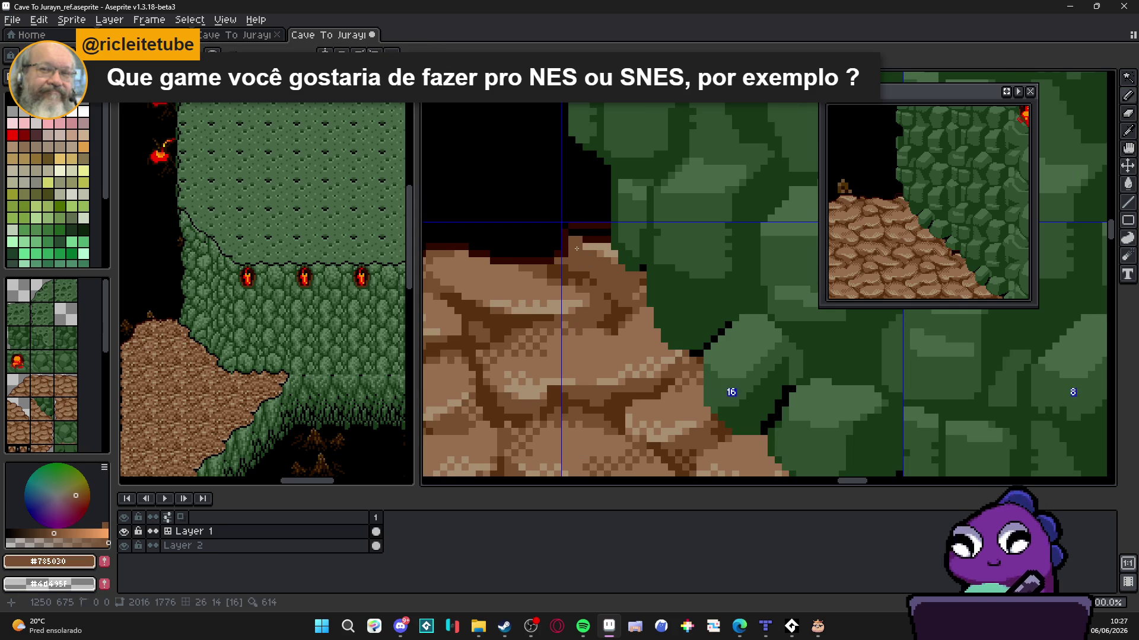
pyautogui.moveTo(569, 232)
pyautogui.mouseDown()
pyautogui.moveTo(606, 236)
pyautogui.moveTo(604, 261)
pyautogui.mouseUp()
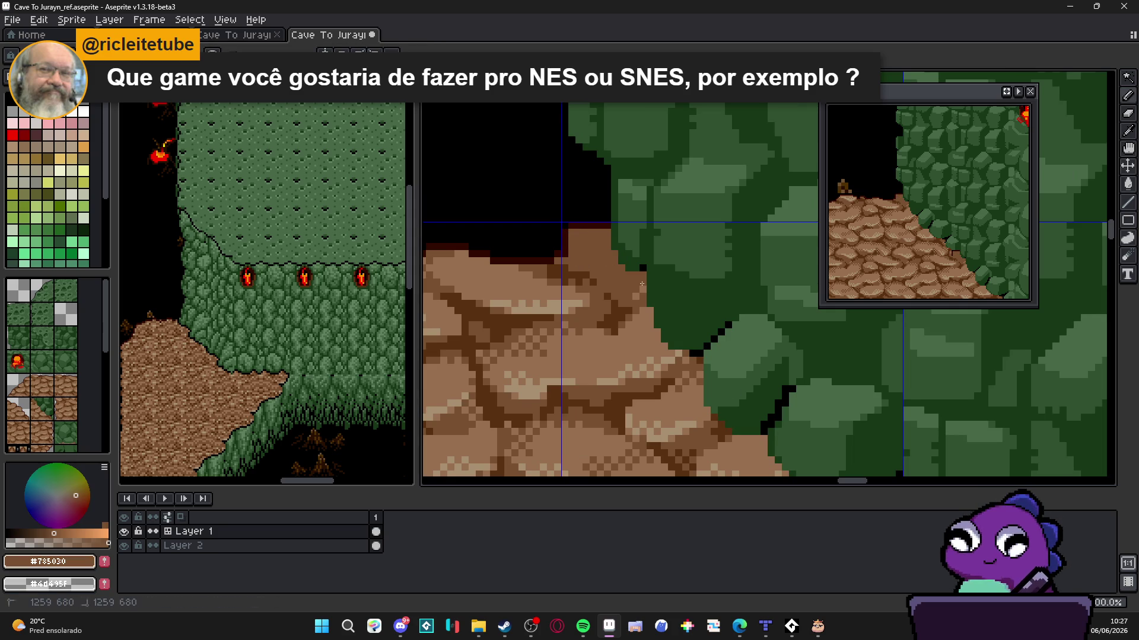
pyautogui.scroll(-5, 646, 293)
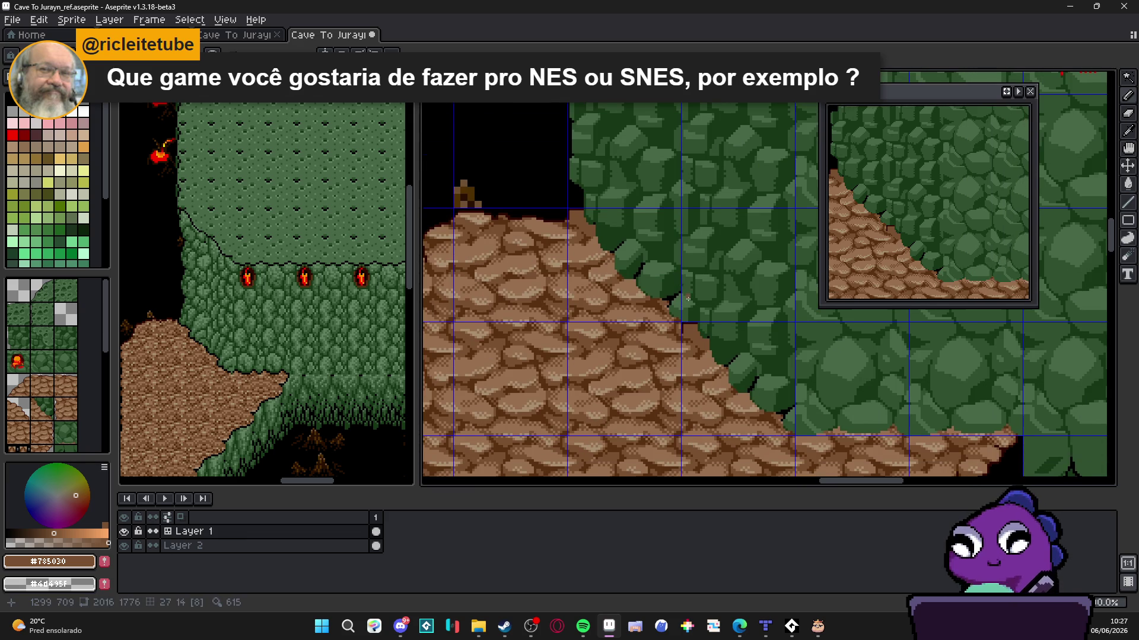
pyautogui.scroll(3, 688, 299)
pyautogui.scroll(-2, 555, 273)
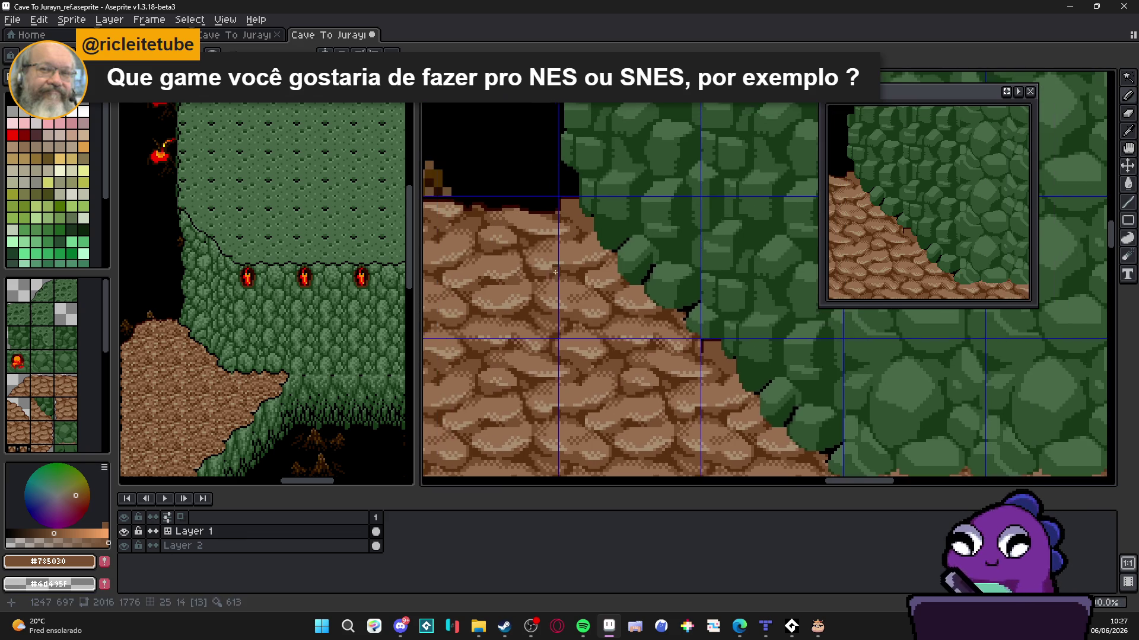
pyautogui.scroll(-1, 636, 289)
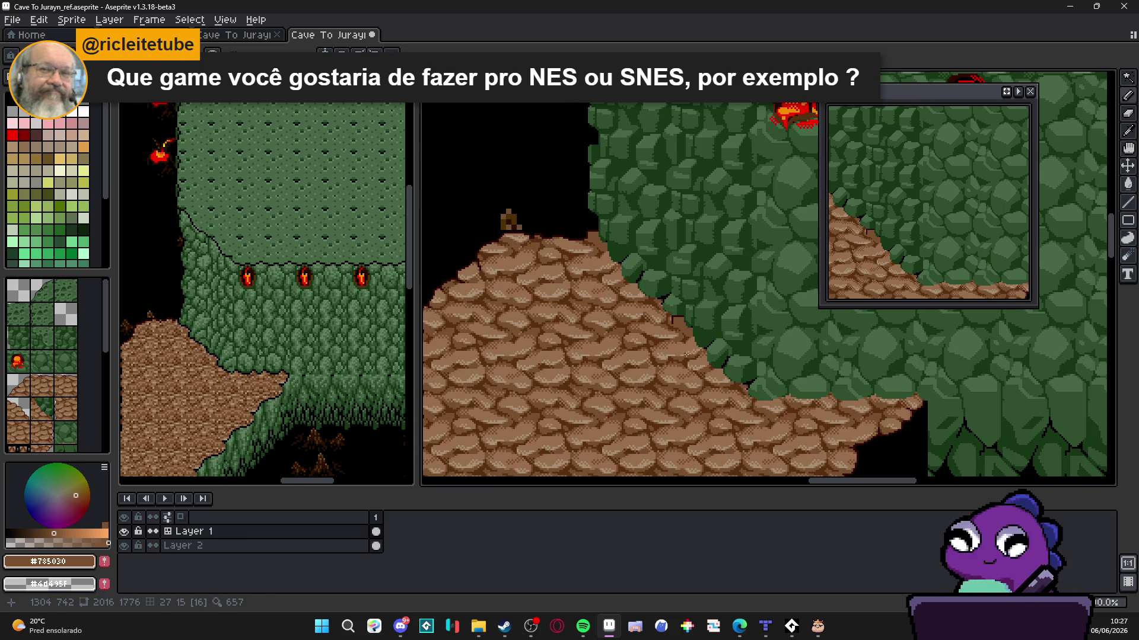
# Show the tile index numbers on the tiles and zoom to review the ledge
pyautogui.press('ctrl')
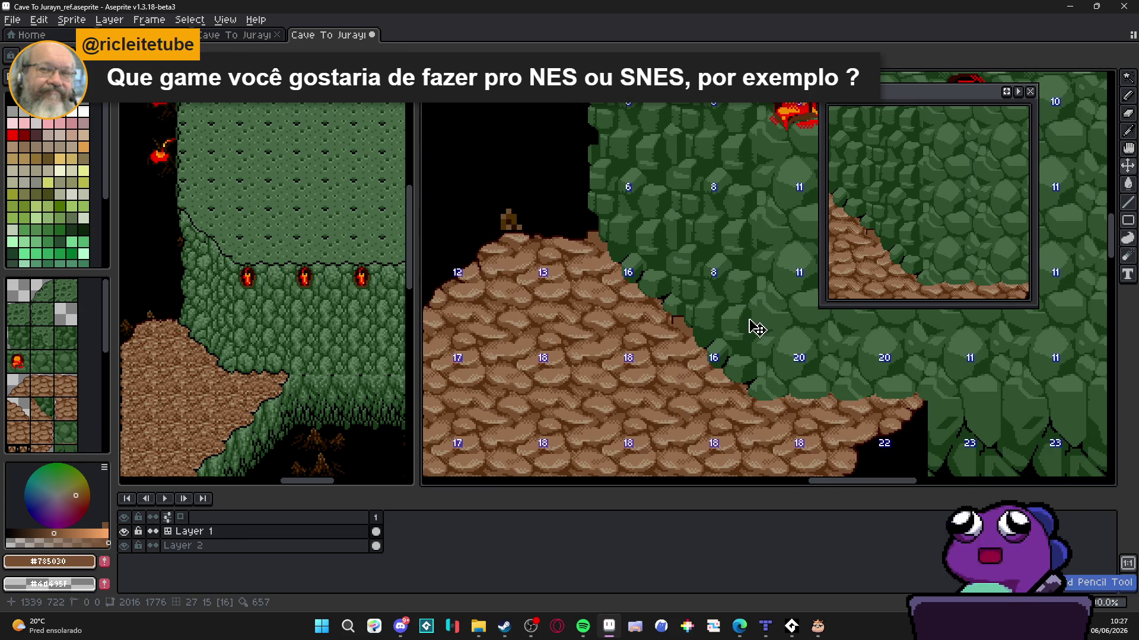
pyautogui.scroll(-1, 750, 324)
pyautogui.scroll(1, 730, 324)
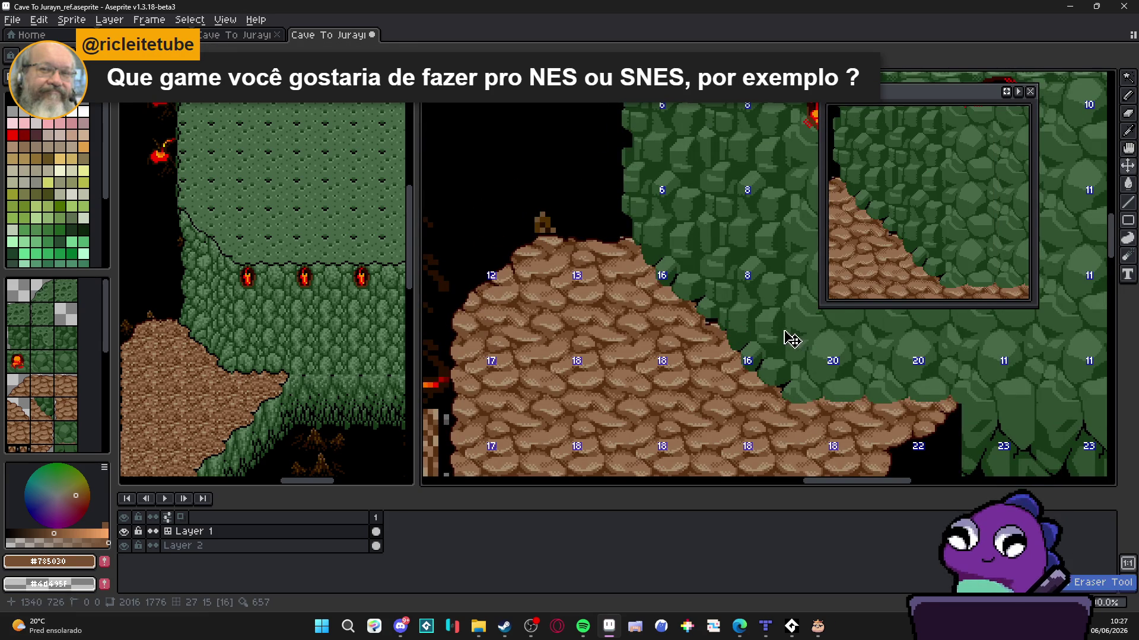
pyautogui.scroll(2, 534, 237)
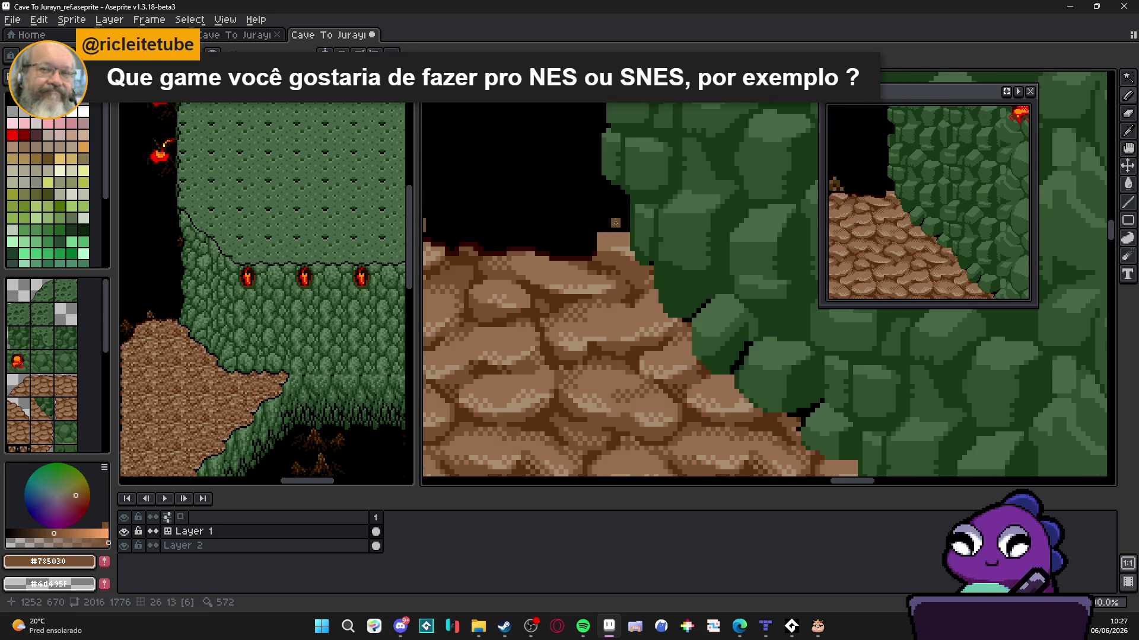
pyautogui.scroll(2, 507, 245)
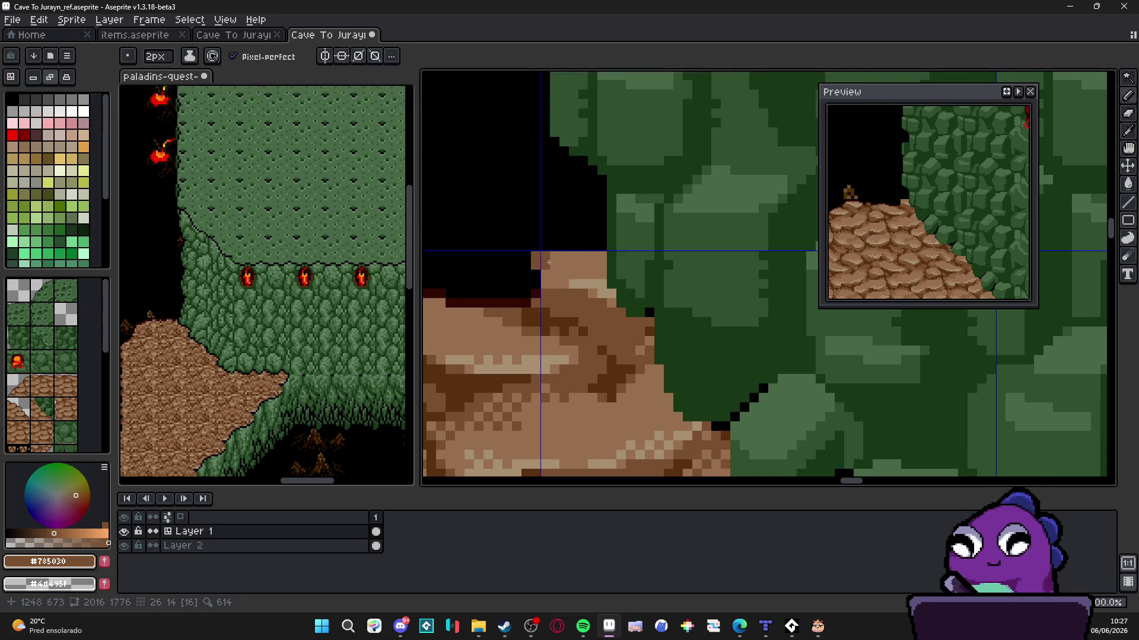
# Outline the ledge's top edge in dark red #300800, undoing a stray pixel
pyautogui.scroll(2, 516, 249)
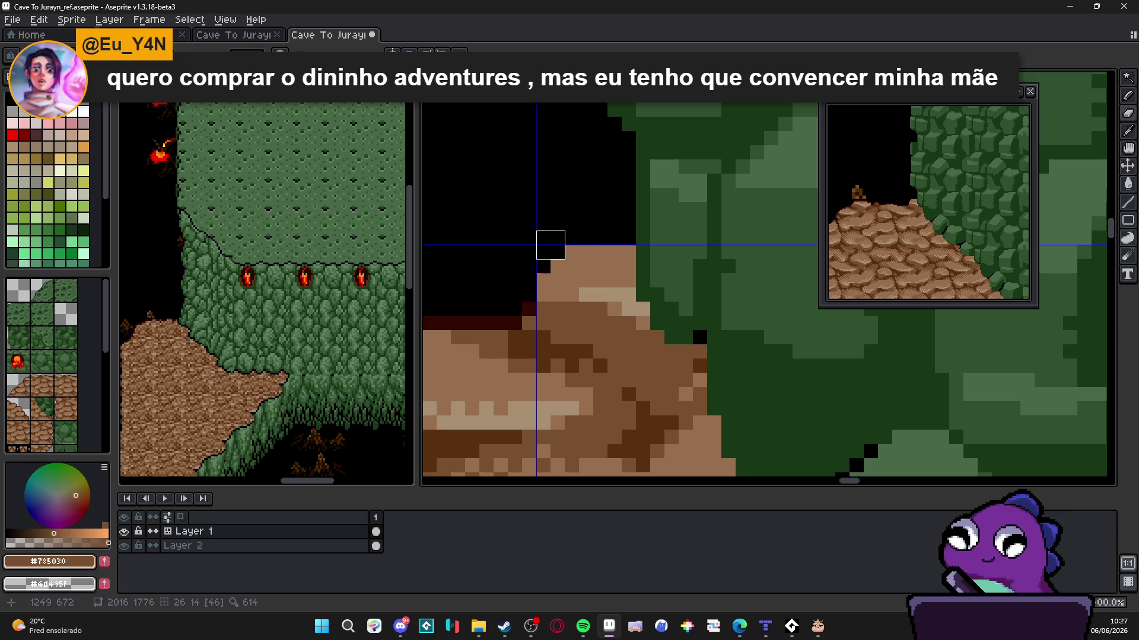
pyautogui.moveTo(549, 244); pyautogui.dragTo(630, 253)
pyautogui.keyDown('alt'); pyautogui.click(528, 308); pyautogui.keyUp('alt')
pyautogui.click(543, 288)
pyautogui.hotkey('ctrl', 'z')
pyautogui.click(546, 284)
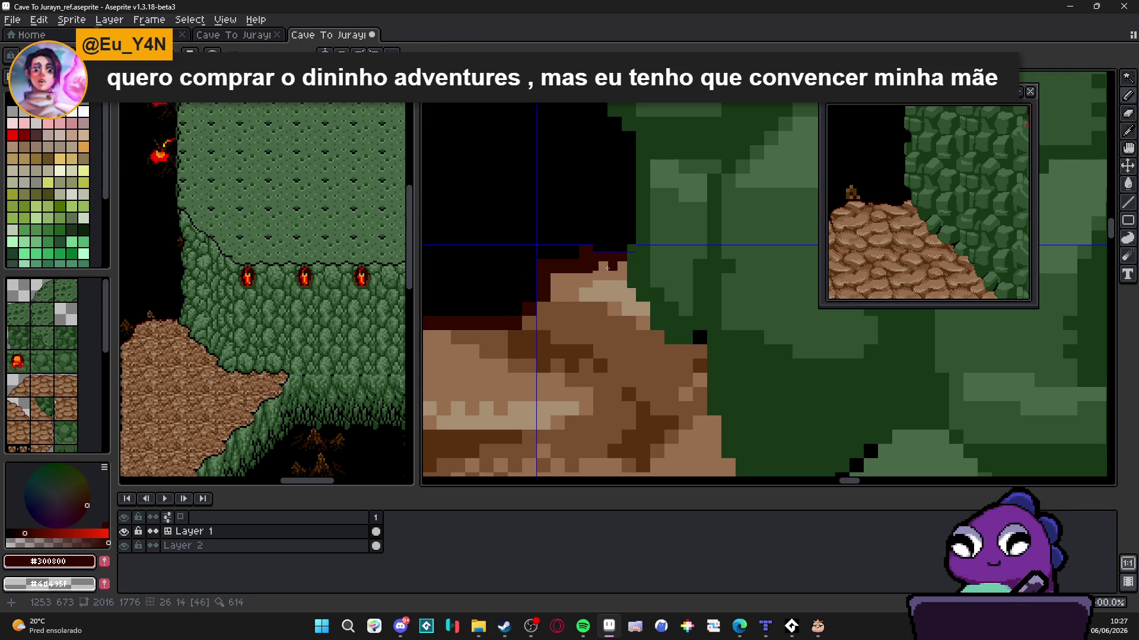
pyautogui.scroll(-2, 608, 291)
# Eyedrop brown #785030 and paint over the light tan highlights on the stones
pyautogui.keyDown('alt'); pyautogui.click(608, 286); pyautogui.keyUp('alt')
pyautogui.scroll(1, 602, 274)
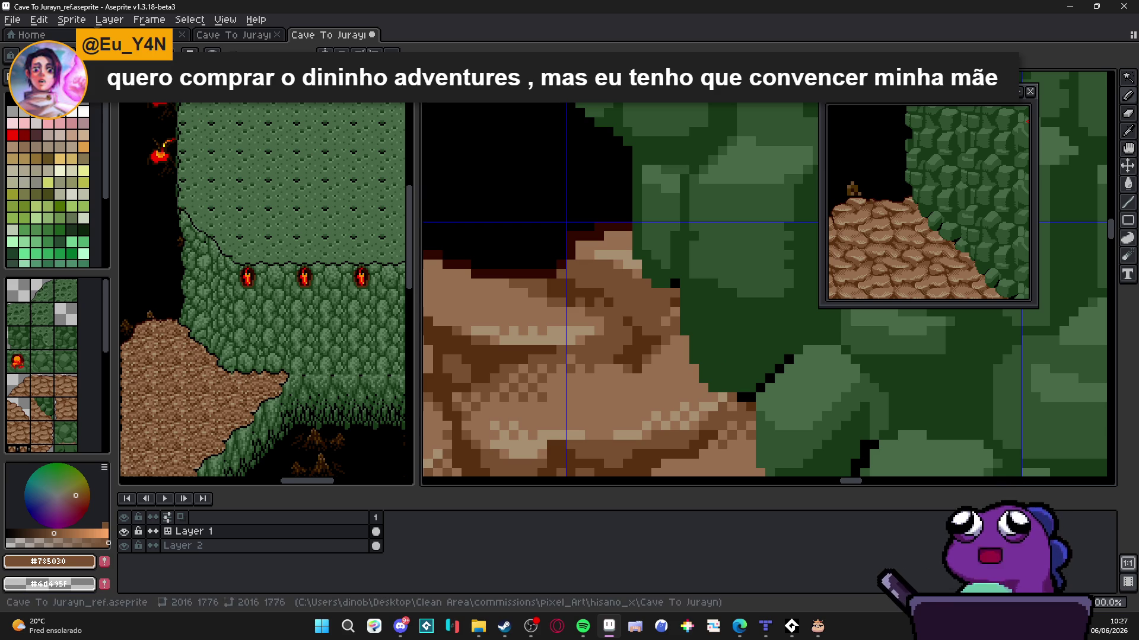
pyautogui.moveTo(622, 266)
pyautogui.mouseDown()
pyautogui.moveTo(620, 236)
pyautogui.moveTo(616, 246)
pyautogui.mouseUp()
pyautogui.click(605, 256)
pyautogui.click(584, 249)
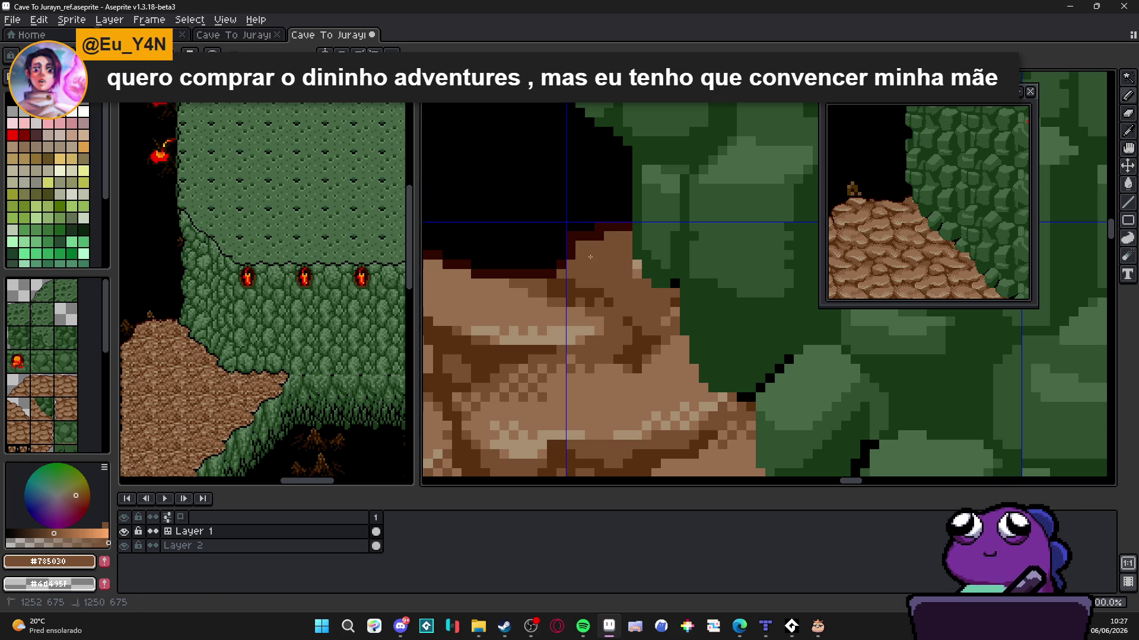
pyautogui.click(637, 277)
pyautogui.click(673, 307)
pyautogui.click(667, 322)
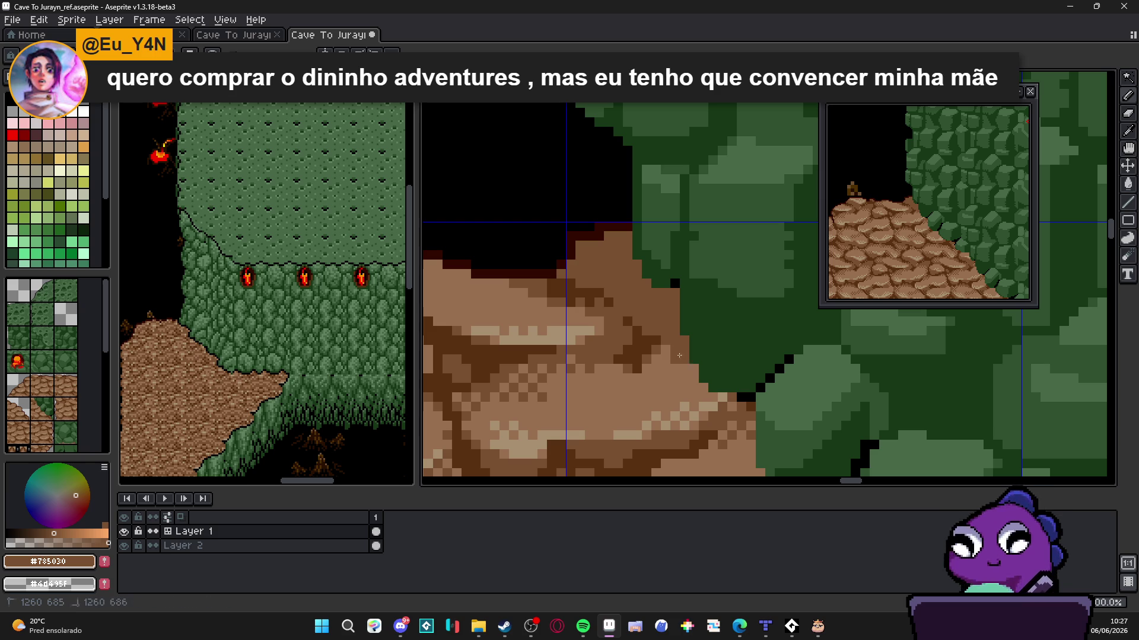
pyautogui.moveTo(665, 368)
pyautogui.mouseDown()
pyautogui.moveTo(701, 418)
pyautogui.moveTo(710, 414)
pyautogui.mouseUp()
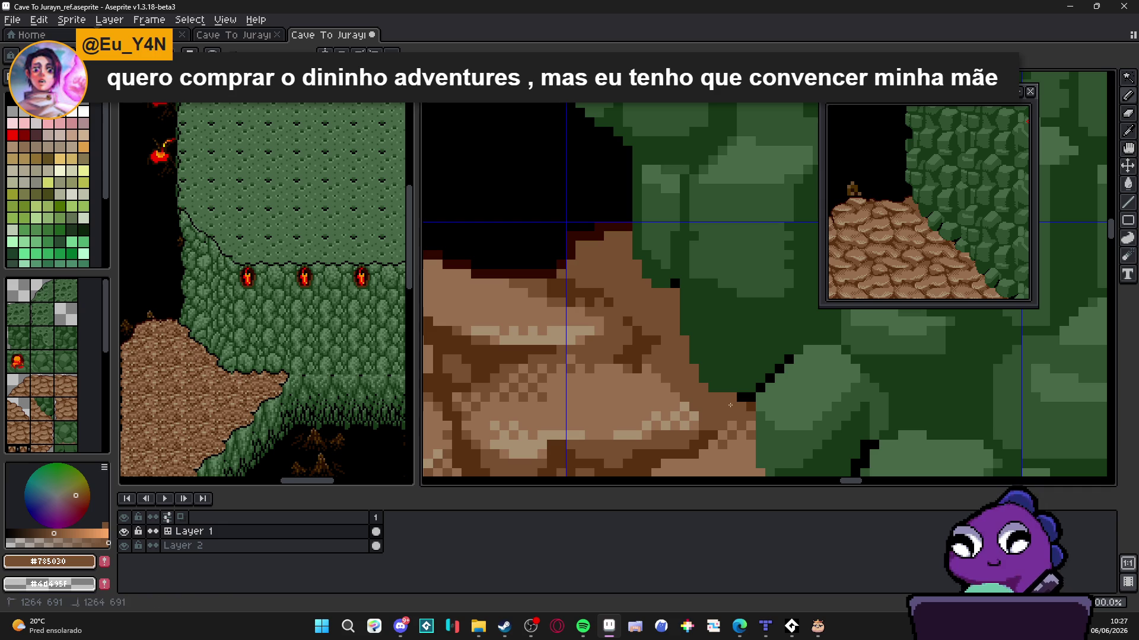
# Zoom in on the diagonal edge where the brown ledge meets the green wall
pyautogui.scroll(-1, 731, 415)
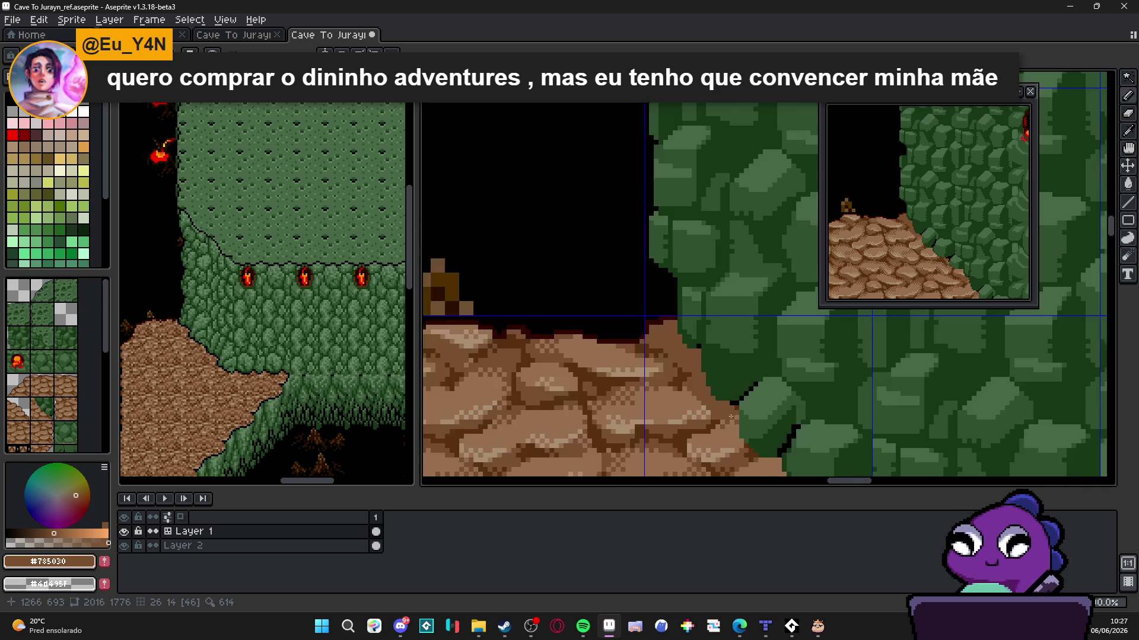
pyautogui.scroll(1, 703, 324)
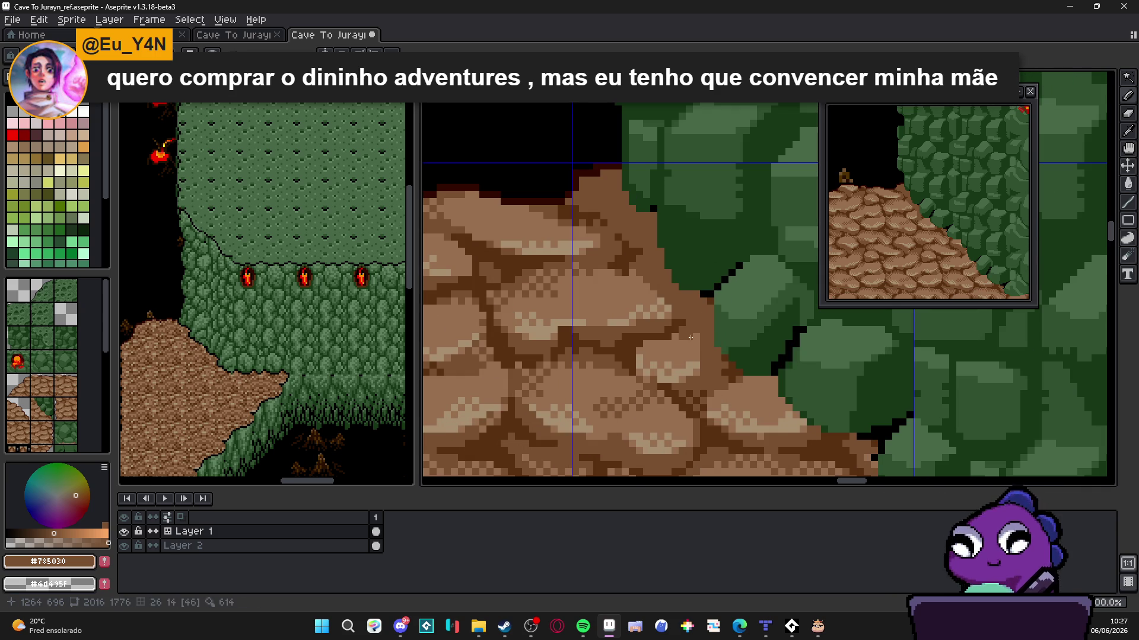
pyautogui.click(705, 347)
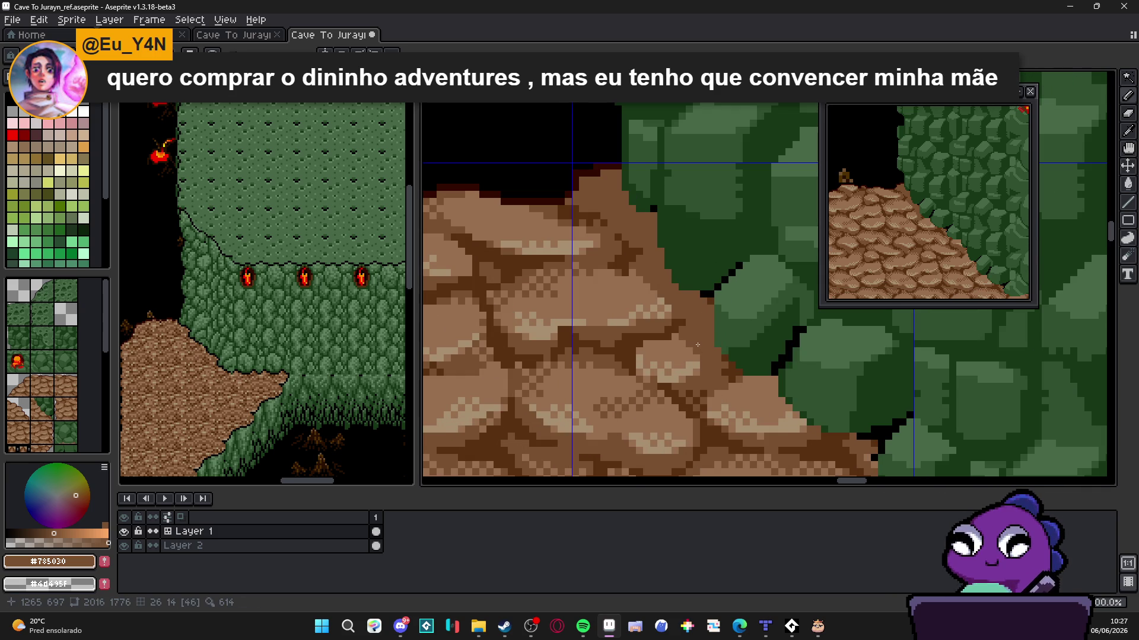
pyautogui.scroll(-3, 700, 342)
pyautogui.scroll(3, 698, 350)
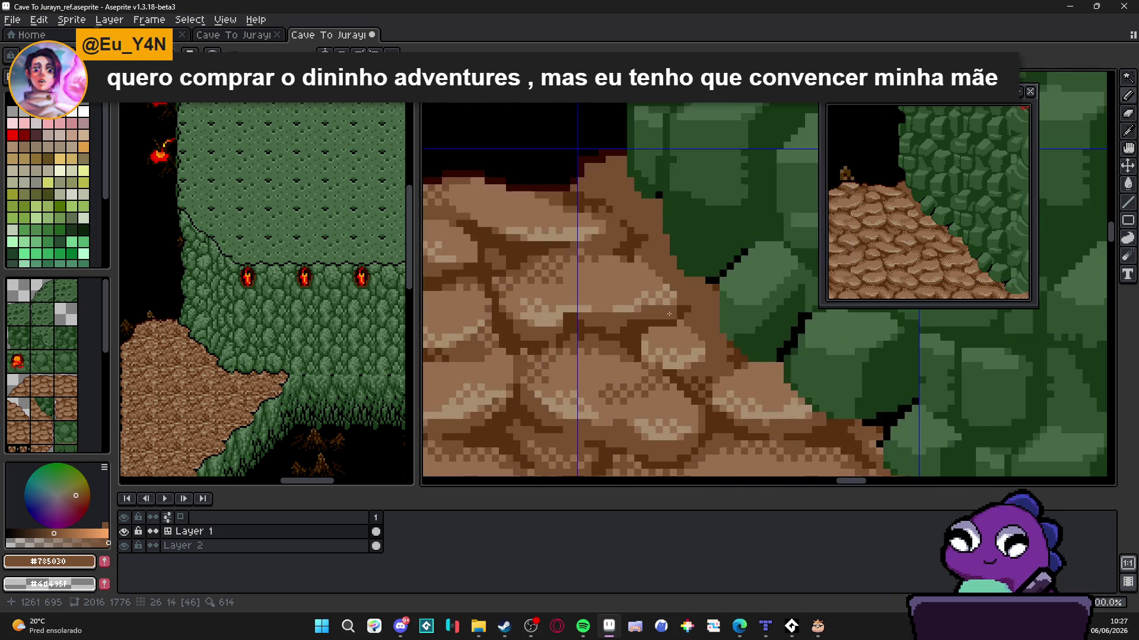
pyautogui.scroll(-1, 702, 348)
pyautogui.scroll(-3, 705, 345)
pyautogui.scroll(3, 711, 344)
pyautogui.scroll(1, 711, 343)
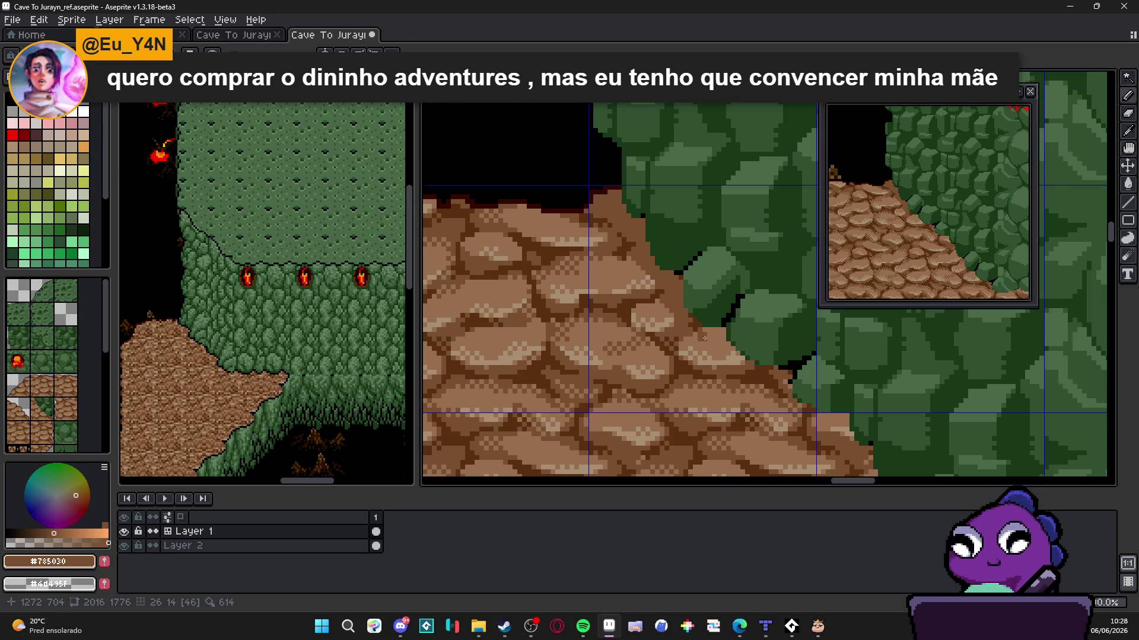
pyautogui.scroll(-1, 721, 351)
pyautogui.scroll(4, 721, 351)
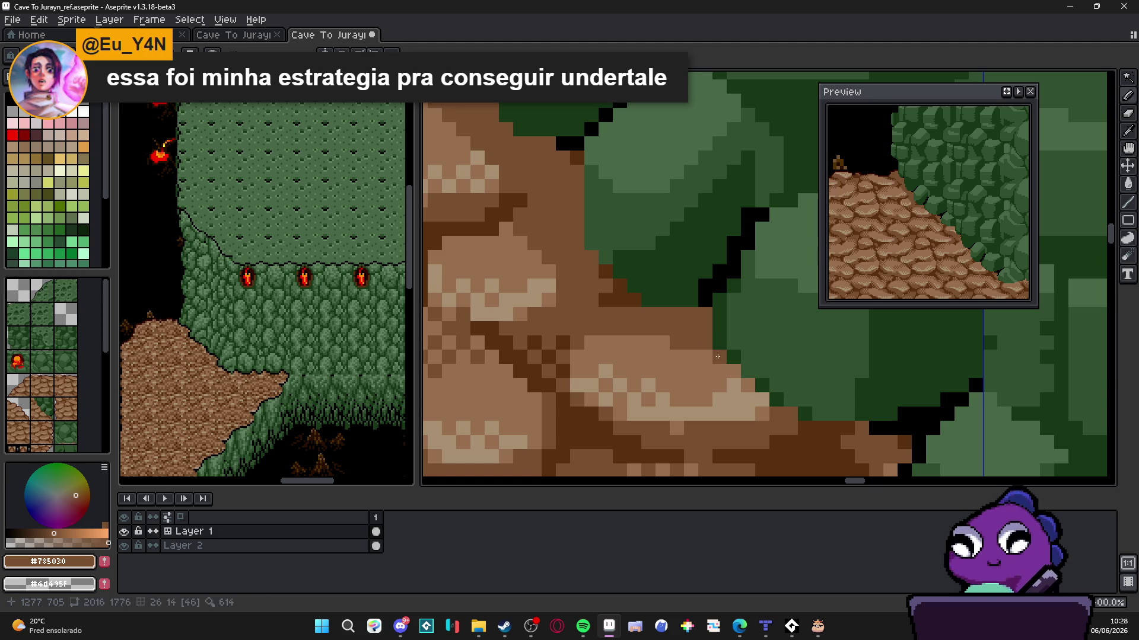
# Switch back to pixel painting and reshape the edge between green wall and brown ledge
pyautogui.press('m')
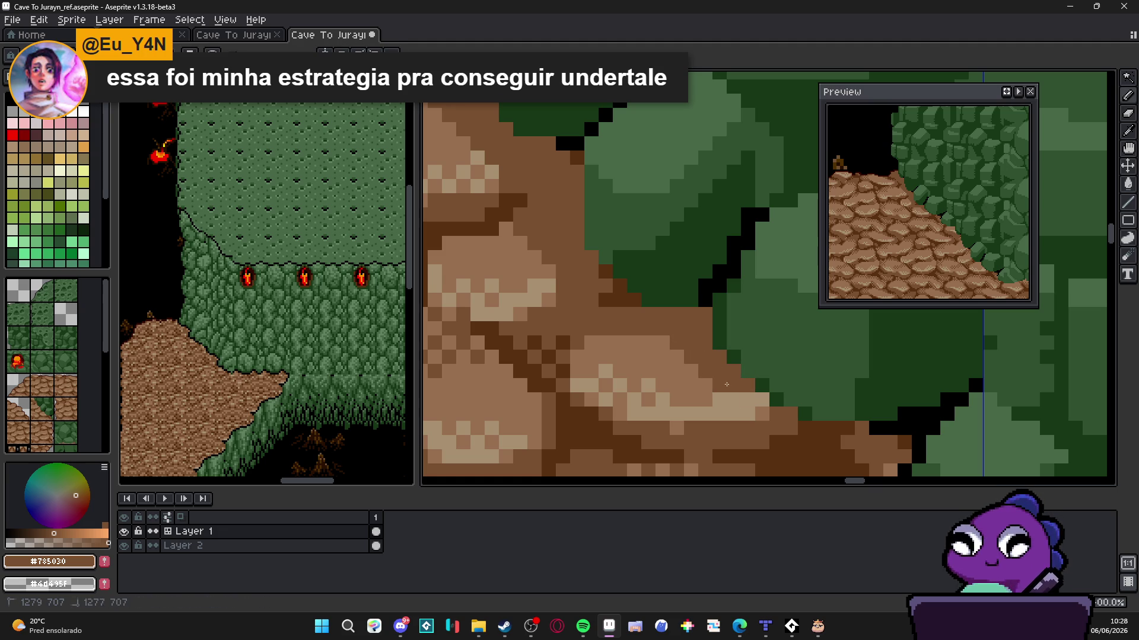
pyautogui.scroll(-1, 680, 345)
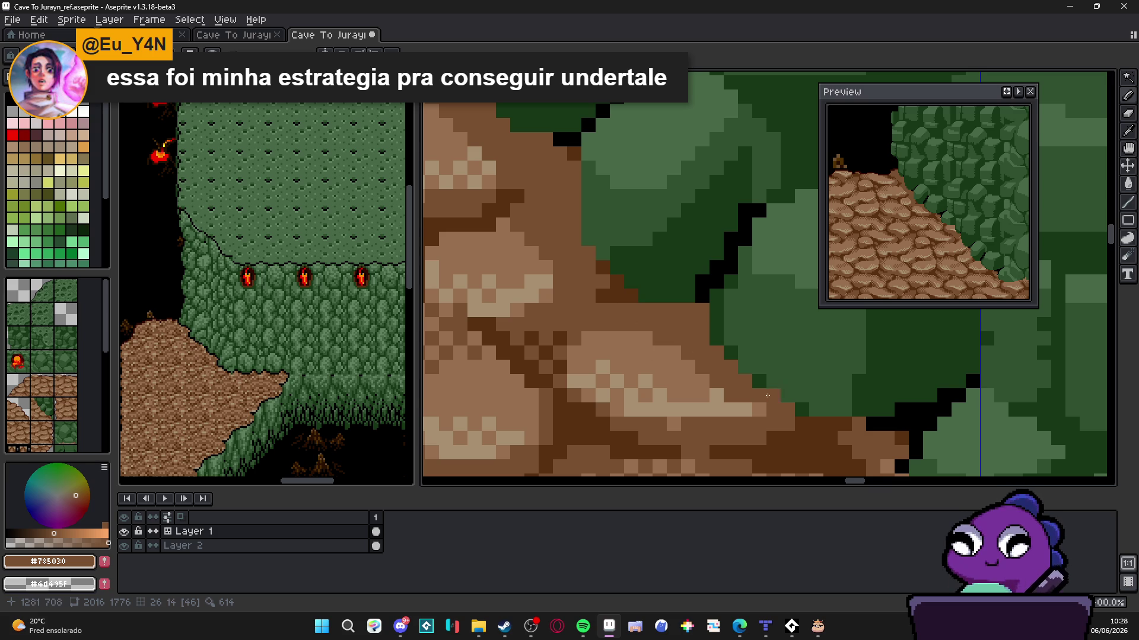
pyautogui.scroll(-3, 741, 362)
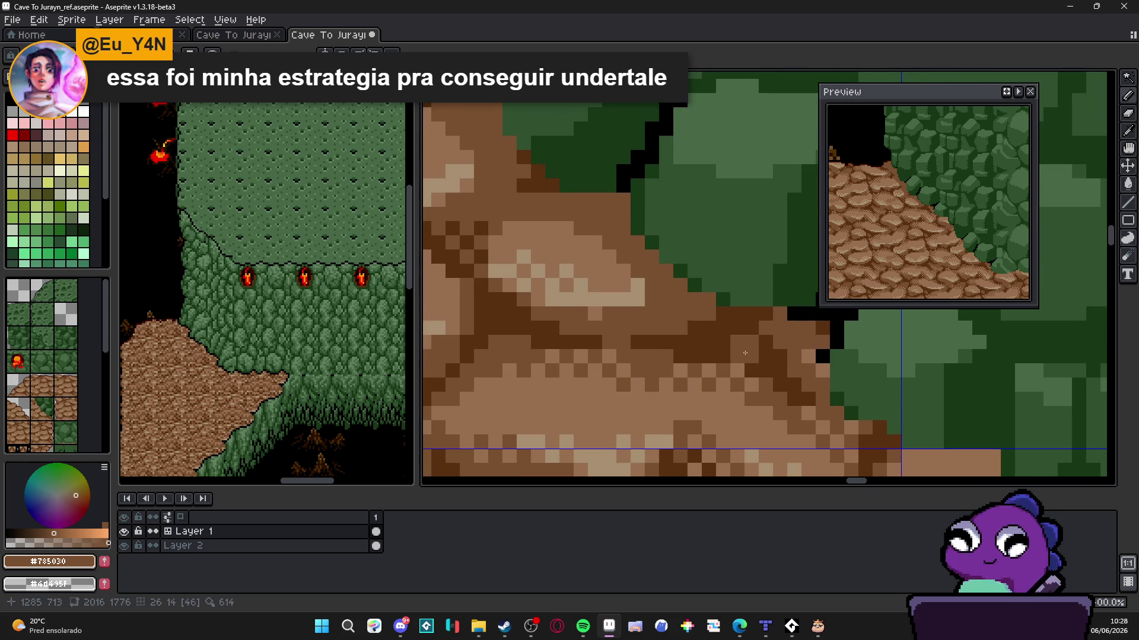
pyautogui.scroll(-3, 735, 347)
pyautogui.scroll(1, 704, 339)
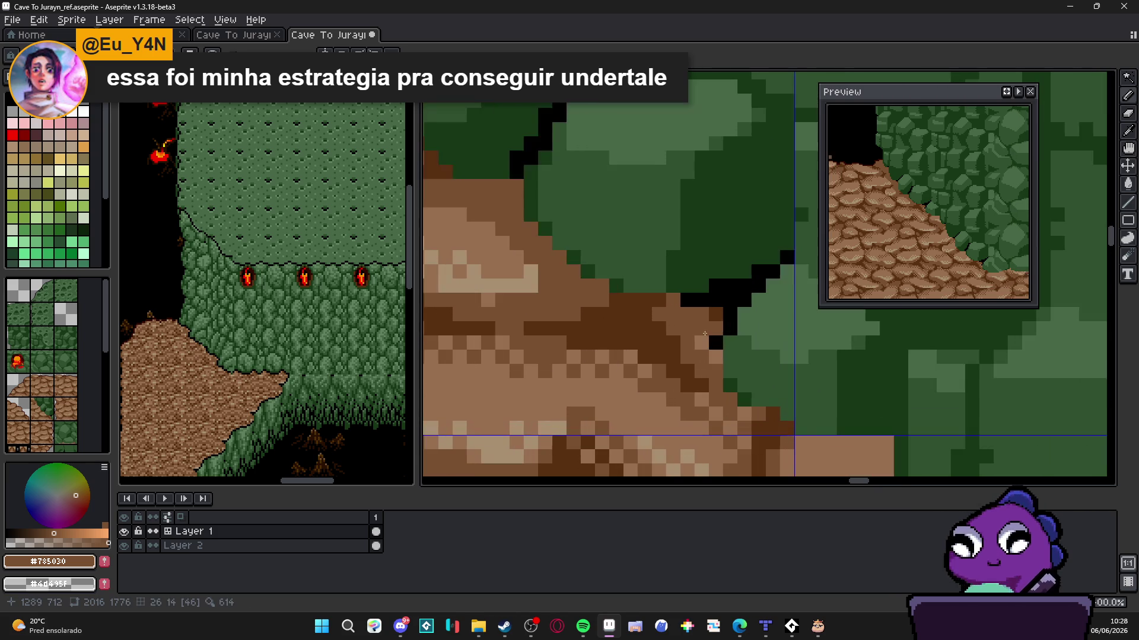
pyautogui.scroll(2, 680, 323)
pyautogui.moveTo(680, 322); pyautogui.dragTo(688, 367)
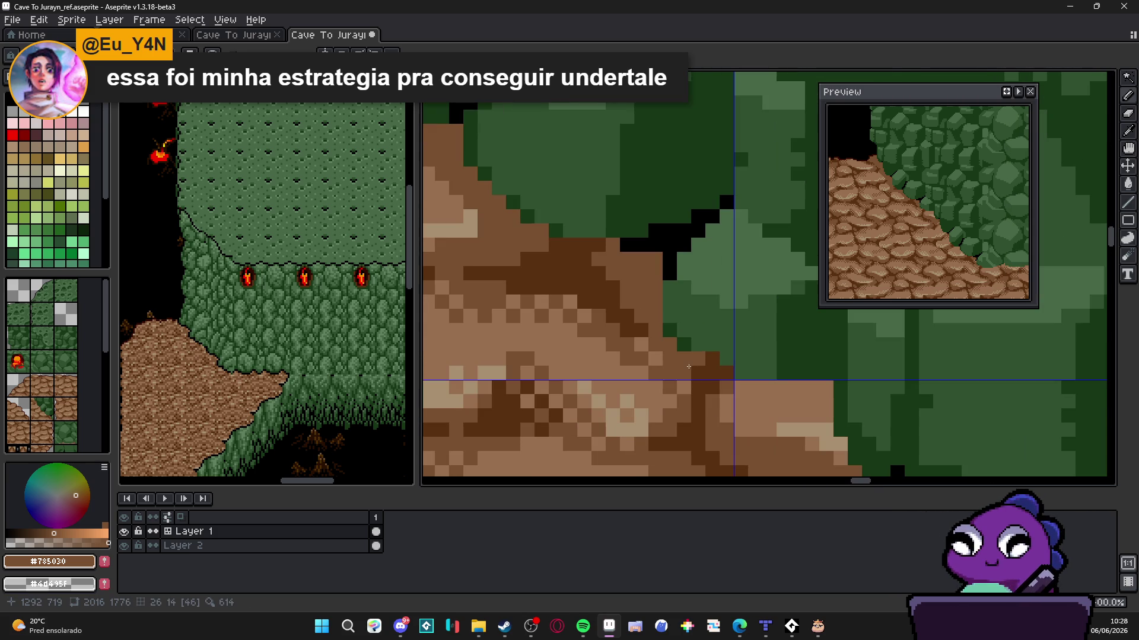
# Repaint the brown ledge pixels along the edge in new tones, then zoom out to check
pyautogui.scroll(-3, 671, 356)
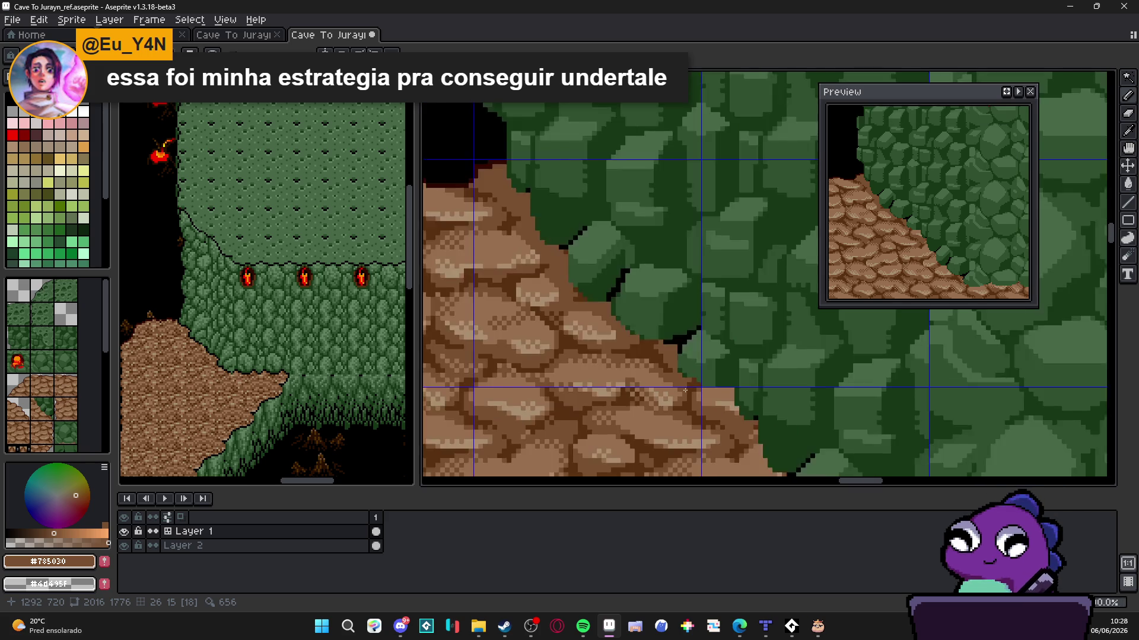
pyautogui.scroll(4, 673, 333)
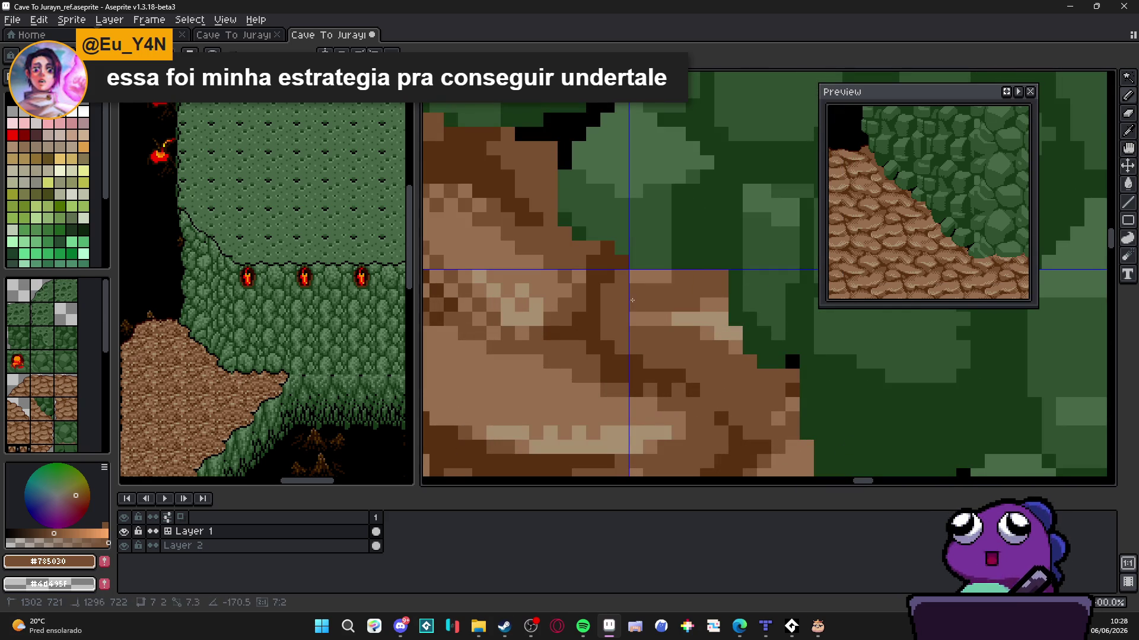
pyautogui.moveTo(715, 295); pyautogui.dragTo(647, 285)
pyautogui.click(628, 297)
pyautogui.click(693, 308)
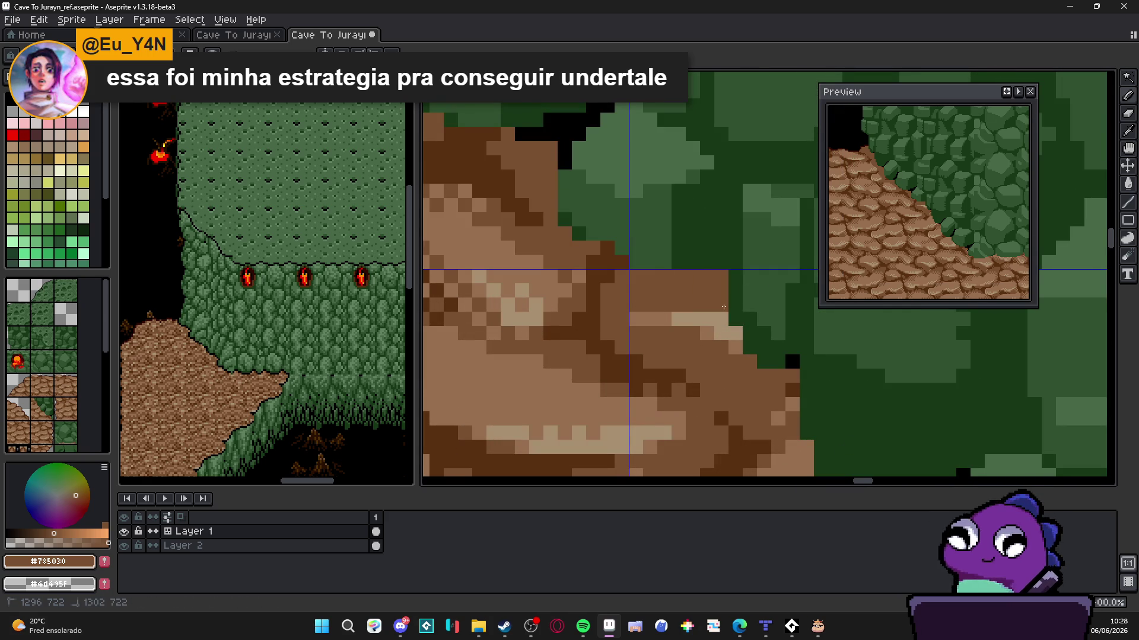
pyautogui.scroll(-3, 682, 320)
pyautogui.scroll(-1, 674, 330)
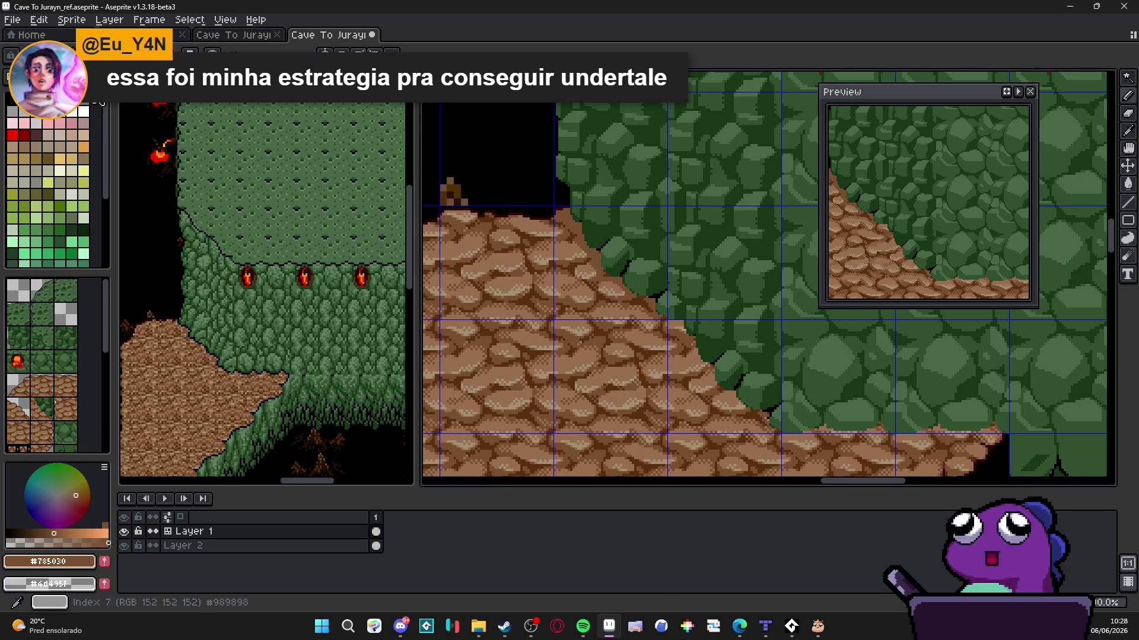
pyautogui.scroll(2, 680, 330)
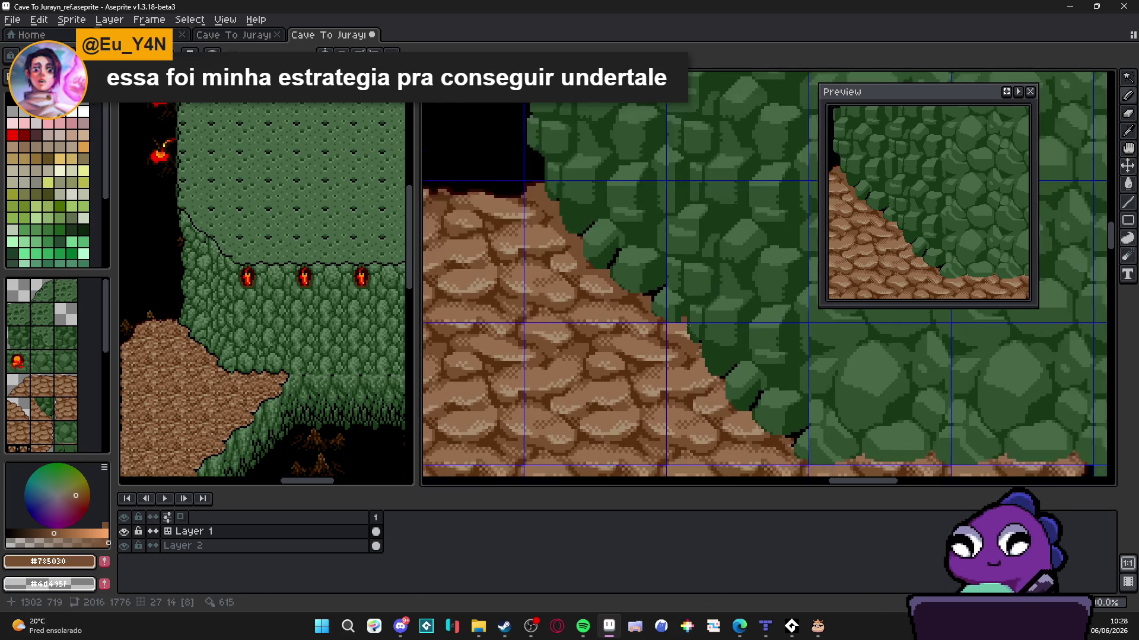
pyautogui.scroll(-1, 680, 330)
pyautogui.scroll(2, 680, 329)
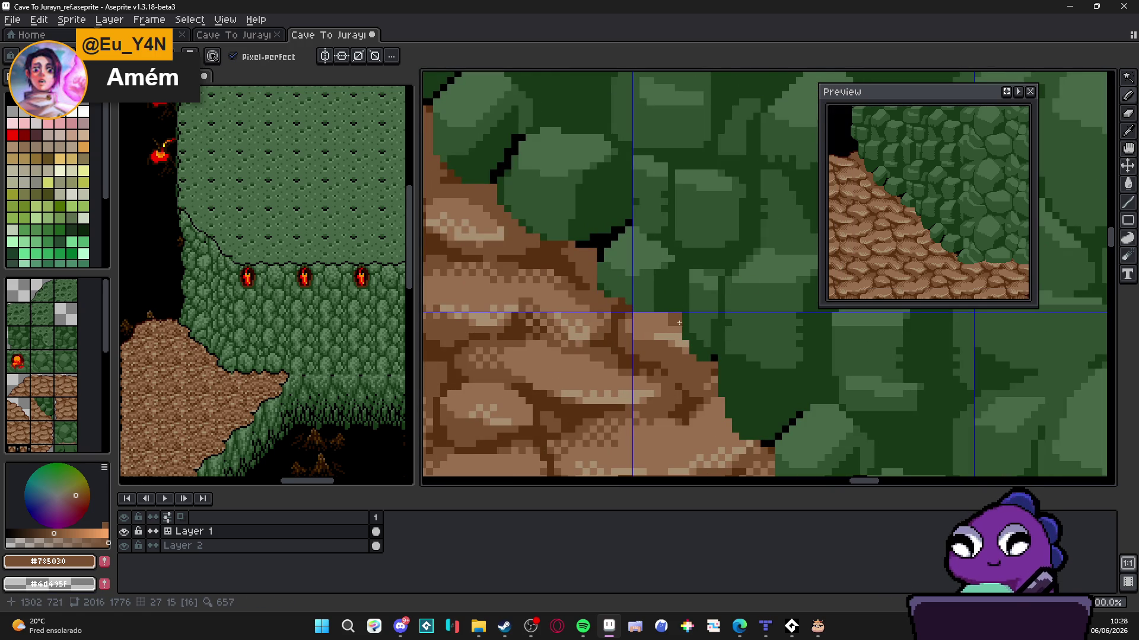
# Darken a row of ledge pixels and draw dark brown #583010 lines across the tan rock
pyautogui.moveTo(650, 320)
pyautogui.mouseDown()
pyautogui.moveTo(648, 333)
pyautogui.moveTo(676, 335)
pyautogui.moveTo(664, 340)
pyautogui.moveTo(683, 350)
pyautogui.mouseUp()
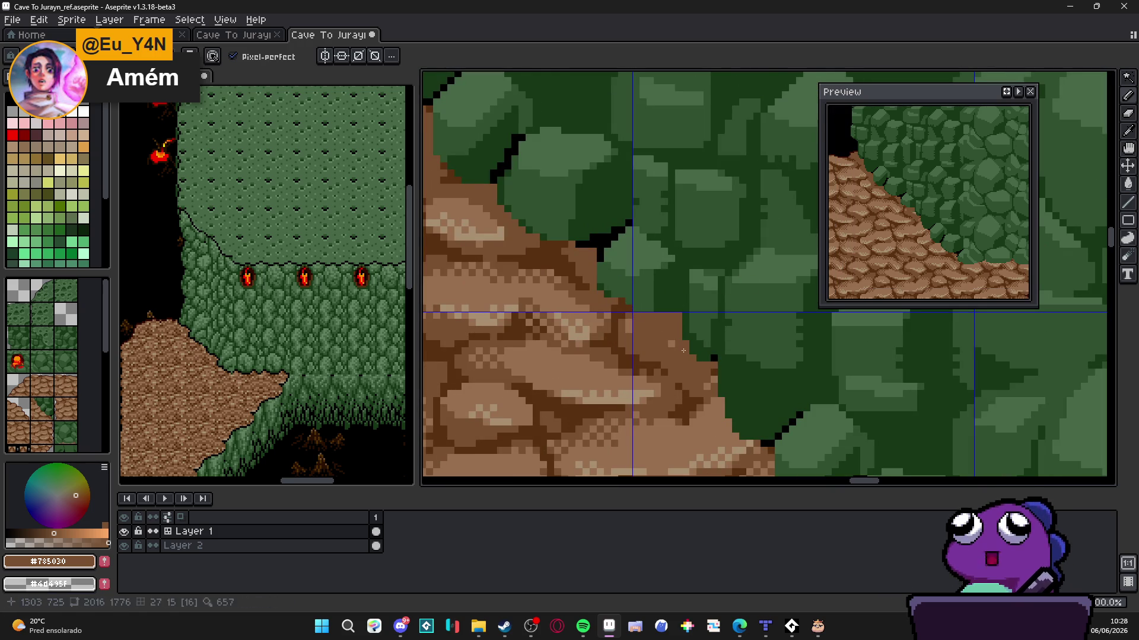
pyautogui.click(671, 345)
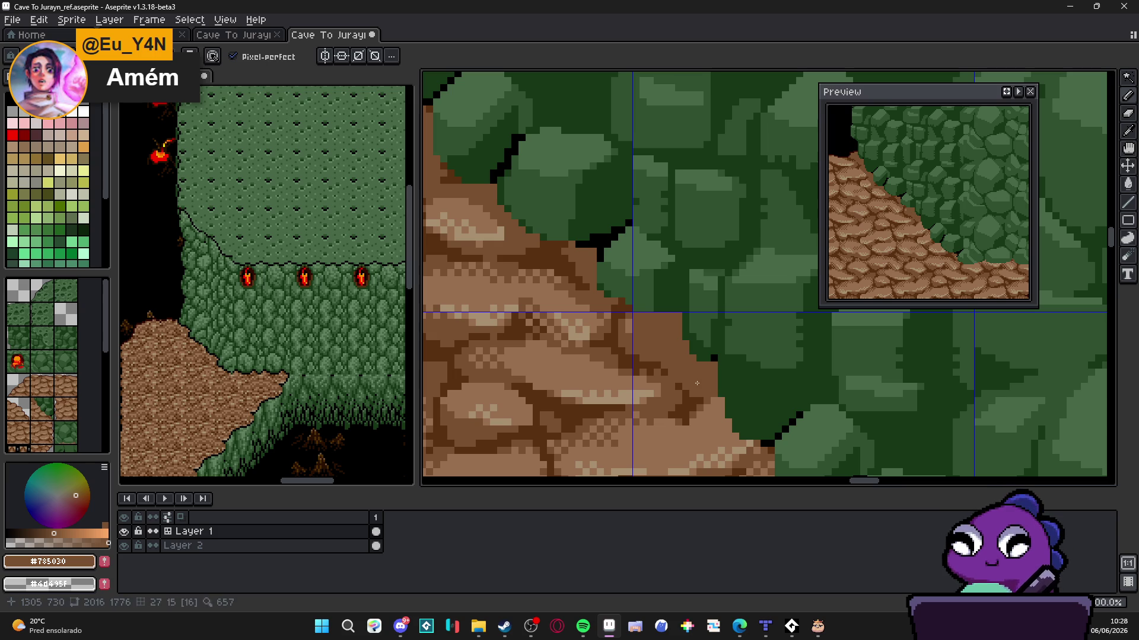
pyautogui.keyDown('alt'); pyautogui.click(646, 359); pyautogui.keyUp('alt')
pyautogui.moveTo(646, 359); pyautogui.dragTo(705, 393)
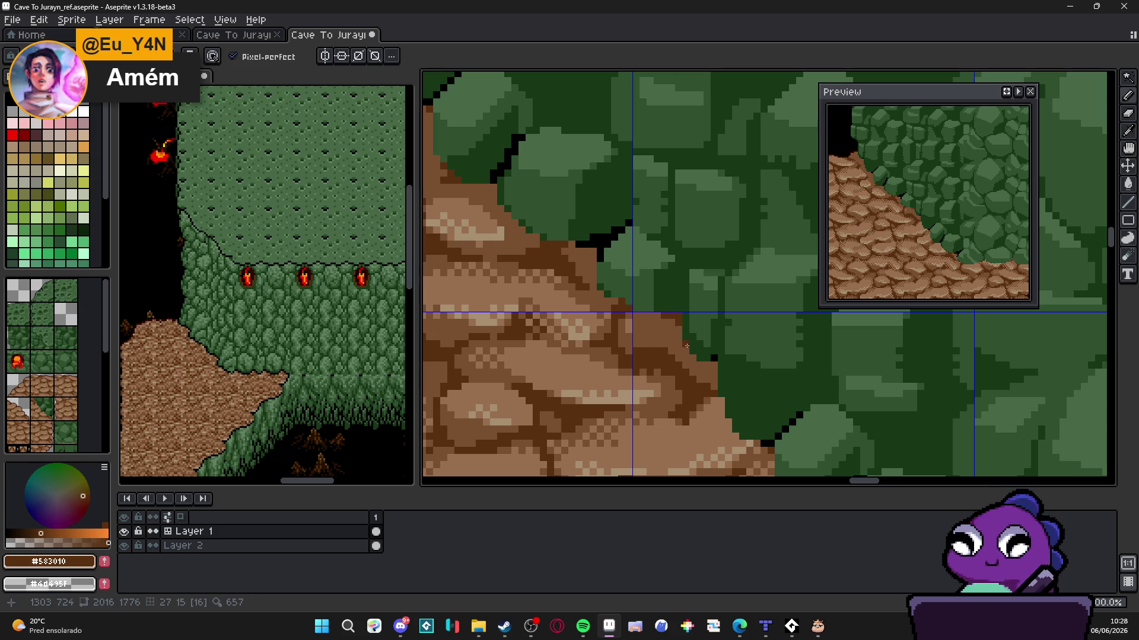
pyautogui.click(695, 362)
pyautogui.click(715, 366)
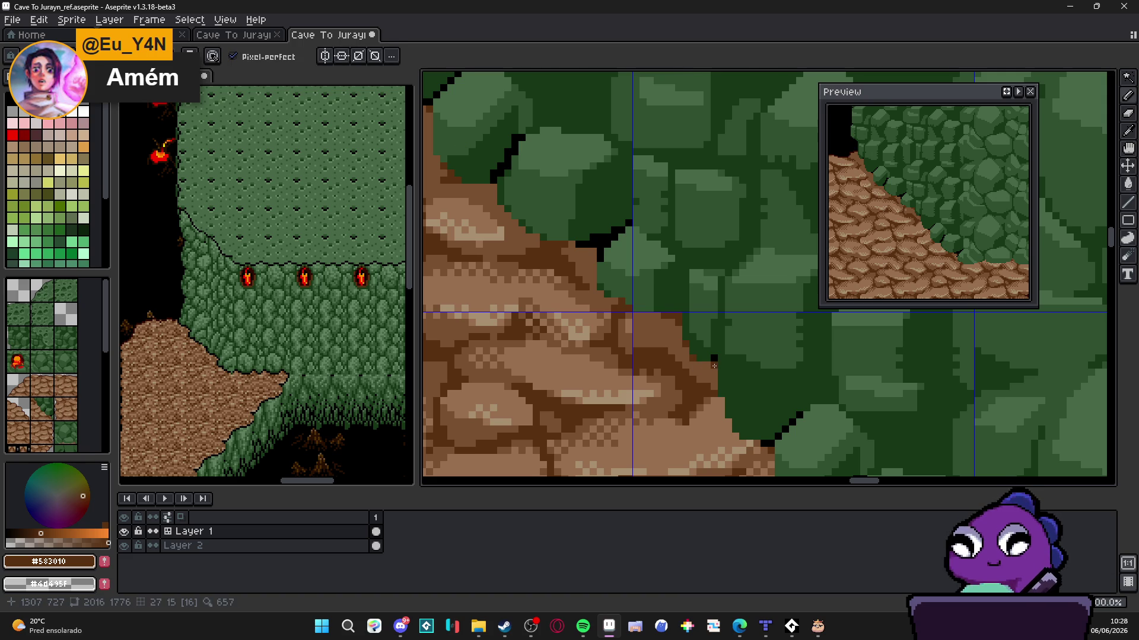
# Touch up a rock pixel in brown #785030, sampling tan #987050 and brown from the rocks
pyautogui.scroll(-1, 660, 319)
pyautogui.scroll(1, 681, 356)
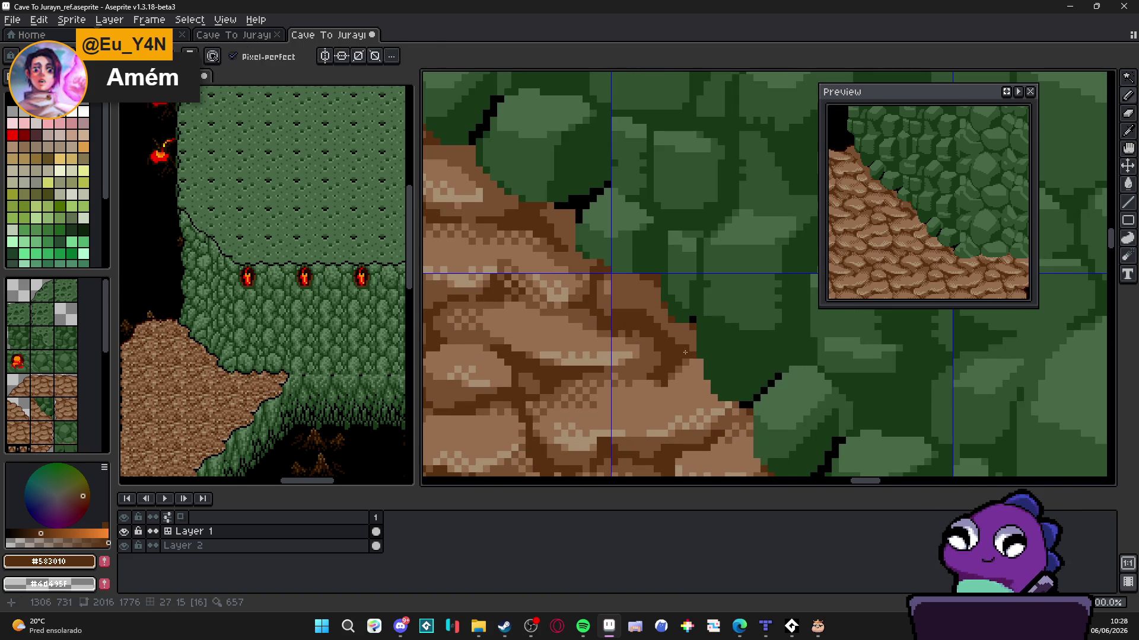
pyautogui.keyDown('alt'); pyautogui.click(698, 378); pyautogui.keyUp('alt')
pyautogui.moveTo(698, 378); pyautogui.dragTo(700, 374)
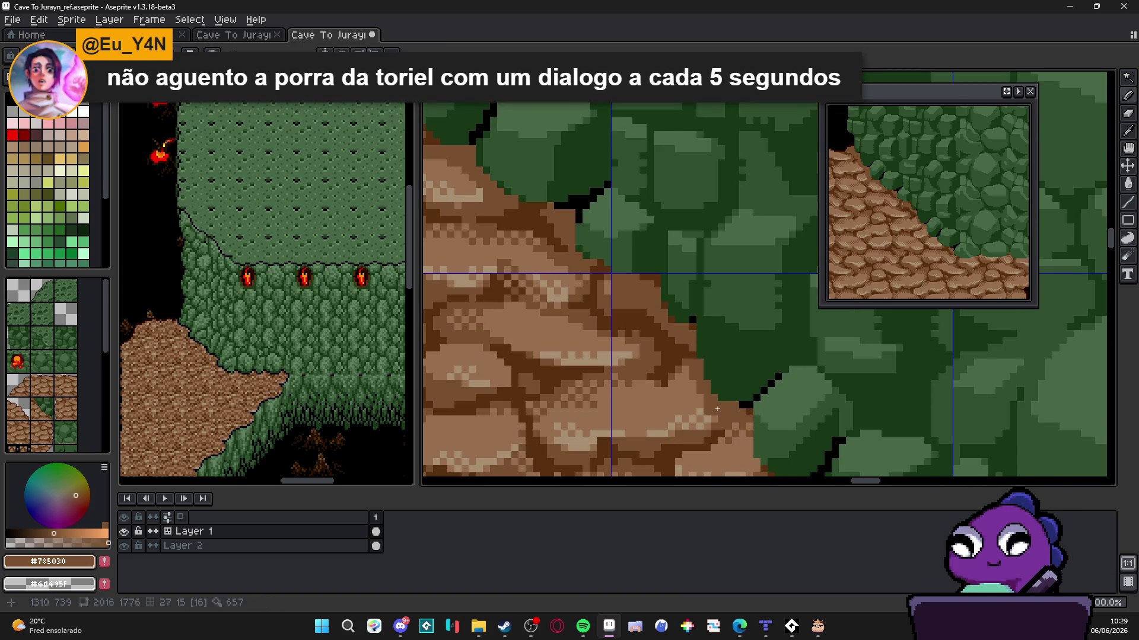
pyautogui.keyDown('alt'); pyautogui.click(717, 408); pyautogui.keyUp('alt')
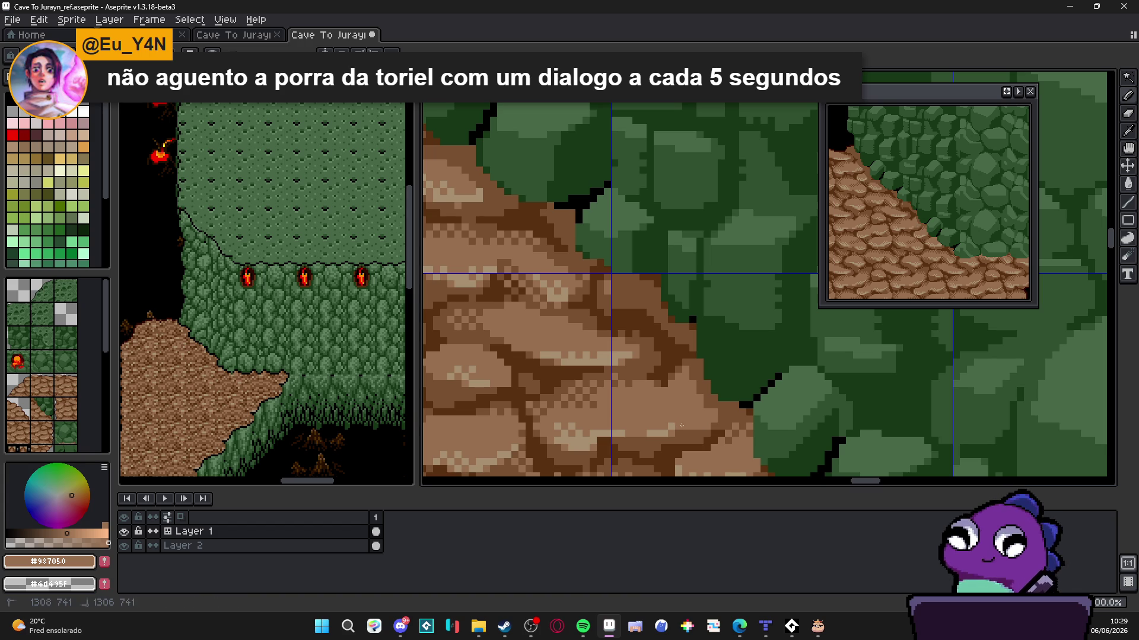
pyautogui.keyDown('alt'); pyautogui.click(698, 373); pyautogui.keyUp('alt')
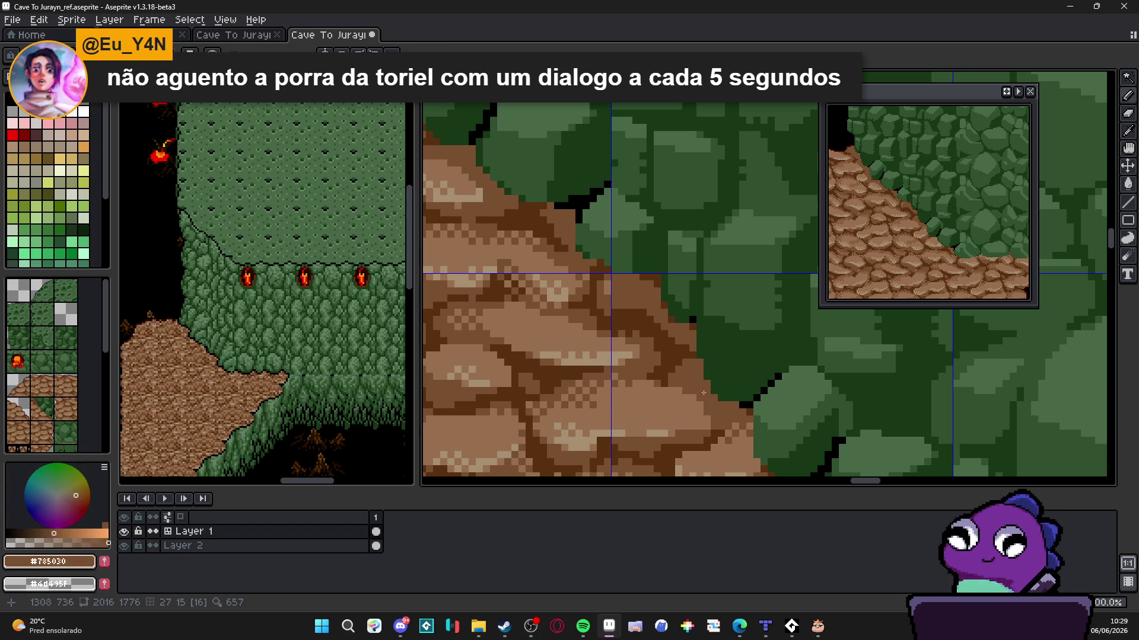
# Toggle the tile grid and zoom out to view the whole cobblestone slope
pyautogui.scroll(-4, 704, 392)
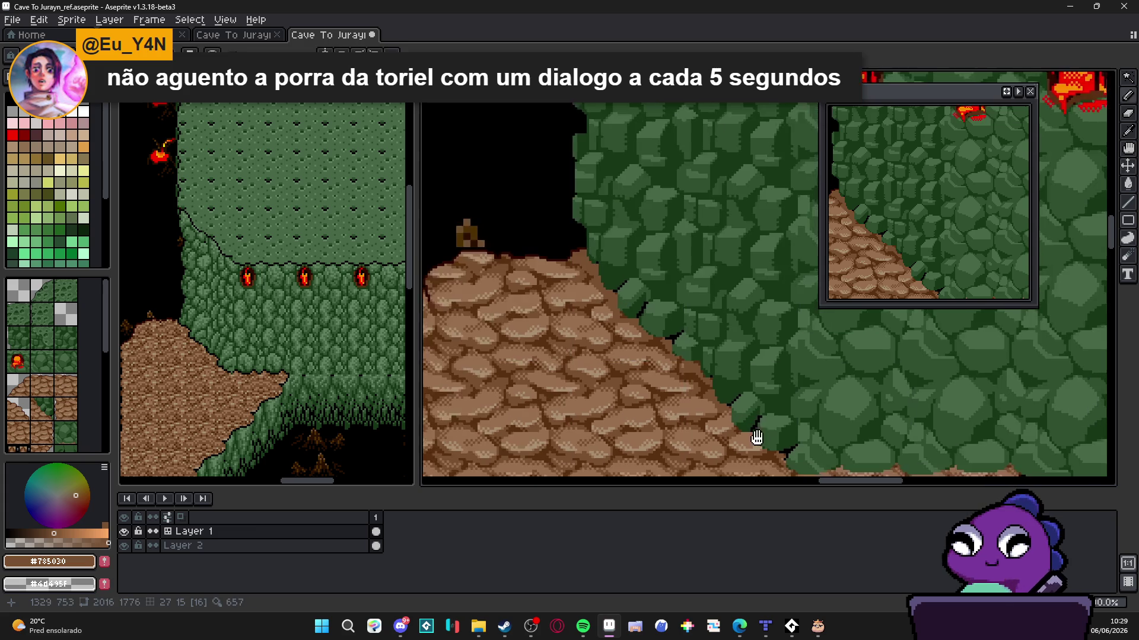
pyautogui.scroll(-1, 756, 438)
pyautogui.hotkey('ctrl', "'")
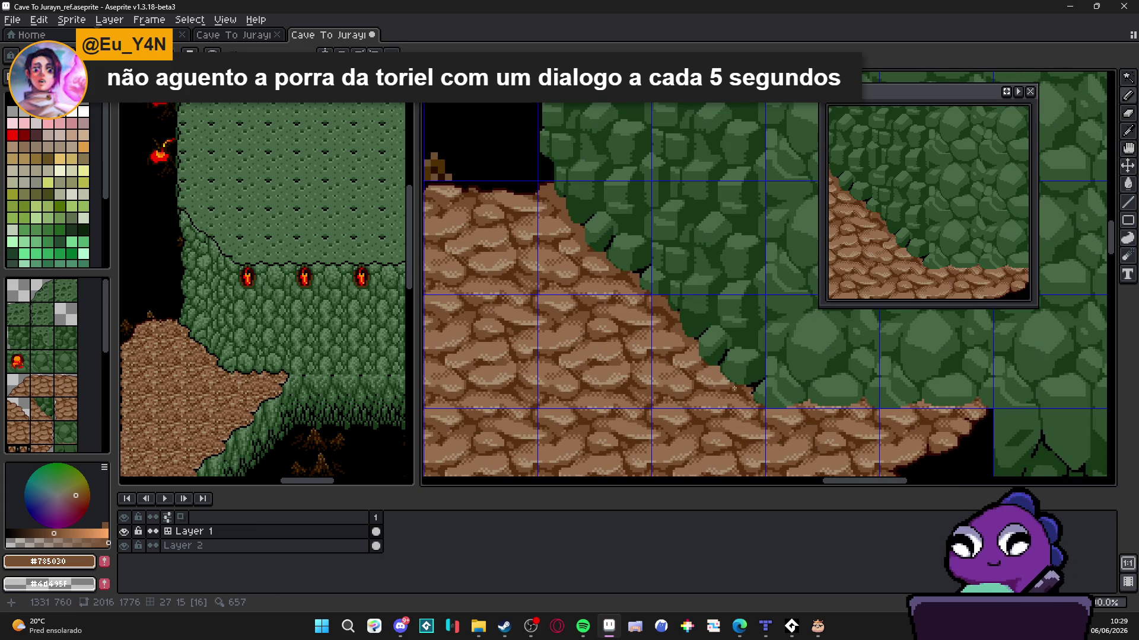
pyautogui.scroll(-2, 733, 383)
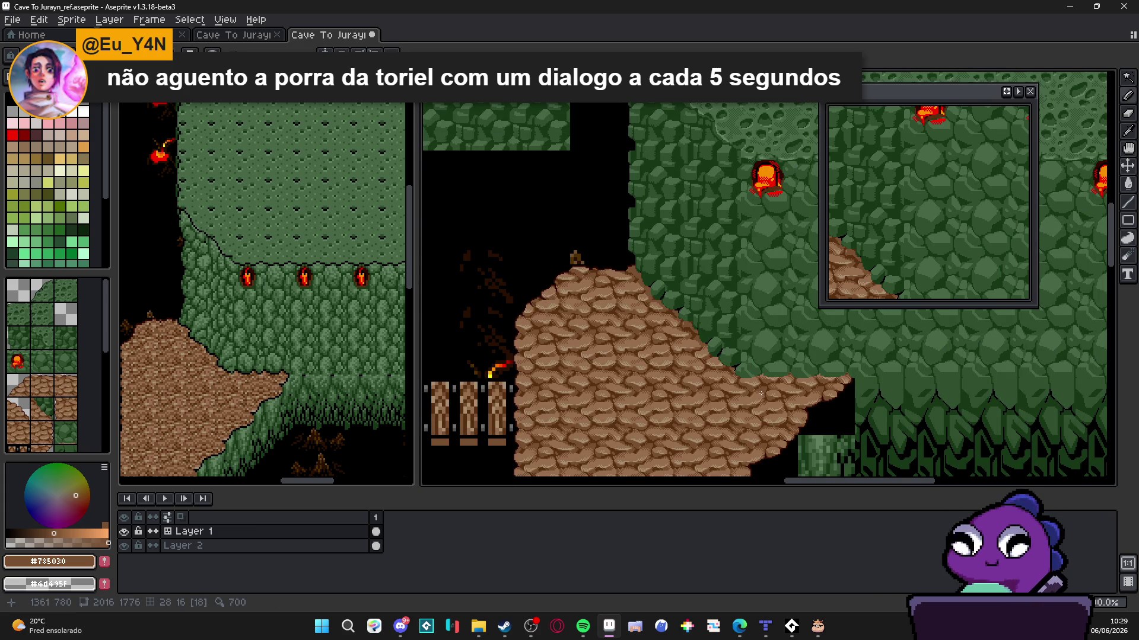
pyautogui.scroll(-2, 760, 393)
pyautogui.scroll(2, 714, 353)
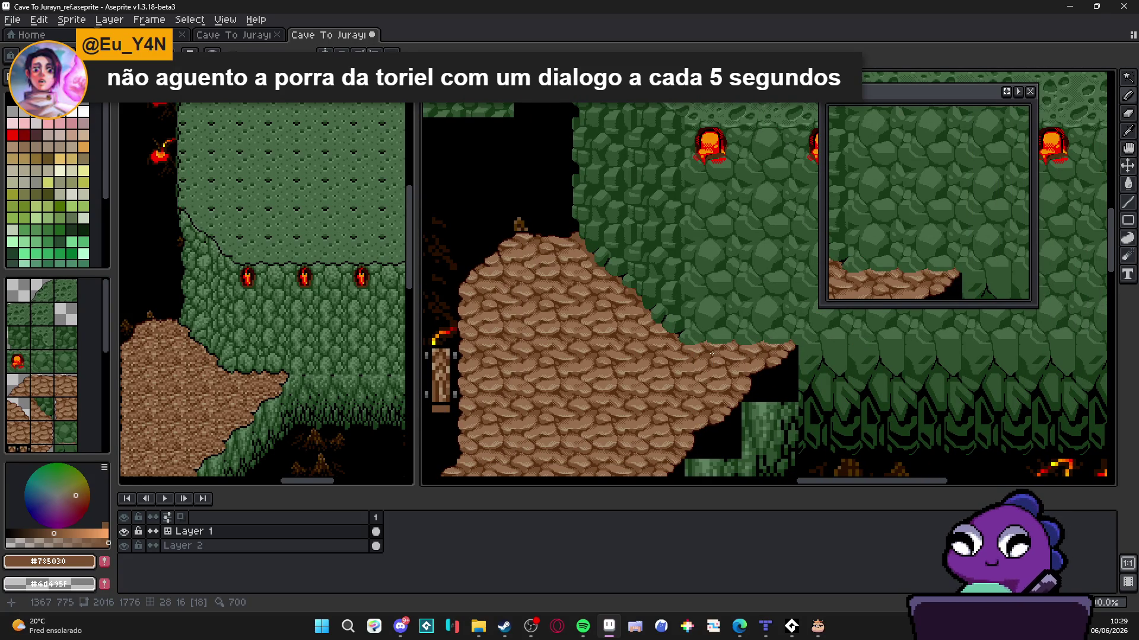
# Paint a dark brown freehand stroke down-right across the light checkered ledge pixels
pyautogui.scroll(5, 711, 354)
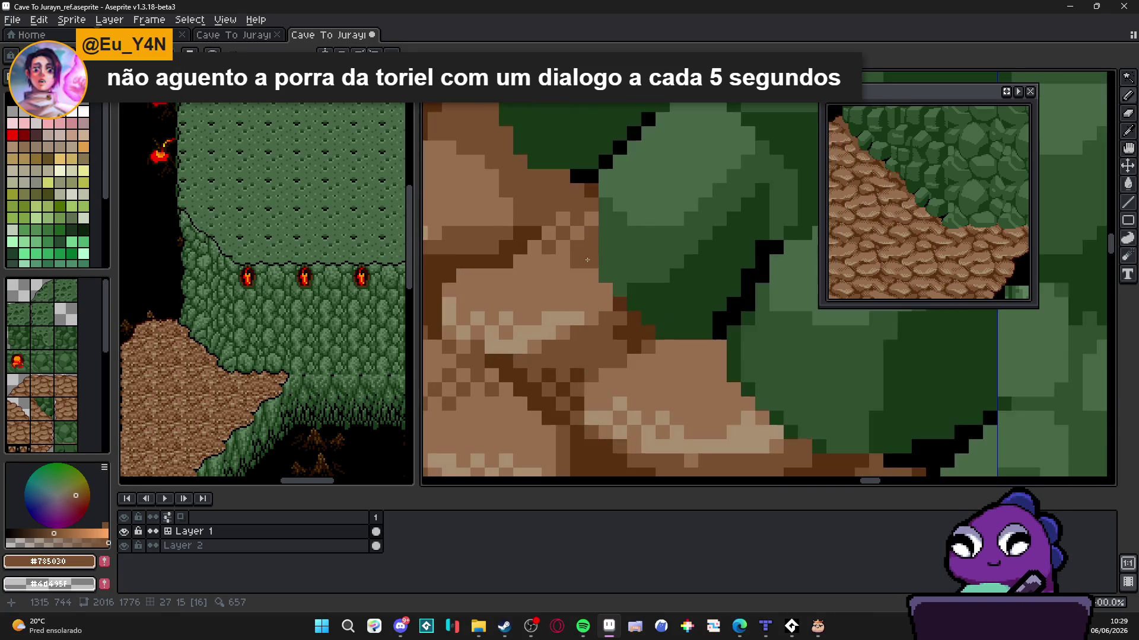
pyautogui.moveTo(587, 260)
pyautogui.mouseDown()
pyautogui.moveTo(606, 326)
pyautogui.moveTo(676, 354)
pyautogui.moveTo(721, 354)
pyautogui.mouseUp()
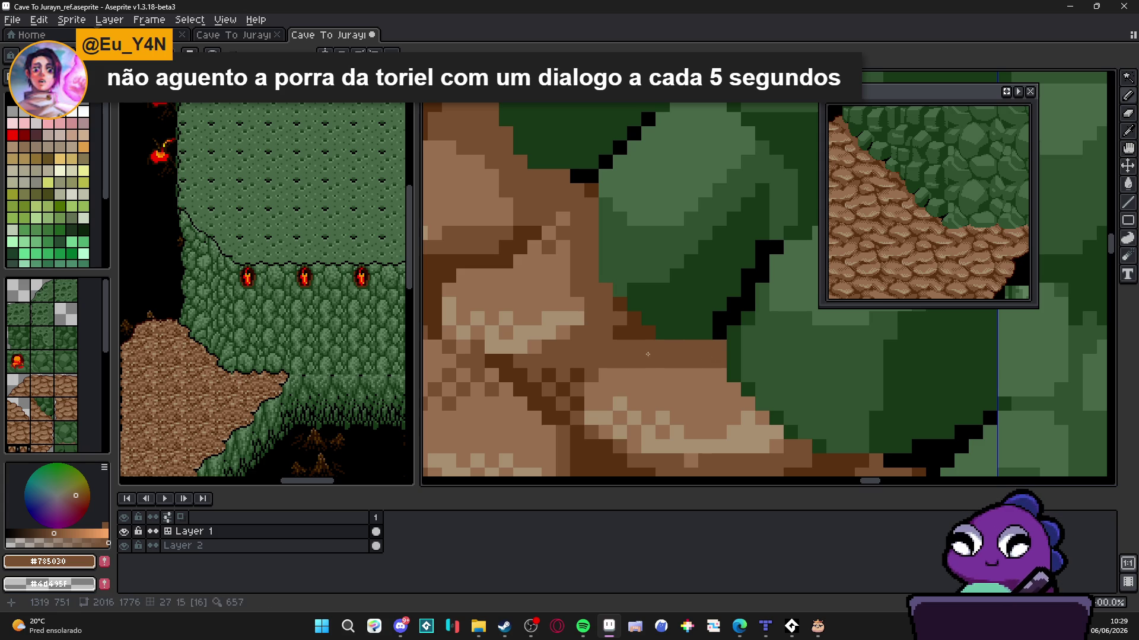
pyautogui.moveTo(635, 356)
pyautogui.mouseDown()
pyautogui.moveTo(735, 400)
pyautogui.moveTo(733, 418)
pyautogui.moveTo(738, 408)
pyautogui.mouseUp()
pyautogui.scroll(-1, 741, 415)
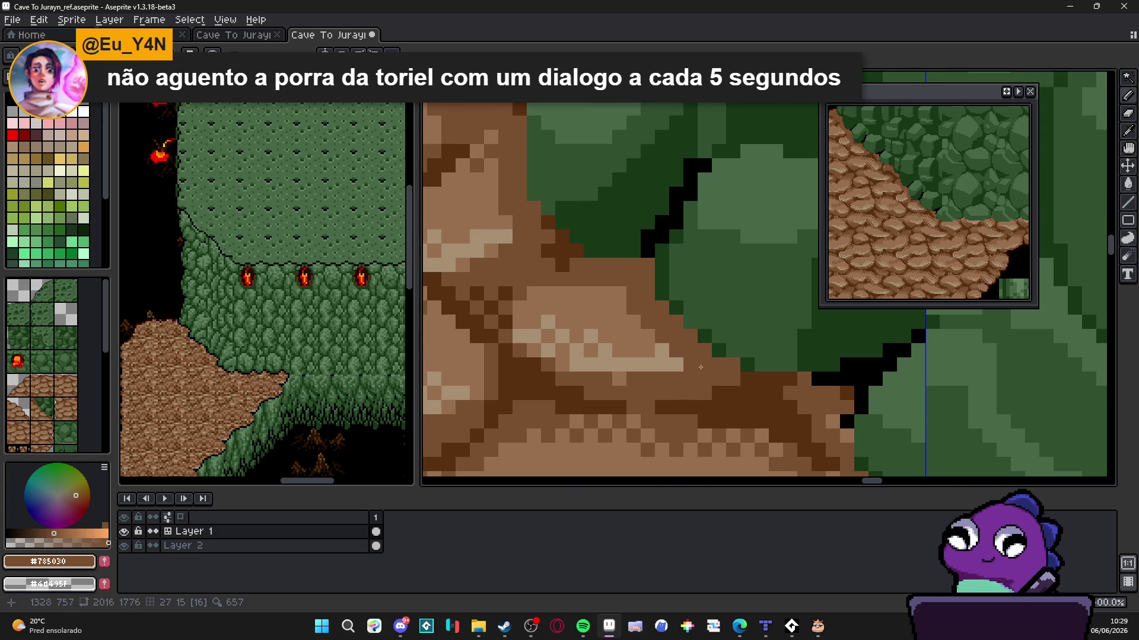
pyautogui.scroll(-1, 677, 356)
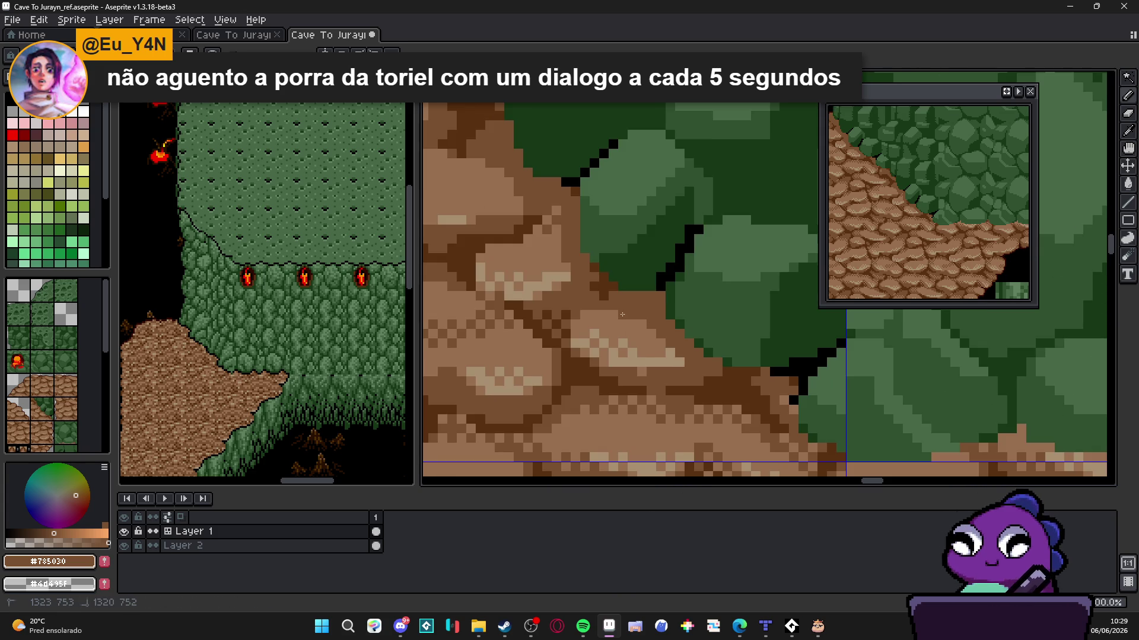
pyautogui.scroll(-2, 682, 363)
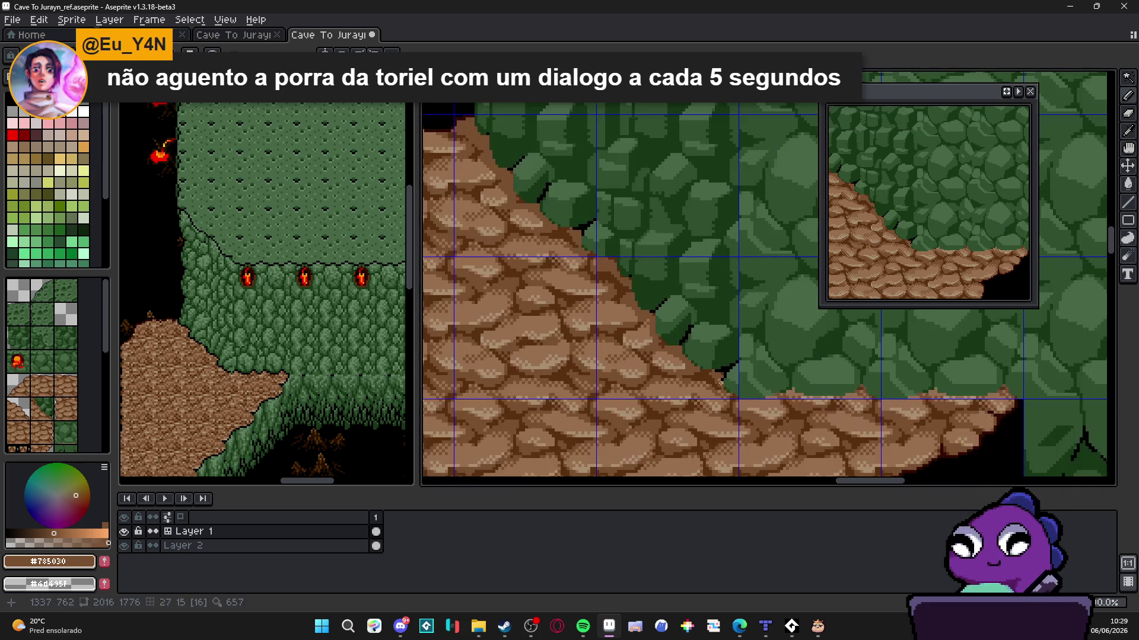
pyautogui.scroll(1, 705, 364)
# Sample the darker brown #583010 and zoom and pan around to review the ledge
pyautogui.scroll(2, 733, 366)
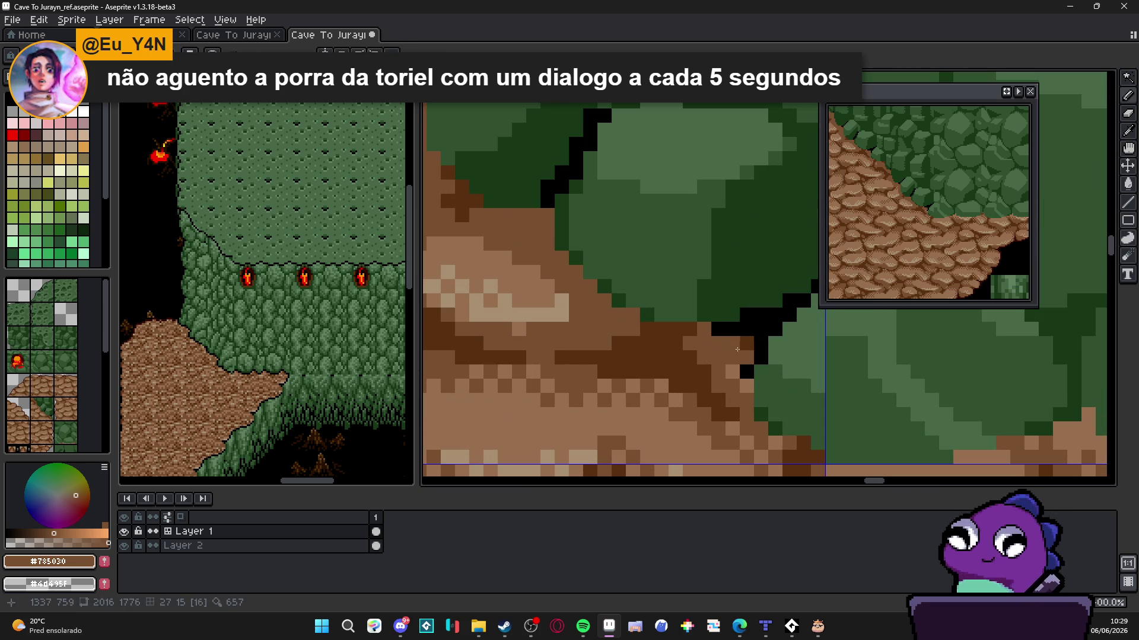
pyautogui.scroll(-1, 749, 391)
pyautogui.scroll(1, 749, 391)
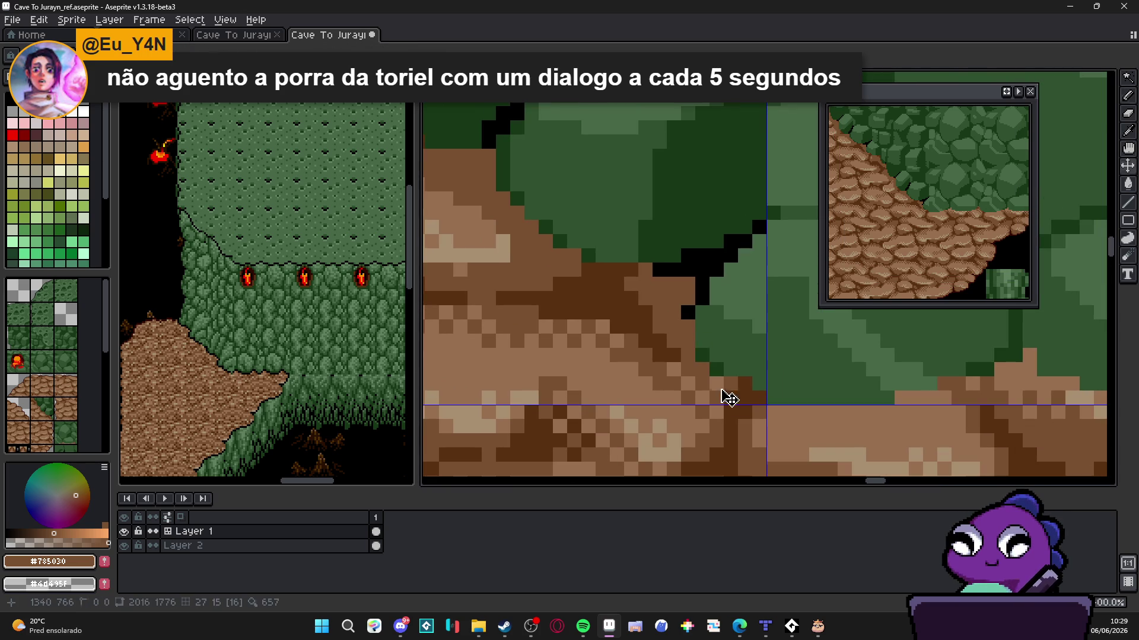
pyautogui.scroll(-3, 685, 376)
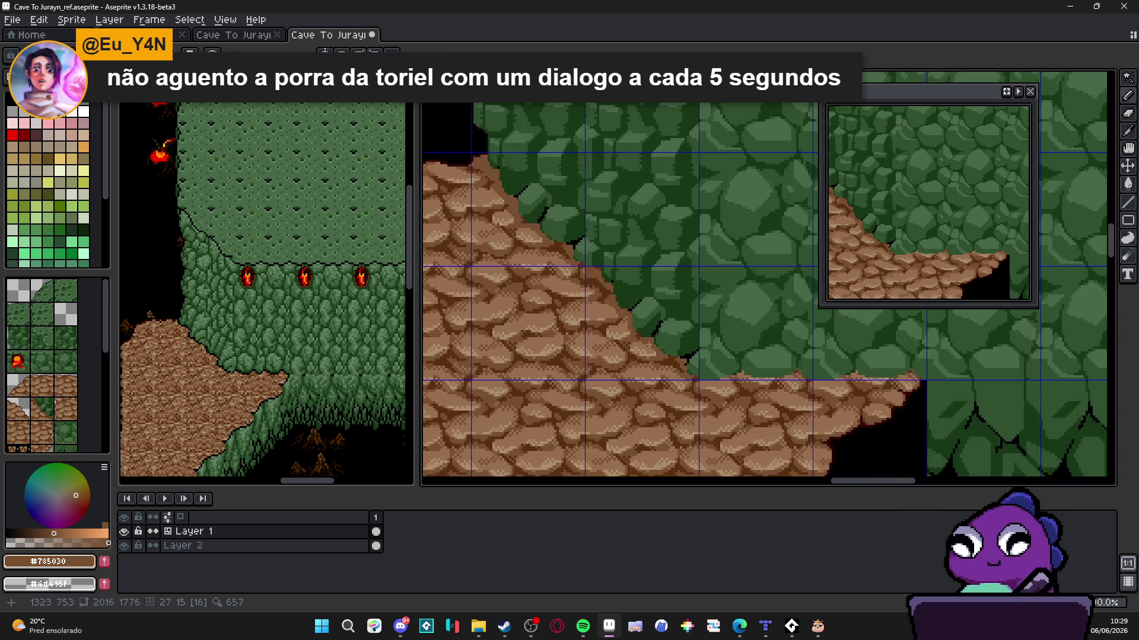
pyautogui.scroll(3, 676, 359)
pyautogui.scroll(1, 676, 357)
pyautogui.keyDown('alt'); pyautogui.click(653, 338); pyautogui.keyUp('alt')
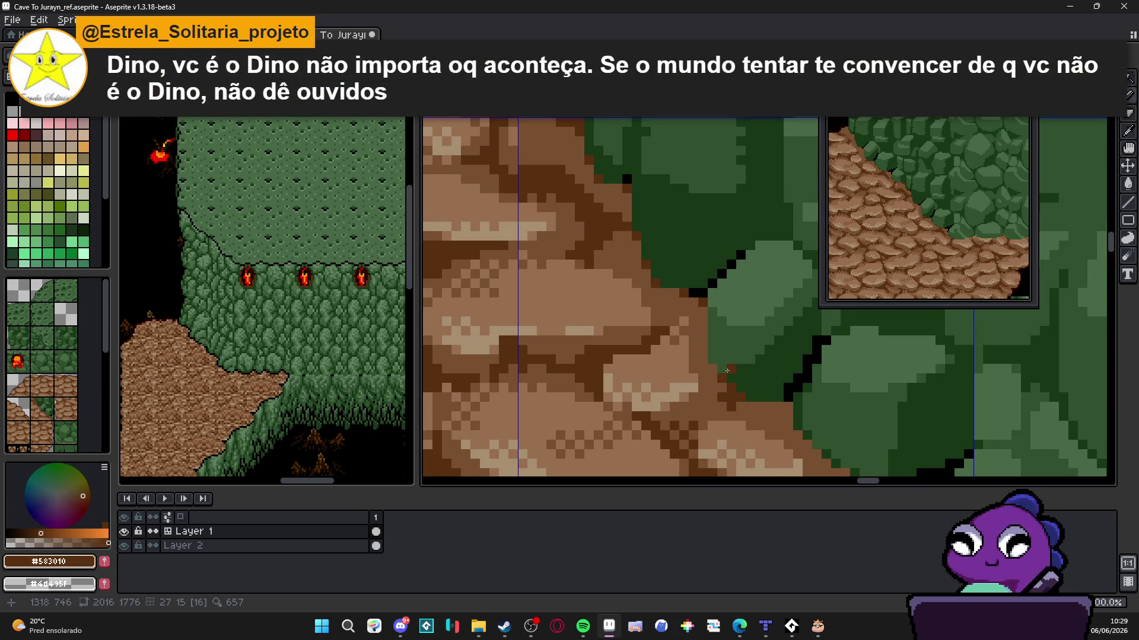
pyautogui.scroll(-1, 715, 362)
pyautogui.scroll(1, 741, 385)
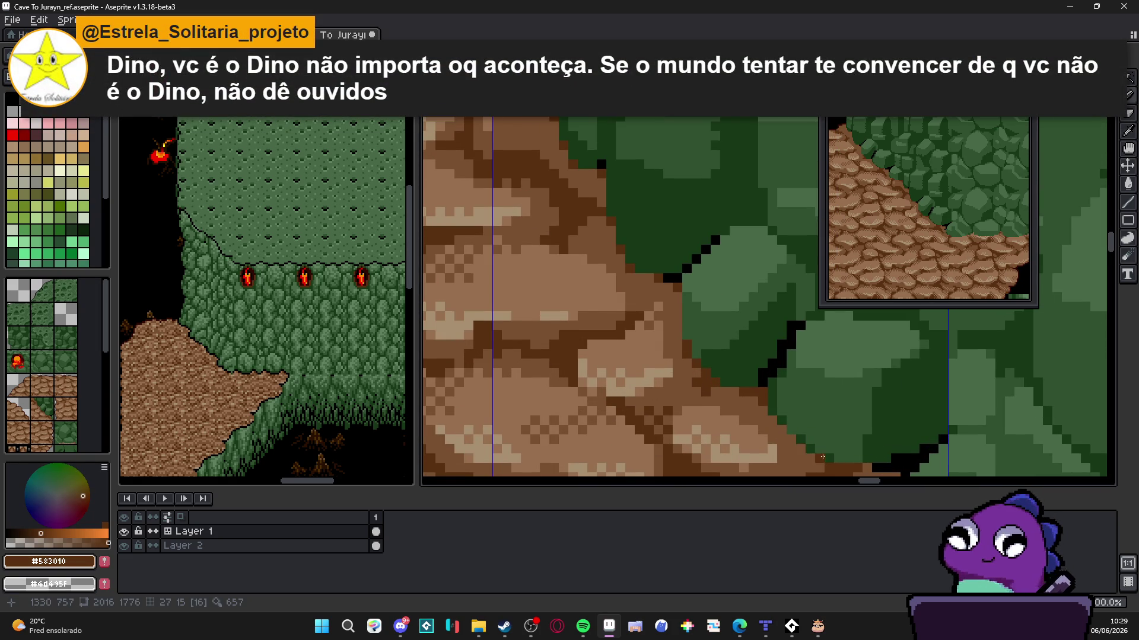
pyautogui.scroll(3, 765, 398)
pyautogui.hscroll(-3, 714, 341)
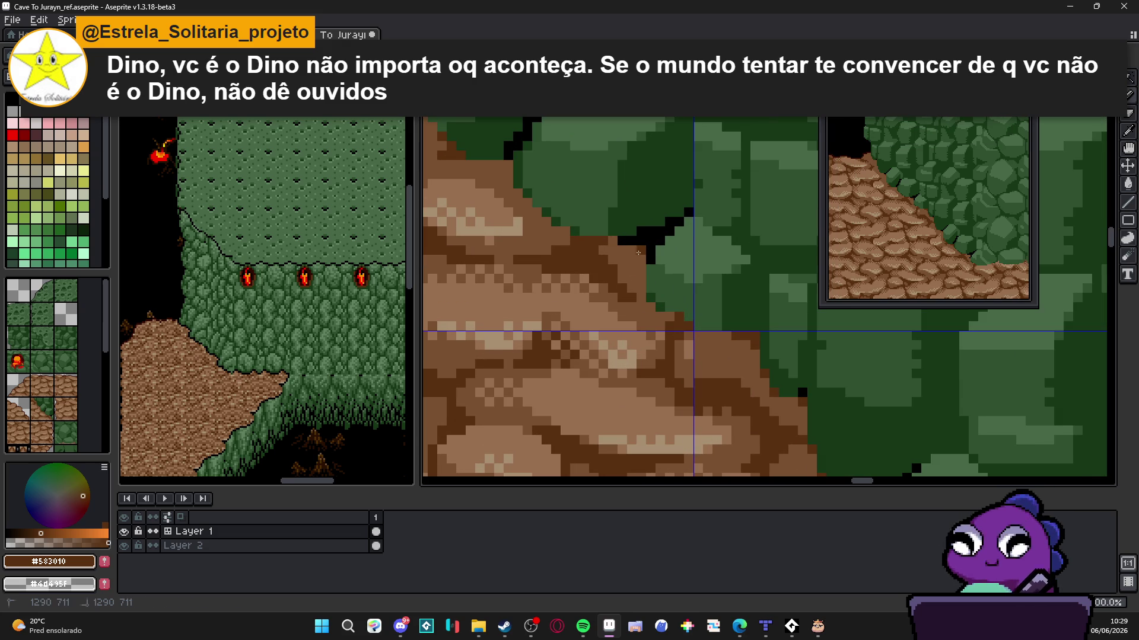
pyautogui.scroll(2, 563, 199)
pyautogui.hscroll(-2, 563, 199)
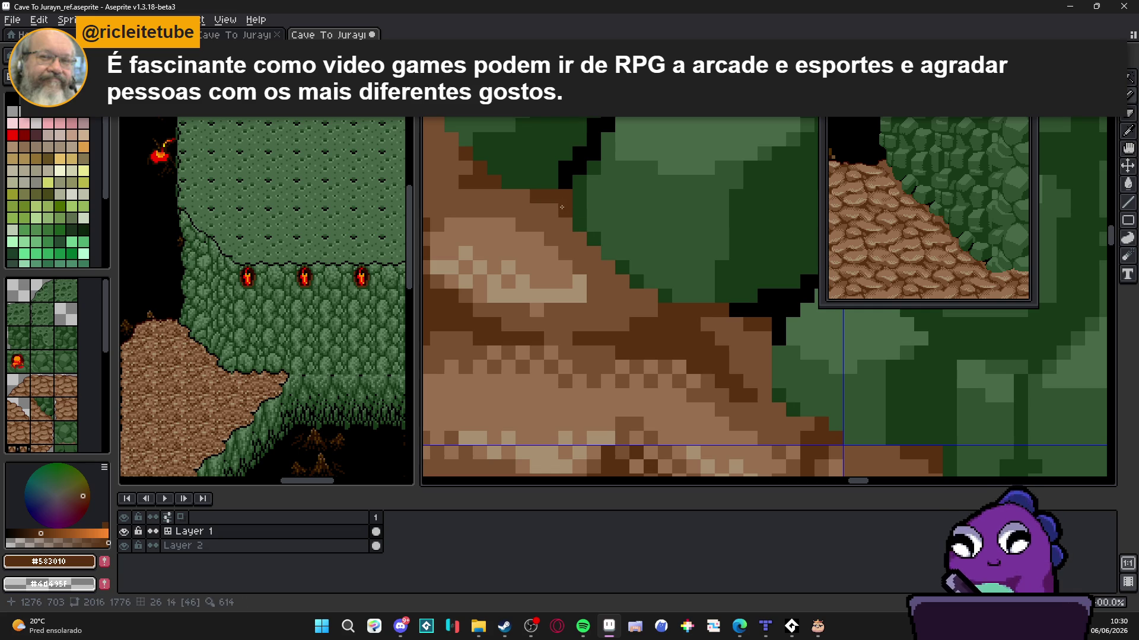
# Fill a few pixels on the rock near the wall edge in dark brown
pyautogui.click(561, 207)
pyautogui.click(611, 270)
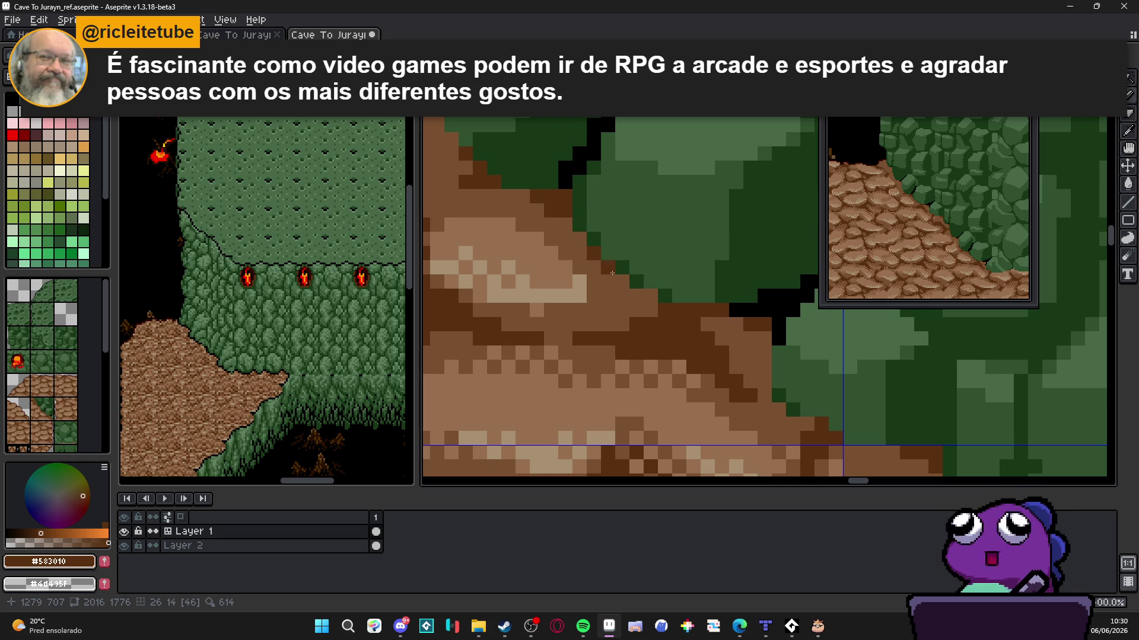
pyautogui.moveTo(632, 286)
pyautogui.mouseDown()
pyautogui.moveTo(650, 297)
pyautogui.moveTo(601, 241)
pyautogui.mouseUp()
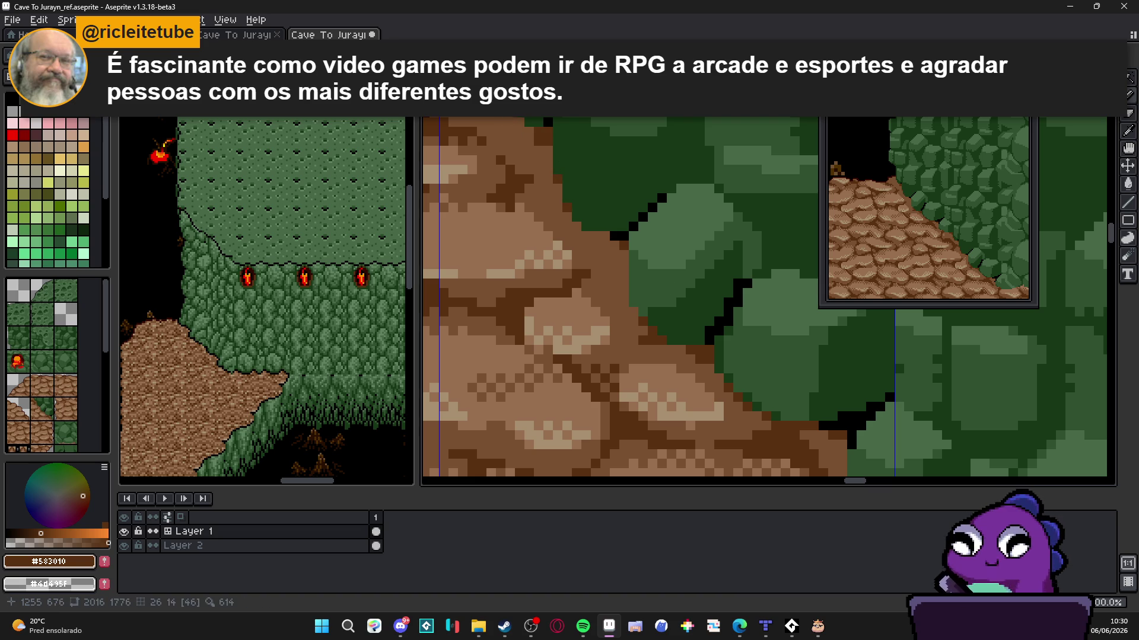
# Pan across the cave and ledge, then undo the two most recent edits
pyautogui.moveTo(492, 83)
pyautogui.mouseDown()
pyautogui.moveTo(554, 189)
pyautogui.moveTo(537, 185)
pyautogui.moveTo(522, 202)
pyautogui.moveTo(558, 189)
pyautogui.mouseUp()
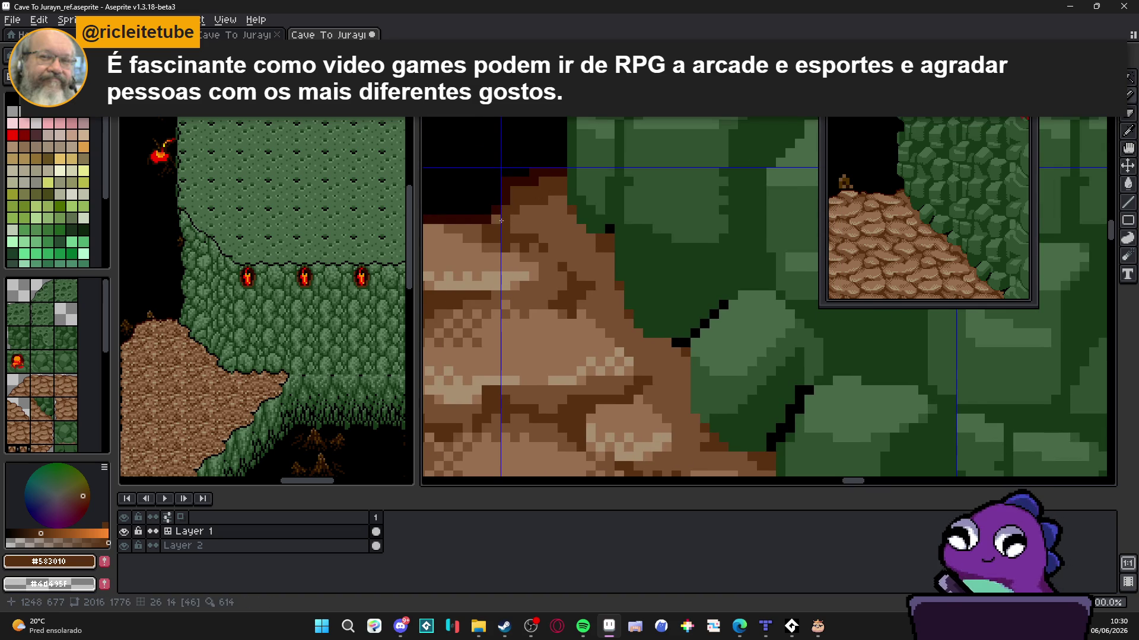
pyautogui.scroll(-3, 497, 222)
pyautogui.scroll(3, 605, 276)
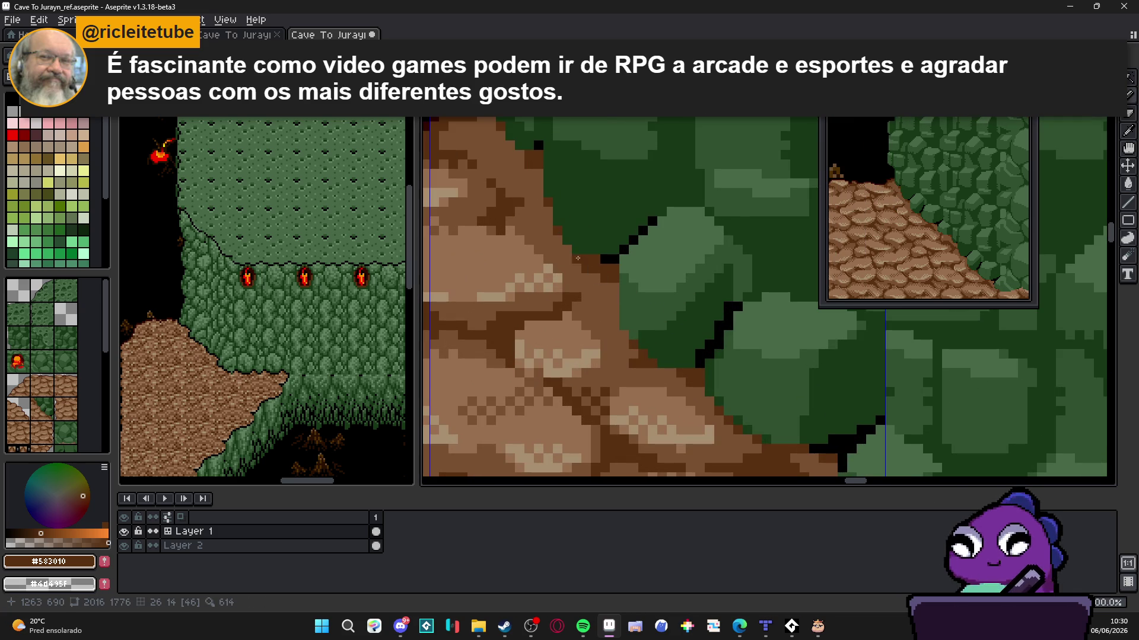
pyautogui.scroll(-3, 612, 287)
pyautogui.moveTo(612, 286)
pyautogui.mouseDown()
pyautogui.moveTo(670, 287)
pyautogui.moveTo(715, 314)
pyautogui.mouseUp()
pyautogui.hotkey('ctrl', 'z')
pyautogui.hotkey('ctrl', 'z')
pyautogui.hotkey('ctrl', 'z')
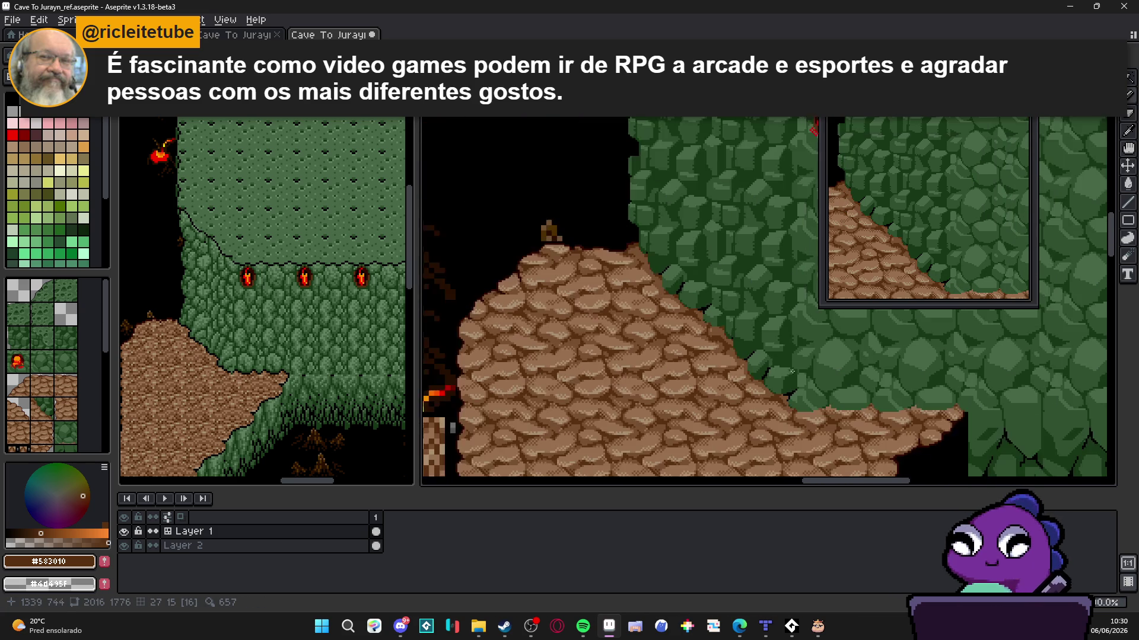
pyautogui.hotkey('ctrl', 'z')
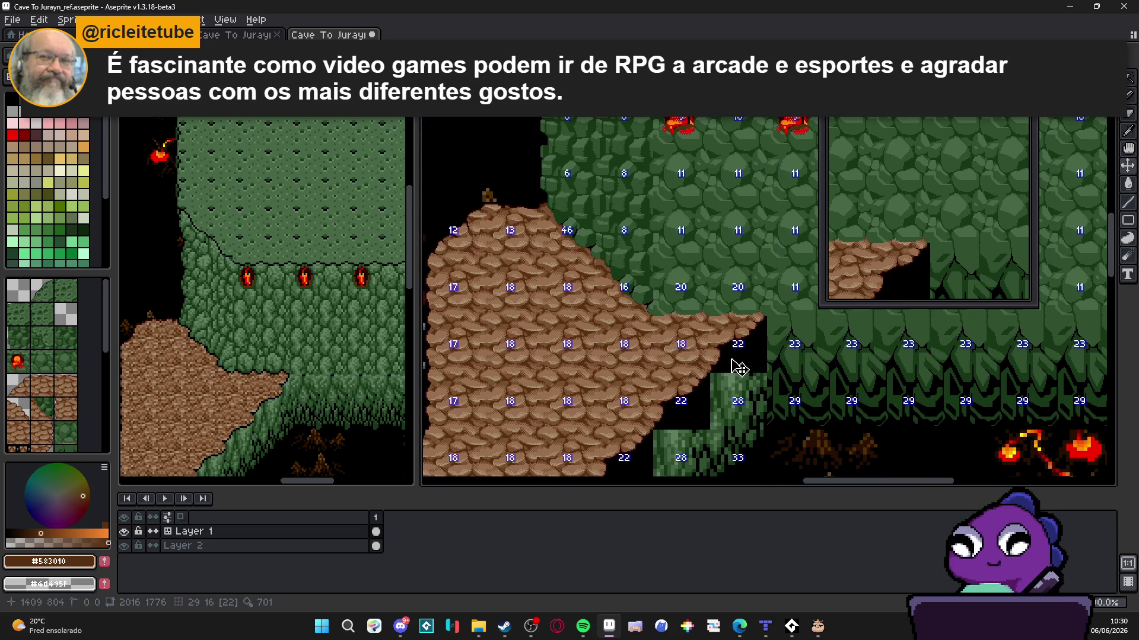
# Zoom in on the ledge's top edge and sample the dark brown #583010 from the dirt
pyautogui.scroll(2, 670, 306)
pyautogui.scroll(1, 669, 307)
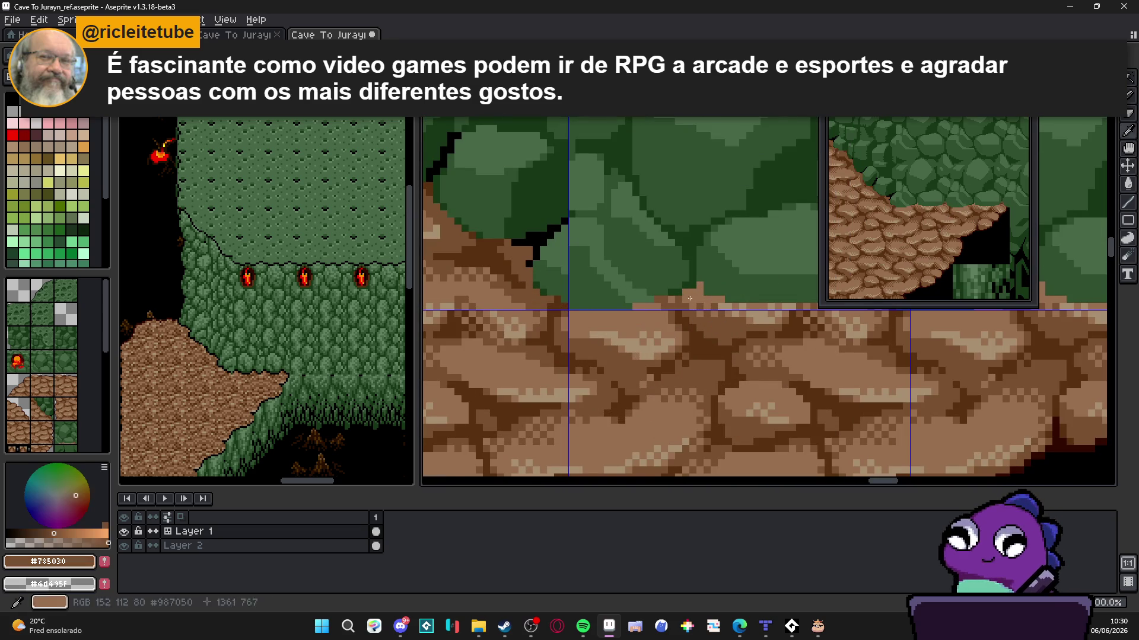
pyautogui.scroll(1, 691, 304)
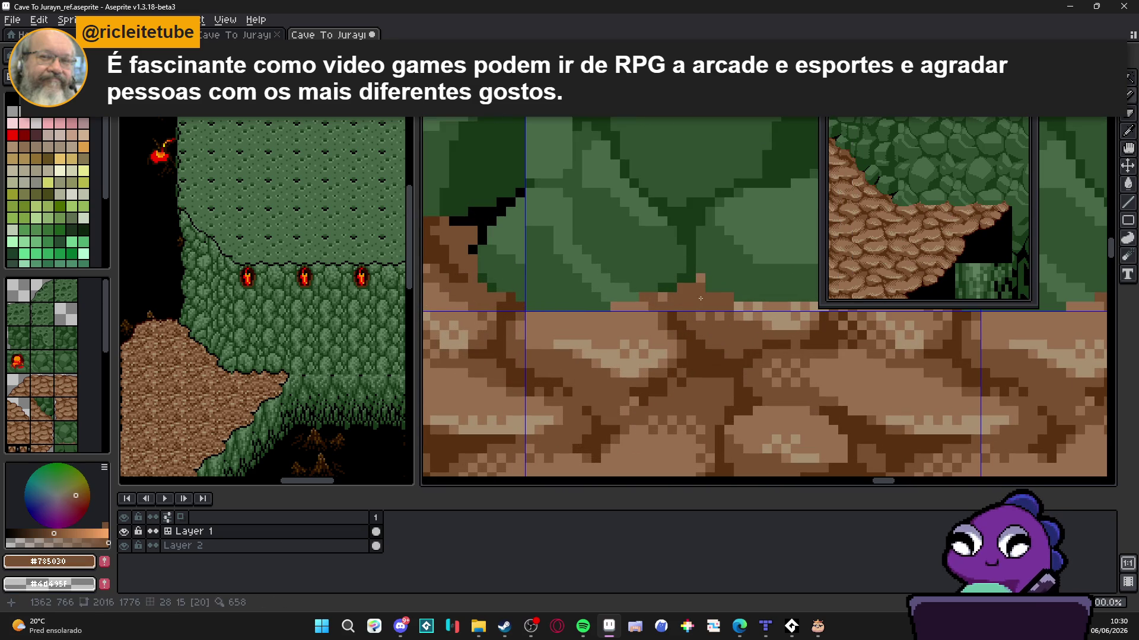
pyautogui.scroll(-2, 725, 297)
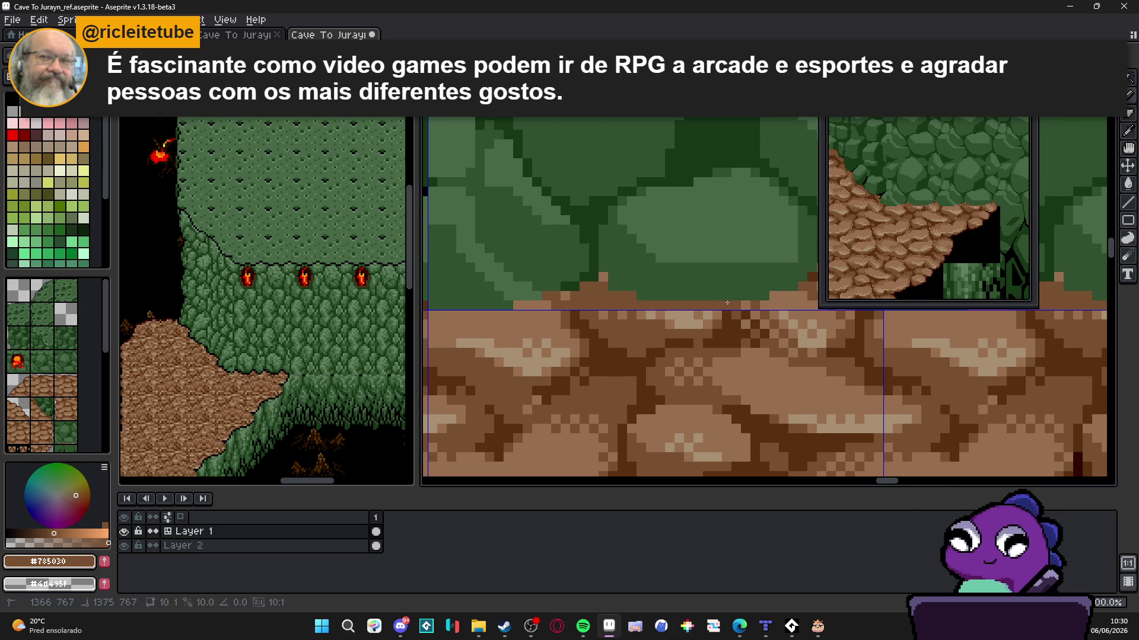
pyautogui.scroll(1, 722, 309)
pyautogui.scroll(-1, 723, 309)
pyautogui.scroll(1, 723, 309)
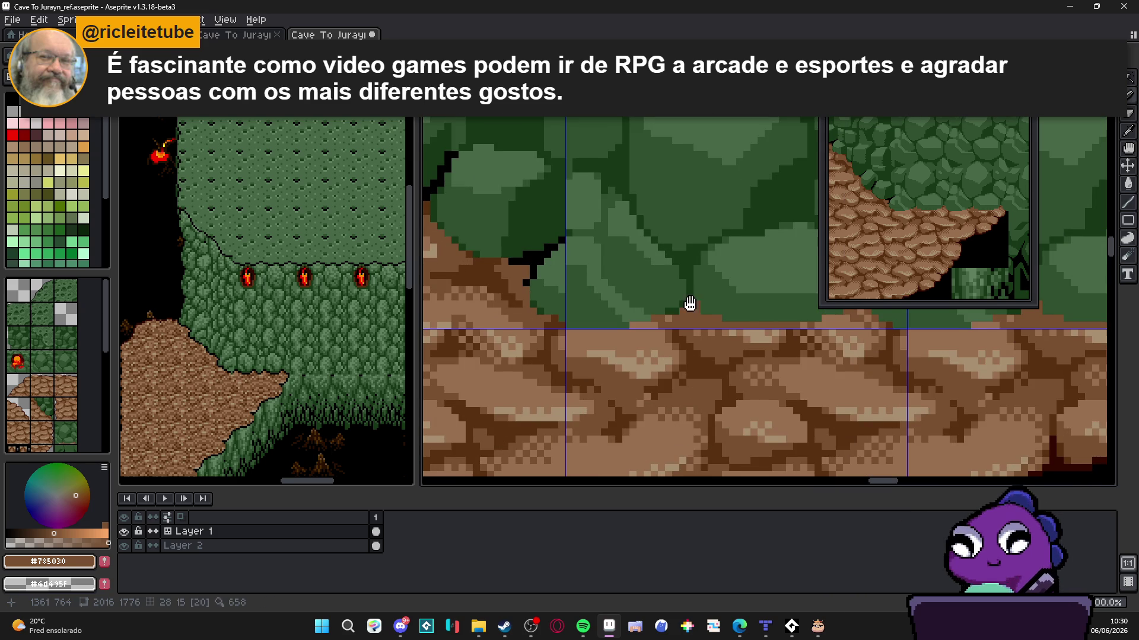
pyautogui.scroll(1, 675, 308)
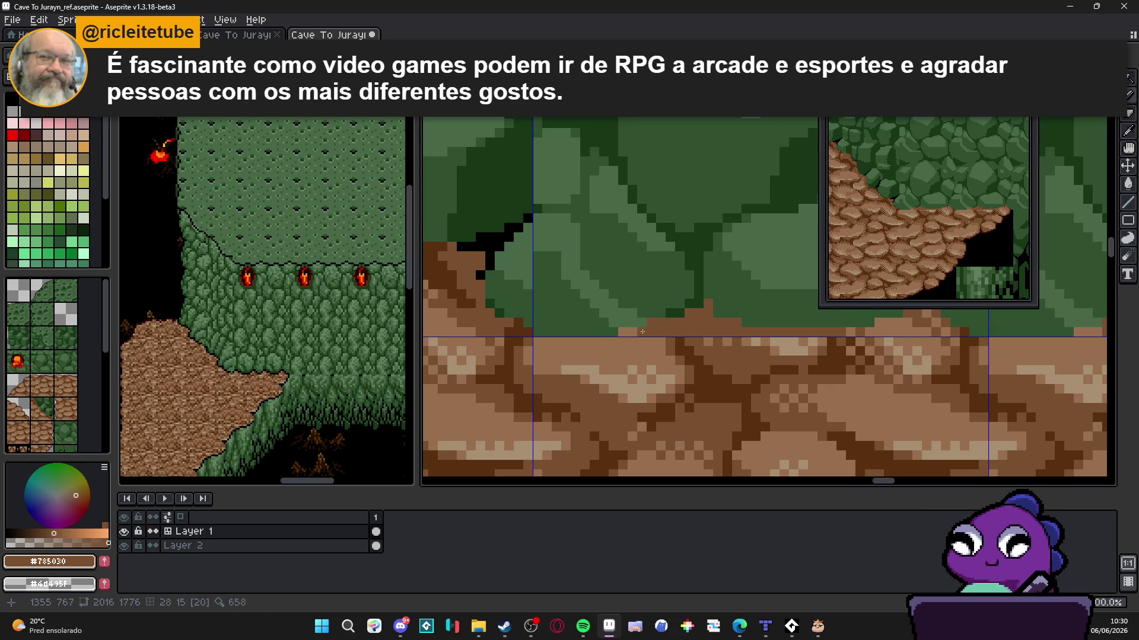
pyautogui.scroll(-1, 643, 333)
pyautogui.scroll(1, 643, 338)
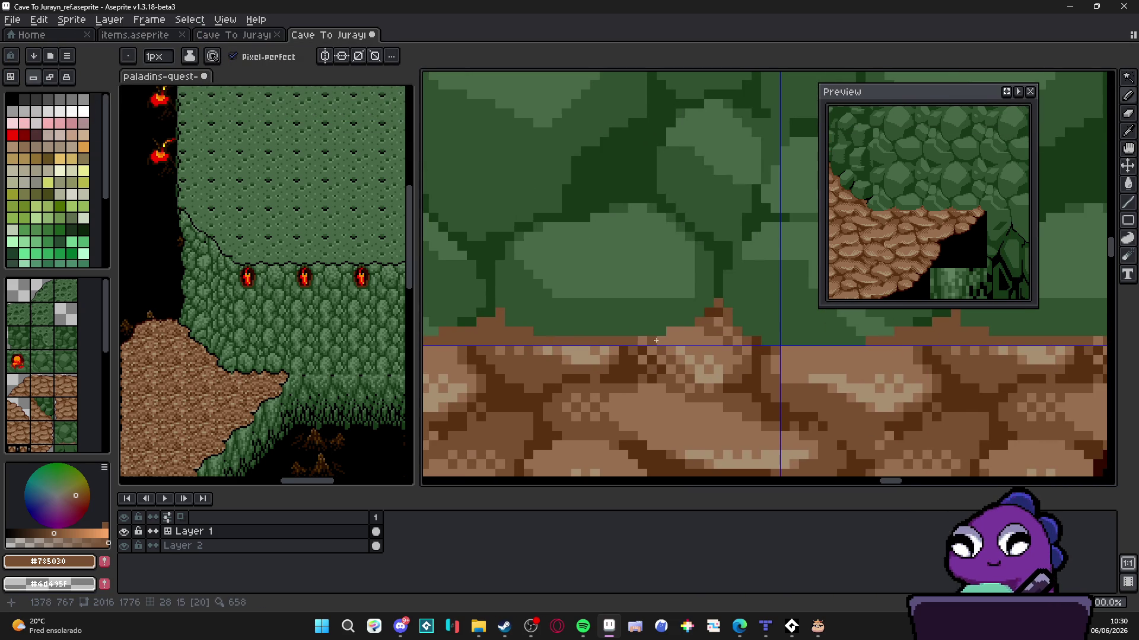
pyautogui.keyDown('alt'); pyautogui.click(717, 315); pyautogui.keyUp('alt')
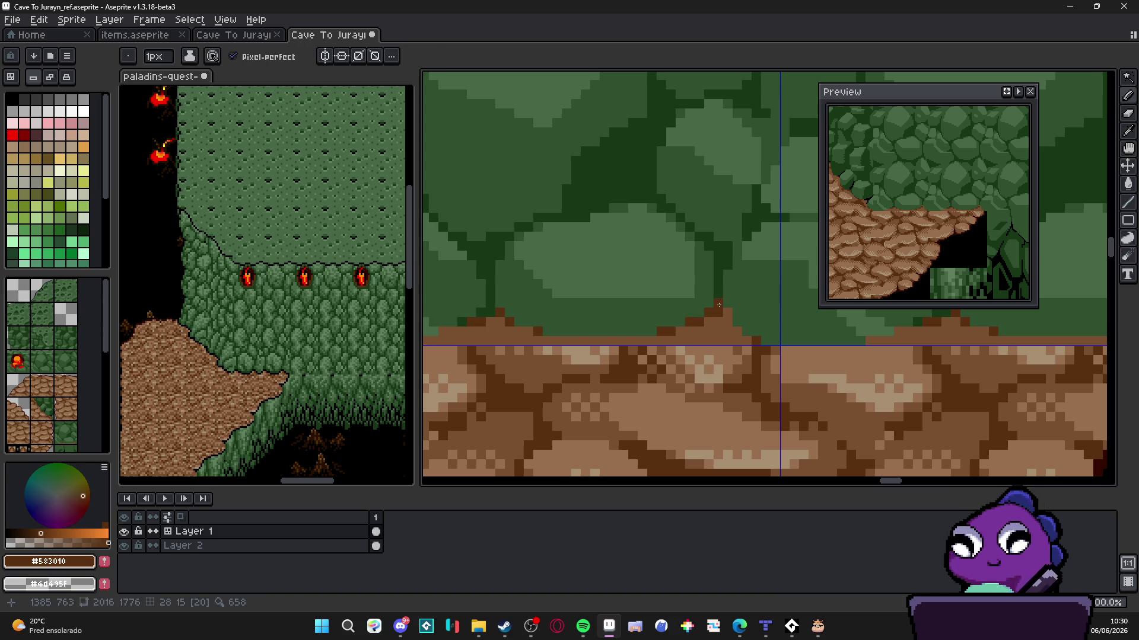
# Draw small dark brown dirt bumps and edge pixels along the ledge top, then zoom to review
pyautogui.click(721, 308)
pyautogui.moveTo(703, 322); pyautogui.dragTo(726, 322)
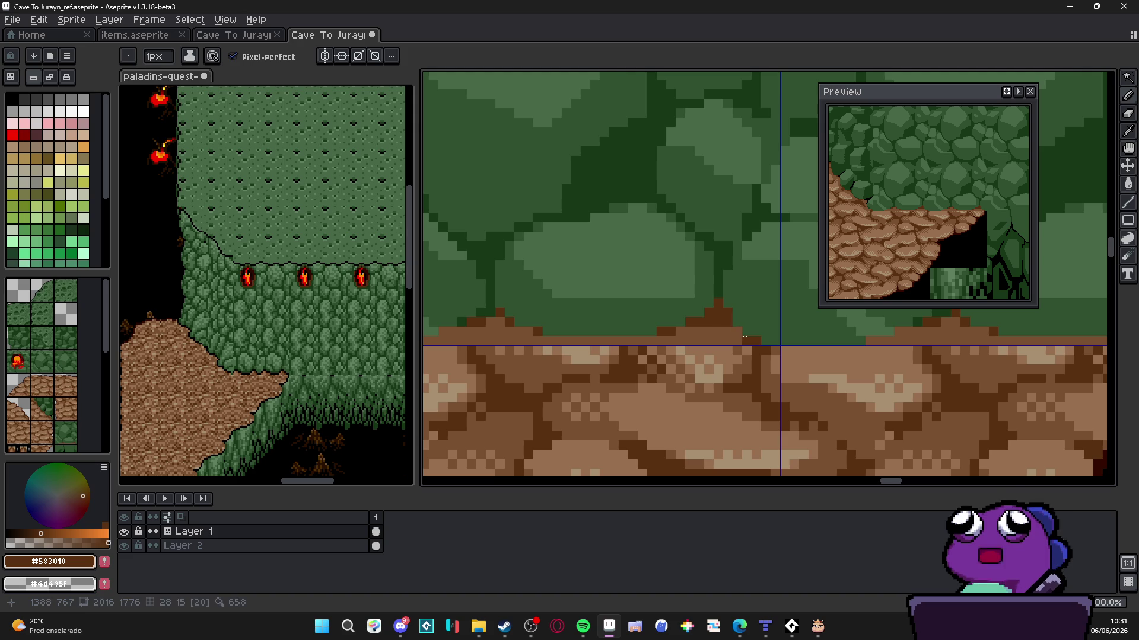
pyautogui.hscroll(5, 729, 330)
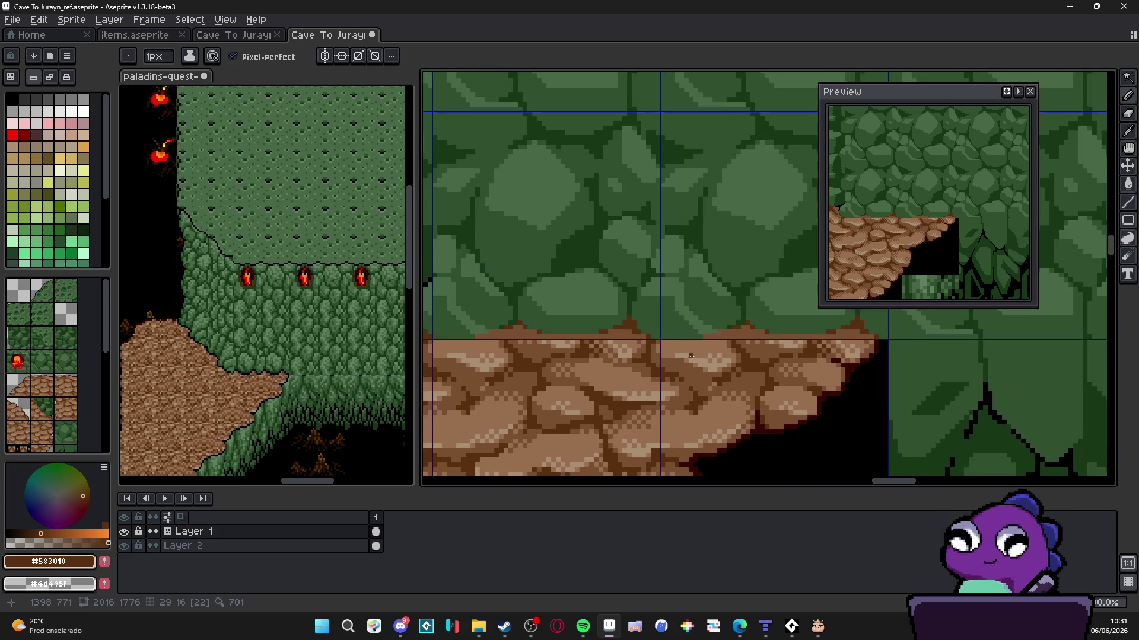
pyautogui.click(711, 326)
pyautogui.click(745, 322)
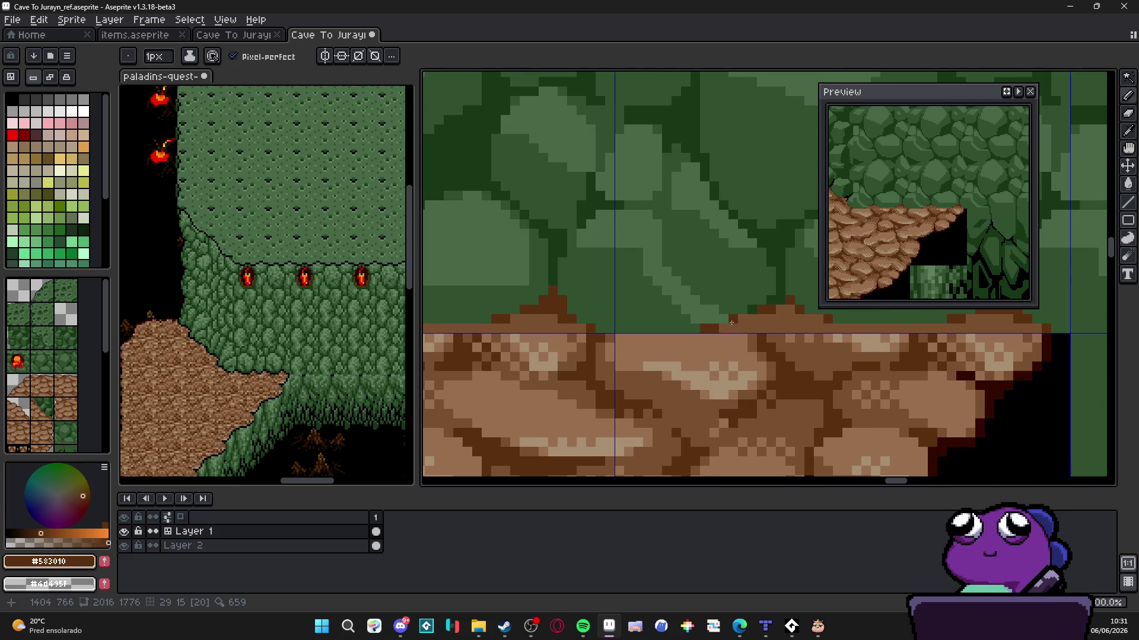
pyautogui.scroll(-2, 740, 320)
pyautogui.scroll(2, 800, 326)
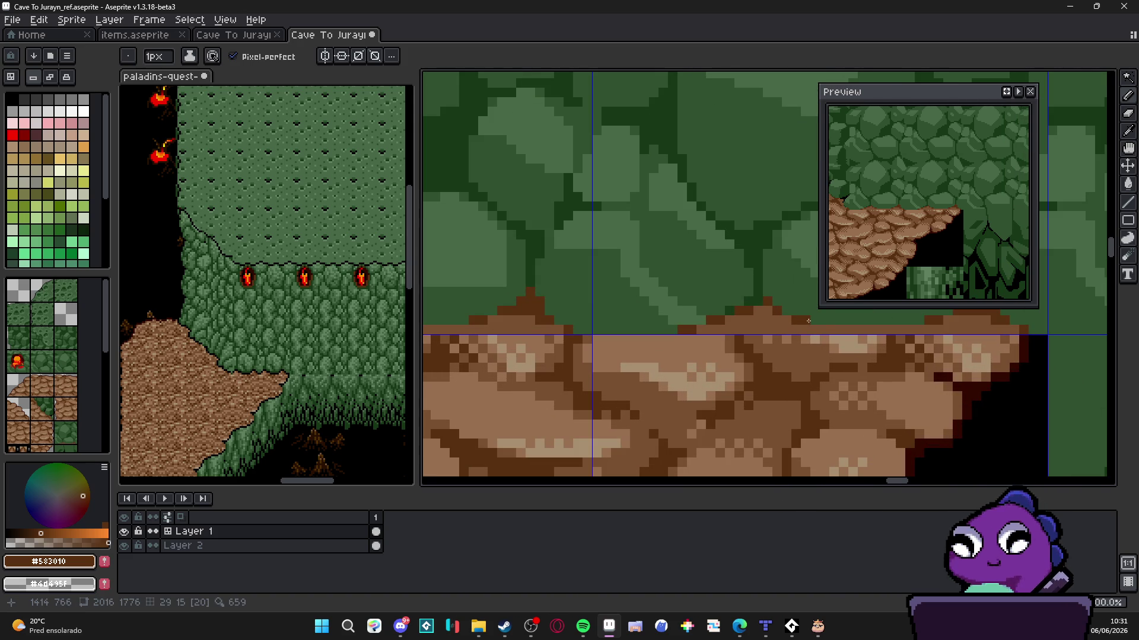
pyautogui.scroll(-2, 838, 329)
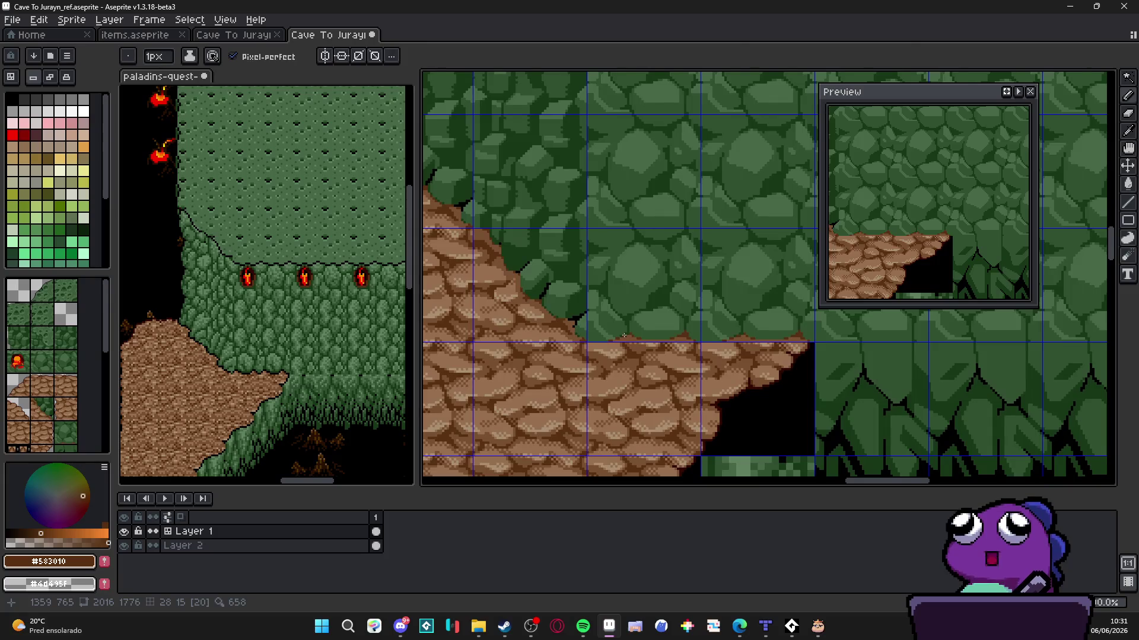
pyautogui.scroll(-1, 624, 336)
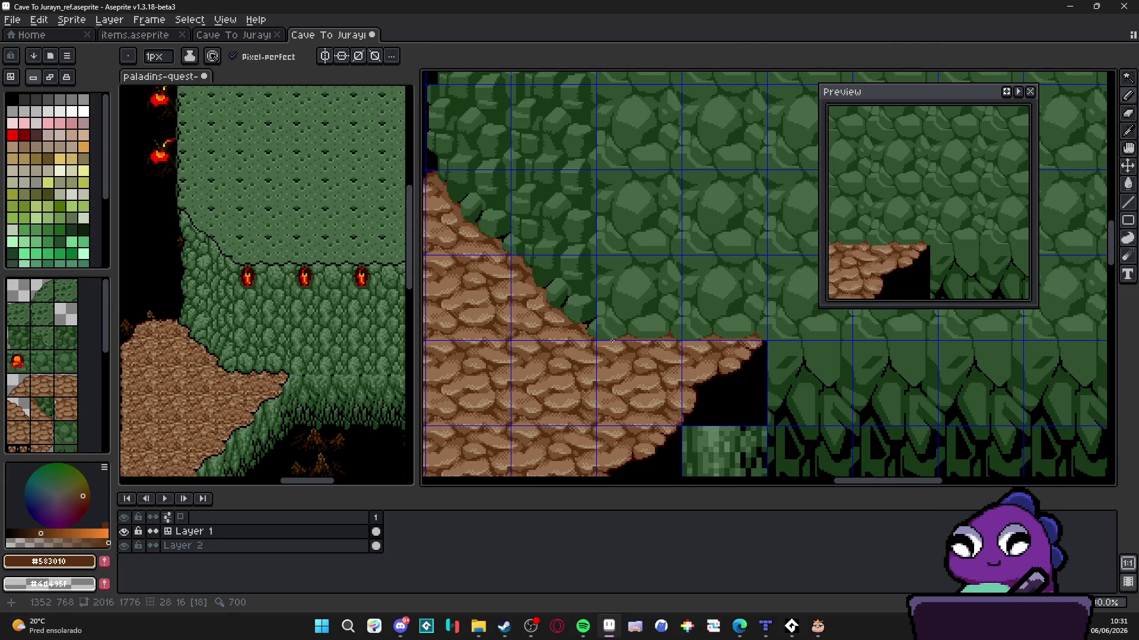
pyautogui.scroll(-1, 617, 341)
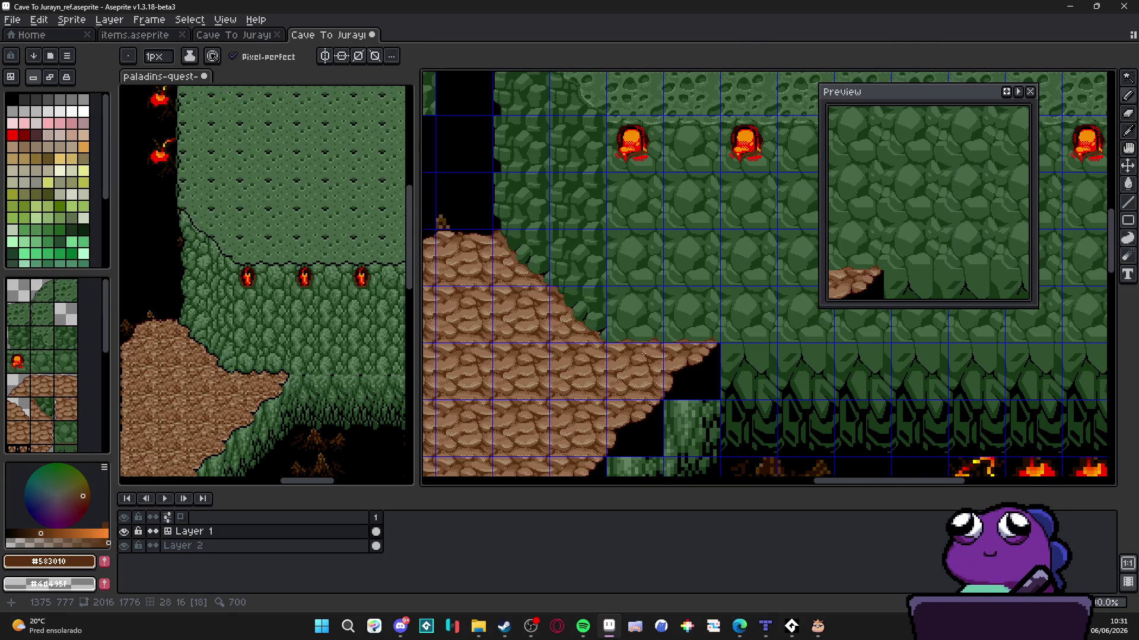
pyautogui.scroll(5, 640, 337)
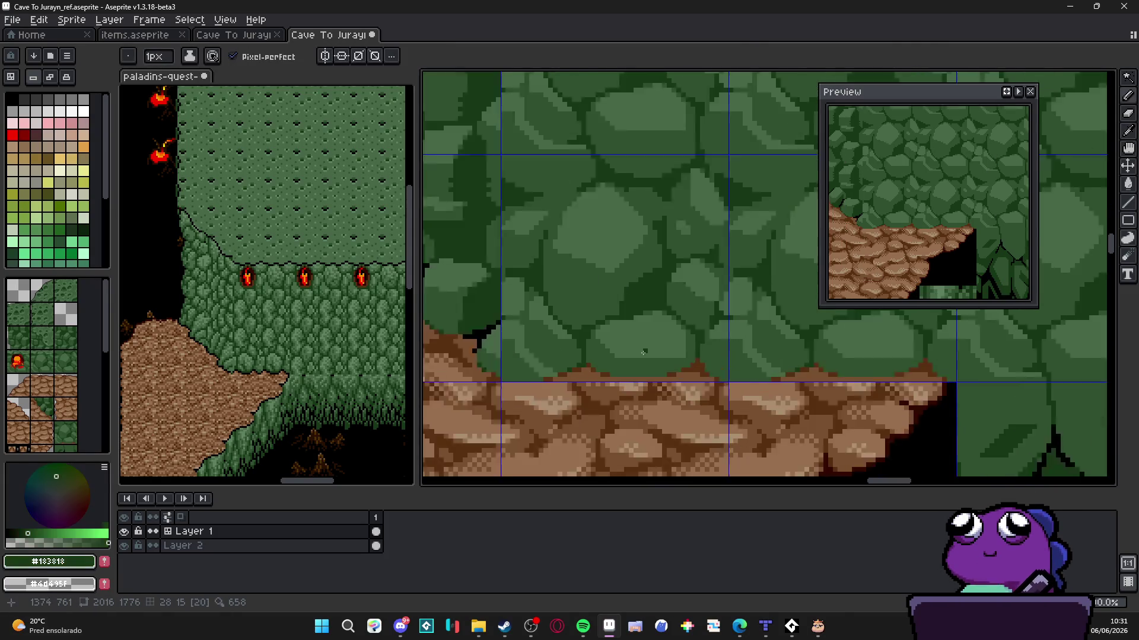
# Draw a short dark crack and flood-fill the shadow below the light rock dark green
pyautogui.moveTo(606, 363); pyautogui.dragTo(606, 391)
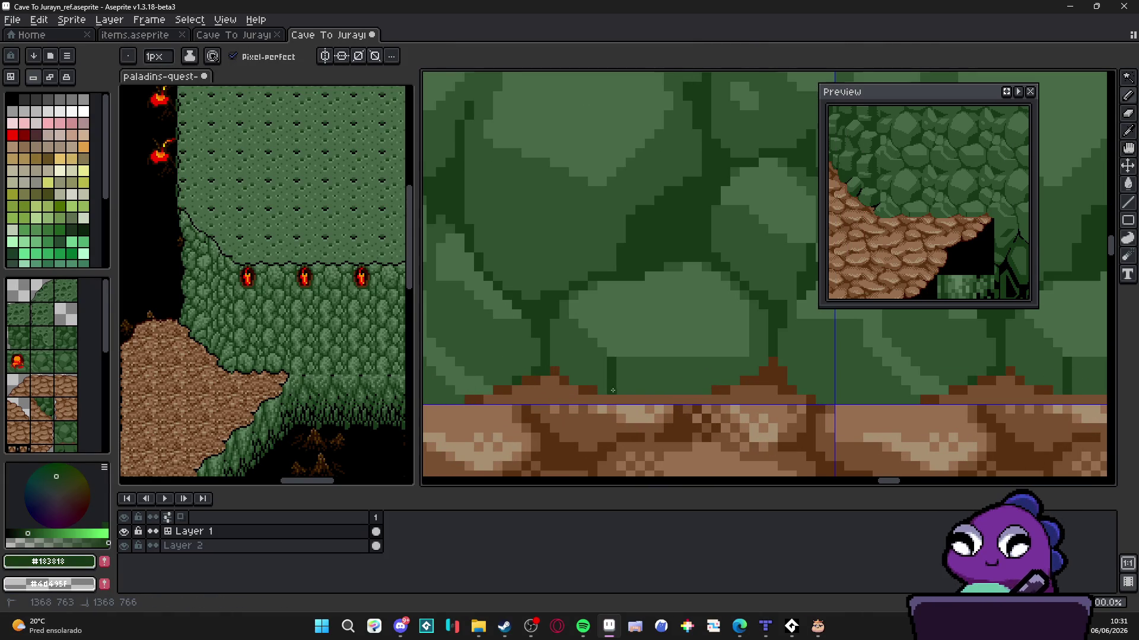
pyautogui.press('g')
pyautogui.click(747, 374)
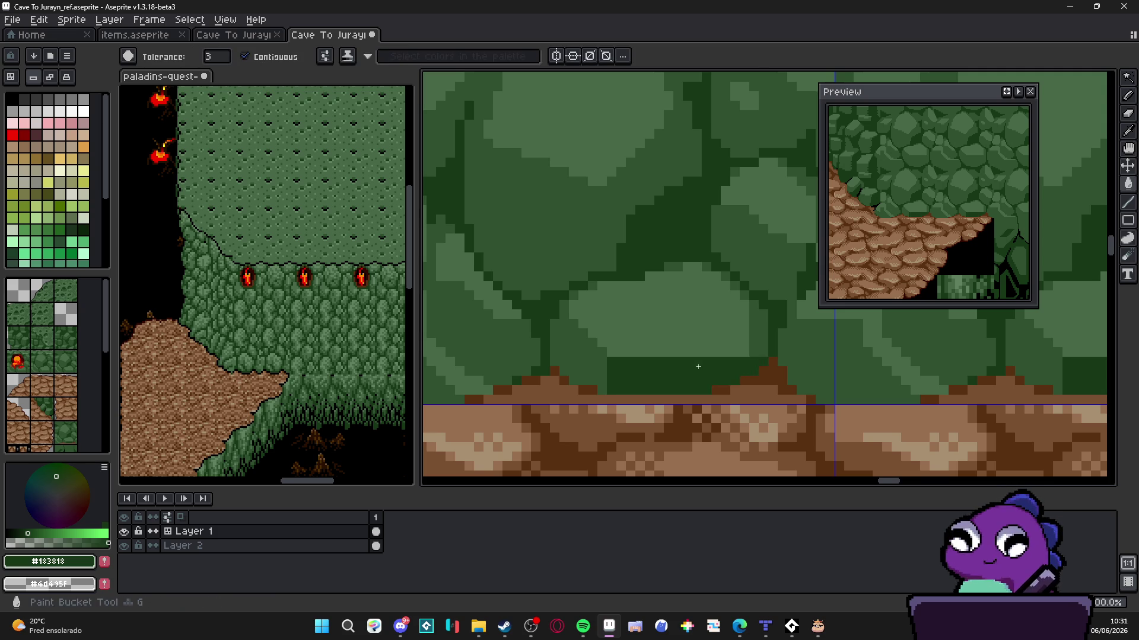
pyautogui.moveTo(758, 360); pyautogui.dragTo(699, 364)
pyautogui.press('b')
# Pick the dark green shadow colour and draw a shadow stroke along the wall's lower edge
pyautogui.keyDown('alt'); pyautogui.click(688, 364); pyautogui.keyUp('alt')
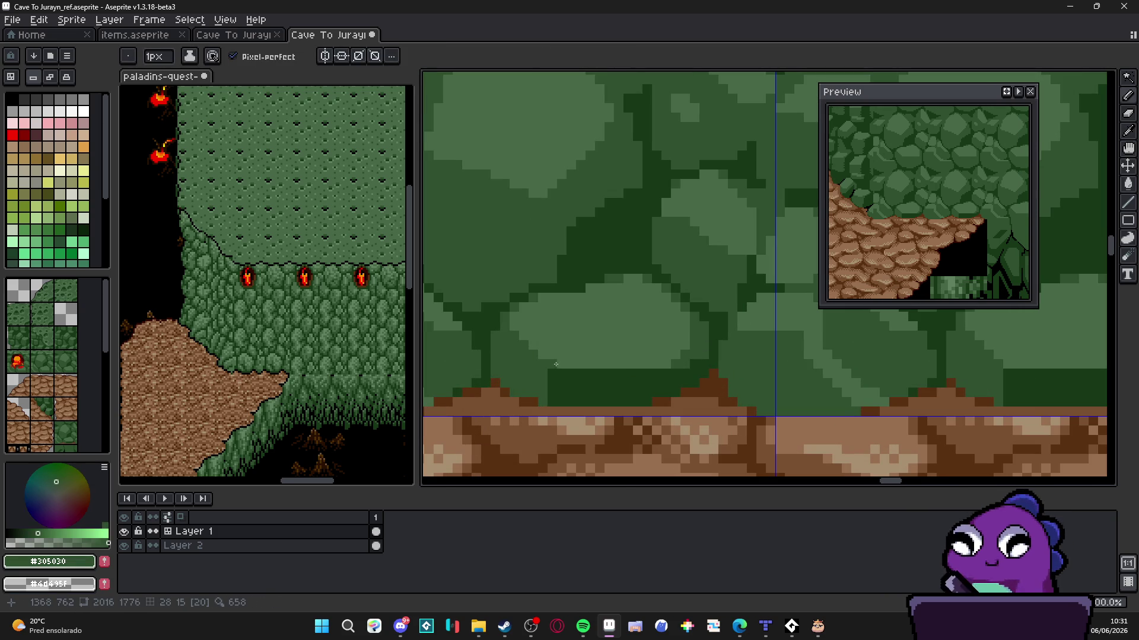
pyautogui.keyDown('alt'); pyautogui.click(572, 377); pyautogui.keyUp('alt')
pyautogui.scroll(-4, 639, 357)
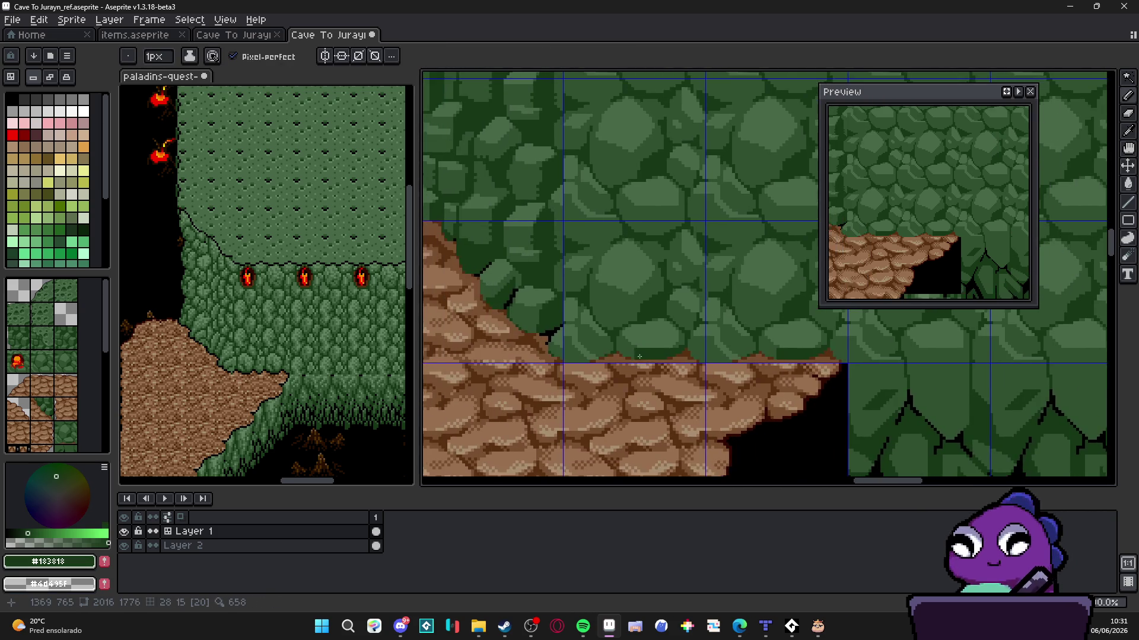
pyautogui.scroll(-2, 639, 357)
pyautogui.scroll(2, 652, 356)
pyautogui.scroll(2, 700, 352)
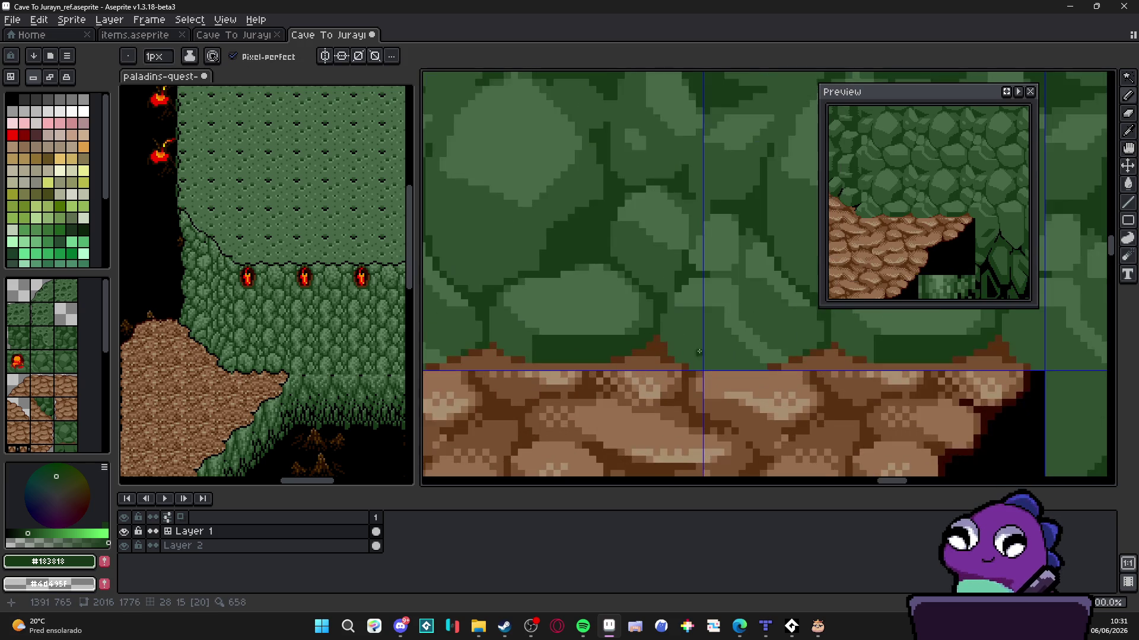
pyautogui.scroll(1, 684, 352)
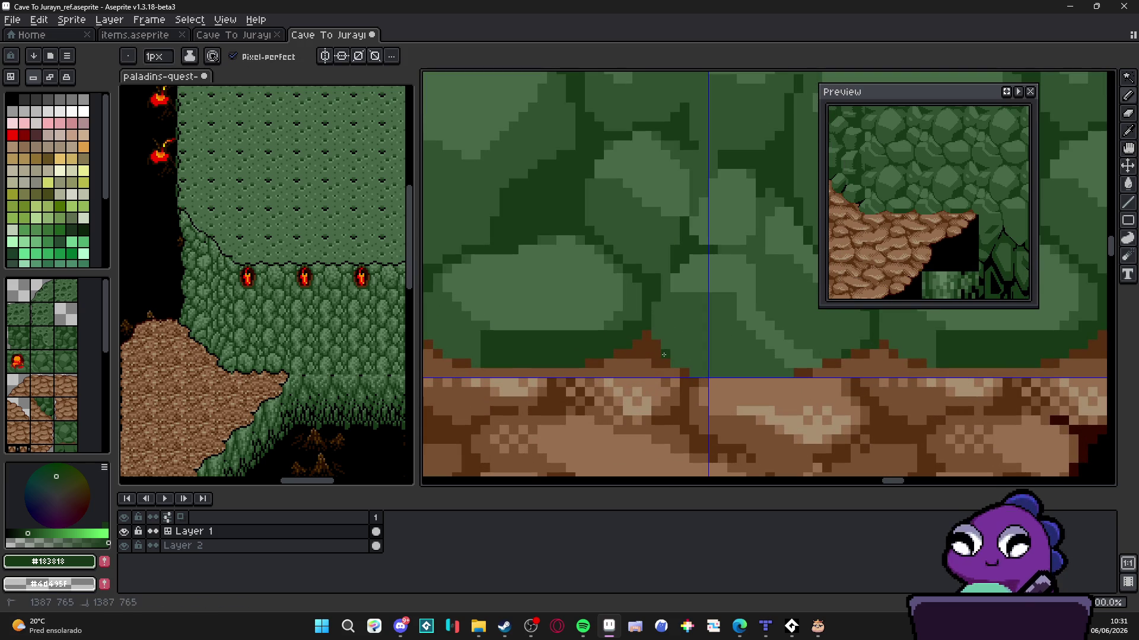
pyautogui.moveTo(664, 355)
pyautogui.mouseDown()
pyautogui.moveTo(724, 336)
pyautogui.moveTo(750, 345)
pyautogui.moveTo(761, 372)
pyautogui.mouseUp()
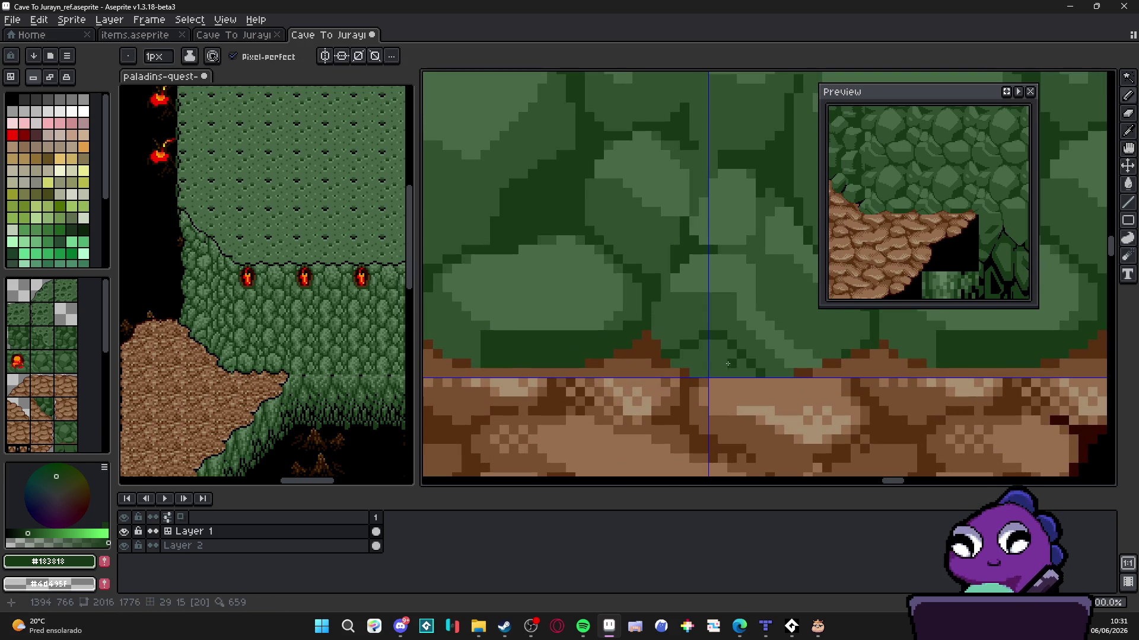
# Draw a dark green diagonal crack from the rock down to the cobblestone ledge
pyautogui.scroll(-3, 735, 360)
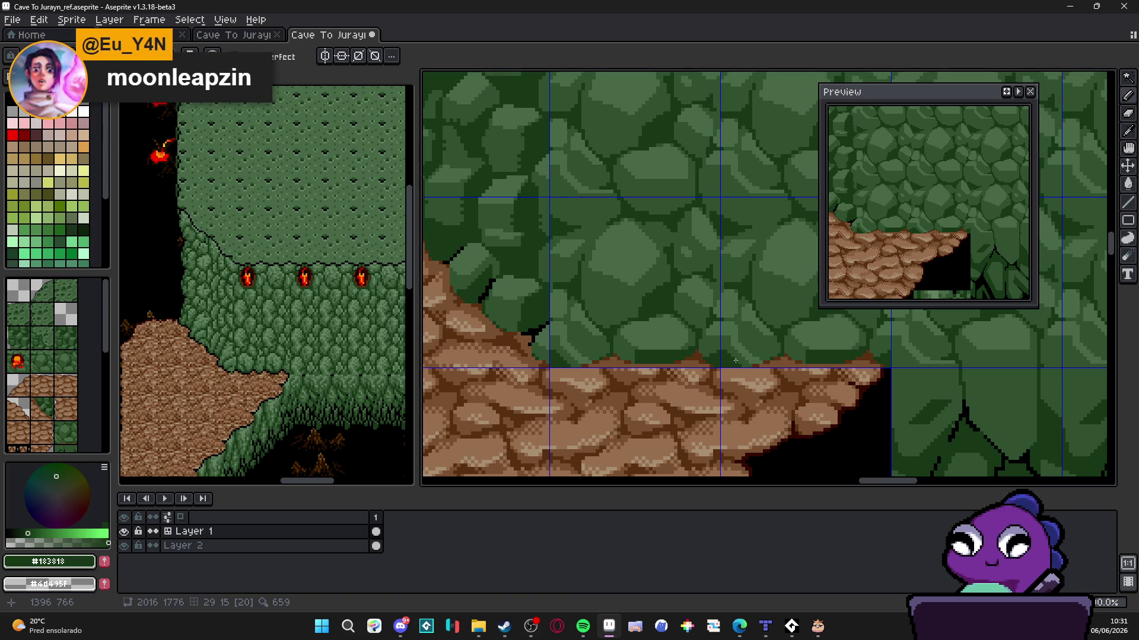
pyautogui.scroll(2, 717, 356)
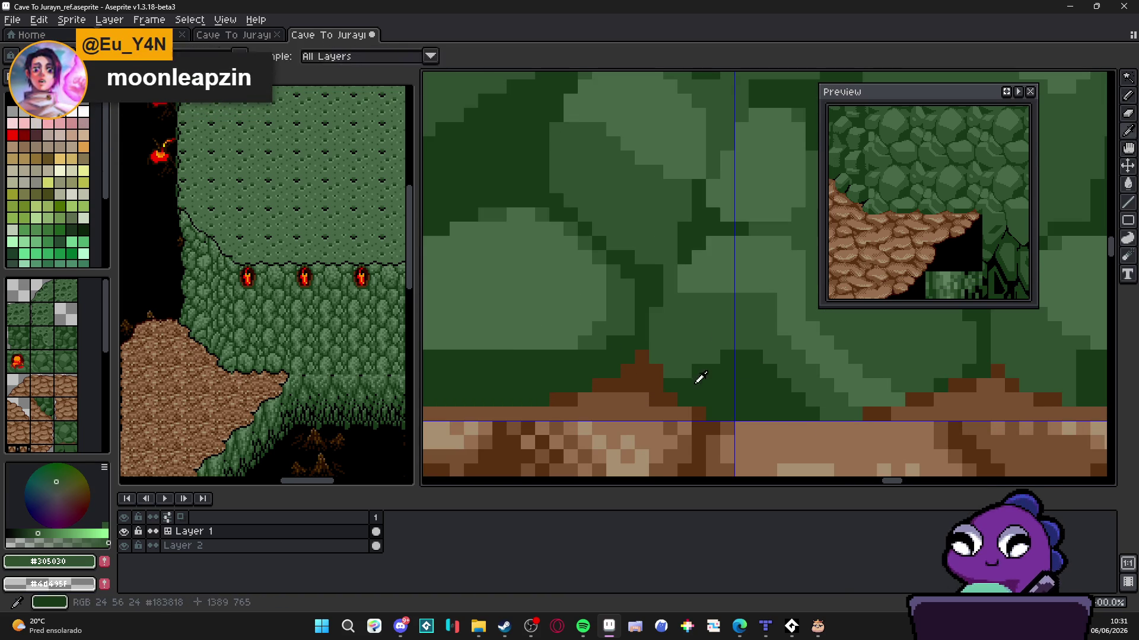
pyautogui.keyDown('alt'); pyautogui.click(699, 374); pyautogui.keyUp('alt')
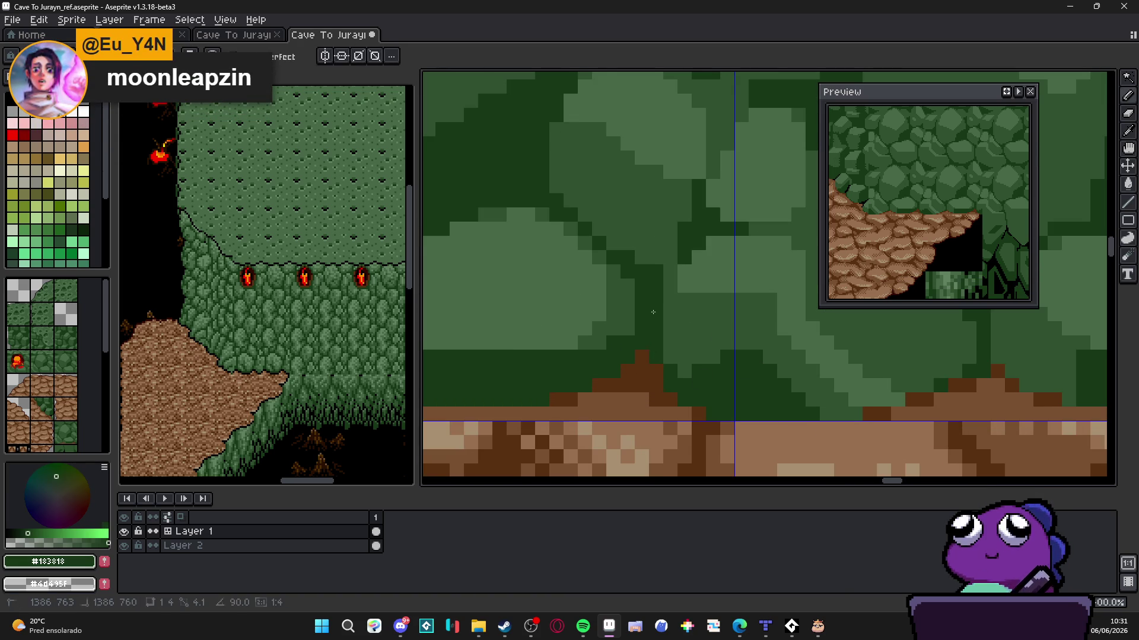
pyautogui.scroll(-3, 676, 341)
pyautogui.scroll(2, 678, 350)
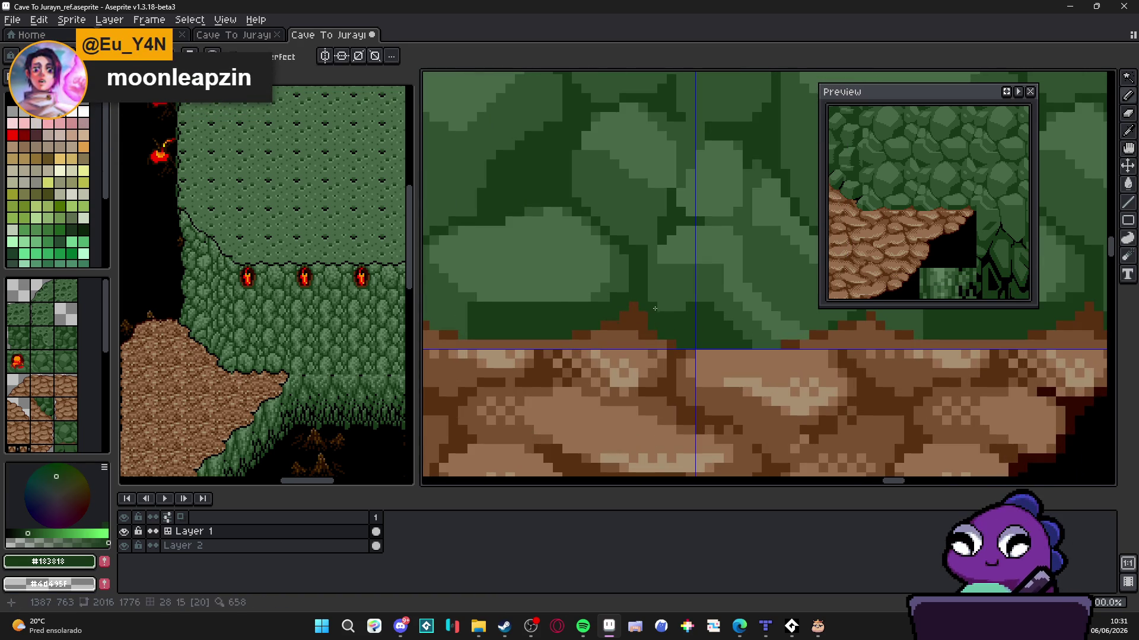
pyautogui.scroll(-2, 682, 297)
pyautogui.scroll(3, 704, 284)
pyautogui.click(704, 283)
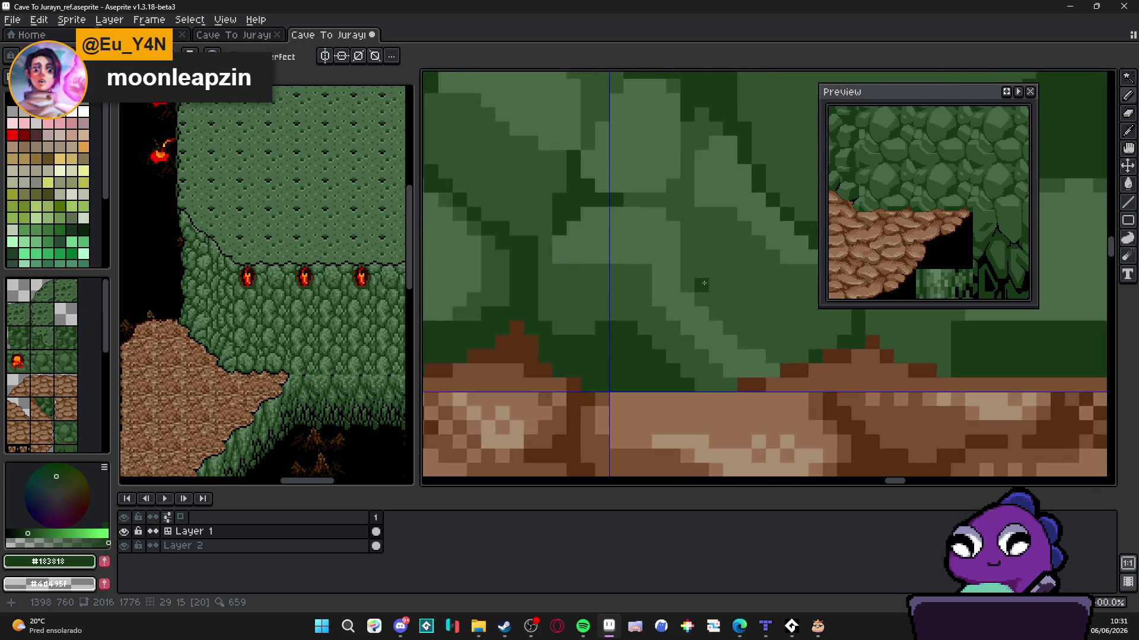
pyautogui.moveTo(703, 283)
pyautogui.mouseDown()
pyautogui.moveTo(768, 349)
pyautogui.moveTo(830, 342)
pyautogui.mouseUp()
# Briefly toggle Paint Bucket (G) and back to Pencil (B) while zooming over the wall edge
pyautogui.scroll(-3, 744, 351)
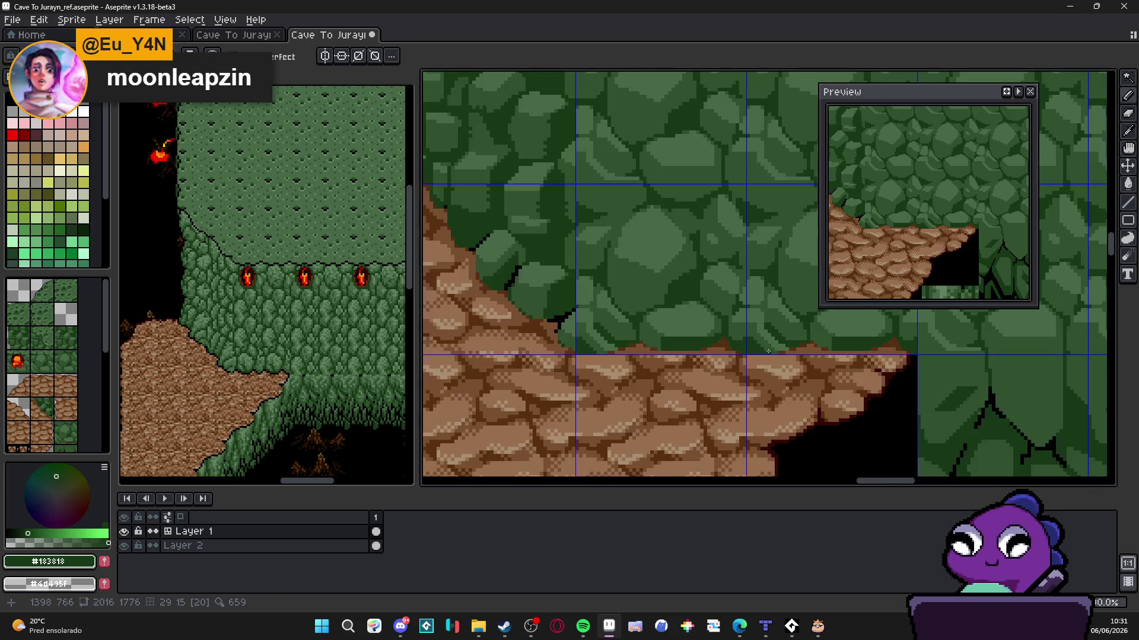
pyautogui.scroll(-2, 748, 344)
pyautogui.scroll(4, 761, 328)
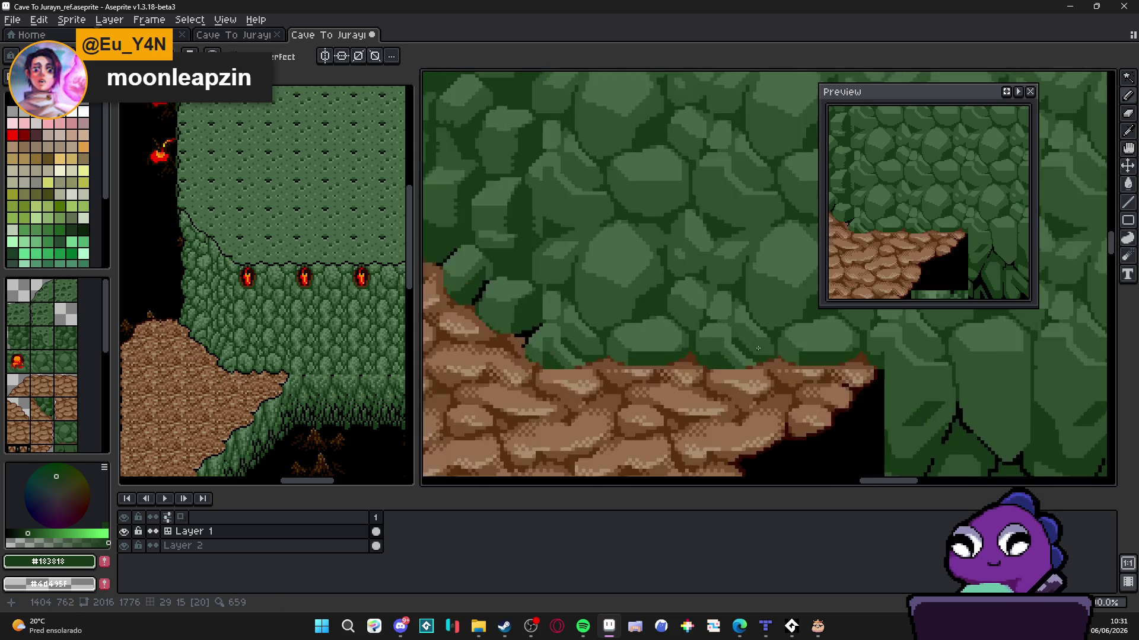
pyautogui.press('g')
pyautogui.scroll(-2, 762, 362)
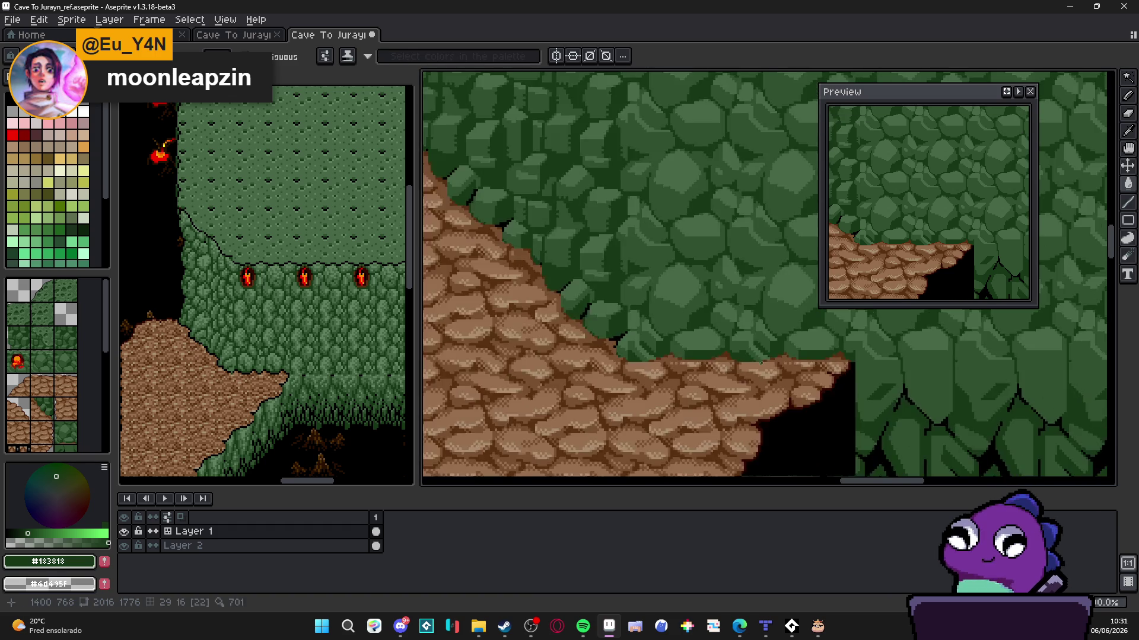
pyautogui.scroll(1, 761, 353)
pyautogui.press('b')
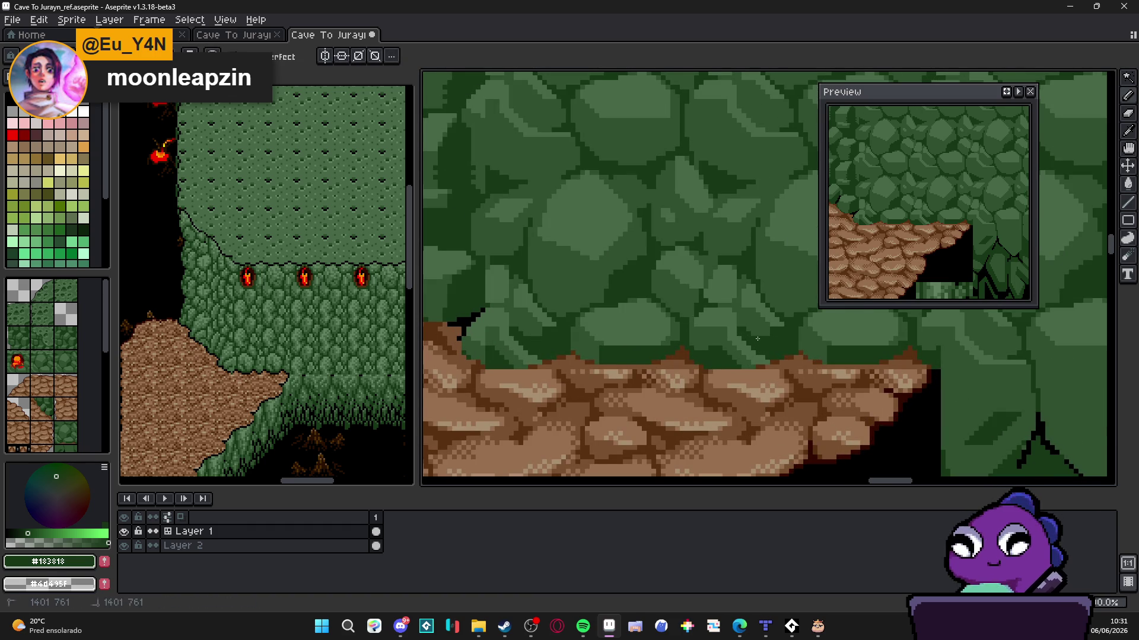
pyautogui.scroll(-3, 757, 338)
pyautogui.scroll(1, 750, 347)
pyautogui.scroll(1, 736, 363)
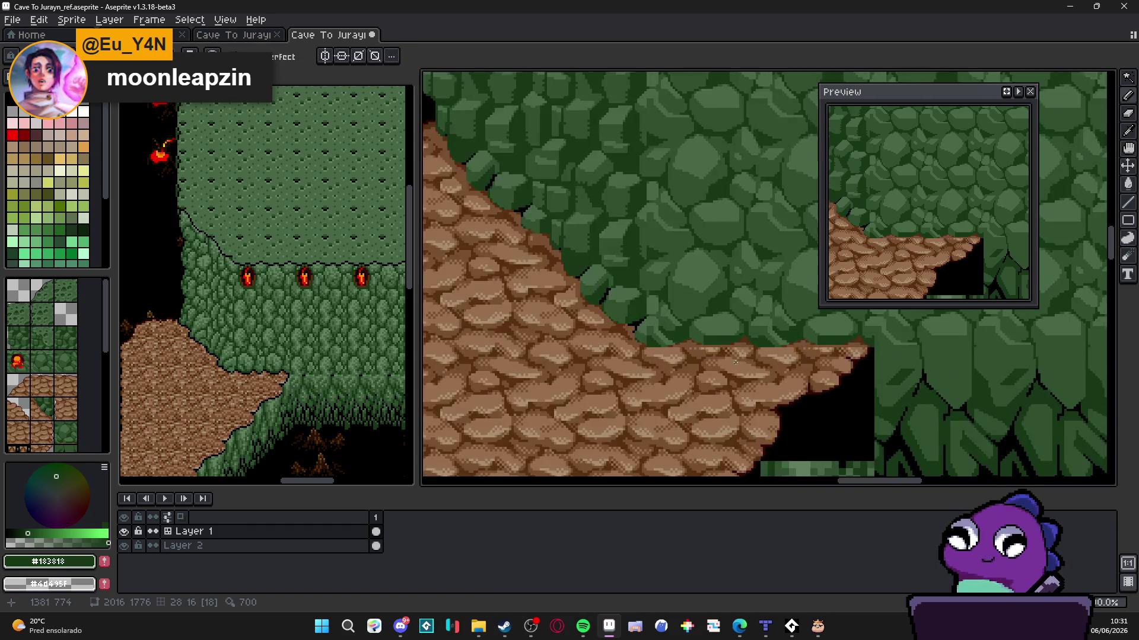
pyautogui.scroll(2, 735, 362)
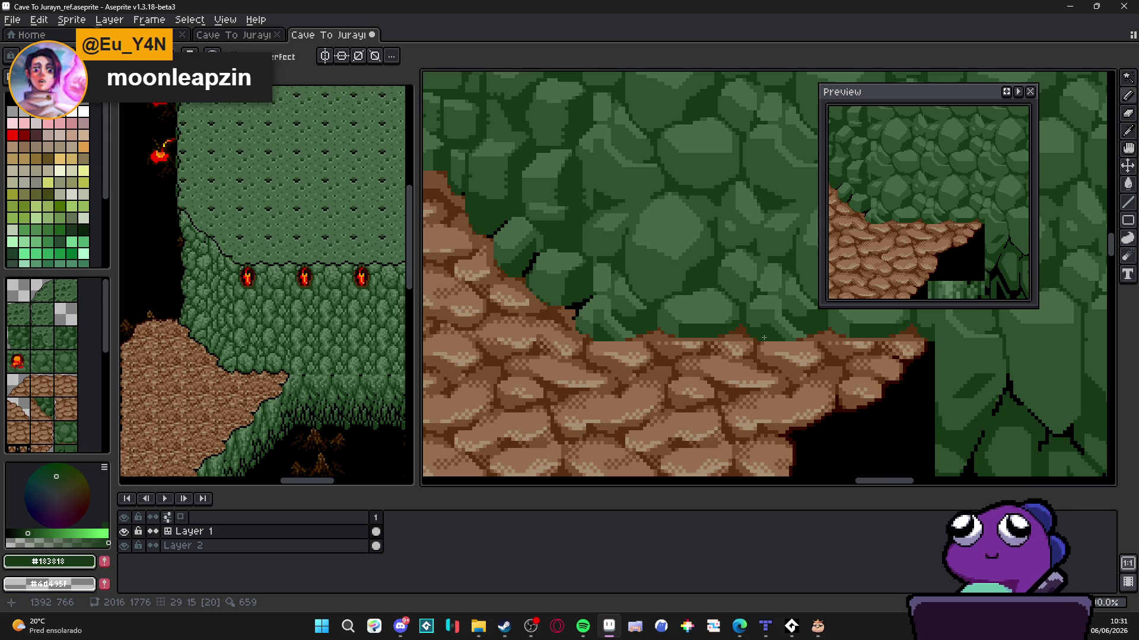
pyautogui.scroll(-1, 764, 338)
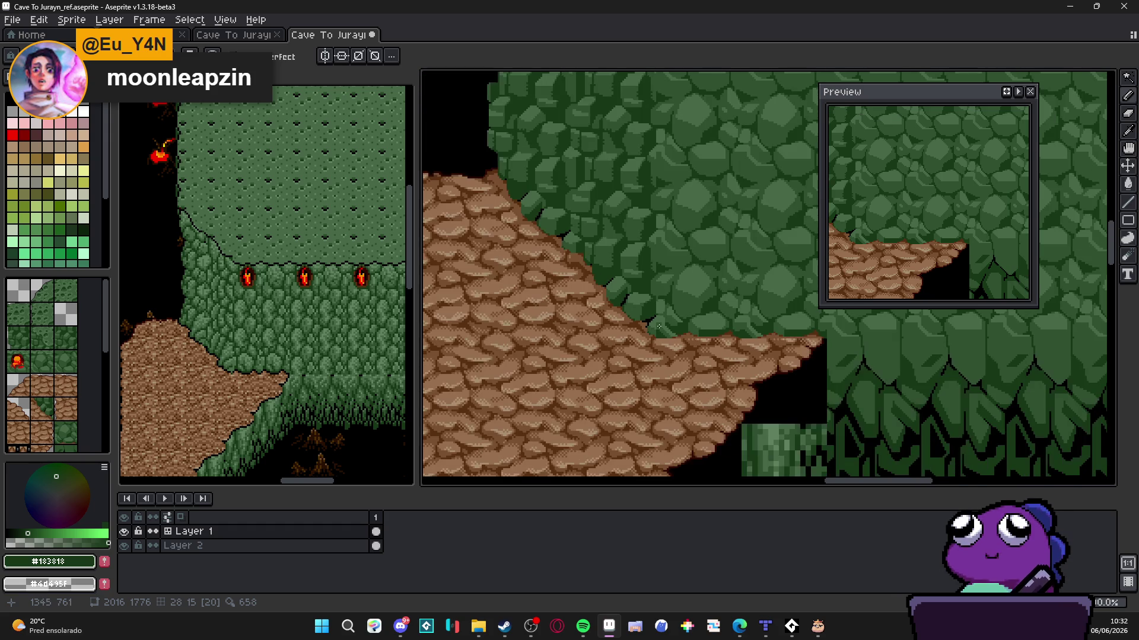
pyautogui.scroll(-1, 555, 251)
pyautogui.scroll(1, 593, 284)
# Pick black and draw a vertical edge line with a stair stepping down-left
pyautogui.scroll(1, 617, 308)
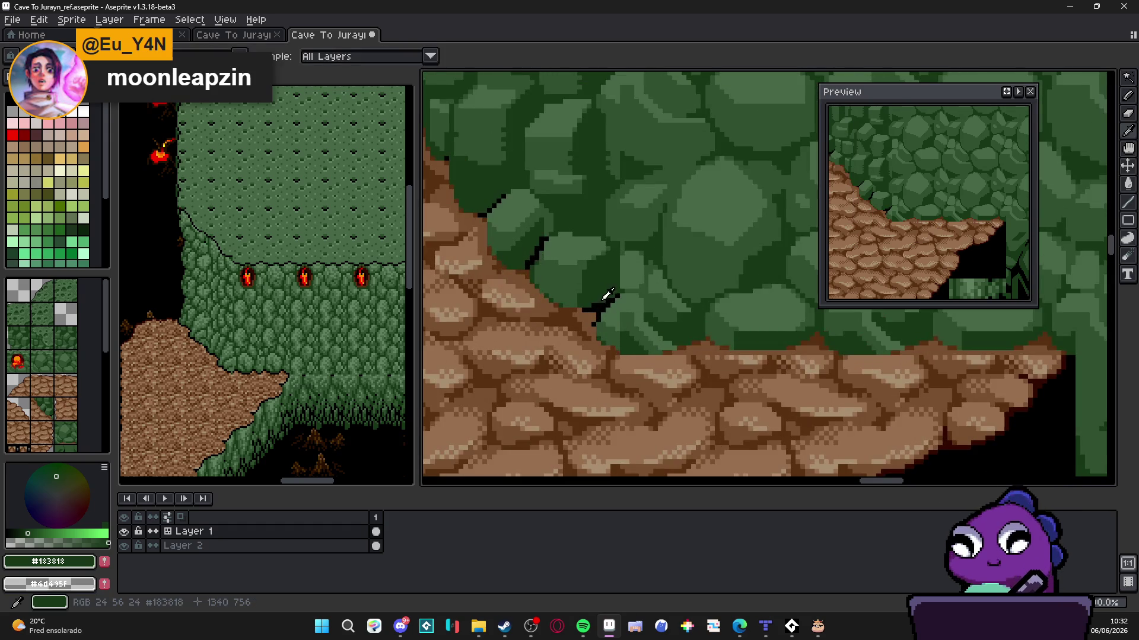
pyautogui.scroll(2, 638, 321)
pyautogui.keyDown('alt'); pyautogui.click(498, 287); pyautogui.keyUp('alt')
pyautogui.moveTo(700, 351); pyautogui.dragTo(698, 318)
pyautogui.click(693, 342)
pyautogui.click(683, 347)
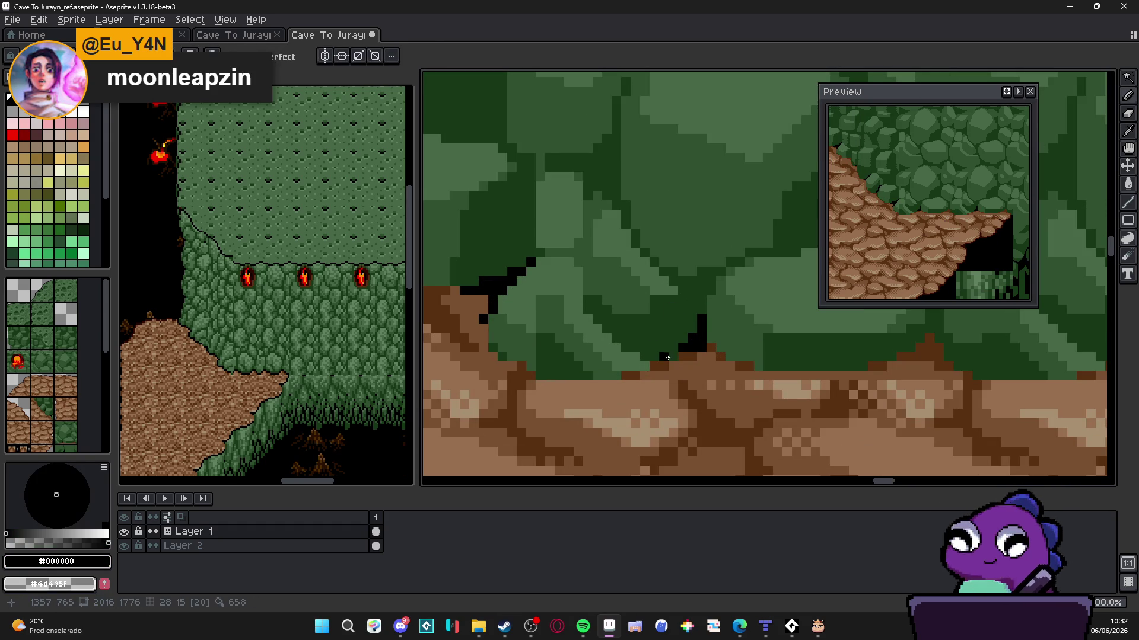
pyautogui.moveTo(675, 357); pyautogui.dragTo(666, 357)
# Extend the black stepped outline to the right and upward along the wall
pyautogui.click(719, 347)
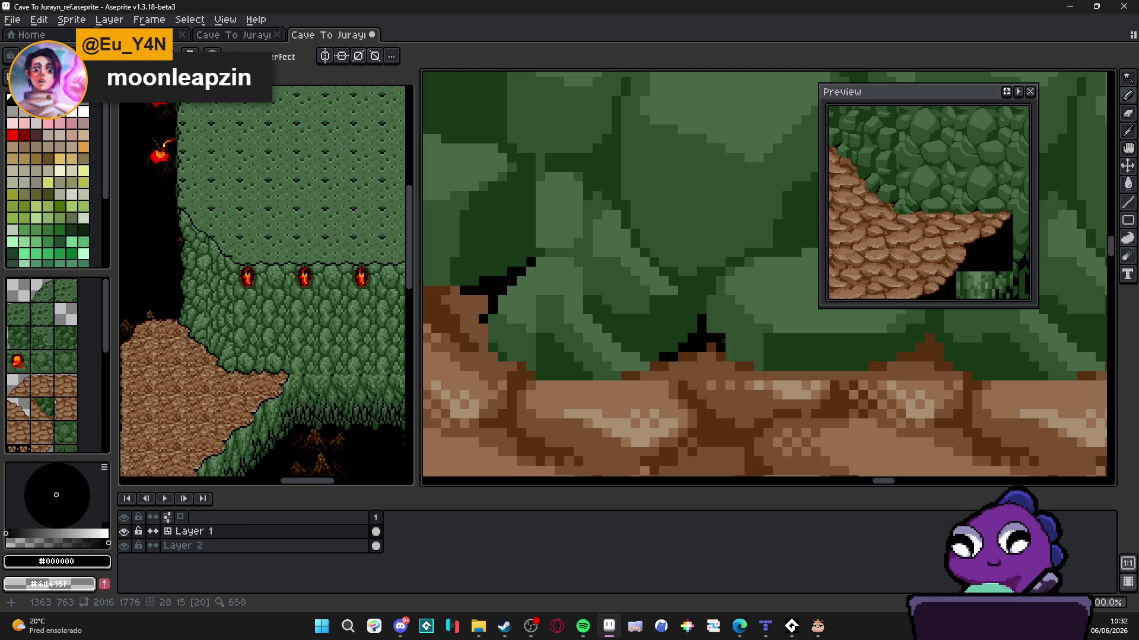
pyautogui.click(738, 356)
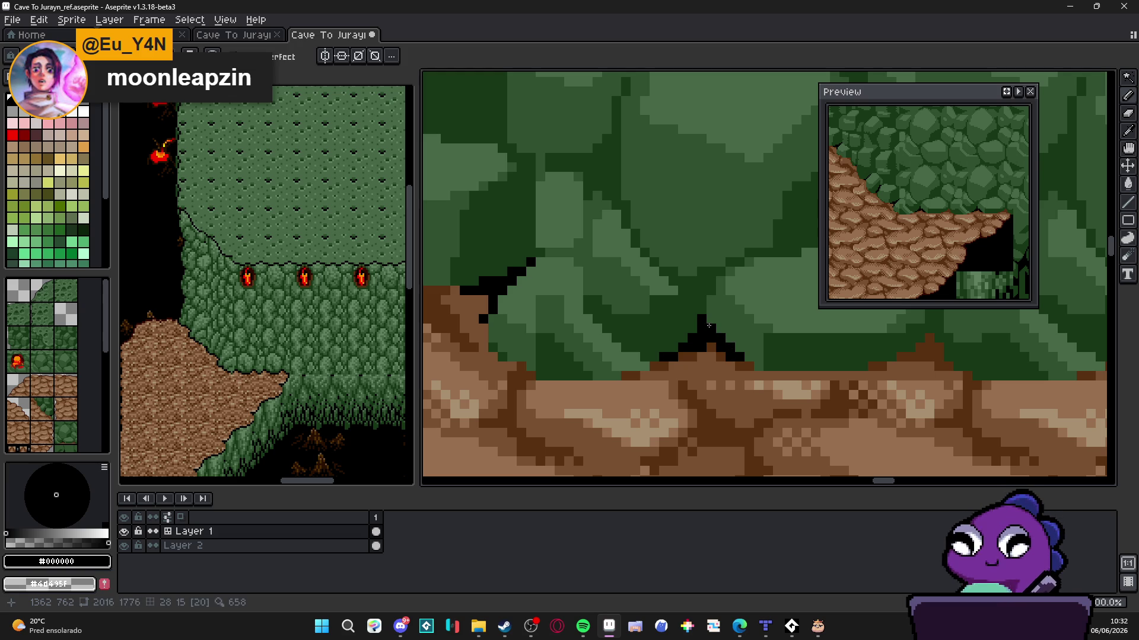
pyautogui.hscroll(3, 711, 326)
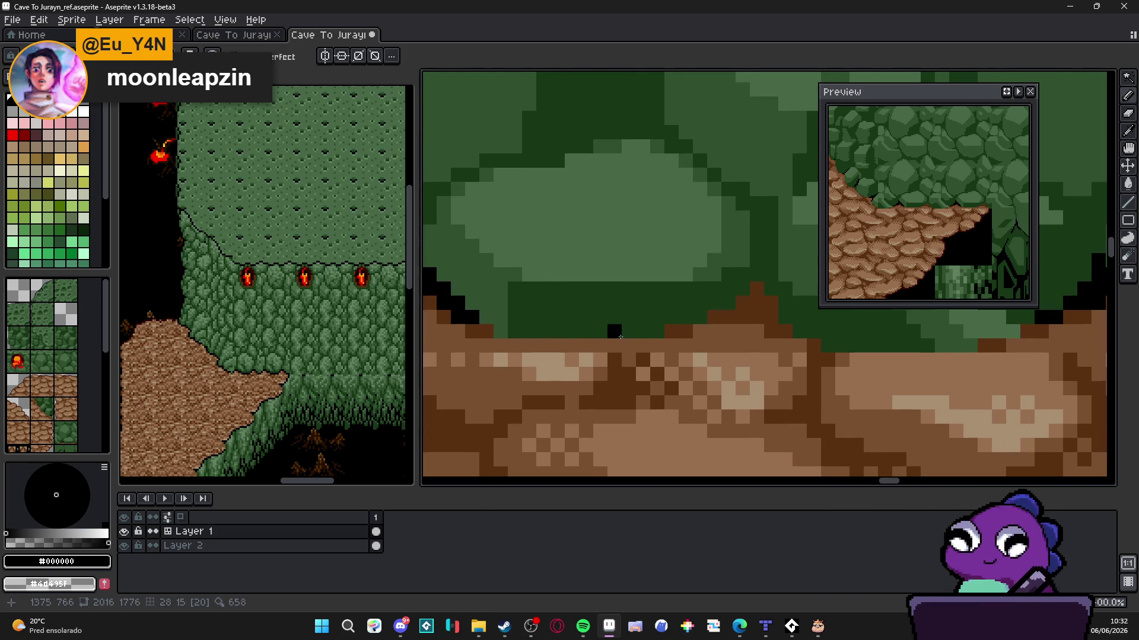
pyautogui.click(685, 317)
pyautogui.click(728, 302)
pyautogui.click(714, 302)
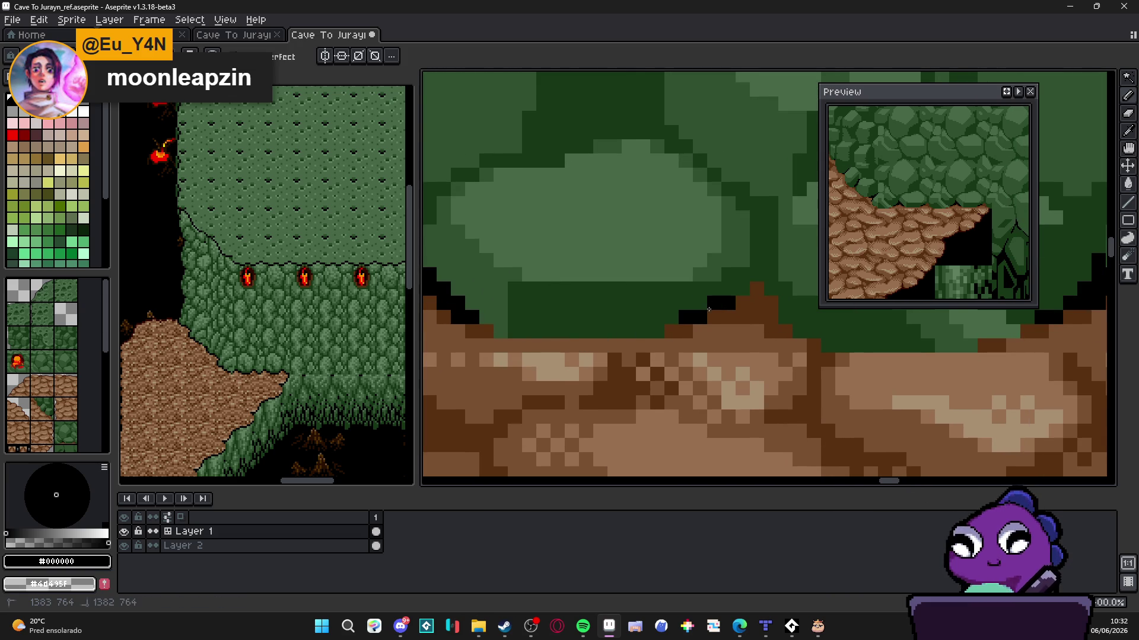
pyautogui.click(699, 303)
pyautogui.click(741, 288)
pyautogui.click(751, 277)
# Continue the black stepped edge down-right toward the cobblestone ledge
pyautogui.click(728, 290)
pyautogui.click(742, 275)
pyautogui.click(770, 289)
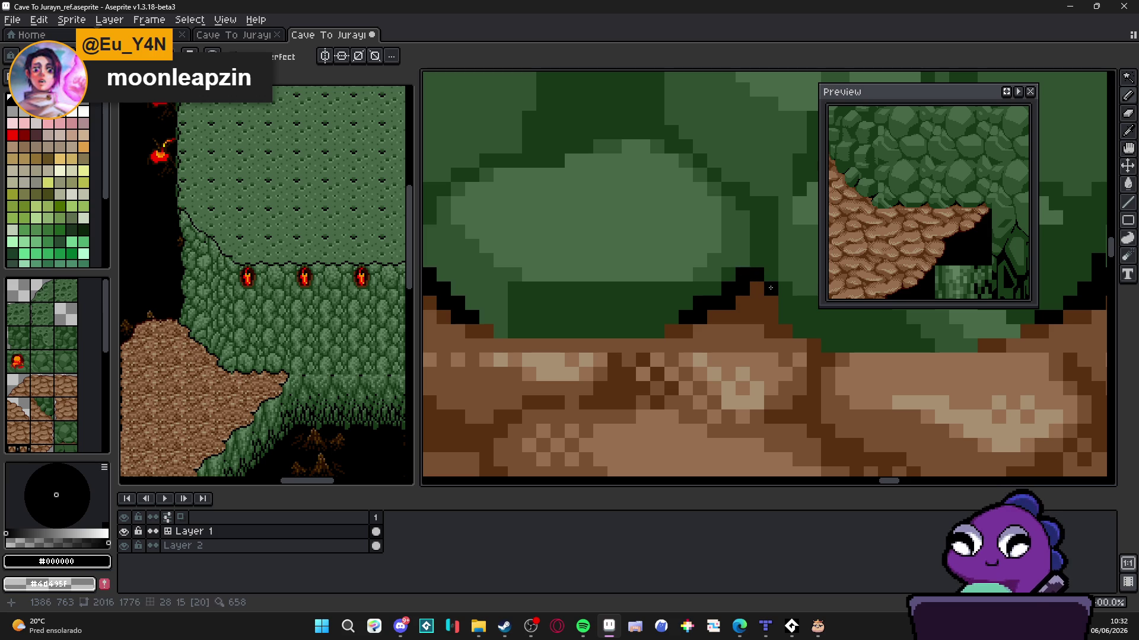
pyautogui.click(785, 302)
pyautogui.click(800, 317)
pyautogui.click(799, 331)
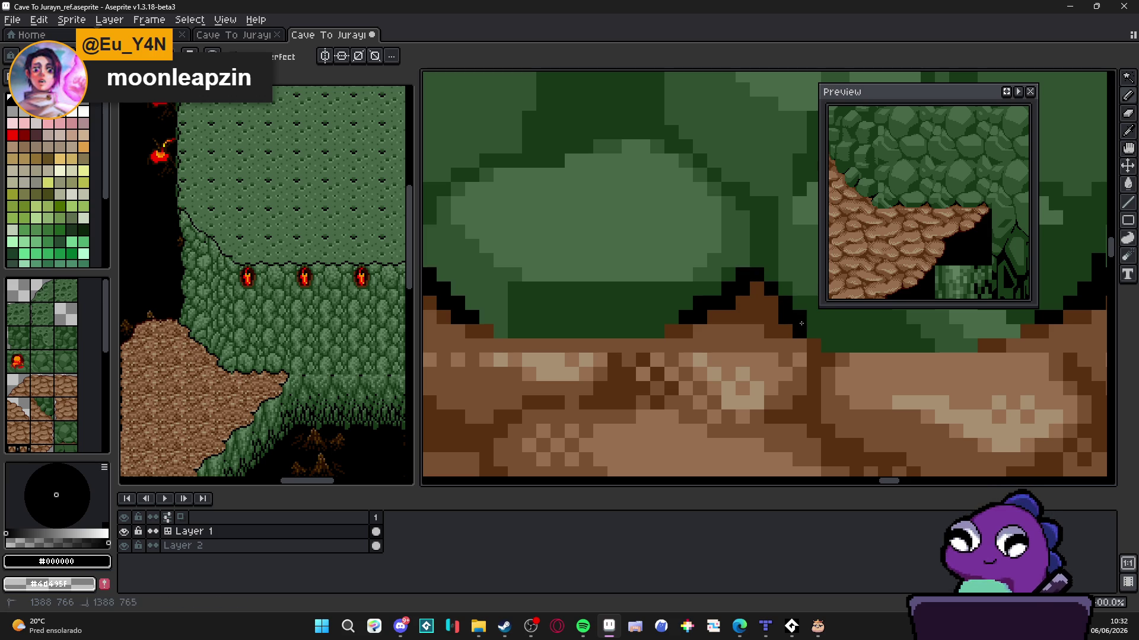
pyautogui.click(814, 331)
# Fill the remaining gaps in the diagonal wall outline with black pixels
pyautogui.scroll(-3, 815, 327)
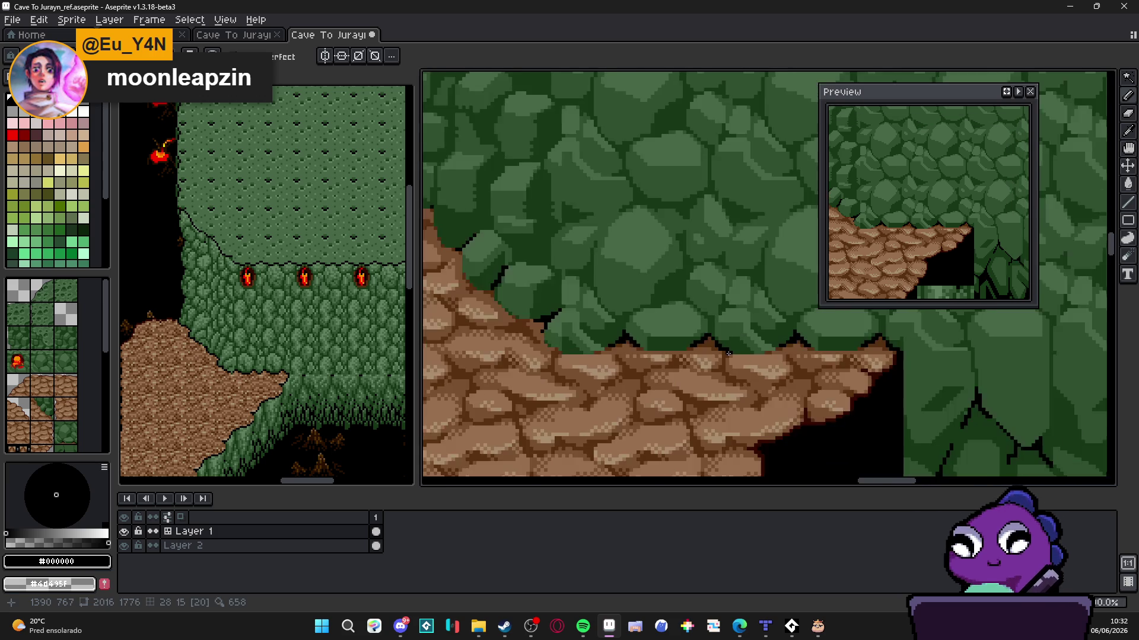
pyautogui.scroll(2, 672, 350)
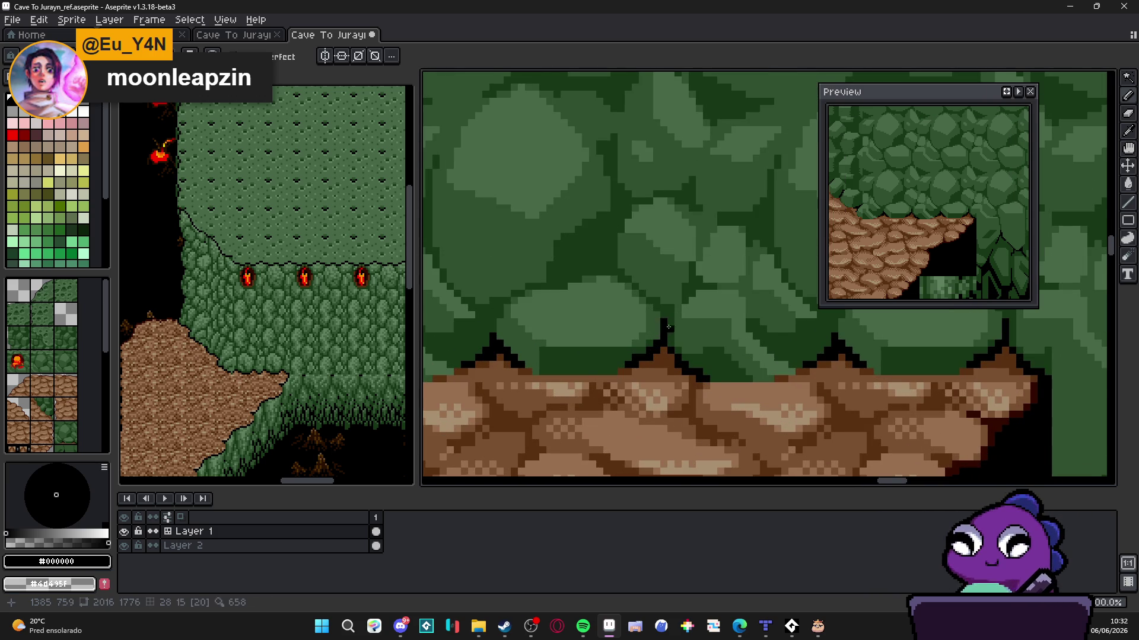
pyautogui.scroll(-1, 662, 333)
pyautogui.scroll(-1, 743, 373)
pyautogui.scroll(3, 743, 374)
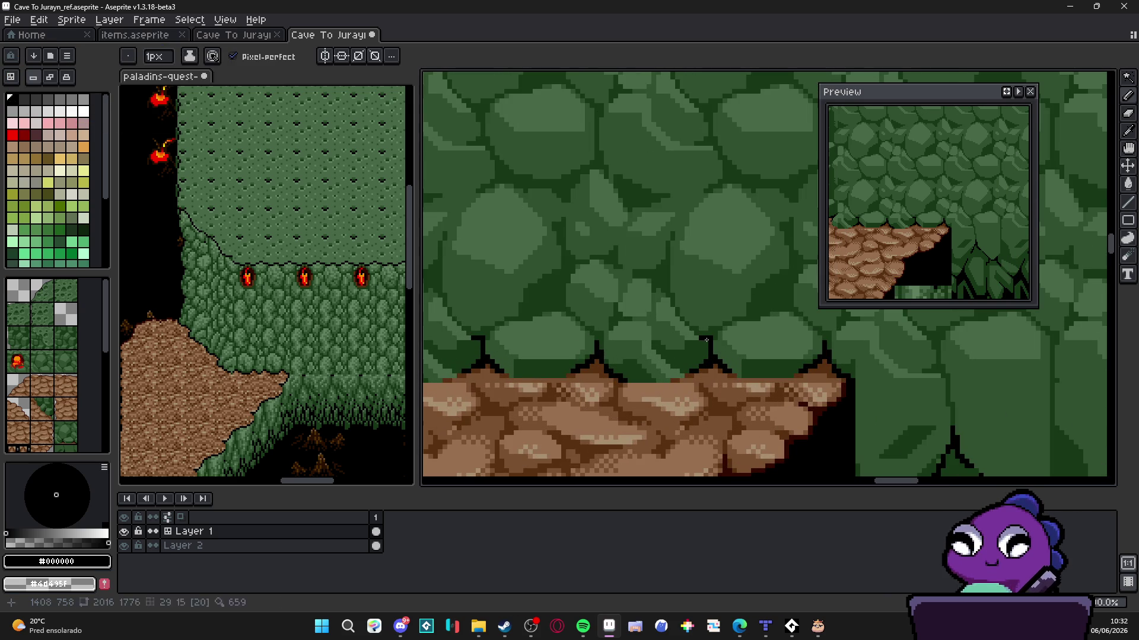
pyautogui.scroll(-4, 706, 340)
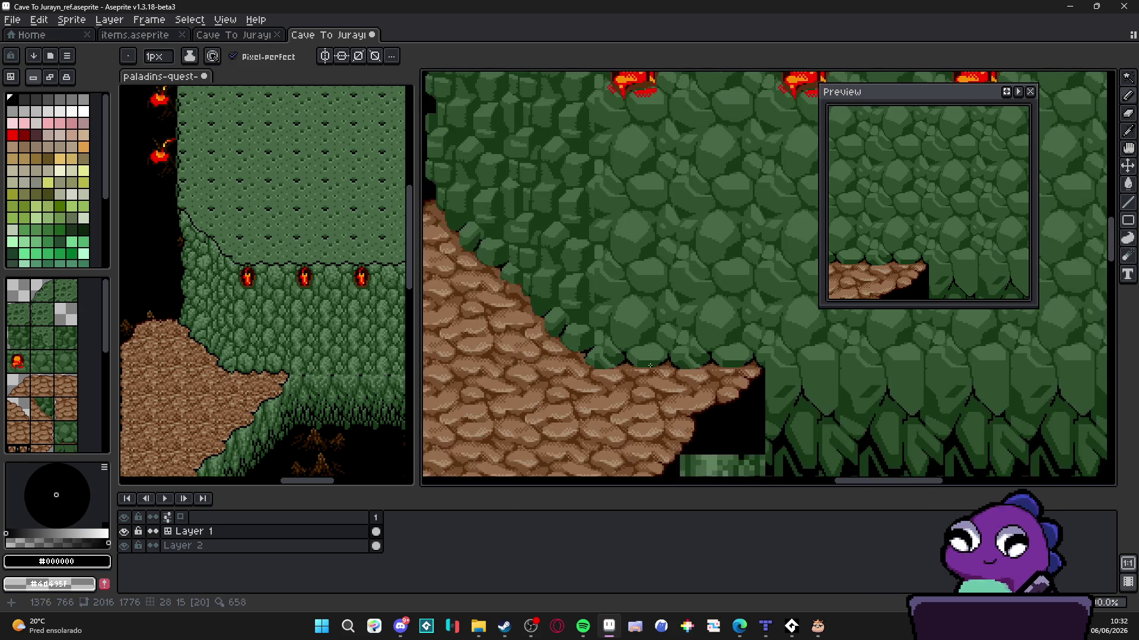
pyautogui.scroll(5, 587, 356)
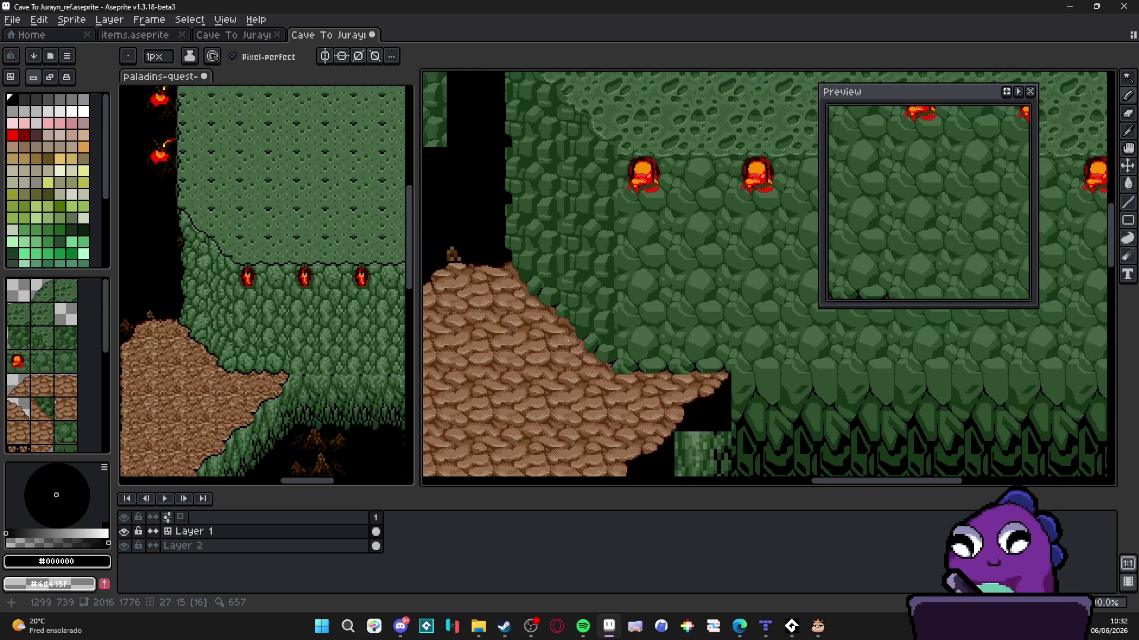
pyautogui.click(581, 280)
pyautogui.click(565, 298)
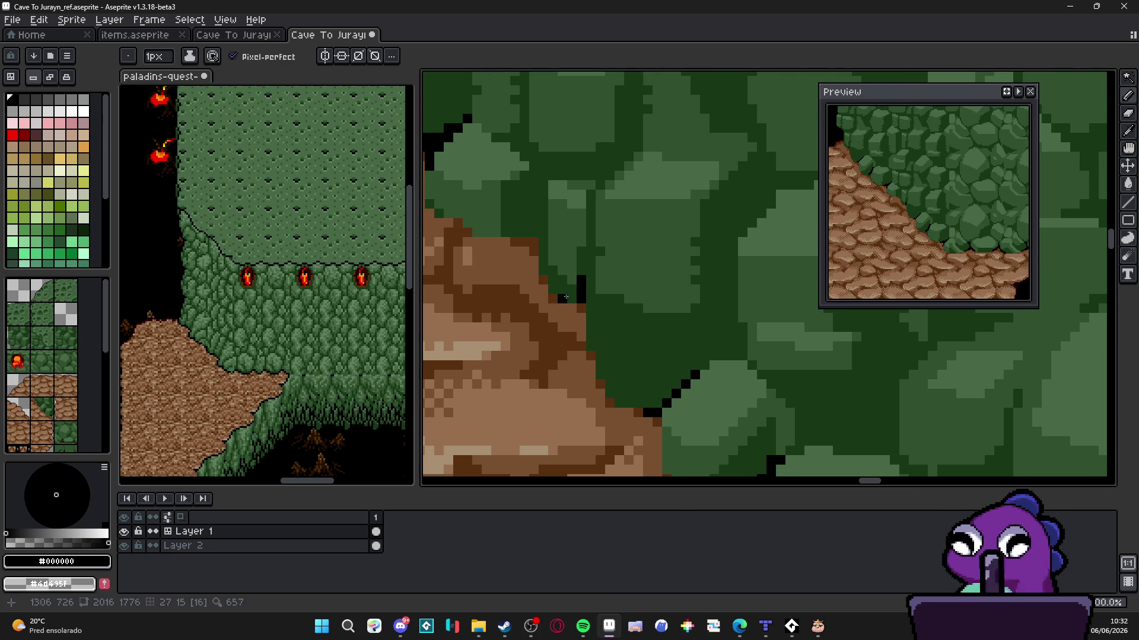
pyautogui.scroll(-3, 553, 293)
pyautogui.scroll(3, 587, 293)
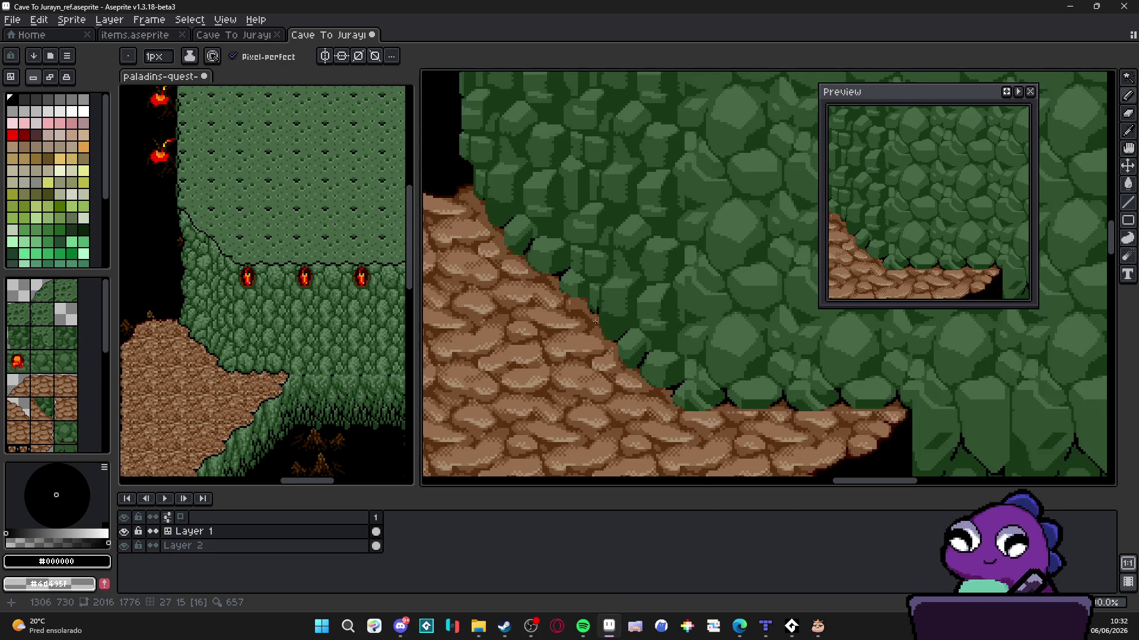
pyautogui.click(591, 293)
pyautogui.scroll(-5, 591, 293)
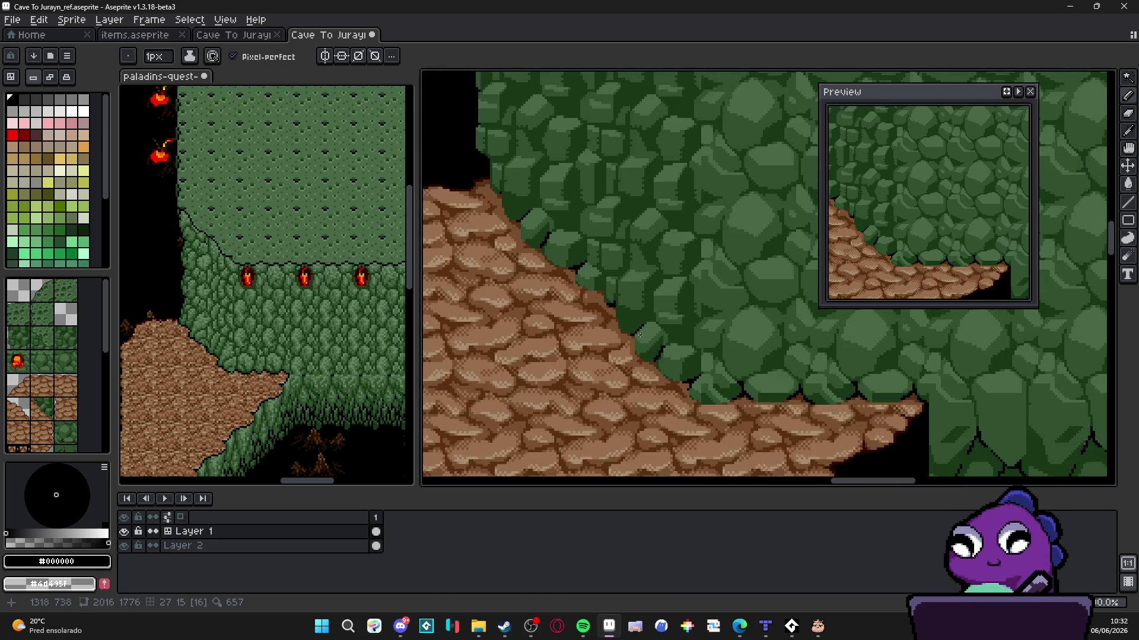
pyautogui.scroll(-3, 603, 346)
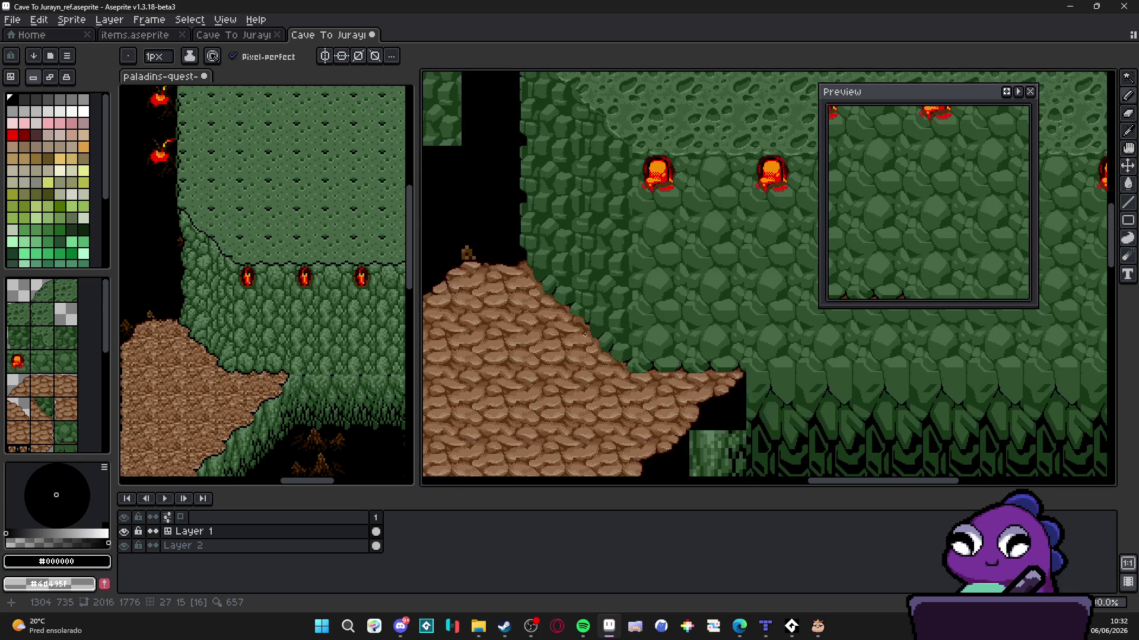
pyautogui.moveTo(664, 364); pyautogui.dragTo(616, 301)
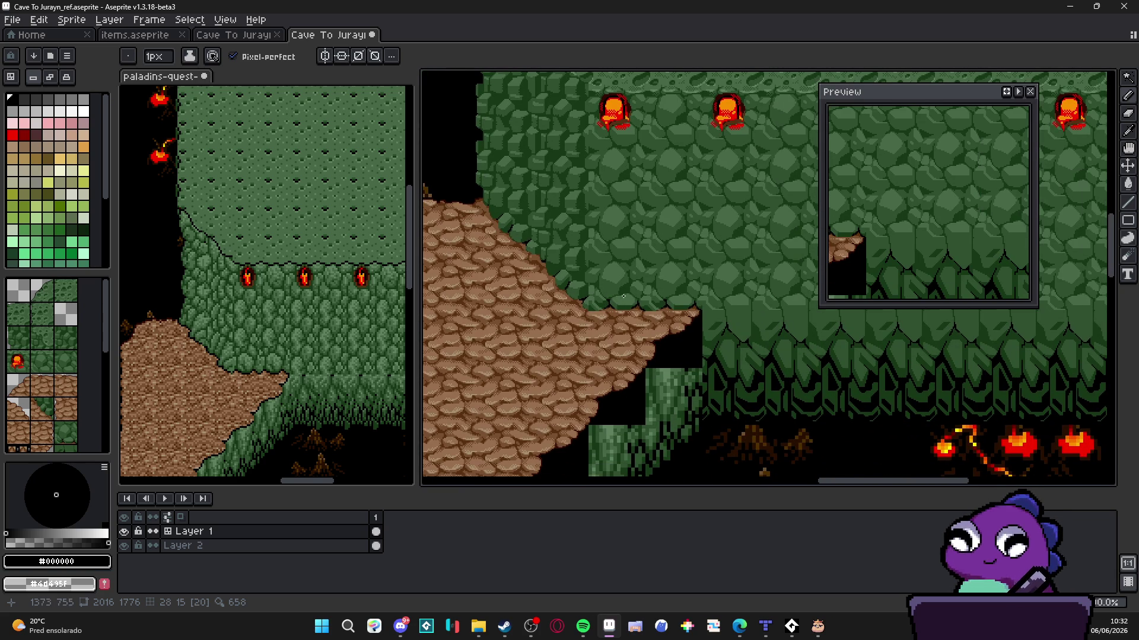
pyautogui.hscroll(-1, 647, 300)
# Save the cave file and bring the lower tiles into view with the grid shown
pyautogui.hotkey('ctrl', 's')
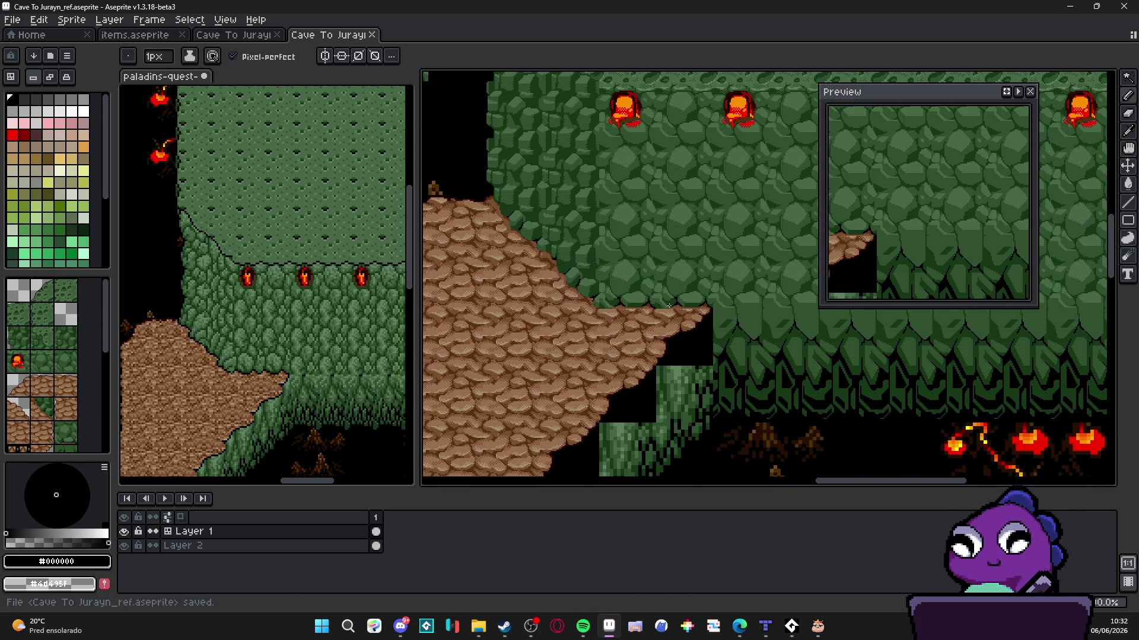
pyautogui.moveTo(747, 334)
pyautogui.mouseDown()
pyautogui.moveTo(727, 329)
pyautogui.moveTo(731, 295)
pyautogui.mouseUp()
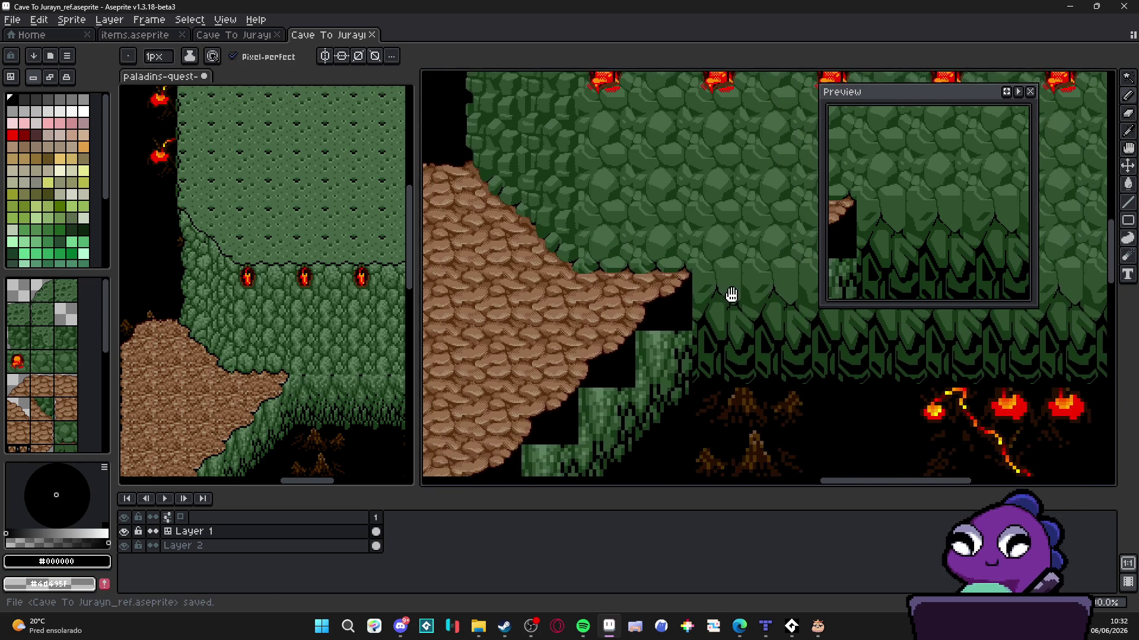
pyautogui.press('ctrl')
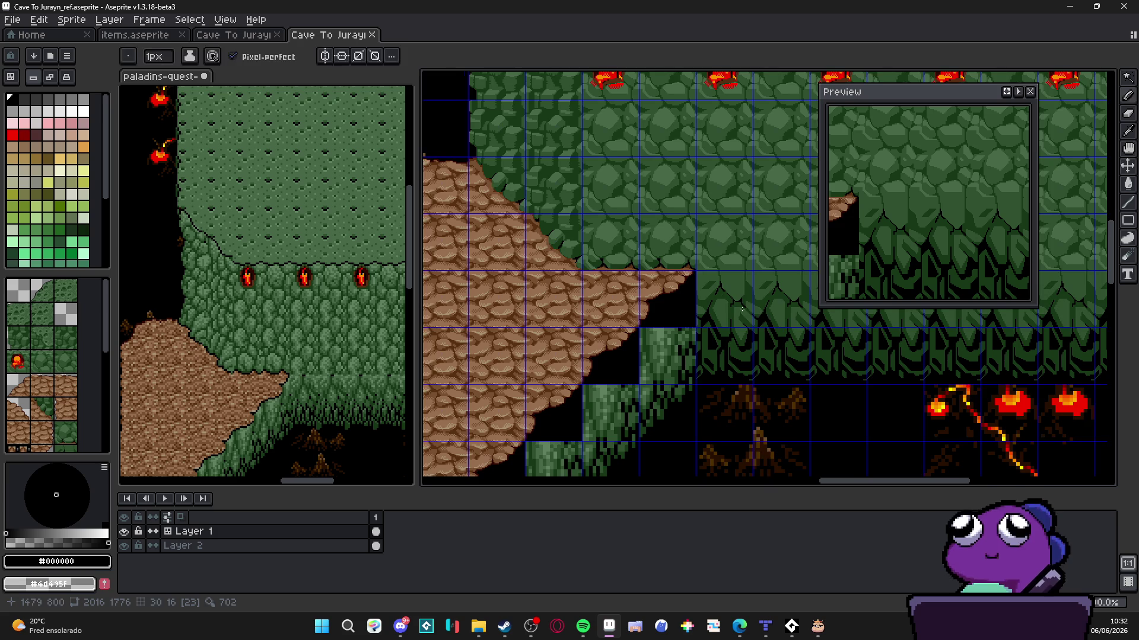
pyautogui.hscroll(2, 703, 298)
pyautogui.scroll(-1, 702, 299)
pyautogui.press('v')
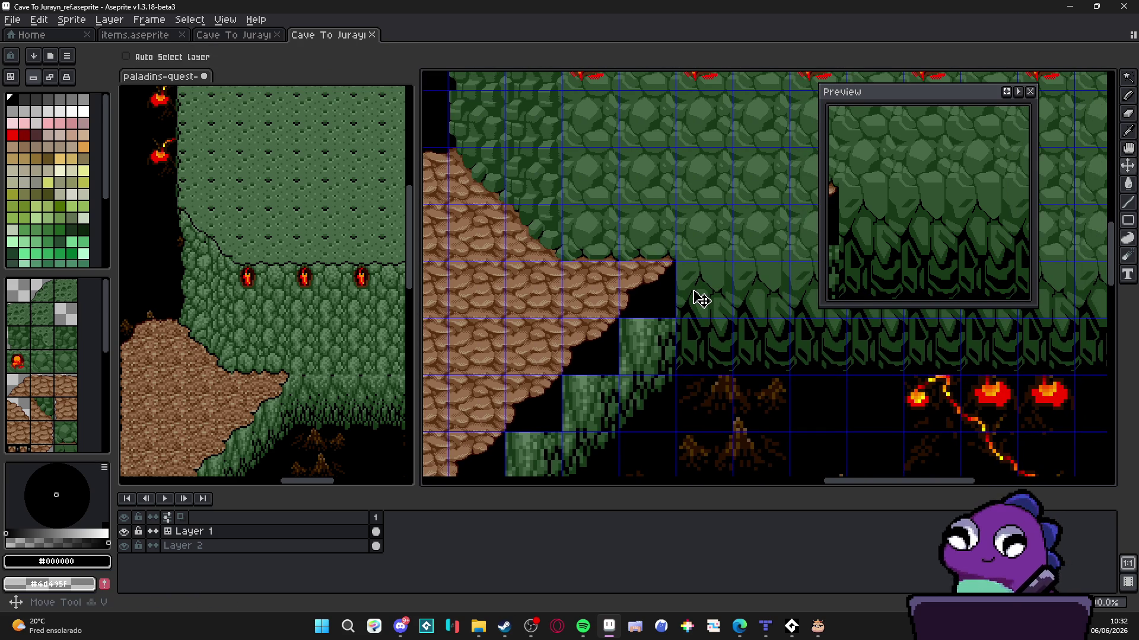
pyautogui.moveTo(692, 290); pyautogui.dragTo(697, 291)
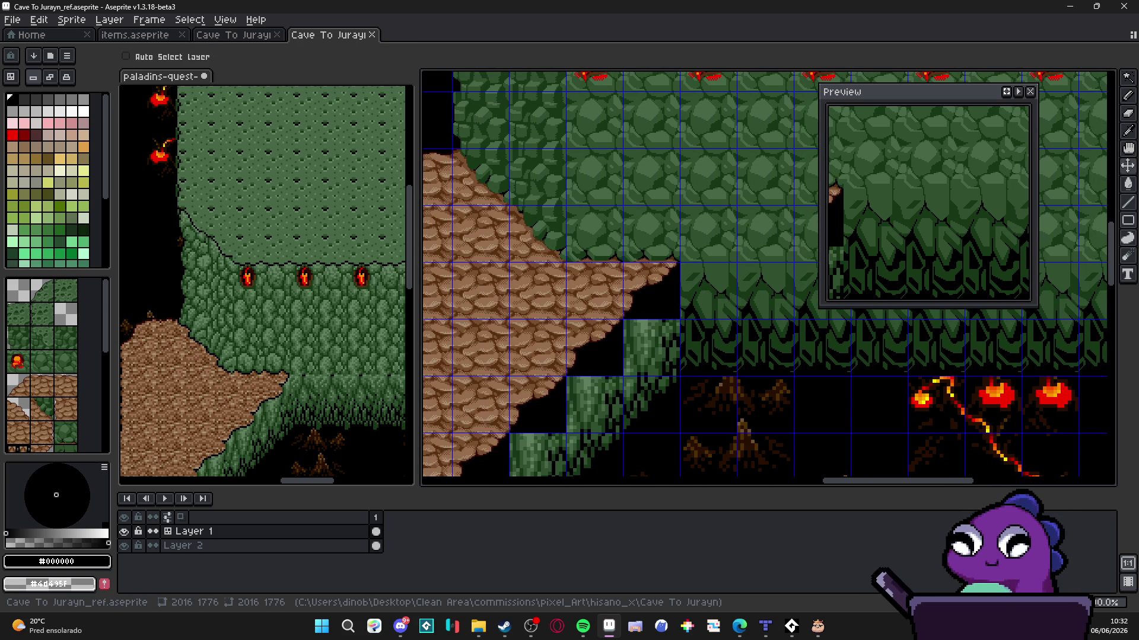
# Check the browser reference, then show tile index numbers and select the Magic Wand
pyautogui.hotkey('alt', 'Tab')
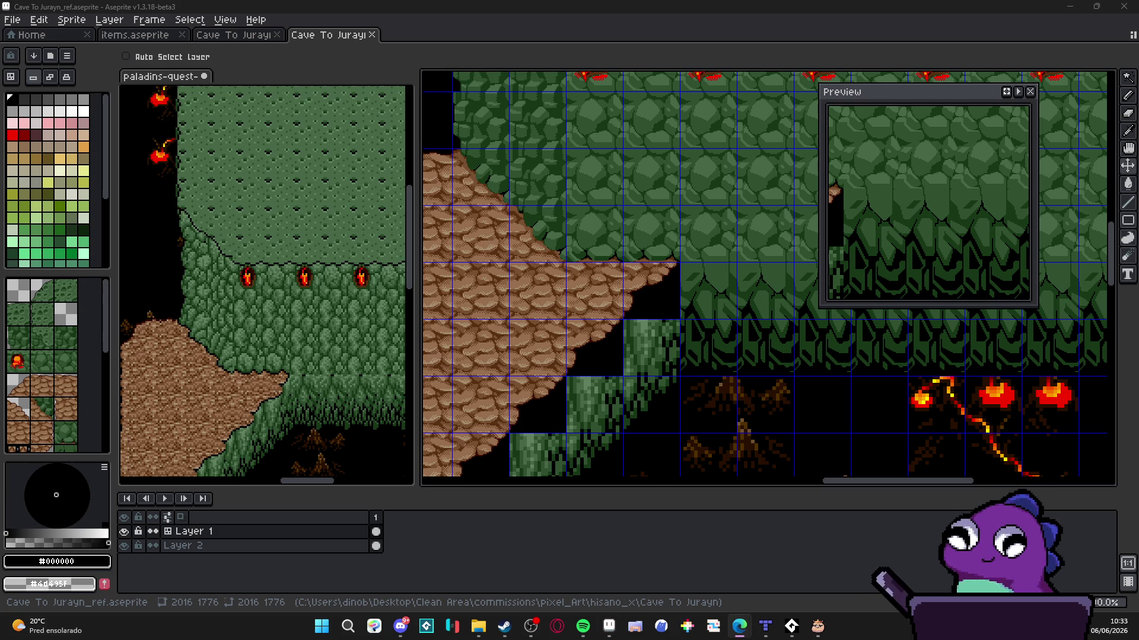
pyautogui.scroll(-2, 676, 315)
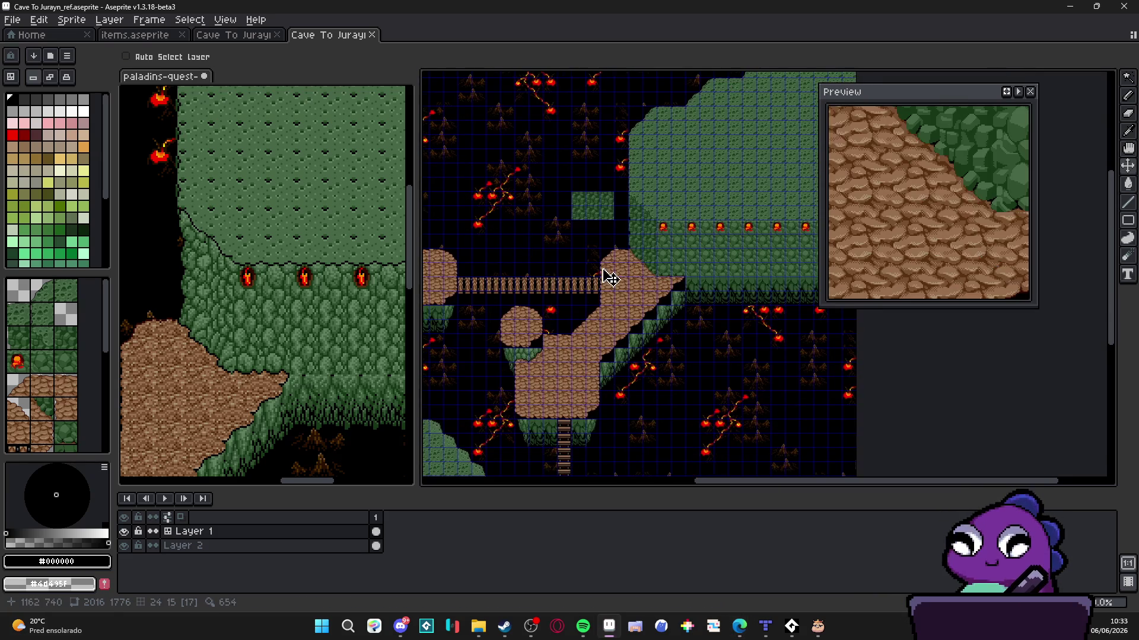
pyautogui.scroll(1, 622, 221)
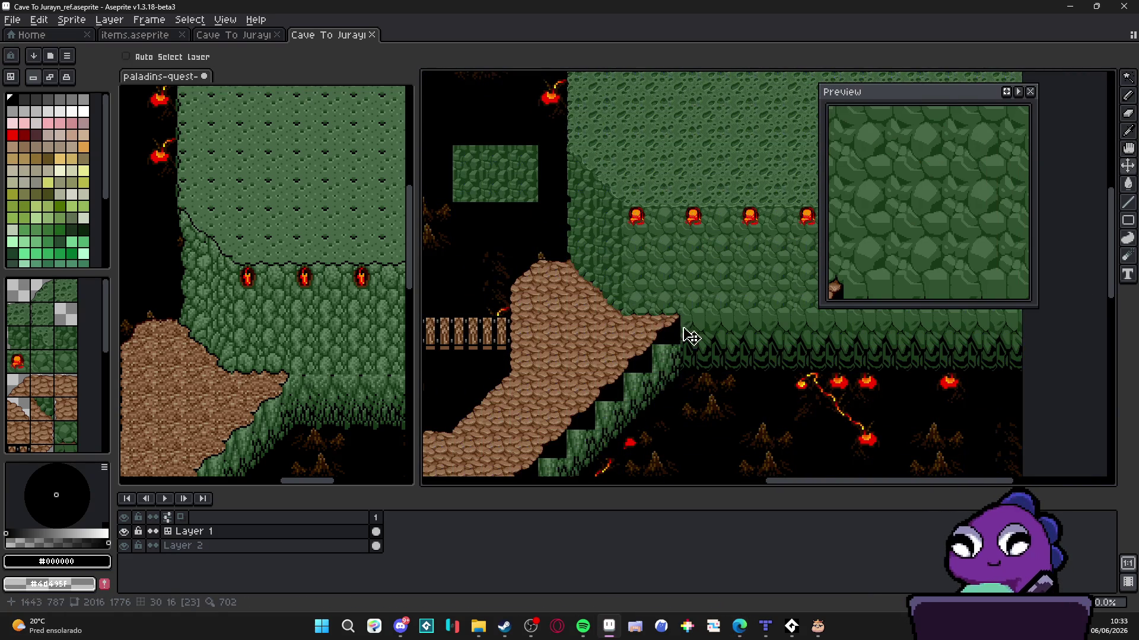
pyautogui.scroll(3, 691, 334)
pyautogui.scroll(-1, 658, 300)
pyautogui.press('ctrl')
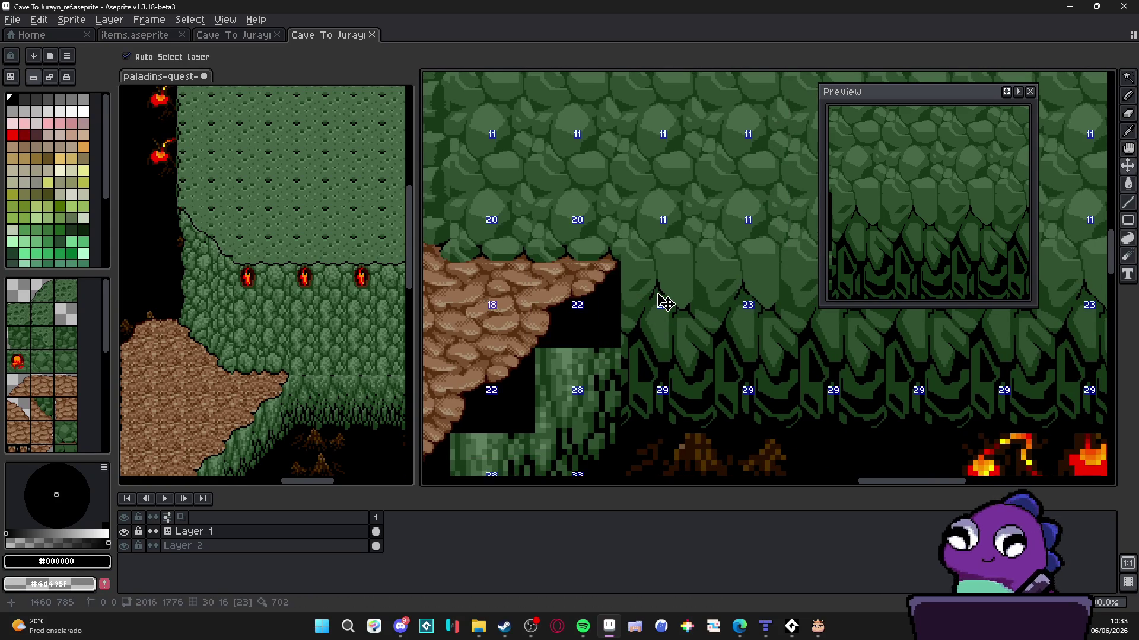
pyautogui.press('w')
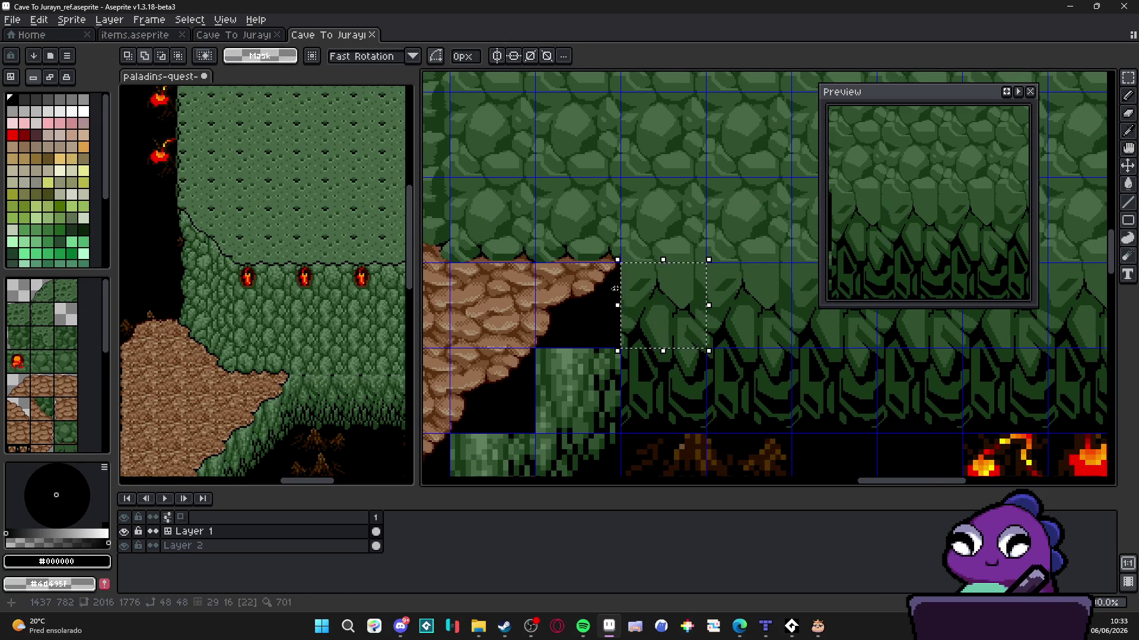
# Stamp a leaf tile into the empty tile with the Pencil
pyautogui.press('b')
pyautogui.click(569, 321)
pyautogui.scroll(2, 572, 315)
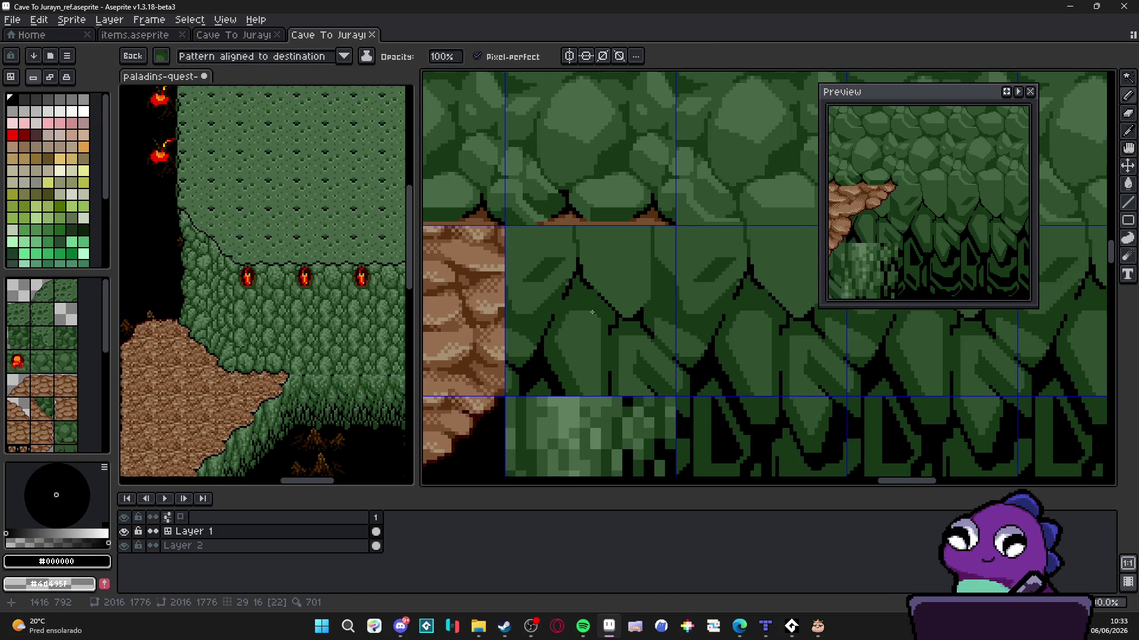
pyautogui.scroll(-3, 653, 306)
pyautogui.moveTo(674, 303); pyautogui.dragTo(682, 209)
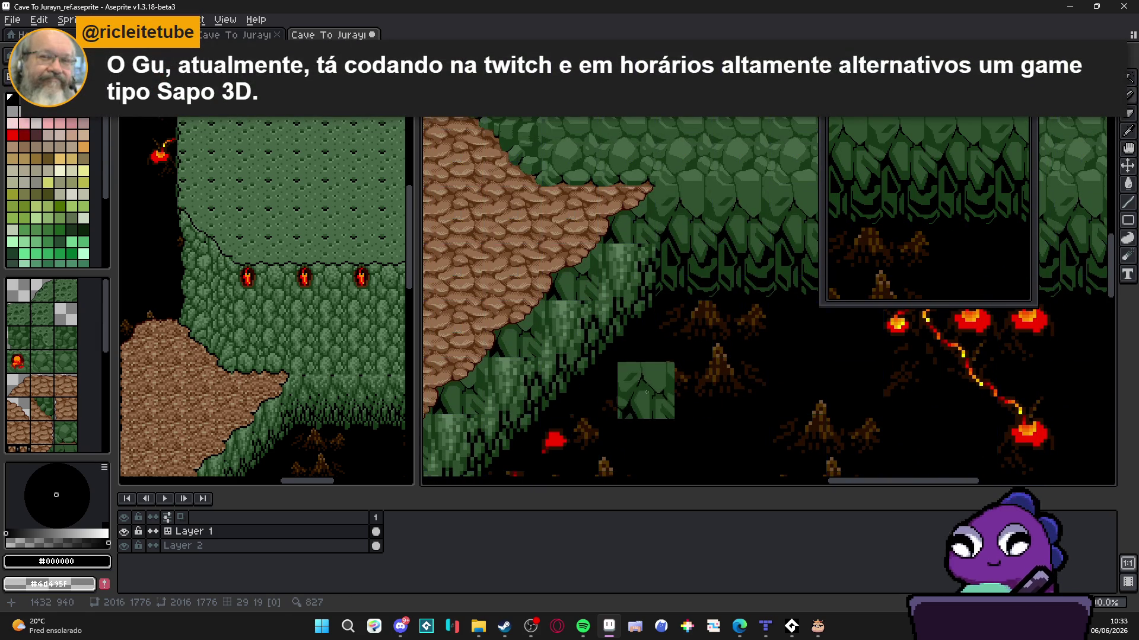
# Inspect the stepped ledge edge with tile numbers shown and save the cave map
pyautogui.press('ctrl')
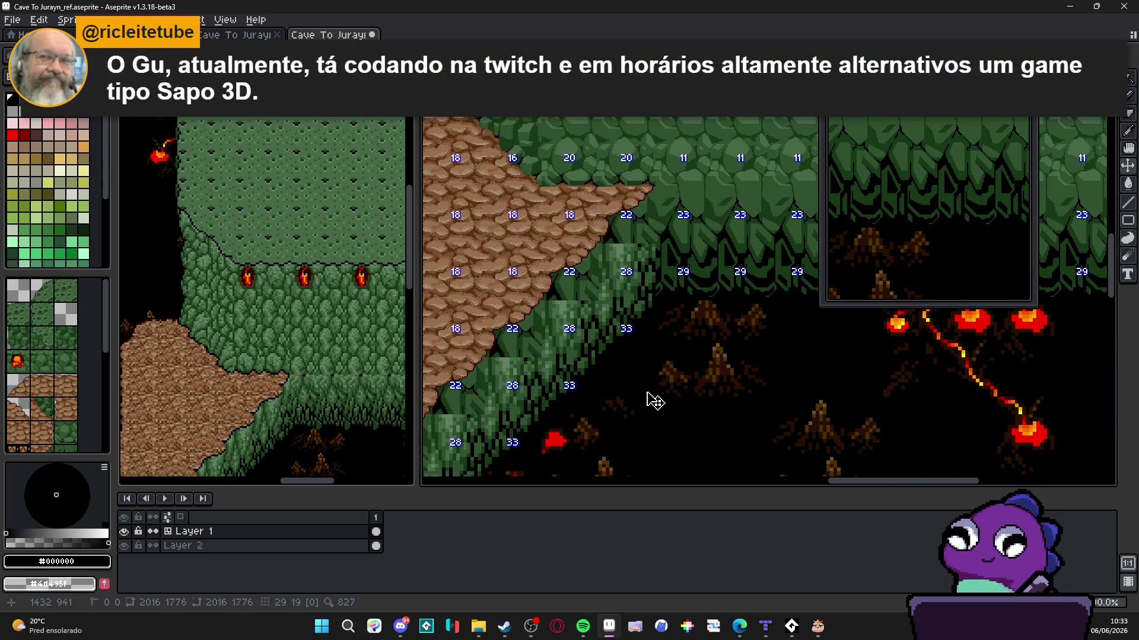
pyautogui.moveTo(619, 372); pyautogui.dragTo(663, 377)
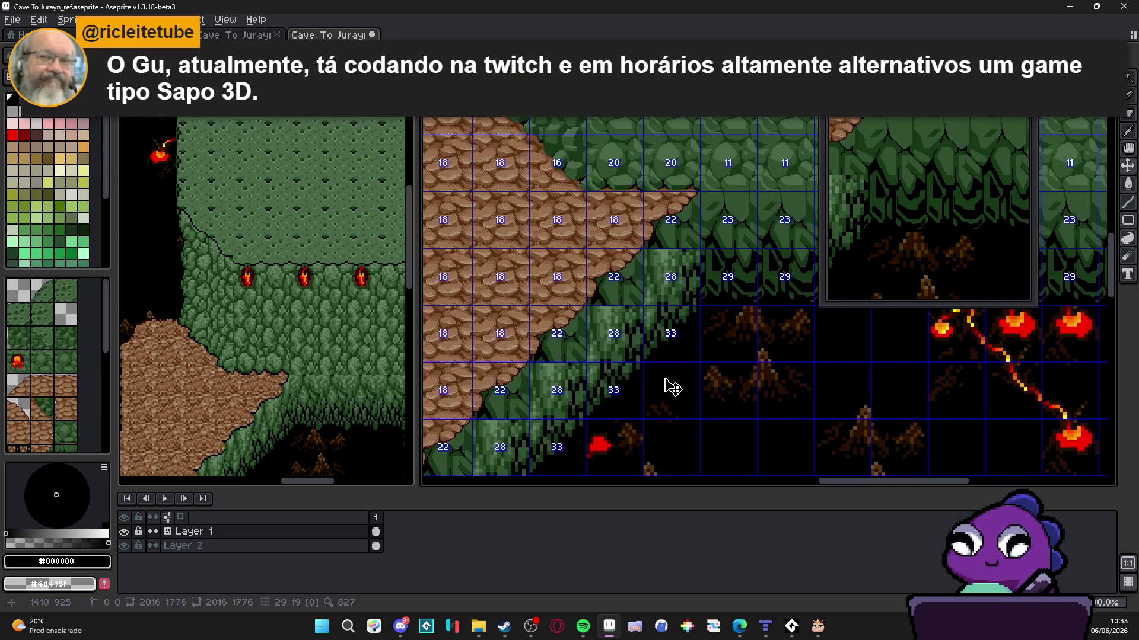
pyautogui.scroll(-5, 671, 388)
pyautogui.hscroll(-5, 652, 332)
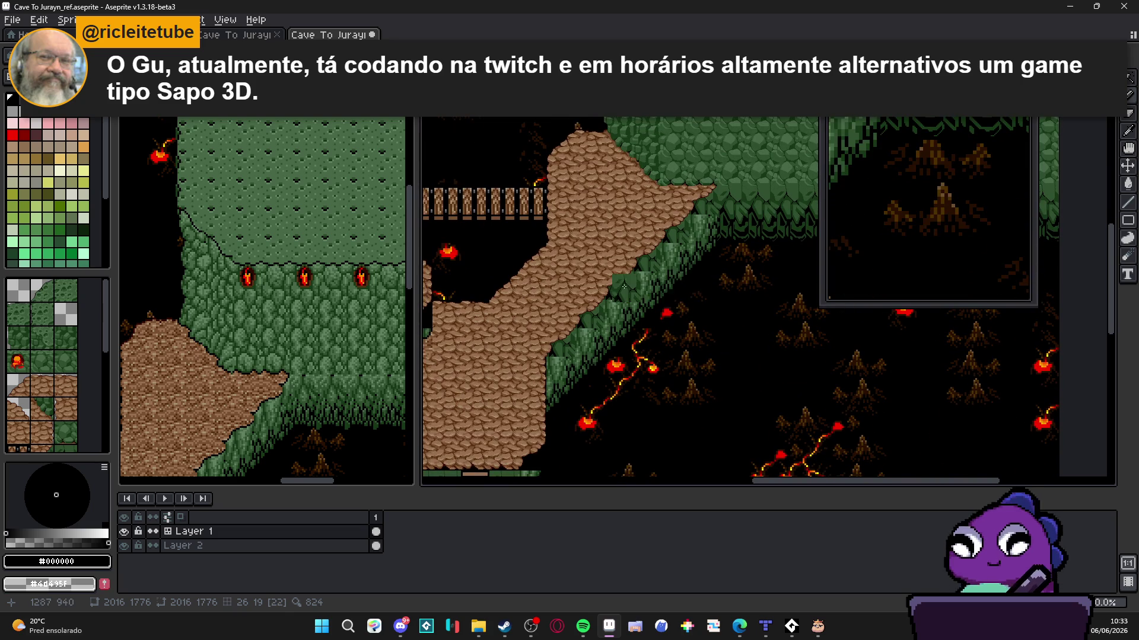
pyautogui.scroll(2, 624, 286)
pyautogui.hscroll(-1, 624, 287)
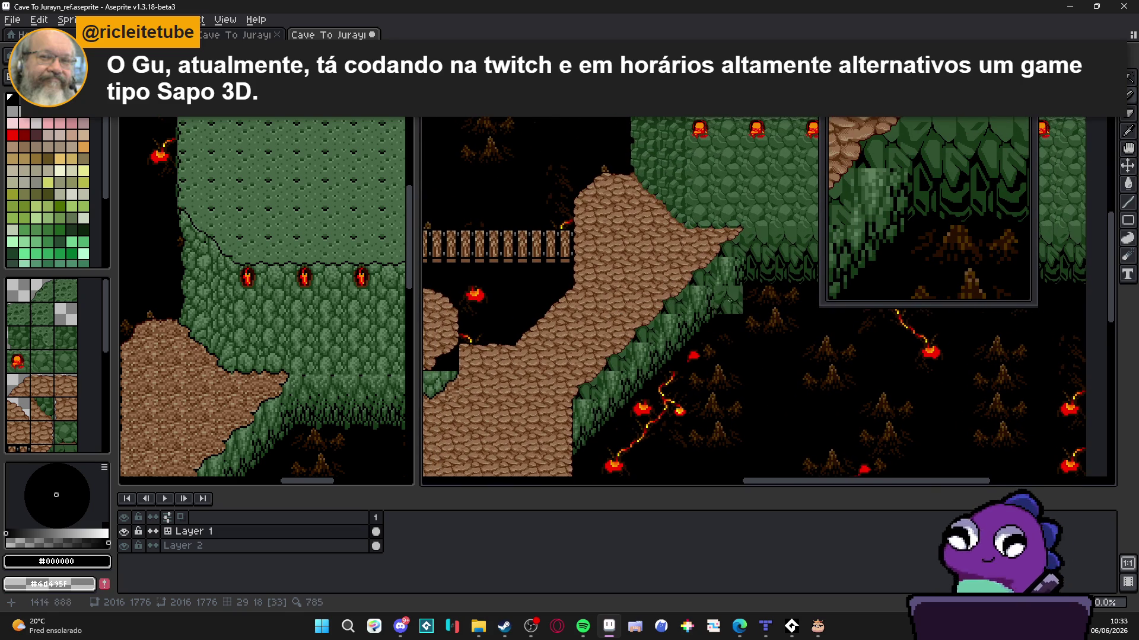
pyautogui.scroll(4, 730, 300)
pyautogui.hscroll(4, 682, 302)
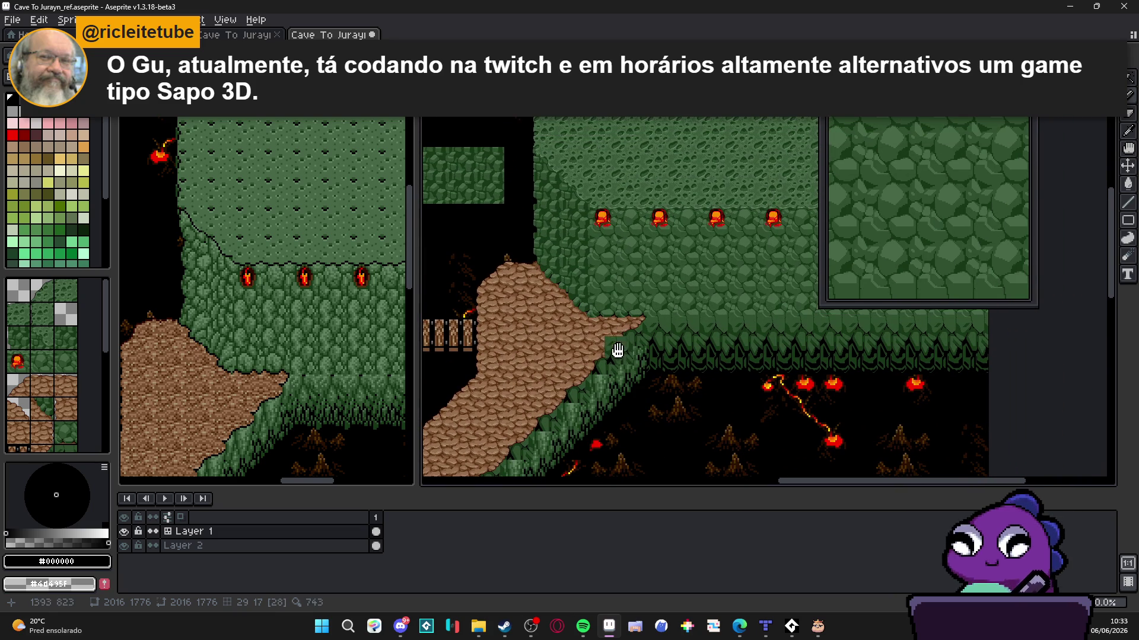
pyautogui.moveTo(617, 350); pyautogui.dragTo(622, 324)
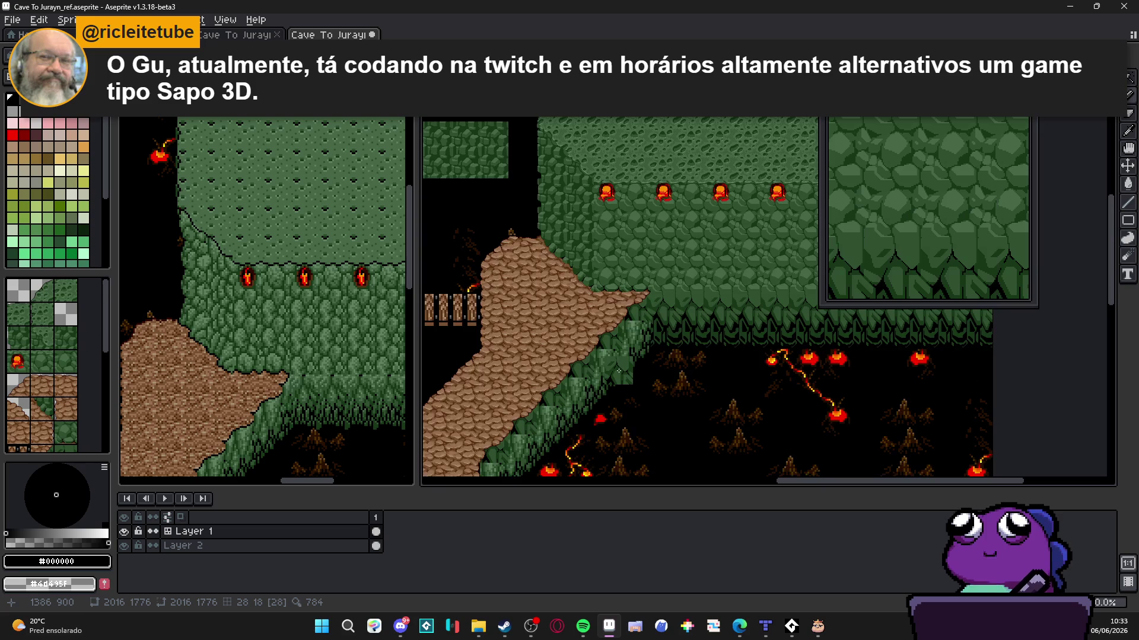
pyautogui.moveTo(619, 371); pyautogui.dragTo(652, 317)
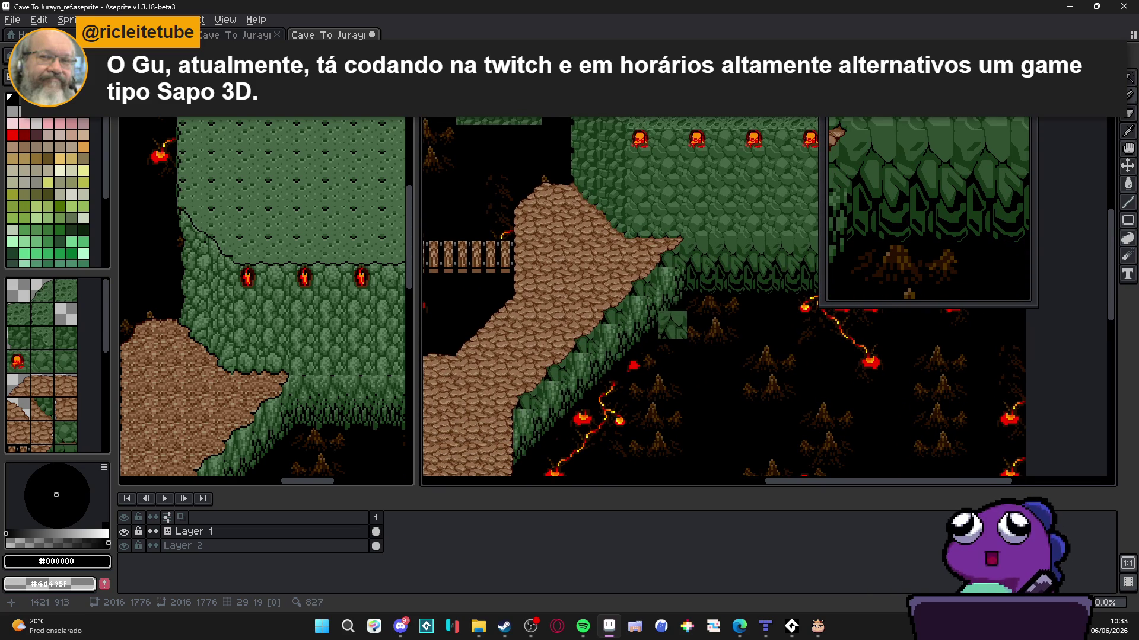
pyautogui.scroll(2, 669, 299)
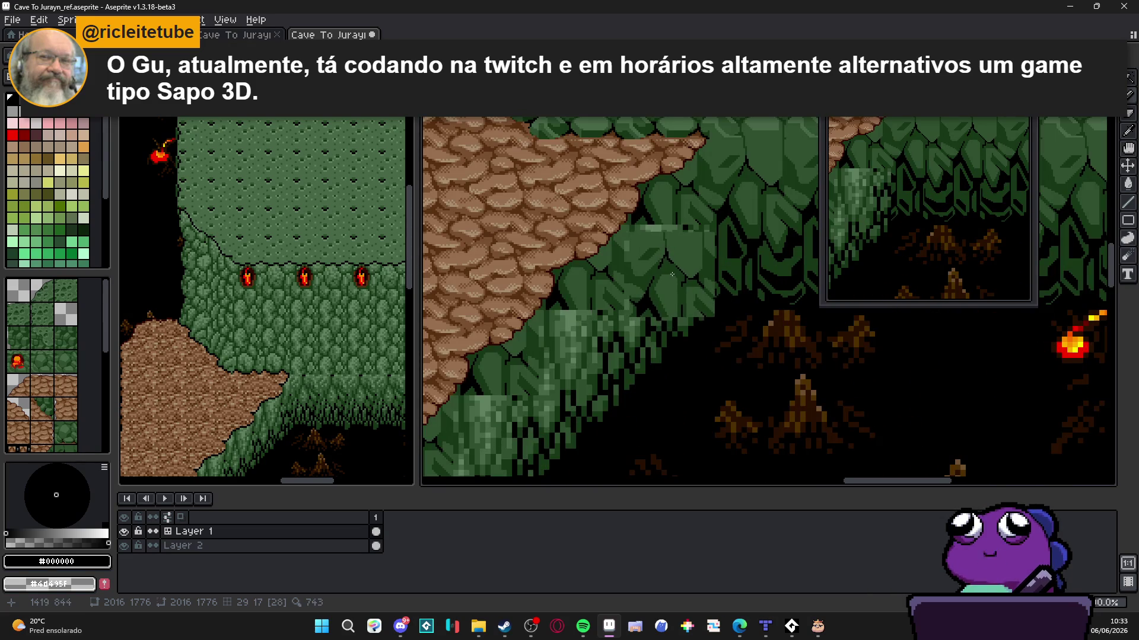
pyautogui.scroll(-3, 669, 270)
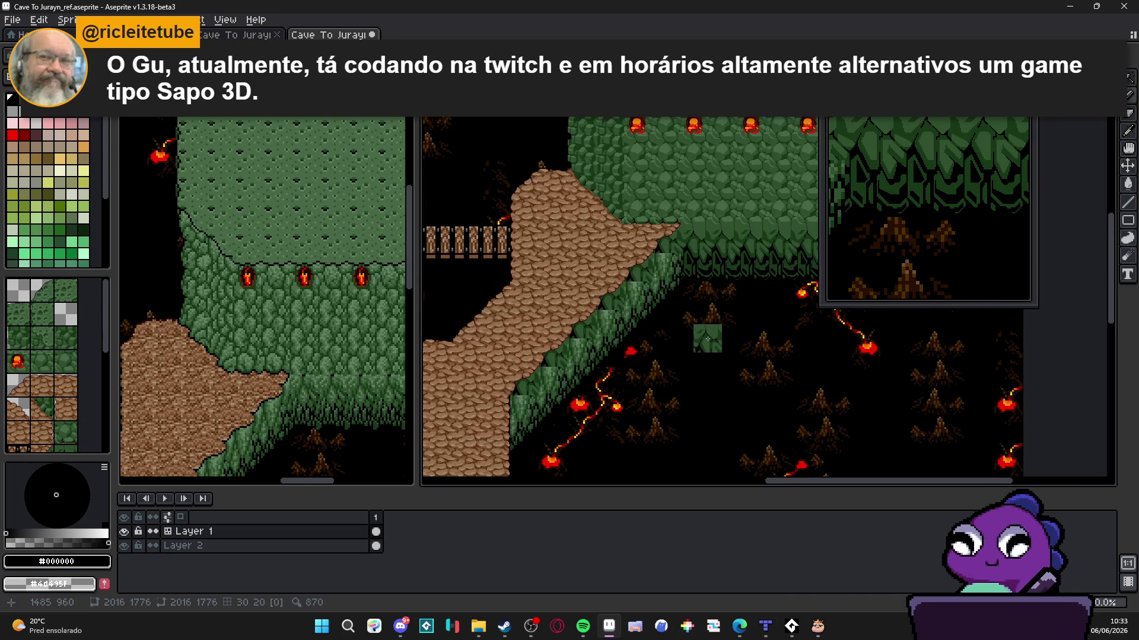
pyautogui.hotkey('ctrl', 's')
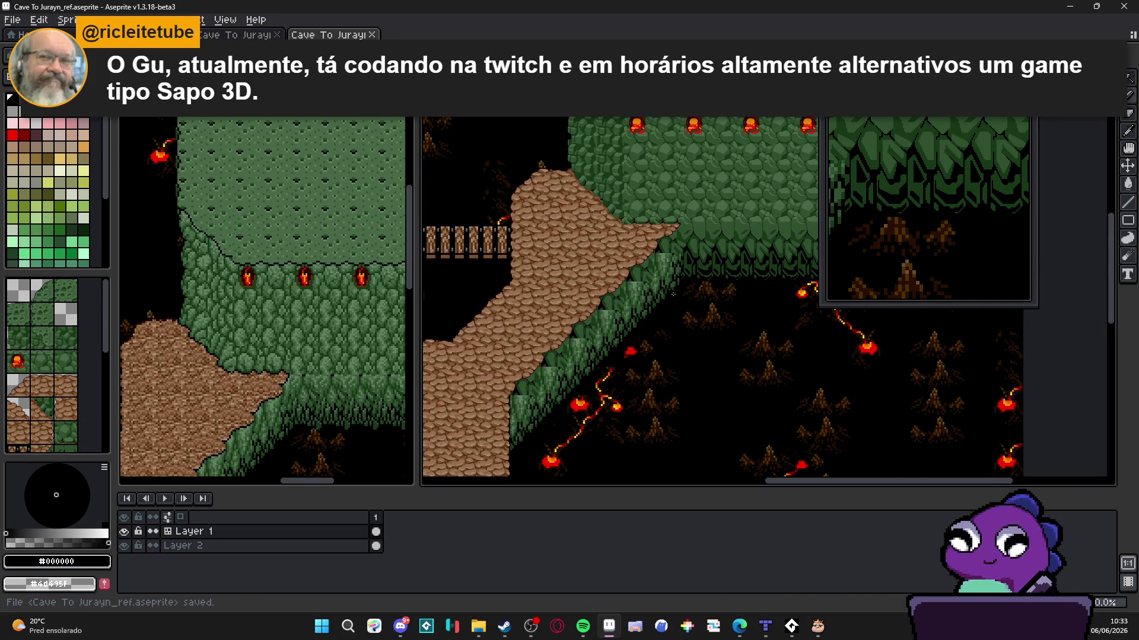
# Select the stepped-edge tile, stamp leaf tiles with it, then undo the stamp
pyautogui.scroll(3, 683, 289)
pyautogui.scroll(-1, 666, 264)
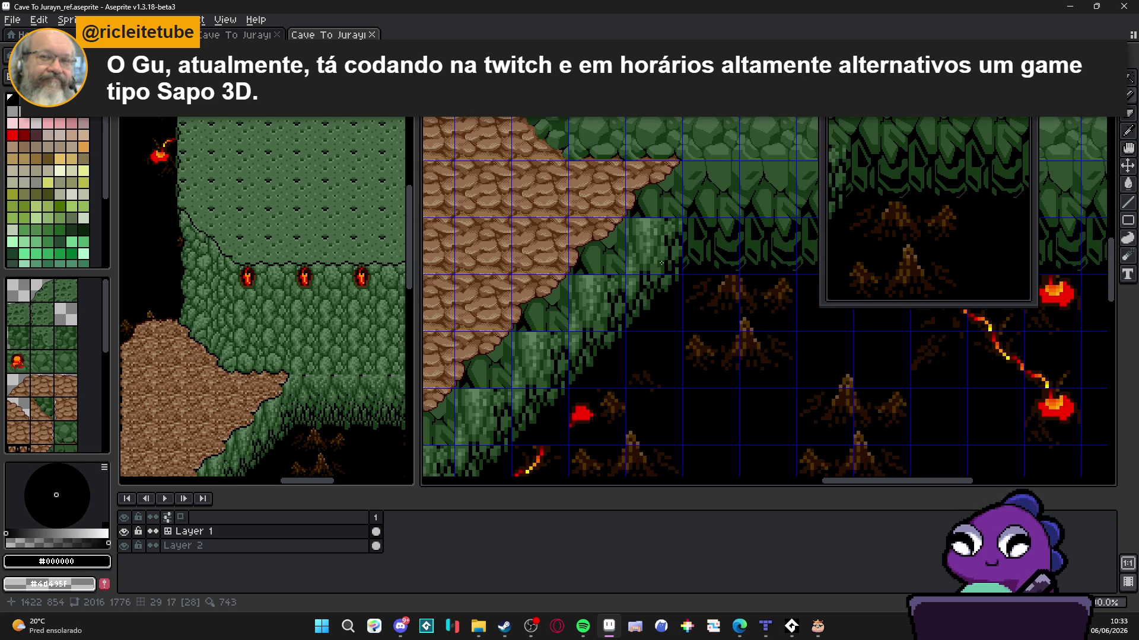
pyautogui.press('ctrl')
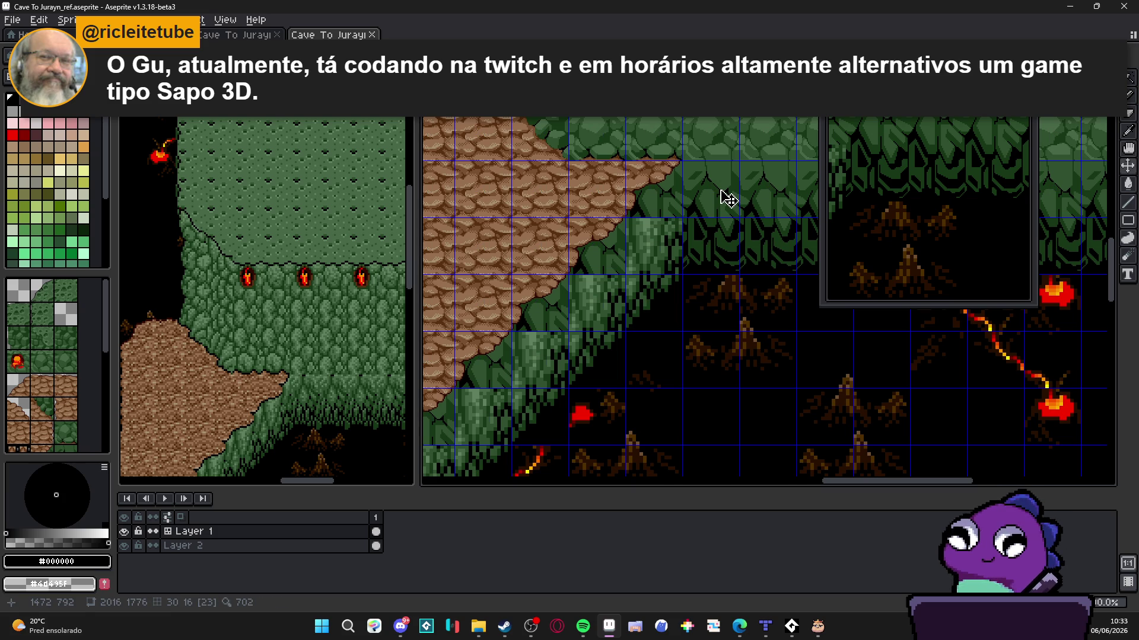
pyautogui.press('ctrl')
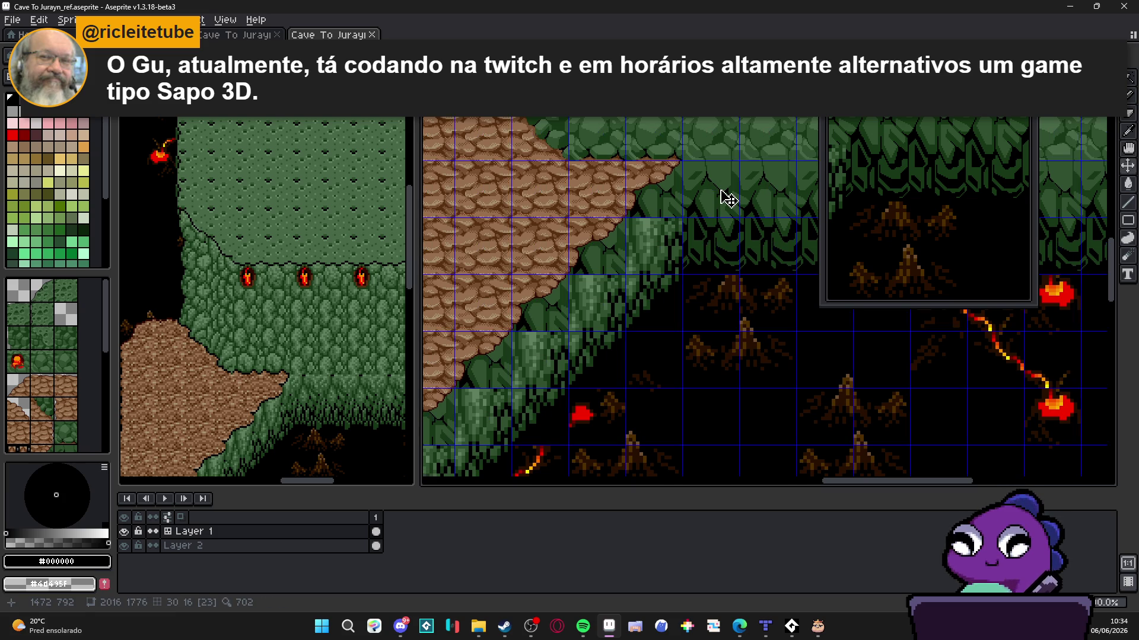
pyautogui.press('m')
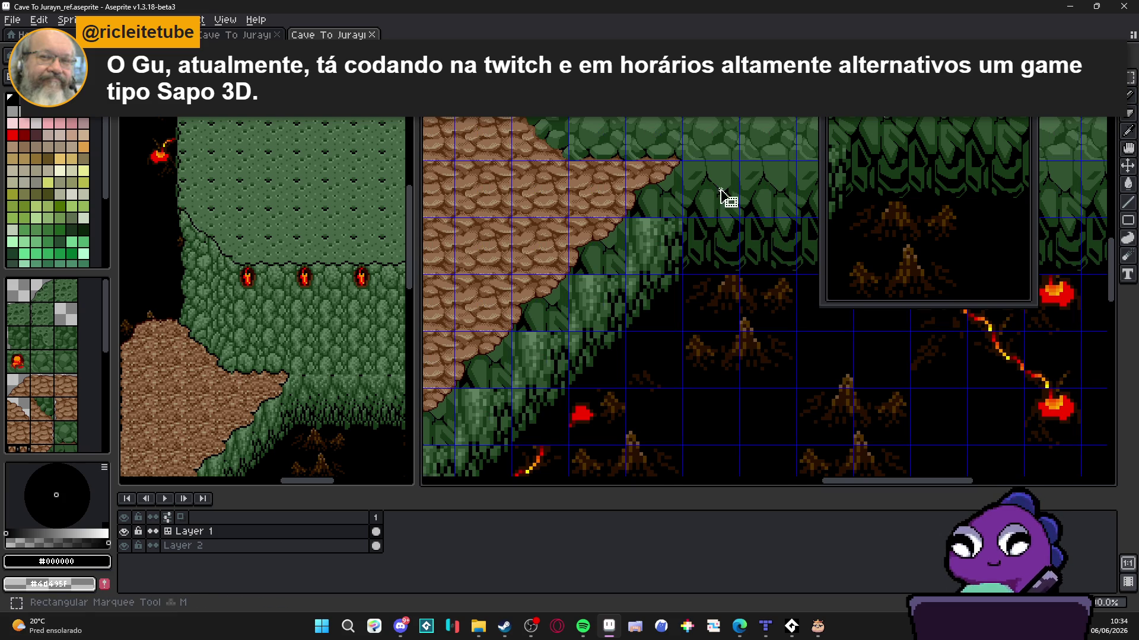
pyautogui.moveTo(724, 196); pyautogui.dragTo(720, 191)
pyautogui.hotkey('ctrl', 'b')
pyautogui.scroll(1, 667, 235)
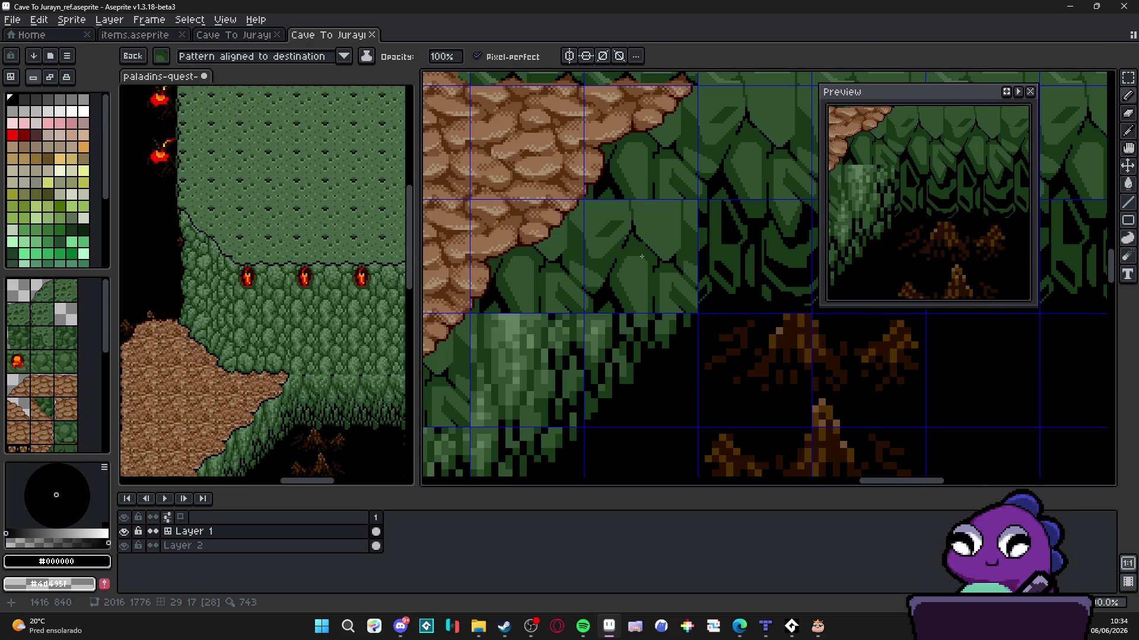
pyautogui.scroll(-1, 662, 287)
pyautogui.click(736, 388)
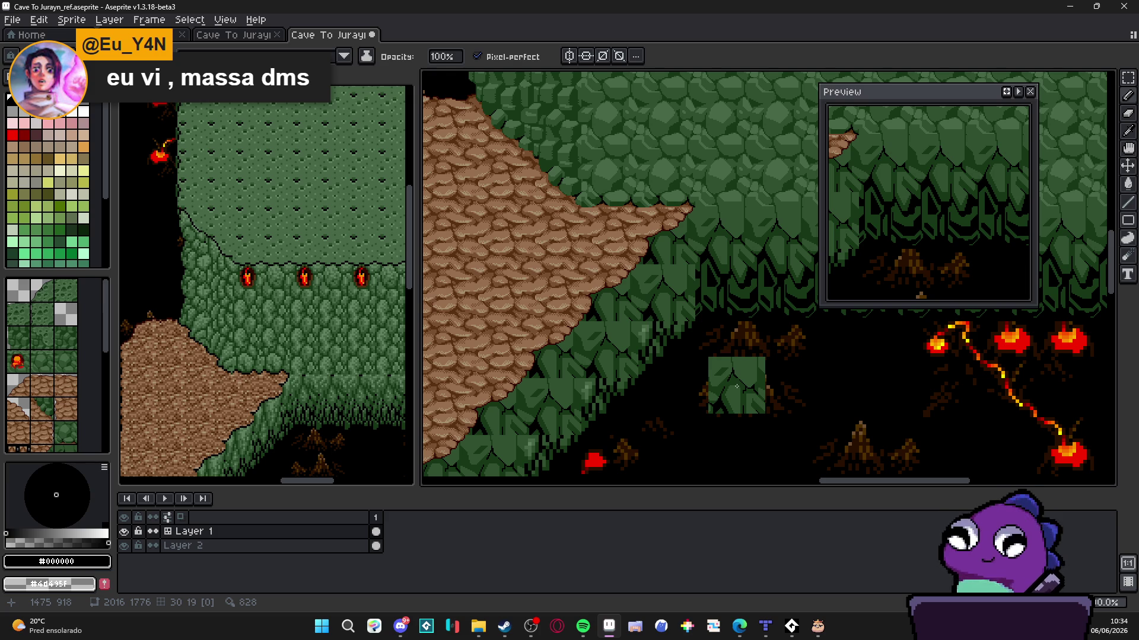
pyautogui.hotkey('ctrl', 'z')
pyautogui.hotkey('ctrl', 'z')
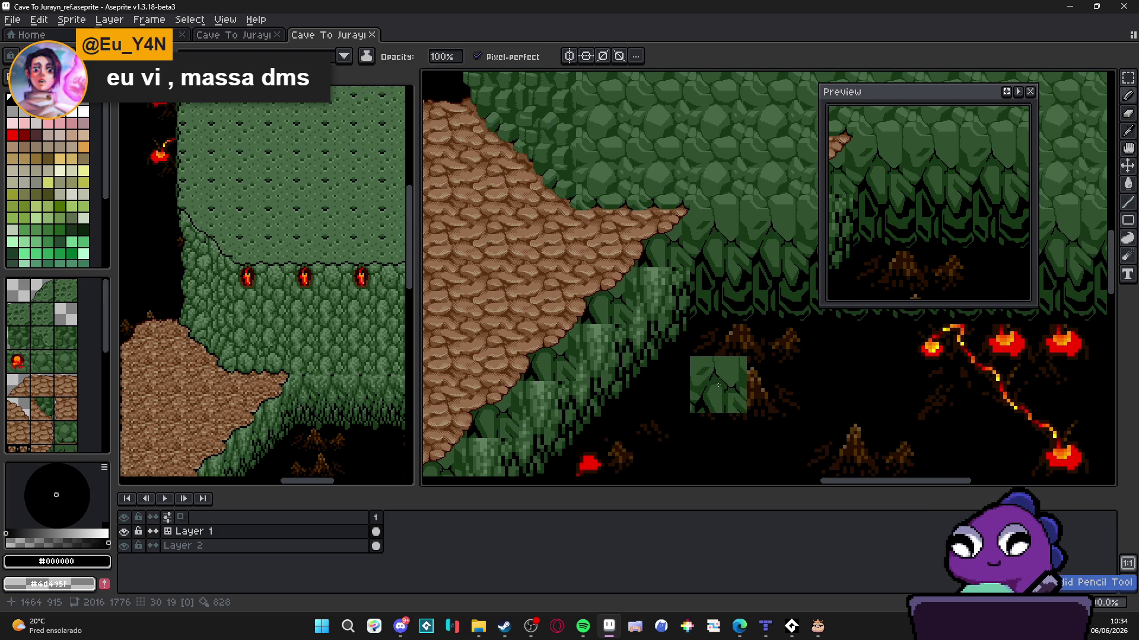
# Move the foliage tile up one cell and left beside the steps
pyautogui.hotkey('ctrl', "'")
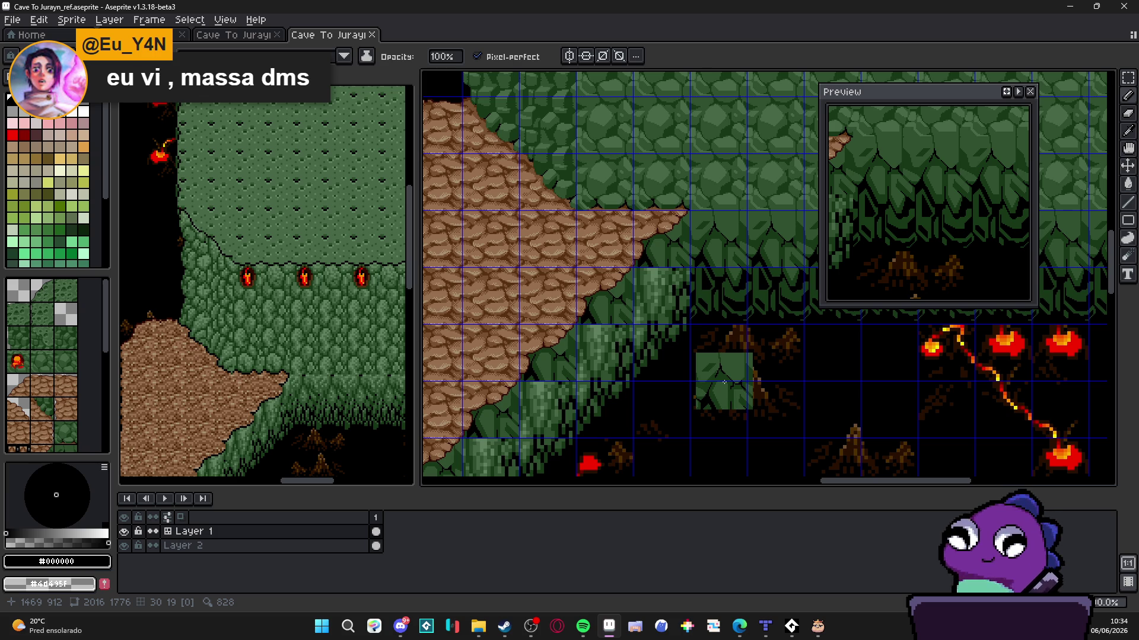
pyautogui.moveTo(725, 382); pyautogui.dragTo(725, 328)
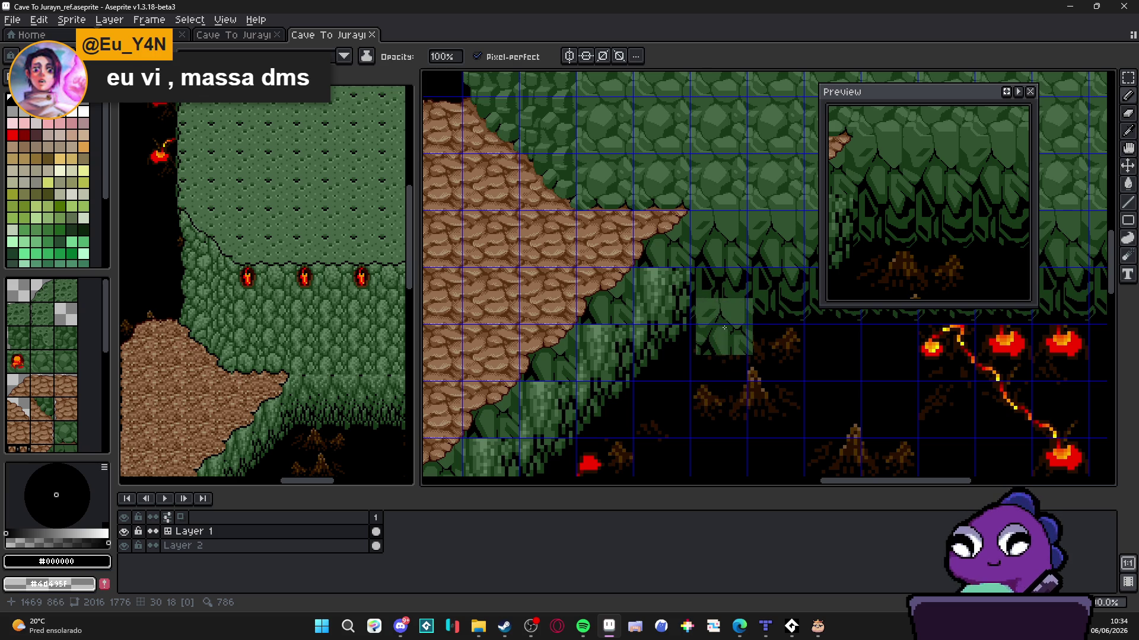
pyautogui.moveTo(724, 328)
pyautogui.mouseDown()
pyautogui.moveTo(719, 296)
pyautogui.moveTo(652, 291)
pyautogui.moveTo(658, 302)
pyautogui.mouseUp()
pyautogui.scroll(2, 652, 291)
pyautogui.scroll(-1, 657, 303)
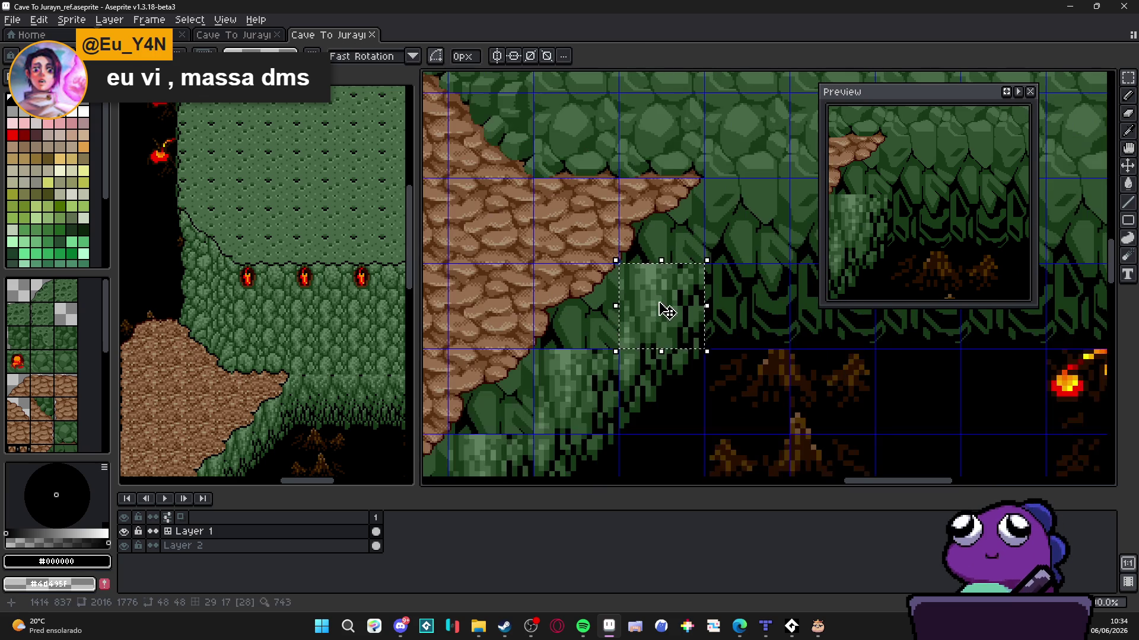
pyautogui.hotkey('ctrl', 'z')
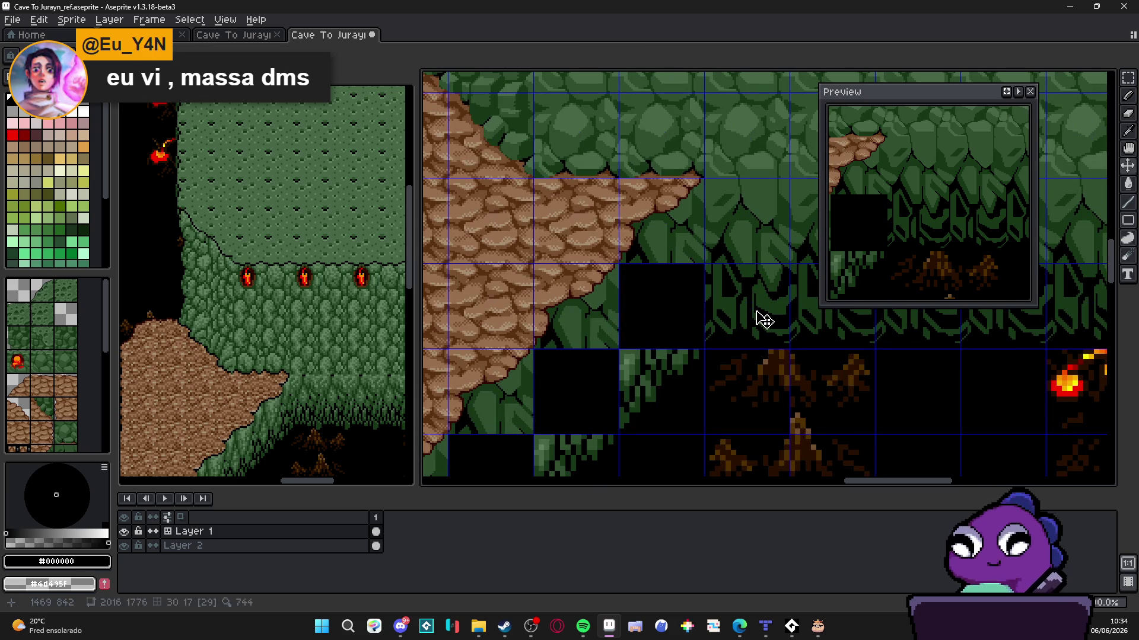
pyautogui.click(762, 305)
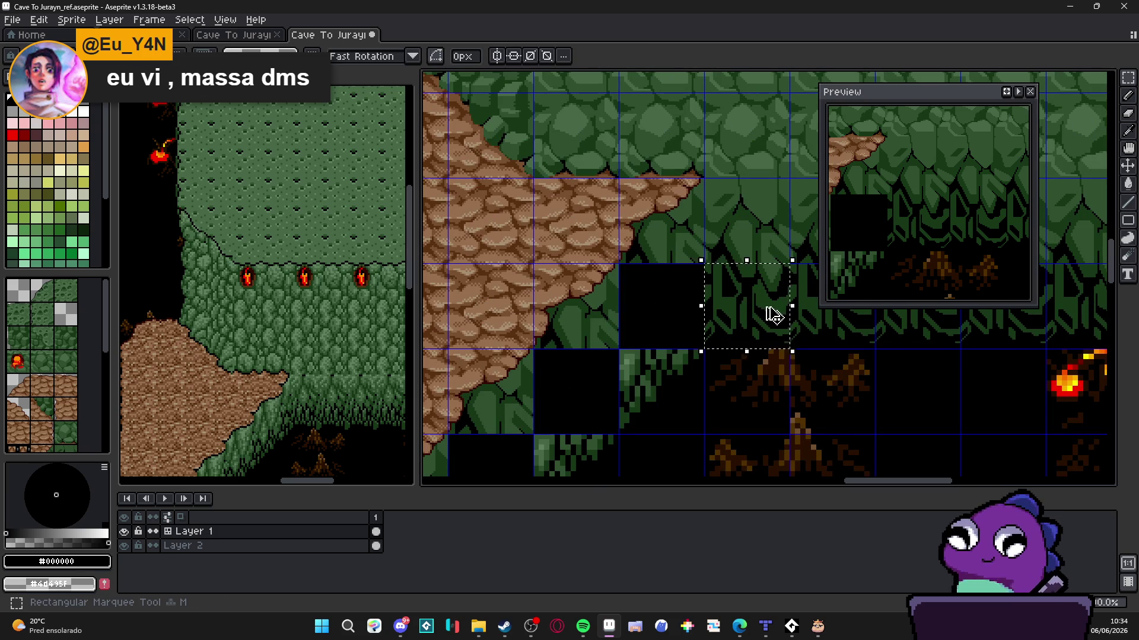
pyautogui.hotkey('ctrl', 'v')
pyautogui.press('Return')
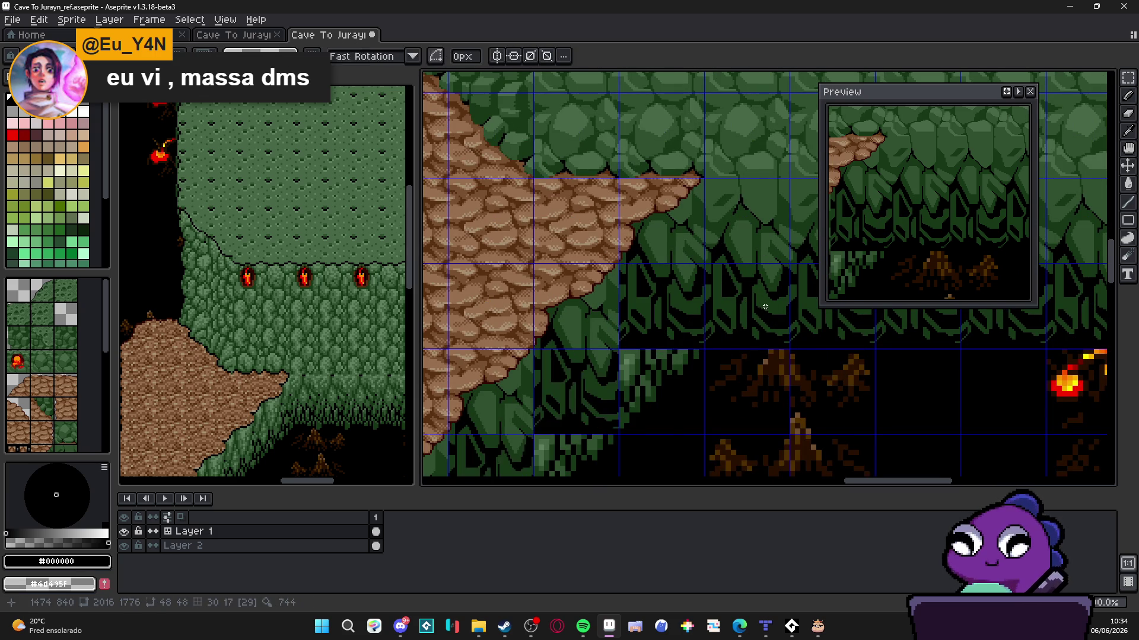
pyautogui.scroll(-1, 747, 332)
pyautogui.scroll(-2, 723, 368)
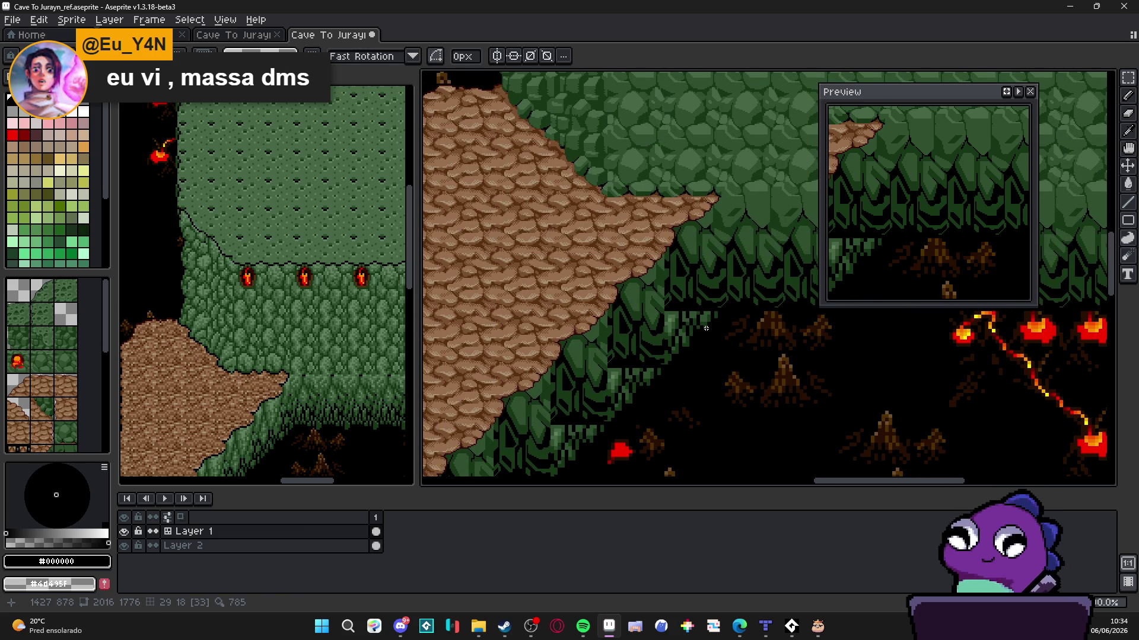
pyautogui.scroll(-1, 705, 328)
pyautogui.scroll(1, 696, 329)
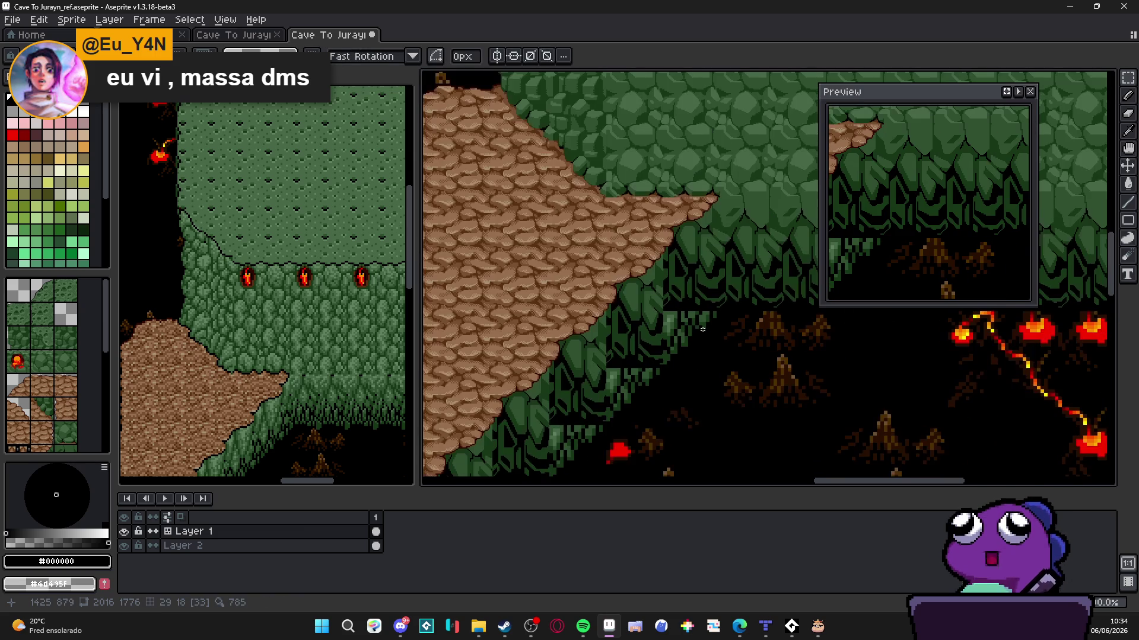
pyautogui.scroll(-1, 691, 331)
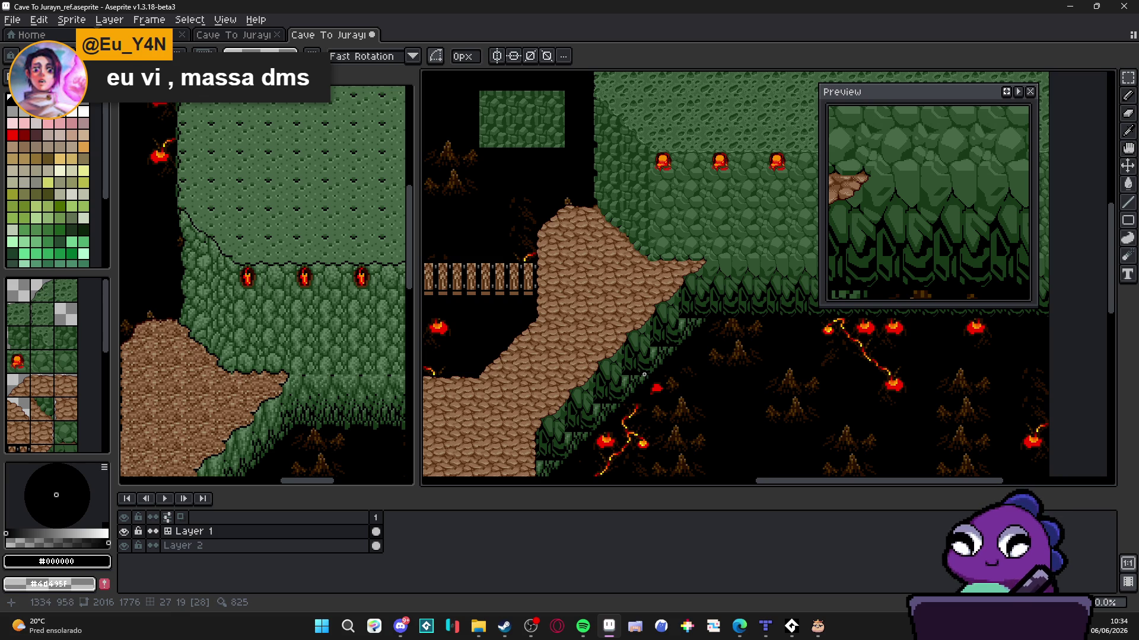
pyautogui.moveTo(645, 375)
pyautogui.mouseDown()
pyautogui.moveTo(605, 376)
pyautogui.moveTo(678, 241)
pyautogui.moveTo(725, 204)
pyautogui.moveTo(695, 260)
pyautogui.moveTo(618, 342)
pyautogui.mouseUp()
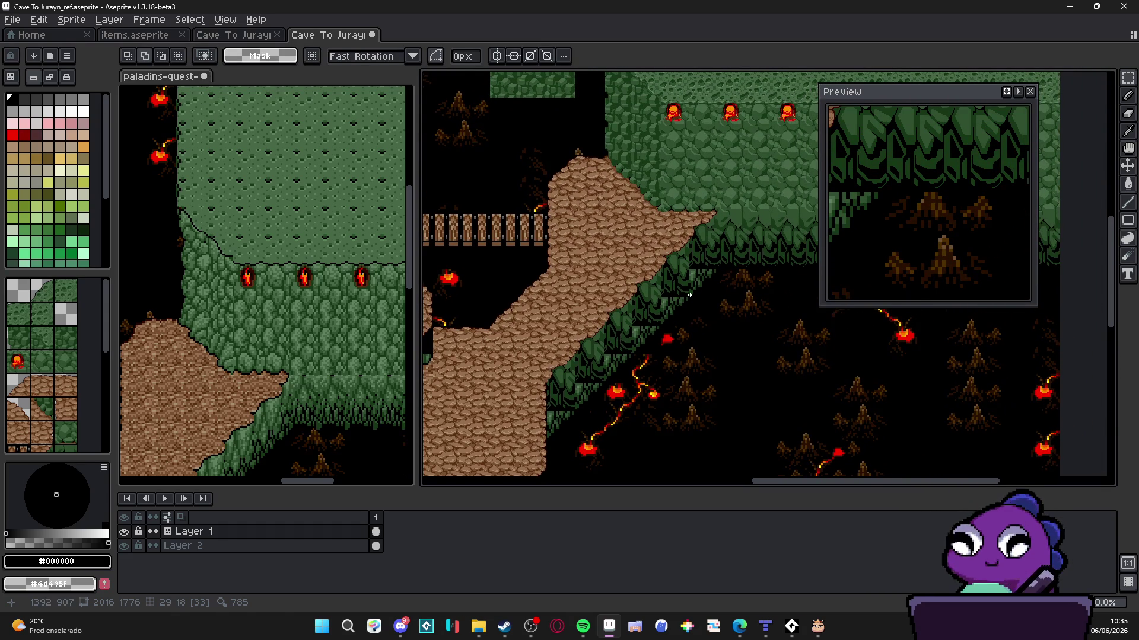
# Undo and redo to restore the earlier tile-sized selection
pyautogui.scroll(3, 686, 290)
pyautogui.hotkey('ctrl', 'shift', 'd')
pyautogui.hotkey('ctrl', 'z')
pyautogui.hotkey('ctrl', 'z')
pyautogui.hotkey('ctrl', 'z')
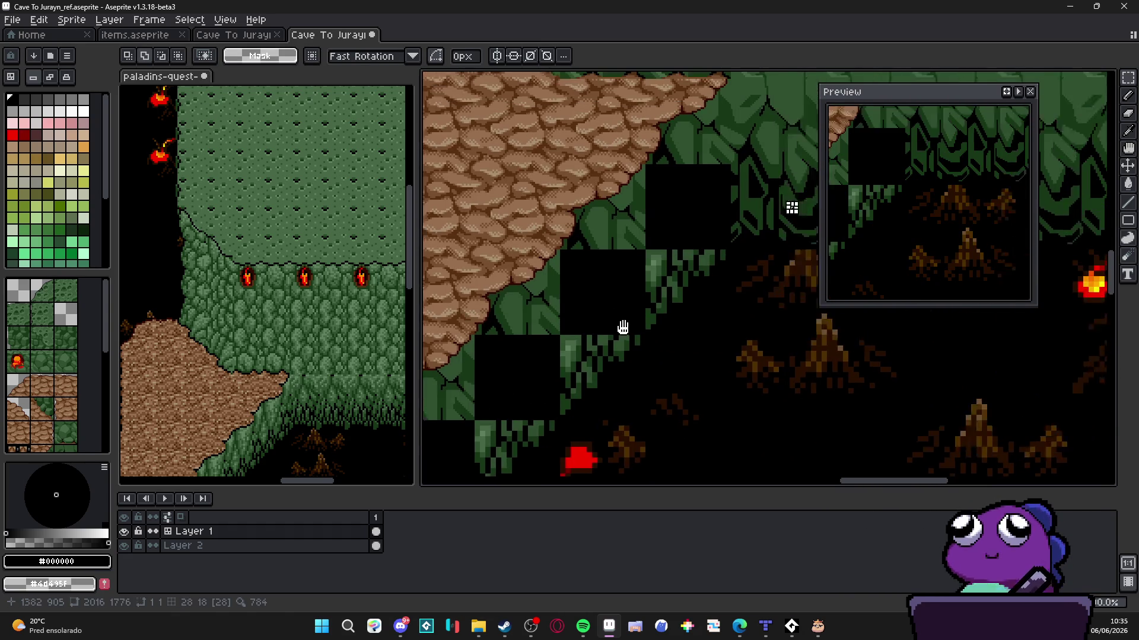
pyautogui.hotkey('ctrl', 'y')
pyautogui.hotkey('ctrl', 'y')
pyautogui.hotkey('ctrl', 'y')
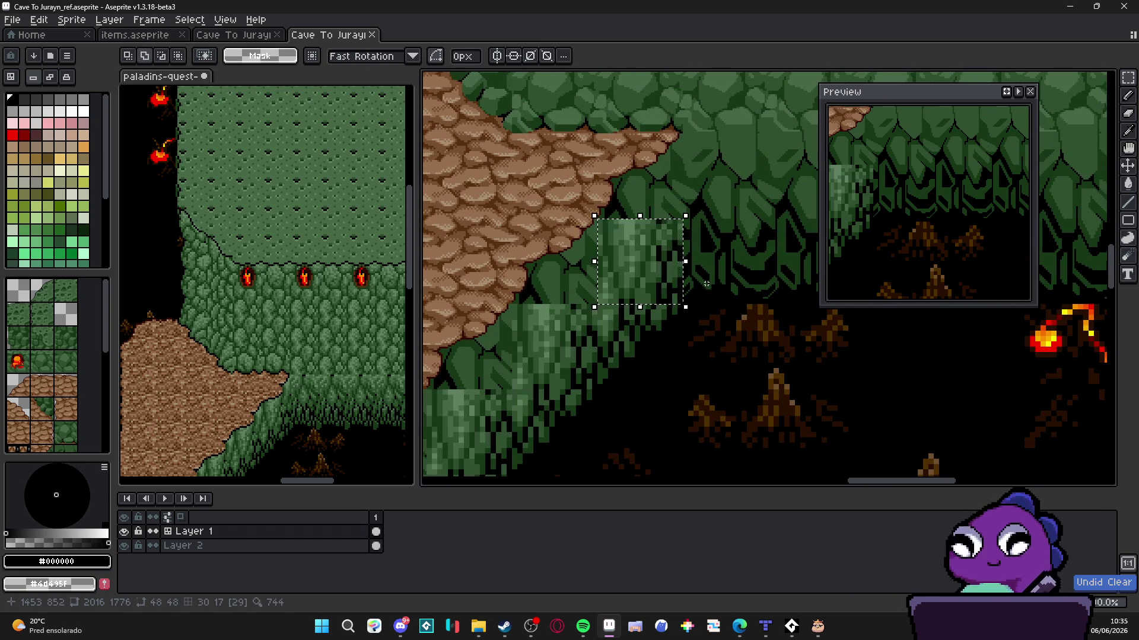
pyautogui.scroll(-1, 708, 277)
pyautogui.hotkey('ctrl', 'z')
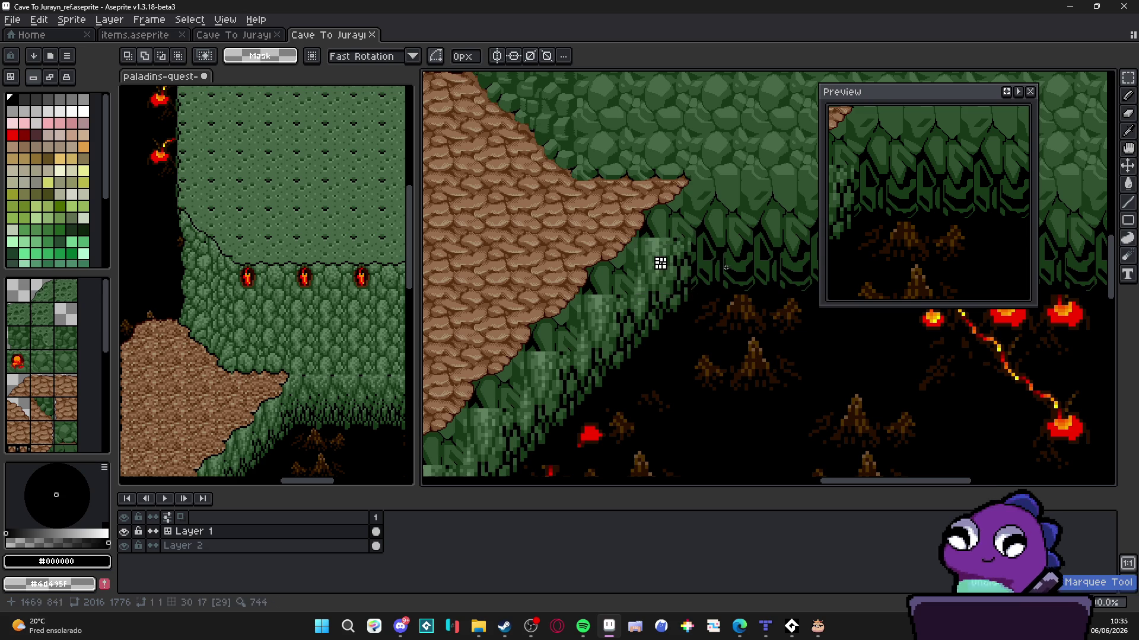
# Magic-wand the foliage patch on the stepped edge and delete it to black
pyautogui.click(721, 261)
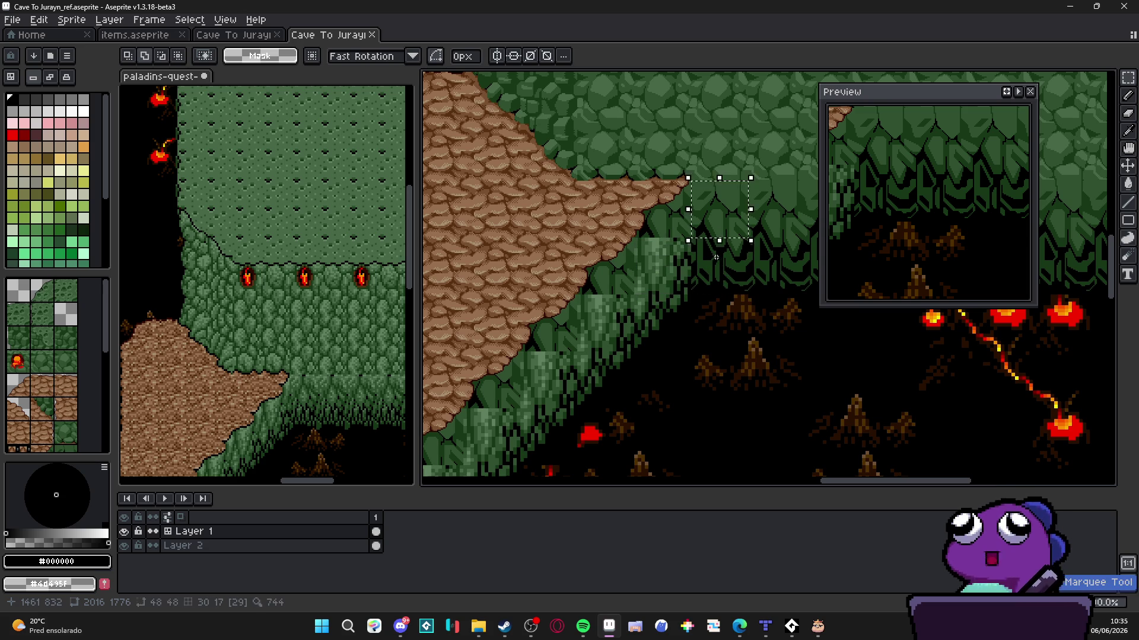
pyautogui.press('Delete')
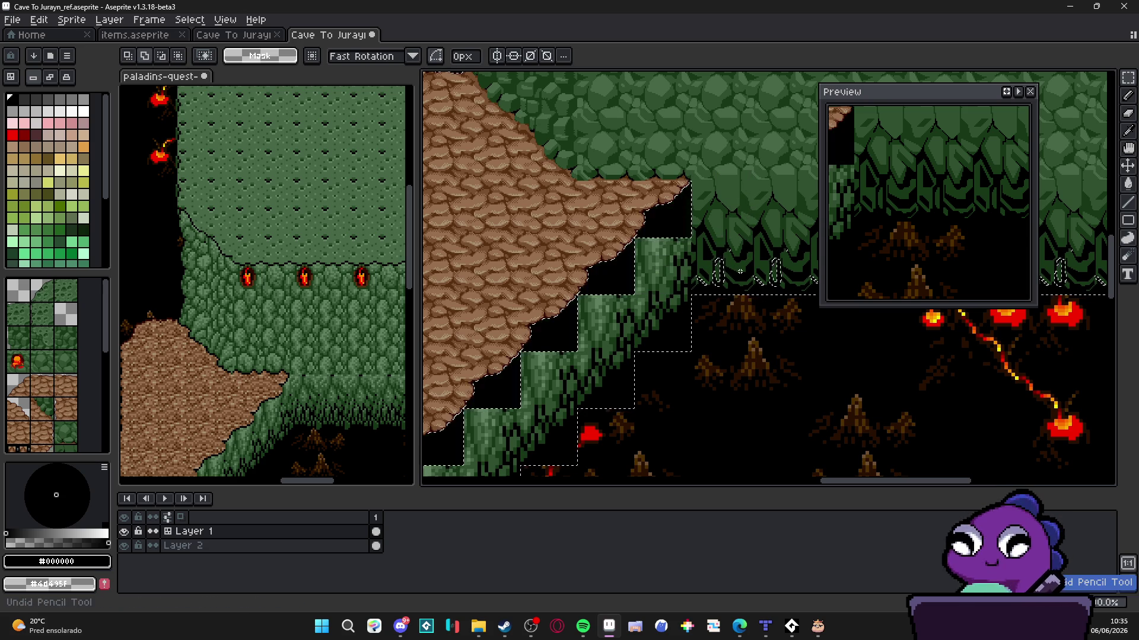
pyautogui.scroll(1, 668, 258)
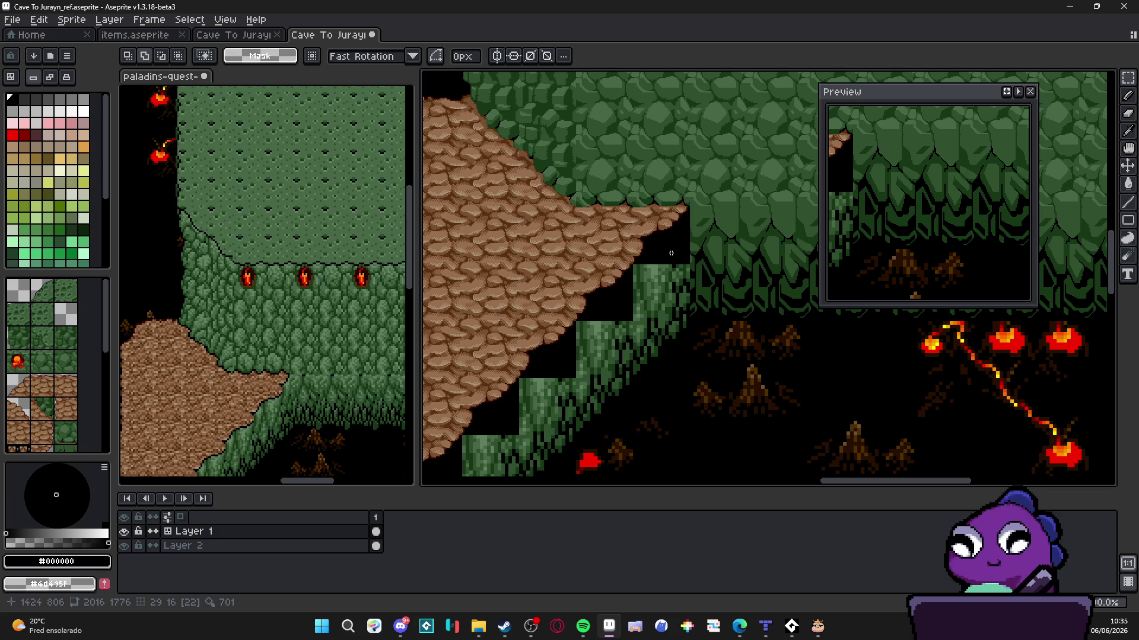
pyautogui.scroll(3, 671, 253)
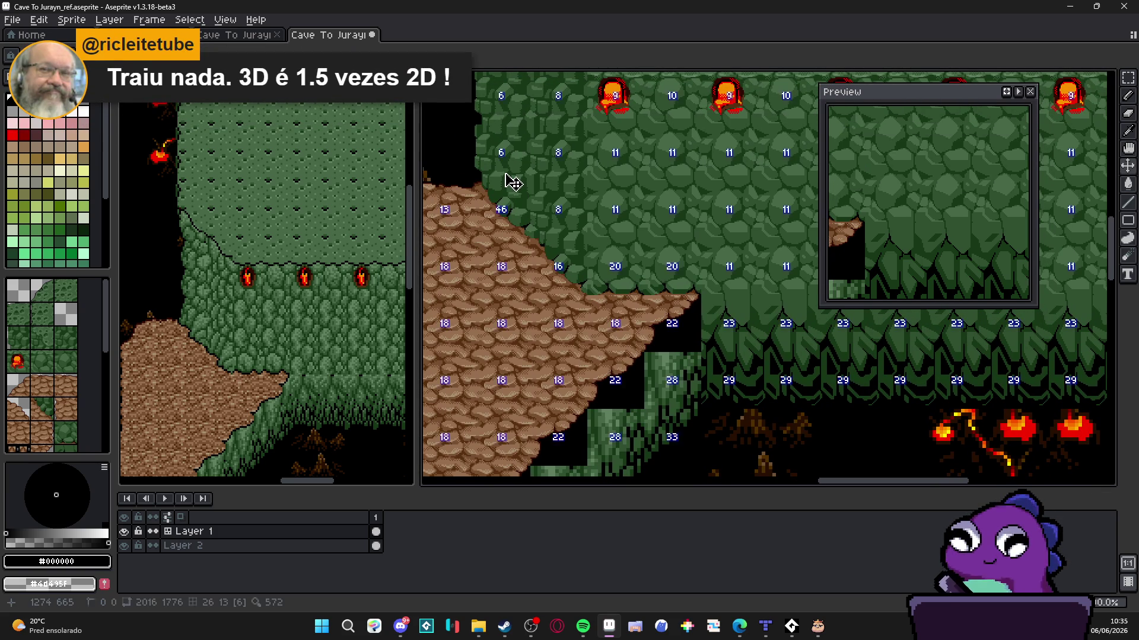
pyautogui.press('ctrl')
pyautogui.moveTo(513, 182); pyautogui.dragTo(544, 229)
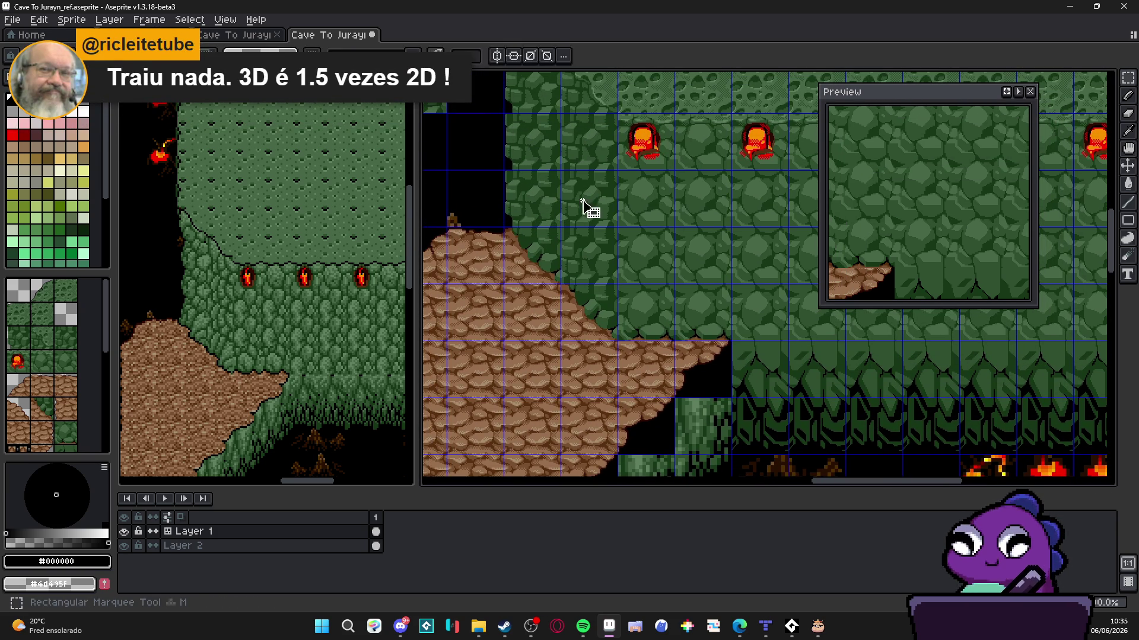
pyautogui.click(590, 209)
pyautogui.scroll(-2, 656, 327)
pyautogui.press('ctrl')
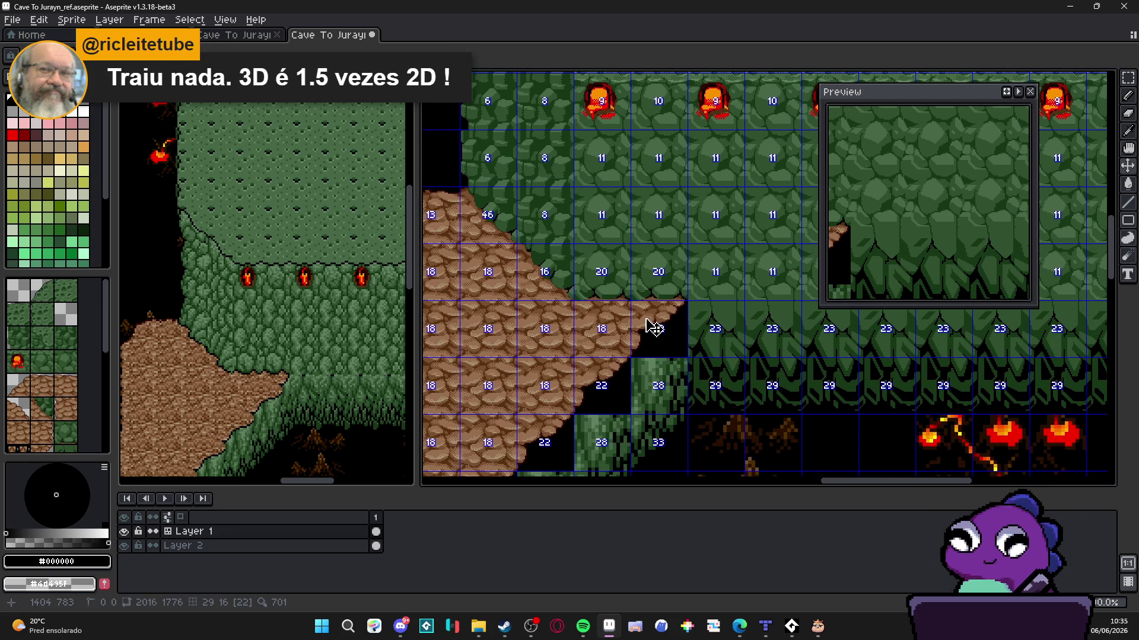
pyautogui.hotkey('ctrl', 'd')
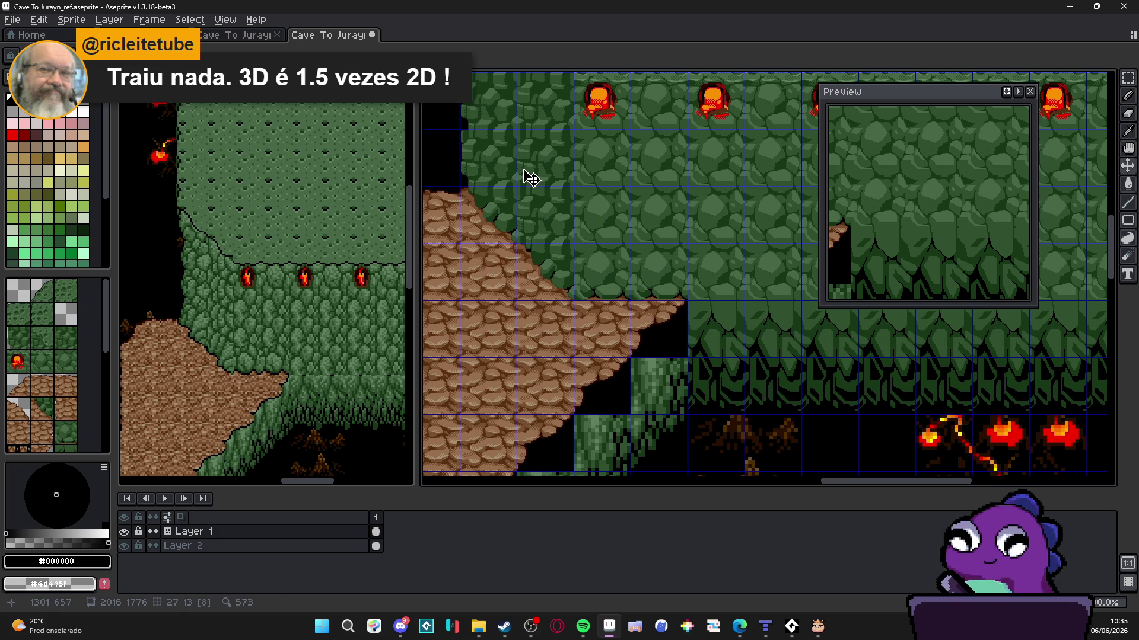
pyautogui.press('m')
pyautogui.moveTo(546, 173)
pyautogui.mouseDown()
pyautogui.moveTo(571, 189)
pyautogui.moveTo(570, 136)
pyautogui.mouseUp()
pyautogui.press('w')
pyautogui.click(652, 336)
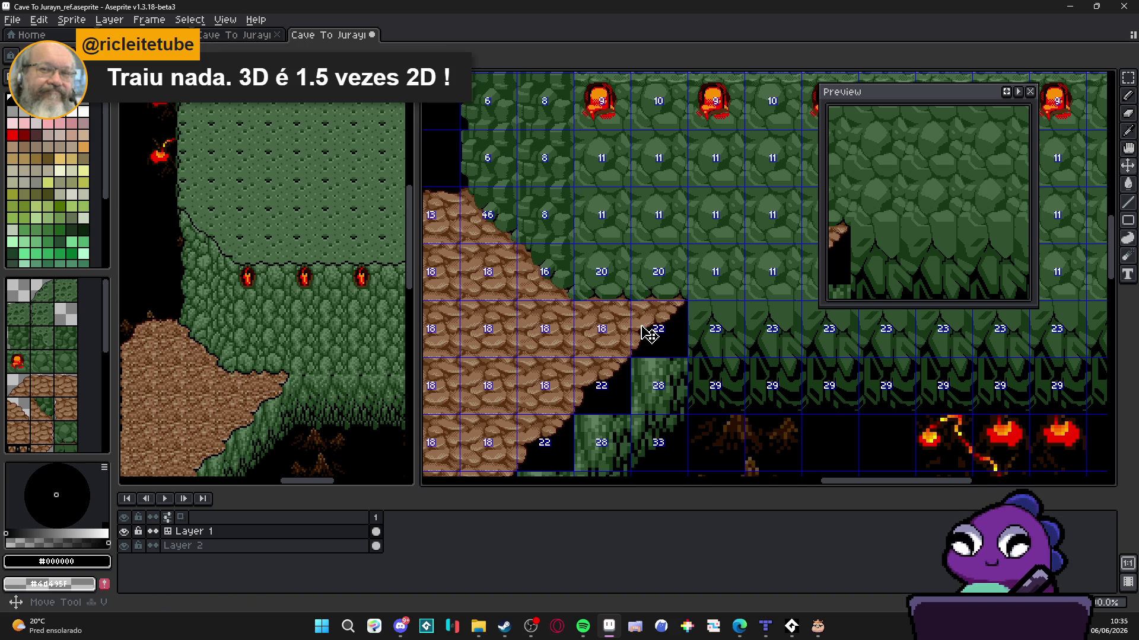
pyautogui.press('Delete')
pyautogui.hotkey('ctrl', 'z')
pyautogui.hotkey('ctrl', 'z')
pyautogui.press('m')
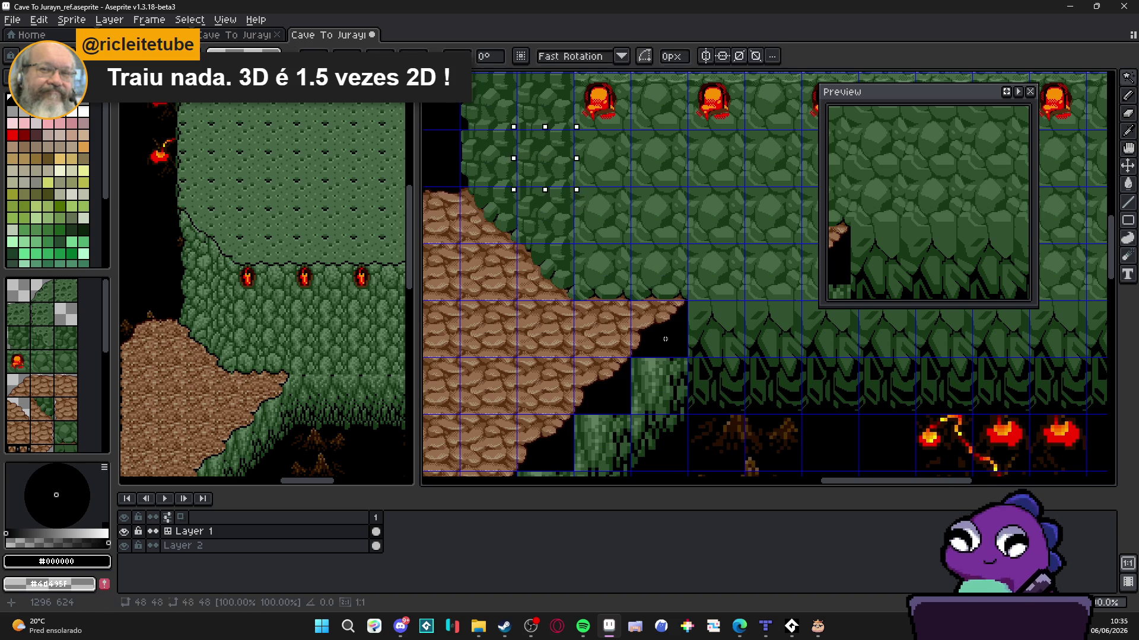
pyautogui.press('Right')
pyautogui.press('Down')
pyautogui.press('Right')
pyautogui.press('Down')
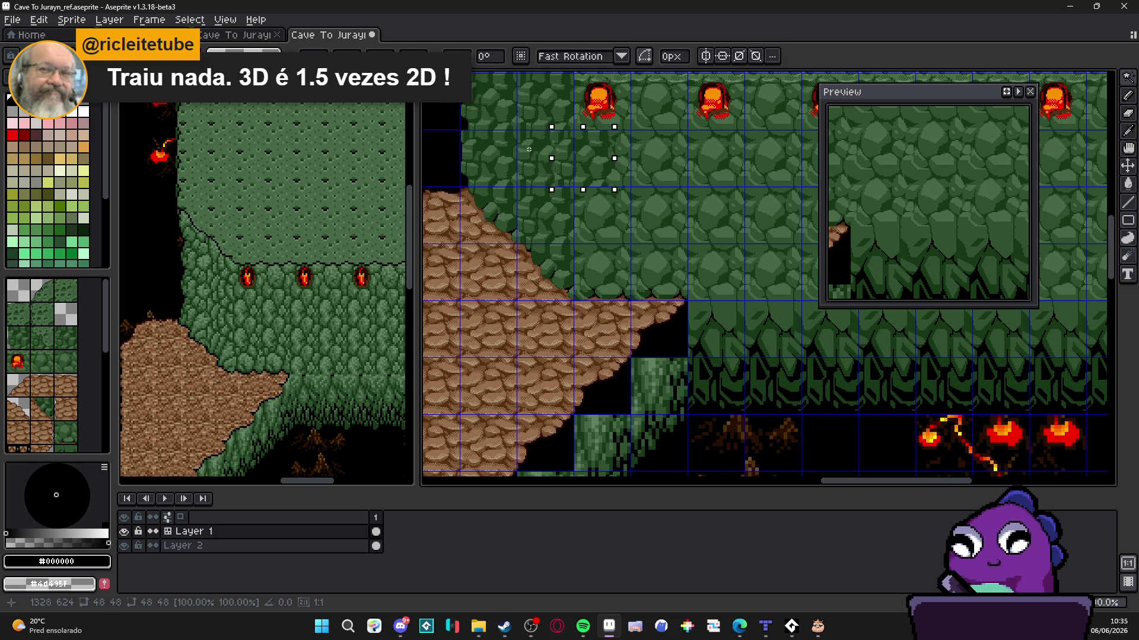
pyautogui.press('Down')
pyautogui.hotkey('ctrl', 'd')
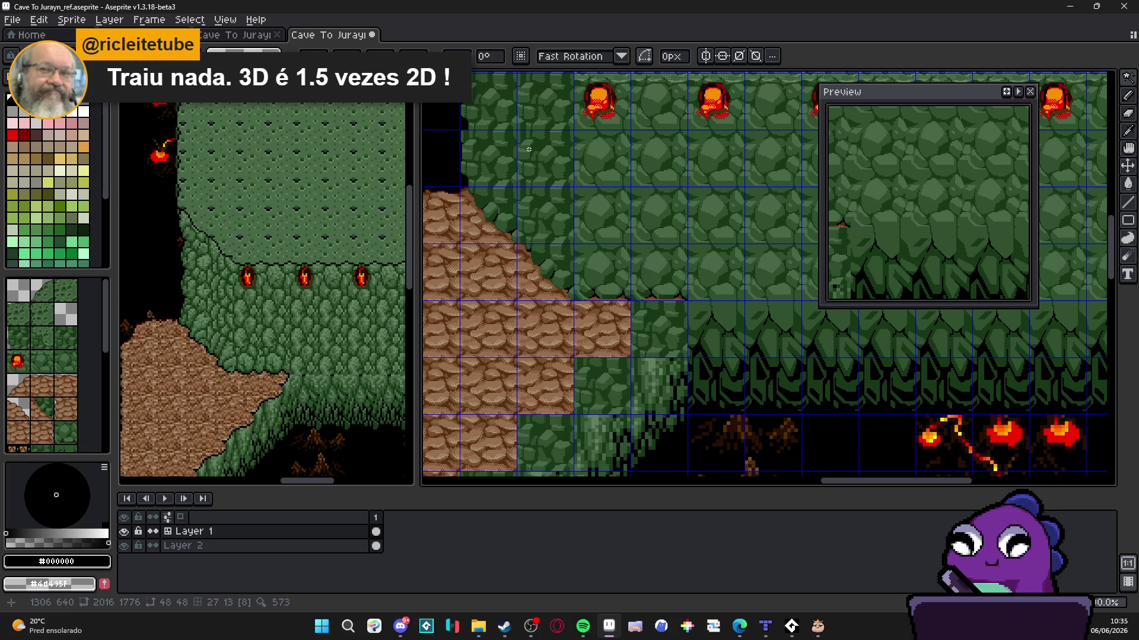
pyautogui.hotkey('ctrl', 'z')
pyautogui.hotkey('ctrl', 'z')
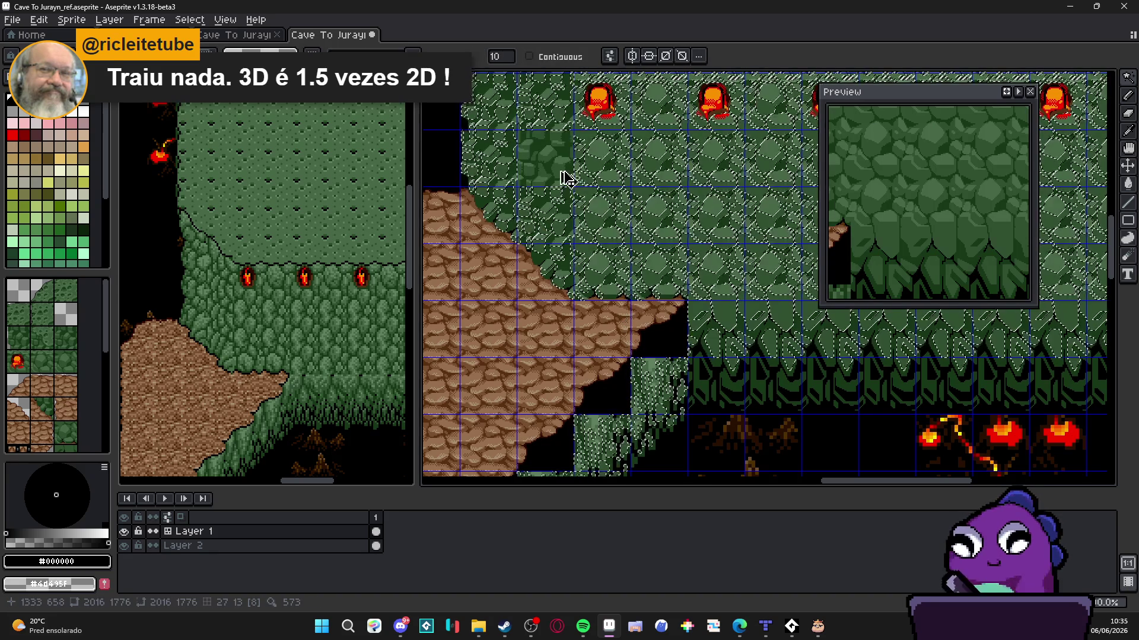
# Stamp rock-corner tiles with the tile-mode Pencil into the black gap under the ledge's point
pyautogui.press('m')
pyautogui.press('b')
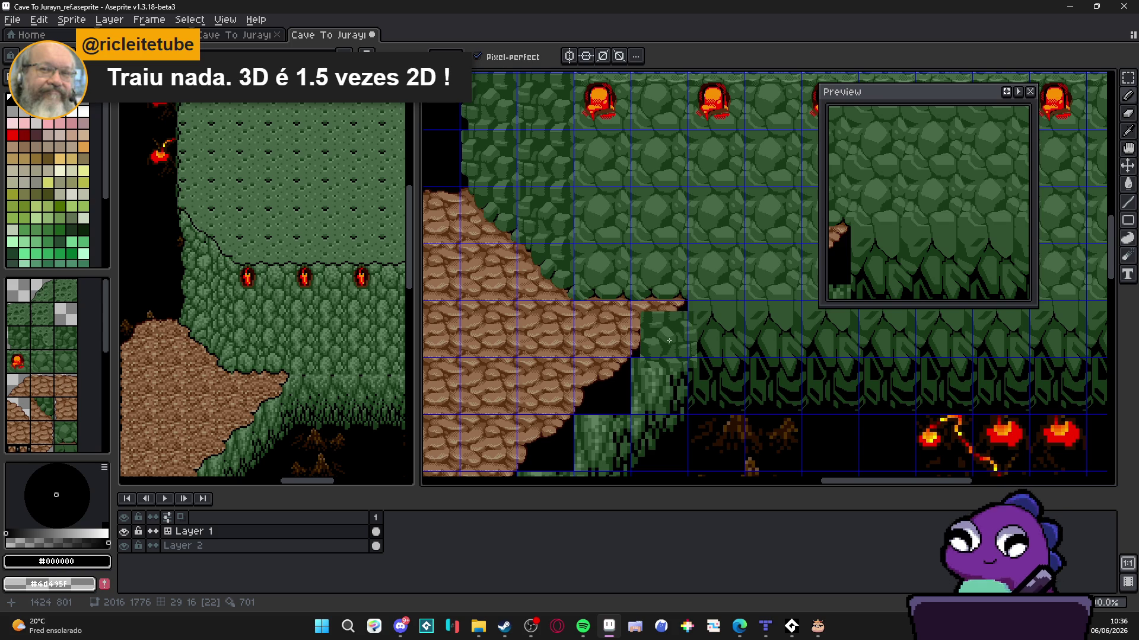
pyautogui.press('w')
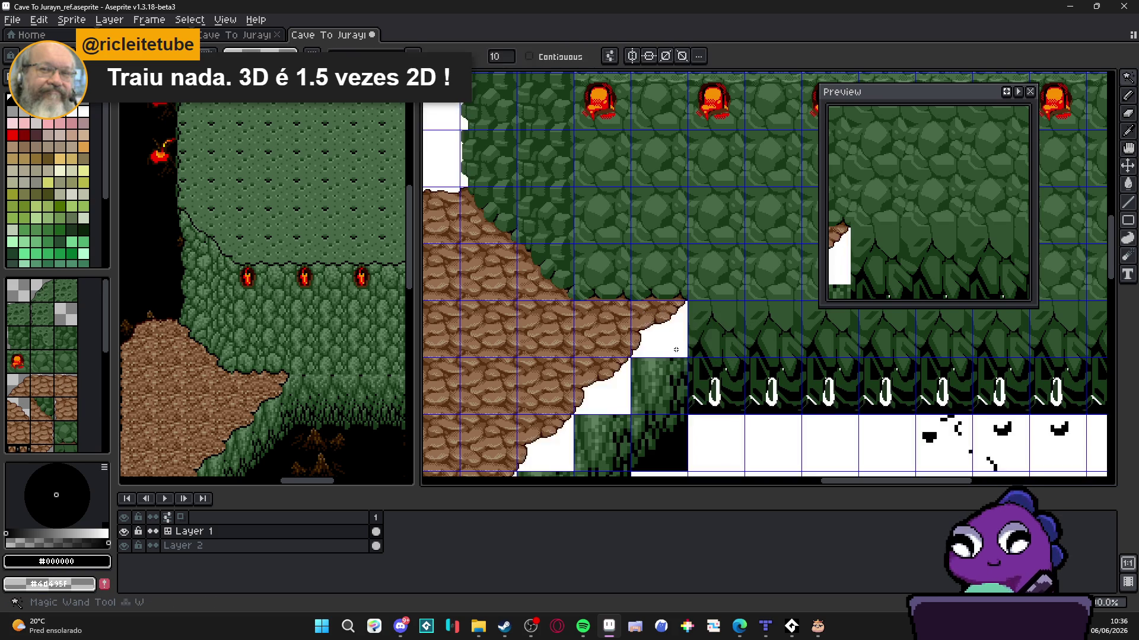
pyautogui.press('b')
pyautogui.scroll(3, 660, 339)
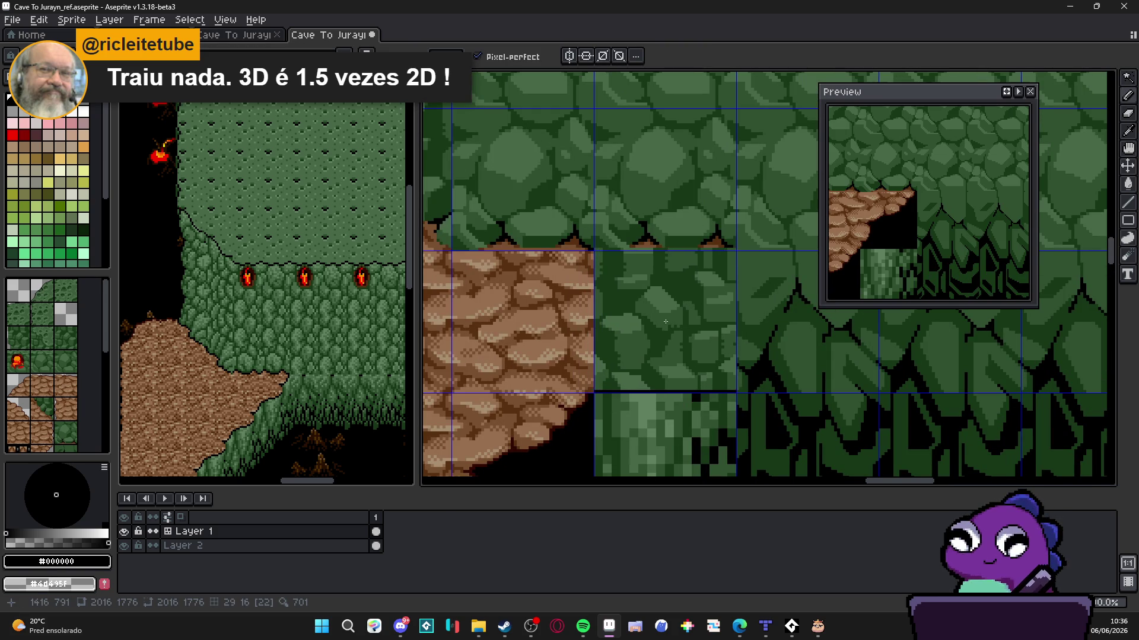
pyautogui.click(665, 325)
pyautogui.scroll(-1, 666, 325)
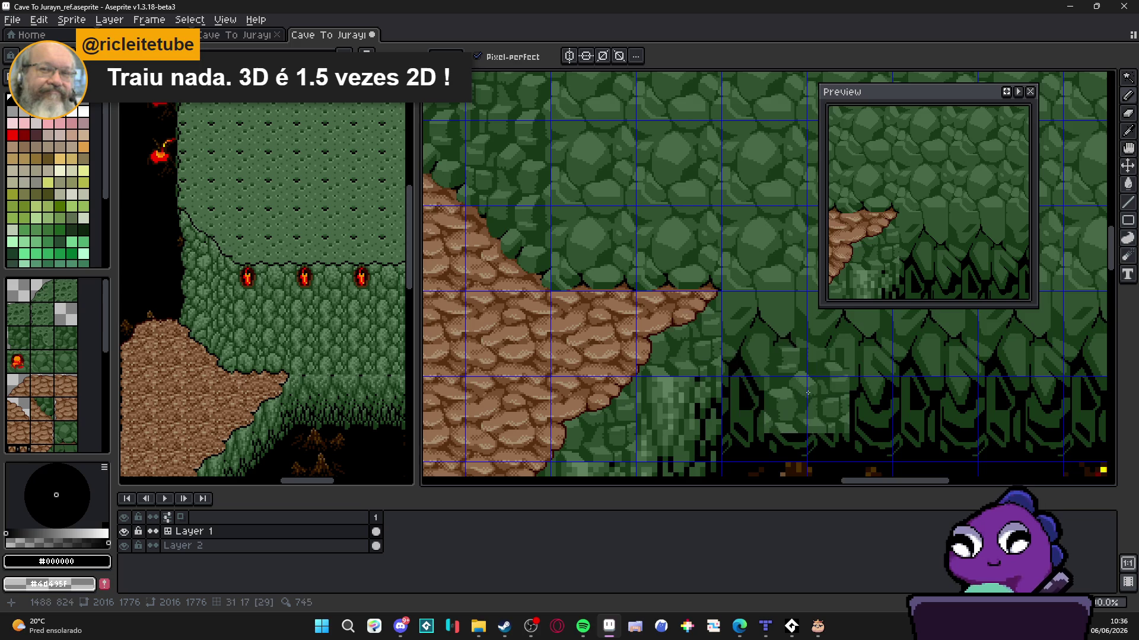
pyautogui.scroll(-1, 735, 345)
pyautogui.scroll(-1, 734, 346)
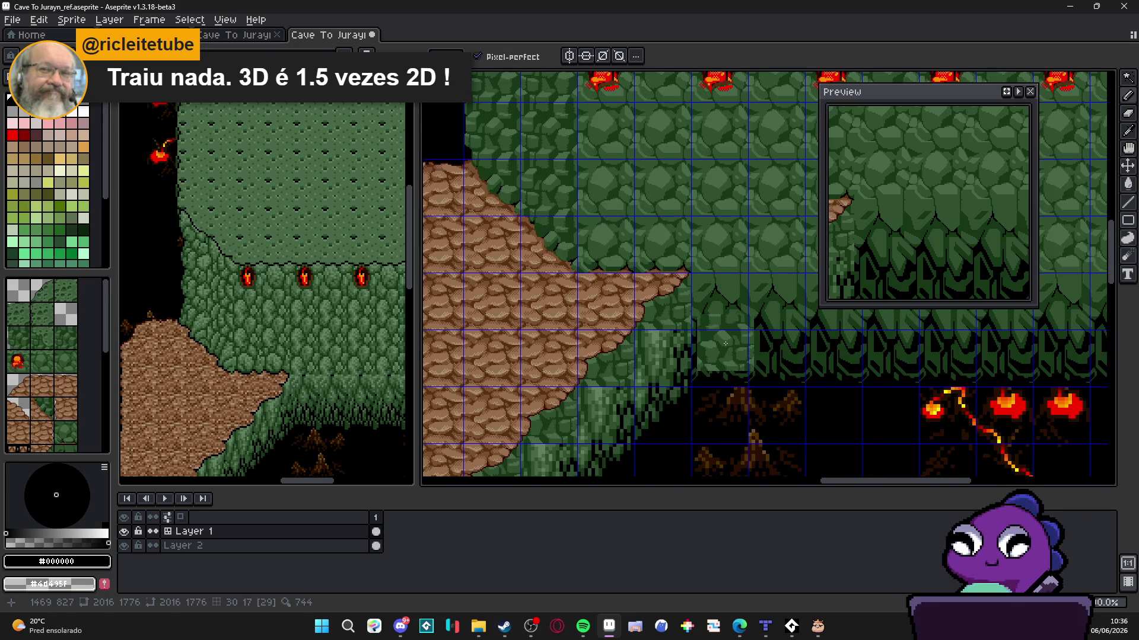
# Pan and zoom around the cave wall to inspect the diagonal slope tiles
pyautogui.moveTo(725, 343); pyautogui.dragTo(711, 287)
pyautogui.scroll(1, 627, 308)
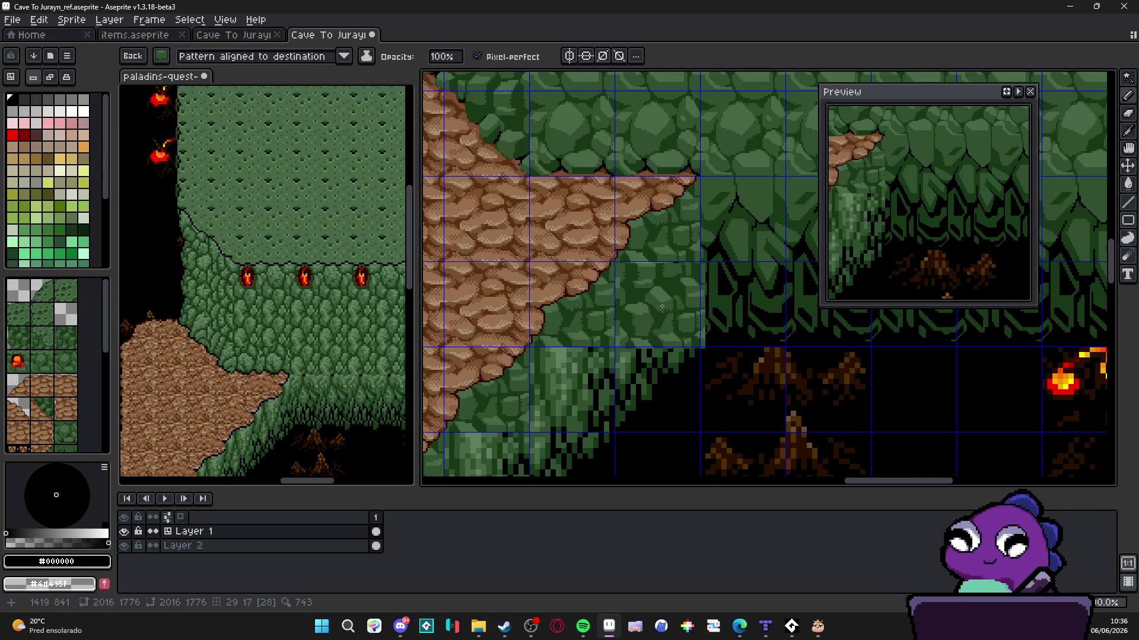
pyautogui.scroll(1, 656, 303)
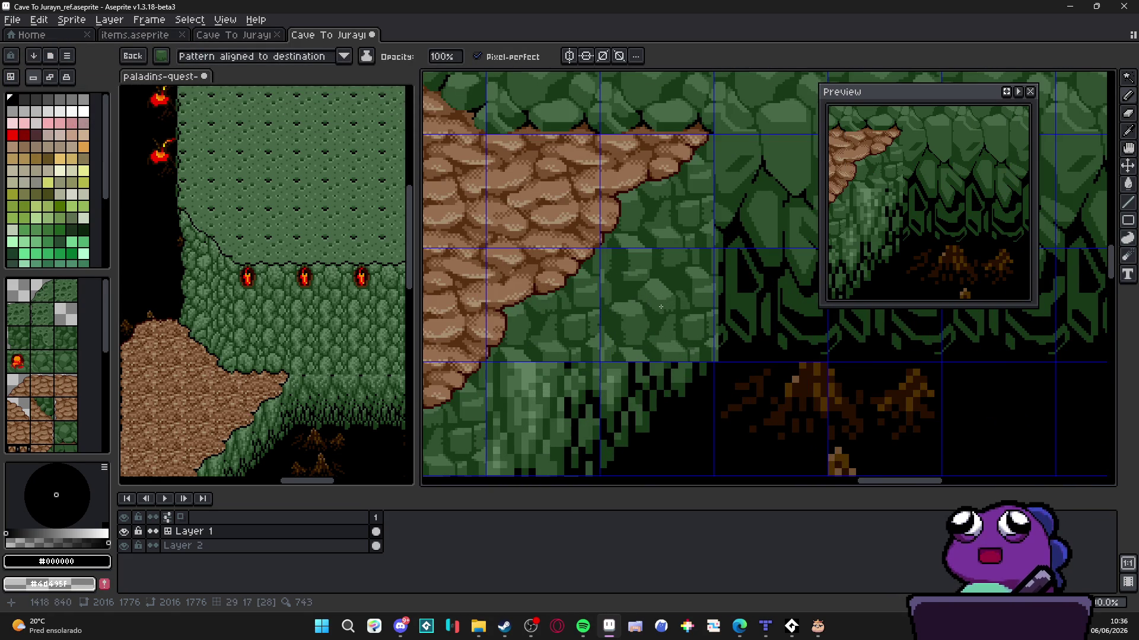
pyautogui.scroll(1, 661, 307)
pyautogui.scroll(-1, 664, 299)
pyautogui.scroll(1, 668, 295)
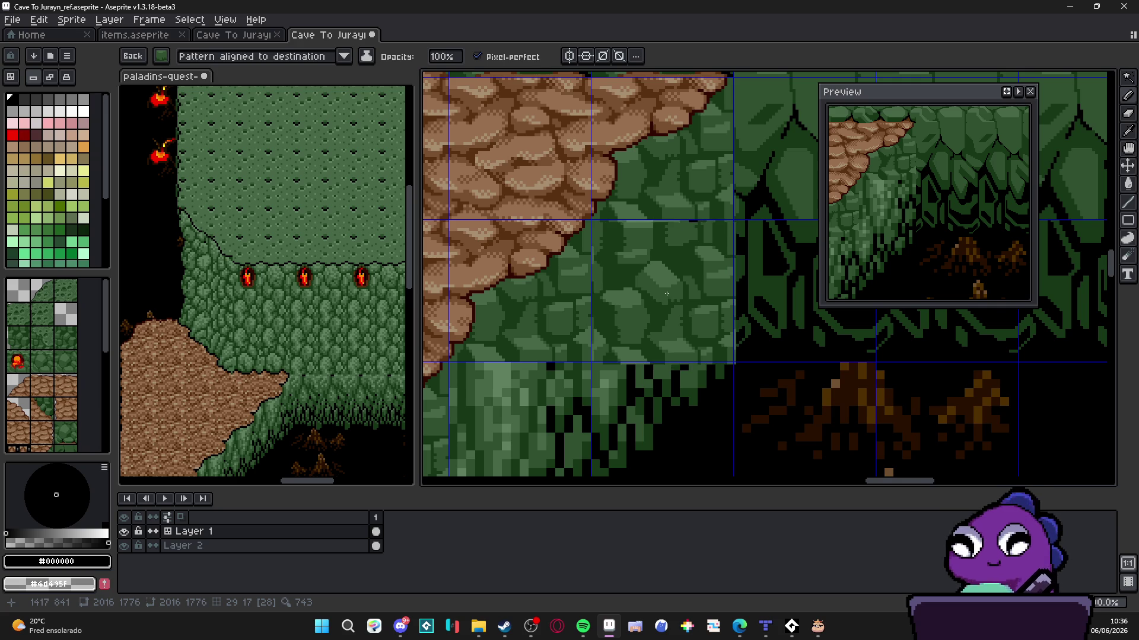
pyautogui.scroll(2, 665, 297)
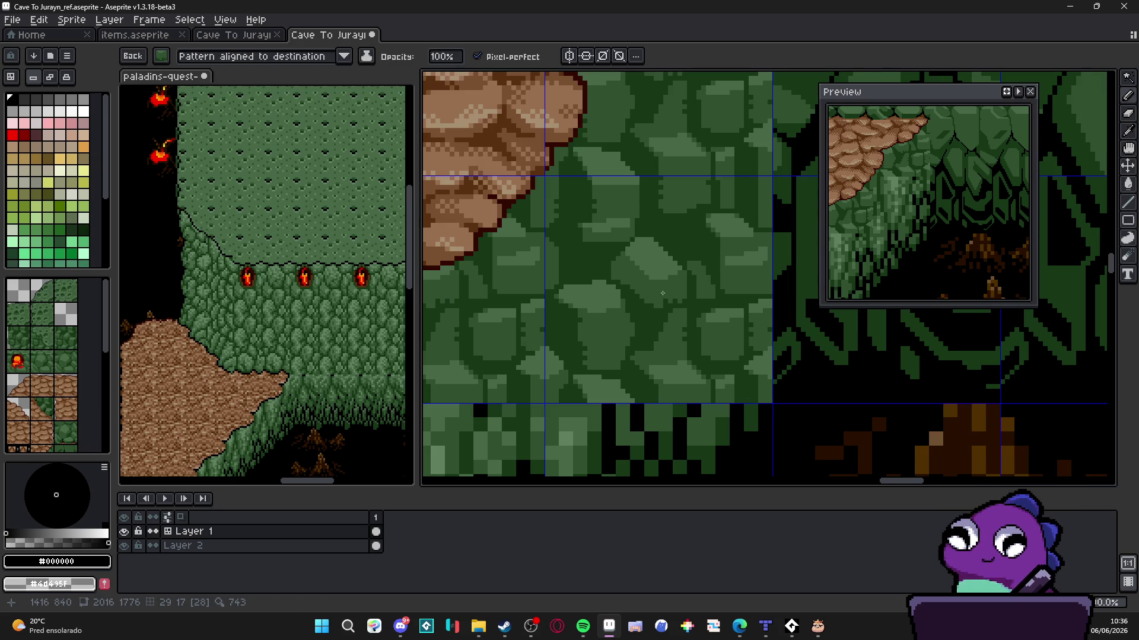
pyautogui.scroll(-3, 771, 367)
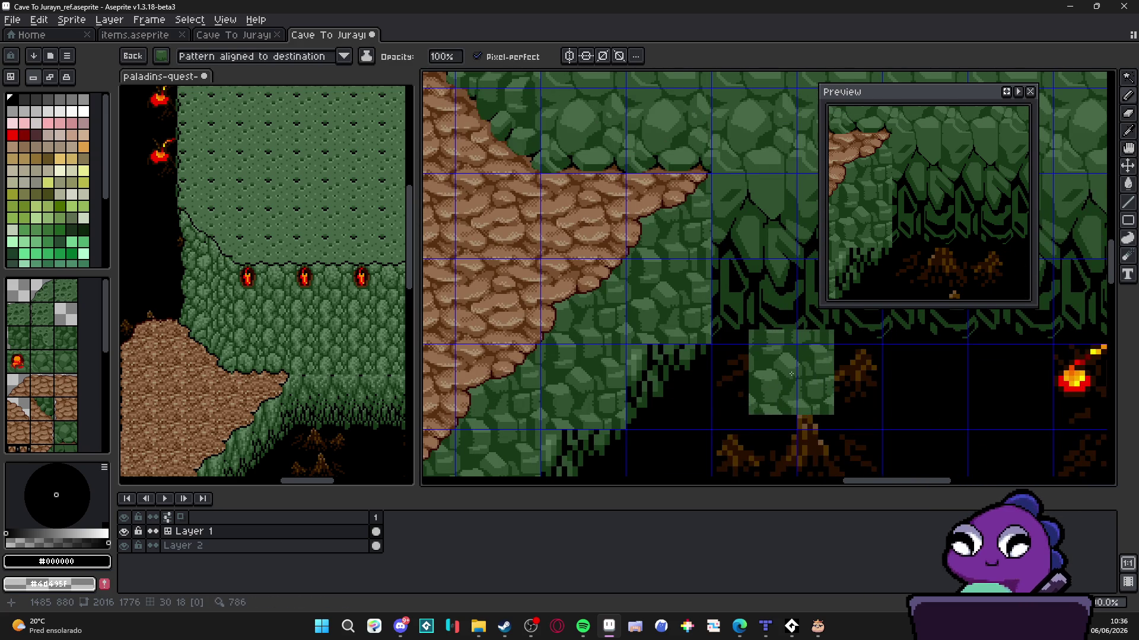
pyautogui.scroll(-2, 770, 375)
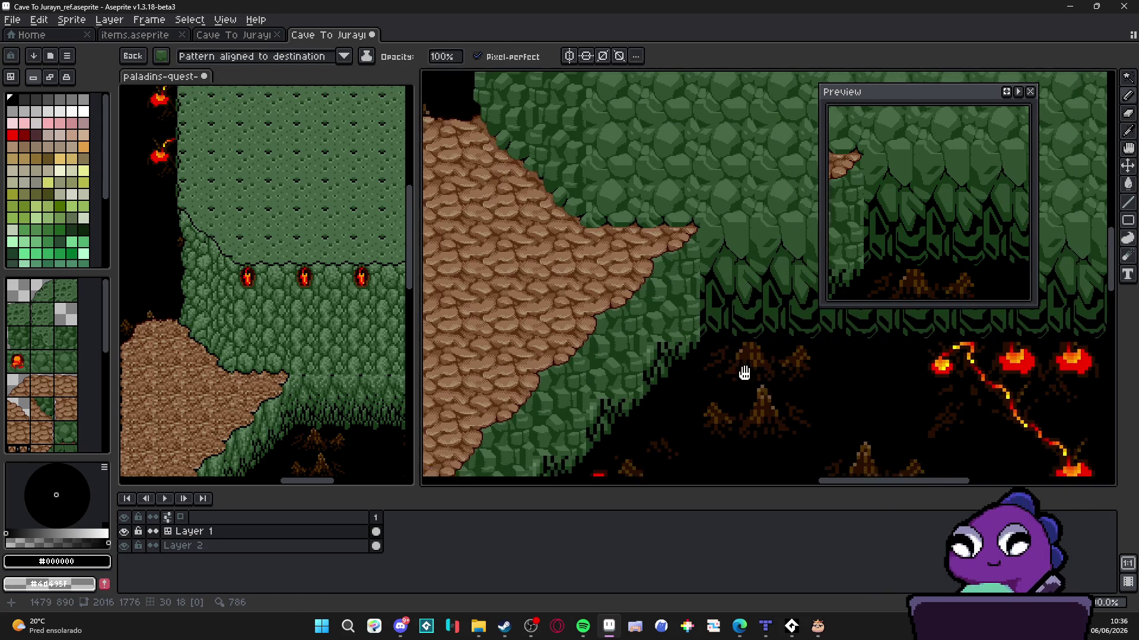
pyautogui.scroll(1, 765, 374)
pyautogui.scroll(-1, 764, 355)
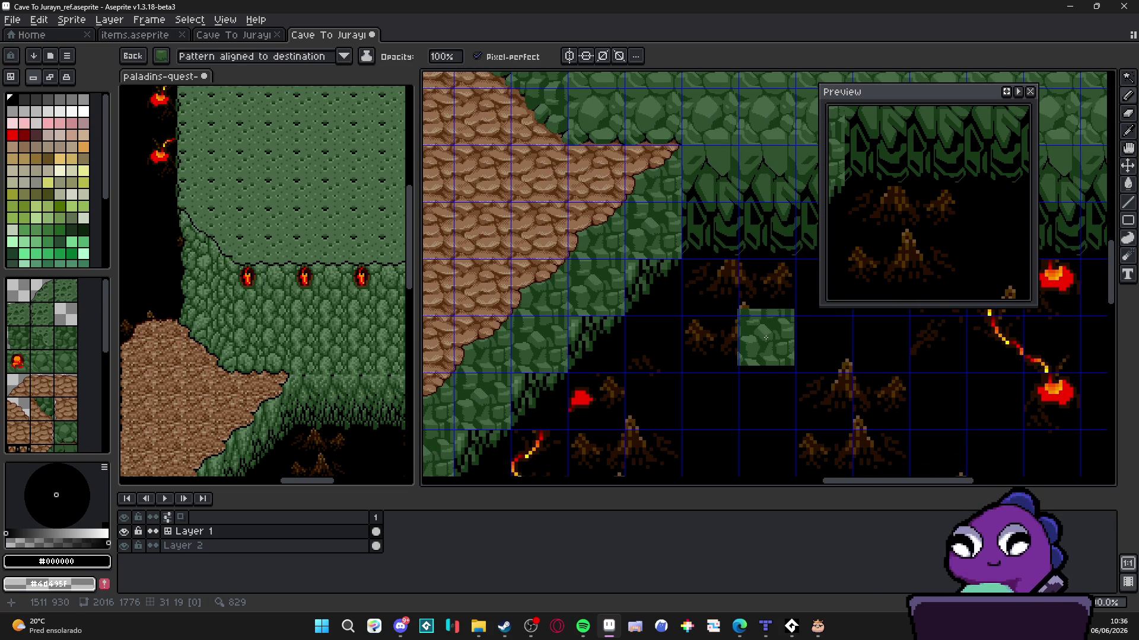
pyautogui.scroll(-2, 766, 338)
pyautogui.scroll(2, 659, 368)
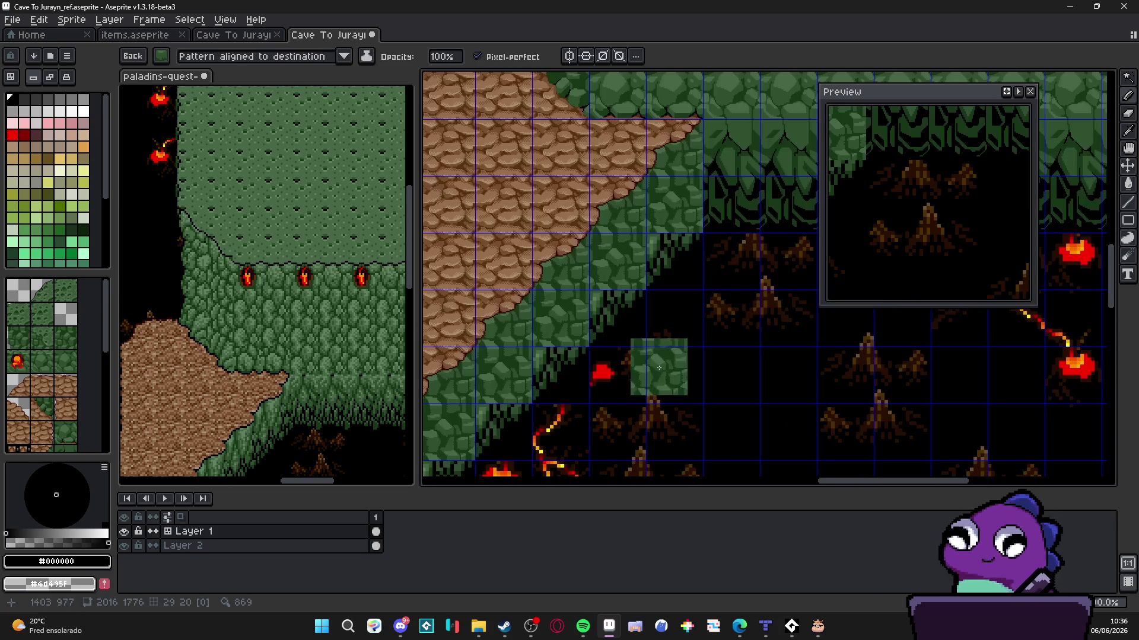
pyautogui.scroll(-2, 674, 379)
pyautogui.scroll(1, 673, 380)
pyautogui.scroll(-1, 669, 350)
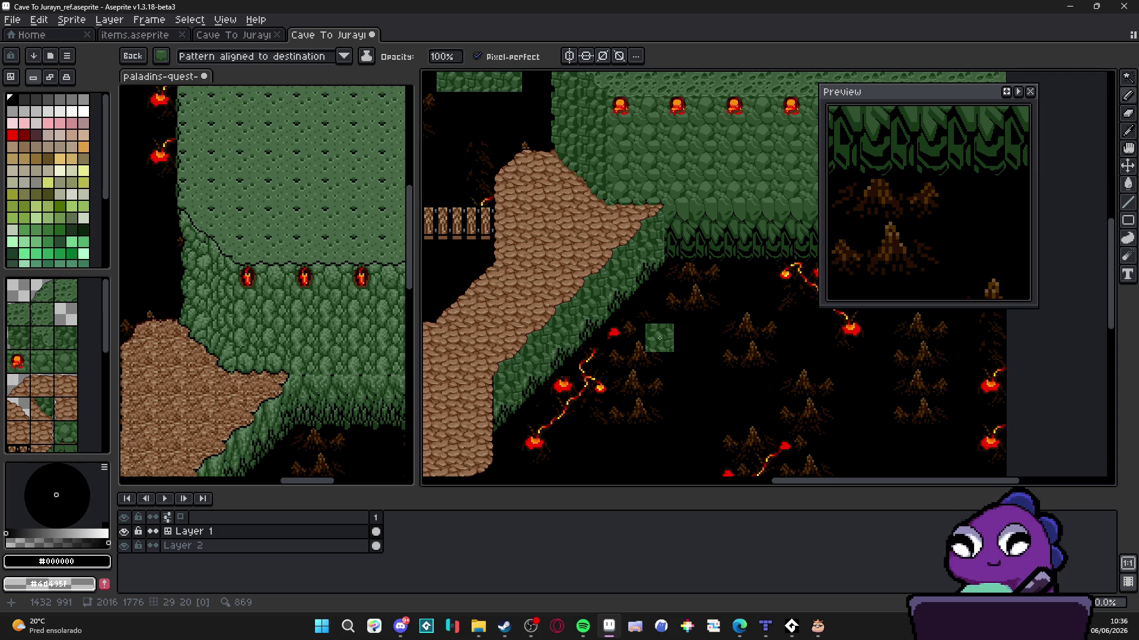
# Undo the dark fill on the slope tiles, return to the pencil, and bring up the music player
pyautogui.hotkey('ctrl', 'z')
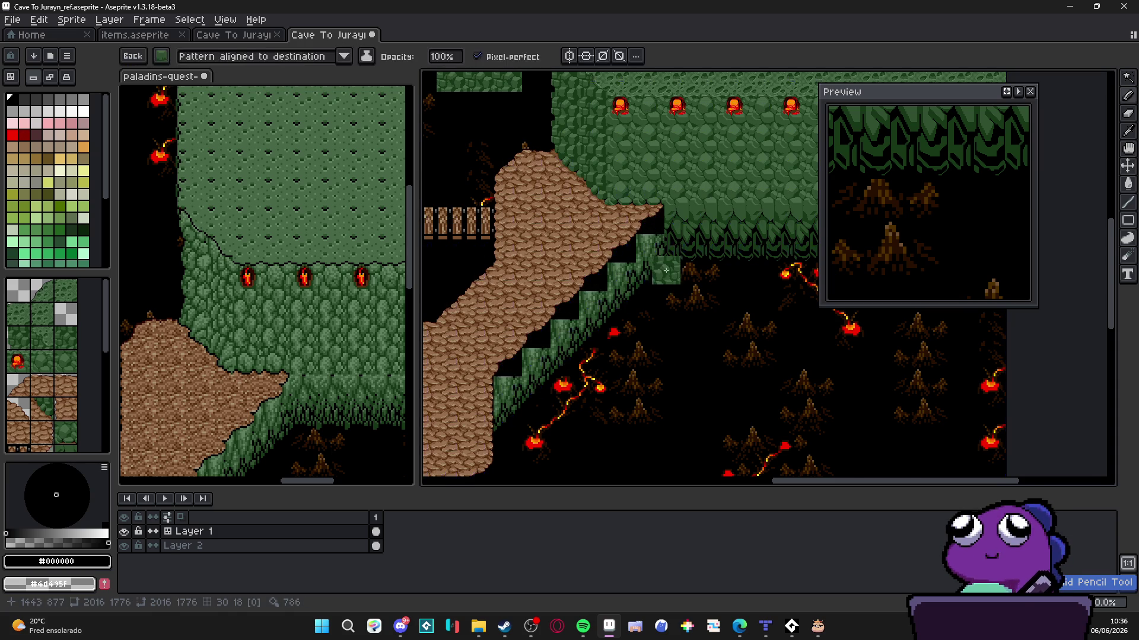
pyautogui.scroll(3, 666, 282)
pyautogui.press('Tab')
pyautogui.scroll(2, 670, 244)
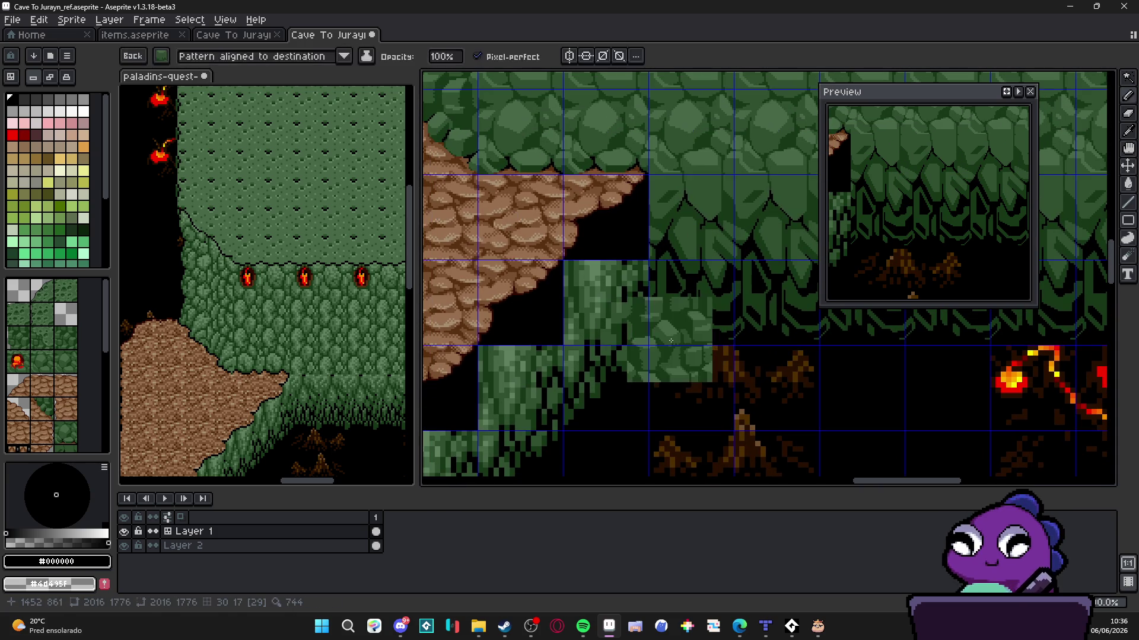
pyautogui.press('g')
pyautogui.click(583, 627)
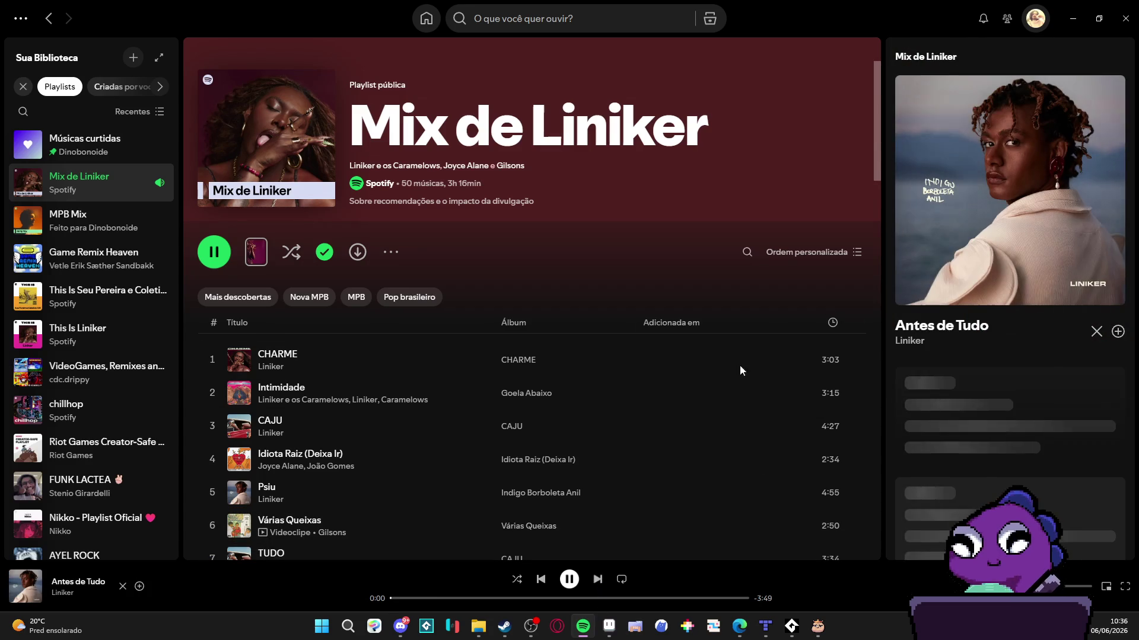
# Minimize Spotify, start playback in AudioTitan, and return to Aseprite
pyautogui.click(1072, 18)
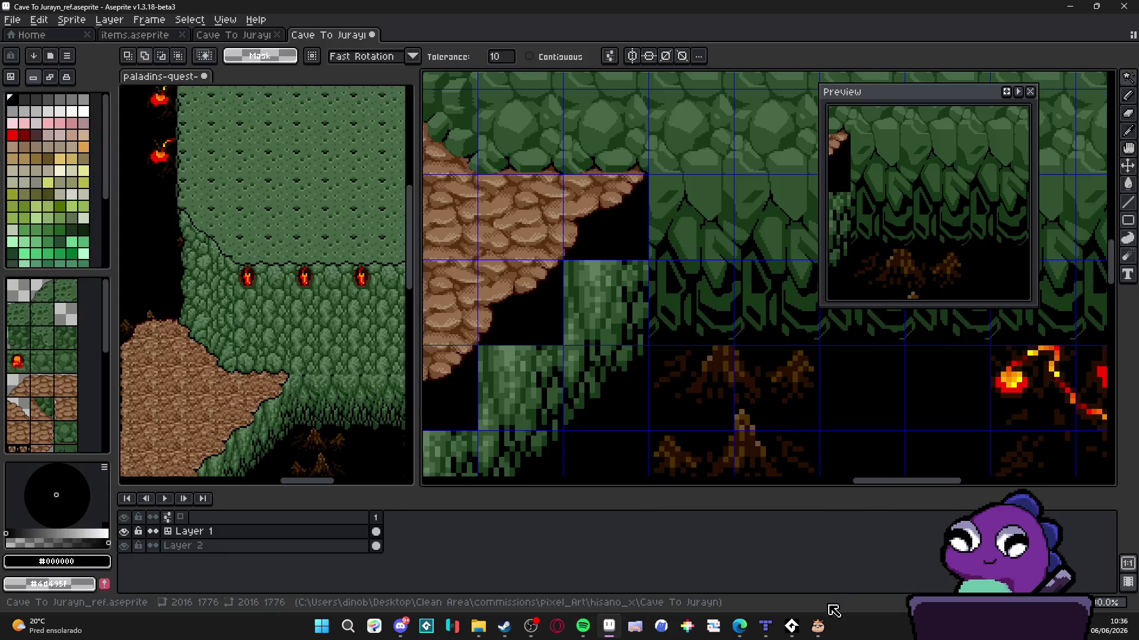
pyautogui.moveTo(792, 624)
pyautogui.click(796, 539)
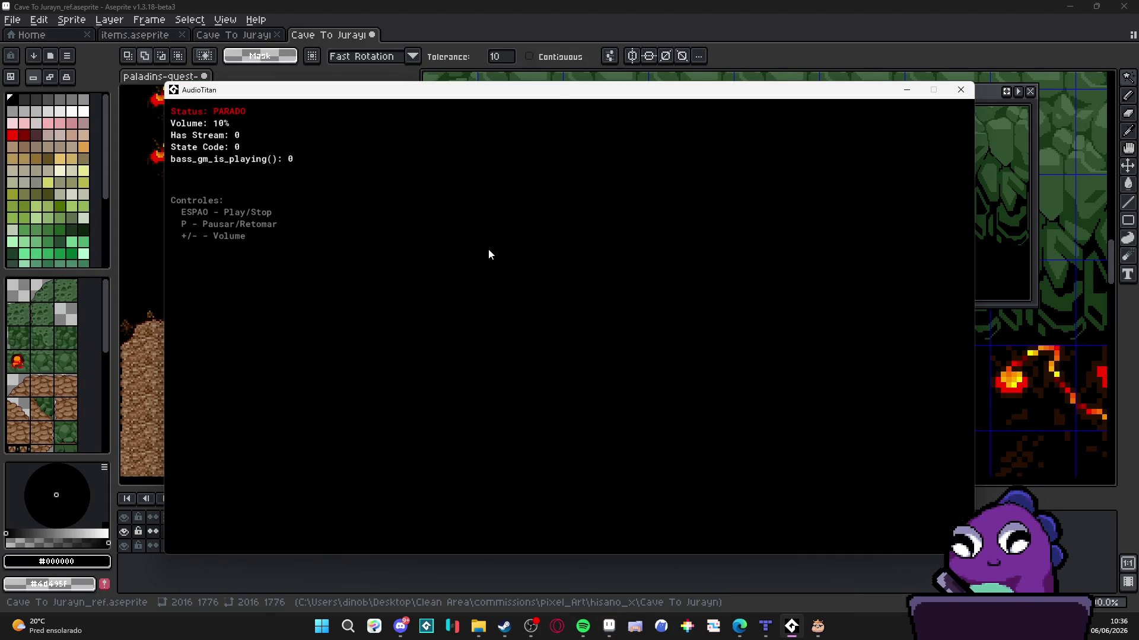
pyautogui.press('space')
pyautogui.click(830, 5)
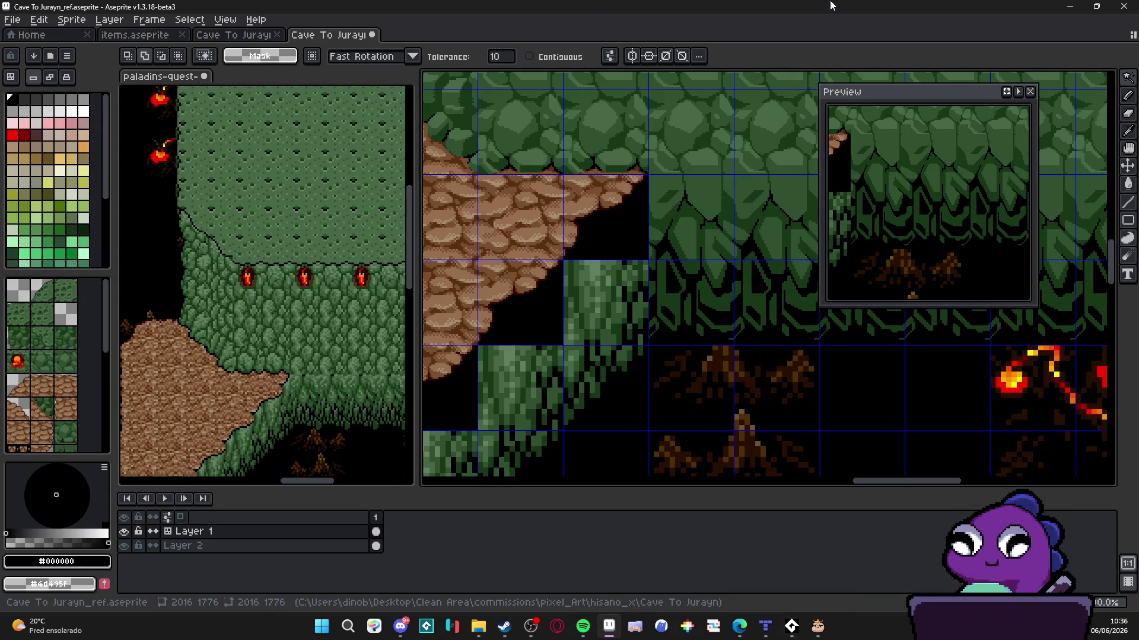
# Lower the Windows system volume to 4
pyautogui.press('XF86AudioLowerVolume')
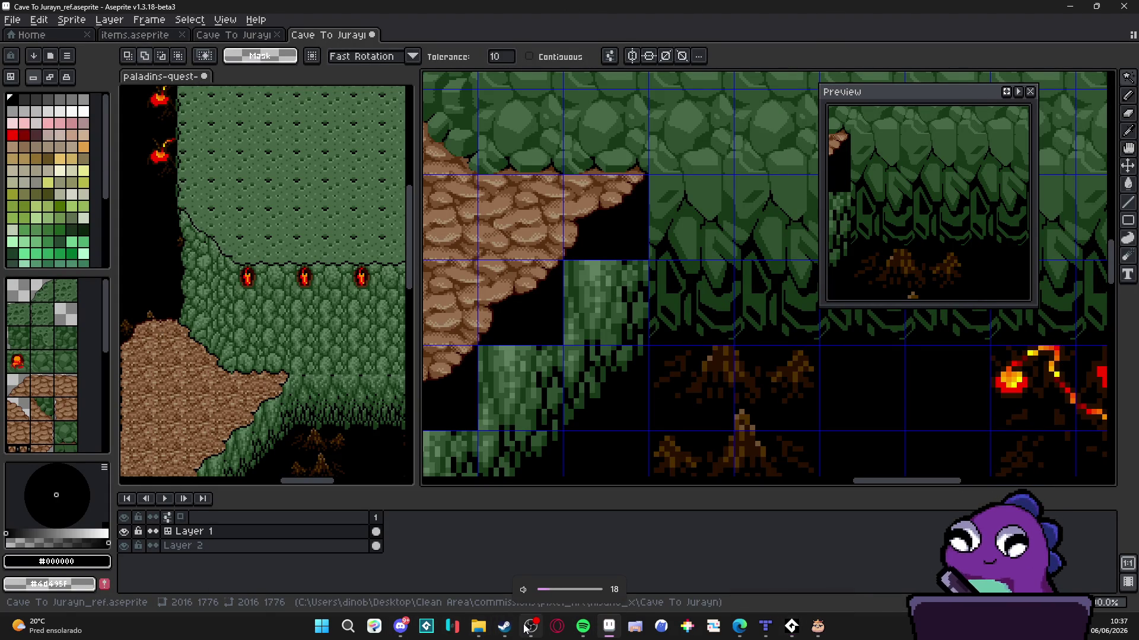
pyautogui.click(525, 629)
pyautogui.press('XF86AudioLowerVolume')
pyautogui.press('XF86AudioLowerVolume')
pyautogui.press('XF86AudioLowerVolume')
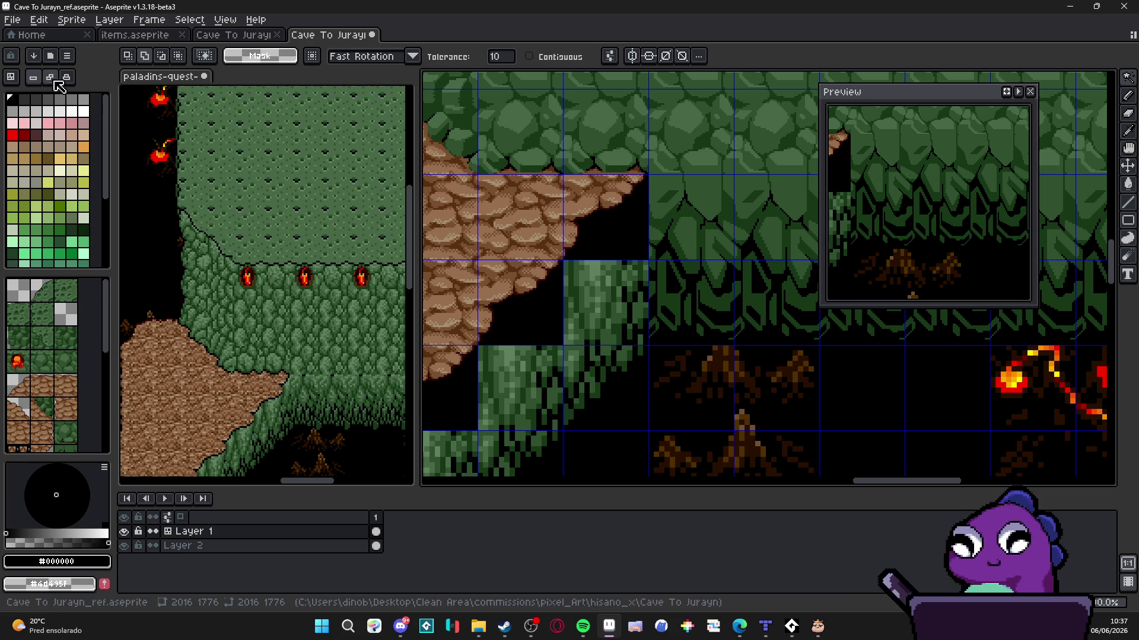
pyautogui.scroll(-2, 453, 310)
pyautogui.hscroll(-2, 534, 350)
pyautogui.scroll(1, 534, 350)
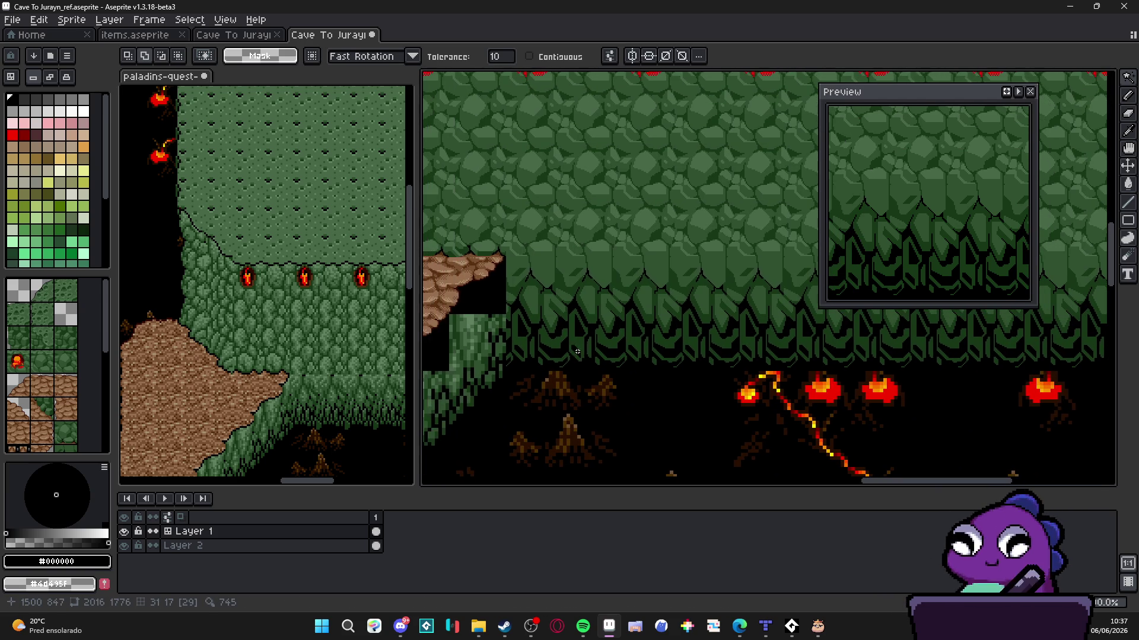
pyautogui.scroll(-1, 629, 370)
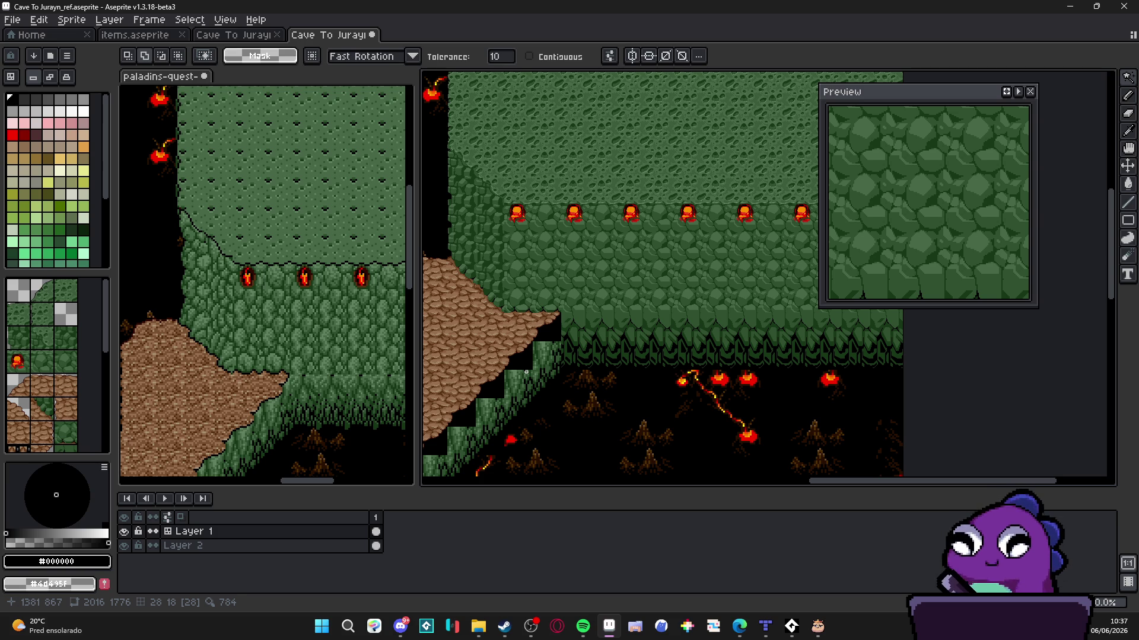
pyautogui.scroll(5, 559, 318)
pyautogui.press('v')
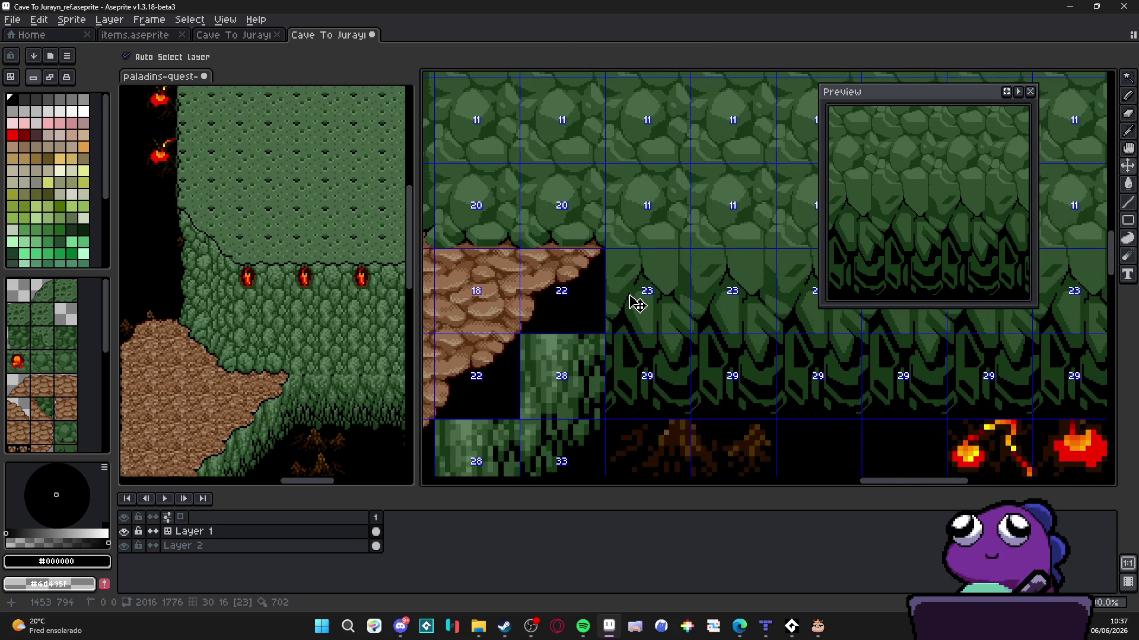
# Make a custom brush from the leaf pixels and stamp leaves into the black gap beside the rock
pyautogui.press('m')
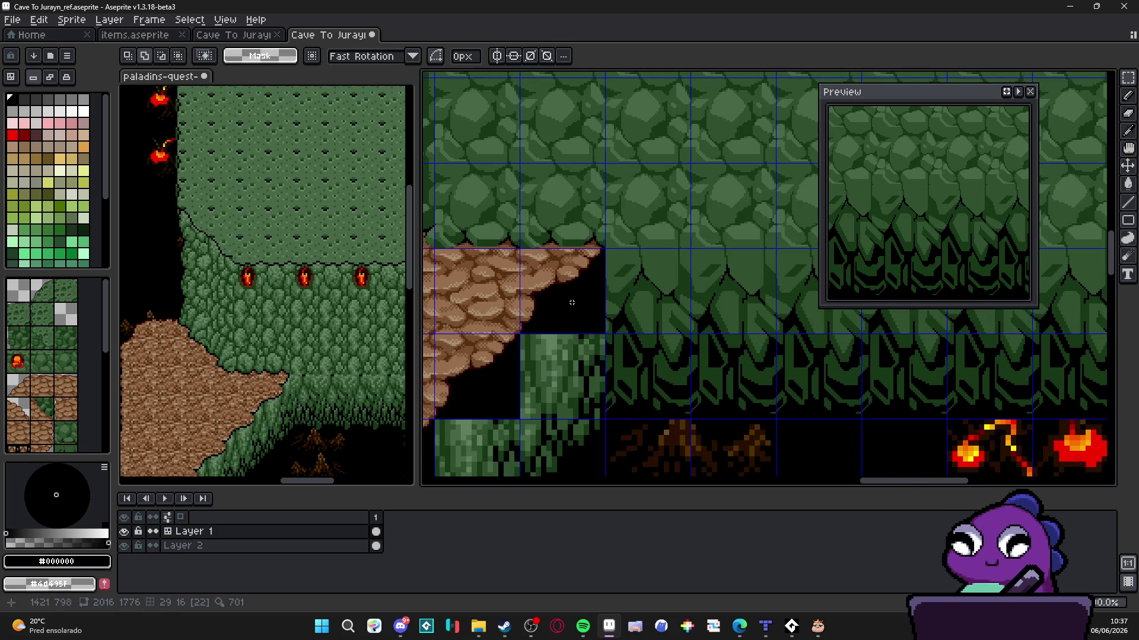
pyautogui.moveTo(632, 295); pyautogui.dragTo(635, 300)
pyautogui.press('g')
pyautogui.press('w')
pyautogui.click(564, 314)
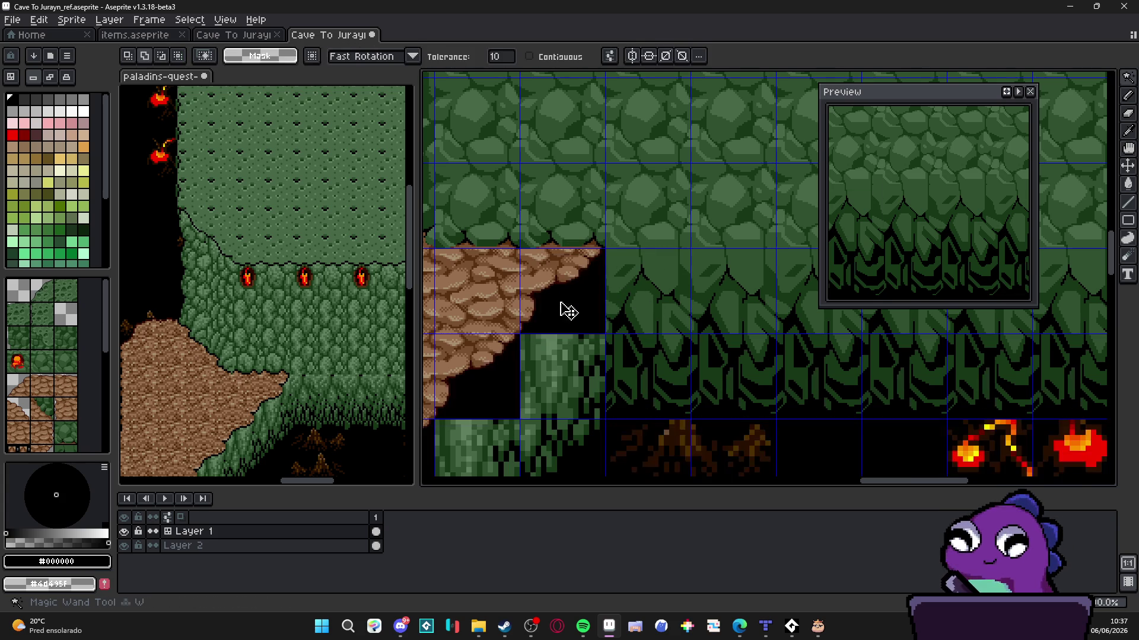
pyautogui.hotkey('ctrl', 'b')
pyautogui.scroll(4, 568, 311)
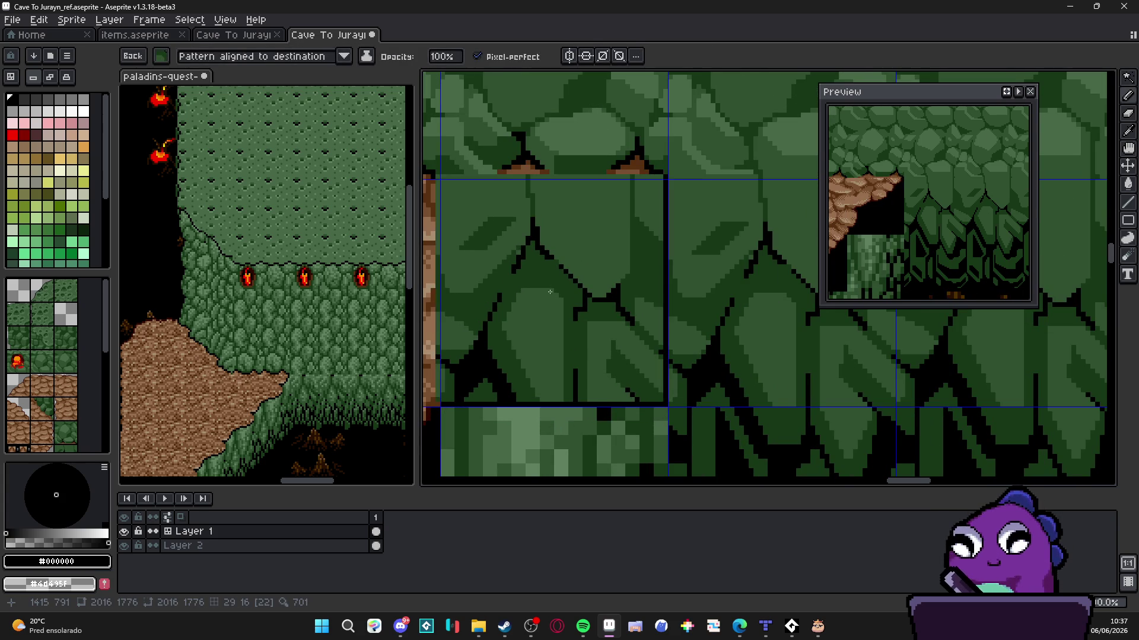
pyautogui.click(557, 294)
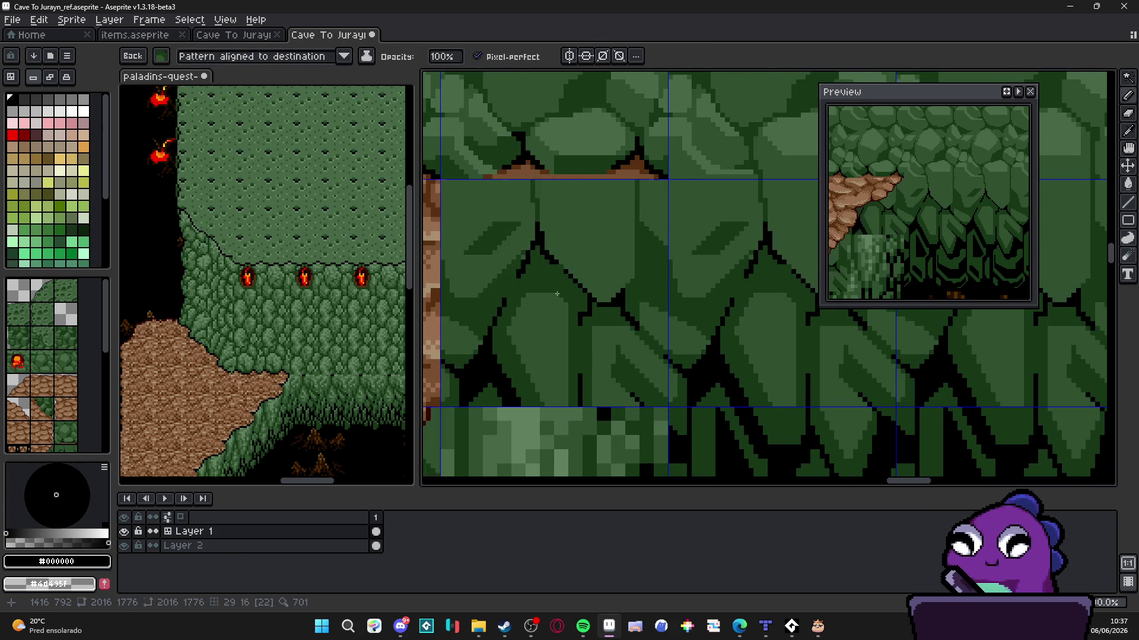
pyautogui.scroll(-2, 557, 293)
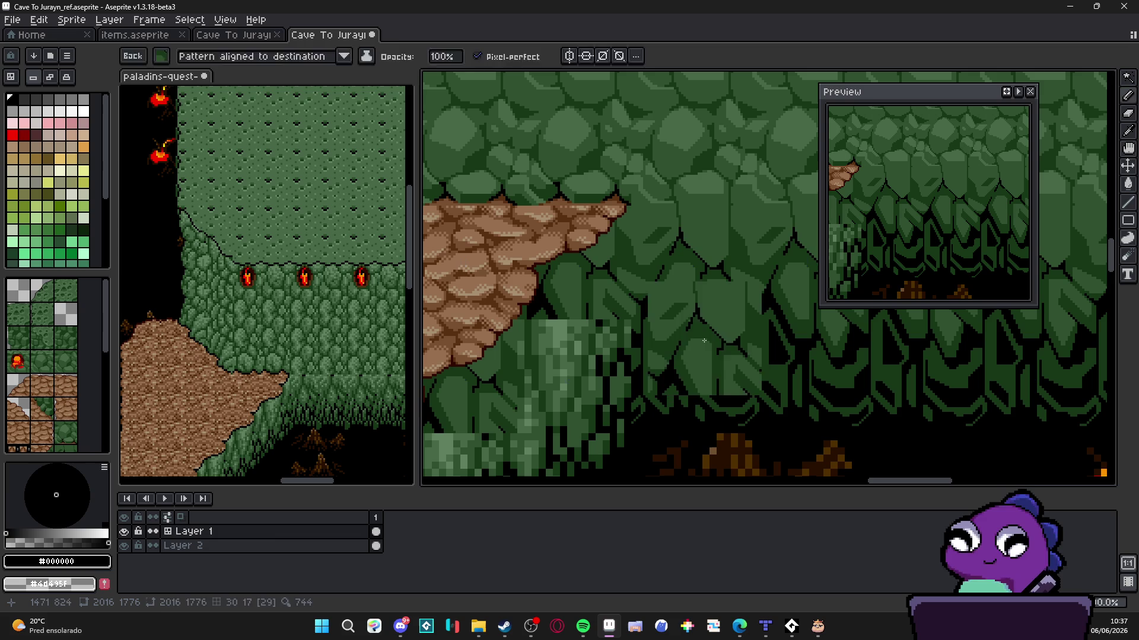
# Return to the one-pixel pencil, show the tile grid, and draw a vertical black outline beside the foliage
pyautogui.press('Escape')
pyautogui.press('Tab')
pyautogui.press('Tab')
pyautogui.scroll(1, 638, 237)
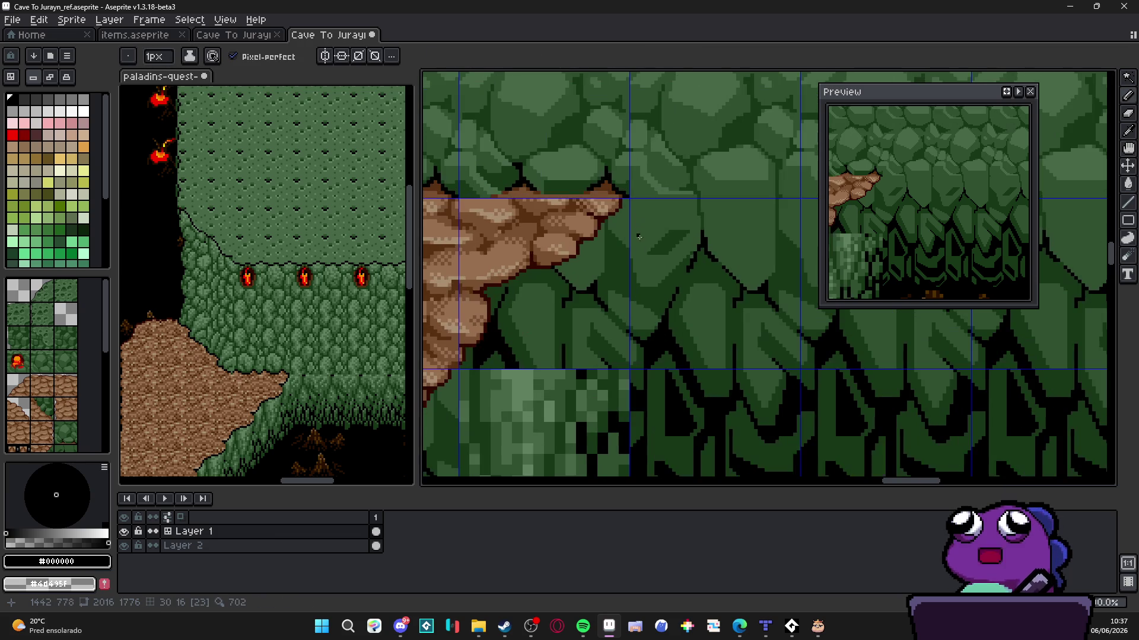
pyautogui.scroll(1, 646, 379)
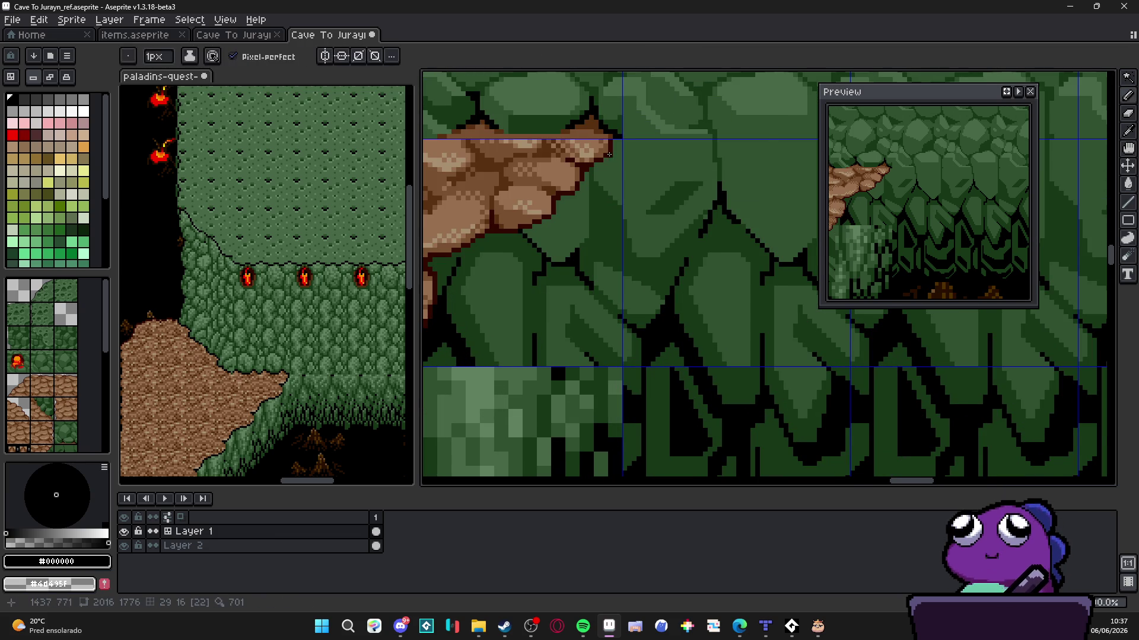
pyautogui.scroll(1, 609, 154)
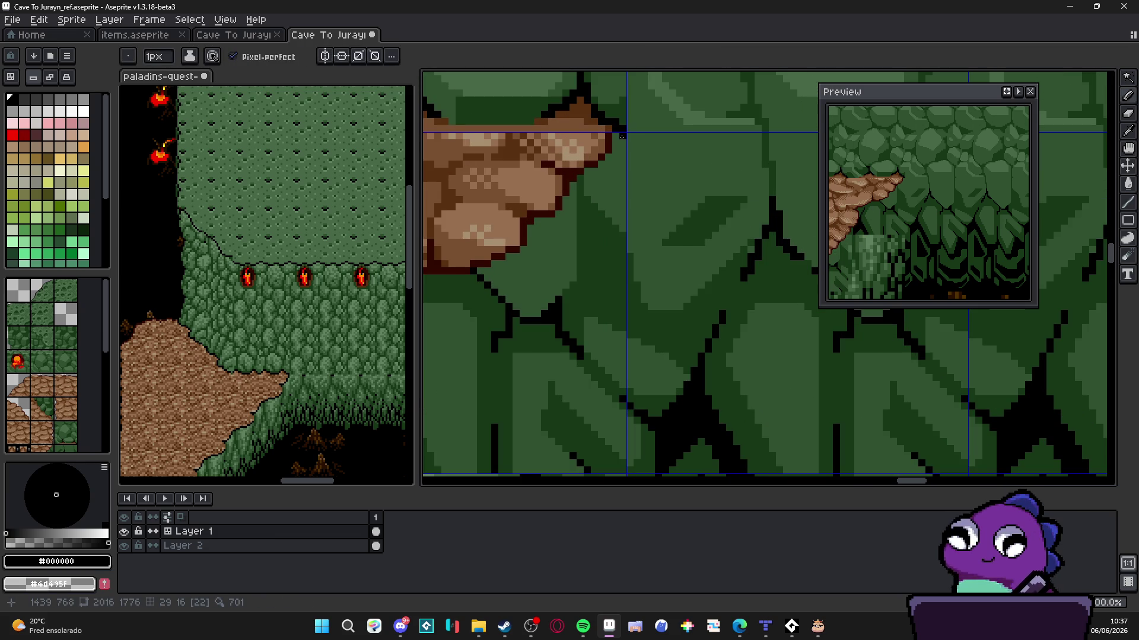
pyautogui.keyDown('shift'); pyautogui.click(621, 237); pyautogui.keyUp('shift')
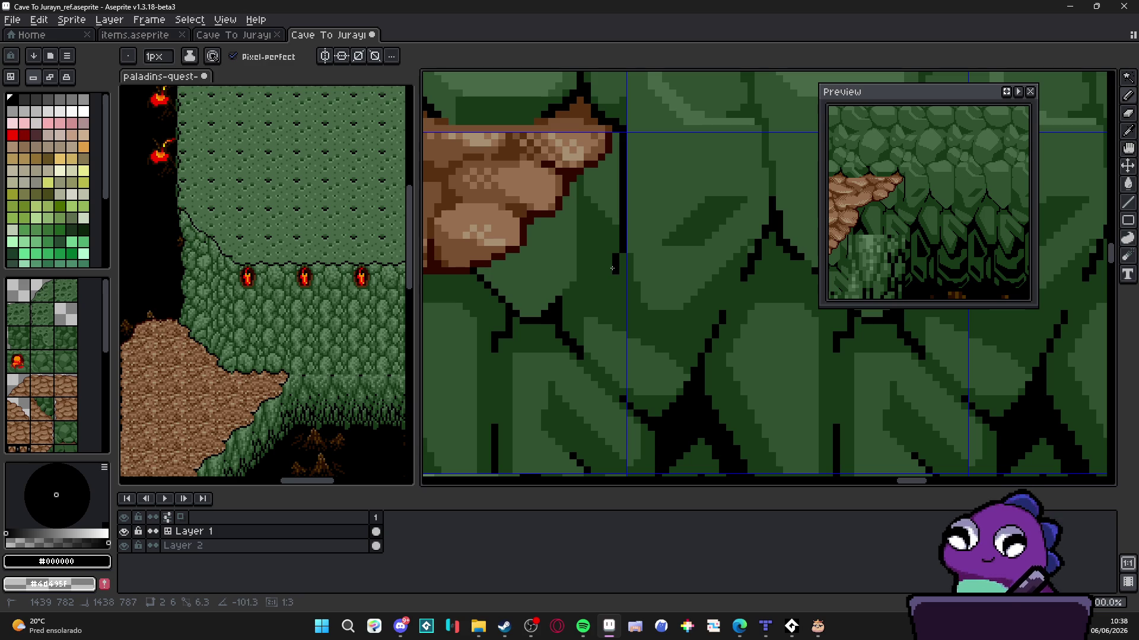
pyautogui.keyDown('shift'); pyautogui.click(608, 386); pyautogui.keyUp('shift')
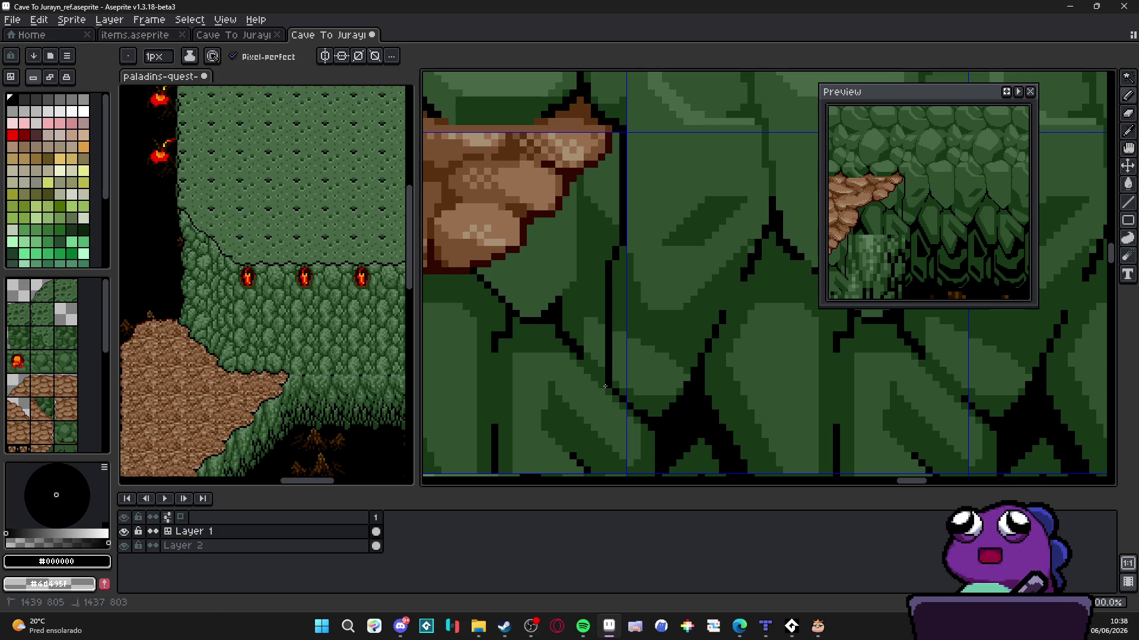
# Paint black pixels down the foliage outline and add one to the rock's outline
pyautogui.scroll(-2, 605, 386)
pyautogui.scroll(3, 591, 301)
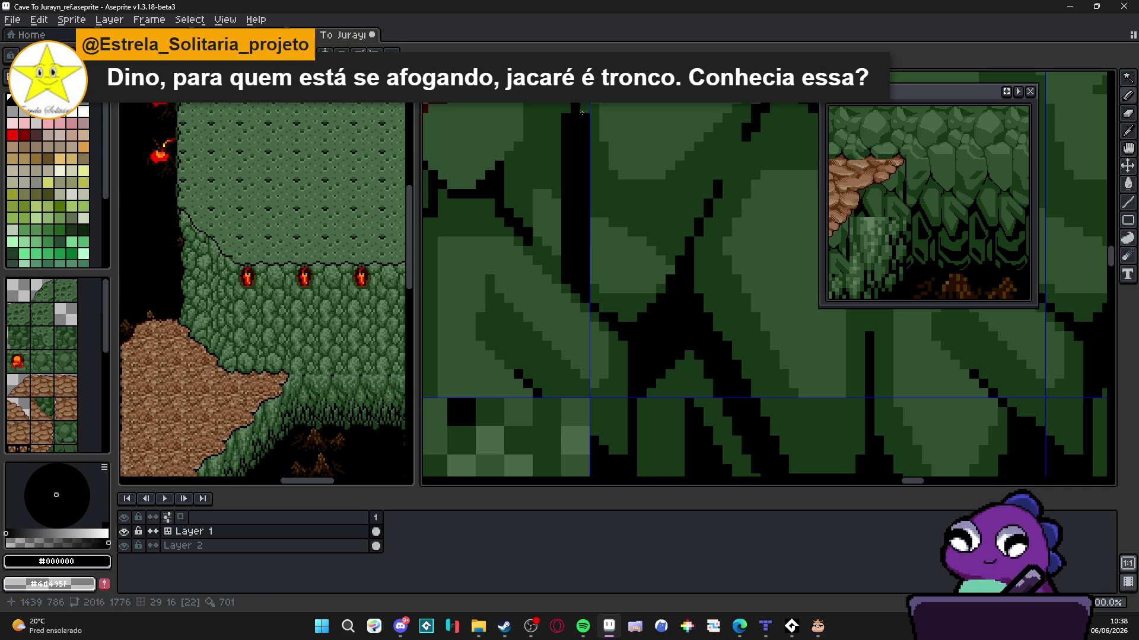
pyautogui.scroll(-3, 611, 225)
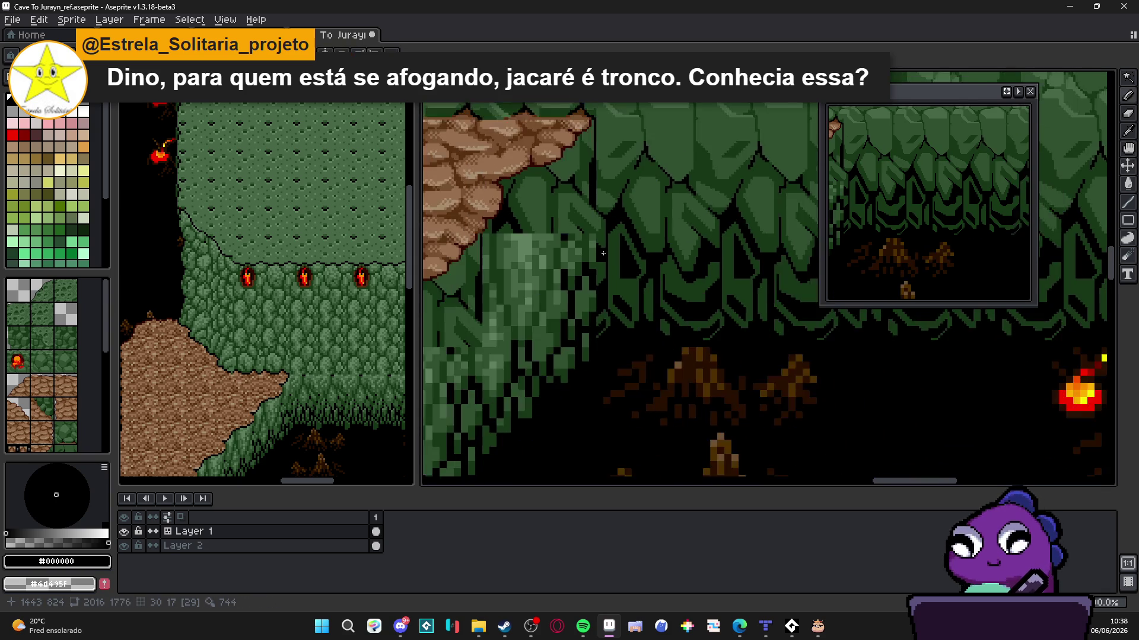
pyautogui.scroll(-1, 603, 253)
pyautogui.scroll(5, 601, 253)
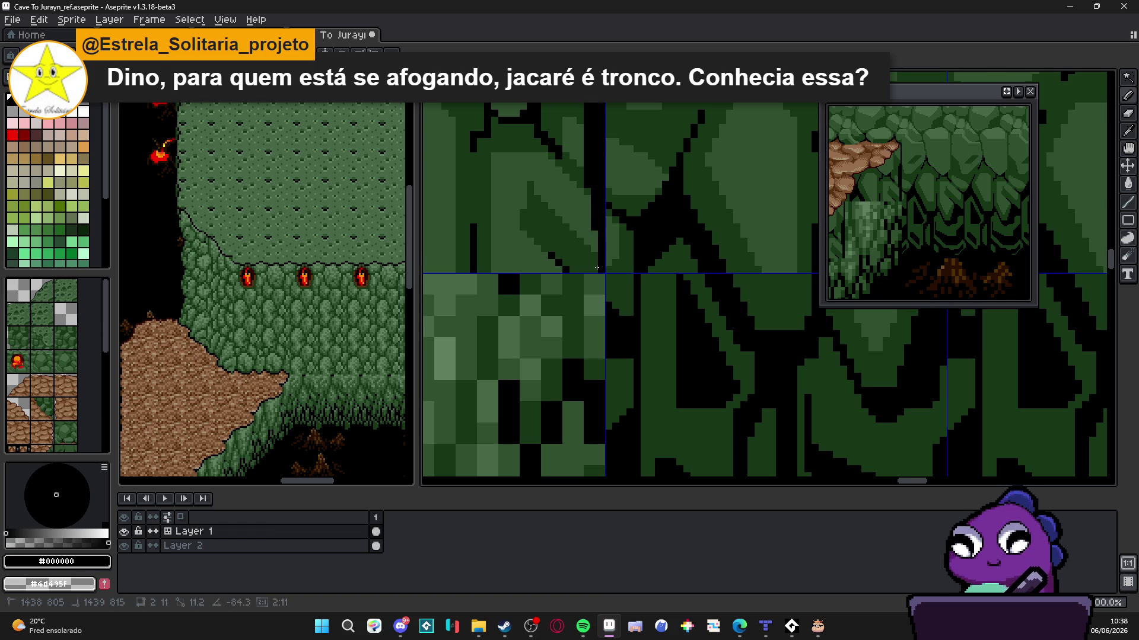
pyautogui.scroll(-4, 597, 268)
pyautogui.scroll(1, 536, 298)
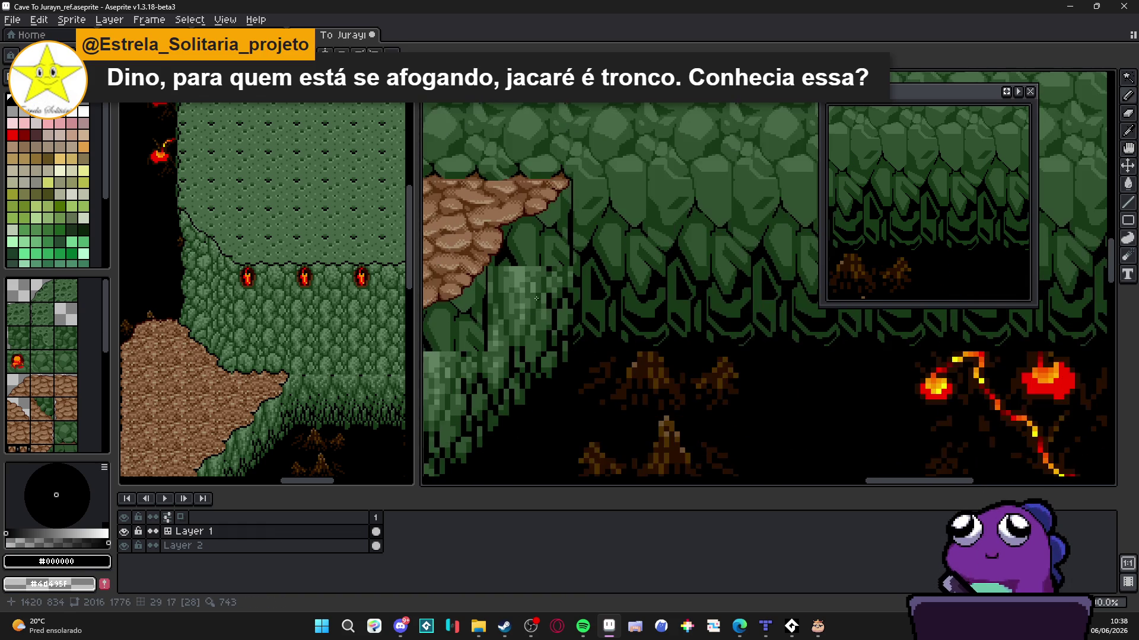
pyautogui.scroll(3, 536, 299)
pyautogui.scroll(1, 607, 216)
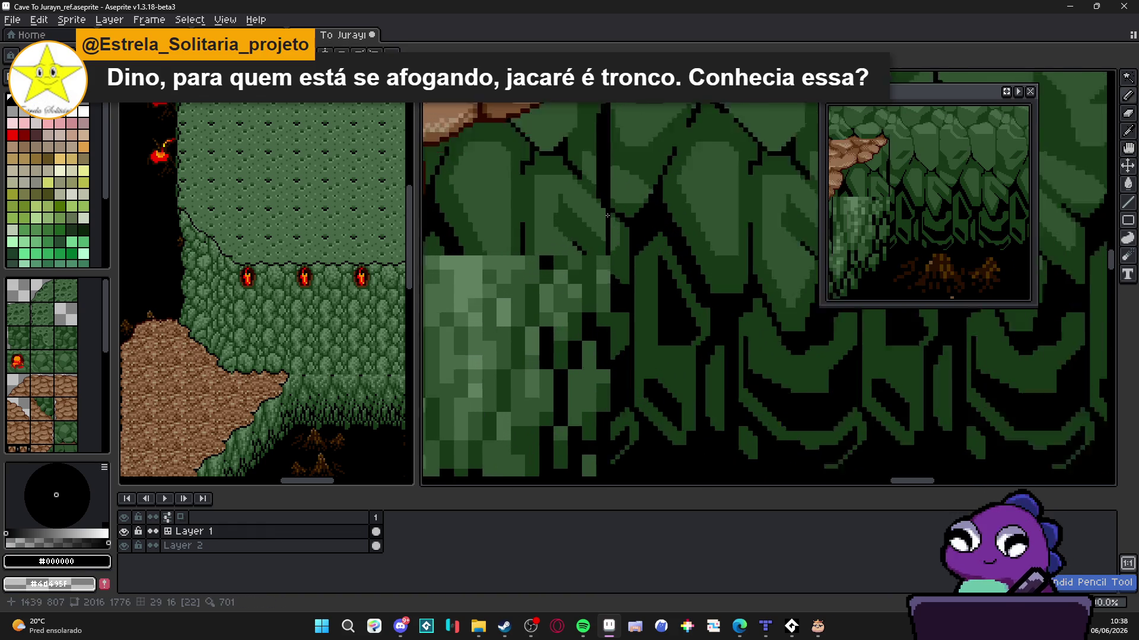
pyautogui.keyDown('alt'); pyautogui.click(607, 215); pyautogui.keyUp('alt')
pyautogui.scroll(-2, 606, 262)
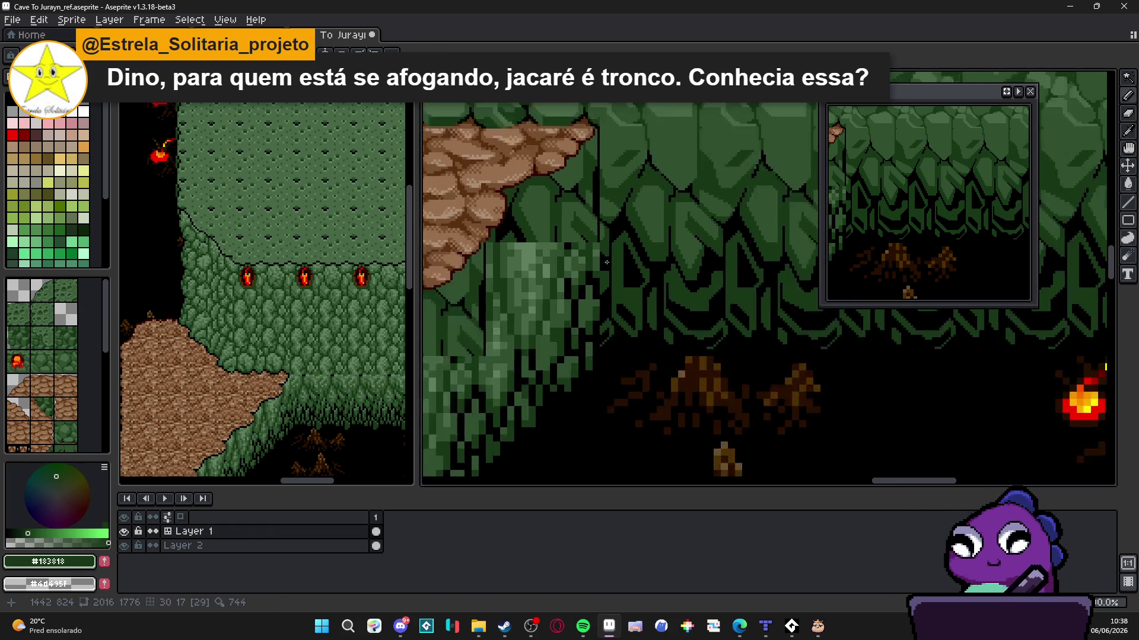
pyautogui.scroll(-3, 606, 262)
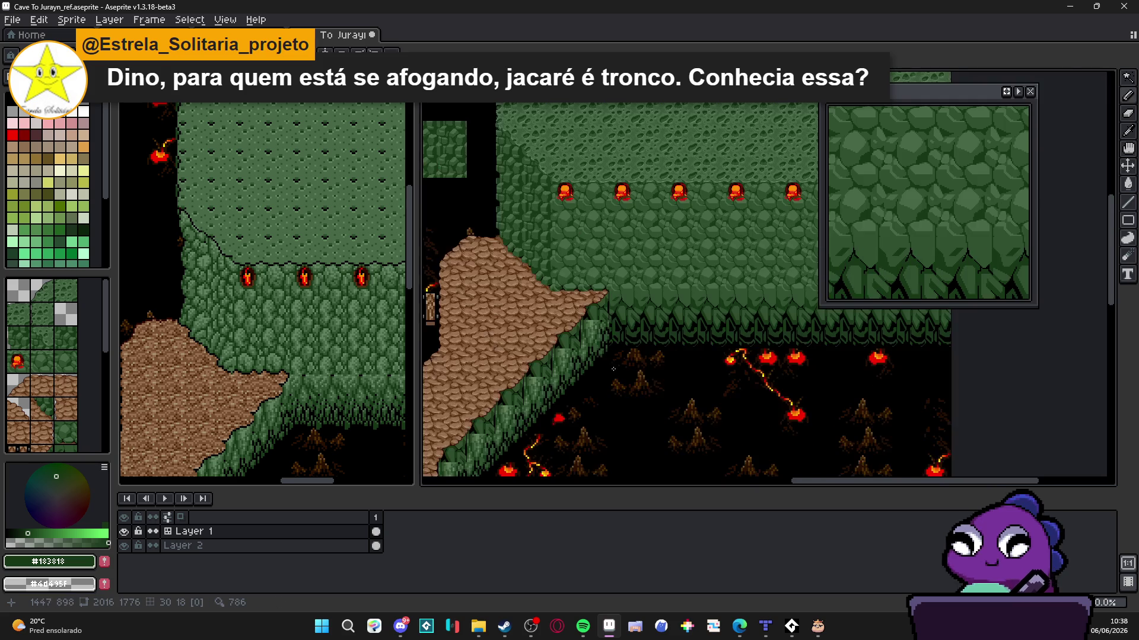
pyautogui.scroll(3, 602, 344)
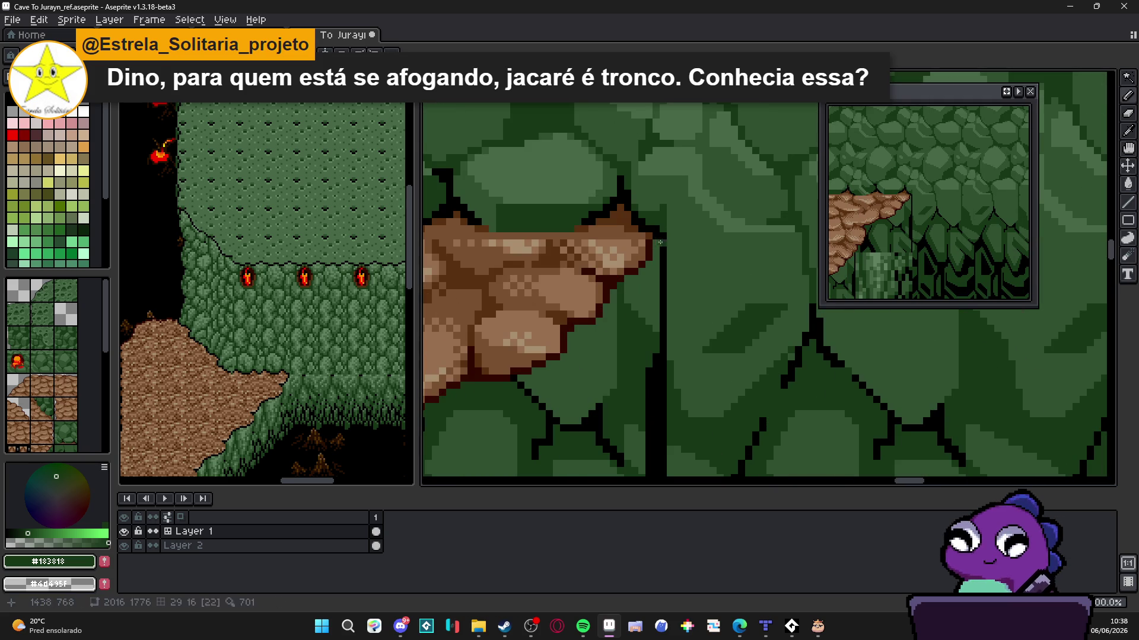
pyautogui.keyDown('alt'); pyautogui.click(658, 236); pyautogui.keyUp('alt')
pyautogui.moveTo(658, 236); pyautogui.dragTo(659, 270)
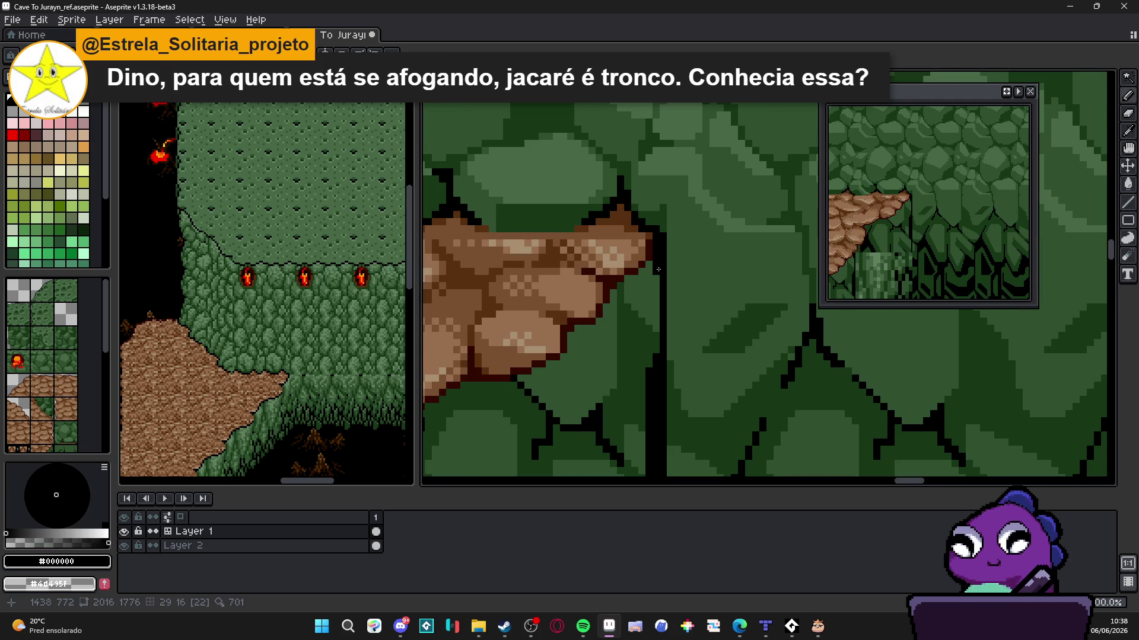
pyautogui.click(620, 288)
# Shift the view up and zoom in on the wall area beside the ledge
pyautogui.scroll(-4, 619, 313)
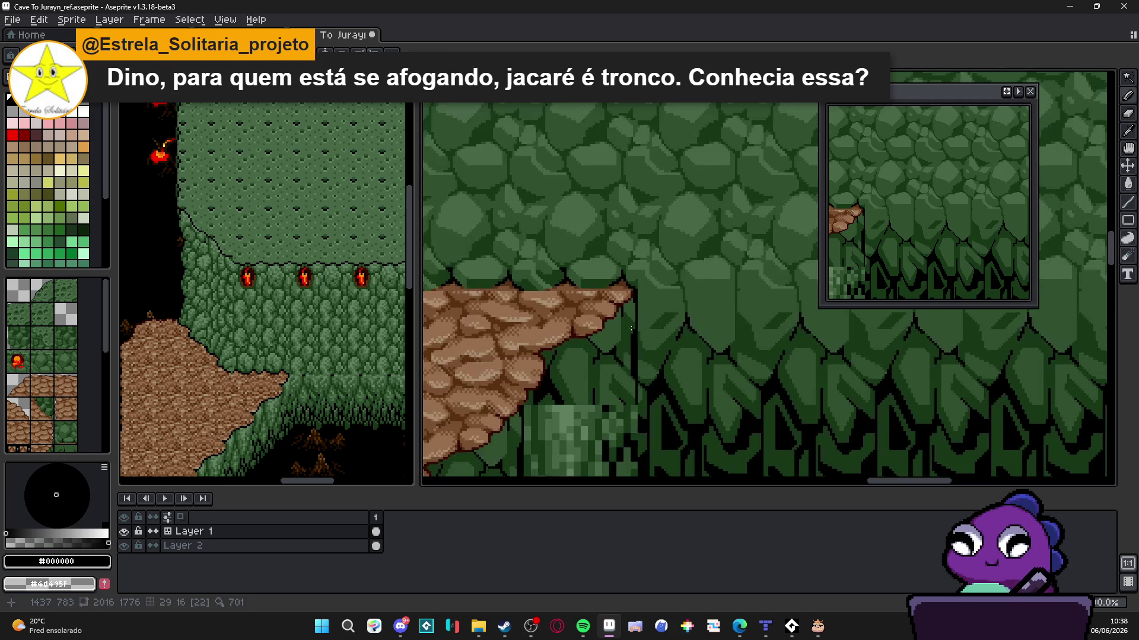
pyautogui.moveTo(640, 378); pyautogui.dragTo(640, 326)
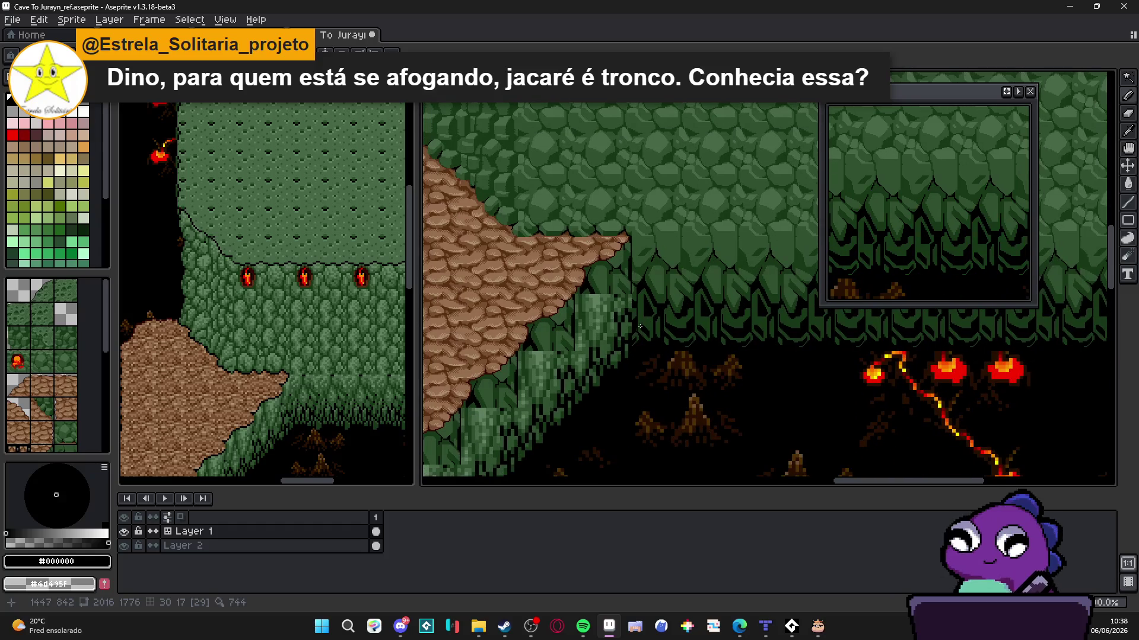
pyautogui.scroll(2, 640, 383)
pyautogui.scroll(1, 636, 277)
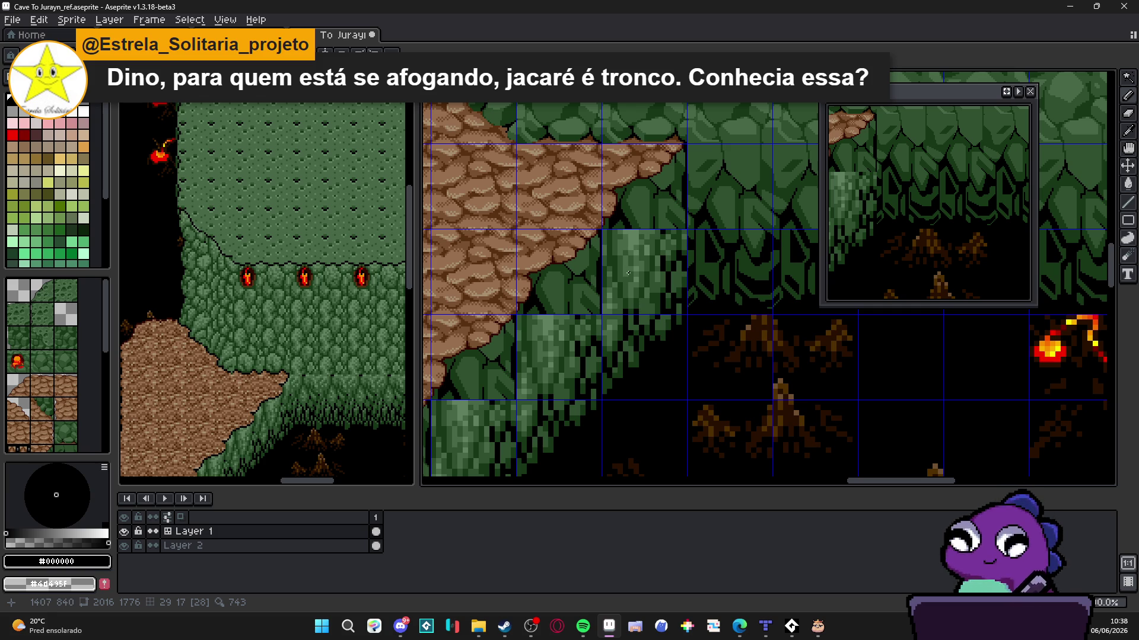
# Clear the selected light-green tiles to black and pick dark green #183818
pyautogui.click(628, 273)
pyautogui.press('Delete')
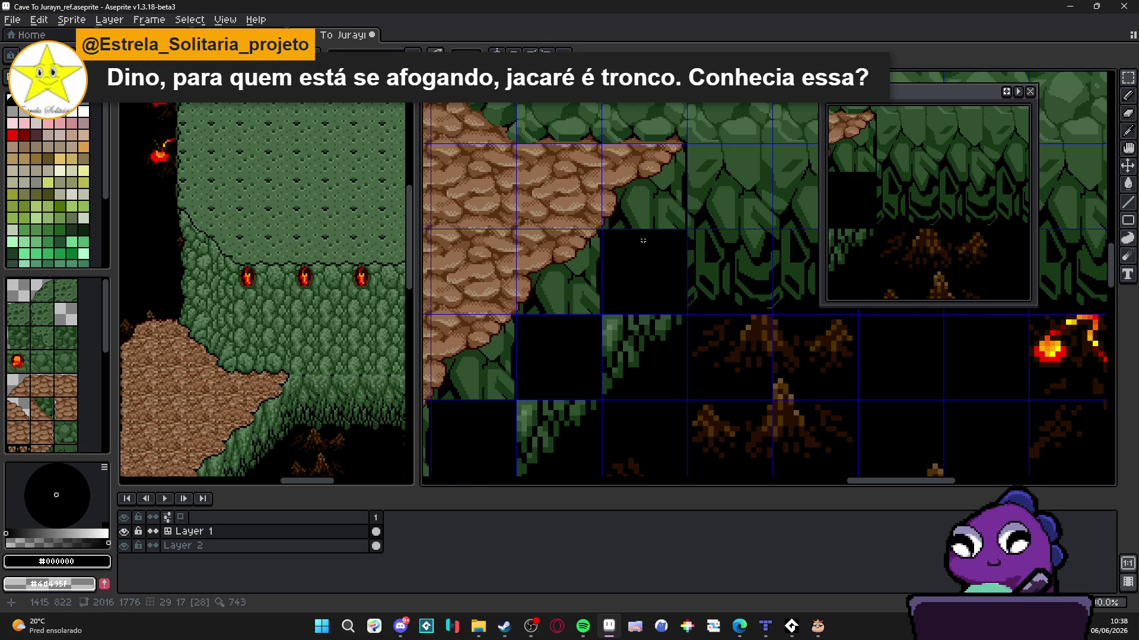
pyautogui.scroll(2, 627, 238)
pyautogui.keyDown('alt'); pyautogui.click(631, 217); pyautogui.keyUp('alt')
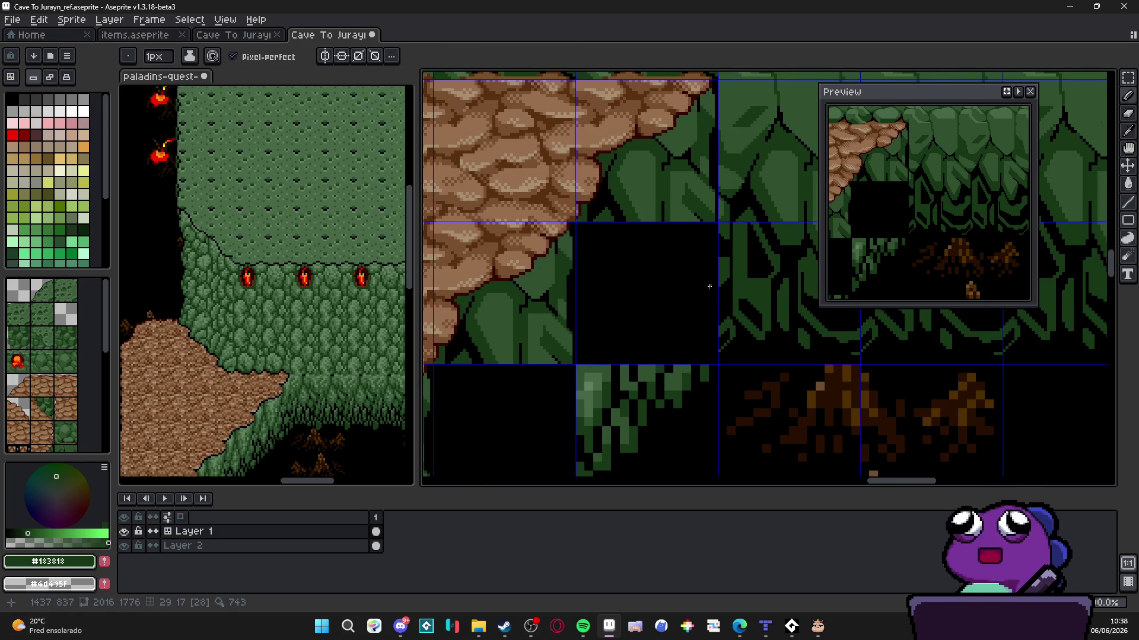
pyautogui.scroll(1, 711, 287)
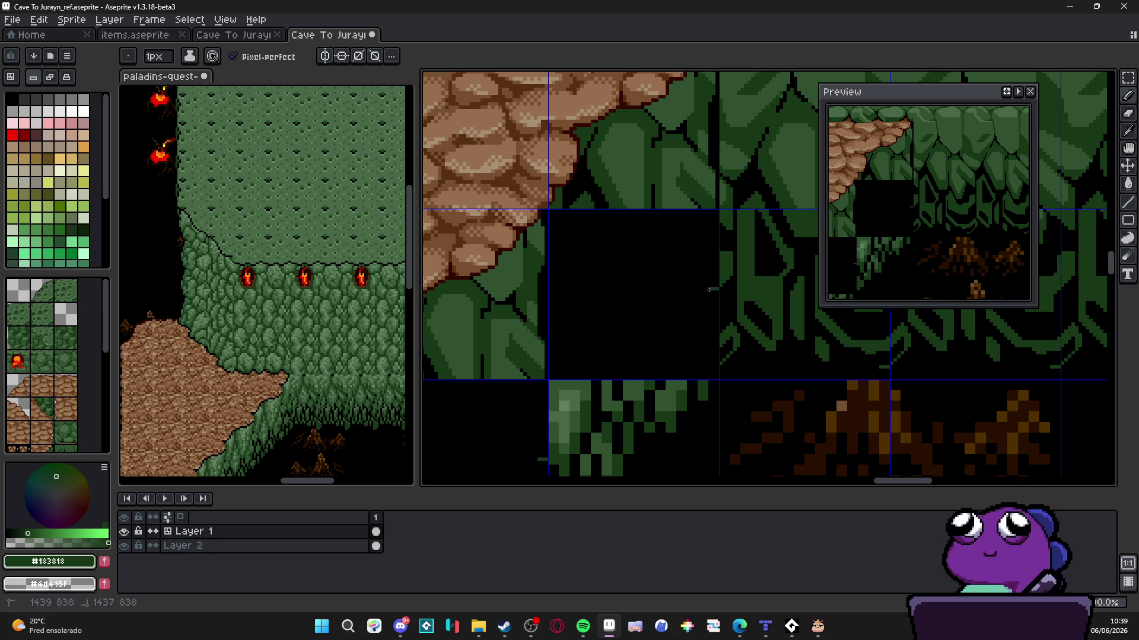
pyautogui.scroll(-2, 707, 312)
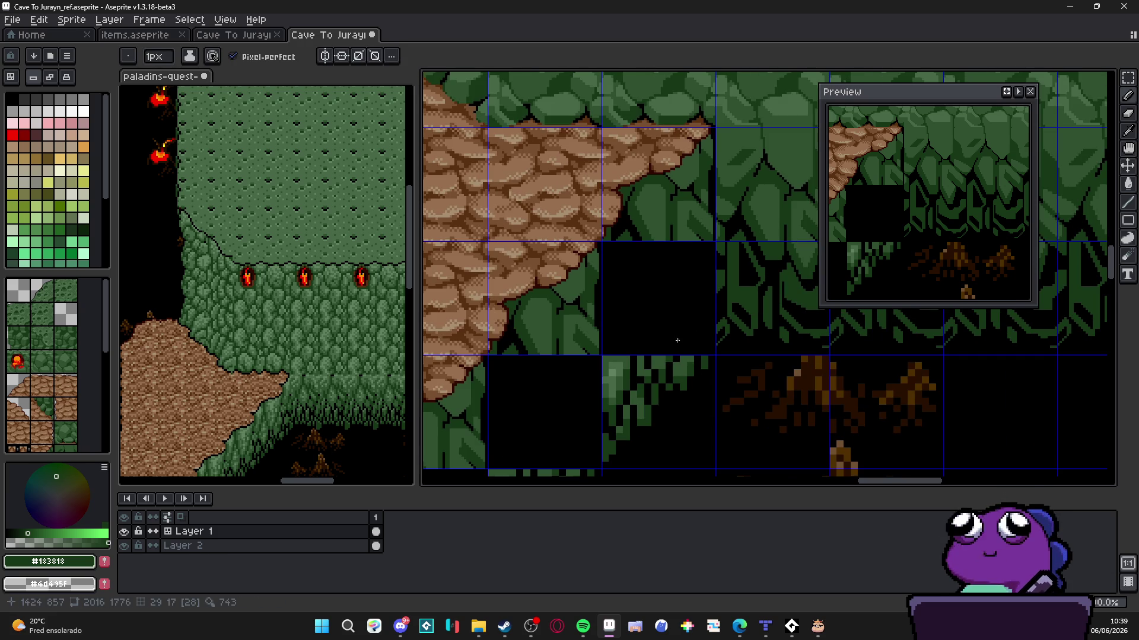
pyautogui.scroll(1, 708, 348)
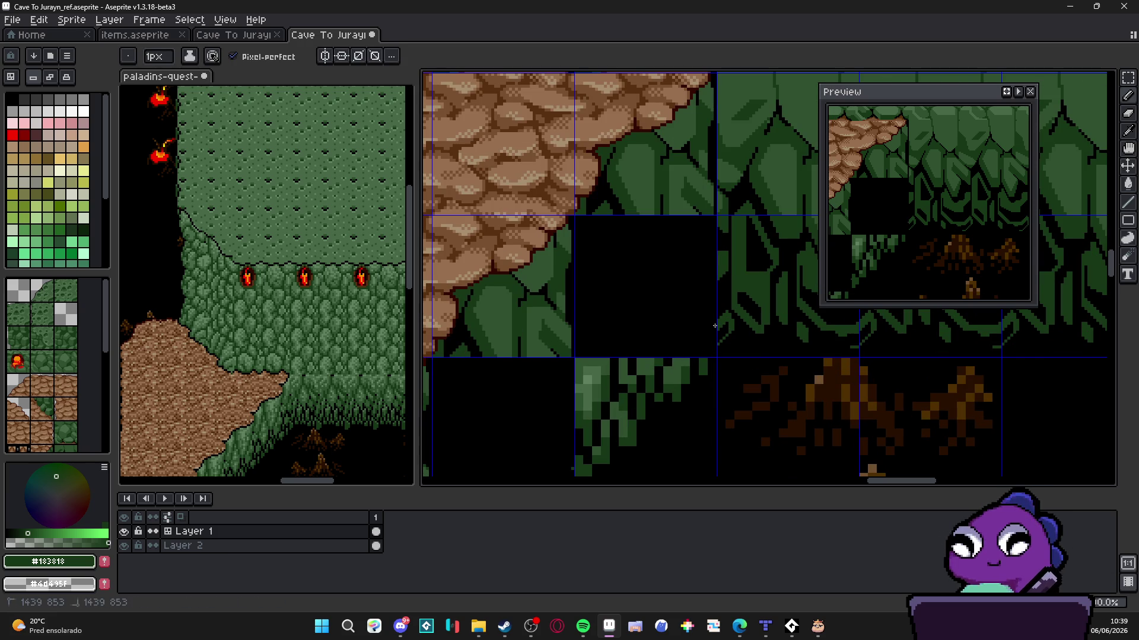
# Outline the black tile in dark green and fill it with the paint bucket
pyautogui.moveTo(714, 326); pyautogui.dragTo(680, 355)
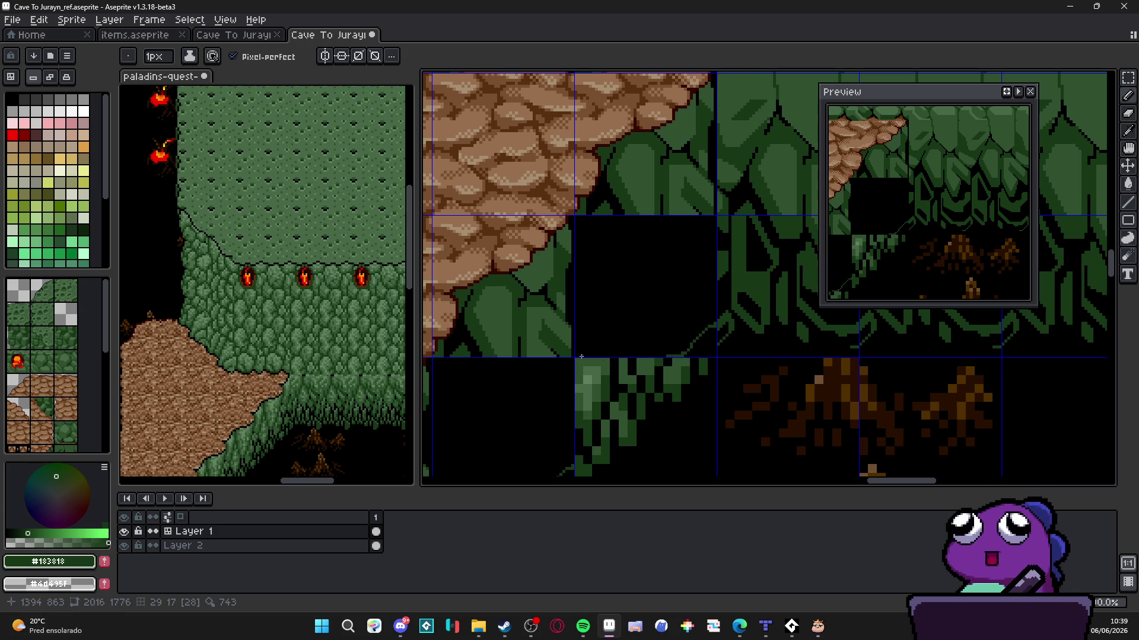
pyautogui.moveTo(581, 356); pyautogui.dragTo(573, 220)
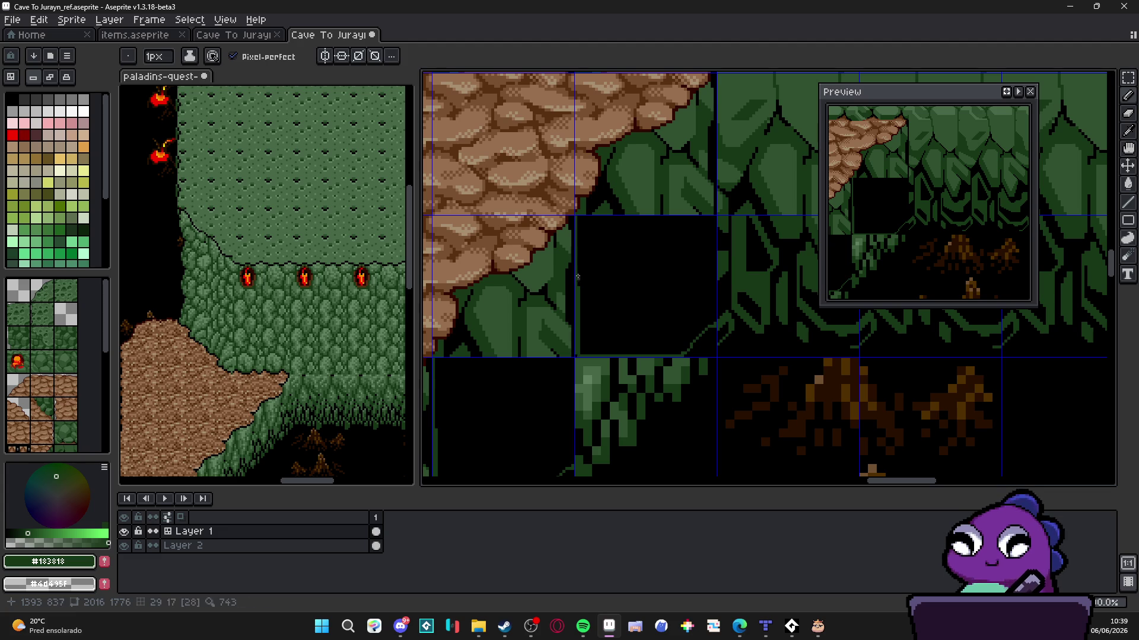
pyautogui.moveTo(577, 216); pyautogui.dragTo(706, 217)
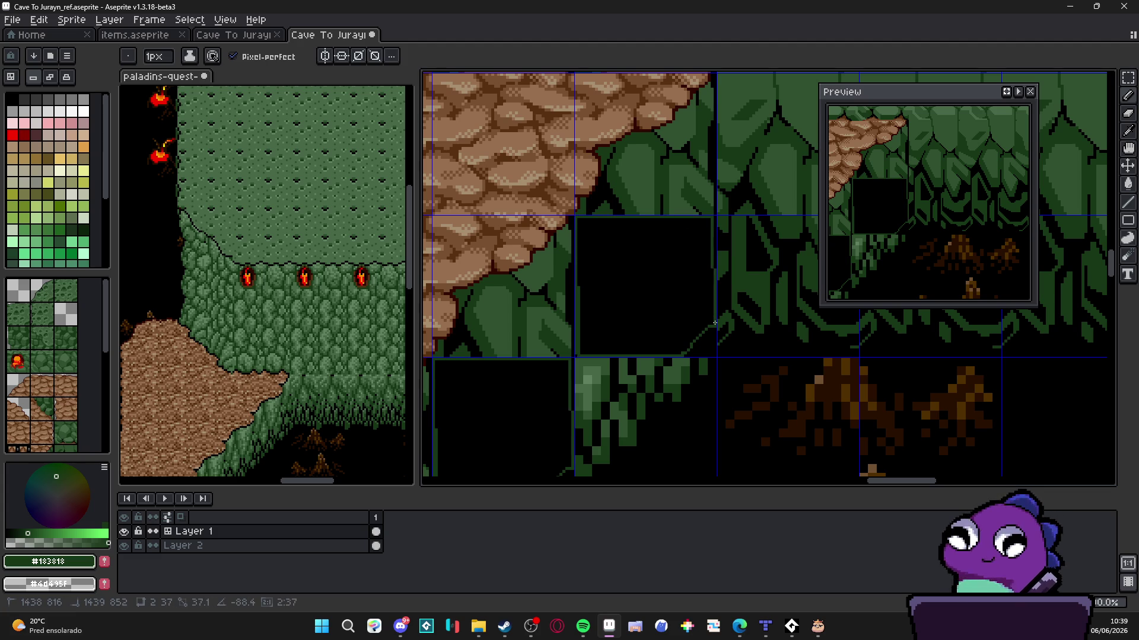
pyautogui.moveTo(711, 354)
pyautogui.mouseDown()
pyautogui.moveTo(712, 217)
pyautogui.moveTo(710, 322)
pyautogui.mouseUp()
pyautogui.press('g')
pyautogui.click(695, 315)
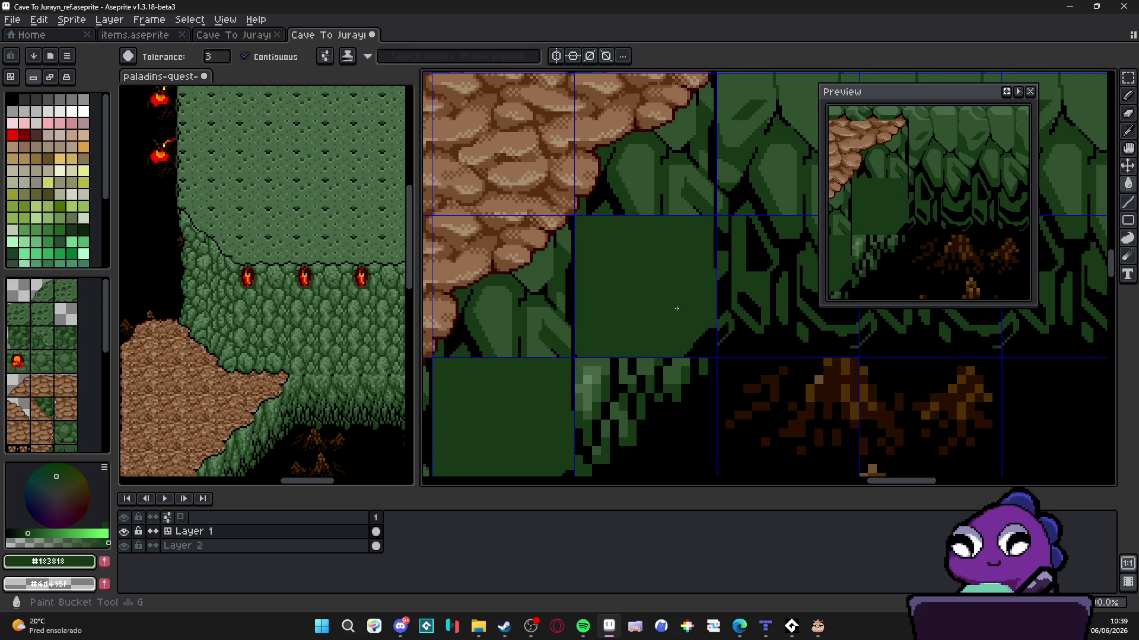
# Paint black over the green grass tufts below with a large brush
pyautogui.scroll(-2, 678, 319)
pyautogui.scroll(2, 685, 349)
pyautogui.press('b')
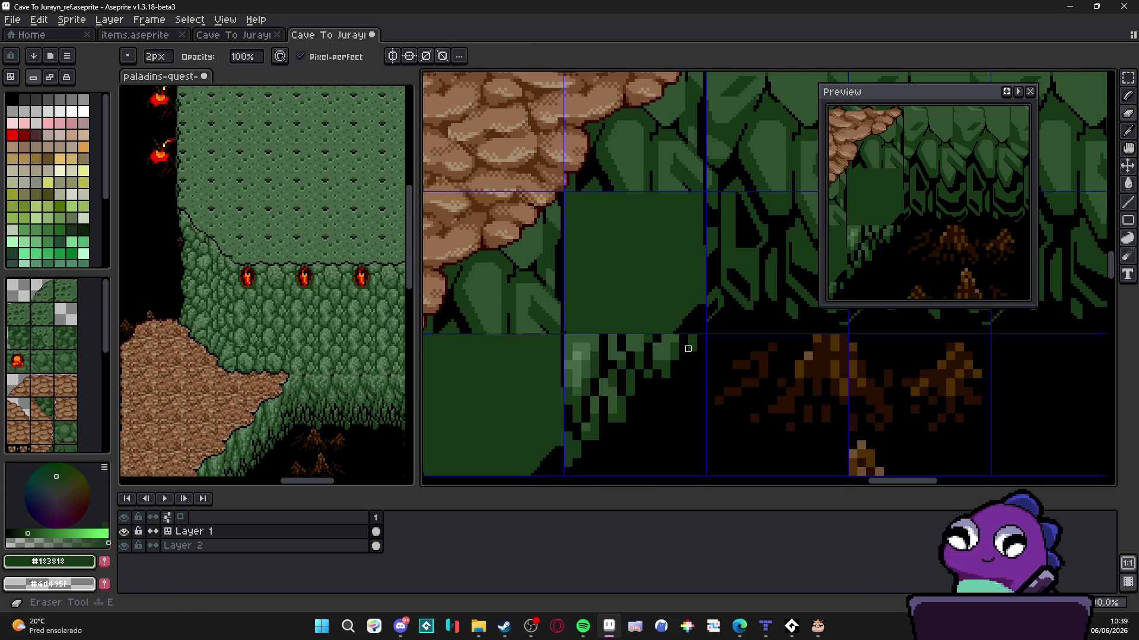
pyautogui.moveTo(691, 349)
pyautogui.mouseDown()
pyautogui.moveTo(630, 384)
pyautogui.moveTo(659, 359)
pyautogui.moveTo(579, 460)
pyautogui.moveTo(607, 391)
pyautogui.mouseUp()
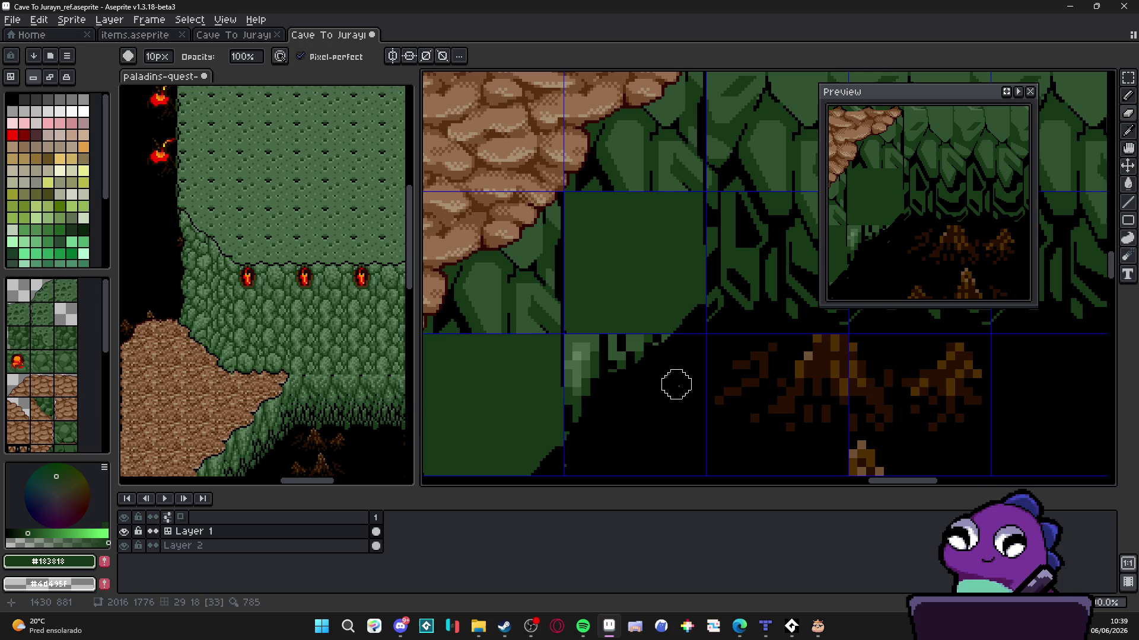
pyautogui.scroll(-2, 620, 369)
pyautogui.scroll(2, 620, 369)
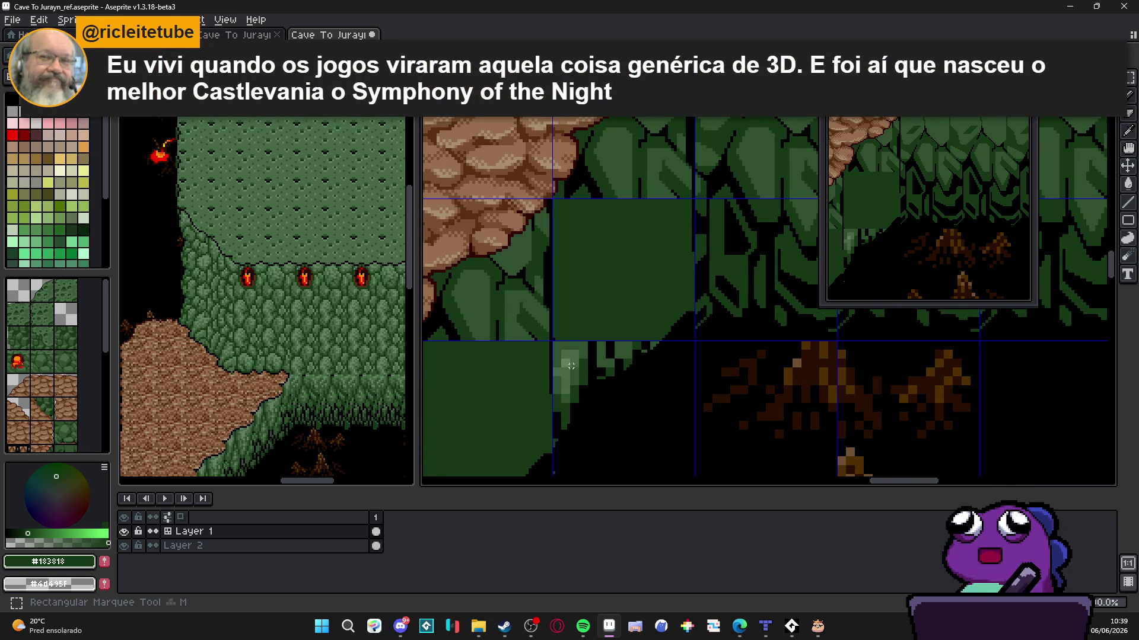
# Select the tile below the dark-green block and fill its light-green pixels dark green
pyautogui.moveTo(567, 343); pyautogui.dragTo(585, 385)
pyautogui.scroll(1, 605, 353)
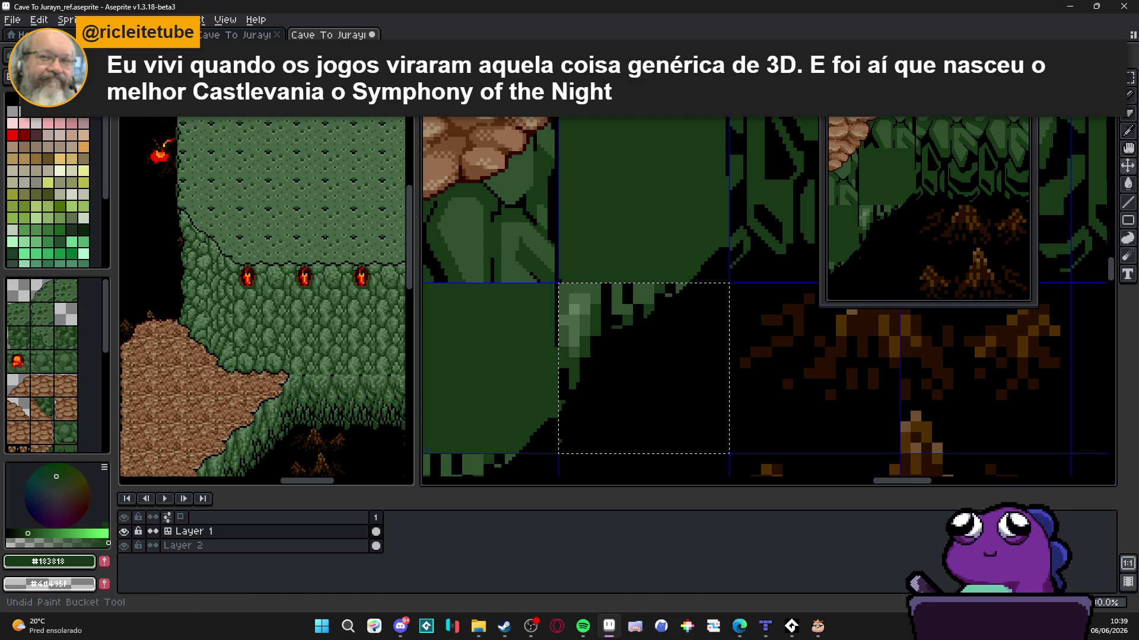
pyautogui.click(634, 293)
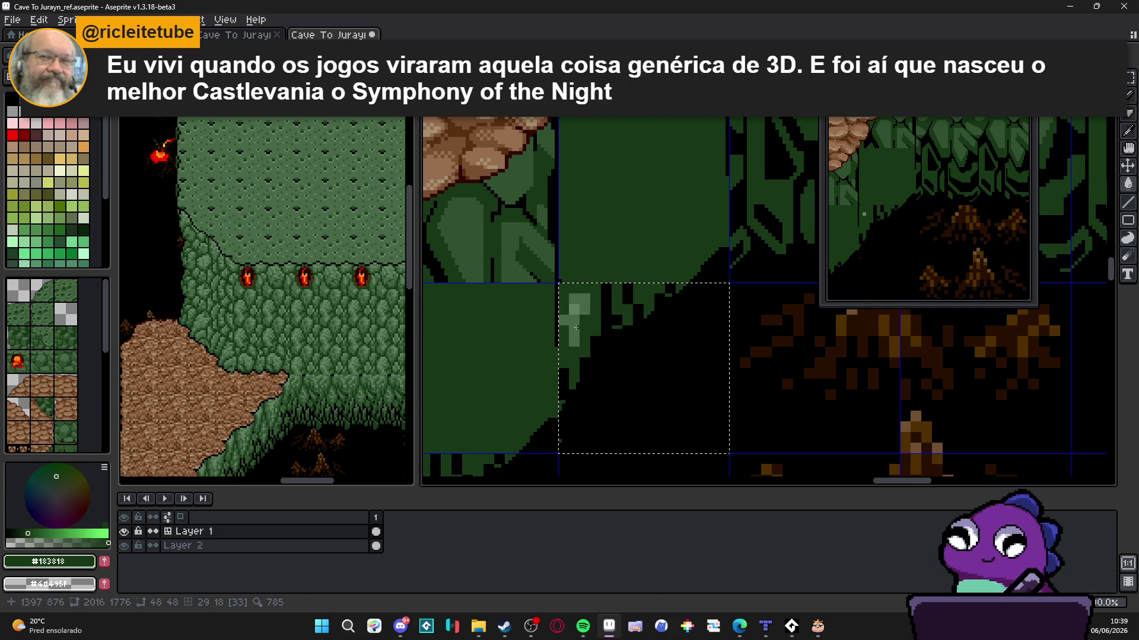
pyautogui.click(571, 314)
pyautogui.scroll(1, 628, 310)
# Draw a green diagonal edge line across the tile, undoing and redoing it
pyautogui.press('b')
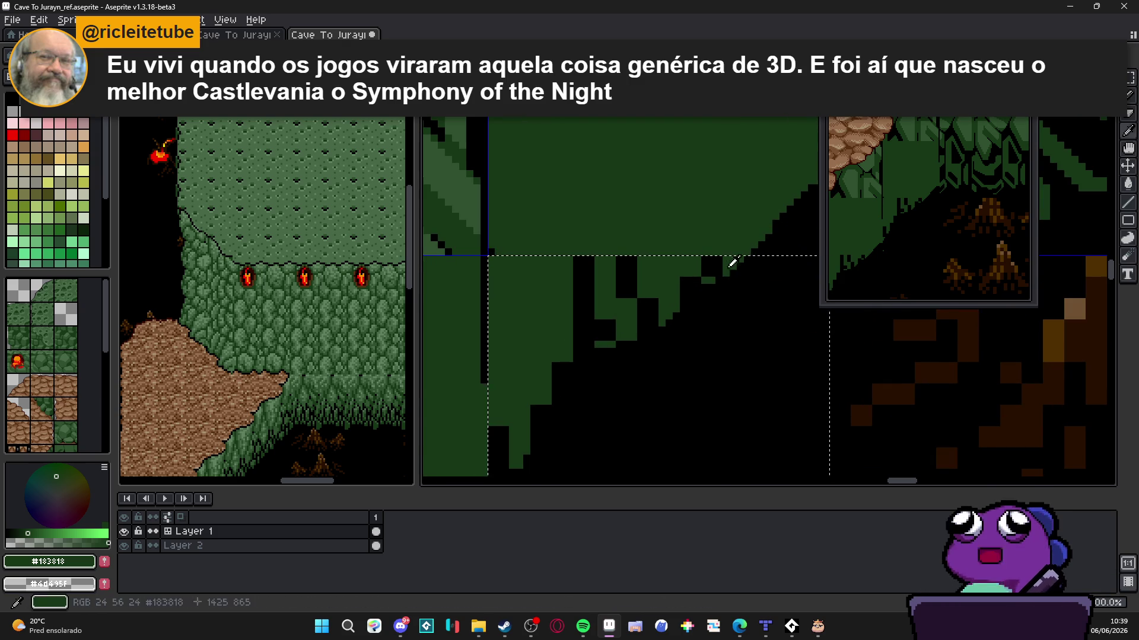
pyautogui.scroll(-2, 732, 264)
pyautogui.scroll(2, 727, 268)
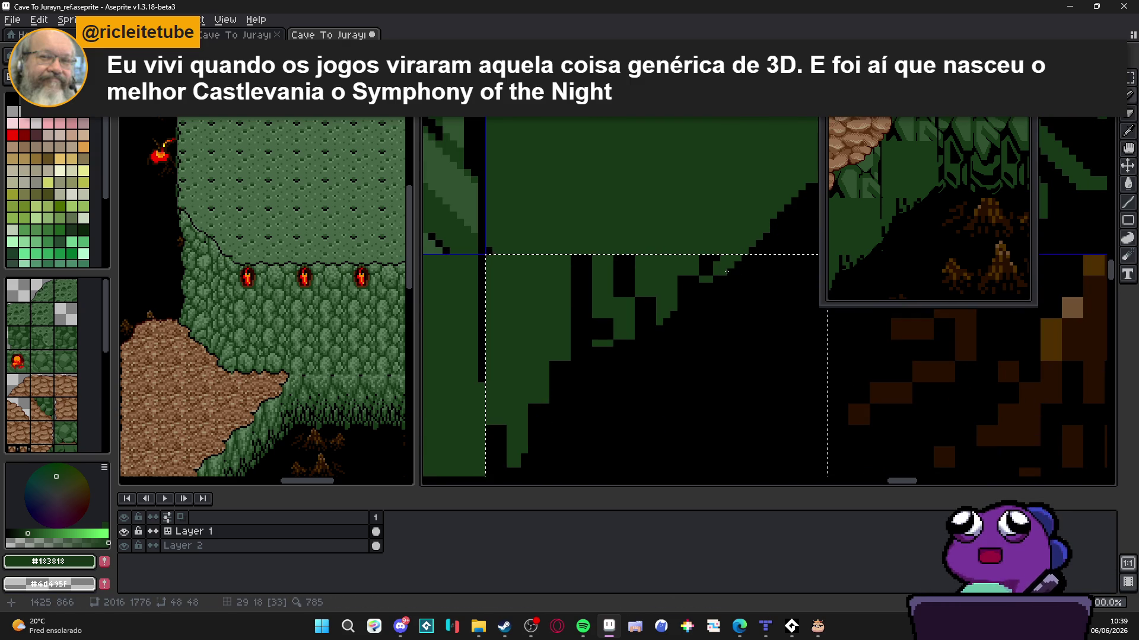
pyautogui.scroll(-1, 765, 273)
pyautogui.scroll(1, 798, 279)
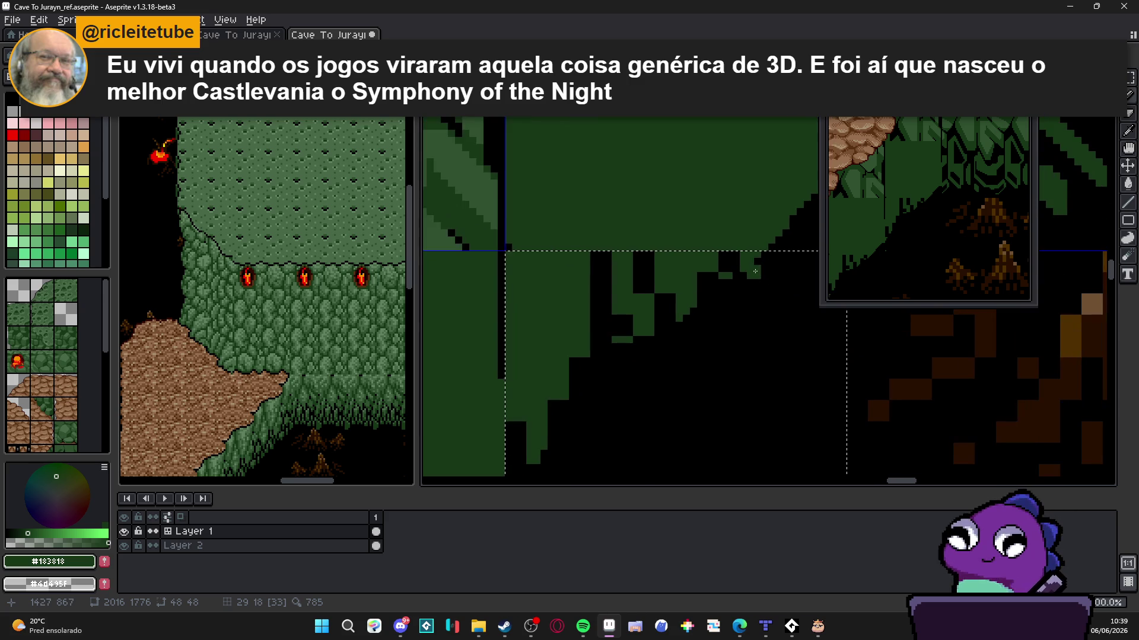
pyautogui.moveTo(755, 283)
pyautogui.mouseDown()
pyautogui.moveTo(679, 358)
pyautogui.moveTo(616, 363)
pyautogui.moveTo(566, 432)
pyautogui.moveTo(530, 452)
pyautogui.mouseUp()
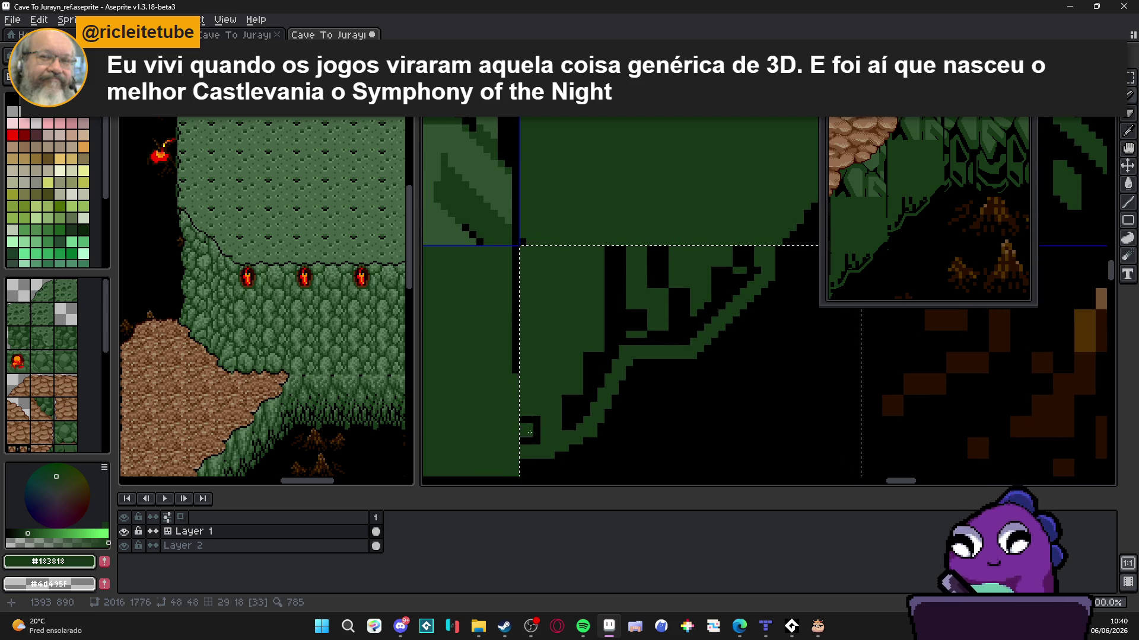
pyautogui.hotkey('ctrl', 'z')
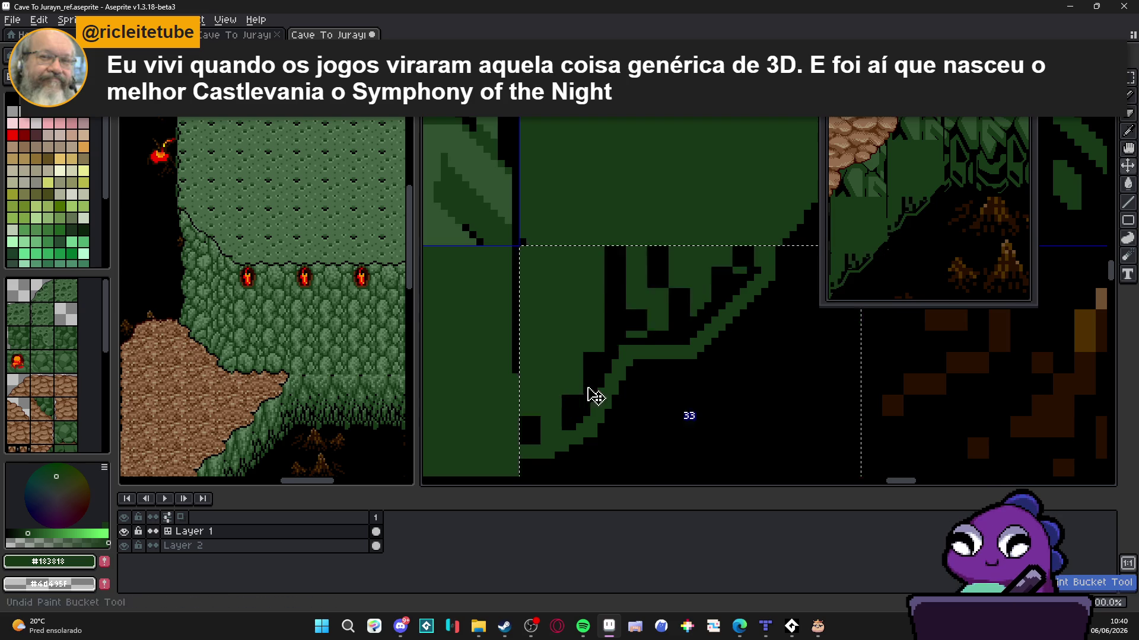
pyautogui.scroll(-3, 584, 391)
pyautogui.scroll(1, 593, 374)
pyautogui.hotkey('ctrl', 'y')
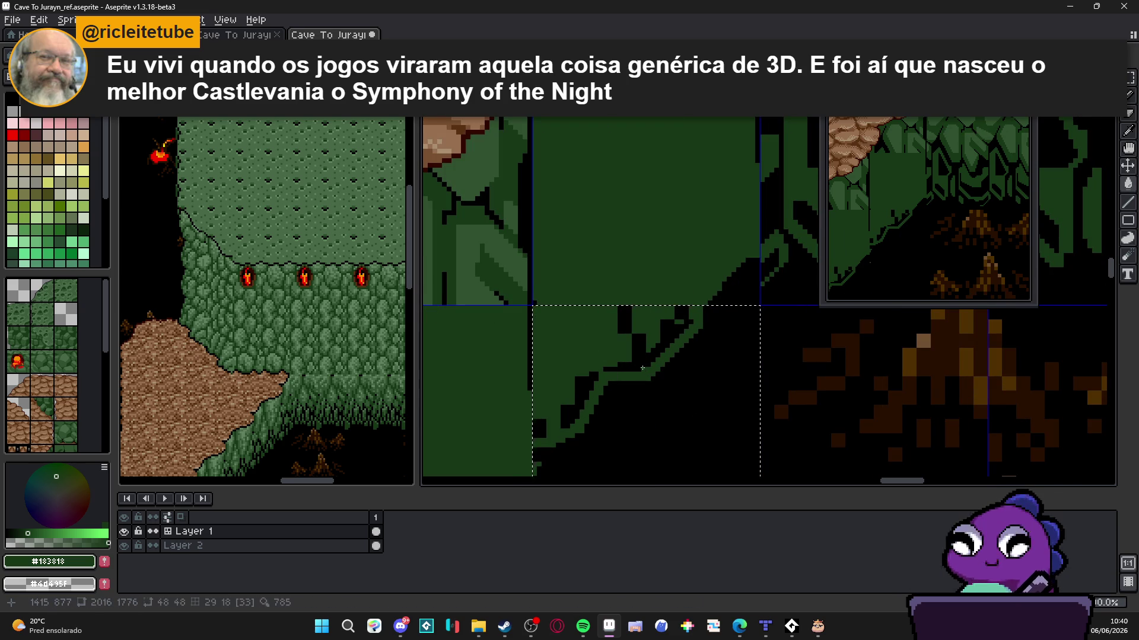
# Fill the lighter outline and black notch dark green, then draw a stair-stepped diagonal edge
pyautogui.click(595, 373)
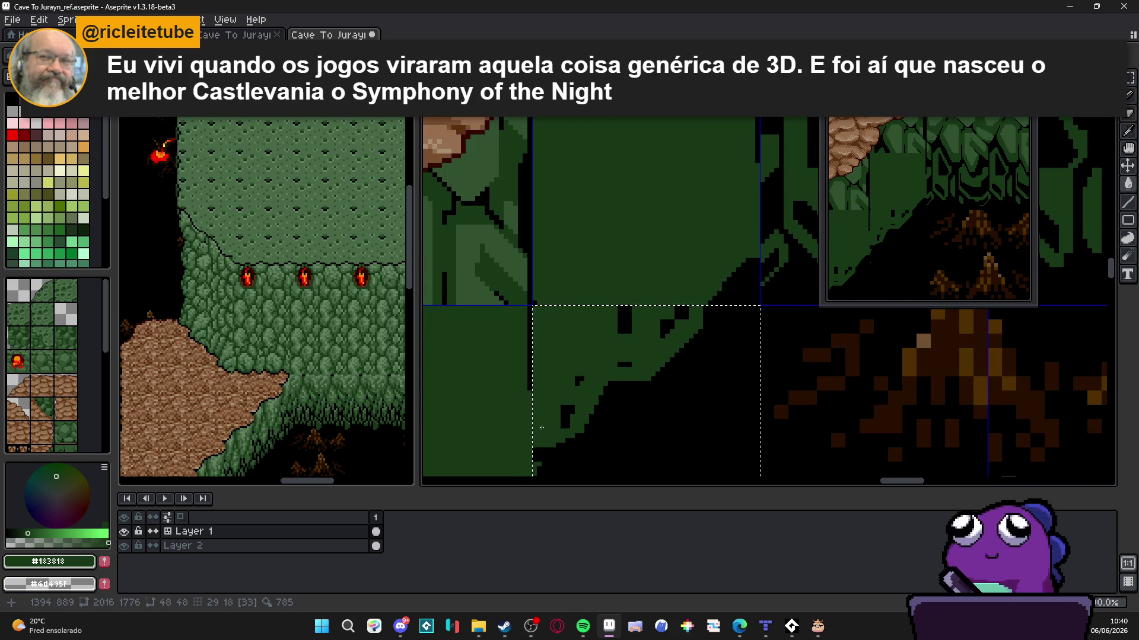
pyautogui.click(565, 418)
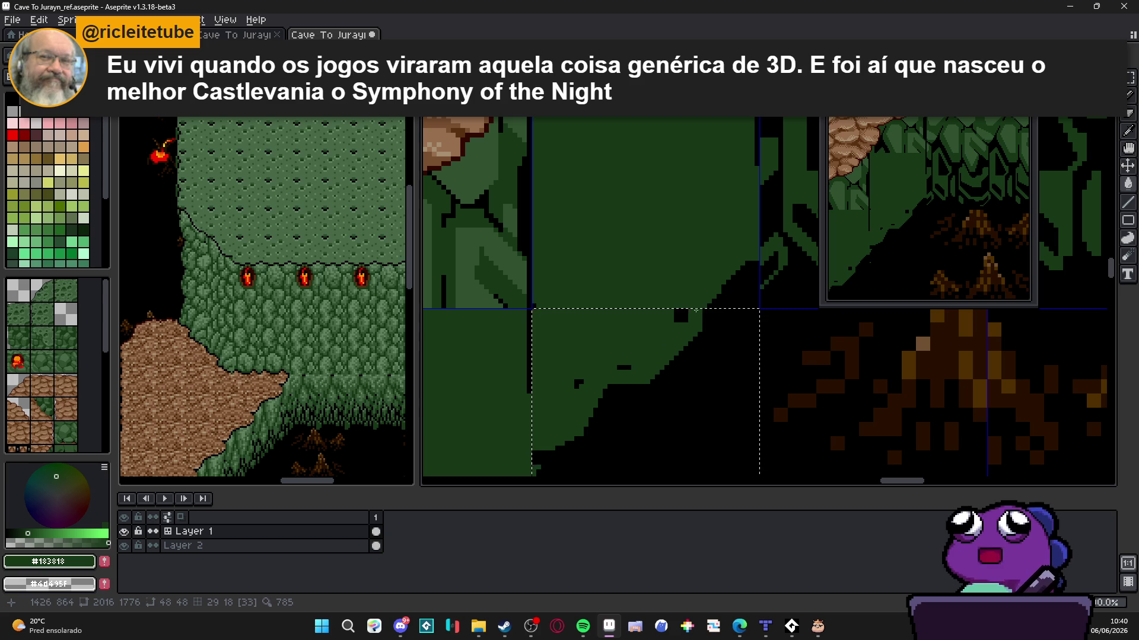
pyautogui.scroll(-3, 576, 397)
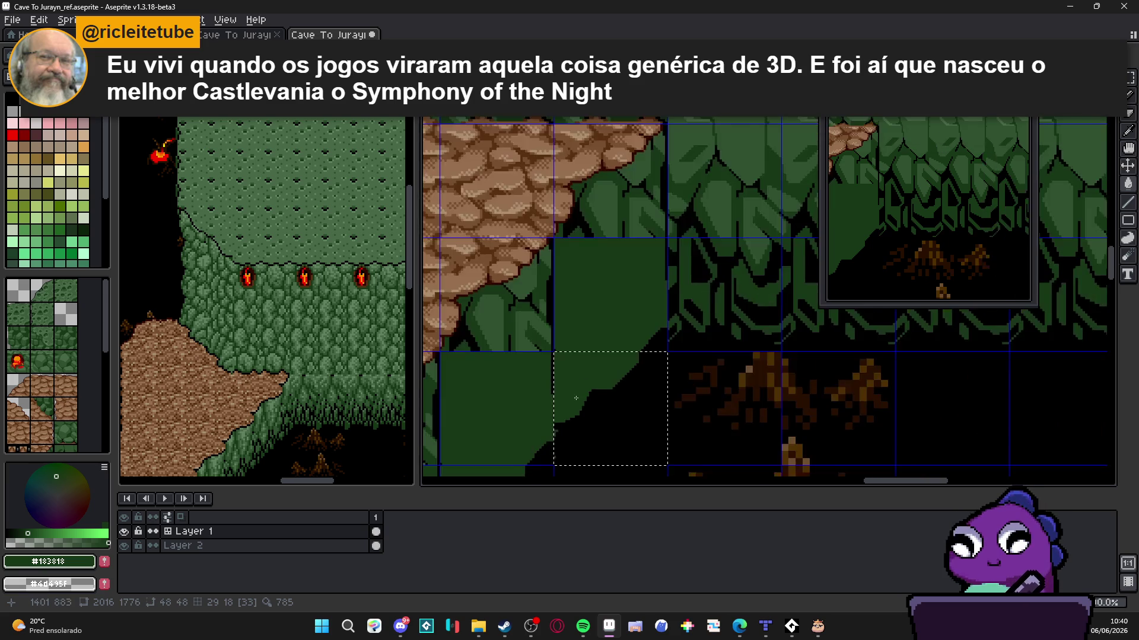
pyautogui.scroll(5, 576, 398)
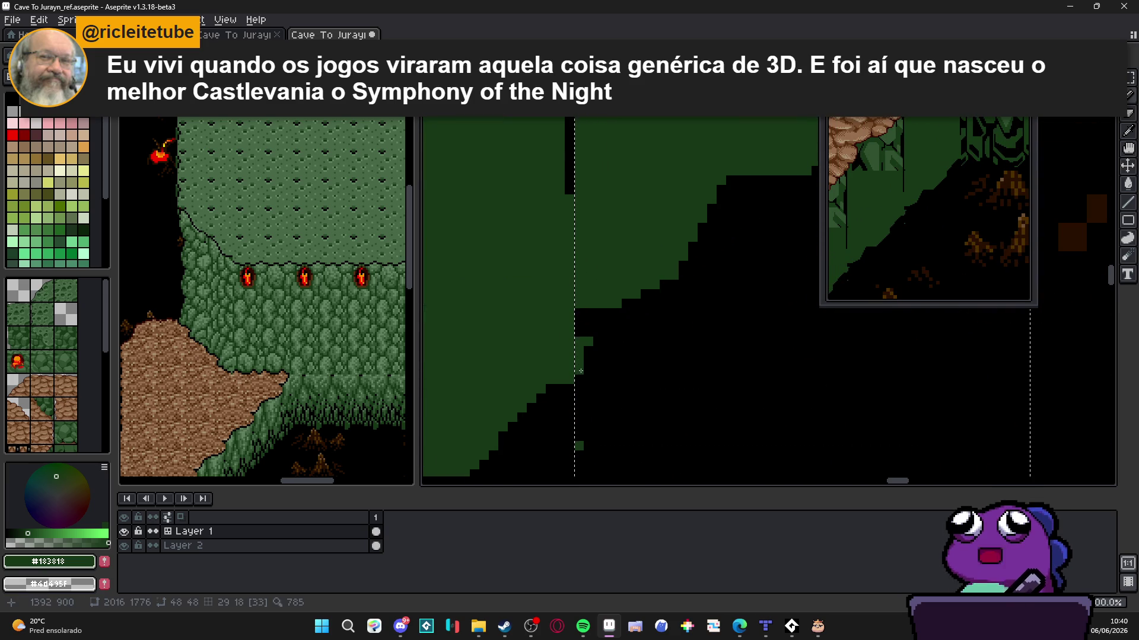
pyautogui.moveTo(580, 371); pyautogui.dragTo(622, 319)
pyautogui.scroll(-3, 625, 316)
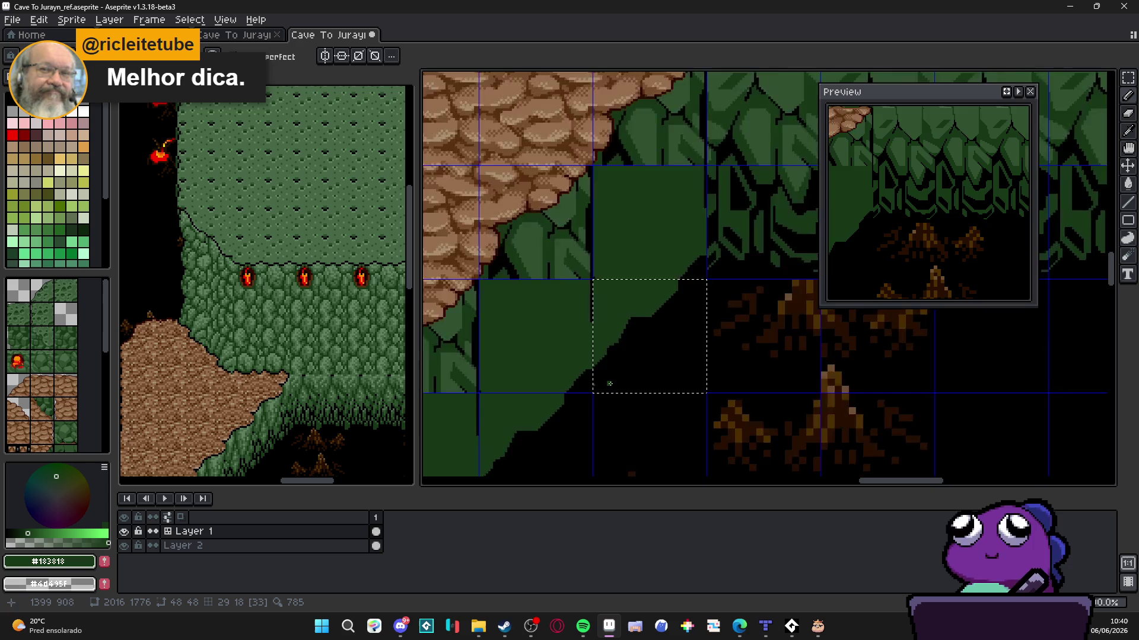
# Switch to the eraser and clear the tile selection
pyautogui.press('e')
pyautogui.scroll(4, 589, 385)
pyautogui.scroll(-4, 603, 368)
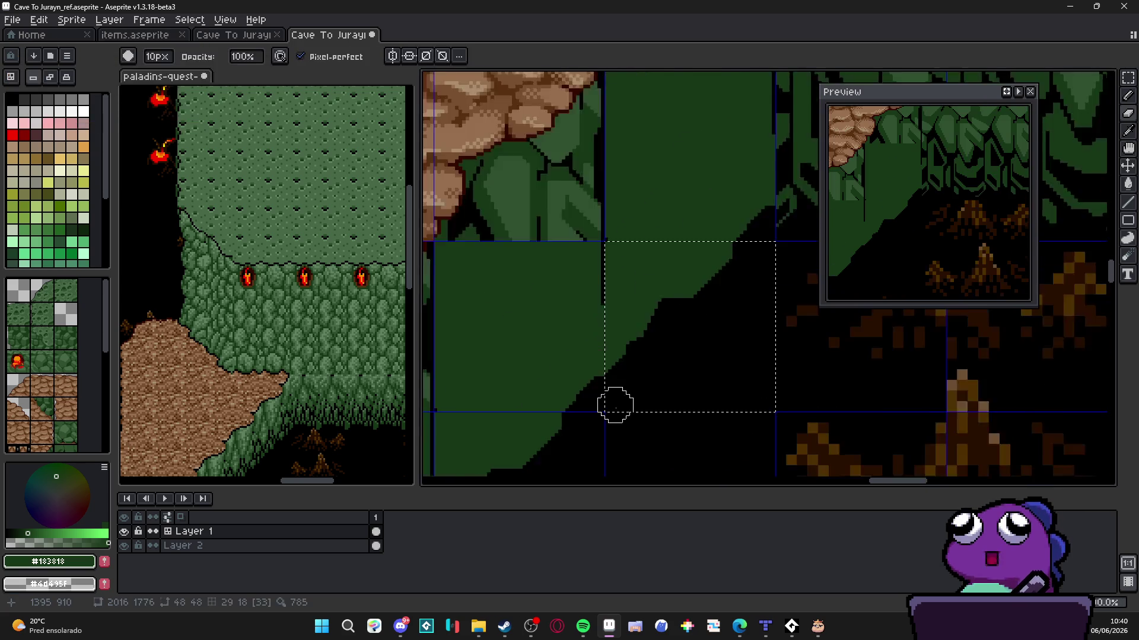
pyautogui.scroll(-1, 616, 402)
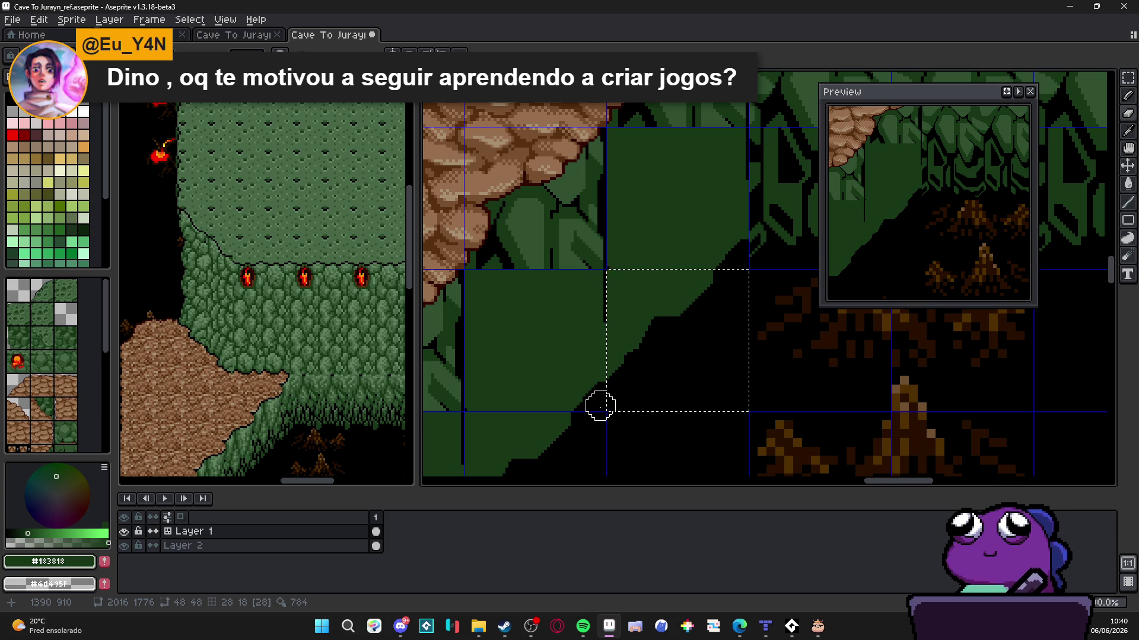
pyautogui.hotkey('ctrl', 'd')
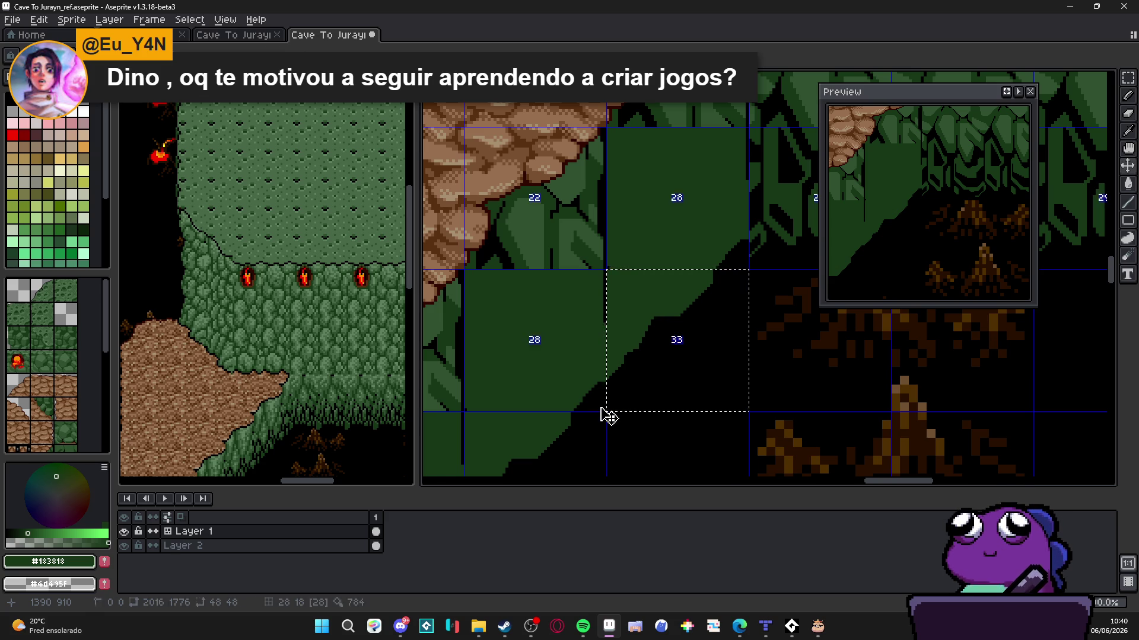
pyautogui.scroll(1, 601, 341)
pyautogui.scroll(-2, 601, 341)
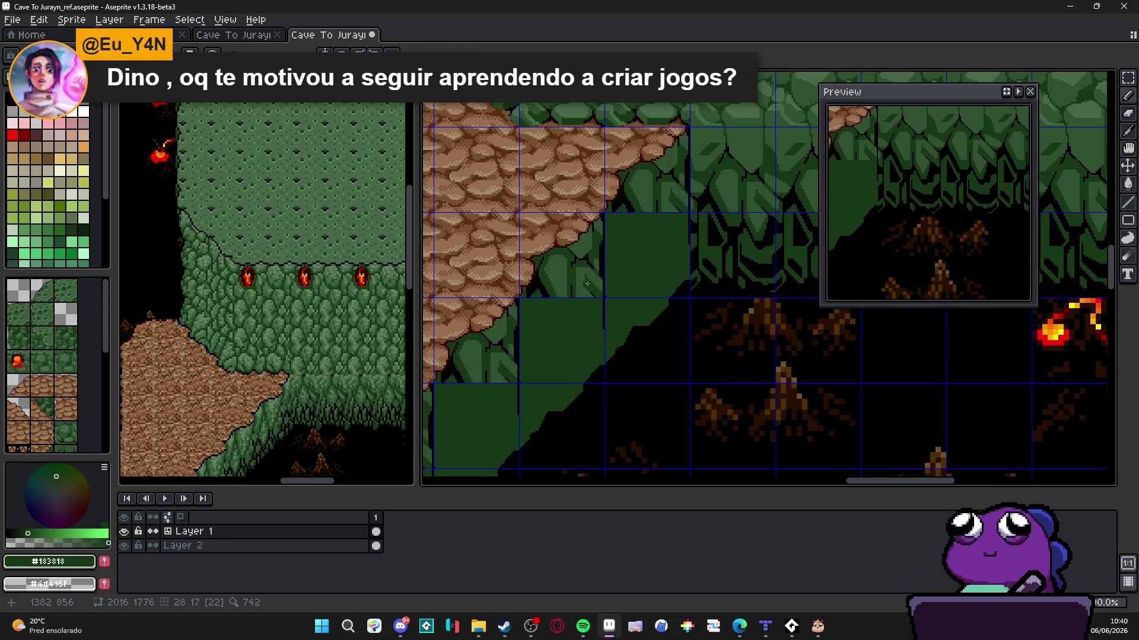
# Select a green wall tile and draw a black line down the lower green block's edge
pyautogui.scroll(-3, 583, 279)
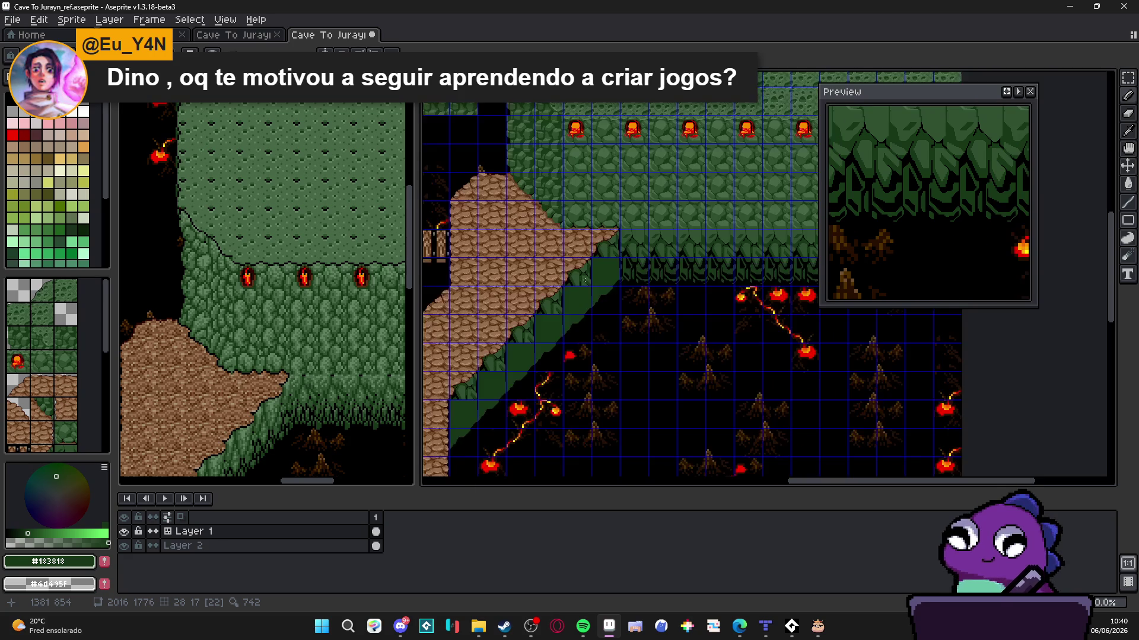
pyautogui.scroll(3, 605, 257)
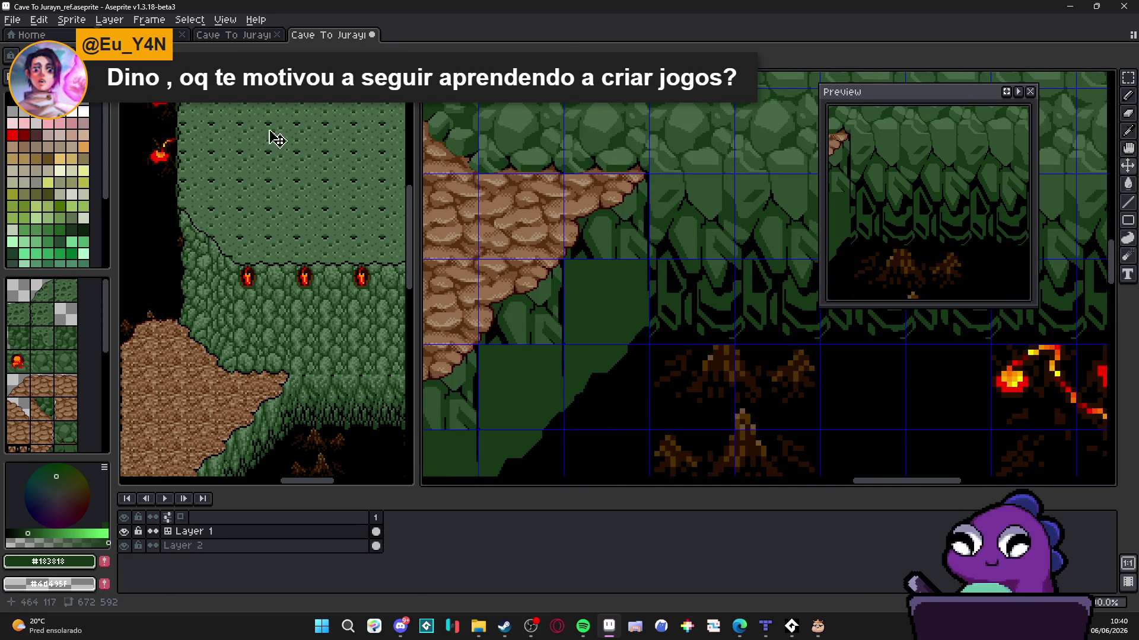
pyautogui.click(685, 245)
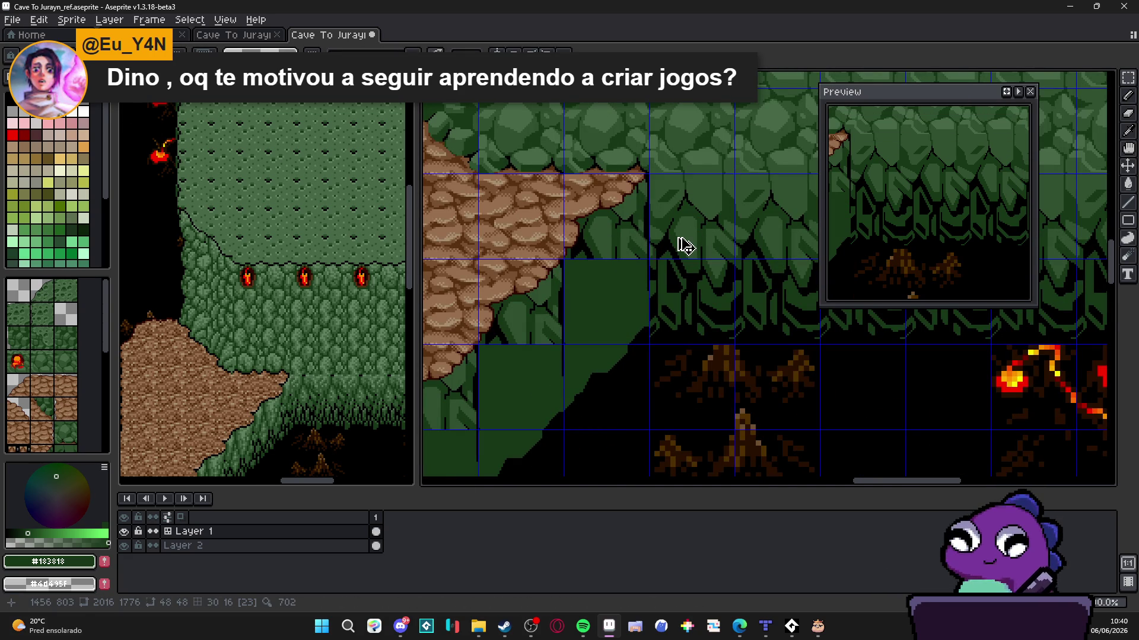
pyautogui.scroll(3, 557, 271)
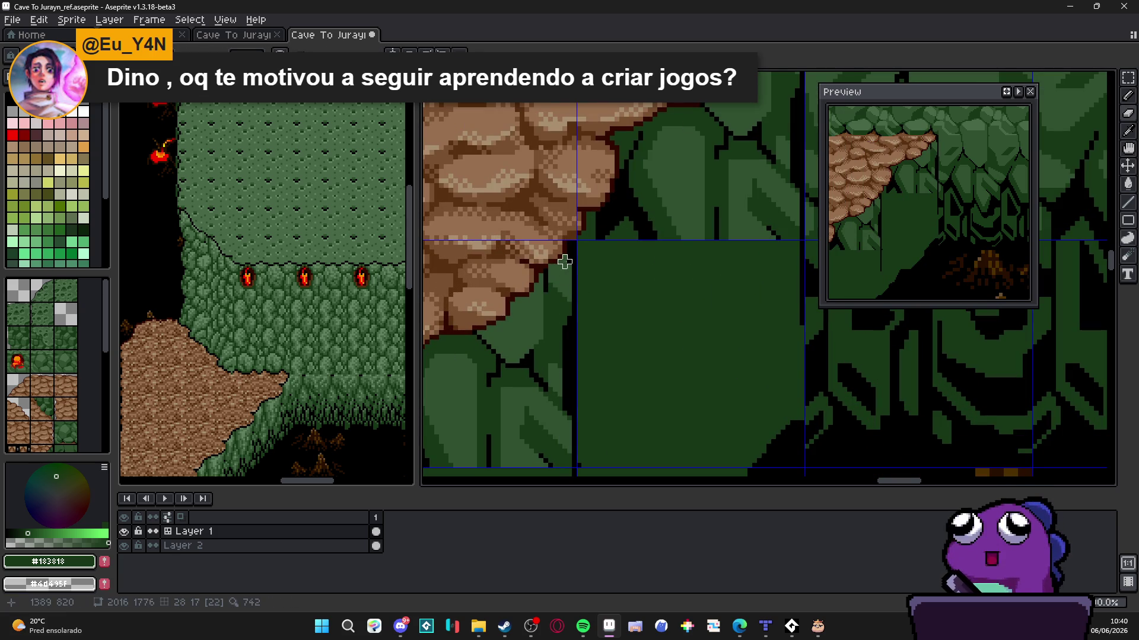
pyautogui.moveTo(550, 271); pyautogui.dragTo(569, 271)
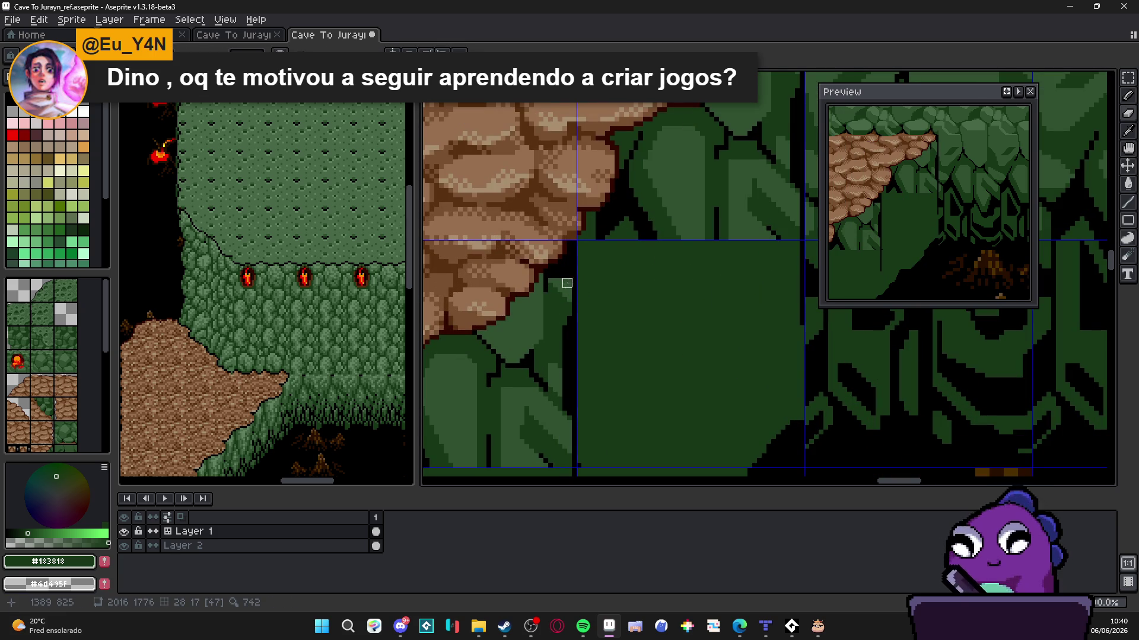
pyautogui.moveTo(561, 382); pyautogui.dragTo(555, 314)
pyautogui.keyDown('shift'); pyautogui.click(560, 385); pyautogui.keyUp('shift')
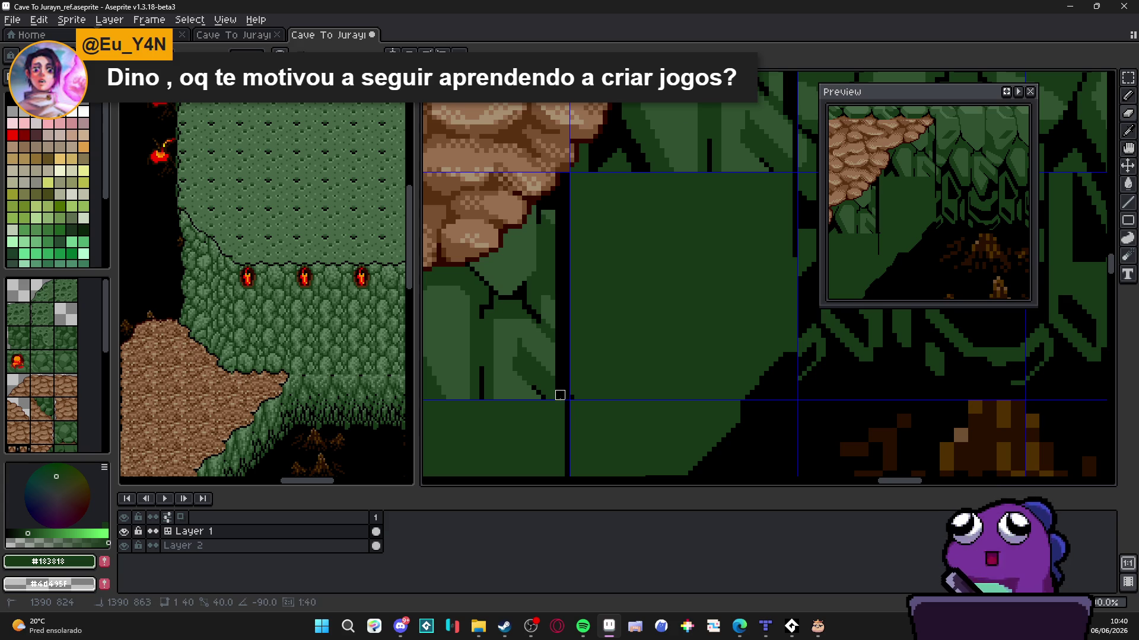
# Paint black lines along the green area's bottom and right edges and the rock's lower edge
pyautogui.hscroll(-4, 560, 395)
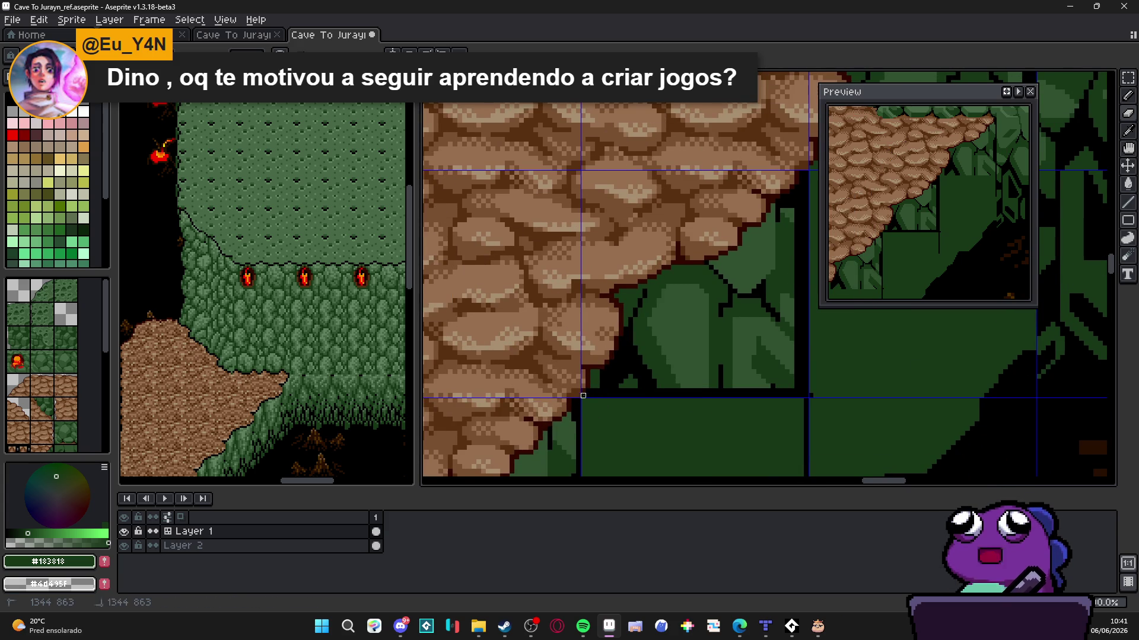
pyautogui.click(598, 380)
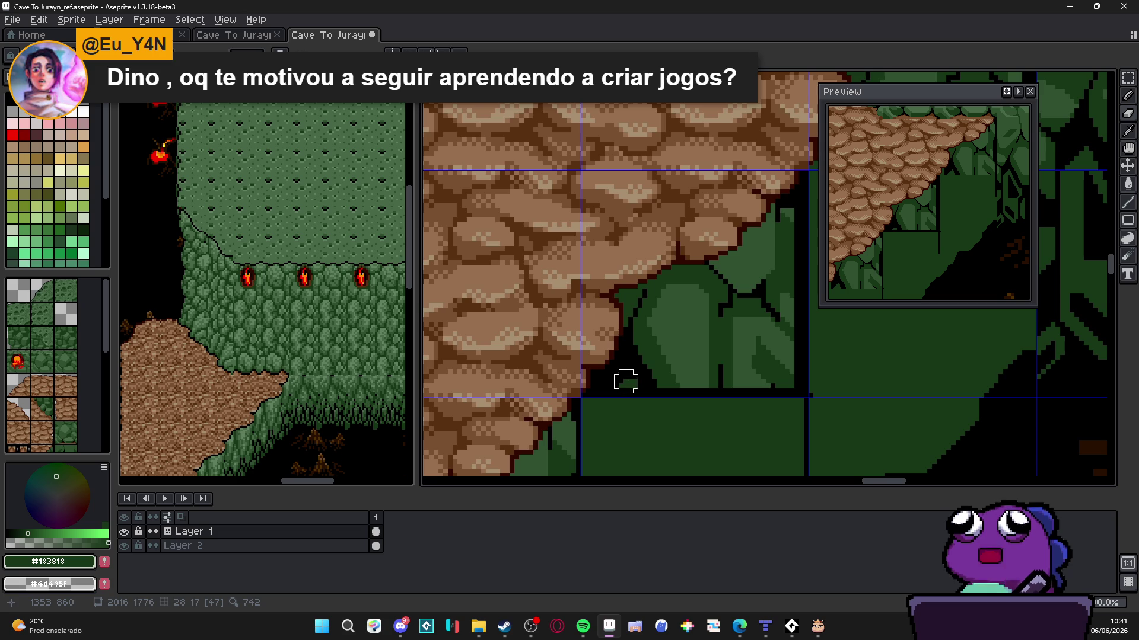
pyautogui.moveTo(626, 381)
pyautogui.mouseDown()
pyautogui.moveTo(787, 382)
pyautogui.moveTo(792, 220)
pyautogui.moveTo(777, 220)
pyautogui.mouseUp()
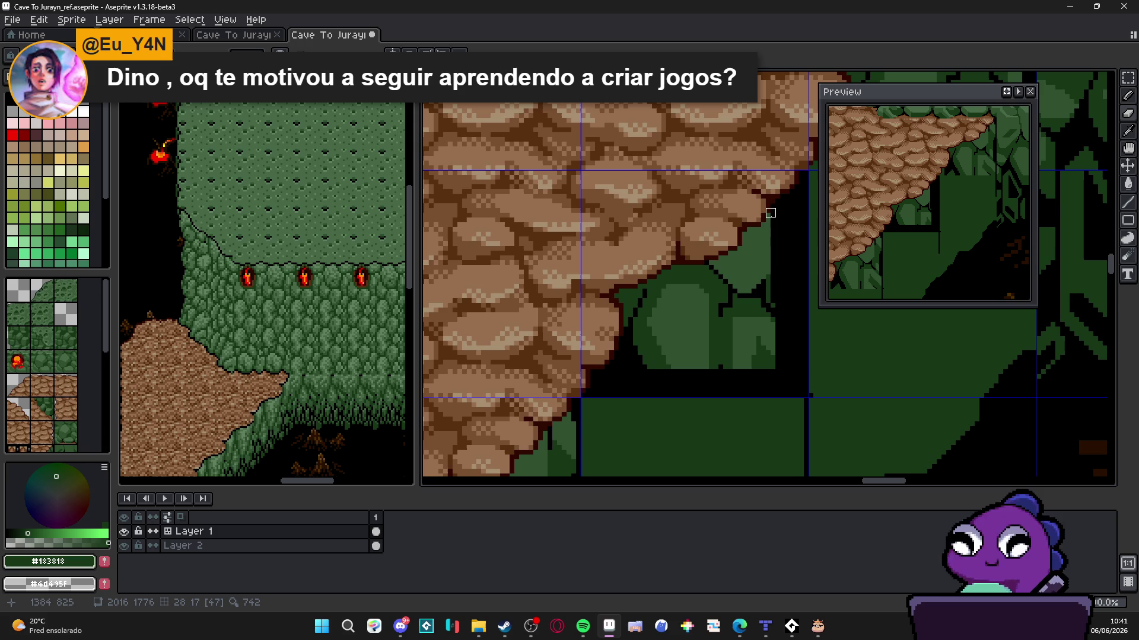
pyautogui.moveTo(770, 227)
pyautogui.mouseDown()
pyautogui.moveTo(766, 373)
pyautogui.moveTo(765, 332)
pyautogui.mouseUp()
pyautogui.moveTo(751, 232); pyautogui.dragTo(764, 228)
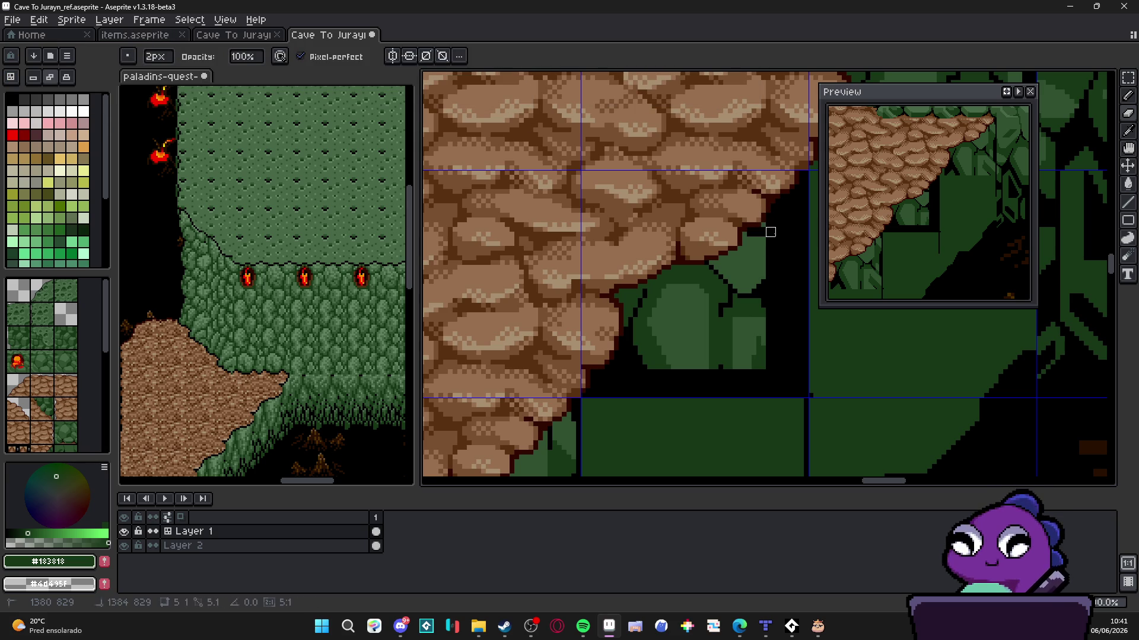
# Enlarge the brush to 4px and paint over the green leaf's right edge in black
pyautogui.press('+')
pyautogui.press('+')
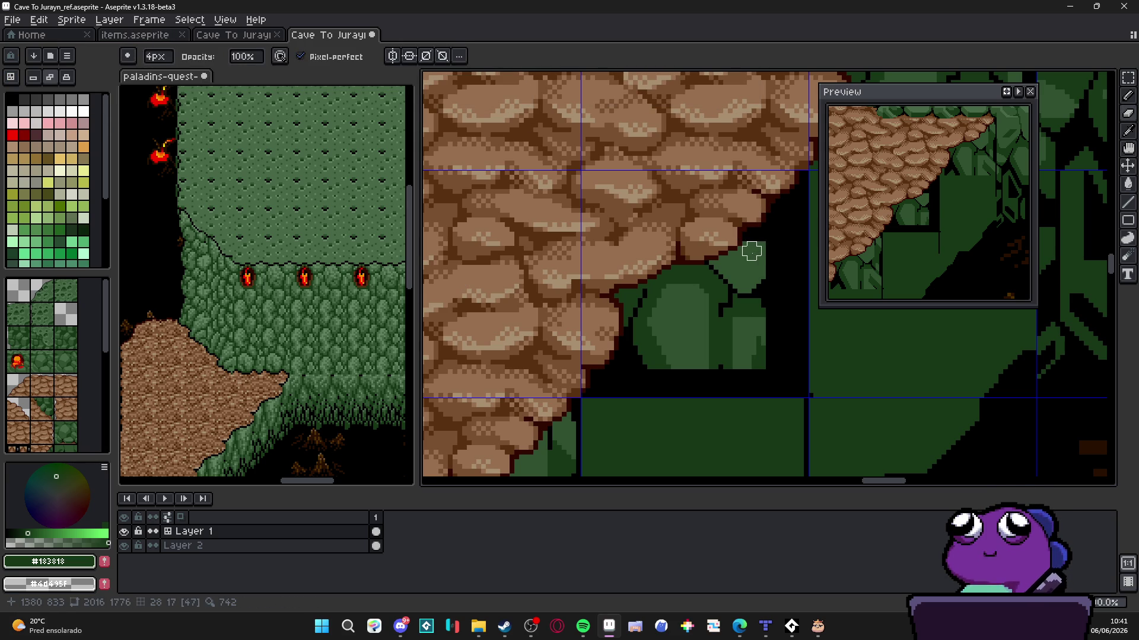
pyautogui.moveTo(746, 251)
pyautogui.mouseDown()
pyautogui.moveTo(757, 246)
pyautogui.moveTo(759, 365)
pyautogui.mouseUp()
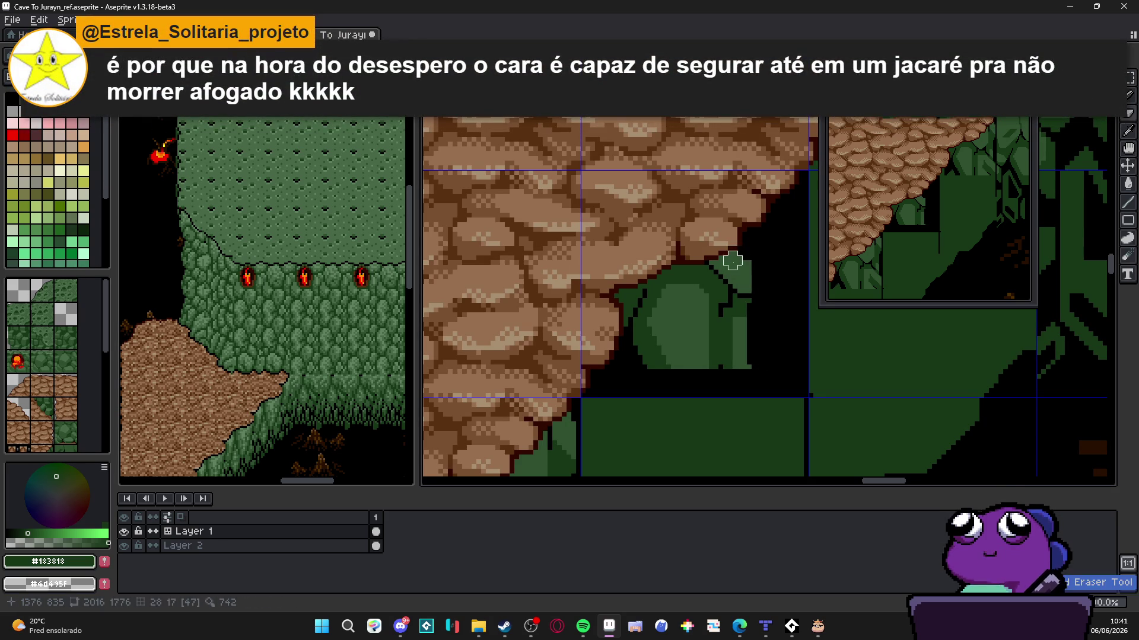
pyautogui.moveTo(732, 256)
pyautogui.mouseDown()
pyautogui.moveTo(750, 291)
pyautogui.moveTo(709, 272)
pyautogui.moveTo(732, 303)
pyautogui.mouseUp()
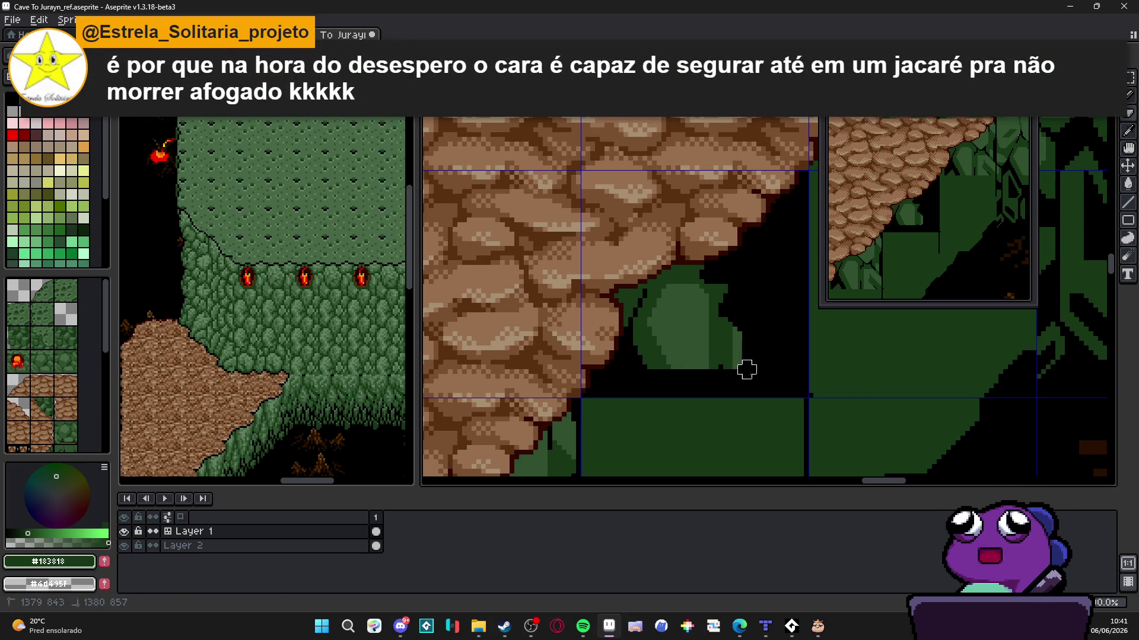
pyautogui.moveTo(747, 370)
pyautogui.mouseDown()
pyautogui.moveTo(735, 348)
pyautogui.moveTo(658, 350)
pyautogui.moveTo(707, 320)
pyautogui.mouseUp()
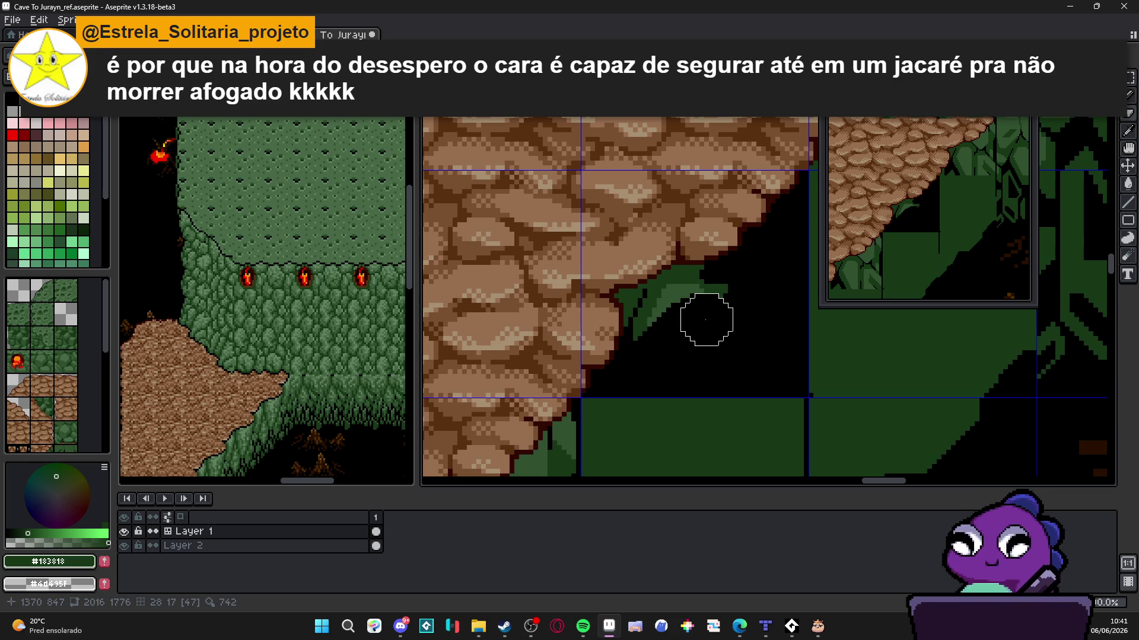
# Blacken the remaining leaf beneath the ledge, then shrink the brush to clear stray green pixels
pyautogui.scroll(4, 706, 320)
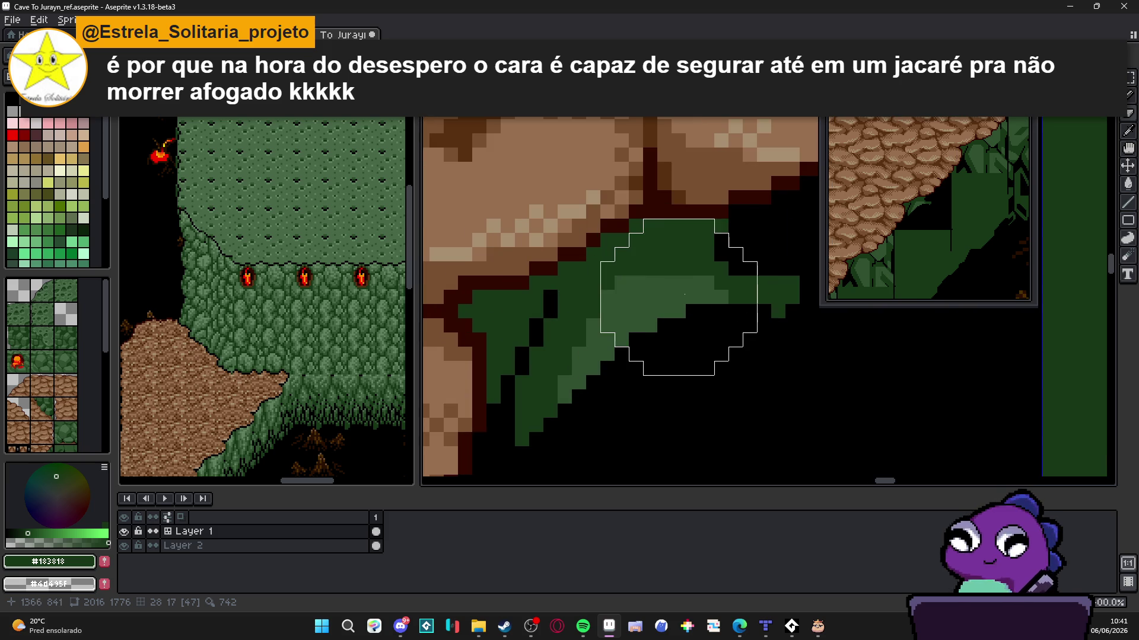
pyautogui.moveTo(693, 293)
pyautogui.mouseDown()
pyautogui.moveTo(749, 294)
pyautogui.moveTo(635, 348)
pyautogui.moveTo(635, 297)
pyautogui.moveTo(602, 285)
pyautogui.moveTo(636, 311)
pyautogui.mouseUp()
pyautogui.click(593, 340)
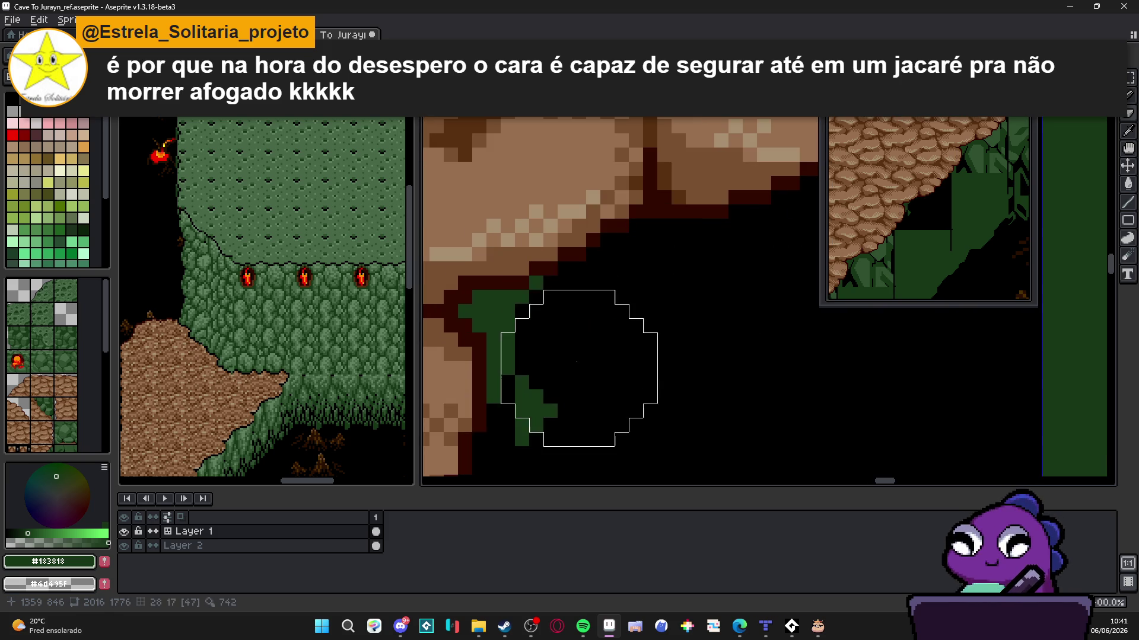
pyautogui.click(571, 359)
pyautogui.press('-')
pyautogui.press('-')
pyautogui.press('-')
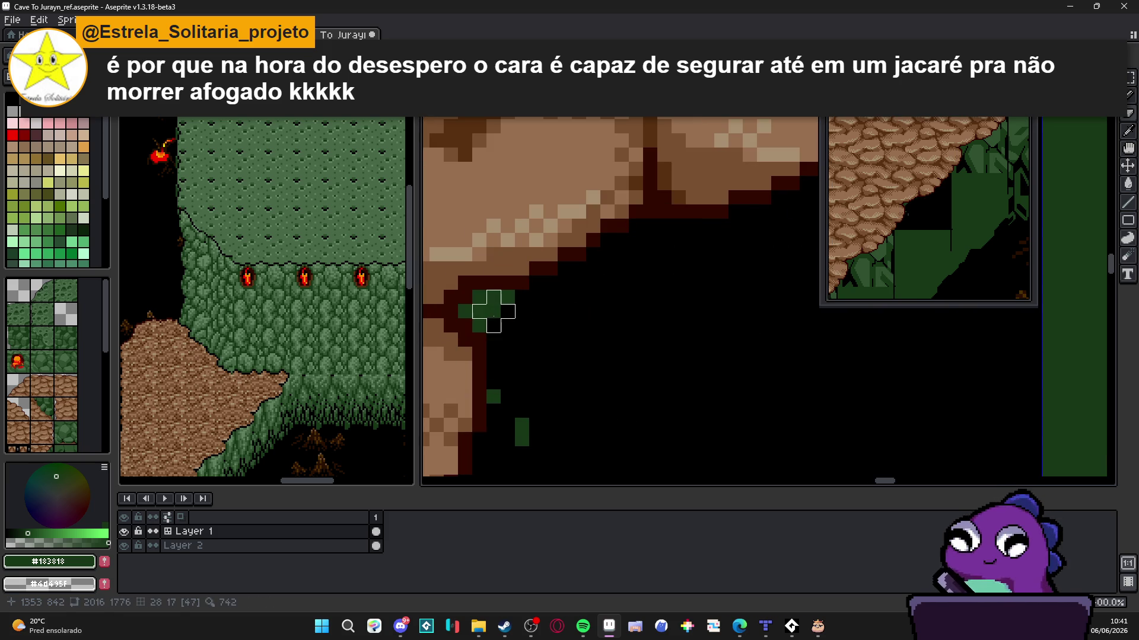
pyautogui.moveTo(487, 304)
pyautogui.mouseDown()
pyautogui.moveTo(514, 303)
pyautogui.moveTo(486, 318)
pyautogui.mouseUp()
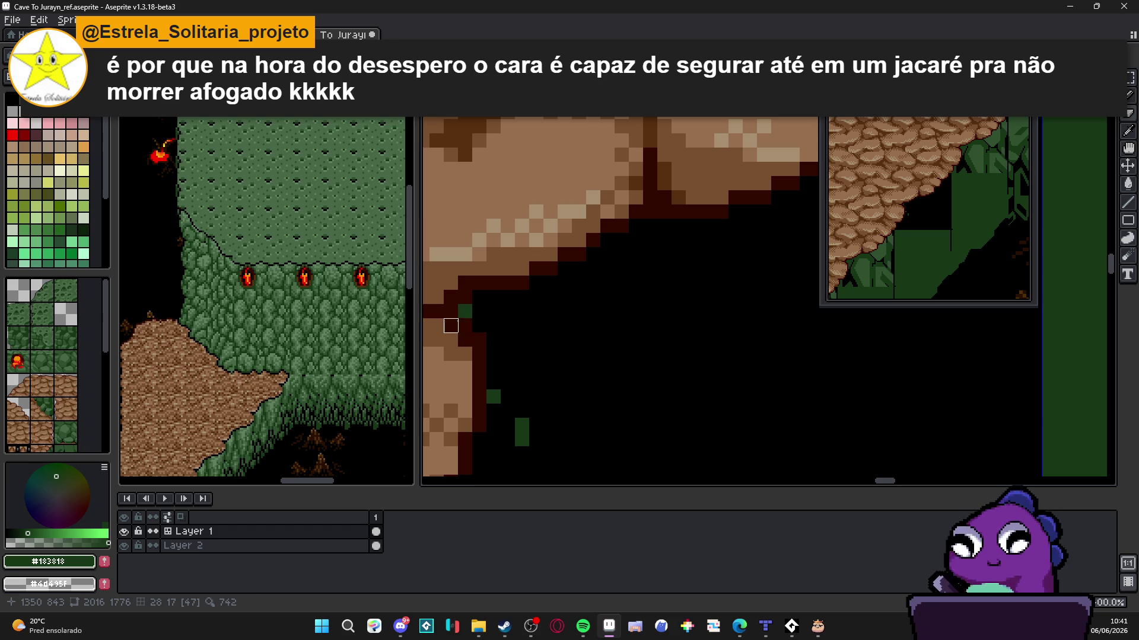
pyautogui.moveTo(499, 398); pyautogui.dragTo(516, 432)
# Paint over the thin black seam in the green rock wall with green
pyautogui.scroll(-2, 585, 435)
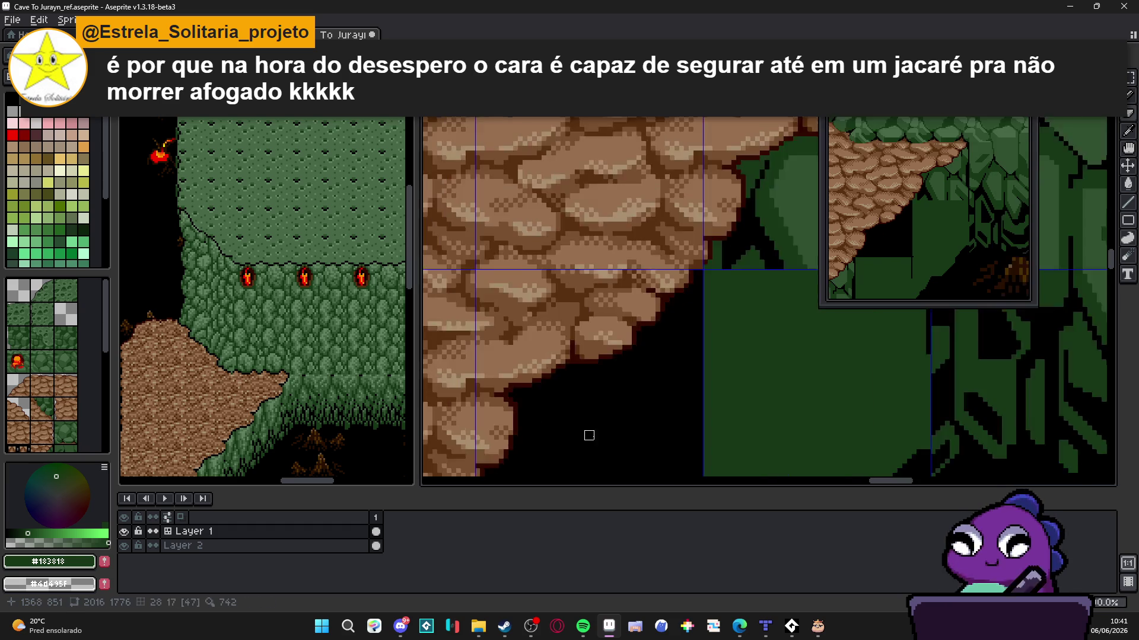
pyautogui.scroll(-4, 568, 282)
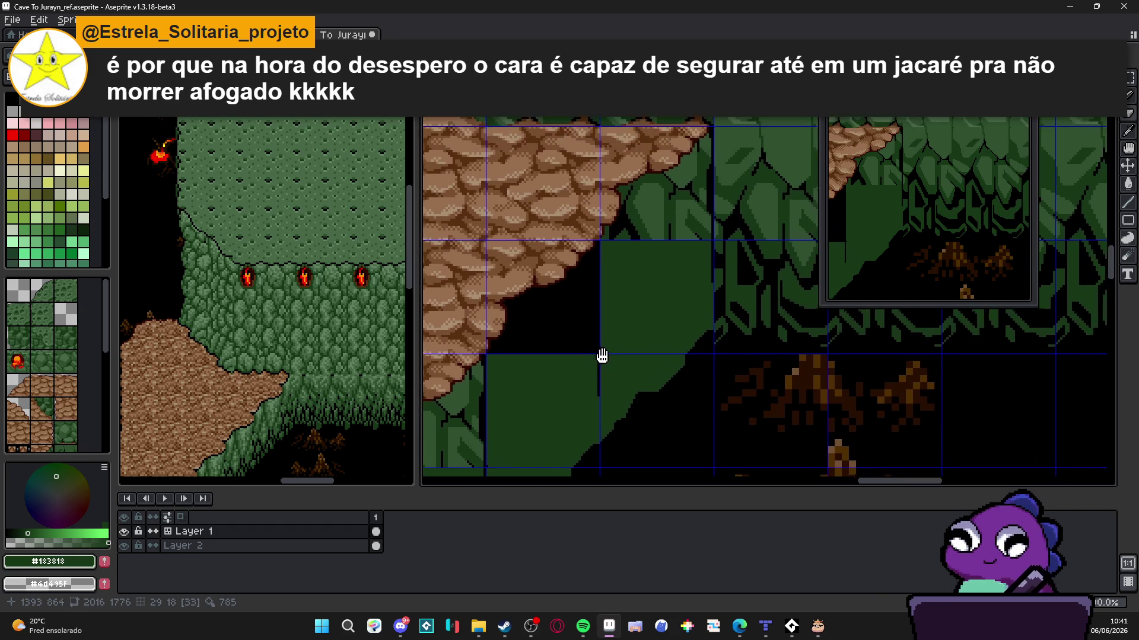
pyautogui.scroll(1, 577, 353)
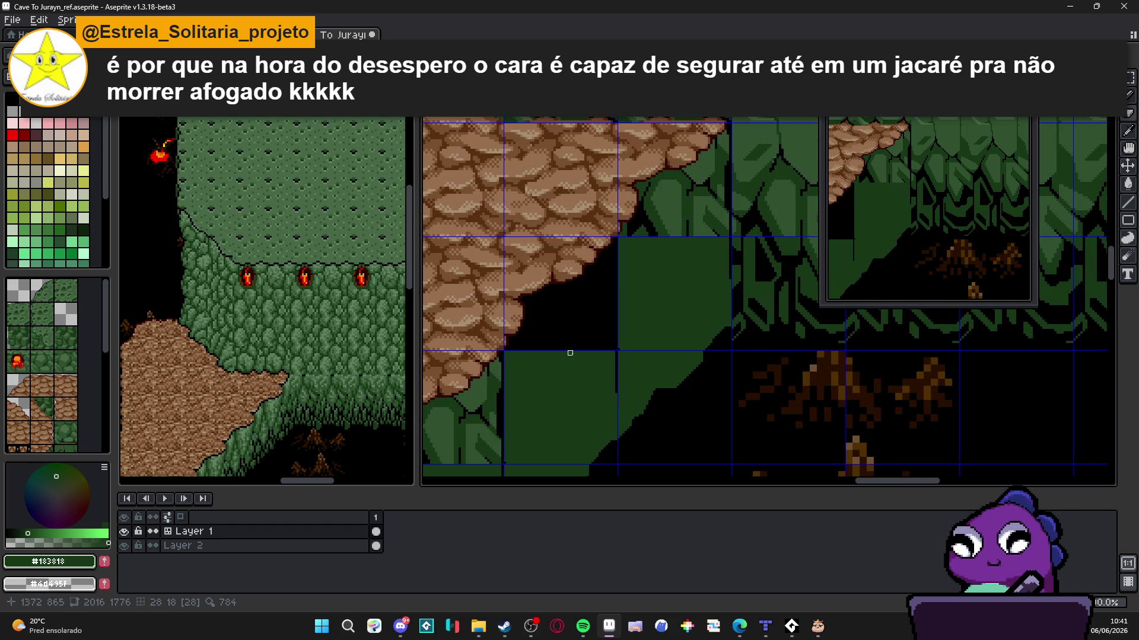
pyautogui.scroll(2, 570, 353)
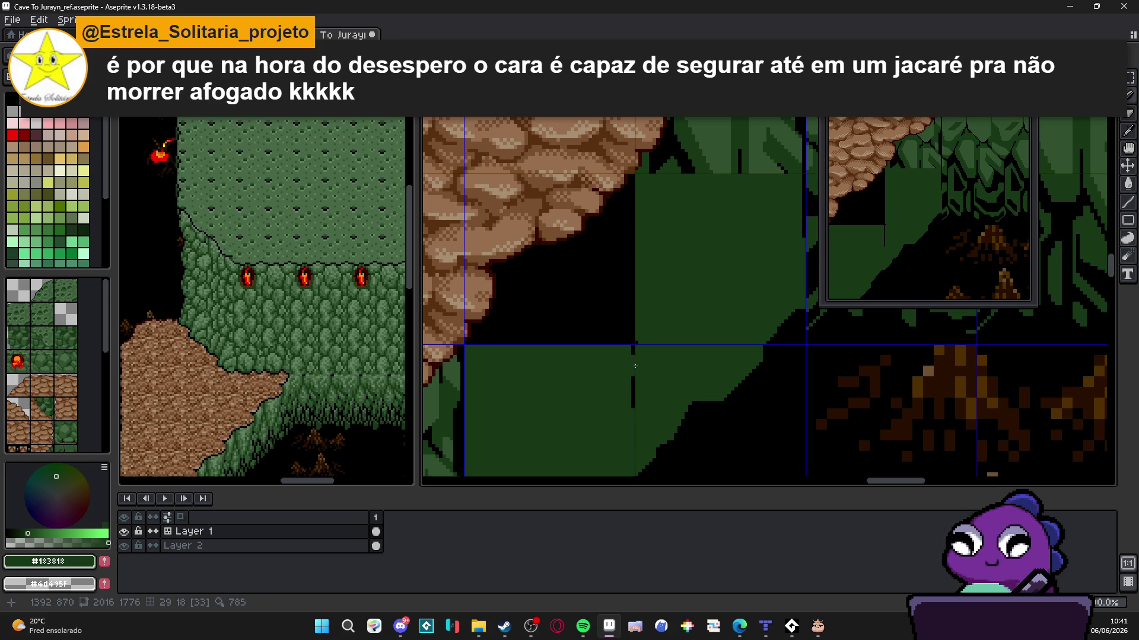
pyautogui.moveTo(635, 357); pyautogui.dragTo(649, 346)
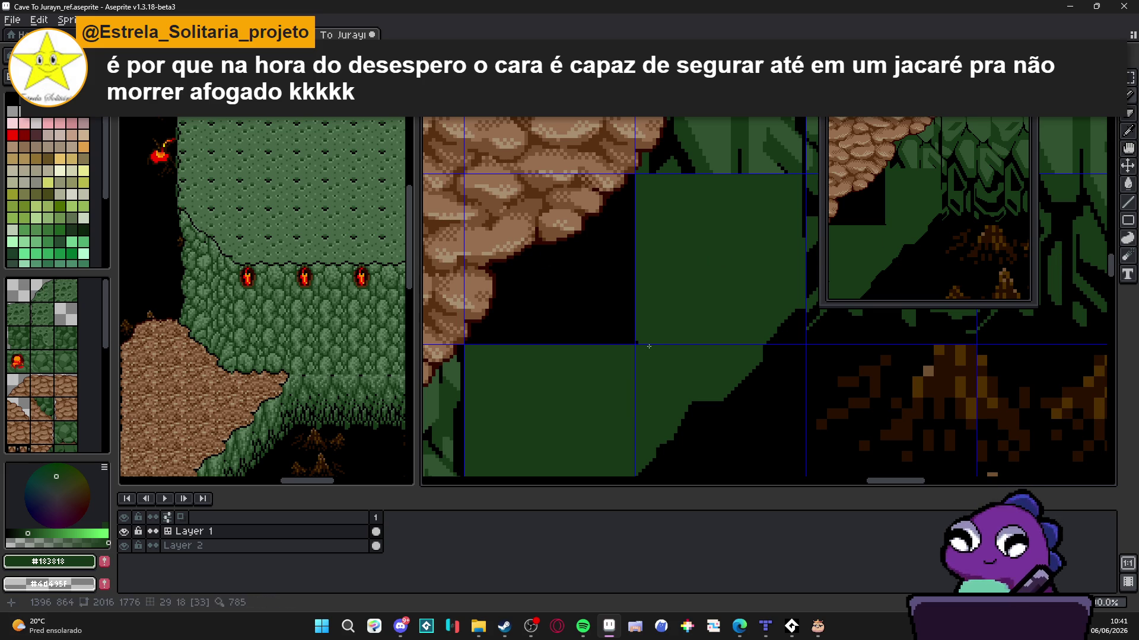
pyautogui.scroll(-3, 647, 347)
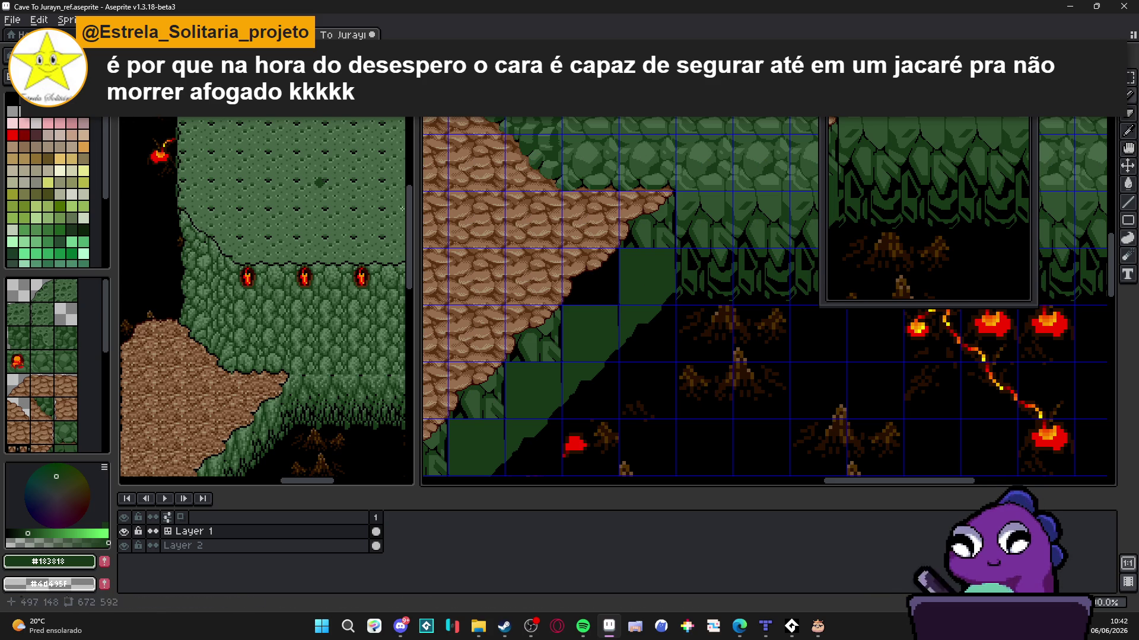
pyautogui.scroll(3, 662, 306)
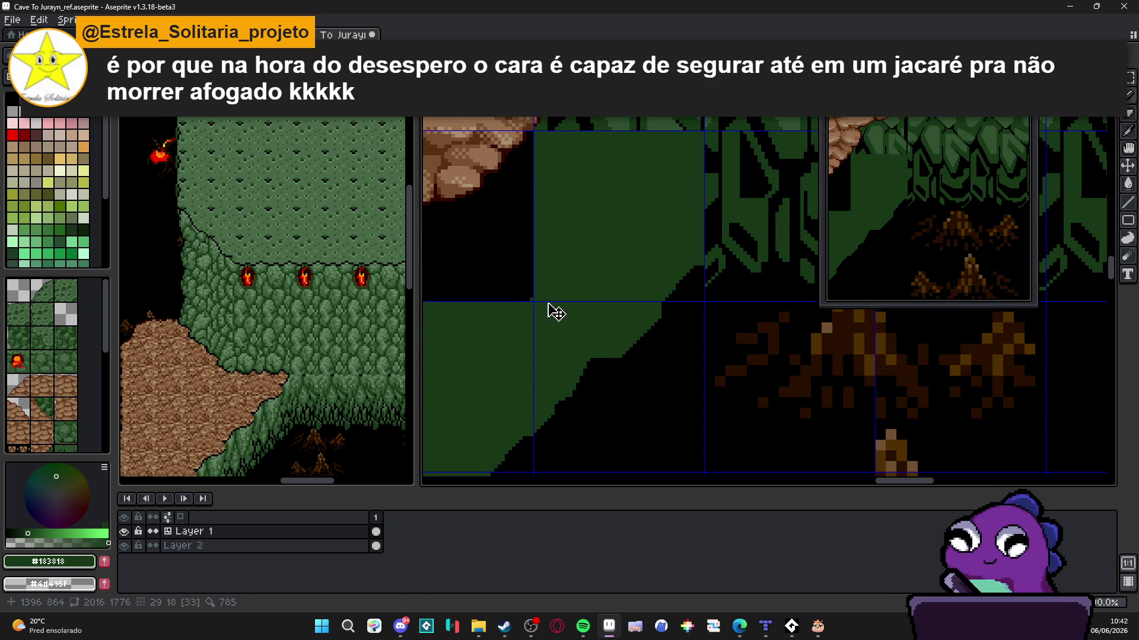
pyautogui.scroll(-3, 548, 303)
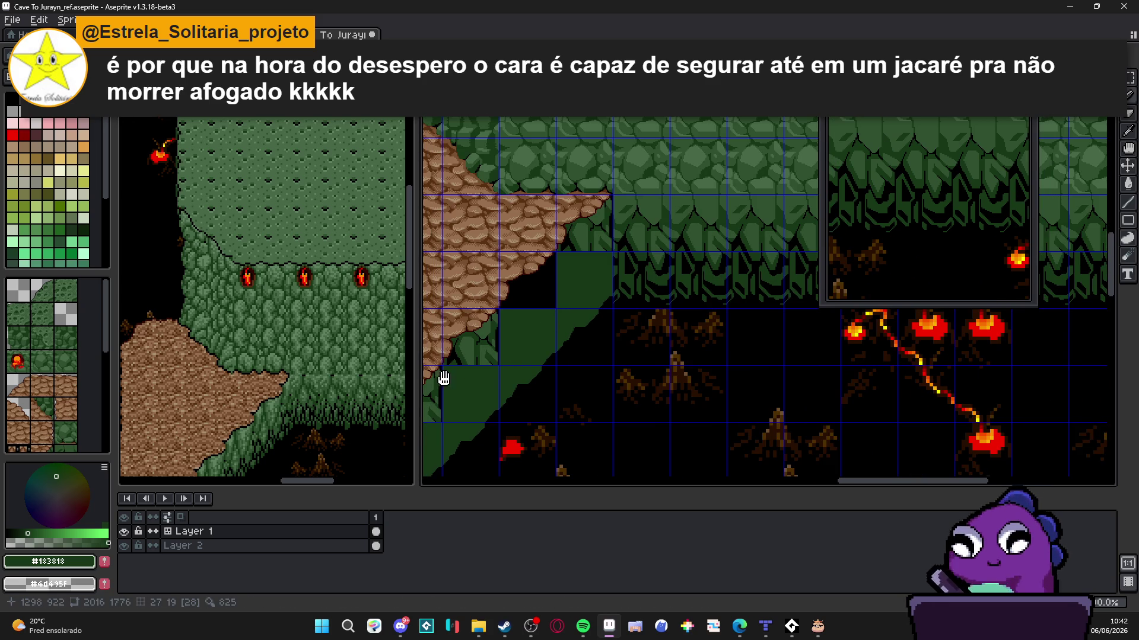
# Turn the tile grid back on, Magic Wand-select the green leaf tile, and make it a custom brush
pyautogui.press('v')
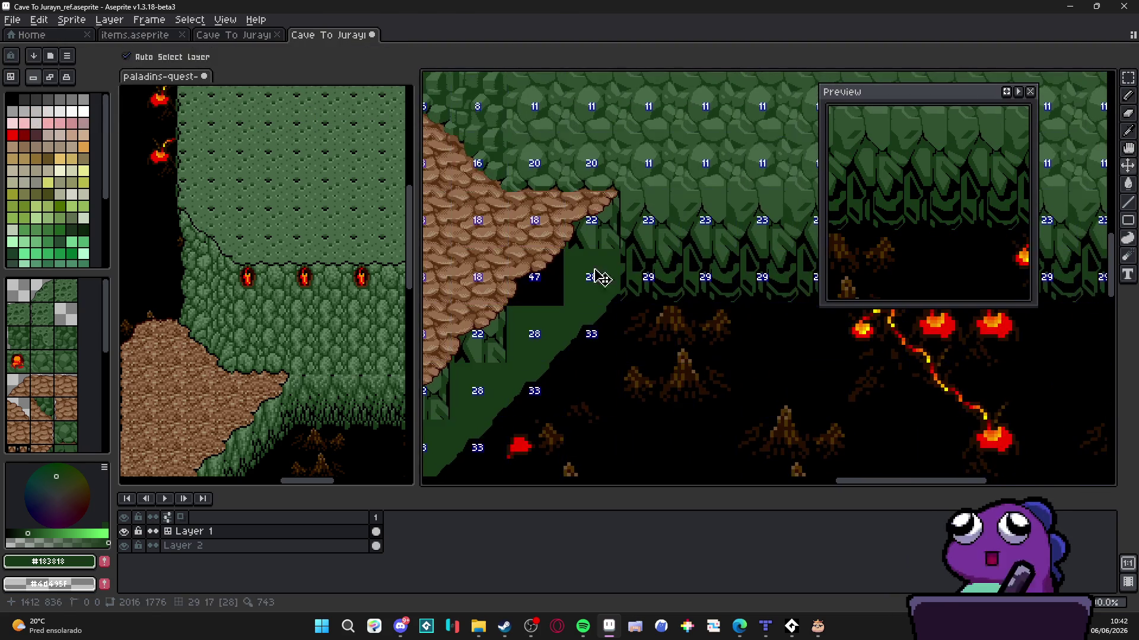
pyautogui.scroll(1, 669, 221)
pyautogui.hotkey('ctrl', "'")
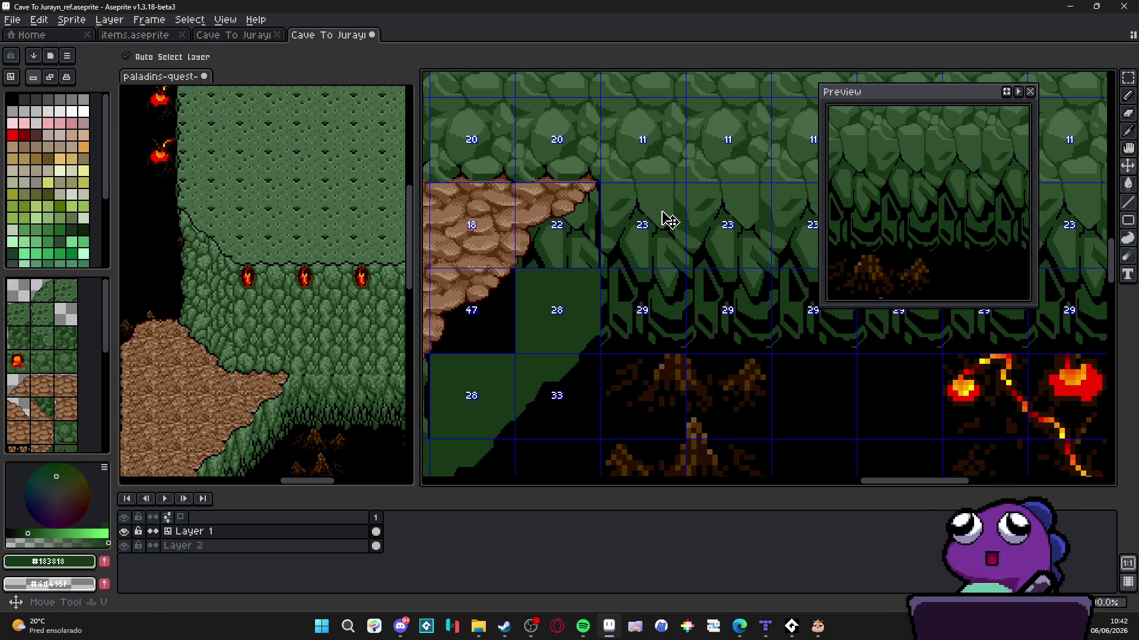
pyautogui.press('m')
pyautogui.moveTo(662, 211); pyautogui.dragTo(769, 102)
pyautogui.press('w')
pyautogui.click(595, 219)
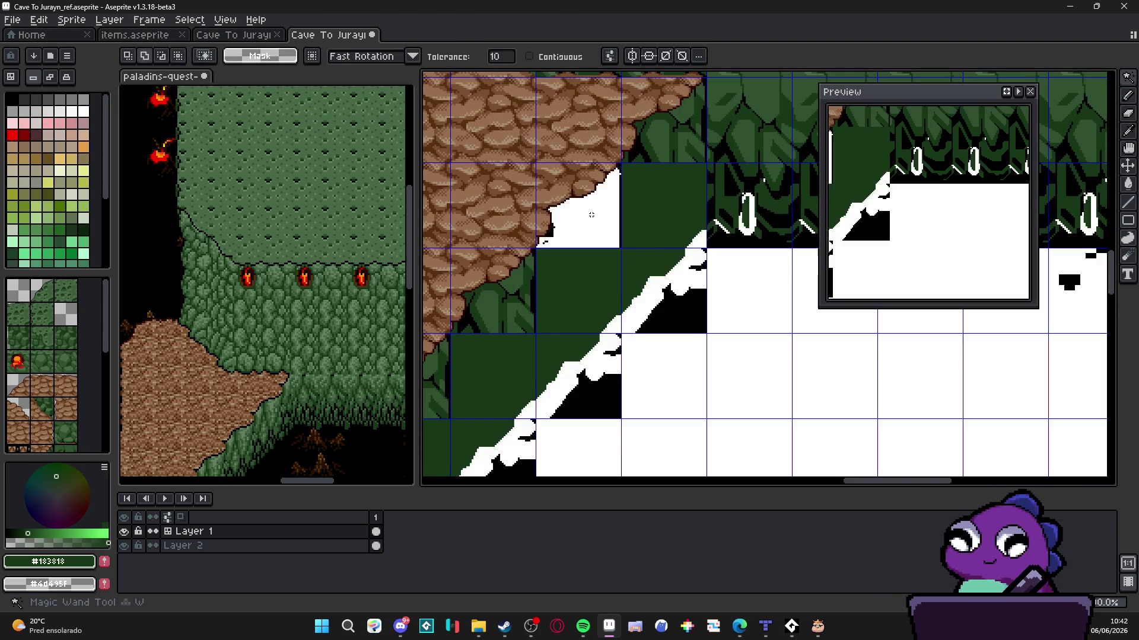
pyautogui.hotkey('ctrl', 'b')
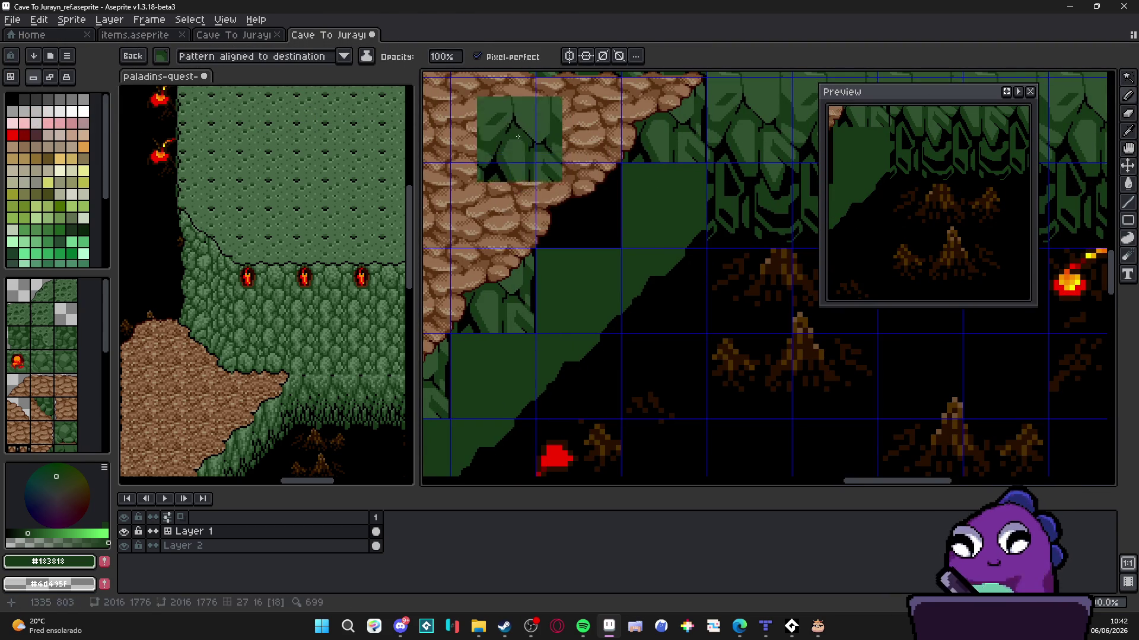
pyautogui.scroll(2, 676, 173)
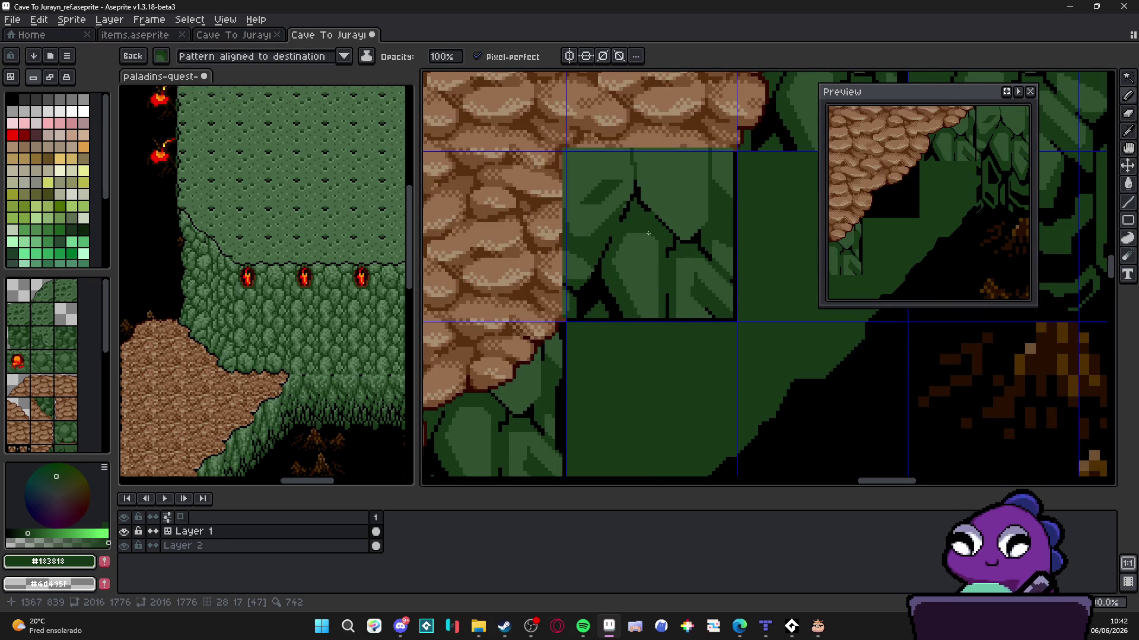
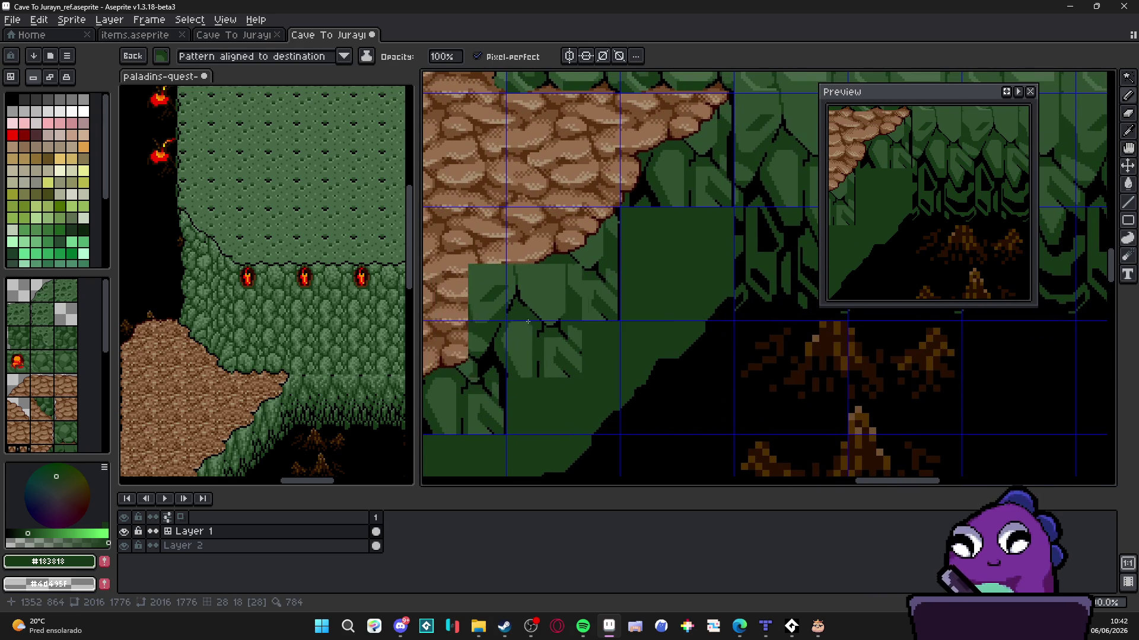
pyautogui.scroll(2, 662, 343)
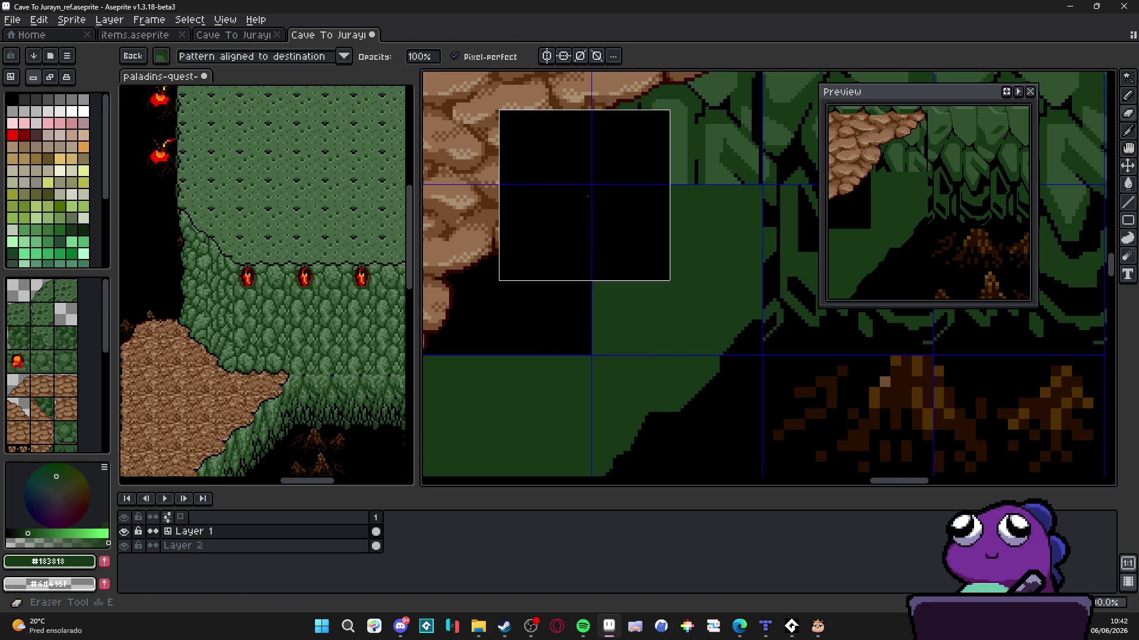
pyautogui.press('Escape')
pyautogui.scroll(2, 581, 184)
pyautogui.scroll(1, 592, 225)
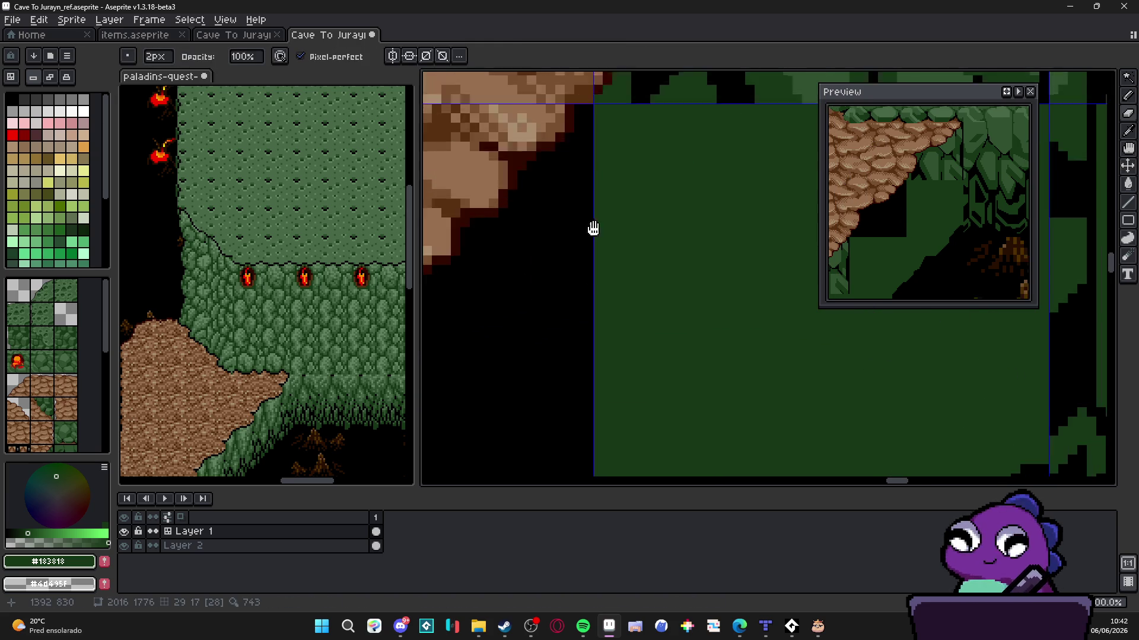
pyautogui.scroll(-1, 578, 212)
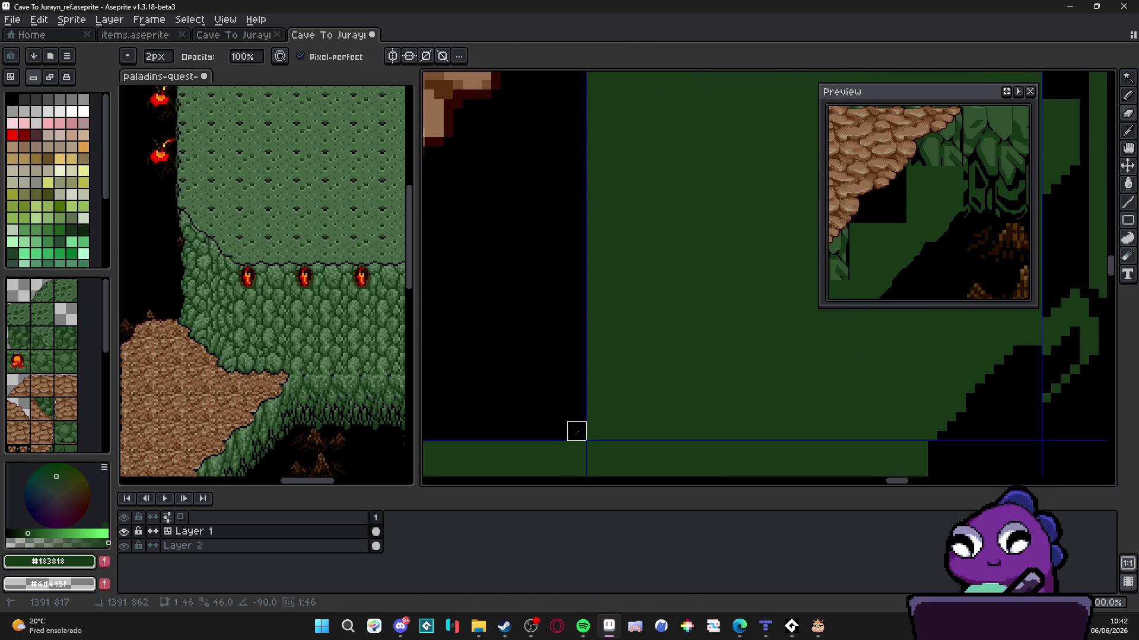
pyautogui.scroll(-6, 576, 431)
pyautogui.press('v')
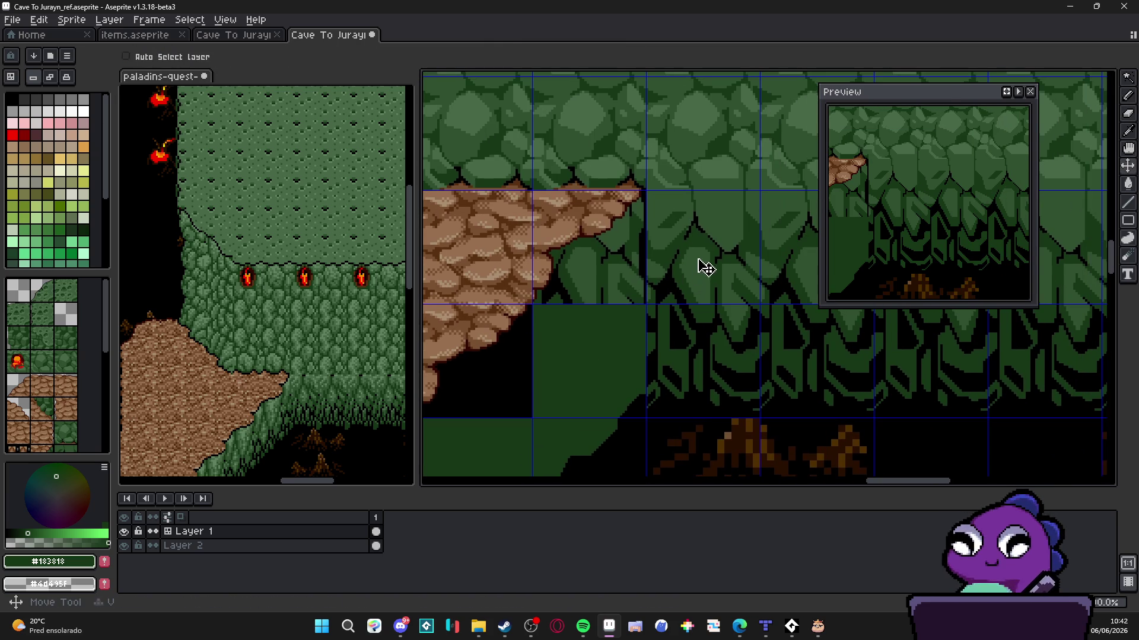
pyautogui.moveTo(706, 264); pyautogui.dragTo(535, 334)
pyautogui.scroll(3, 510, 342)
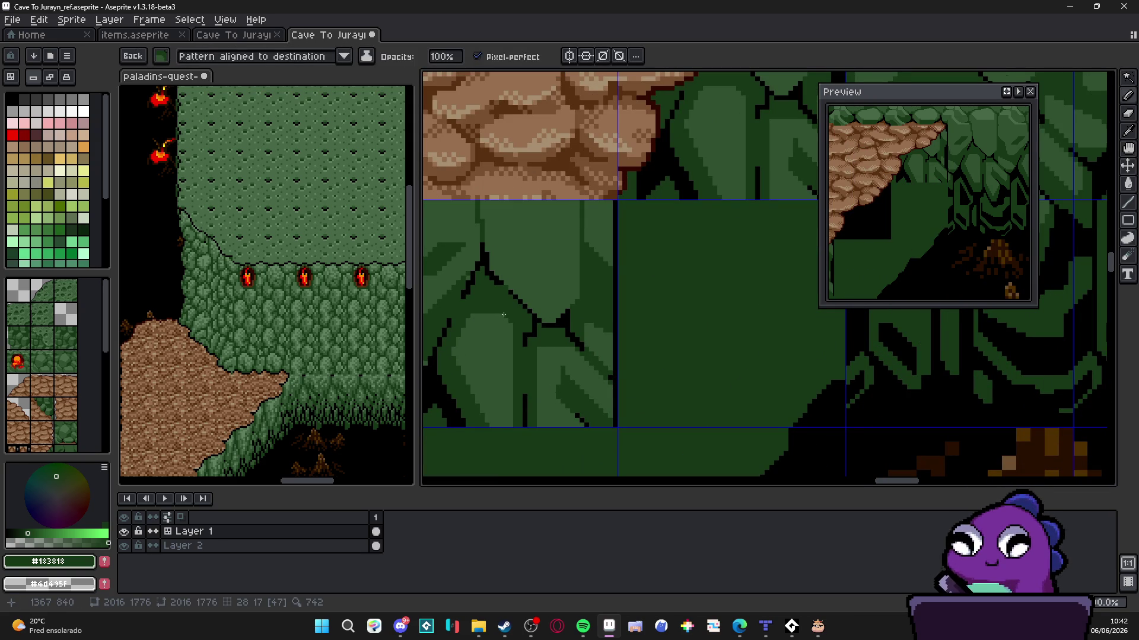
pyautogui.scroll(-3, 551, 367)
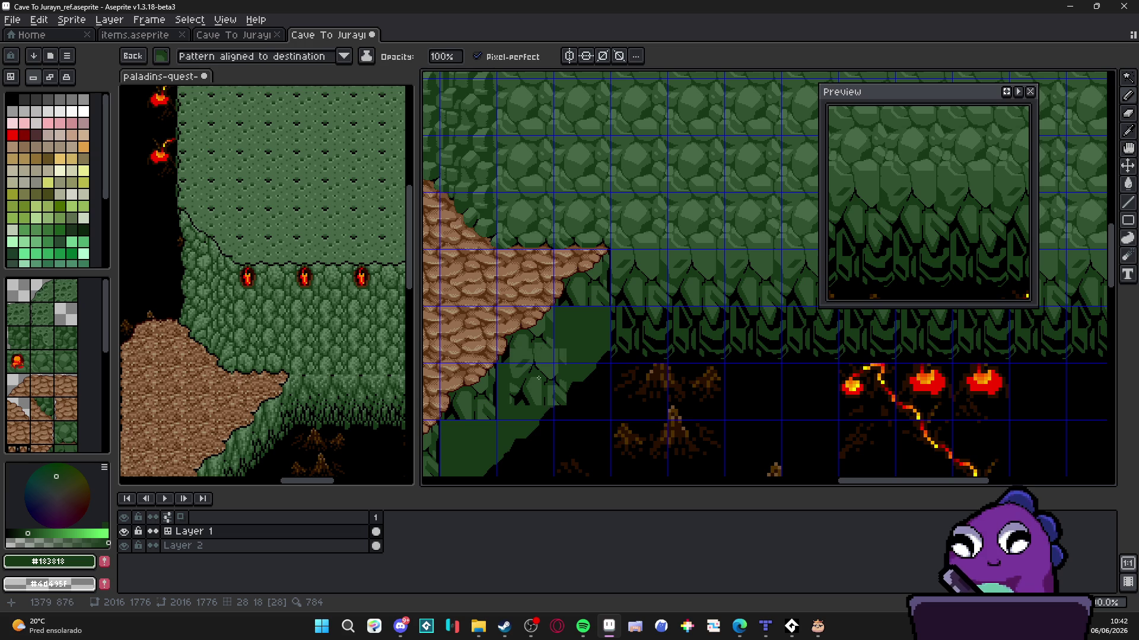
pyautogui.scroll(-2, 538, 378)
pyautogui.scroll(3, 463, 319)
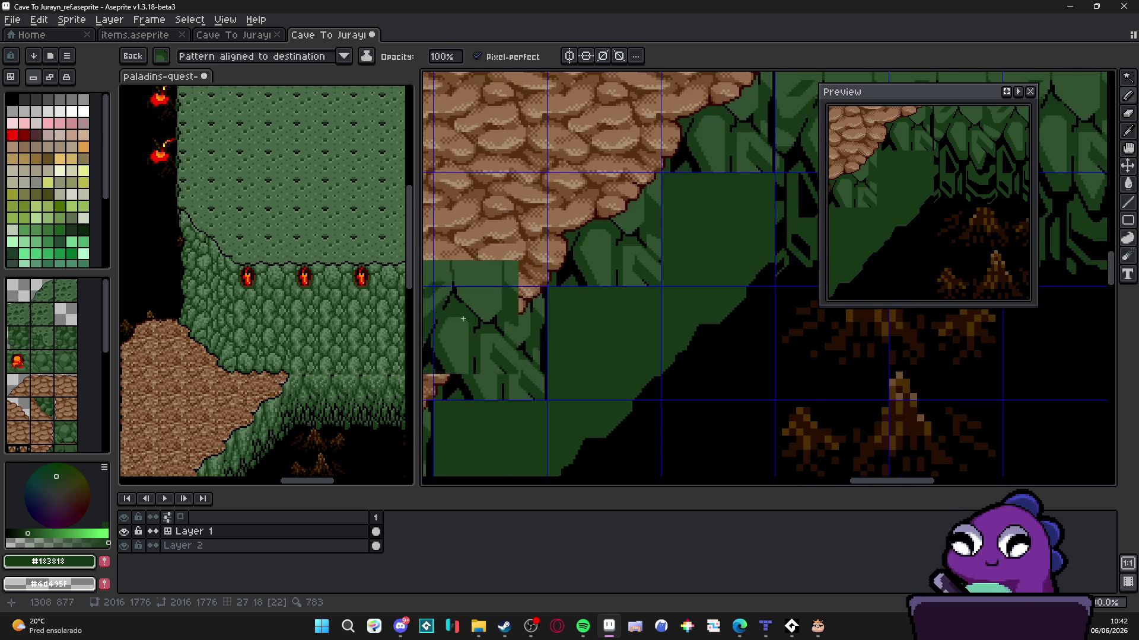
pyautogui.scroll(-4, 504, 296)
pyautogui.press('ctrl')
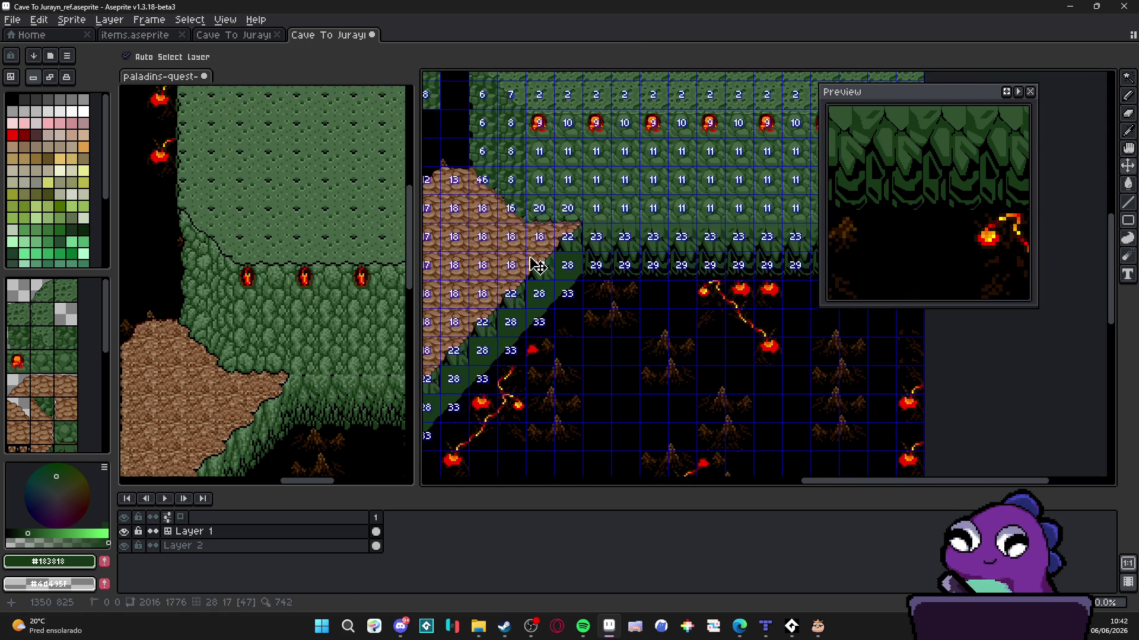
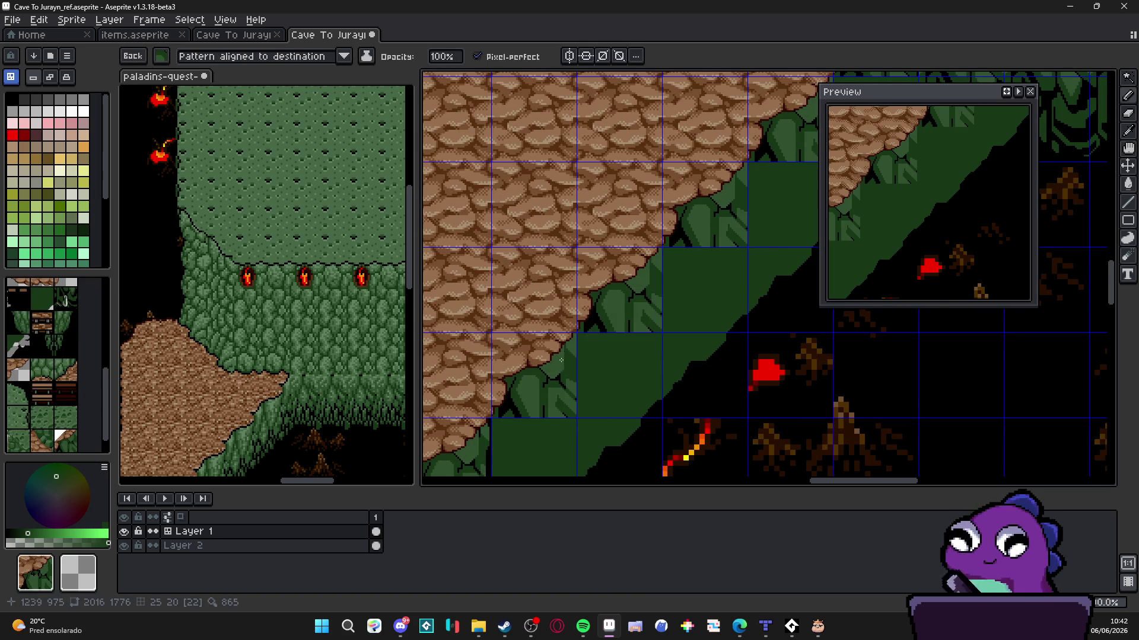
# Pan down the cave map and turn off tilemap mode to edit pixels directly
pyautogui.moveTo(470, 458)
pyautogui.mouseDown()
pyautogui.moveTo(524, 329)
pyautogui.moveTo(447, 326)
pyautogui.mouseUp()
pyautogui.scroll(-2, 524, 330)
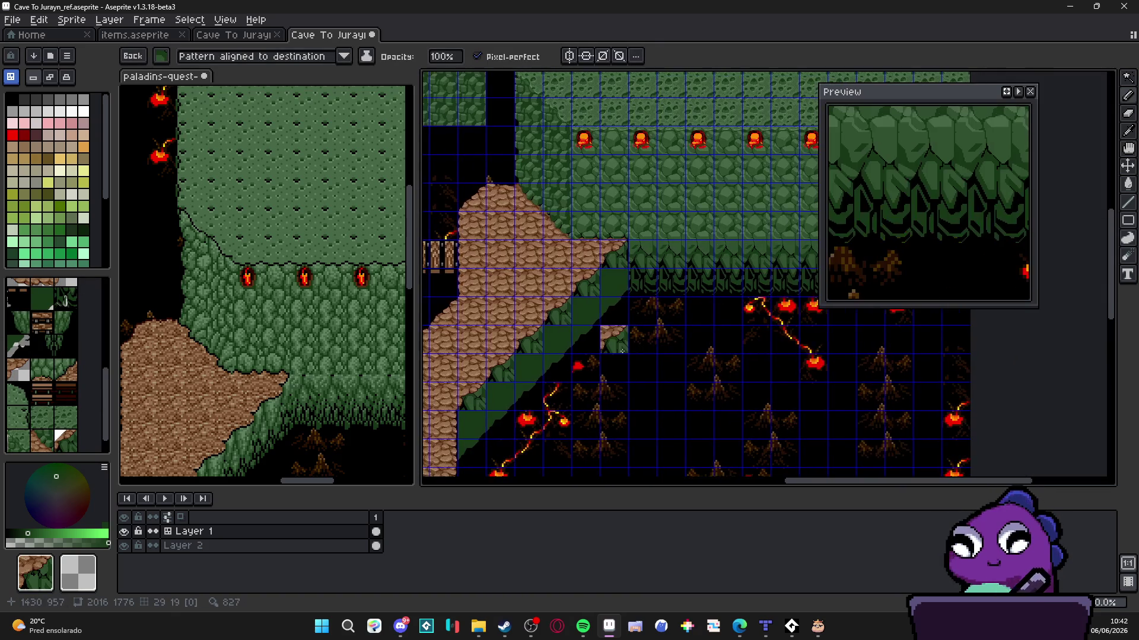
pyautogui.scroll(2, 447, 326)
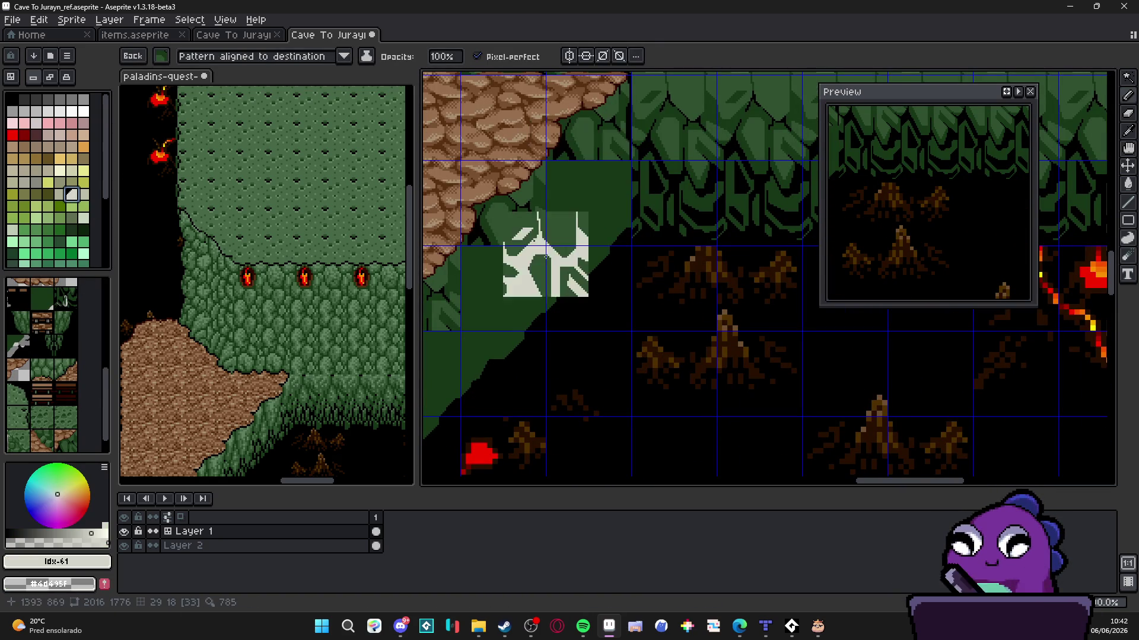
pyautogui.press('Tab')
# Bring the rock edge back into view, save the tilemap, and switch to rectangular selection
pyautogui.scroll(-1, 552, 272)
pyautogui.moveTo(551, 271); pyautogui.dragTo(574, 308)
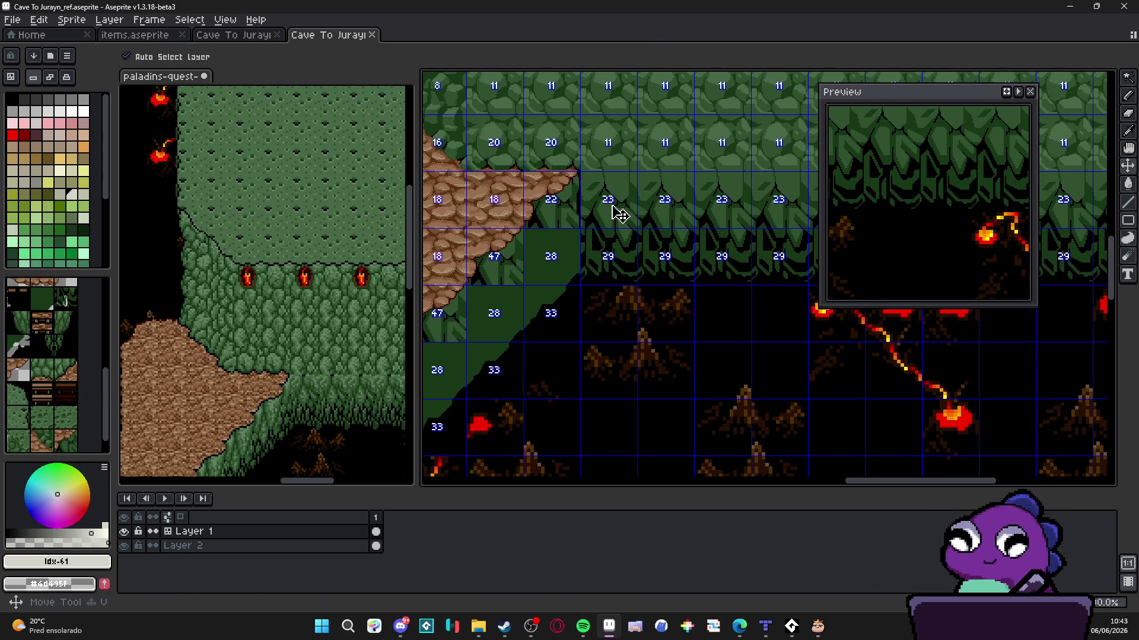
pyautogui.hotkey('ctrl', 's')
pyautogui.press('m')
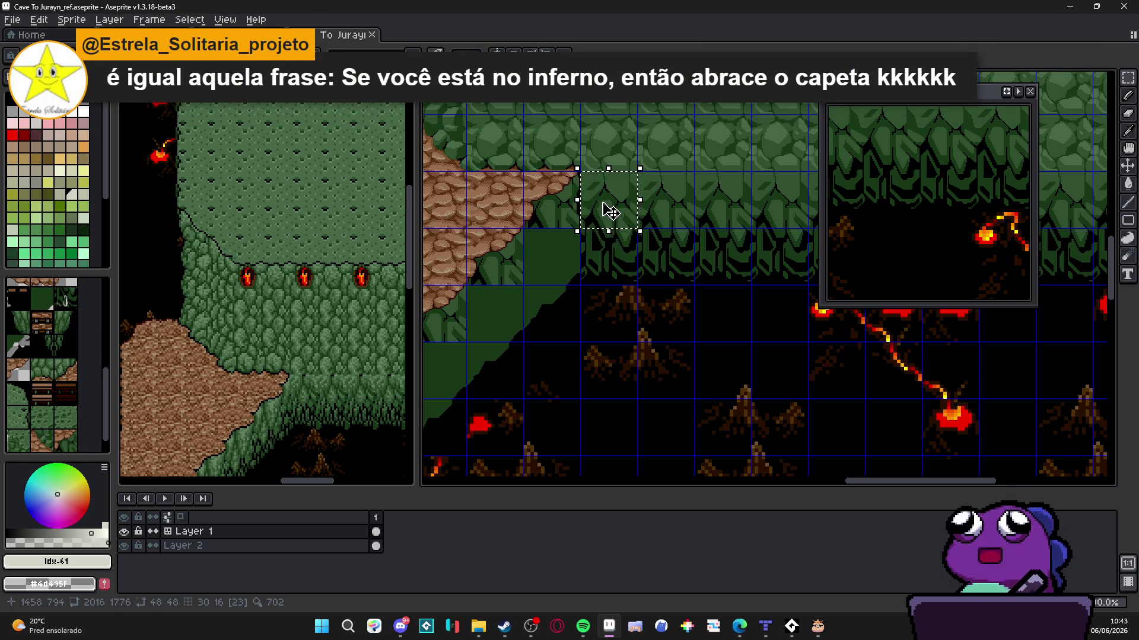
# Pick the slope's dark green and marquee-select one 48x48 leaf tile at the rock edge
pyautogui.scroll(8, 609, 211)
pyautogui.keyDown('alt'); pyautogui.click(606, 156); pyautogui.keyUp('alt')
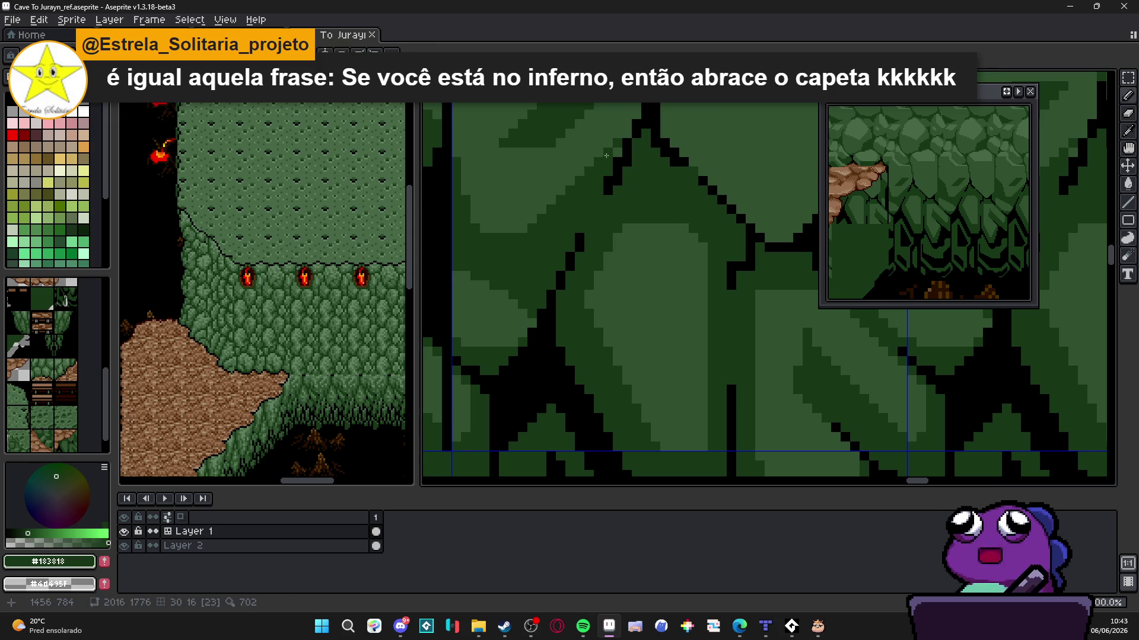
pyautogui.scroll(-3, 616, 154)
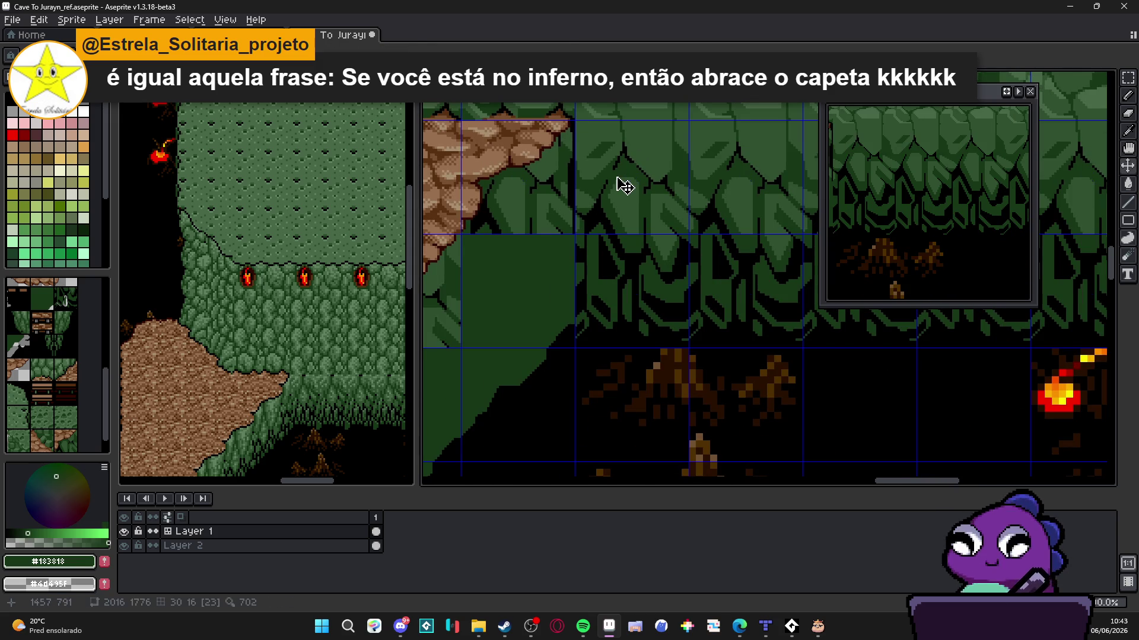
pyautogui.press('m')
pyautogui.click(616, 185)
pyautogui.scroll(-2, 619, 185)
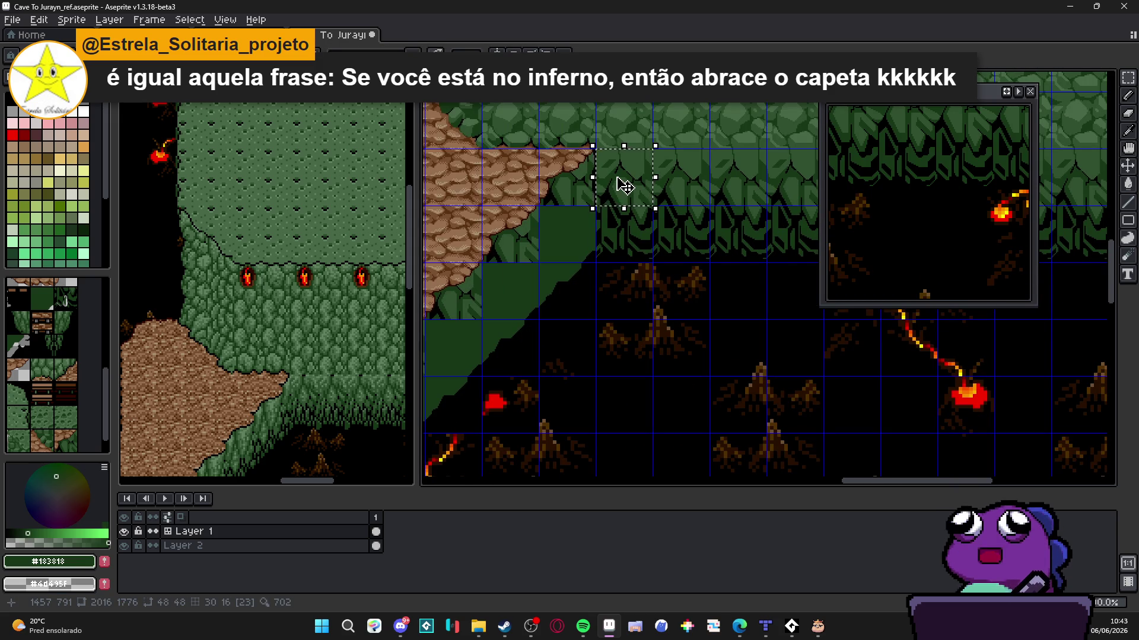
pyautogui.scroll(-2, 620, 183)
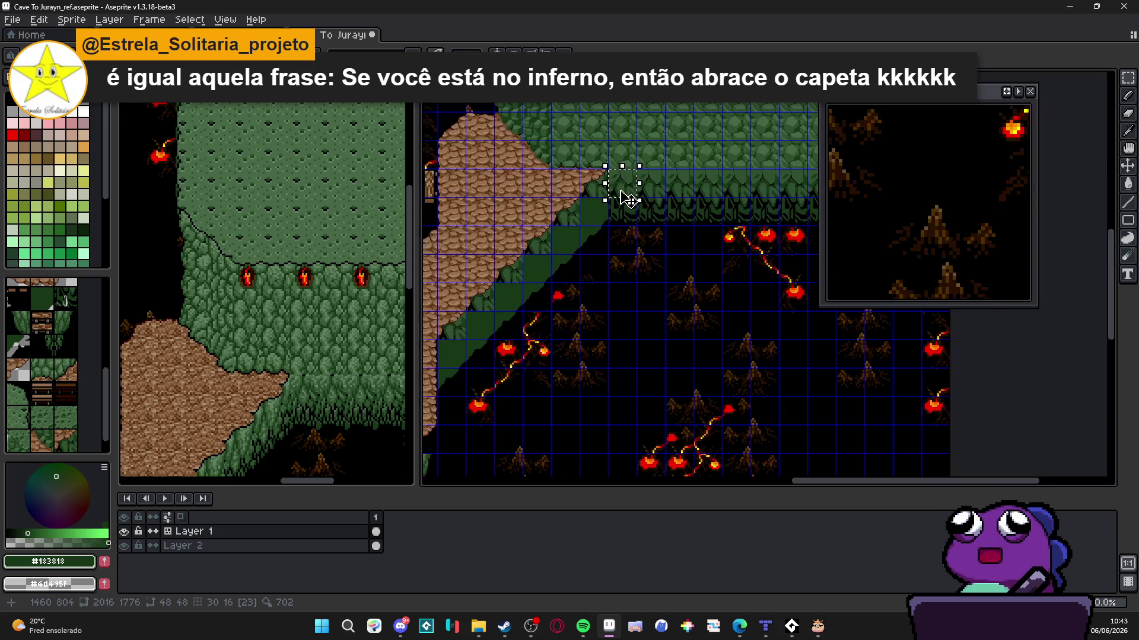
pyautogui.scroll(3, 622, 189)
# Nudge the selected leaf block left and down in tile steps, undoing the last move
pyautogui.hotkey('shift', 'Left')
pyautogui.hotkey('shift', 'Left')
pyautogui.hotkey('shift', 'Down')
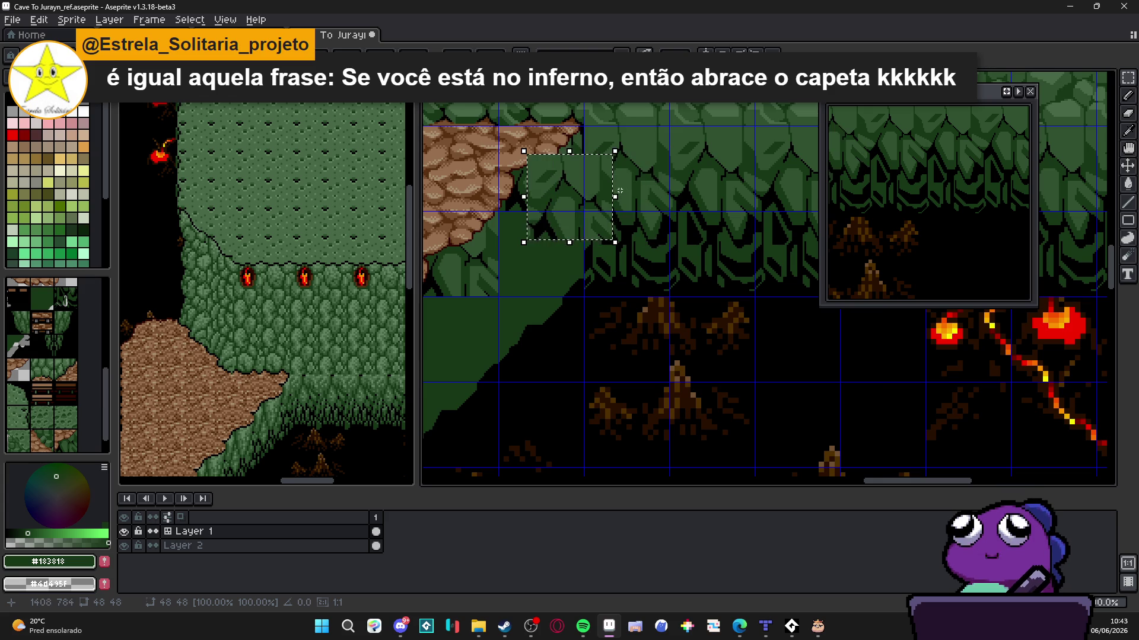
pyautogui.hotkey('shift', 'Down')
pyautogui.hotkey('shift', 'Left')
pyautogui.hotkey('shift', 'Down')
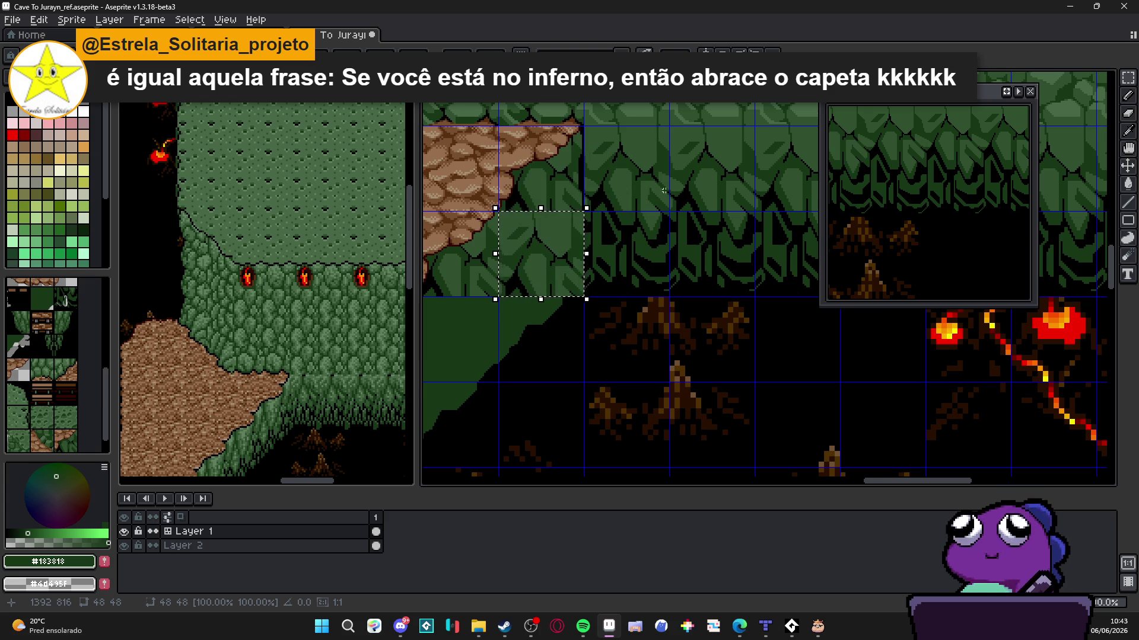
pyautogui.hotkey('ctrl', 'z')
pyautogui.hotkey('ctrl', 'z')
pyautogui.scroll(-3, 593, 273)
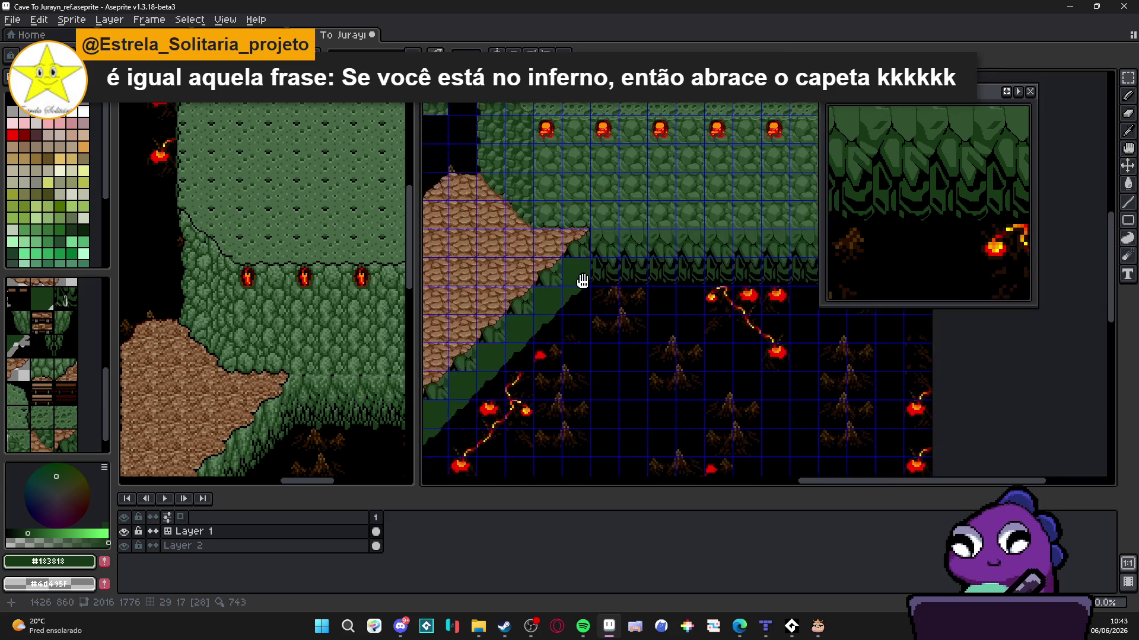
pyautogui.scroll(2, 584, 279)
pyautogui.scroll(-2, 563, 267)
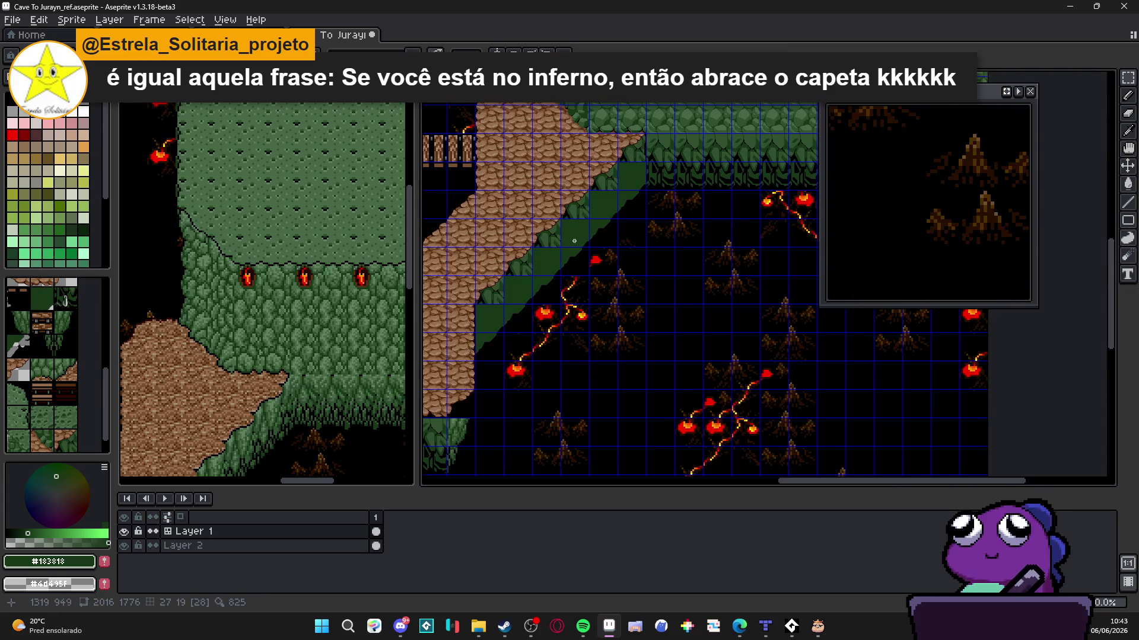
pyautogui.scroll(3, 587, 229)
pyautogui.scroll(-2, 554, 294)
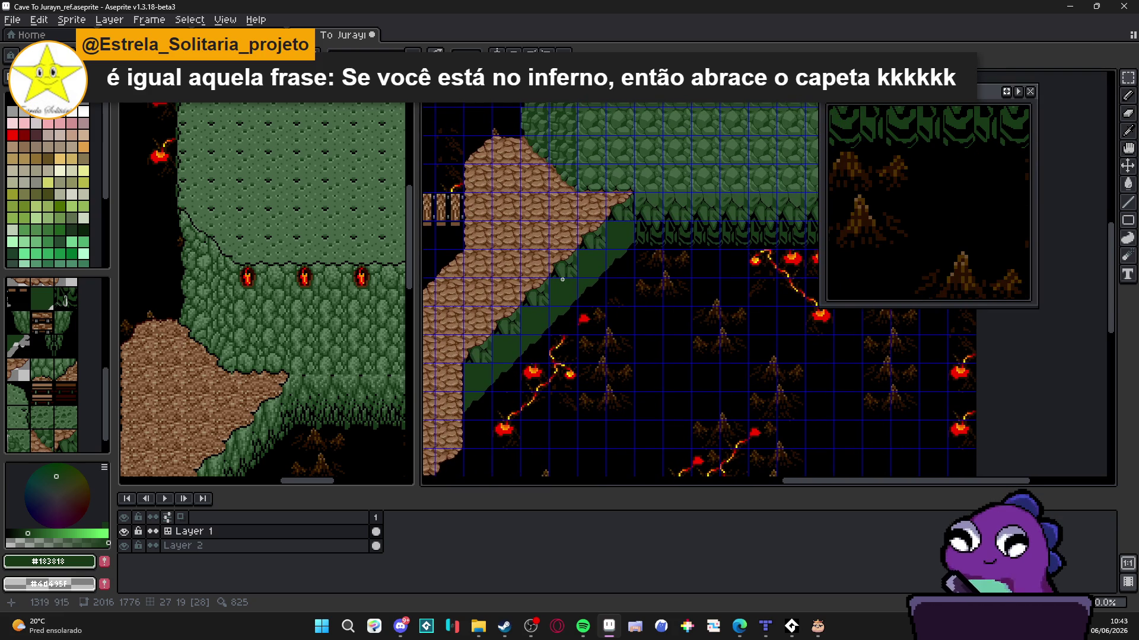
pyautogui.scroll(3, 624, 237)
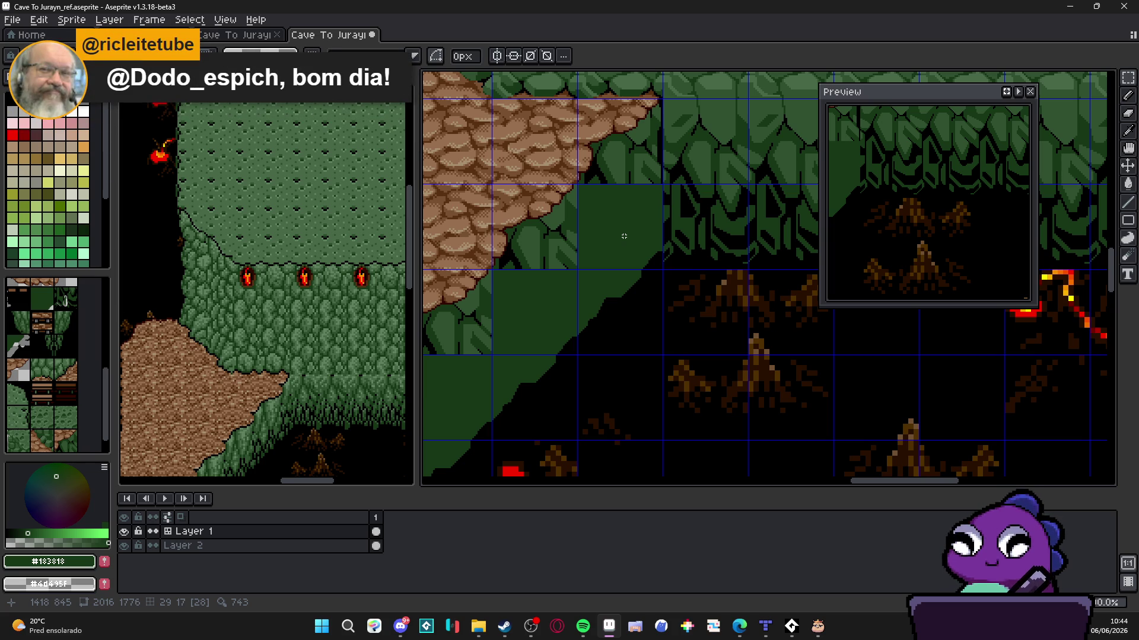
# Pick black from the existing outlines and draw a leaf outline on the slope tile
pyautogui.scroll(-4, 623, 236)
pyautogui.scroll(2, 599, 267)
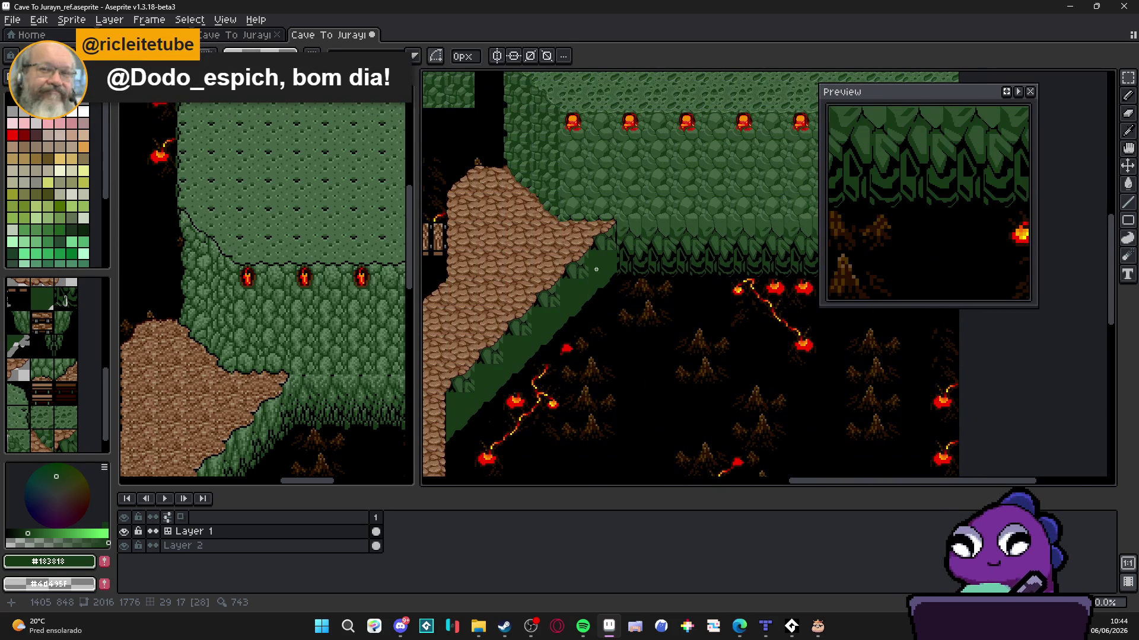
pyautogui.scroll(5, 640, 242)
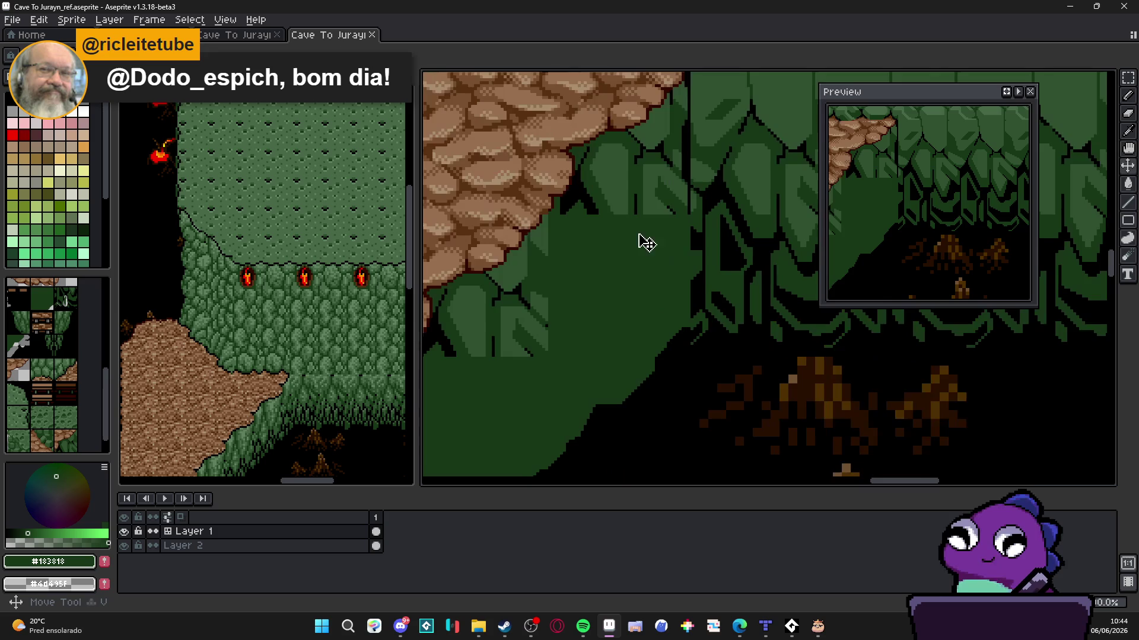
pyautogui.scroll(-2, 569, 343)
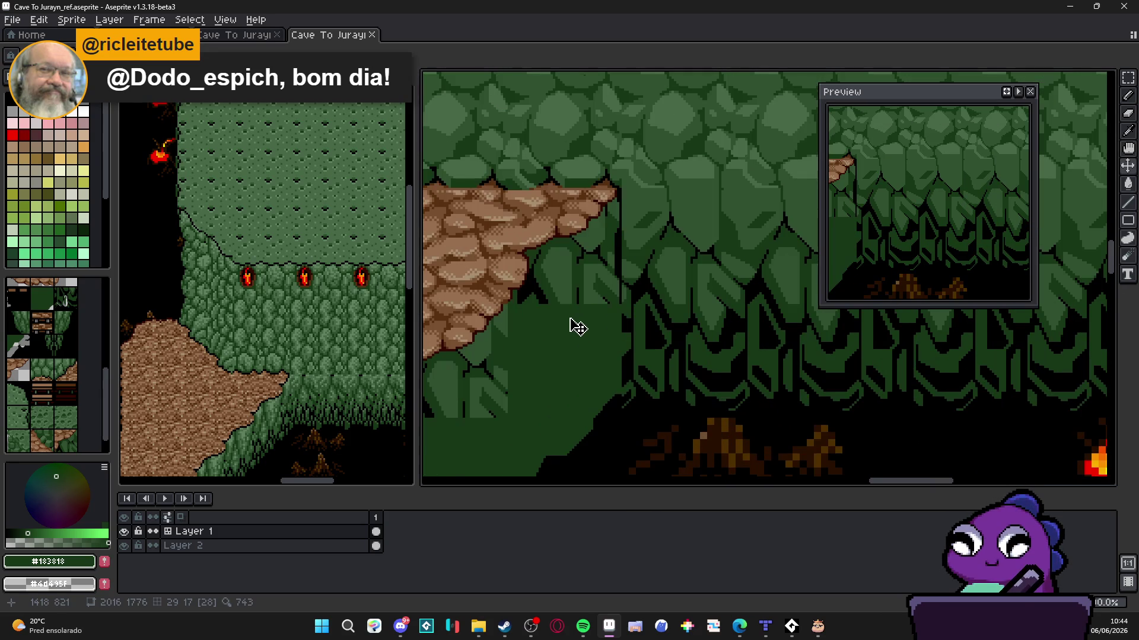
pyautogui.scroll(1, 571, 323)
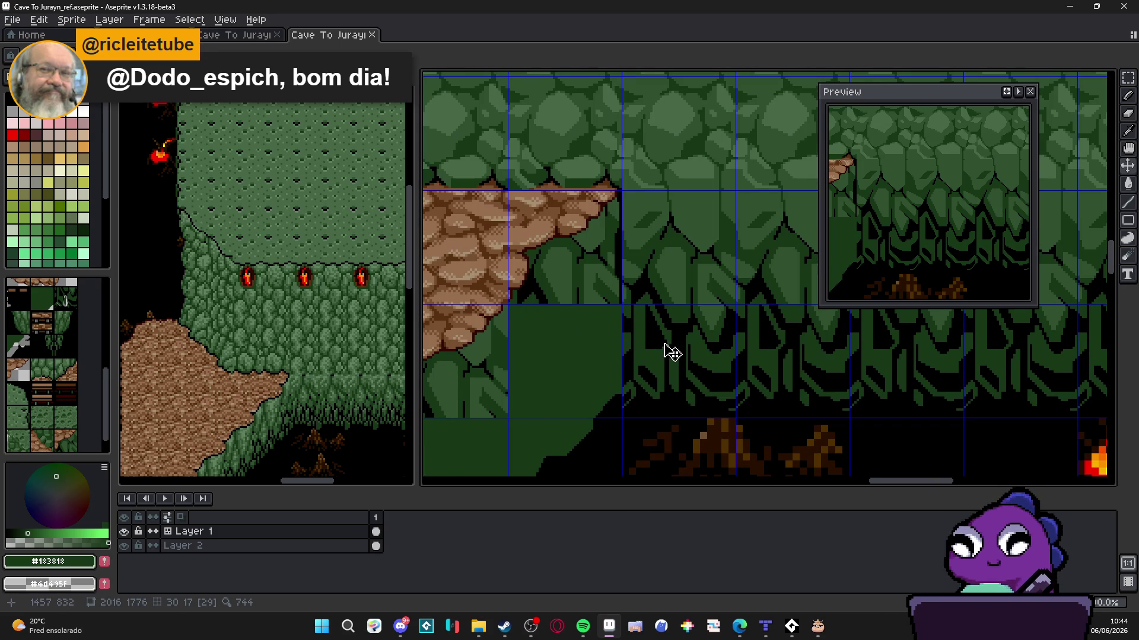
pyautogui.scroll(1, 566, 313)
pyautogui.scroll(1, 566, 313)
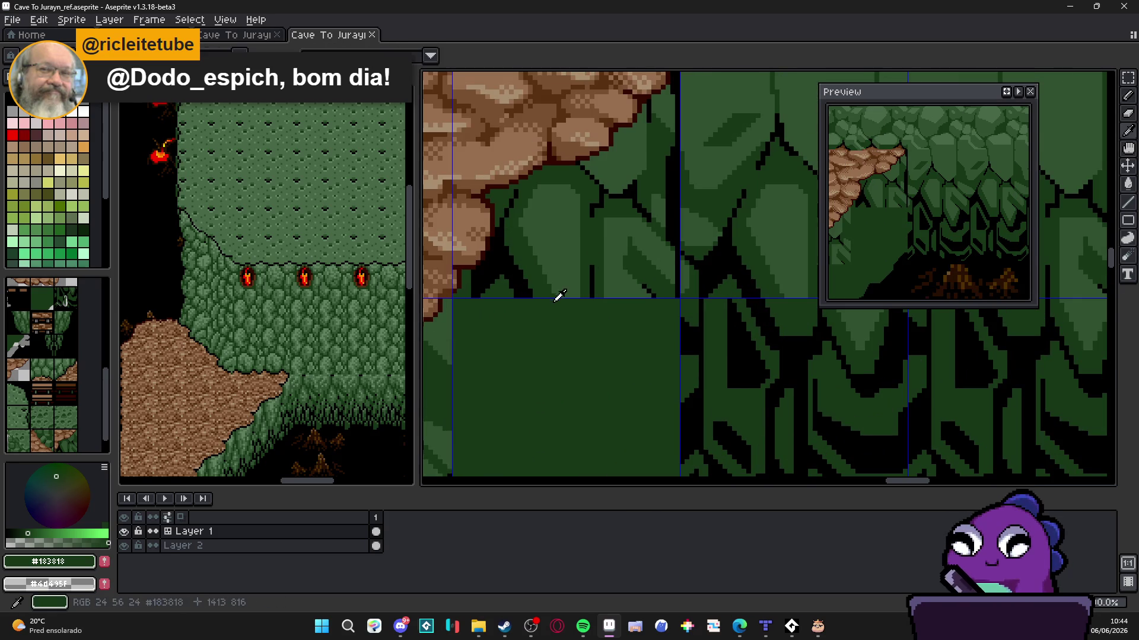
pyautogui.keyDown('alt'); pyautogui.click(594, 288); pyautogui.keyUp('alt')
pyautogui.moveTo(591, 302)
pyautogui.mouseDown()
pyautogui.moveTo(592, 329)
pyautogui.moveTo(534, 331)
pyautogui.moveTo(548, 330)
pyautogui.mouseUp()
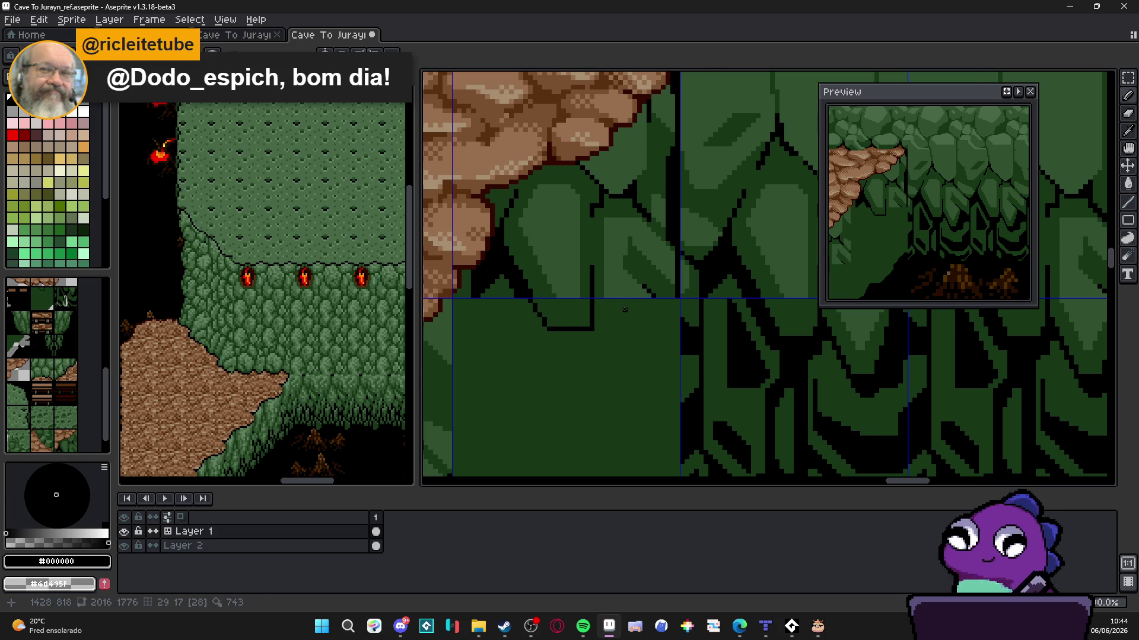
# Check the new outline up close and eyedrop the slope's dark green again
pyautogui.scroll(-1, 630, 315)
pyautogui.scroll(1, 651, 314)
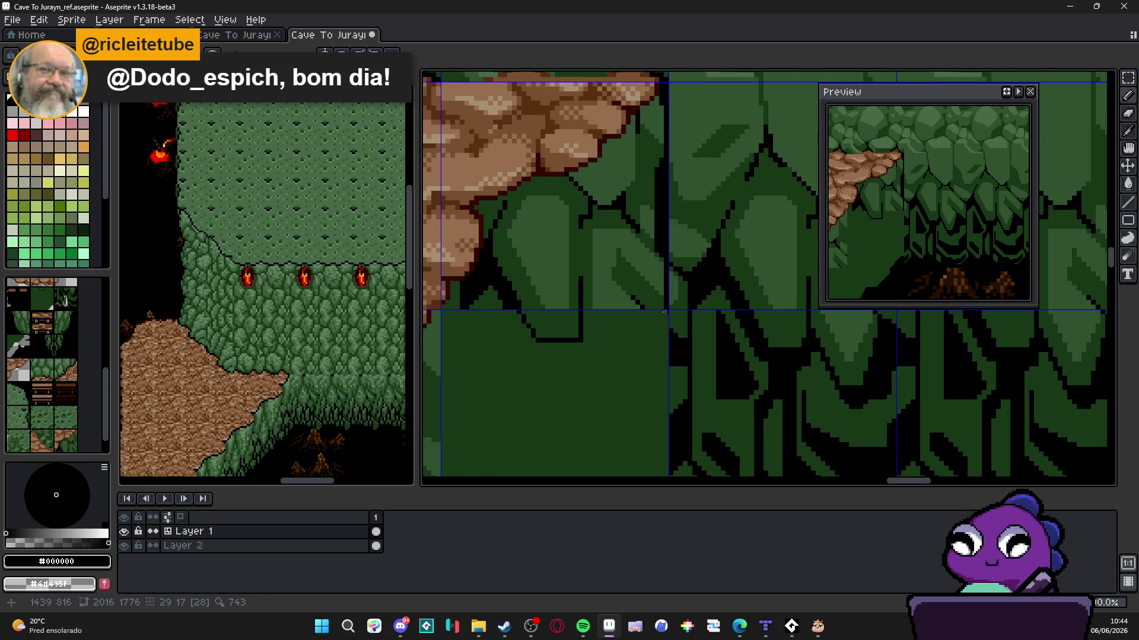
pyautogui.scroll(-1, 665, 316)
pyautogui.scroll(-2, 665, 316)
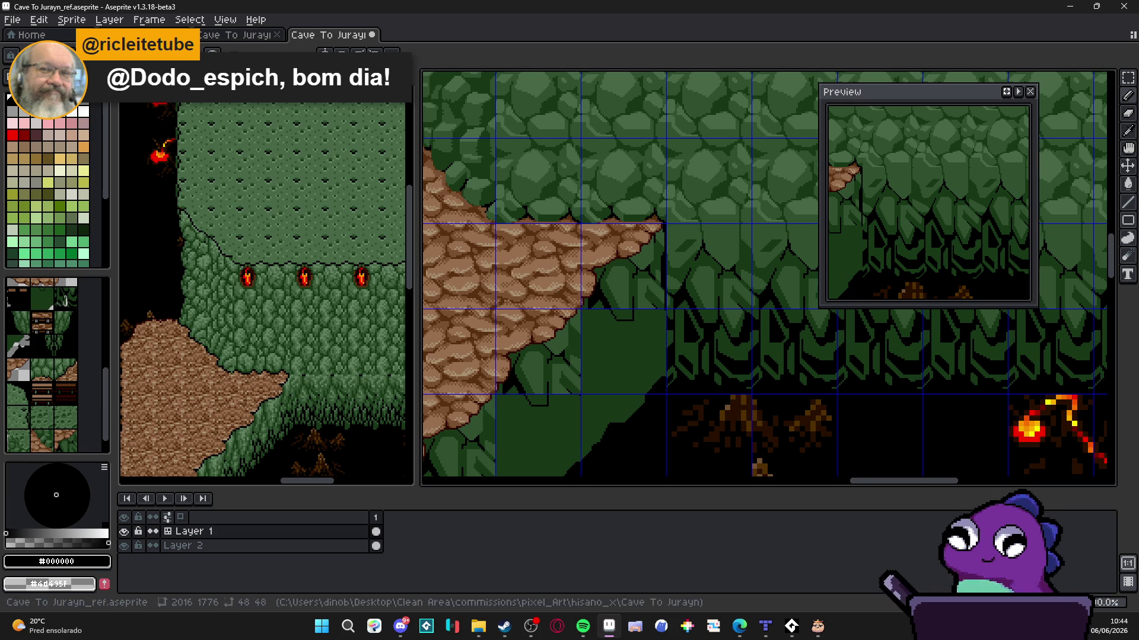
pyautogui.scroll(1, 619, 313)
pyautogui.scroll(-1, 623, 311)
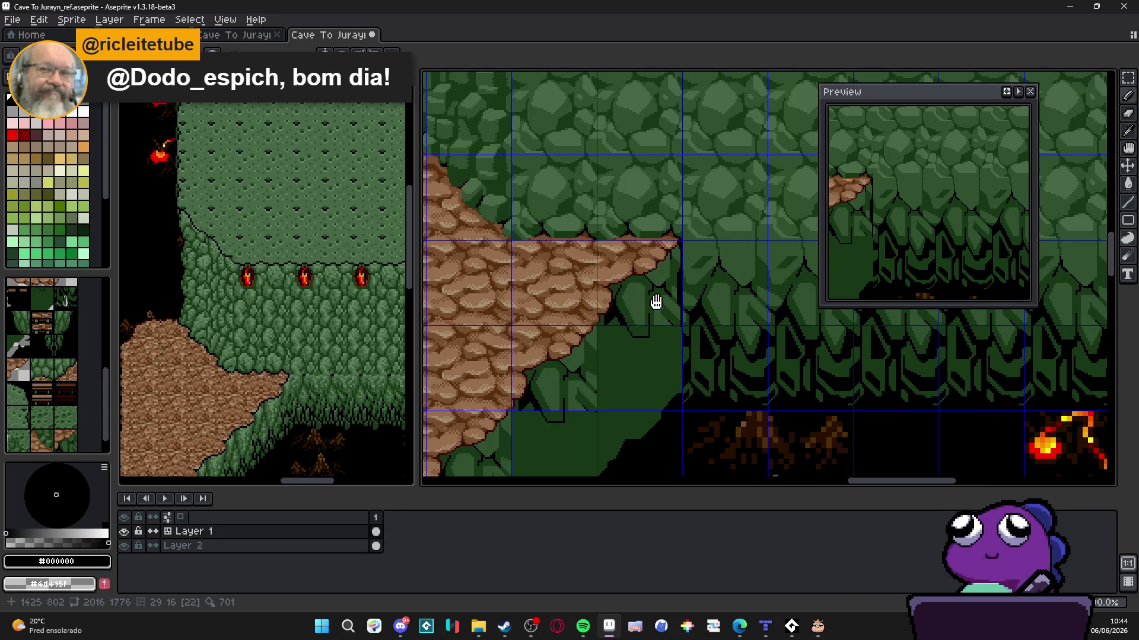
pyautogui.scroll(1, 656, 305)
pyautogui.scroll(-1, 634, 308)
pyautogui.scroll(1, 617, 314)
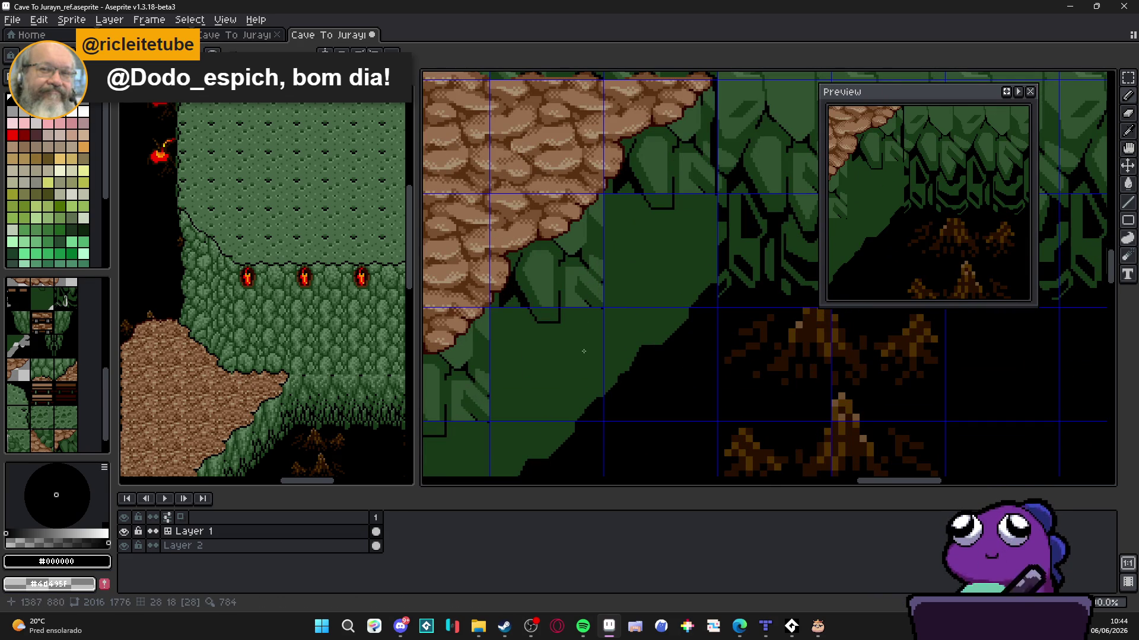
pyautogui.scroll(1, 507, 336)
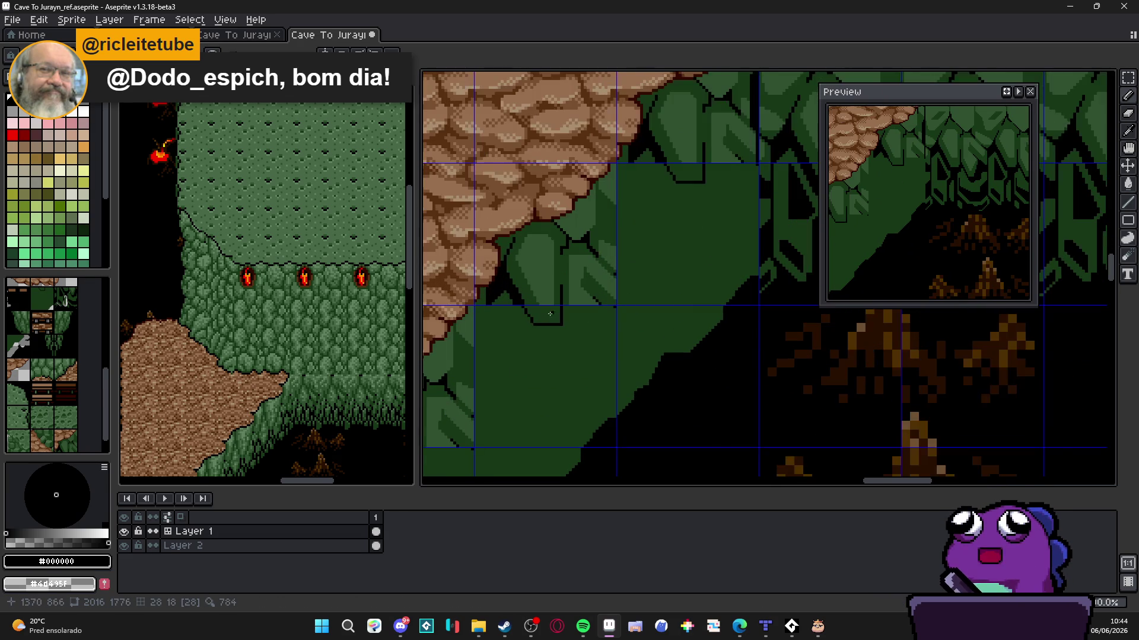
pyautogui.scroll(1, 617, 307)
pyautogui.scroll(2, 616, 307)
pyautogui.keyDown('alt'); pyautogui.click(659, 233); pyautogui.keyUp('alt')
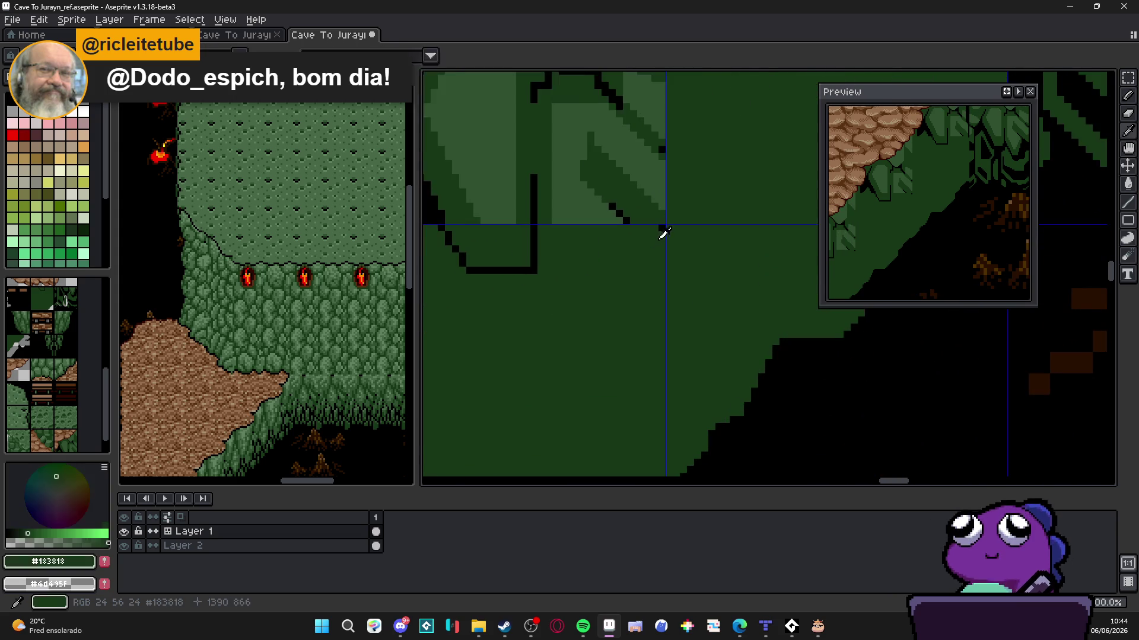
pyautogui.scroll(-3, 641, 249)
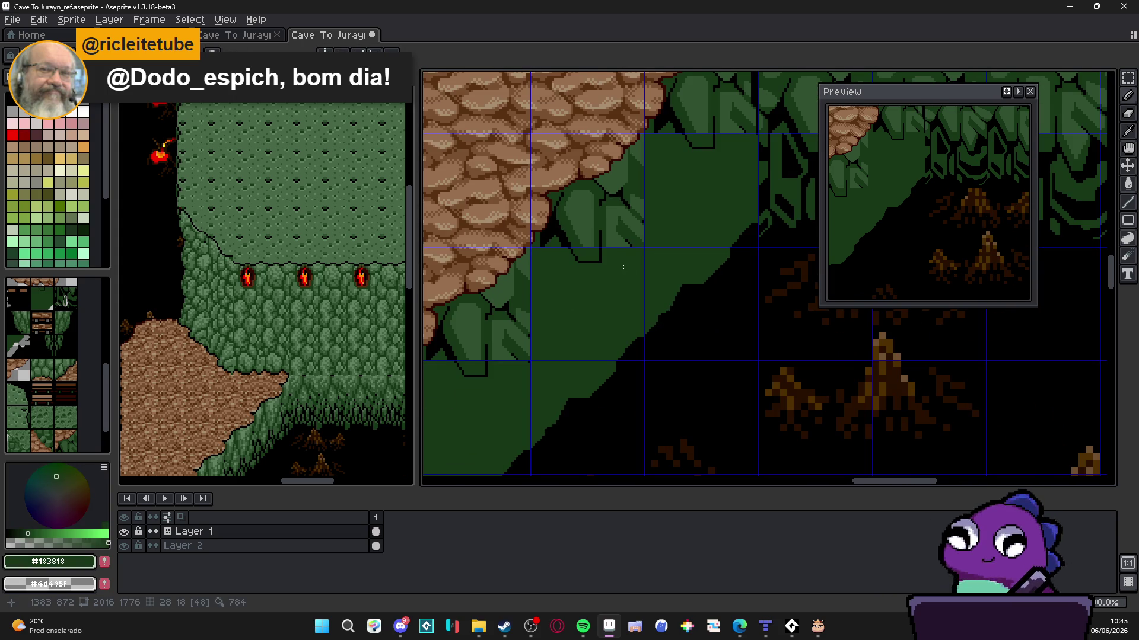
pyautogui.scroll(-1, 623, 267)
pyautogui.scroll(1, 603, 274)
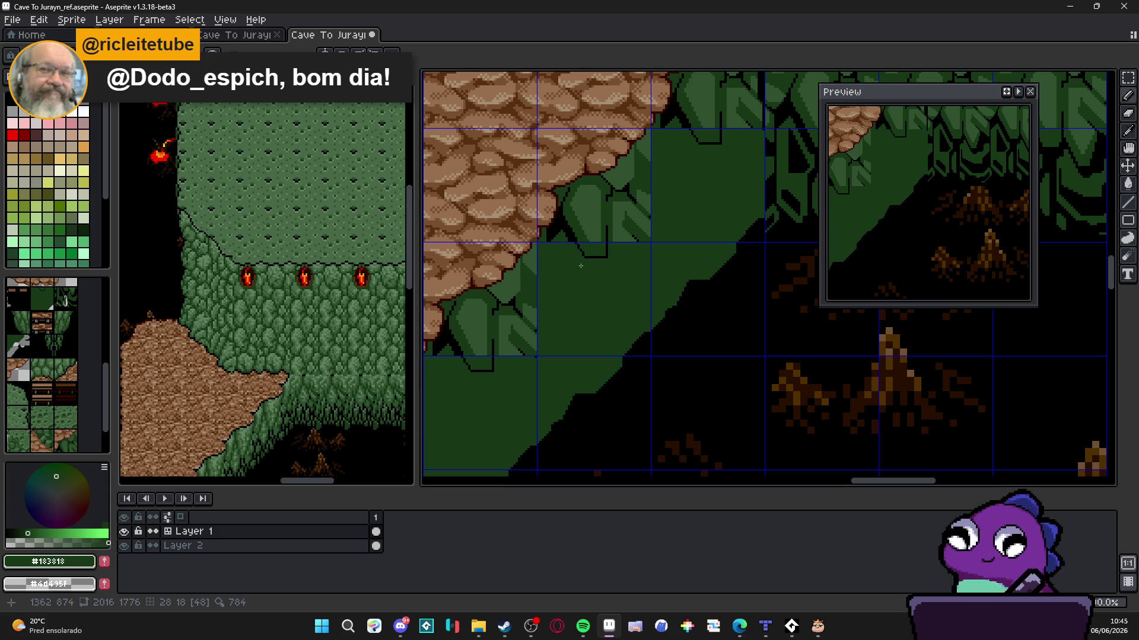
pyautogui.scroll(2, 581, 266)
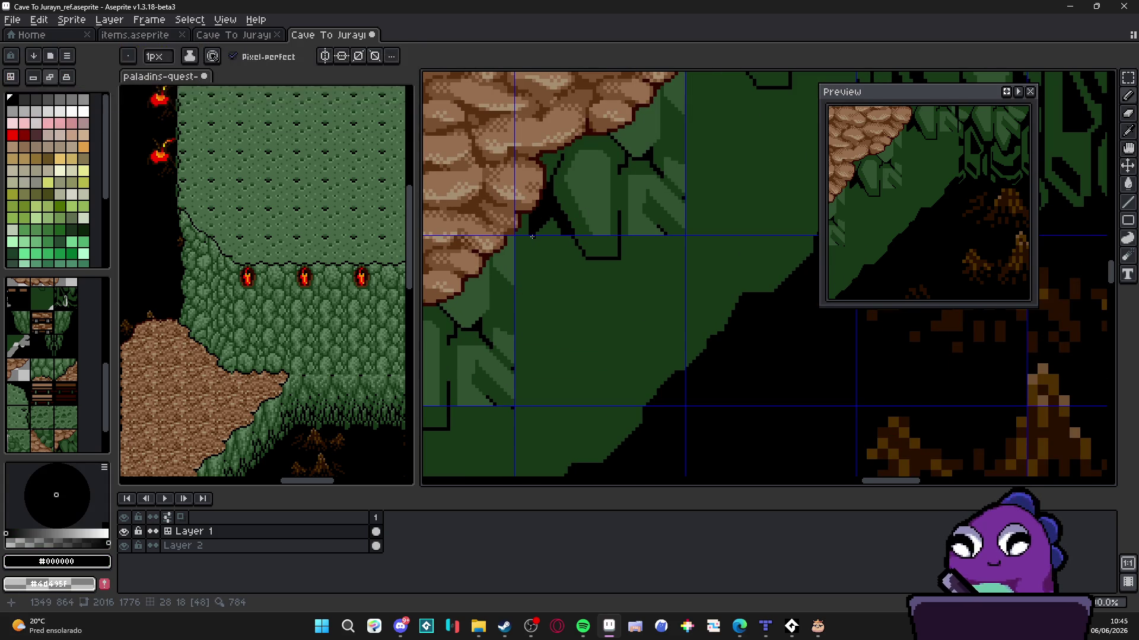
# Try freehand leaf outlines down the slope, then undo them all
pyautogui.scroll(-1, 534, 255)
pyautogui.scroll(-1, 535, 255)
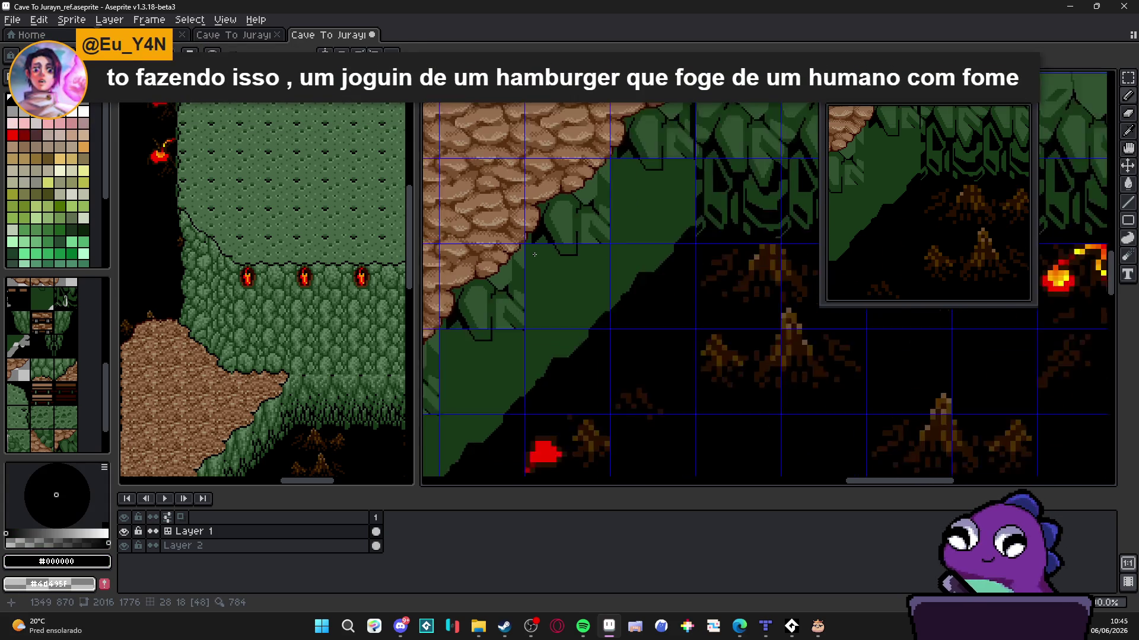
pyautogui.scroll(2, 533, 246)
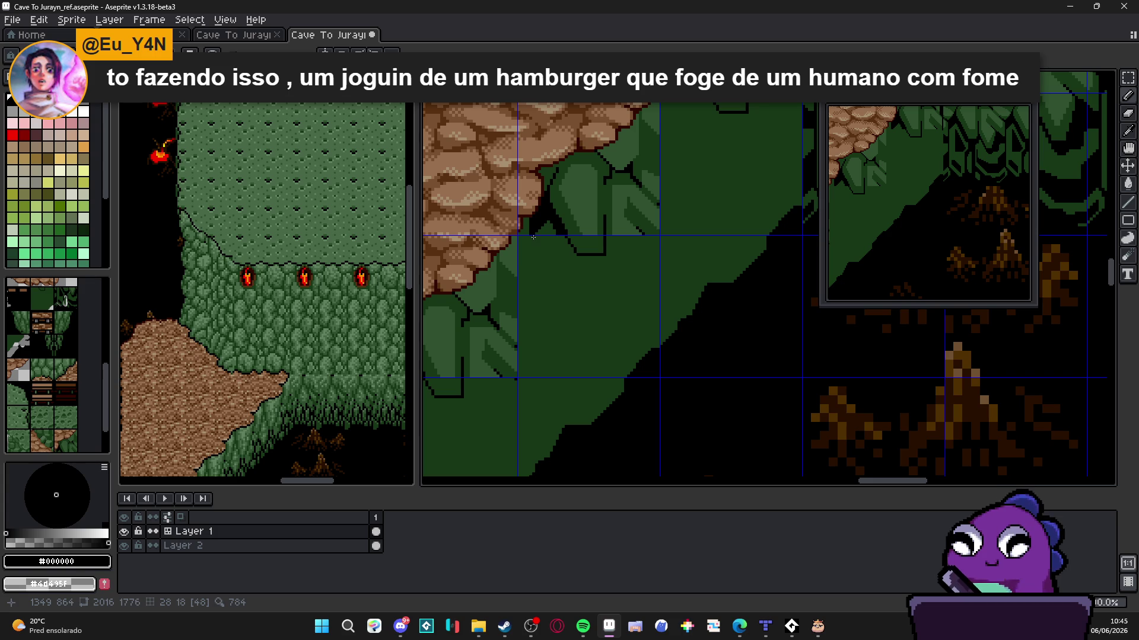
pyautogui.moveTo(533, 237)
pyautogui.mouseDown()
pyautogui.moveTo(541, 302)
pyautogui.moveTo(581, 356)
pyautogui.mouseUp()
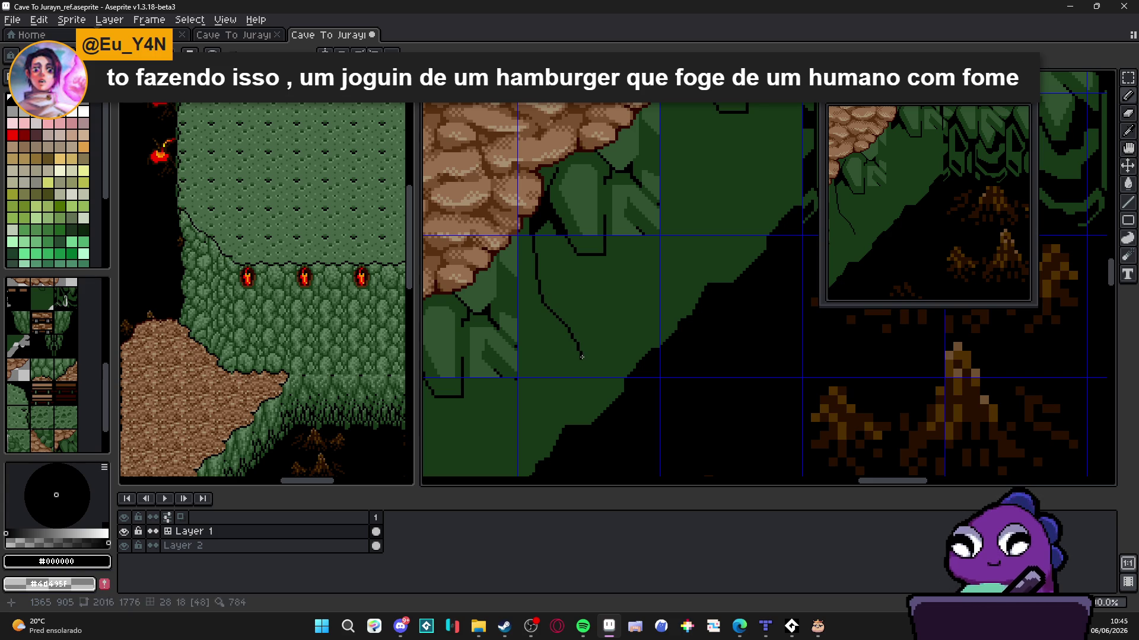
pyautogui.hotkey('ctrl', 'z')
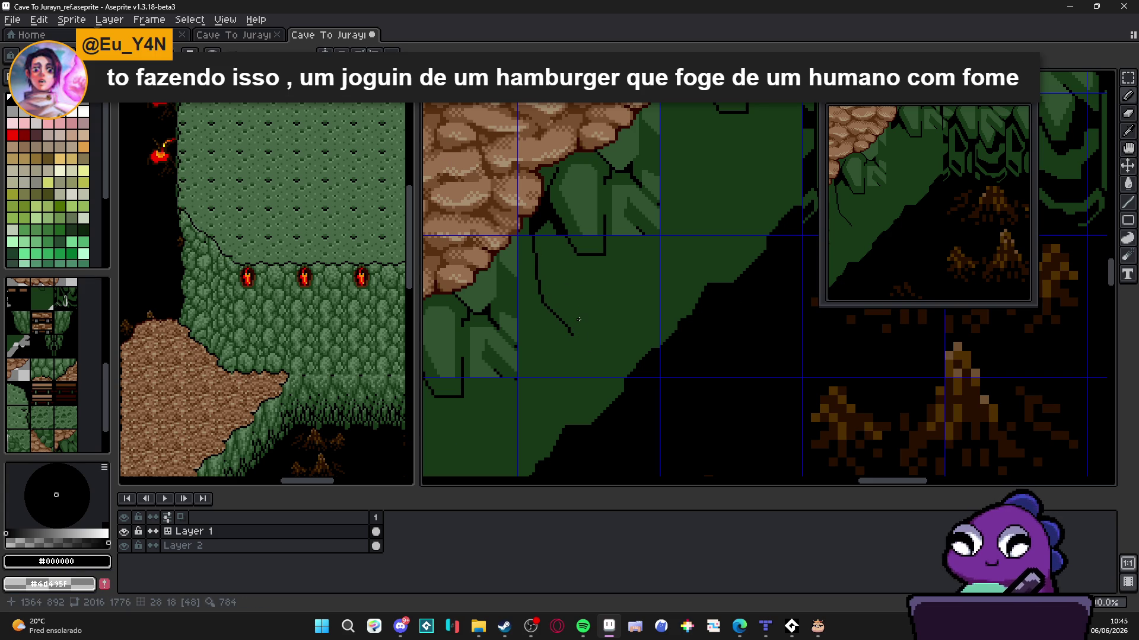
pyautogui.moveTo(574, 336)
pyautogui.mouseDown()
pyautogui.moveTo(587, 338)
pyautogui.moveTo(604, 255)
pyautogui.mouseUp()
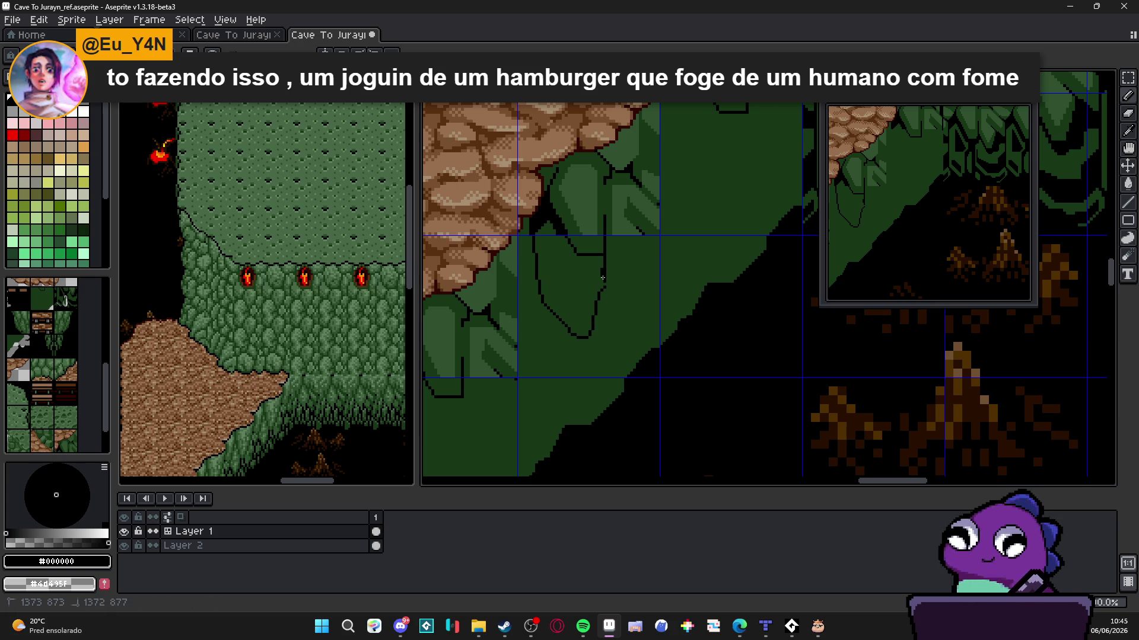
pyautogui.hotkey('ctrl', 'z')
pyautogui.hotkey('ctrl', 'z')
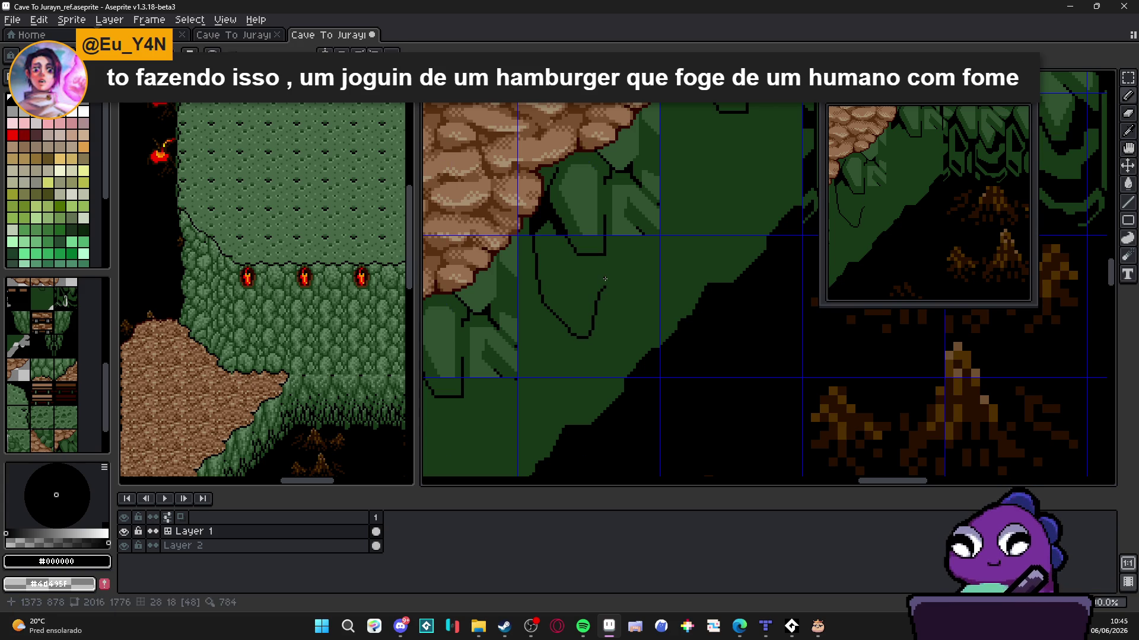
pyautogui.scroll(2, 604, 279)
pyautogui.hotkey('ctrl', 'z')
pyautogui.hotkey('ctrl', 'z')
pyautogui.hotkey('ctrl', 'z')
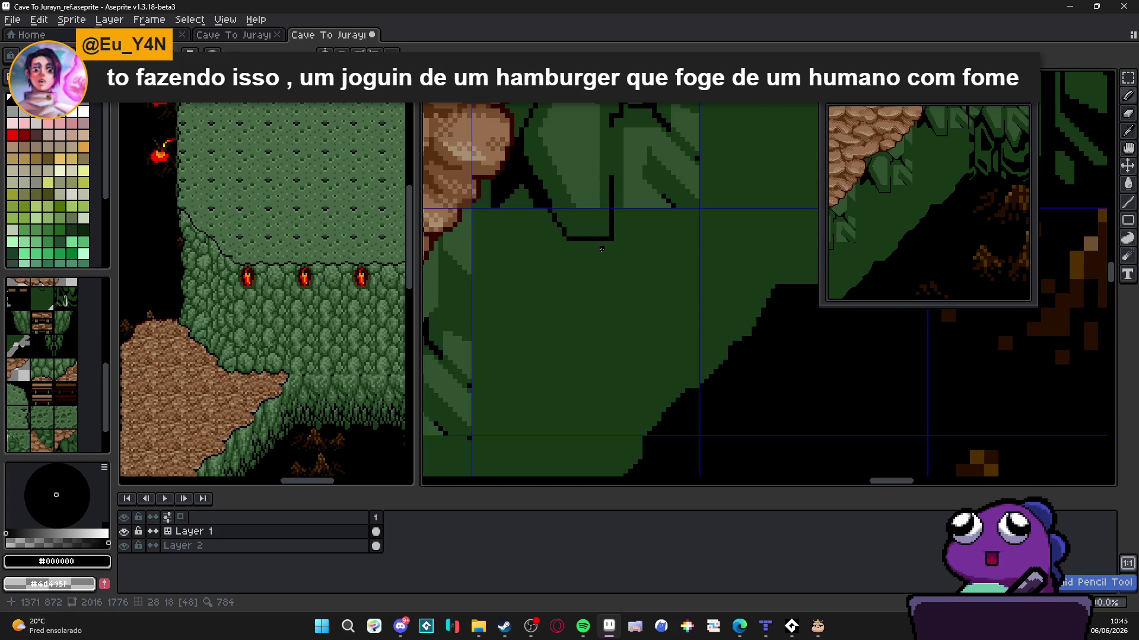
# Draw a vertical black edge, trim its end in dark green, and outline one leaf with straight lines
pyautogui.moveTo(602, 244)
pyautogui.mouseDown()
pyautogui.moveTo(600, 324)
pyautogui.moveTo(570, 355)
pyautogui.mouseUp()
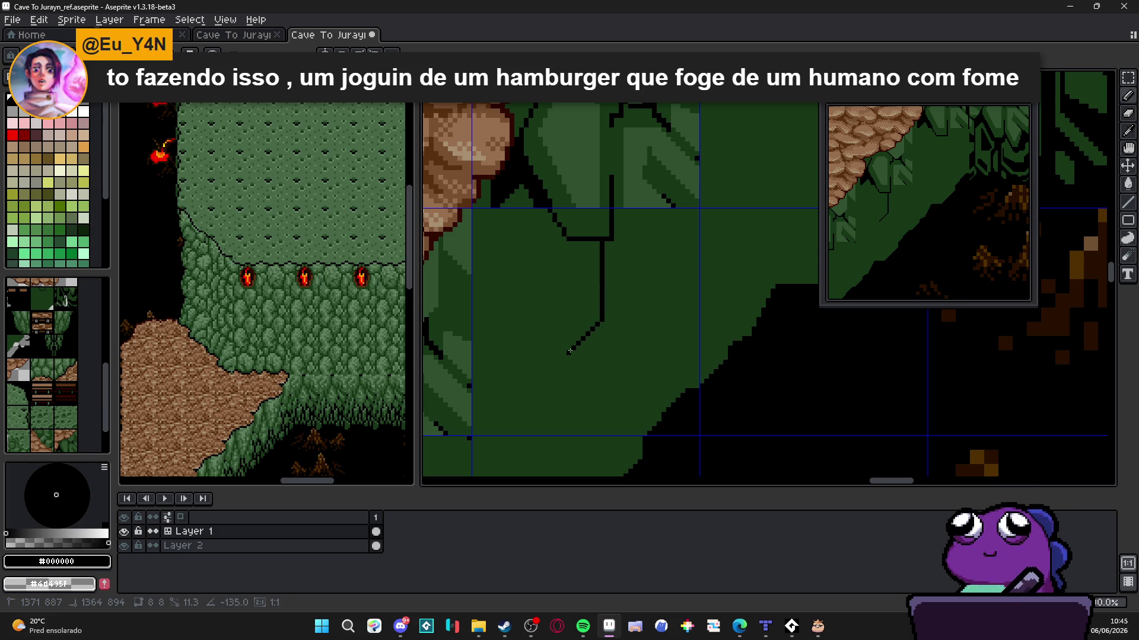
pyautogui.keyDown('alt'); pyautogui.click(603, 316); pyautogui.keyUp('alt')
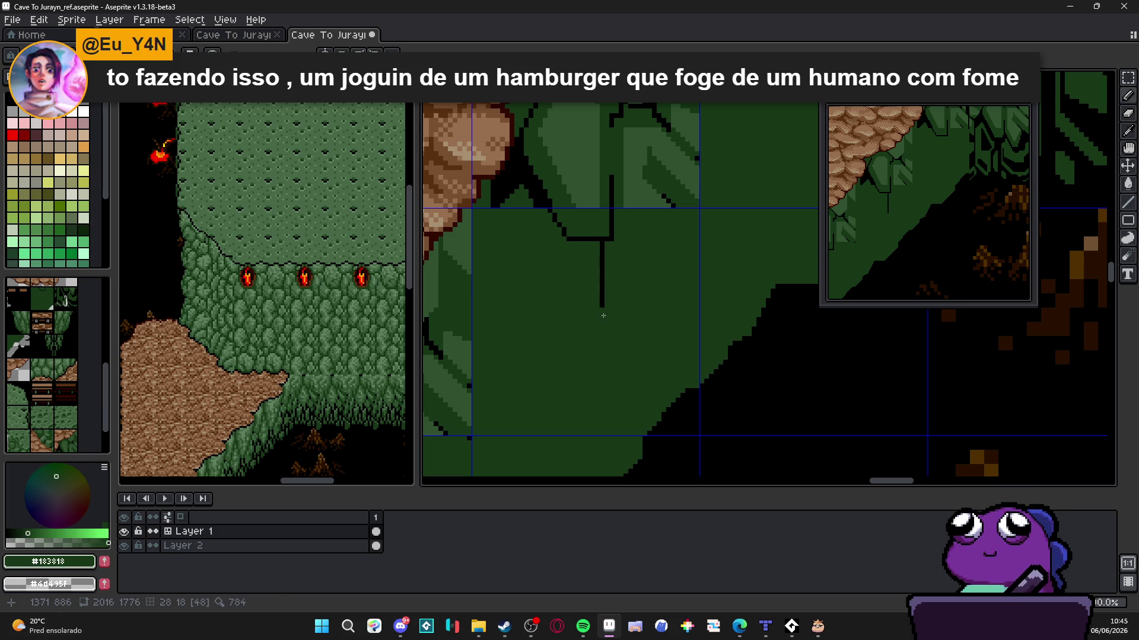
pyautogui.moveTo(603, 316); pyautogui.dragTo(602, 282)
pyautogui.keyDown('alt'); pyautogui.click(602, 280); pyautogui.keyUp('alt')
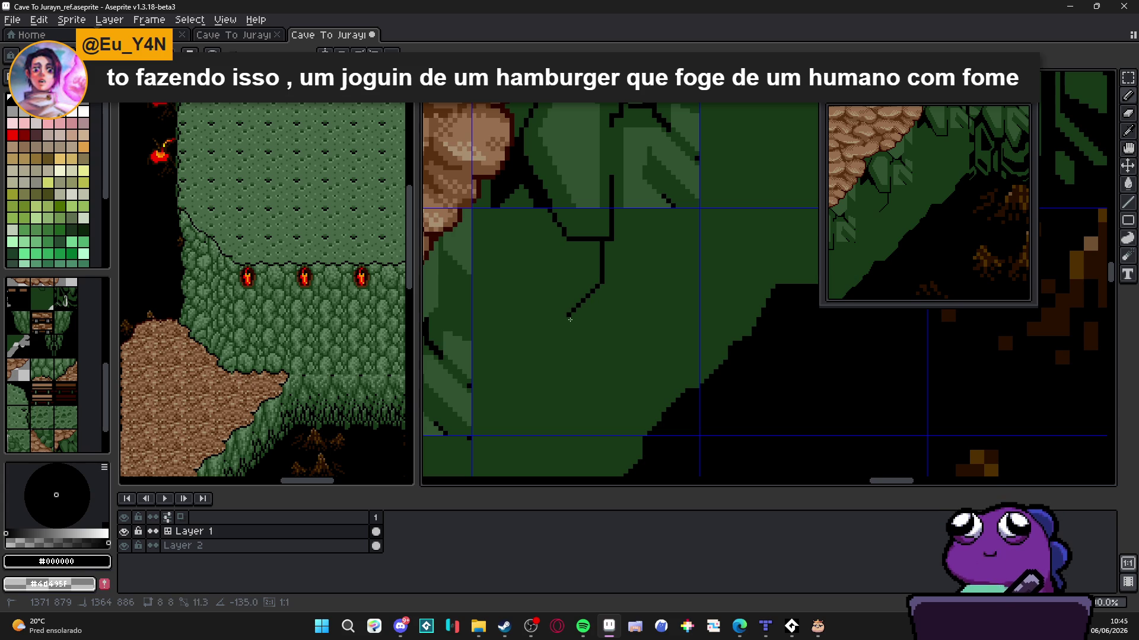
pyautogui.keyDown('shift'); pyautogui.click(582, 320); pyautogui.keyUp('shift')
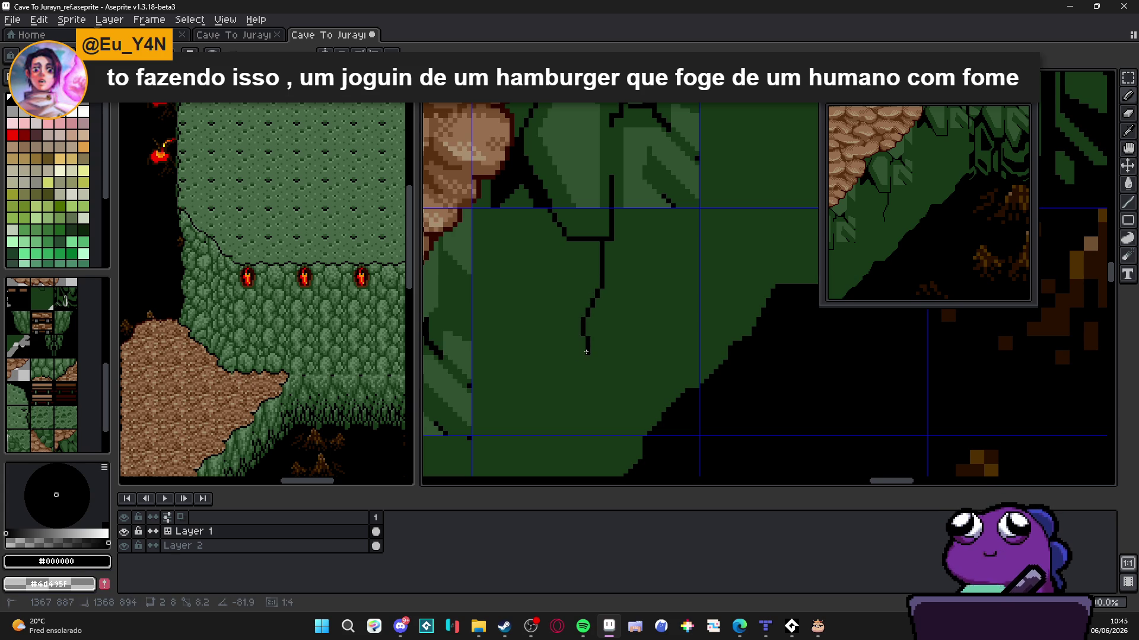
pyautogui.keyDown('shift'); pyautogui.click(583, 334); pyautogui.keyUp('shift')
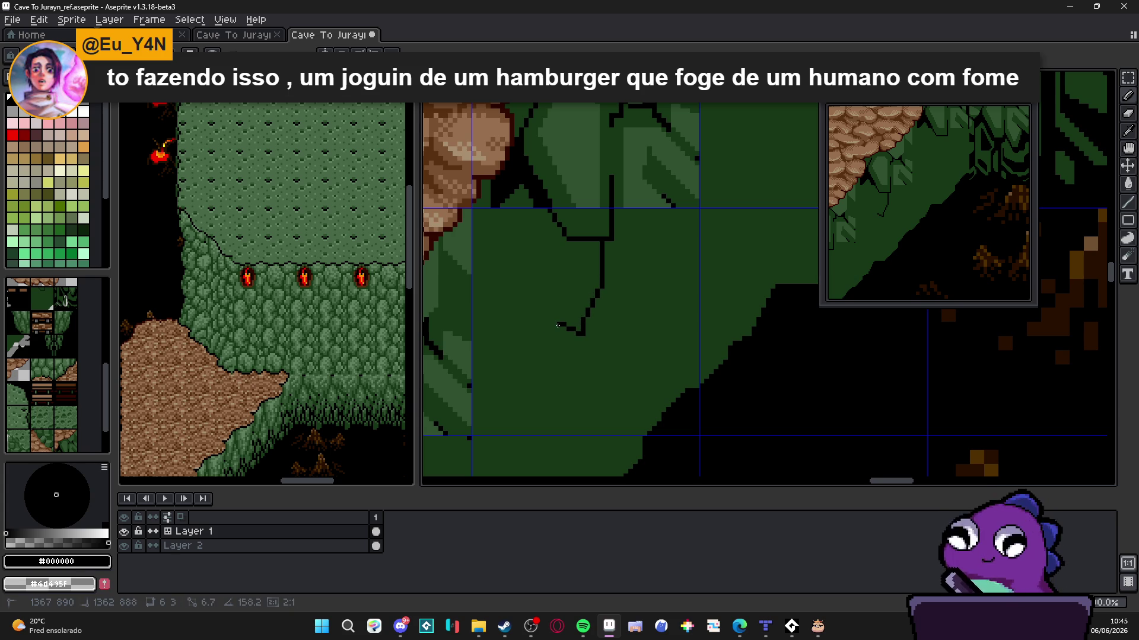
pyautogui.keyDown('shift'); pyautogui.click(549, 334); pyautogui.keyUp('shift')
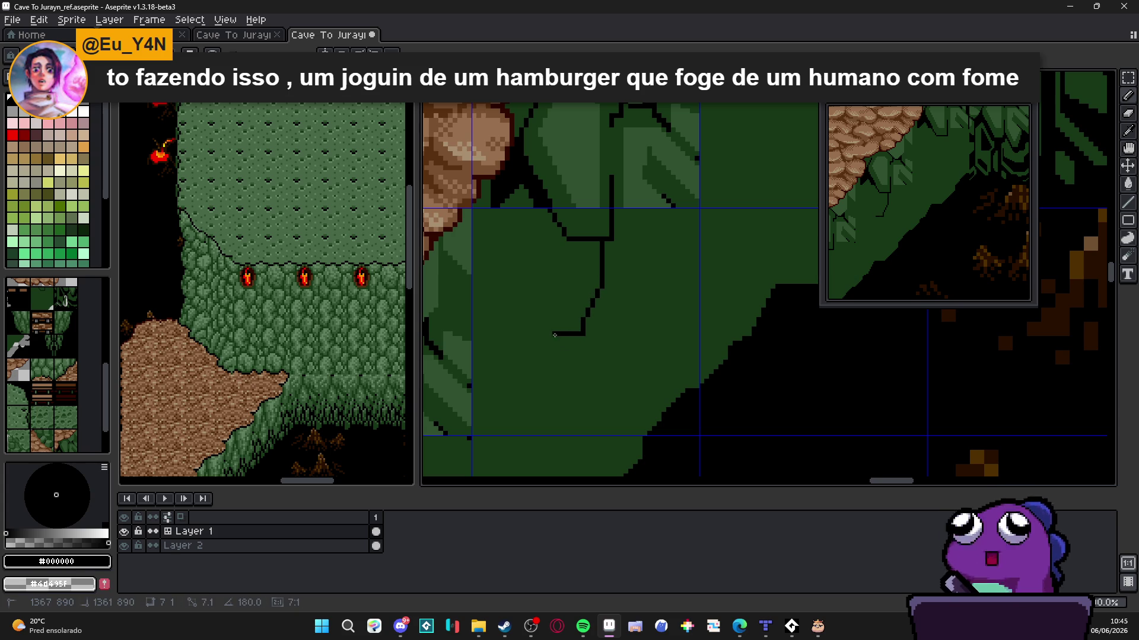
pyautogui.keyDown('shift'); pyautogui.click(491, 282); pyautogui.keyUp('shift')
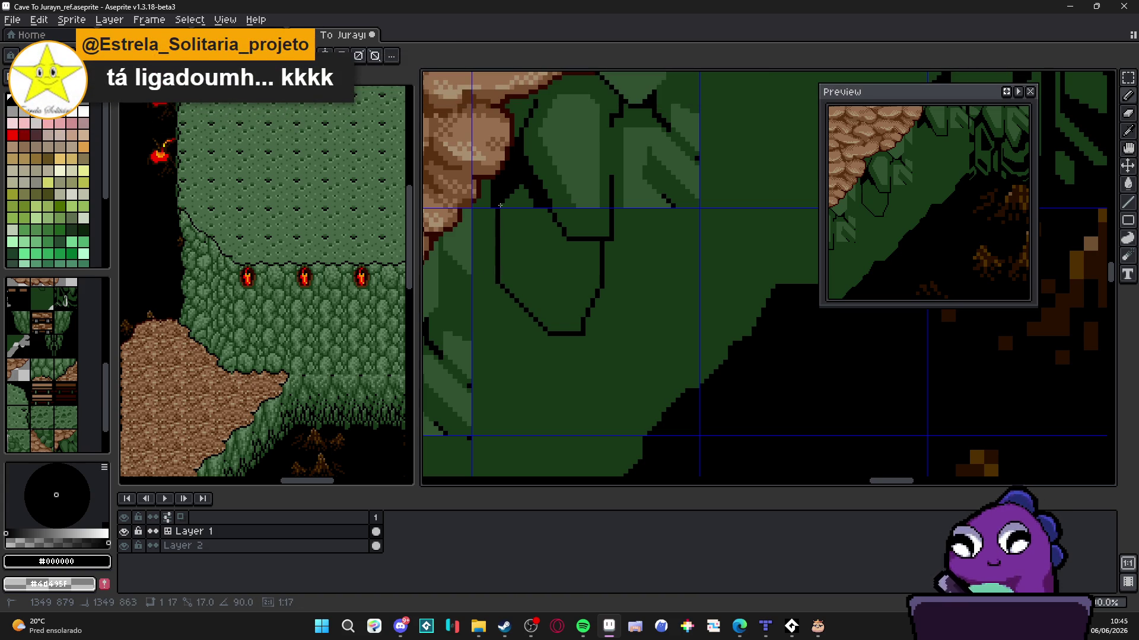
pyautogui.keyDown('shift'); pyautogui.click(498, 211); pyautogui.keyUp('shift')
# Add the next leaf's bottom edge and run its side up to the diagonal
pyautogui.scroll(-2, 498, 211)
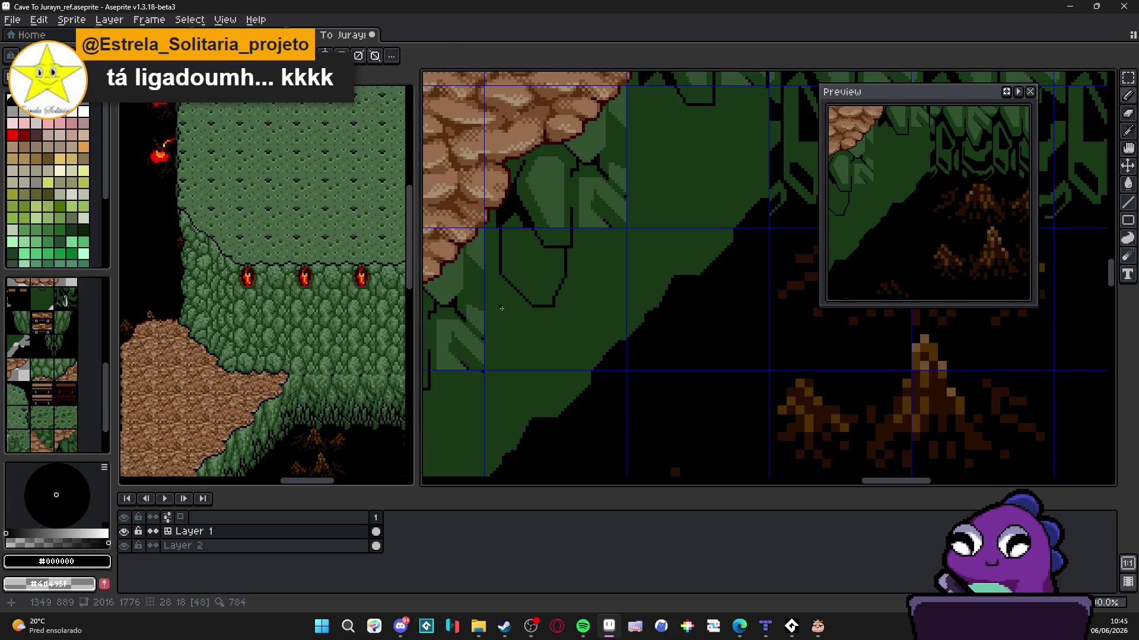
pyautogui.scroll(1, 499, 339)
pyautogui.scroll(2, 499, 338)
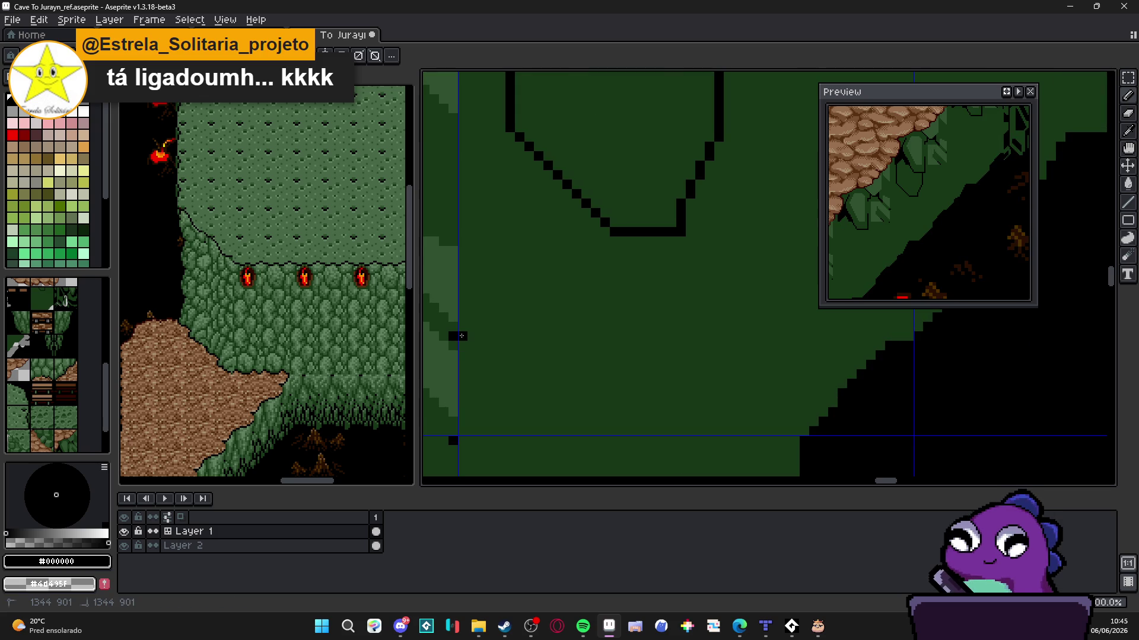
pyautogui.keyDown('shift'); pyautogui.click(538, 336); pyautogui.keyUp('shift')
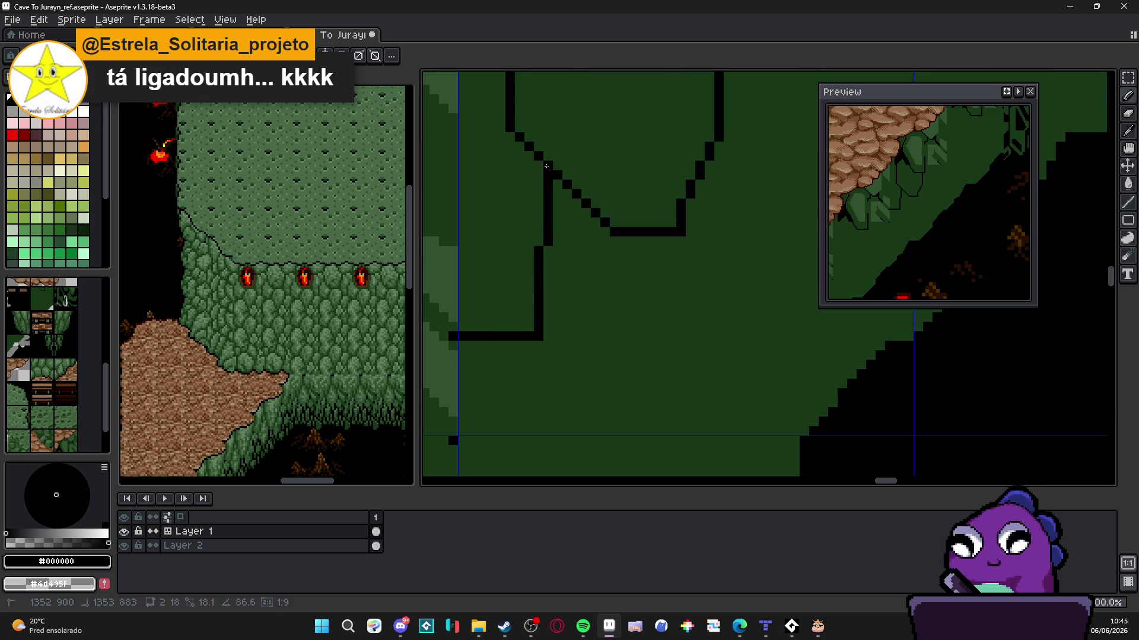
pyautogui.keyDown('shift'); pyautogui.click(538, 156); pyautogui.keyUp('shift')
pyautogui.scroll(-1, 533, 214)
pyautogui.scroll(-2, 533, 214)
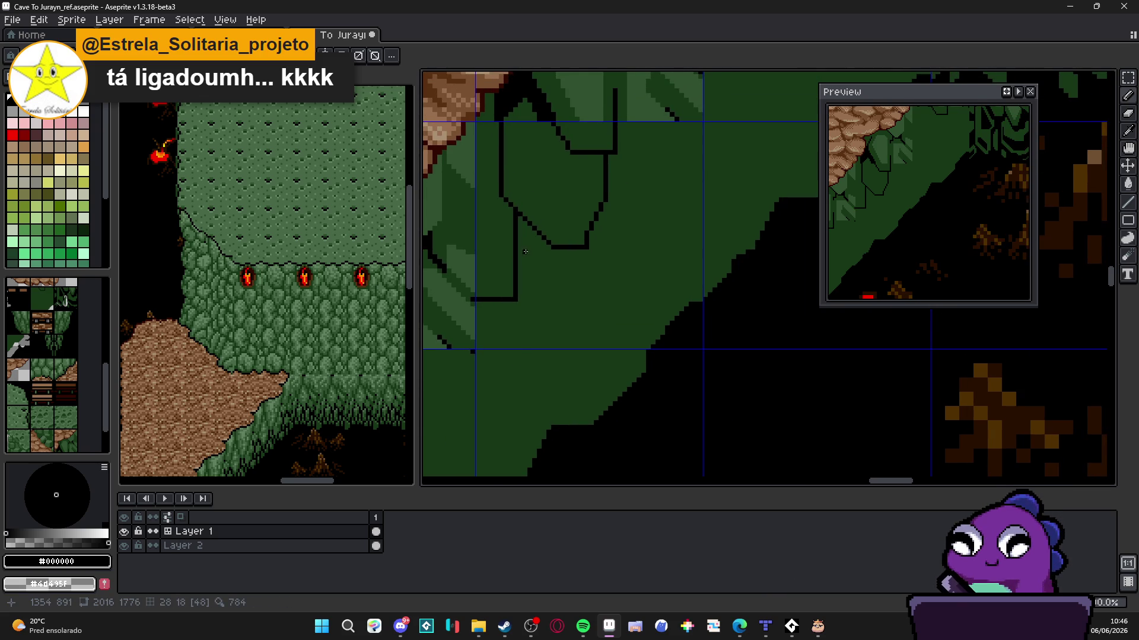
# Draw another black leaf edge joining the existing outline across the slope
pyautogui.hotkey('alt', 'Tab')
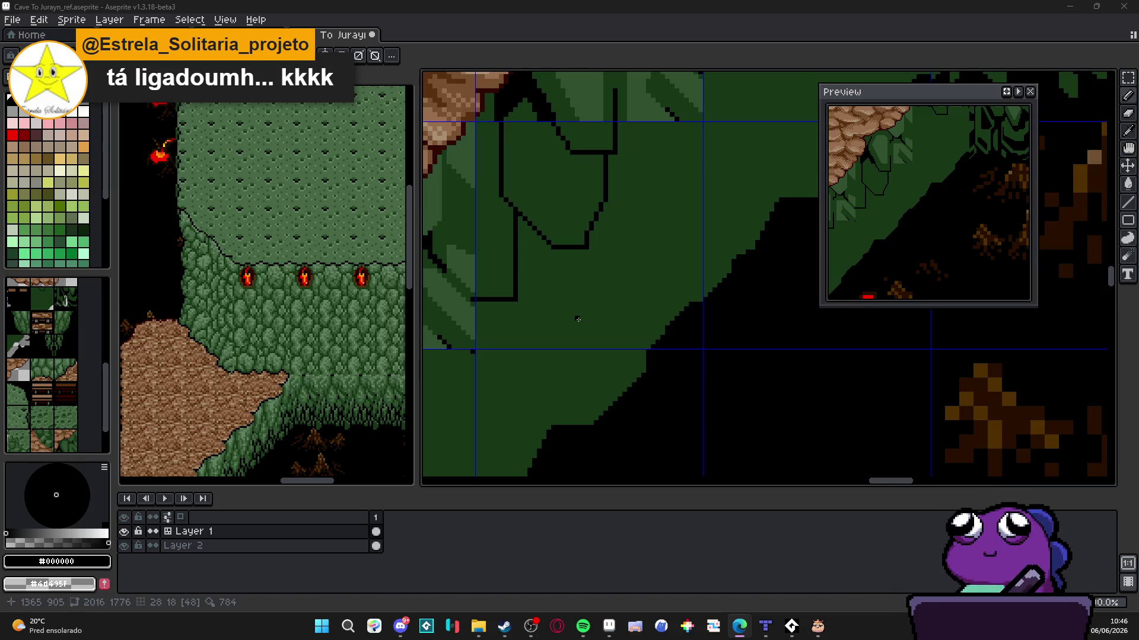
pyautogui.scroll(-3, 518, 294)
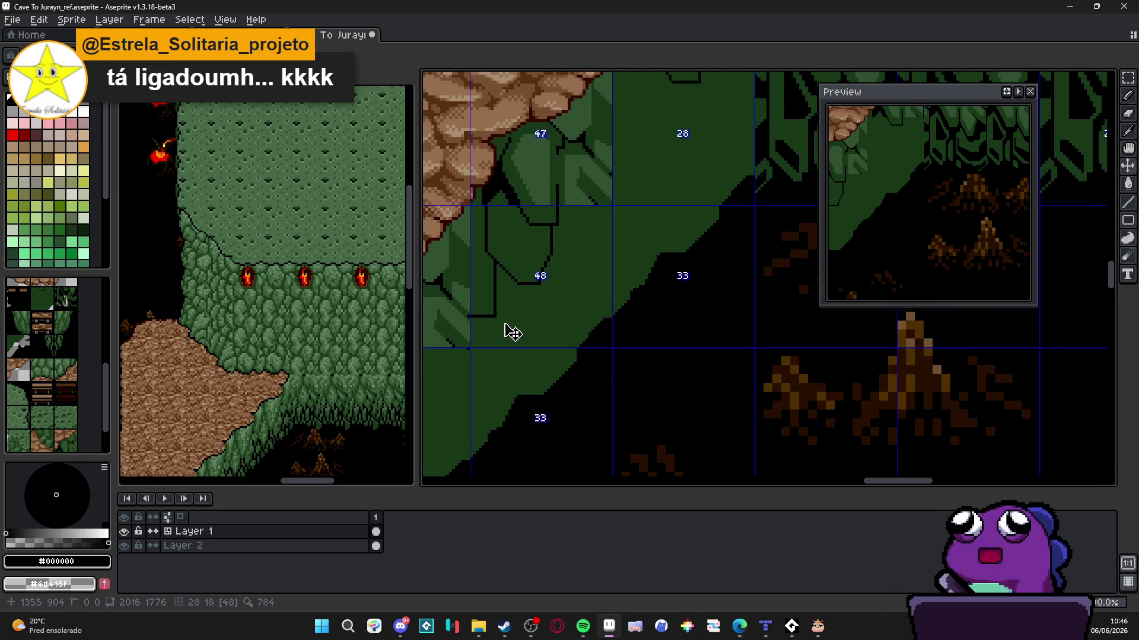
pyautogui.scroll(-1, 549, 309)
pyautogui.scroll(4, 534, 312)
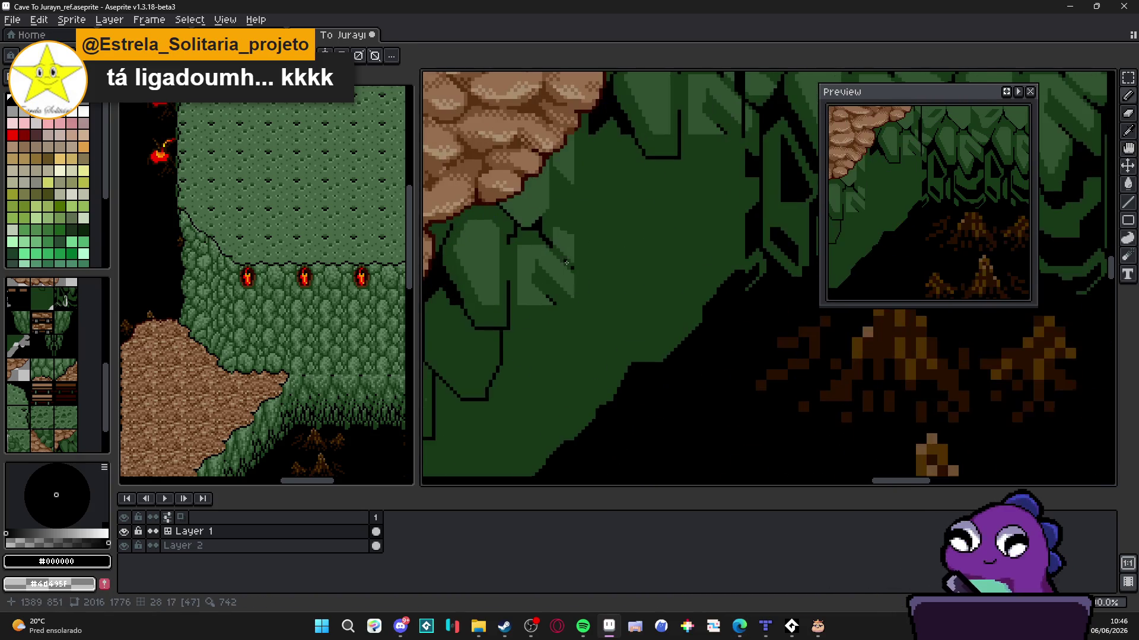
pyautogui.scroll(-1, 528, 314)
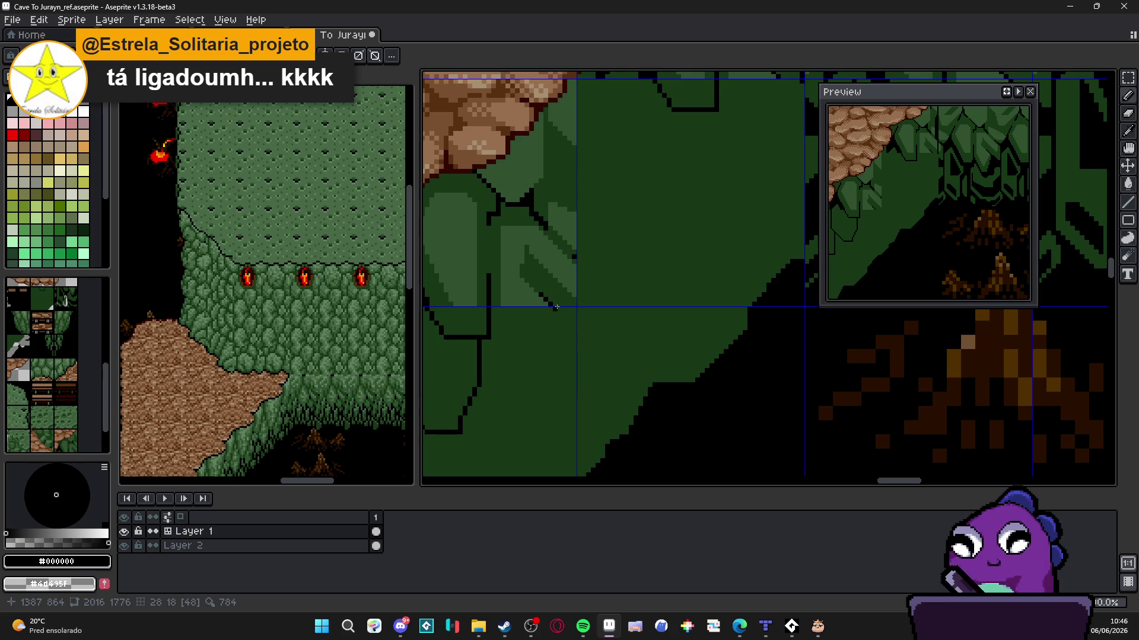
pyautogui.scroll(-1, 584, 286)
pyautogui.scroll(-2, 583, 286)
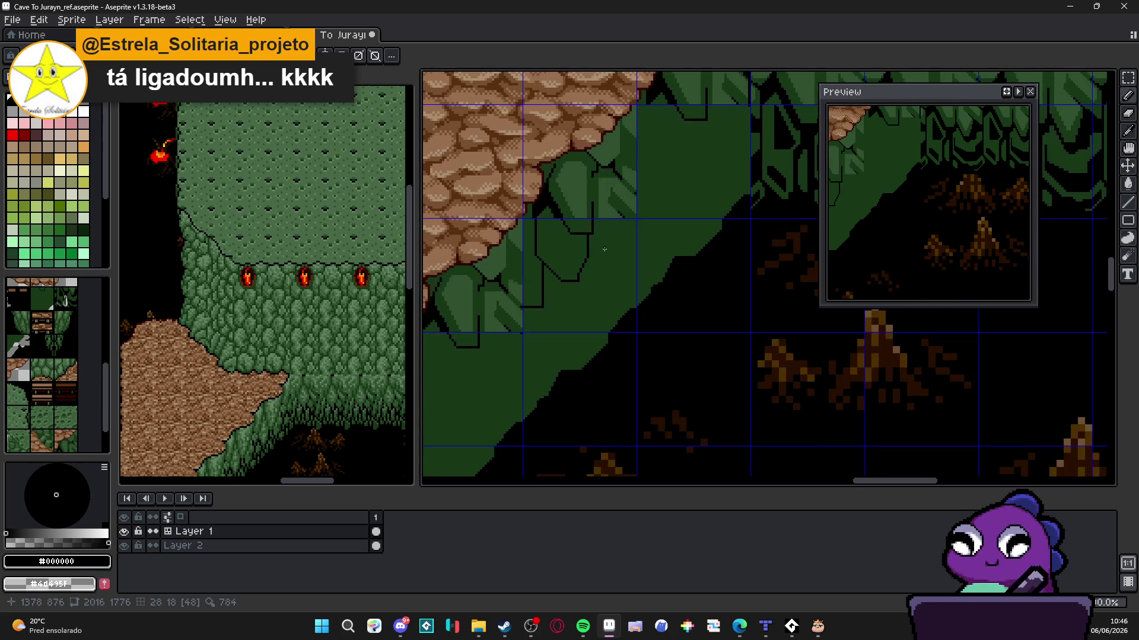
pyautogui.scroll(4, 620, 221)
pyautogui.scroll(-4, 620, 221)
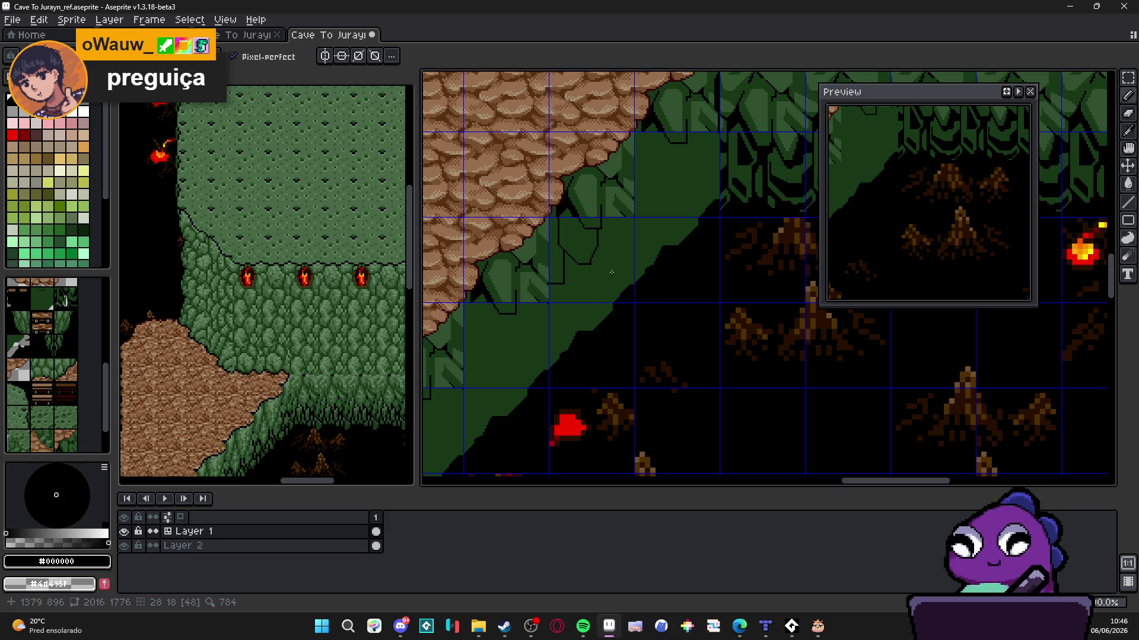
pyautogui.scroll(1, 597, 284)
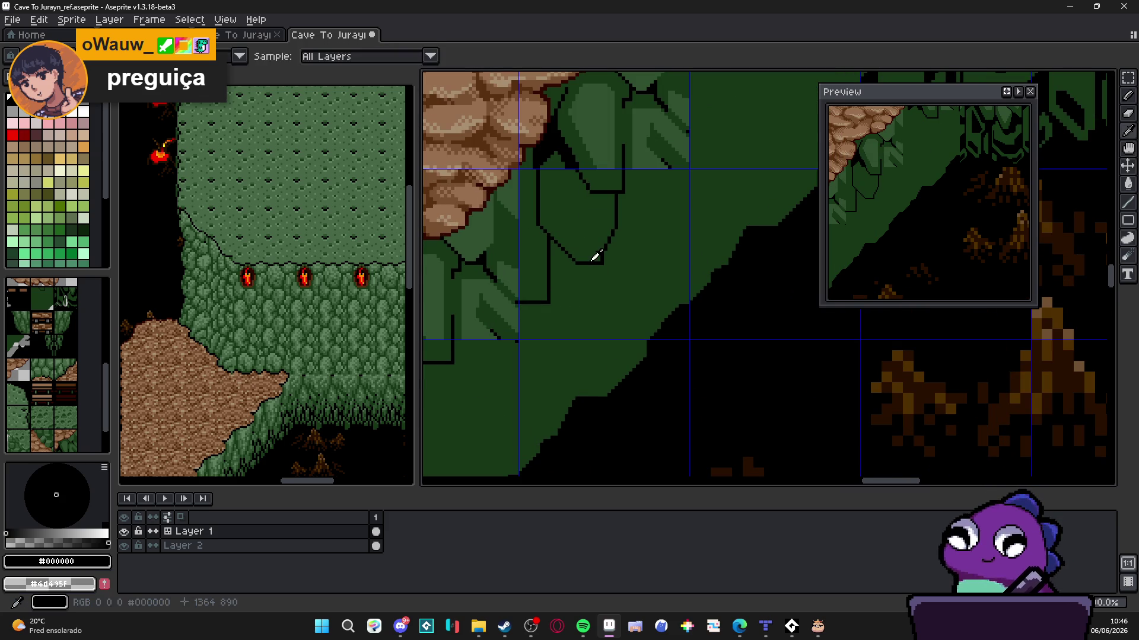
pyautogui.keyDown('alt'); pyautogui.click(591, 262); pyautogui.keyUp('alt')
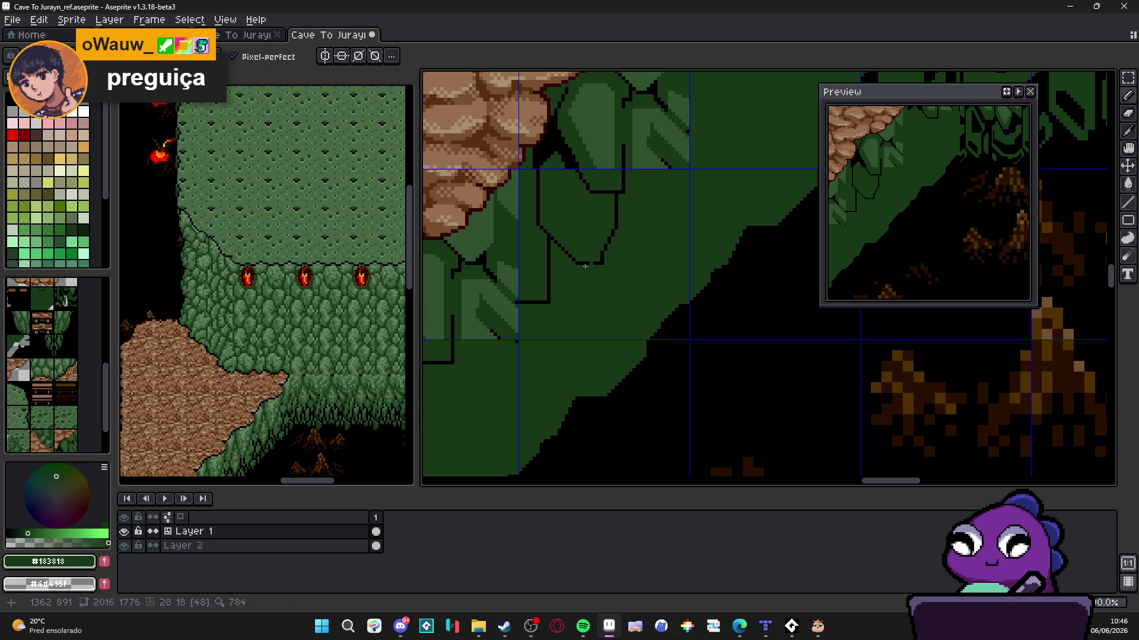
pyautogui.scroll(1, 592, 269)
pyautogui.keyDown('alt'); pyautogui.click(594, 261); pyautogui.keyUp('alt')
pyautogui.moveTo(595, 262)
pyautogui.mouseDown()
pyautogui.moveTo(593, 362)
pyautogui.moveTo(563, 415)
pyautogui.moveTo(549, 413)
pyautogui.moveTo(536, 371)
pyautogui.moveTo(521, 366)
pyautogui.moveTo(511, 317)
pyautogui.mouseUp()
pyautogui.scroll(3, 610, 217)
pyautogui.hscroll(3, 610, 217)
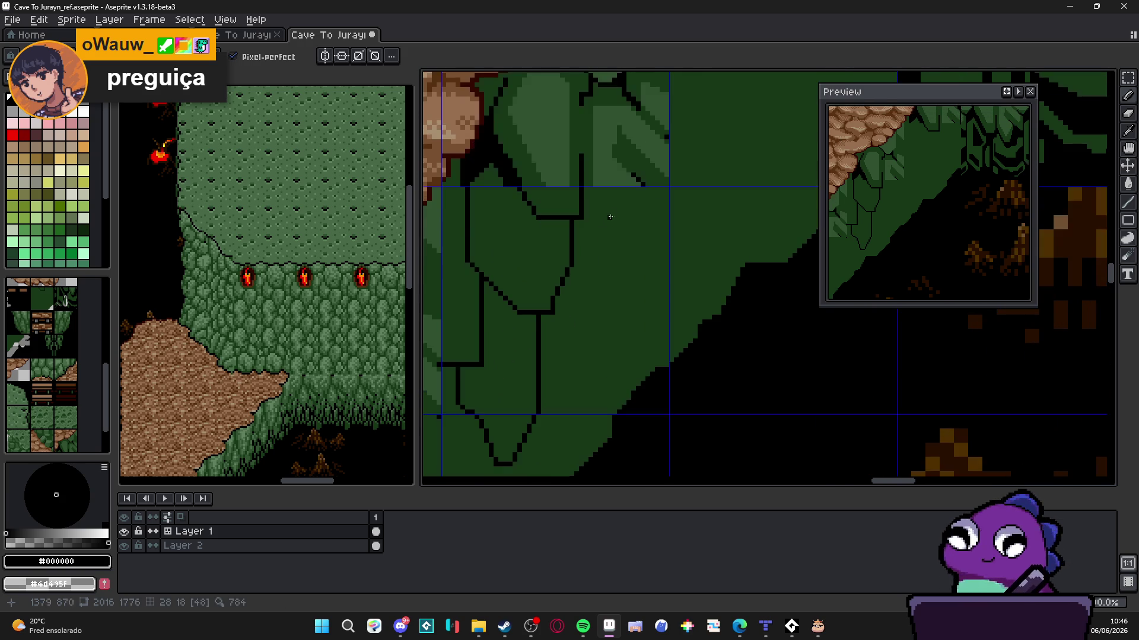
pyautogui.scroll(3, 614, 249)
pyautogui.hscroll(-3, 614, 249)
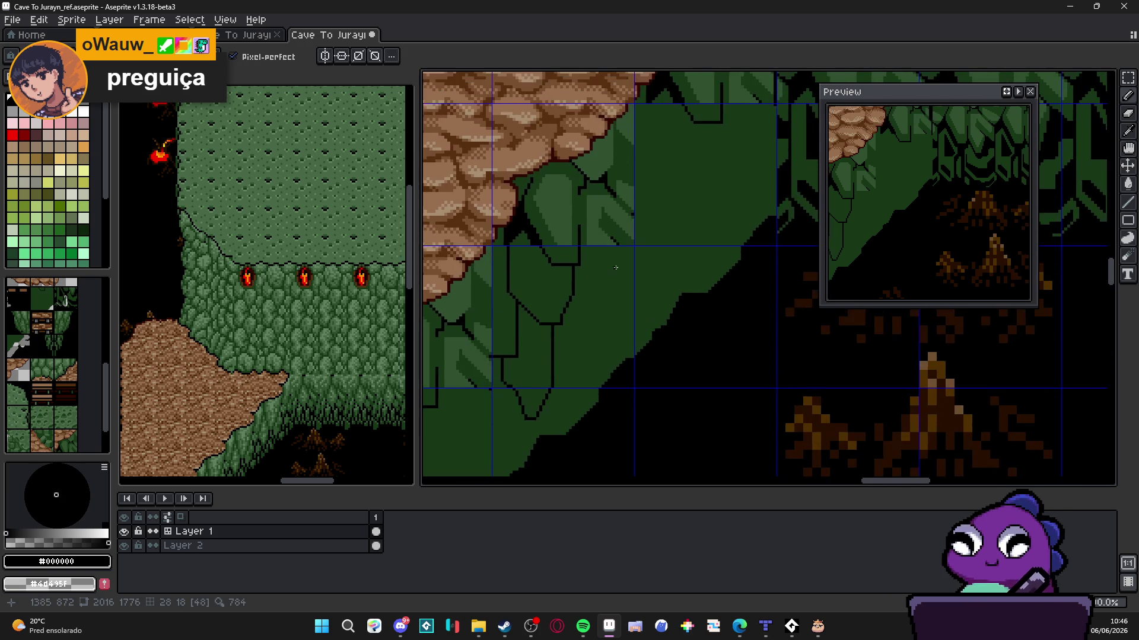
pyautogui.scroll(1, 626, 243)
pyautogui.scroll(1, 570, 300)
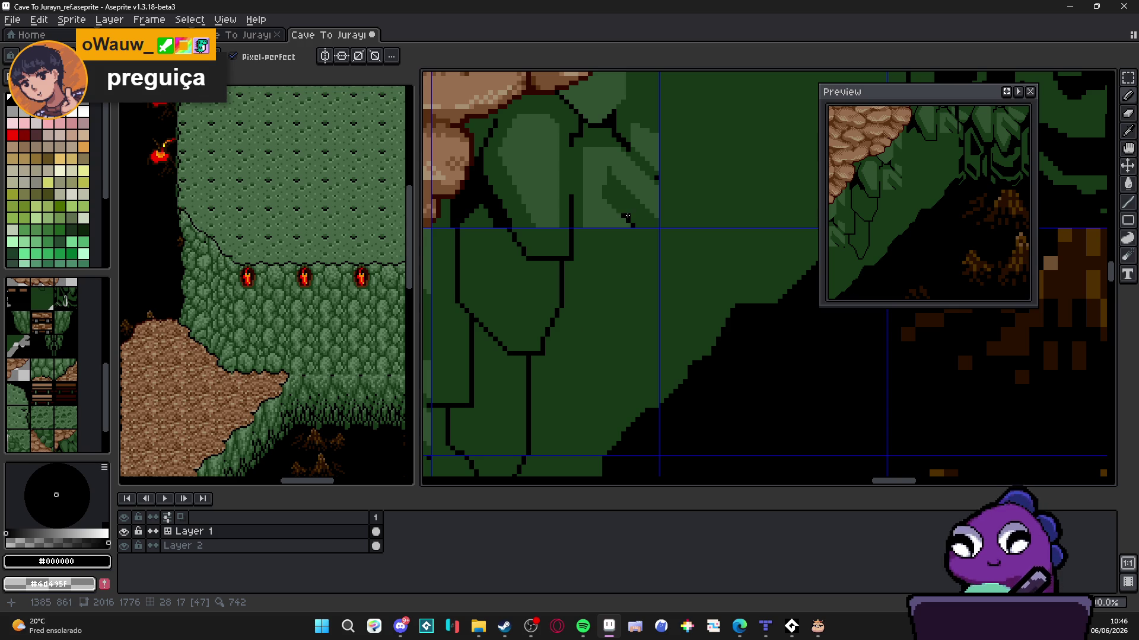
pyautogui.scroll(-4, 627, 219)
pyautogui.scroll(-2, 629, 220)
pyautogui.scroll(1, 609, 272)
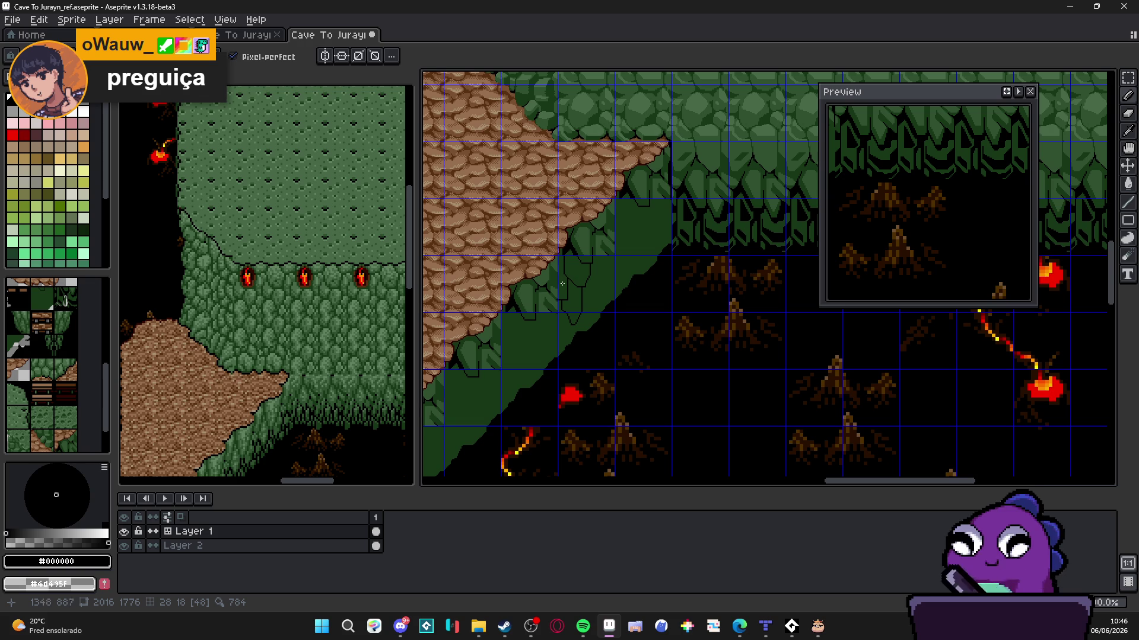
pyautogui.scroll(3, 608, 256)
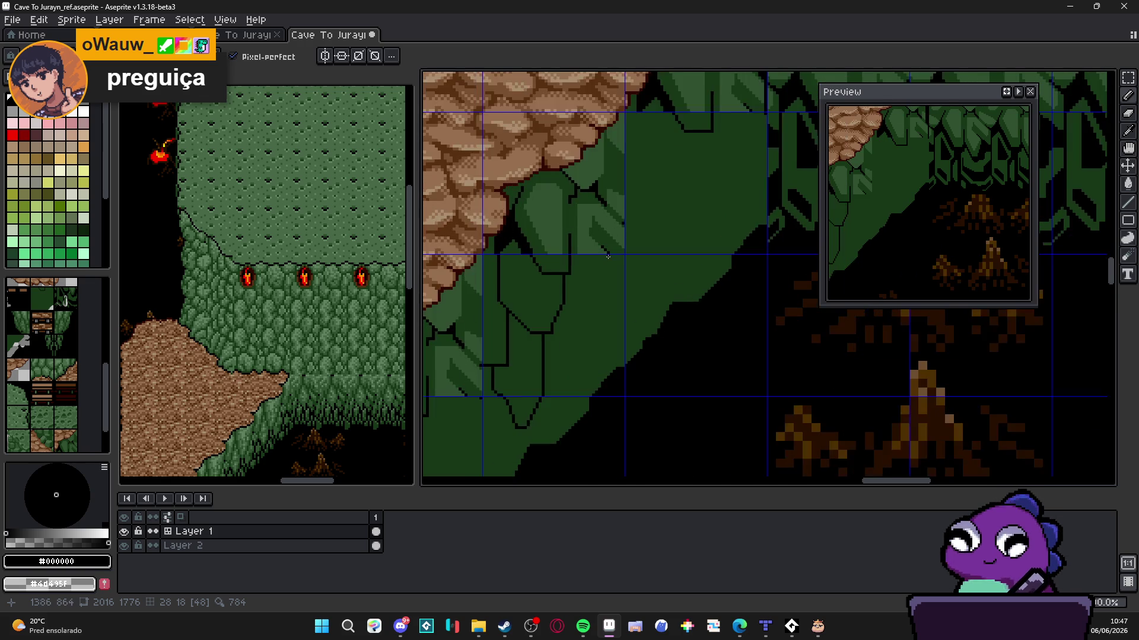
pyautogui.scroll(-3, 608, 256)
pyautogui.scroll(3, 608, 255)
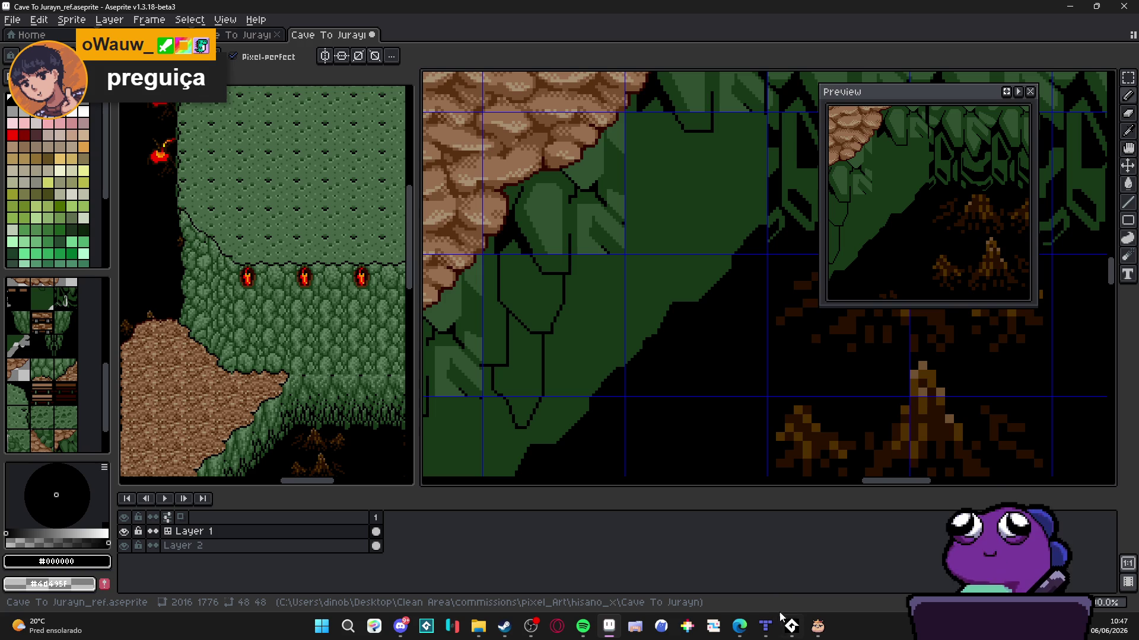
# Bring up AudioTitan, adjust the volume down and up to 18, then close it
pyautogui.moveTo(789, 625)
pyautogui.click(791, 563)
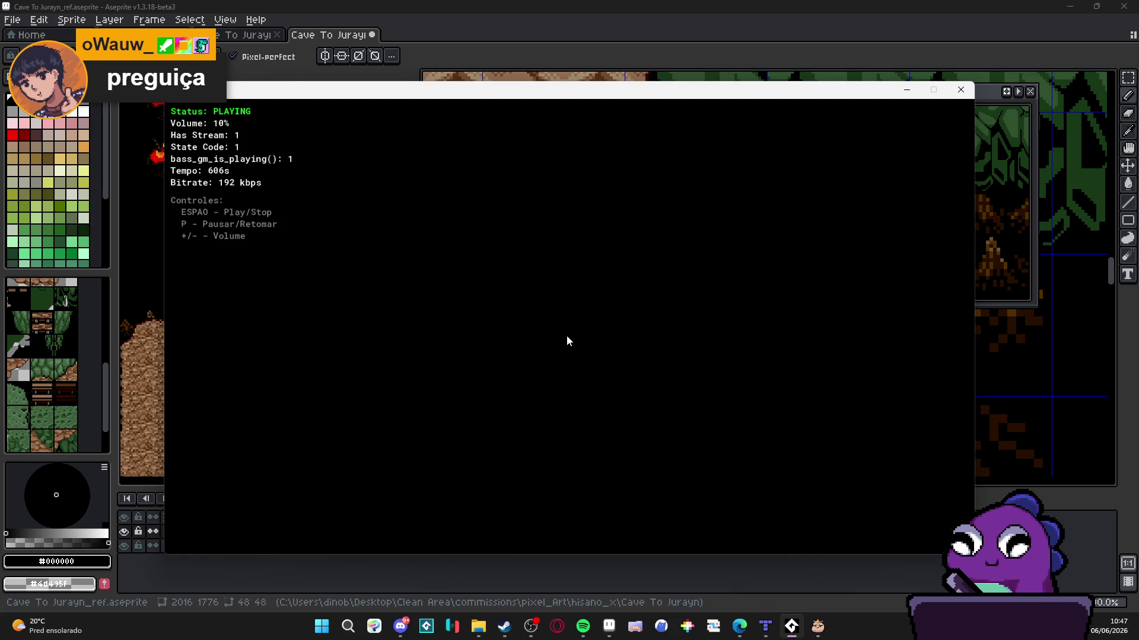
pyautogui.press('XF86AudioLowerVolume')
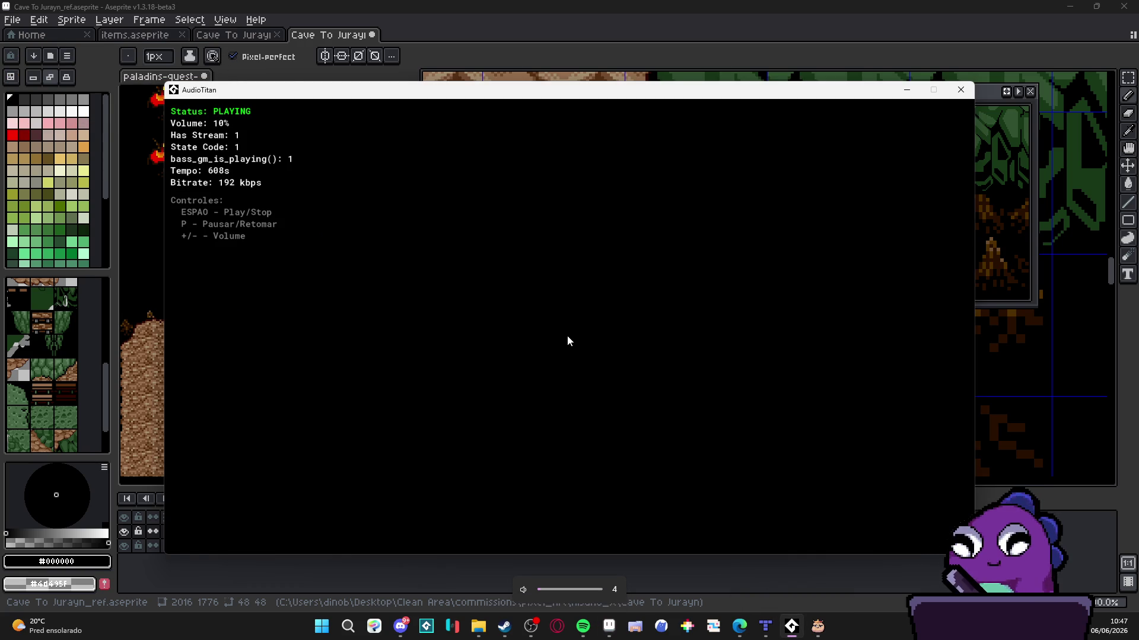
pyautogui.press('XF86AudioLowerVolume')
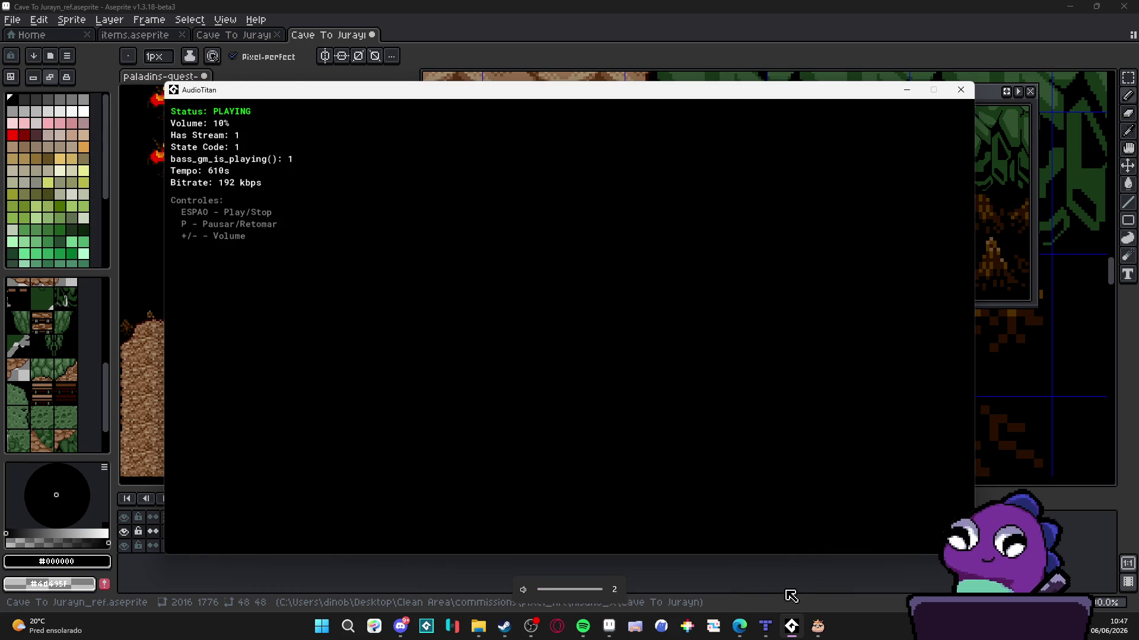
pyautogui.press('XF86AudioRaiseVolume')
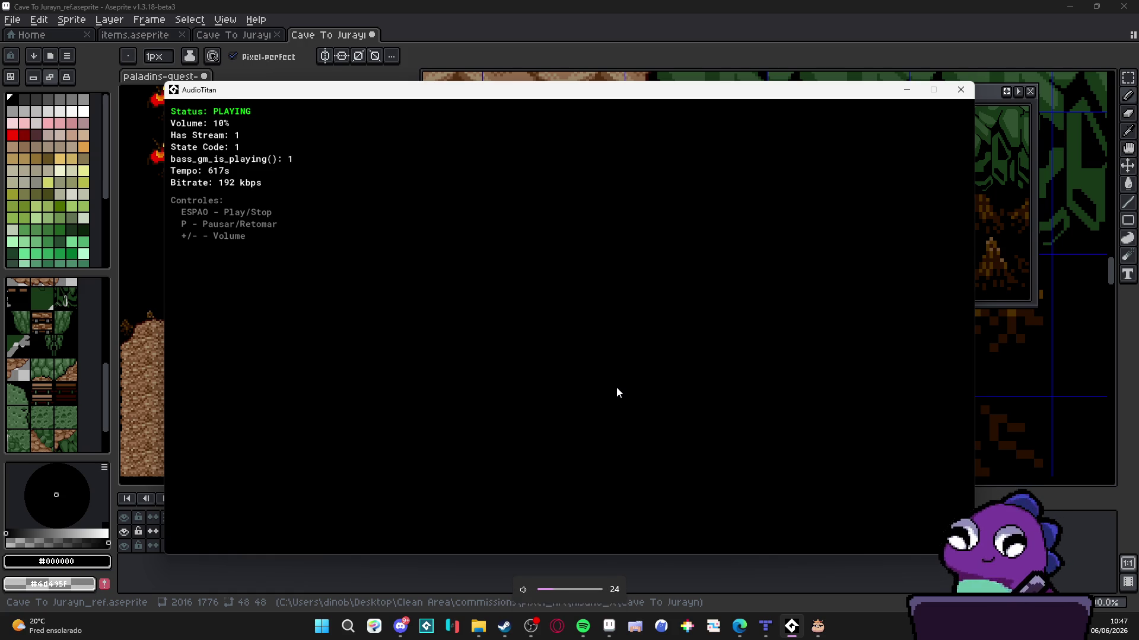
pyautogui.press('XF86AudioLowerVolume')
pyautogui.hotkey('alt', 'F4')
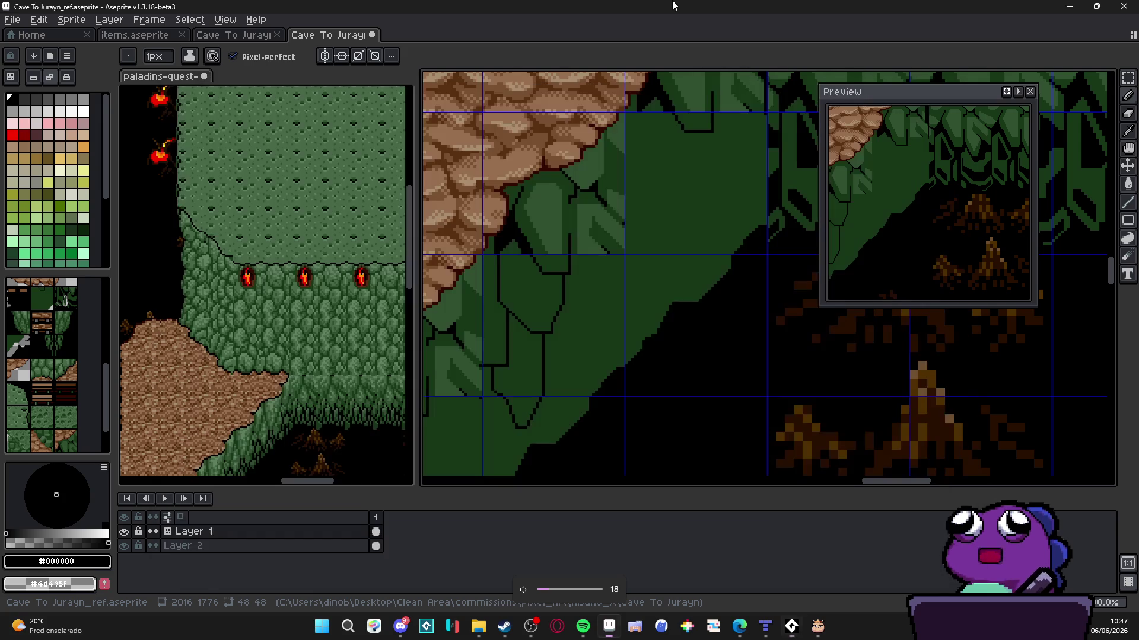
# Save the tilemap and bring the rocky slope edge into view
pyautogui.scroll(2, 560, 379)
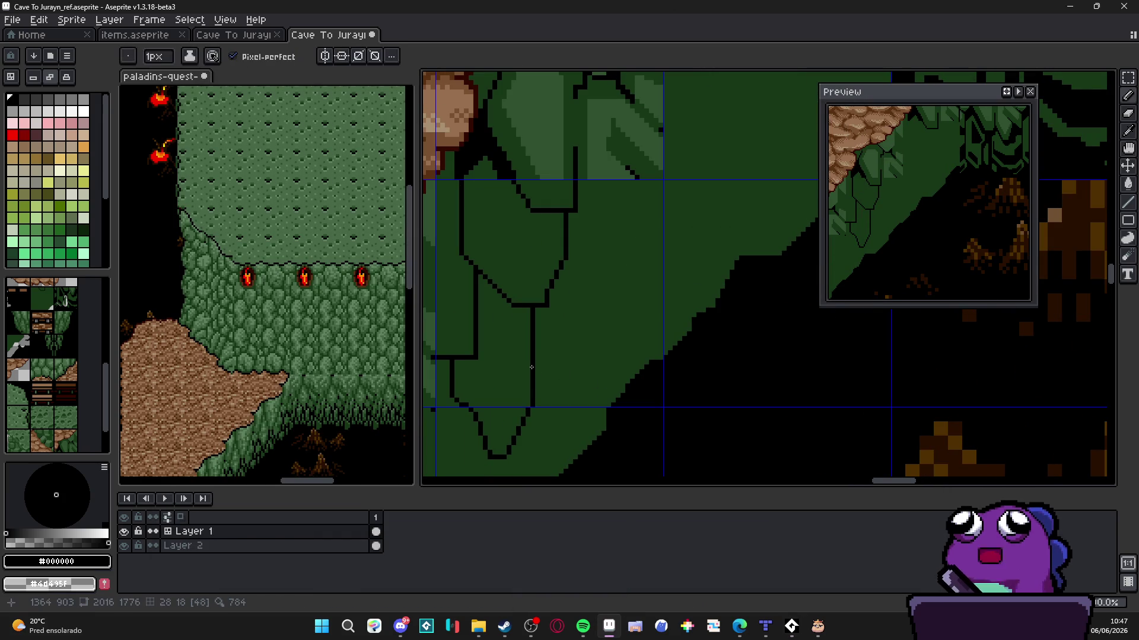
pyautogui.moveTo(539, 355); pyautogui.dragTo(532, 357)
pyautogui.hotkey('ctrl', 's')
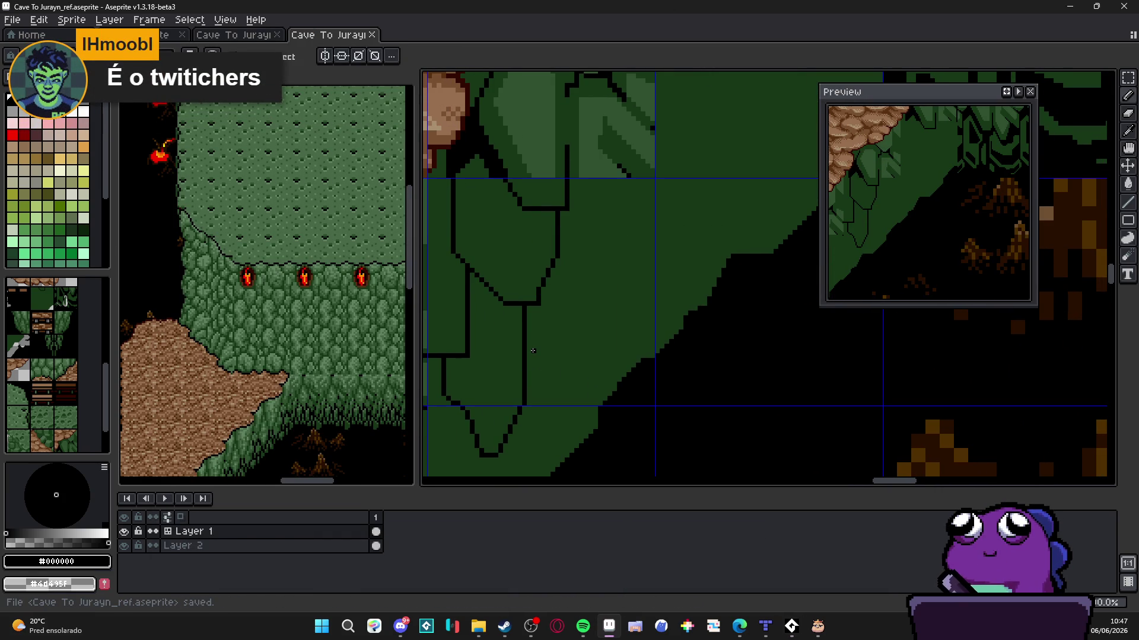
pyautogui.scroll(2, 622, 181)
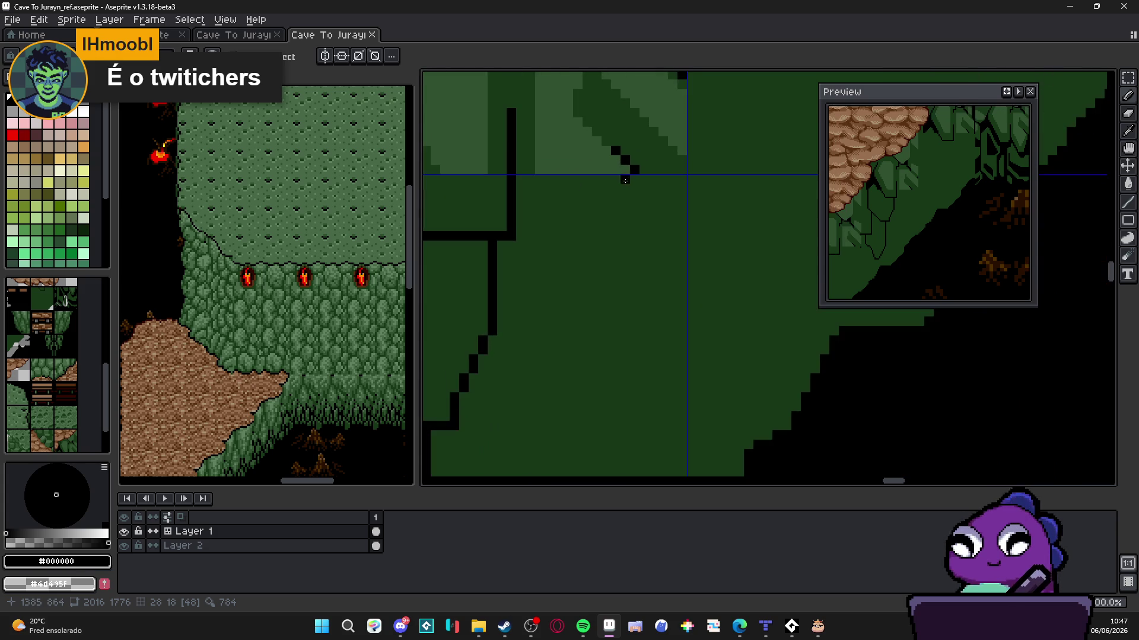
pyautogui.scroll(-2, 575, 209)
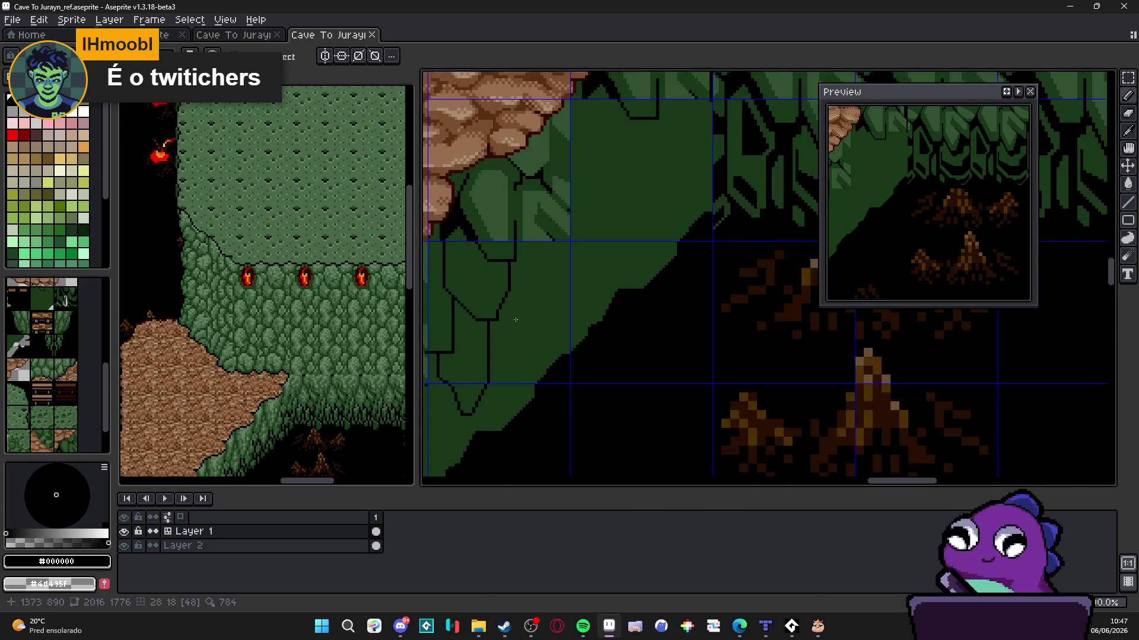
pyautogui.moveTo(509, 324); pyautogui.dragTo(624, 307)
pyautogui.scroll(1, 624, 307)
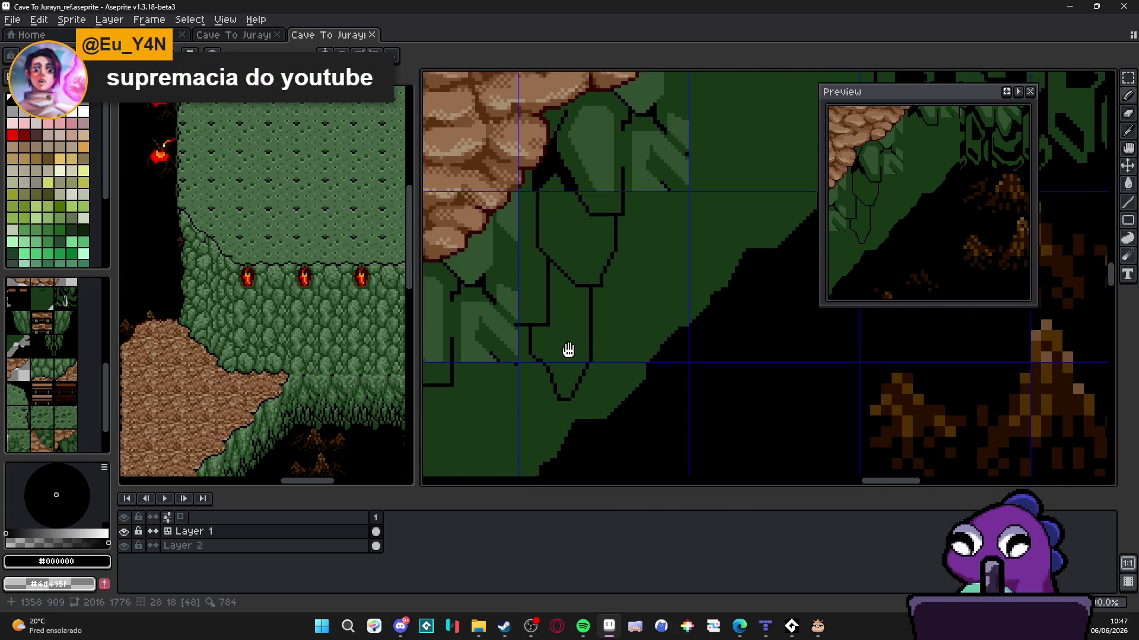
pyautogui.scroll(-2, 602, 270)
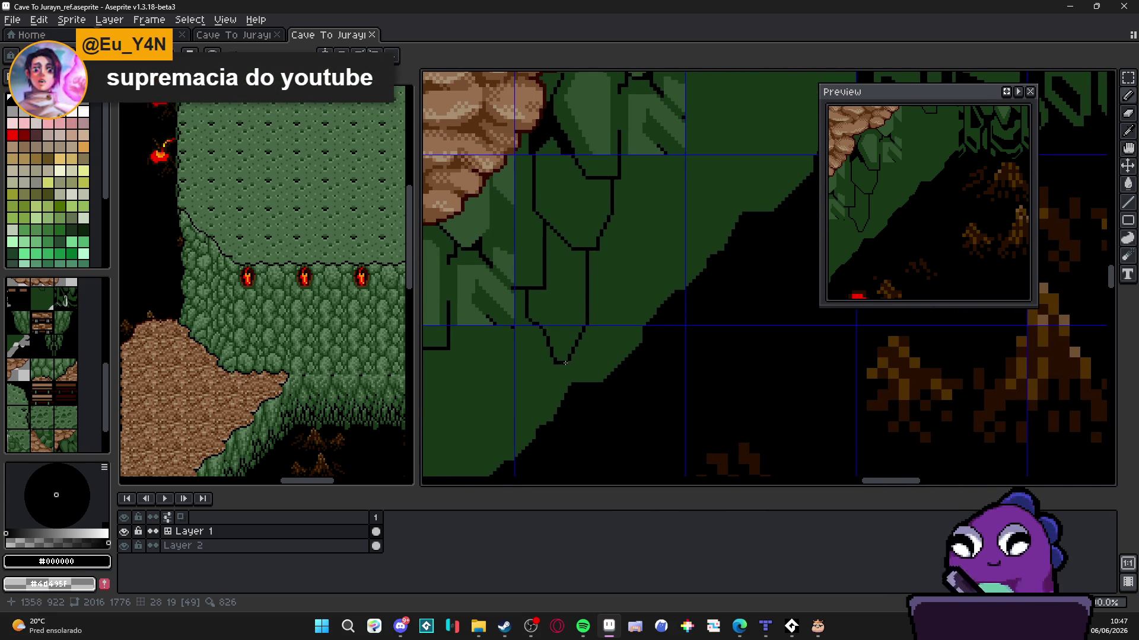
pyautogui.scroll(3, 603, 349)
# Draw black vertical and diagonal leaf outlines down from the leaf tips, plus a single pixel
pyautogui.moveTo(534, 370); pyautogui.dragTo(537, 415)
pyautogui.click(593, 382)
pyautogui.scroll(1, 598, 381)
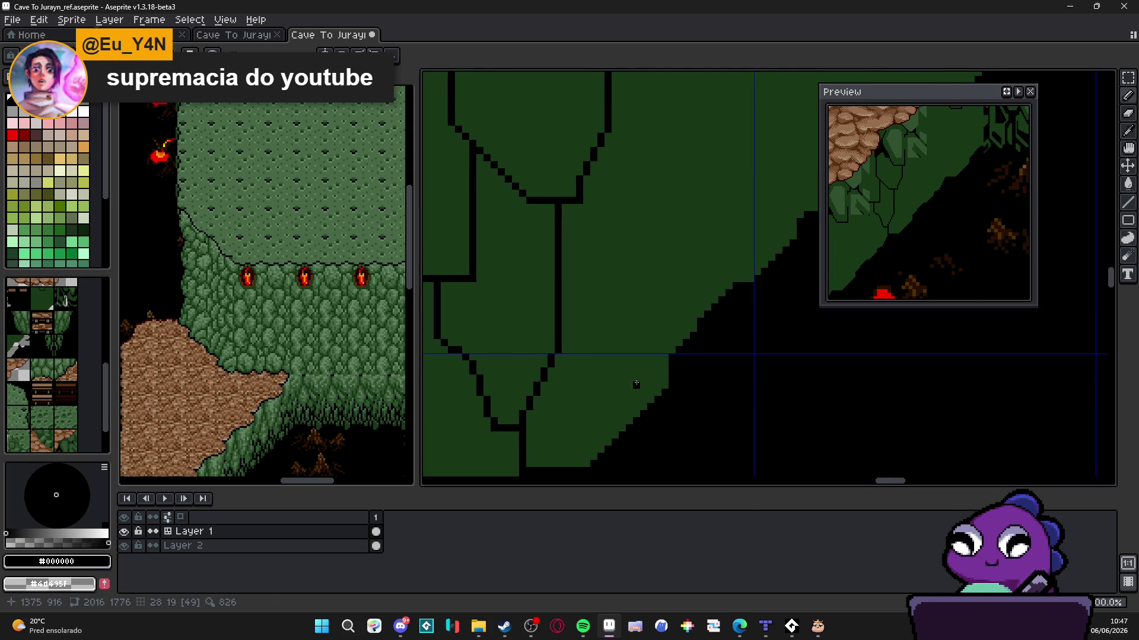
pyautogui.scroll(1, 634, 386)
pyautogui.moveTo(670, 350); pyautogui.dragTo(670, 175)
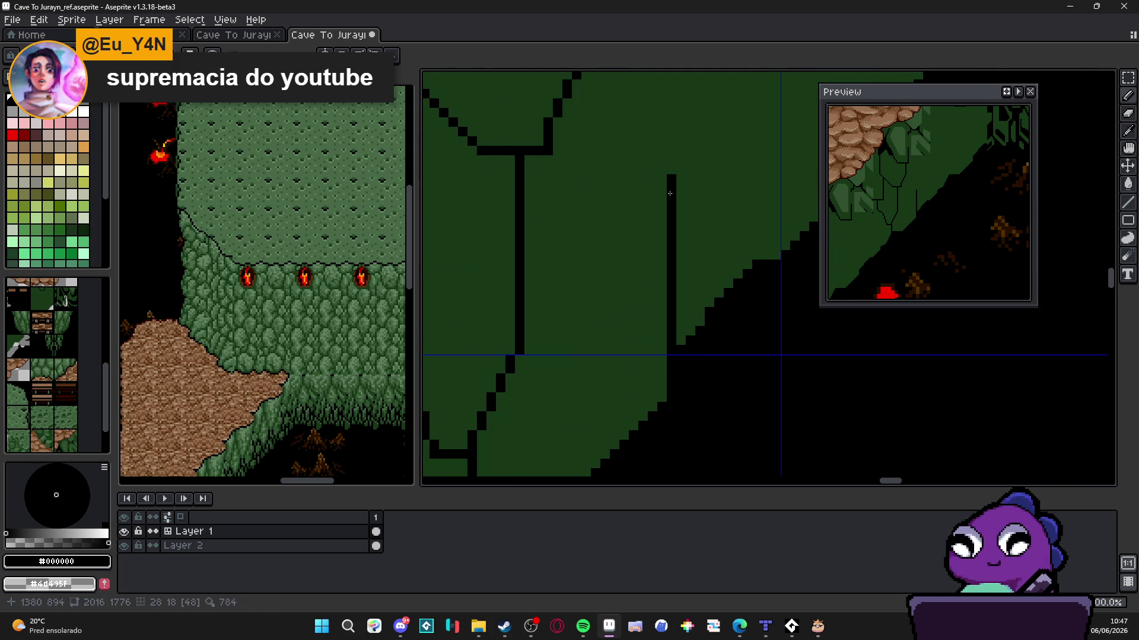
pyautogui.scroll(-3, 662, 332)
pyautogui.scroll(1, 662, 341)
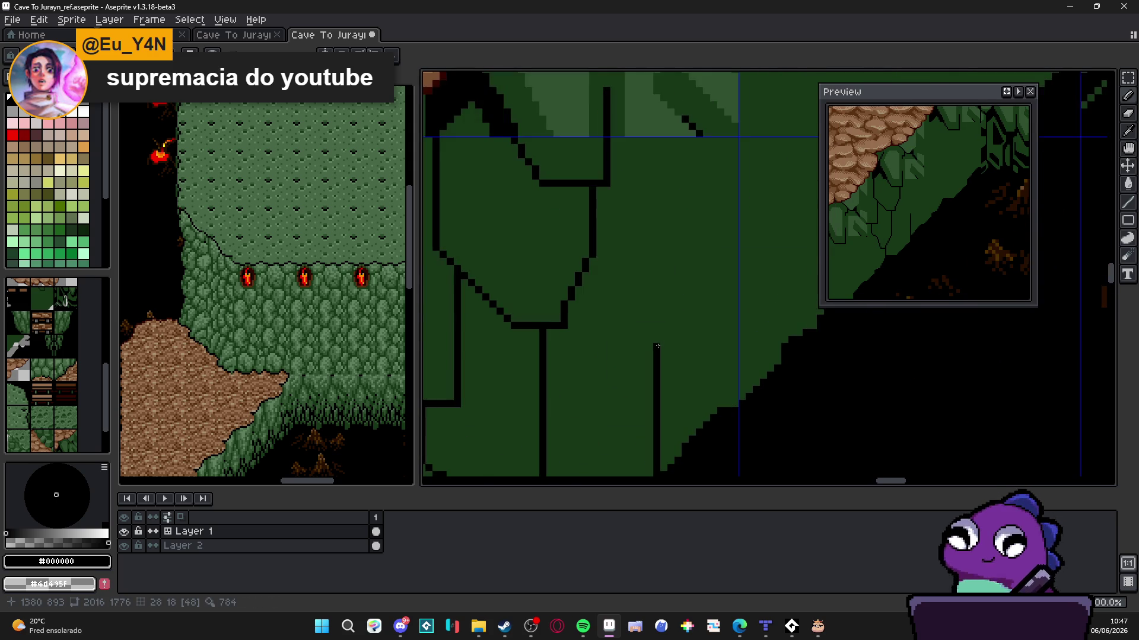
pyautogui.moveTo(656, 345)
pyautogui.mouseDown()
pyautogui.moveTo(614, 256)
pyautogui.moveTo(617, 143)
pyautogui.moveTo(611, 253)
pyautogui.moveTo(662, 336)
pyautogui.moveTo(600, 233)
pyautogui.moveTo(595, 188)
pyautogui.mouseUp()
# Add a short vertical leaf outline segment in the lower slope tile
pyautogui.scroll(-2, 595, 188)
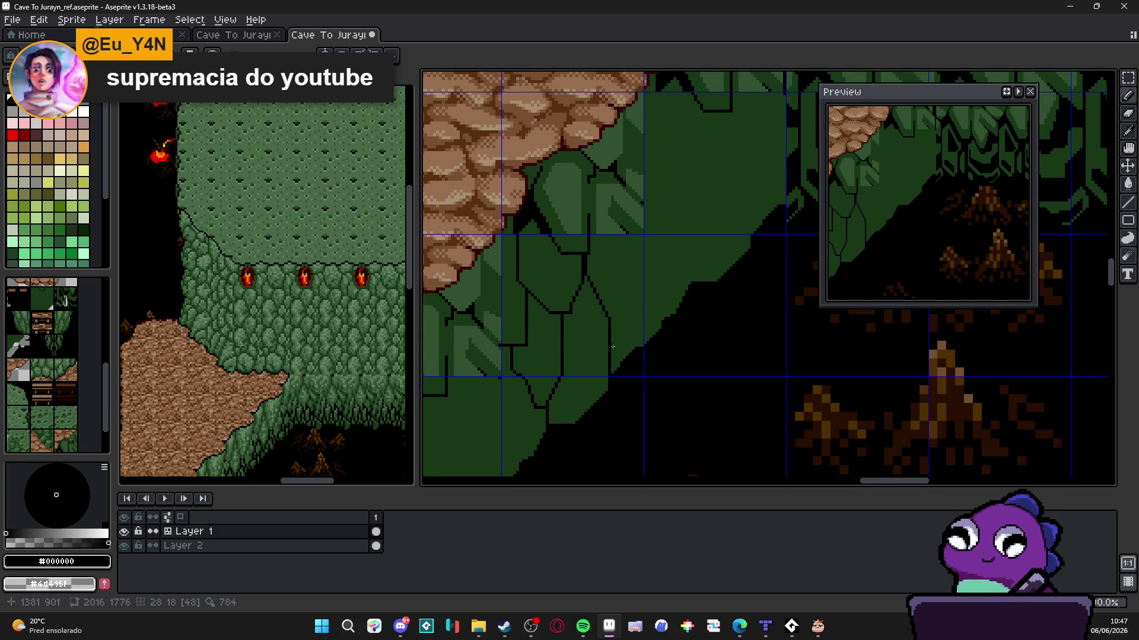
pyautogui.moveTo(620, 332)
pyautogui.mouseDown()
pyautogui.moveTo(579, 396)
pyautogui.moveTo(597, 363)
pyautogui.mouseUp()
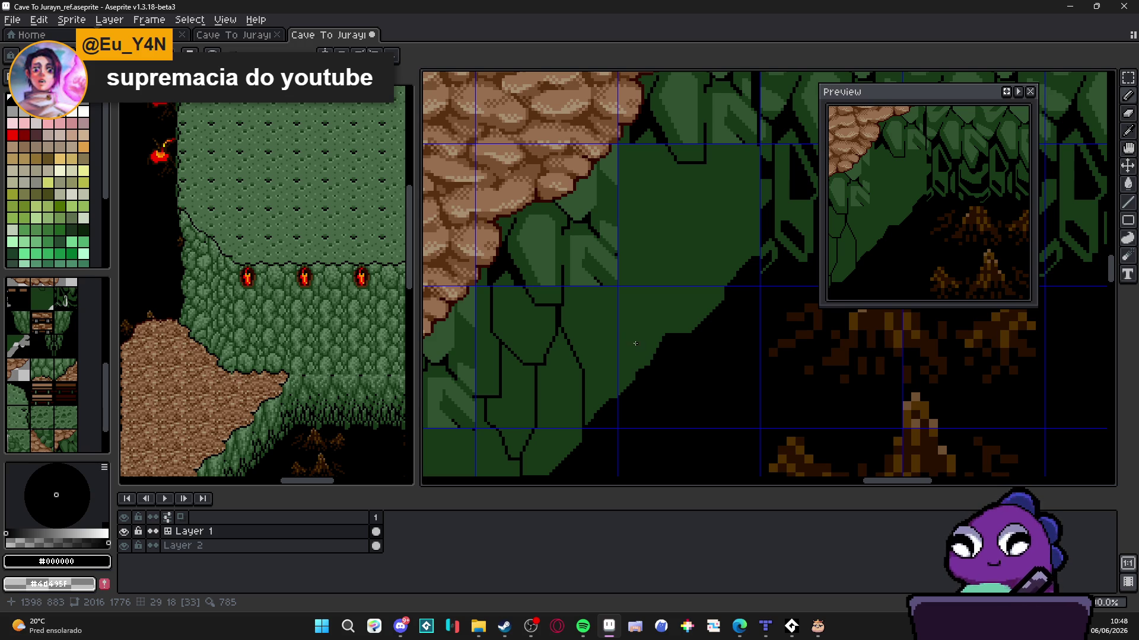
pyautogui.scroll(1, 605, 293)
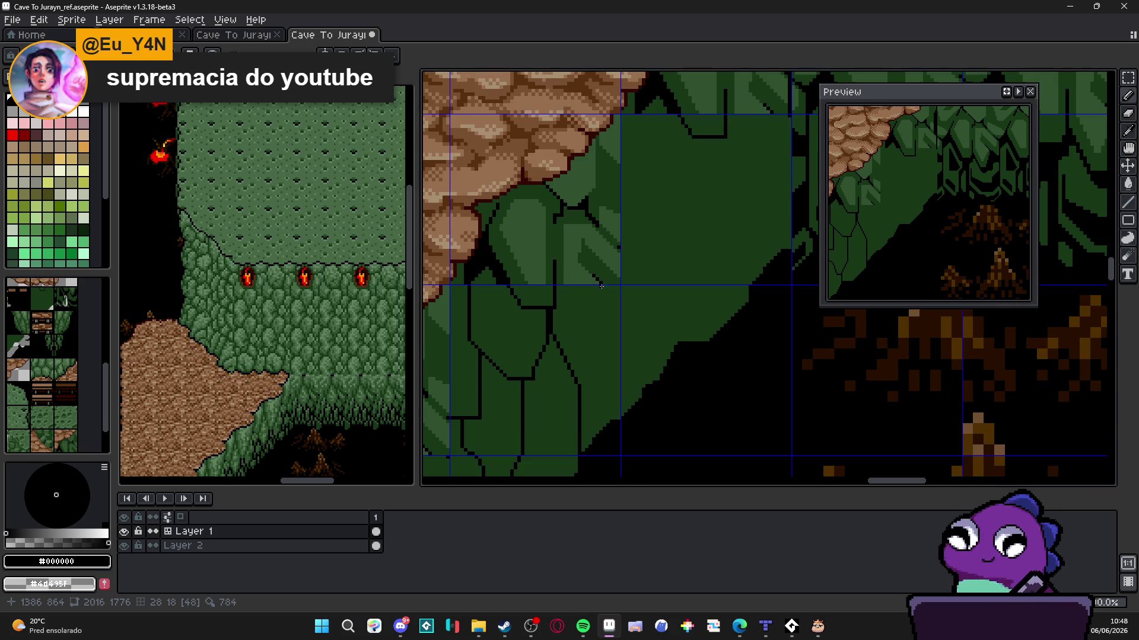
pyautogui.scroll(1, 601, 286)
pyautogui.moveTo(601, 286)
pyautogui.mouseDown()
pyautogui.moveTo(601, 357)
pyautogui.moveTo(568, 399)
pyautogui.mouseUp()
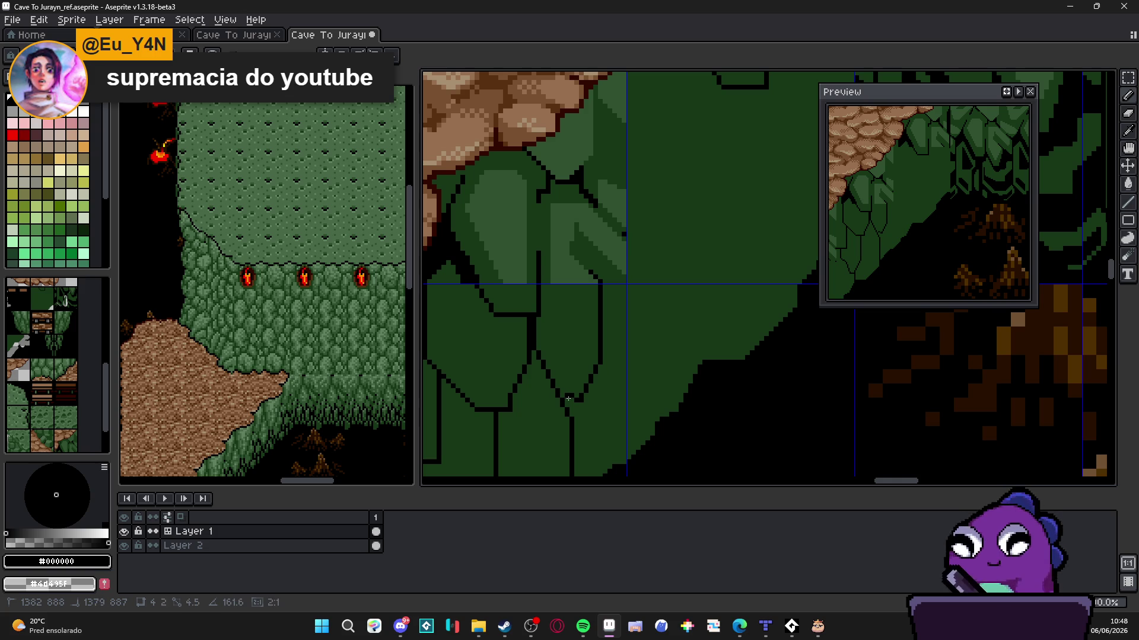
pyautogui.scroll(-2, 572, 386)
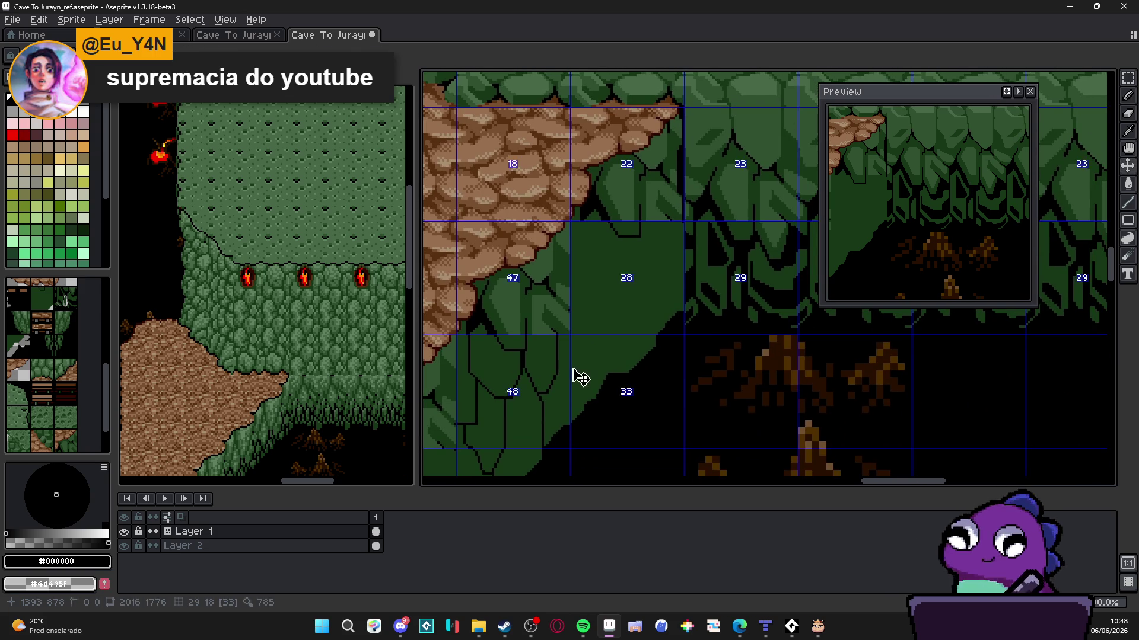
pyautogui.scroll(2, 581, 377)
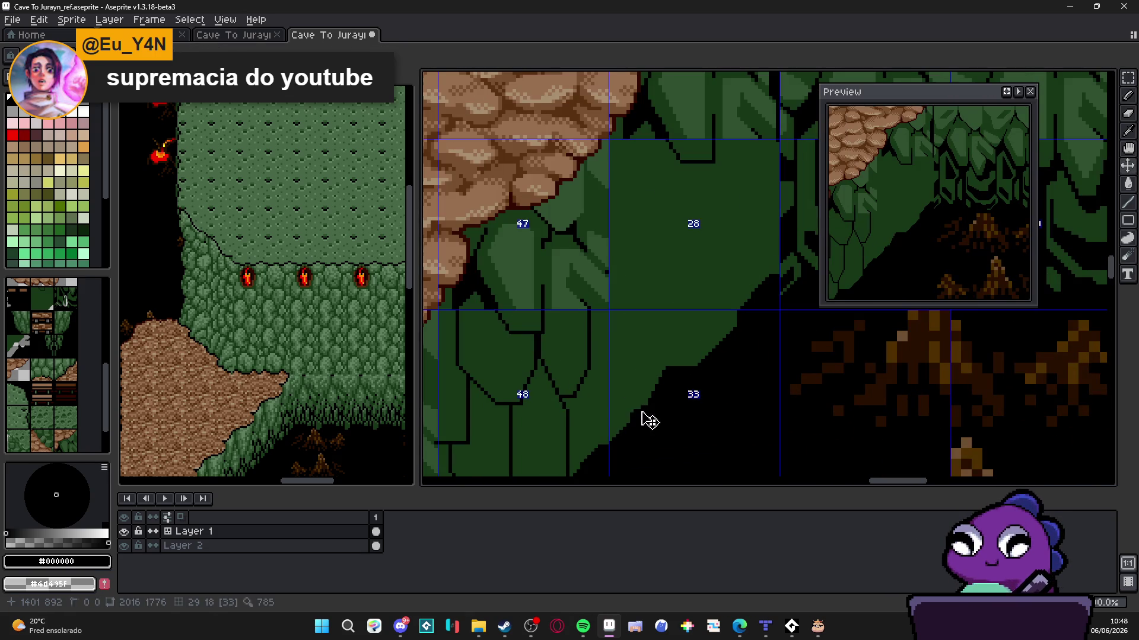
pyautogui.scroll(2, 623, 425)
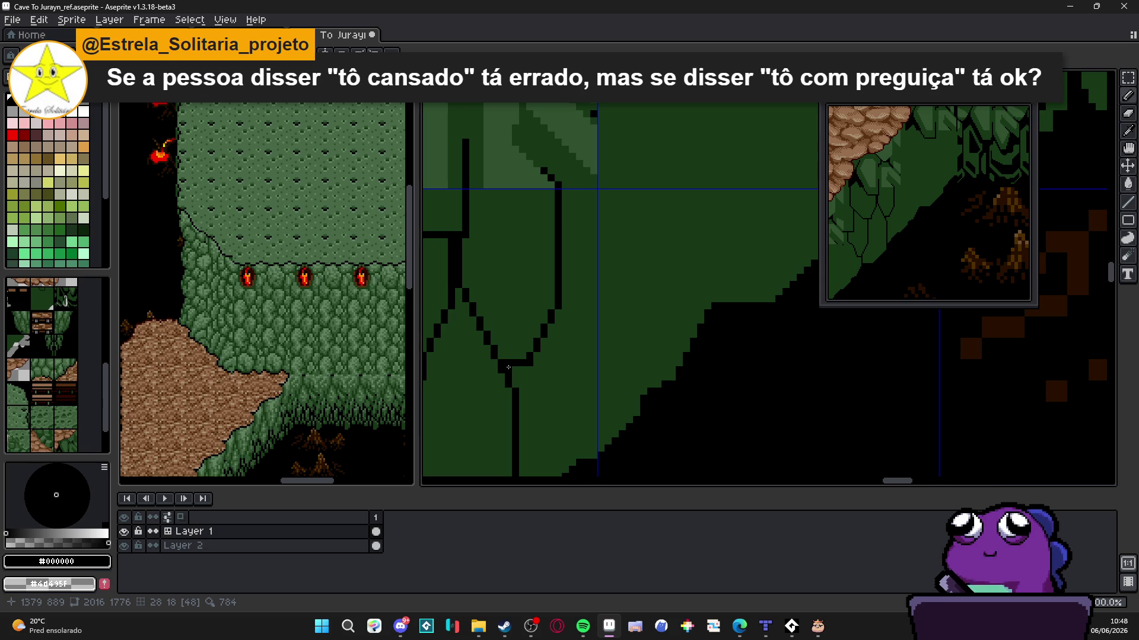
# Place black pixels in a diagonal staircase outline up the green slope tile
pyautogui.scroll(1, 513, 370)
pyautogui.click(518, 383)
pyautogui.click(517, 398)
pyautogui.click(532, 370)
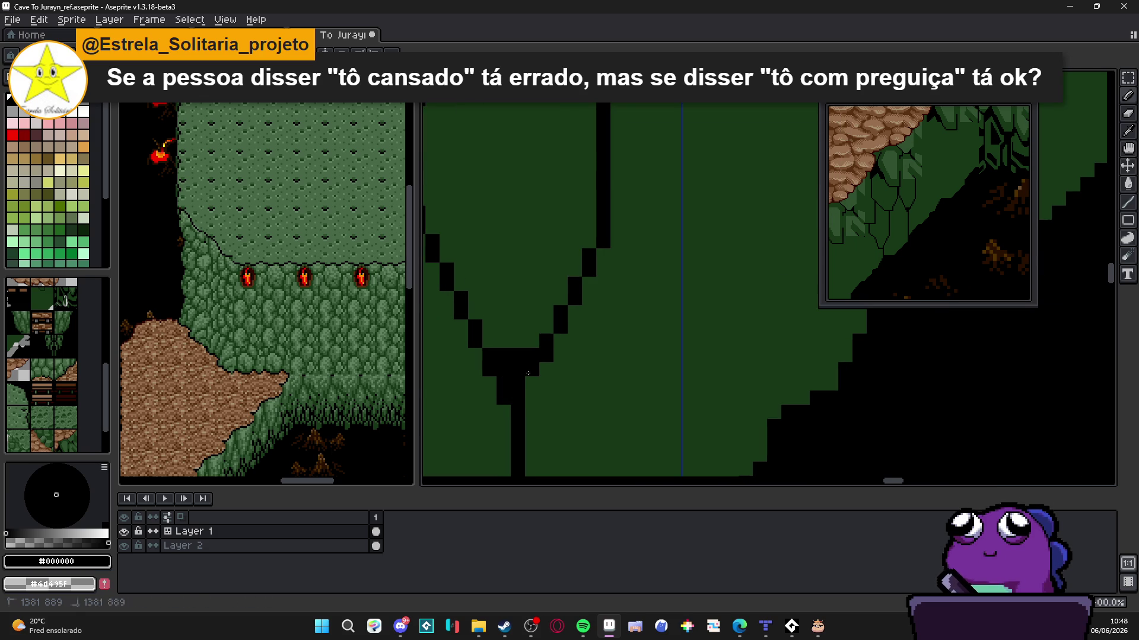
pyautogui.click(532, 384)
pyautogui.click(546, 369)
pyautogui.click(561, 341)
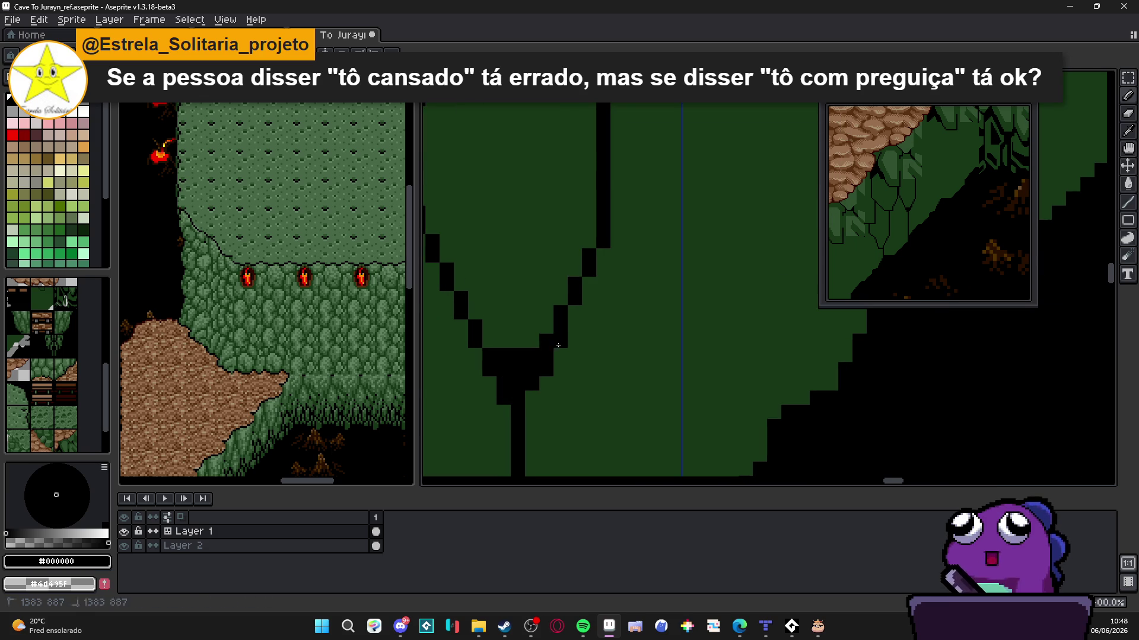
pyautogui.click(575, 312)
pyautogui.click(589, 284)
pyautogui.click(603, 255)
pyautogui.click(603, 270)
pyautogui.scroll(-2, 570, 288)
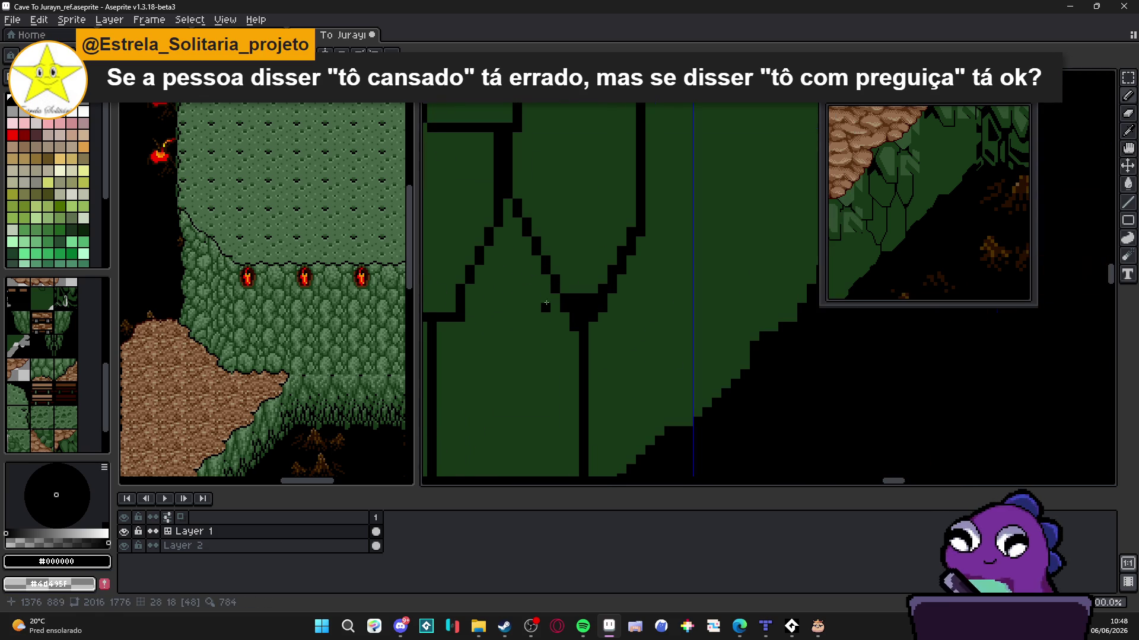
pyautogui.click(562, 288)
# Draw a vertical black leaf outline upward and a short diagonal stair stroke
pyautogui.scroll(-5, 565, 288)
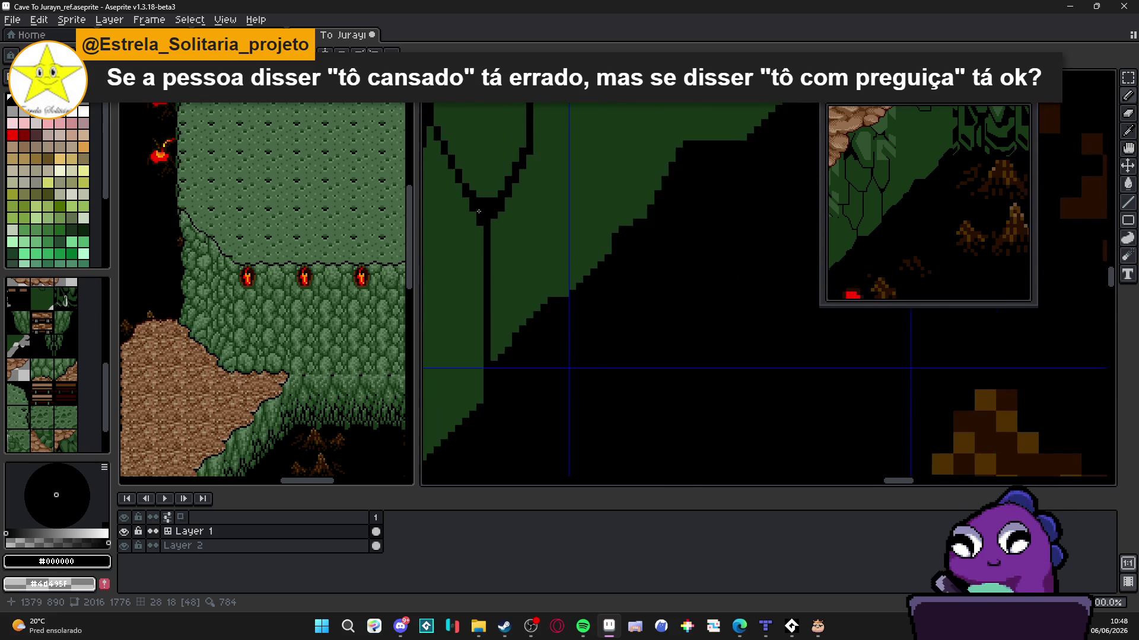
pyautogui.hscroll(3, 560, 288)
pyautogui.moveTo(550, 288); pyautogui.dragTo(549, 148)
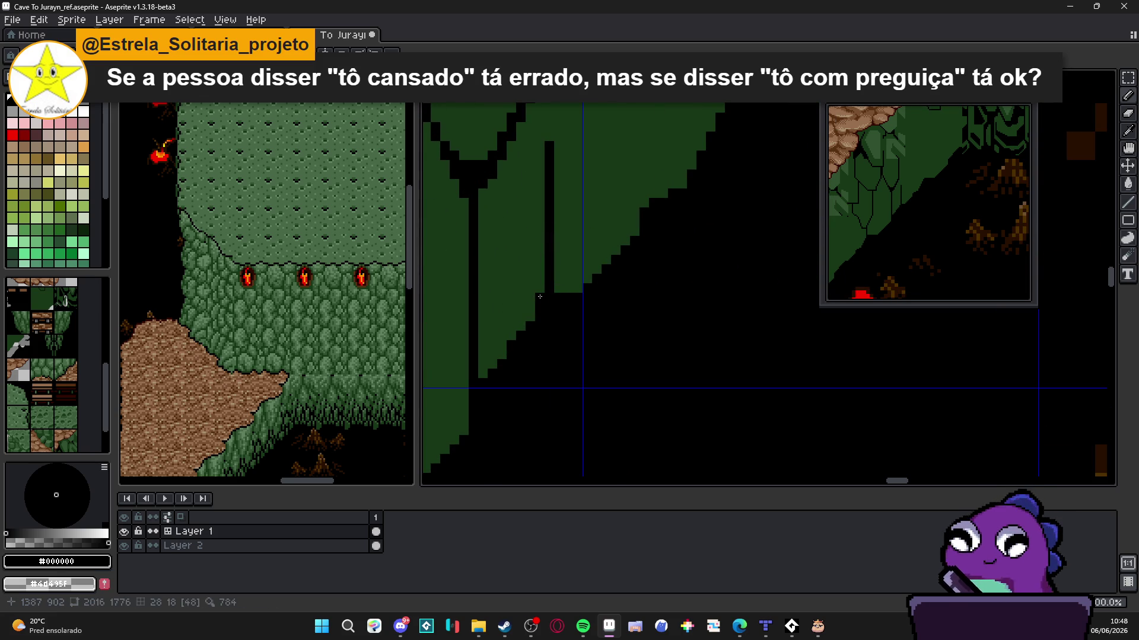
pyautogui.moveTo(505, 343)
pyautogui.mouseDown()
pyautogui.moveTo(483, 371)
pyautogui.moveTo(502, 355)
pyautogui.mouseUp()
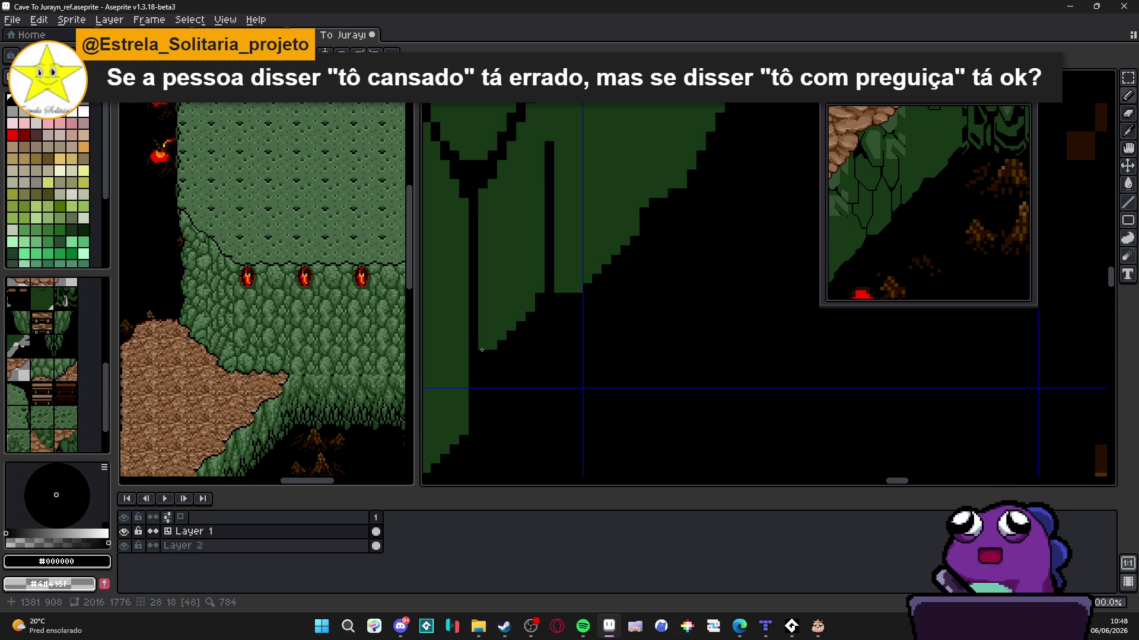
# Repaint the stroke's top in dark green, then draw a 45° black diagonal from it
pyautogui.scroll(-1, 495, 341)
pyautogui.scroll(1, 501, 330)
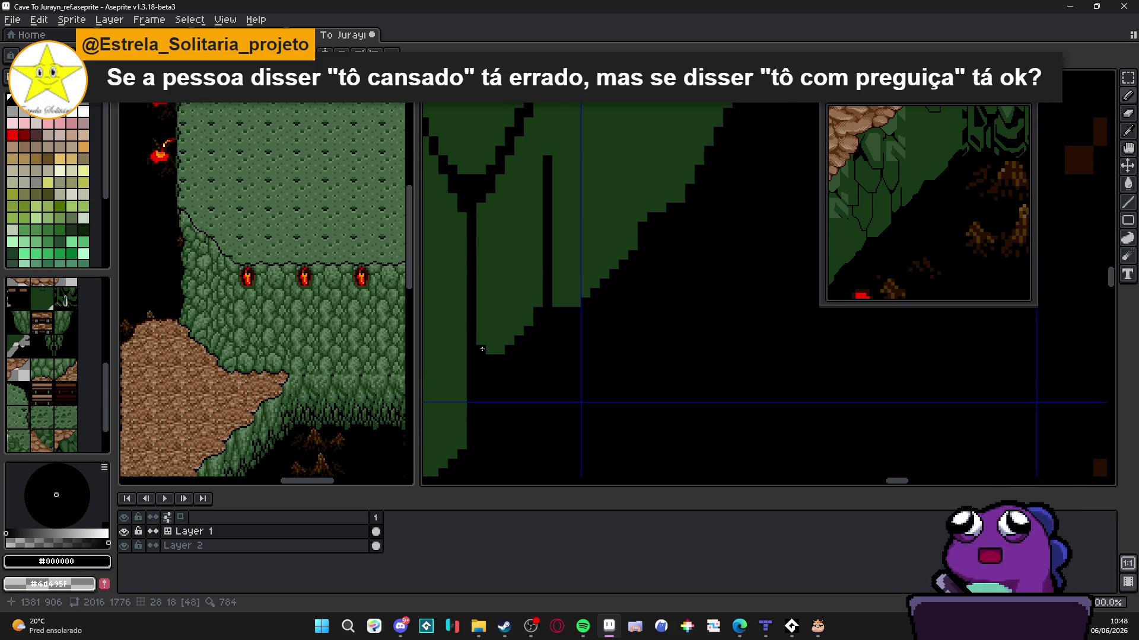
pyautogui.scroll(-1, 482, 349)
pyautogui.keyDown('alt'); pyautogui.click(519, 302); pyautogui.keyUp('alt')
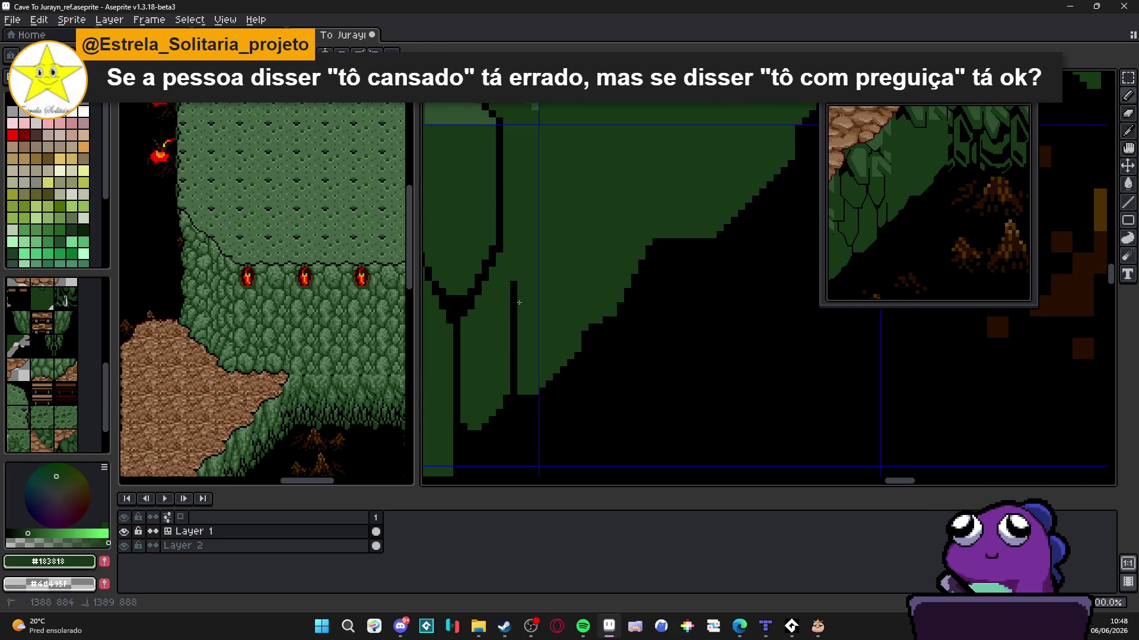
pyautogui.moveTo(513, 323); pyautogui.dragTo(513, 282)
pyautogui.scroll(2, 508, 304)
pyautogui.scroll(-2, 509, 354)
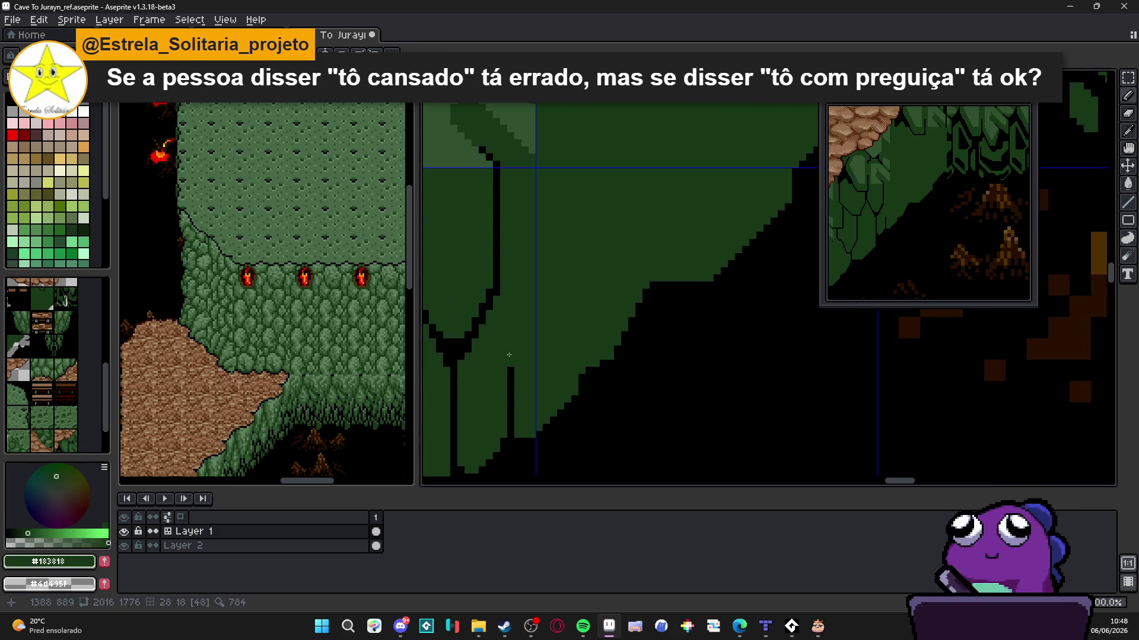
pyautogui.keyDown('alt'); pyautogui.click(511, 366); pyautogui.keyUp('alt')
pyautogui.moveTo(511, 366)
pyautogui.mouseDown()
pyautogui.moveTo(567, 314)
pyautogui.moveTo(572, 166)
pyautogui.moveTo(561, 336)
pyautogui.mouseUp()
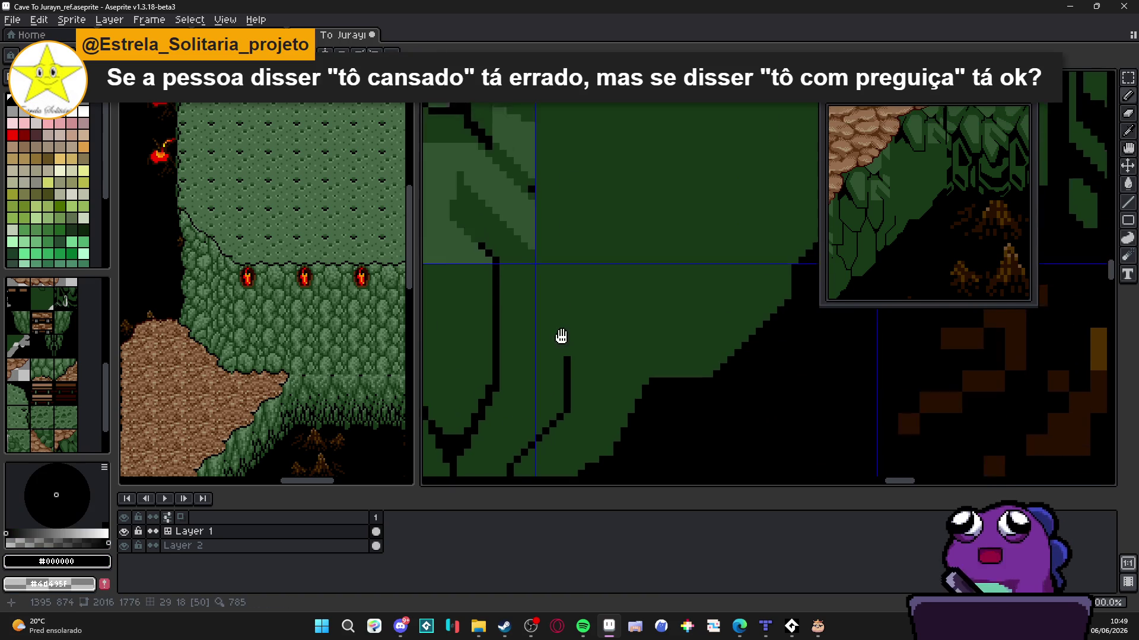
# Draw another vertical black leaf outline on the slope, with a segment beneath and extensions
pyautogui.scroll(-2, 561, 336)
pyautogui.scroll(-2, 572, 211)
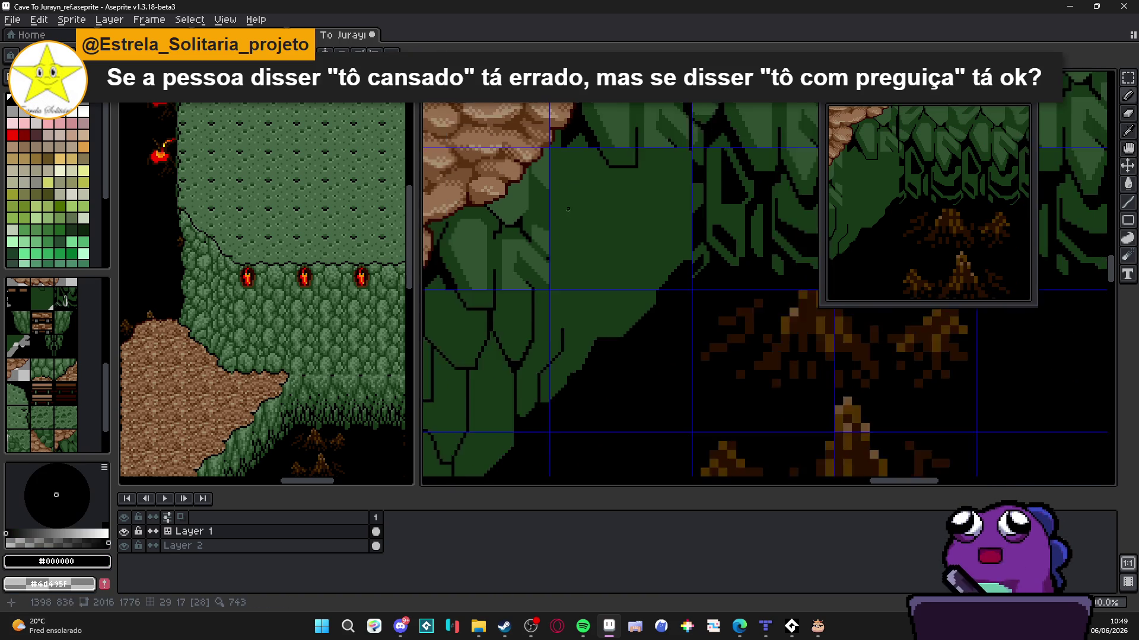
pyautogui.moveTo(528, 325); pyautogui.dragTo(558, 299)
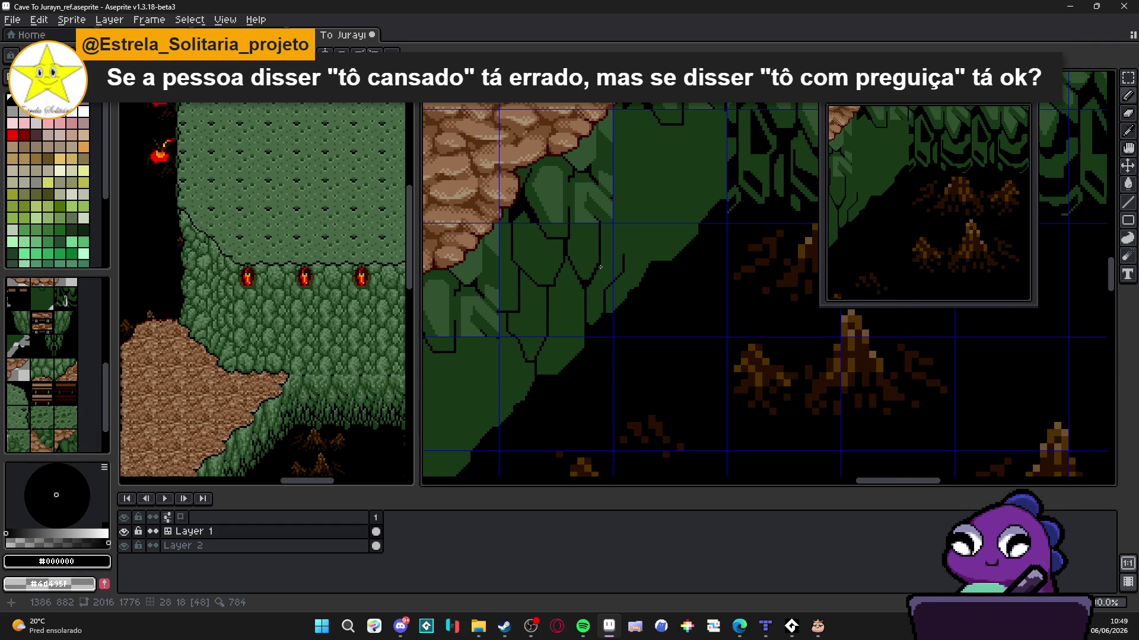
pyautogui.scroll(4, 534, 332)
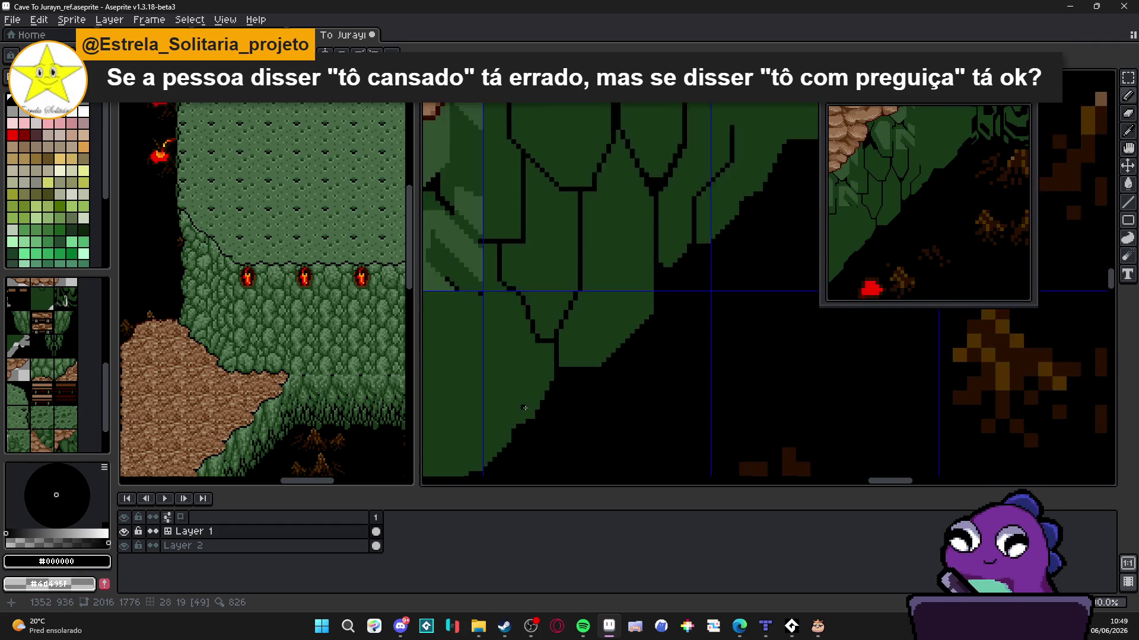
pyautogui.moveTo(522, 423)
pyautogui.mouseDown()
pyautogui.moveTo(523, 355)
pyautogui.moveTo(485, 272)
pyautogui.moveTo(488, 157)
pyautogui.mouseUp()
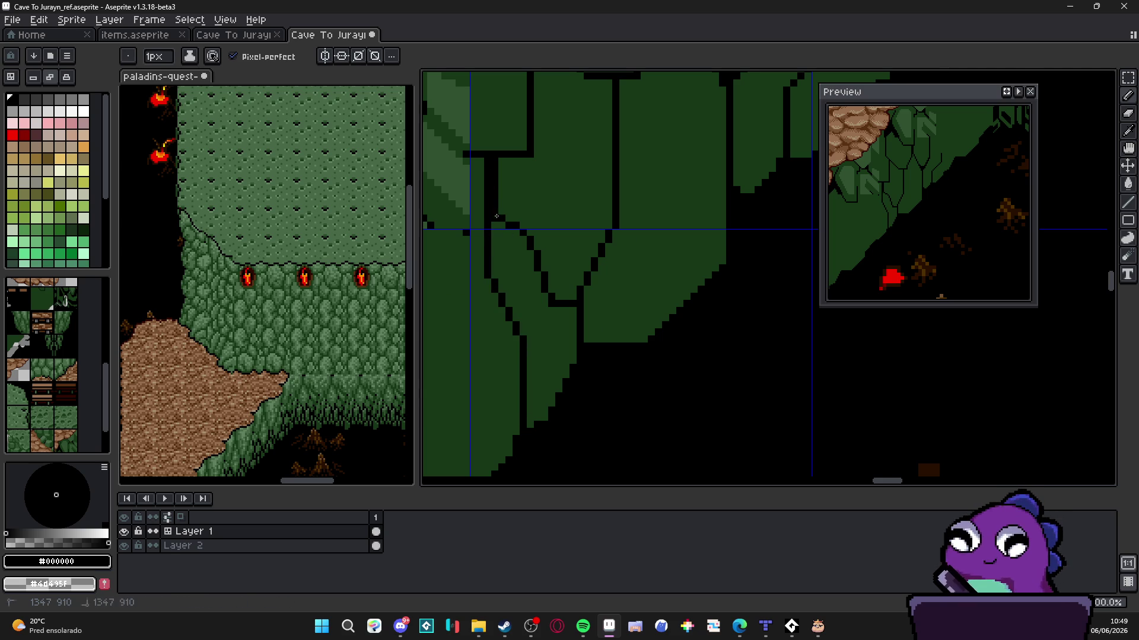
pyautogui.moveTo(491, 233)
pyautogui.mouseDown()
pyautogui.moveTo(517, 233)
pyautogui.moveTo(495, 233)
pyautogui.moveTo(529, 246)
pyautogui.mouseUp()
pyautogui.moveTo(568, 310)
pyautogui.mouseDown()
pyautogui.moveTo(549, 308)
pyautogui.moveTo(550, 399)
pyautogui.mouseUp()
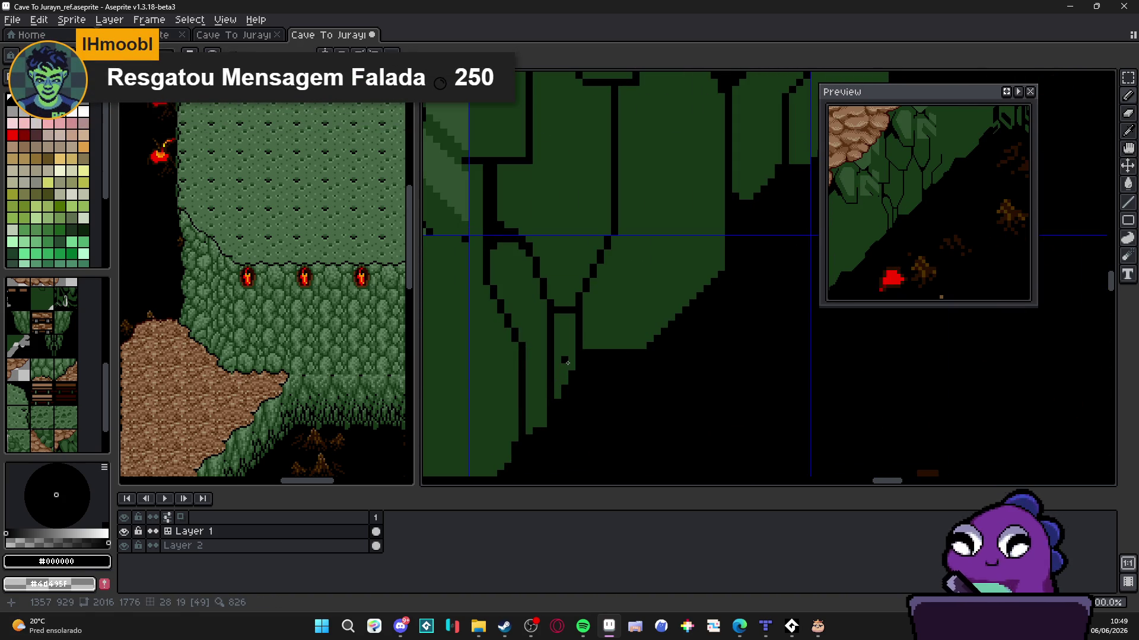
# Add more black outline pixels to close the lower leaf at the slope's foot
pyautogui.scroll(1, 568, 363)
pyautogui.moveTo(552, 369)
pyautogui.mouseDown()
pyautogui.moveTo(573, 311)
pyautogui.moveTo(562, 322)
pyautogui.mouseUp()
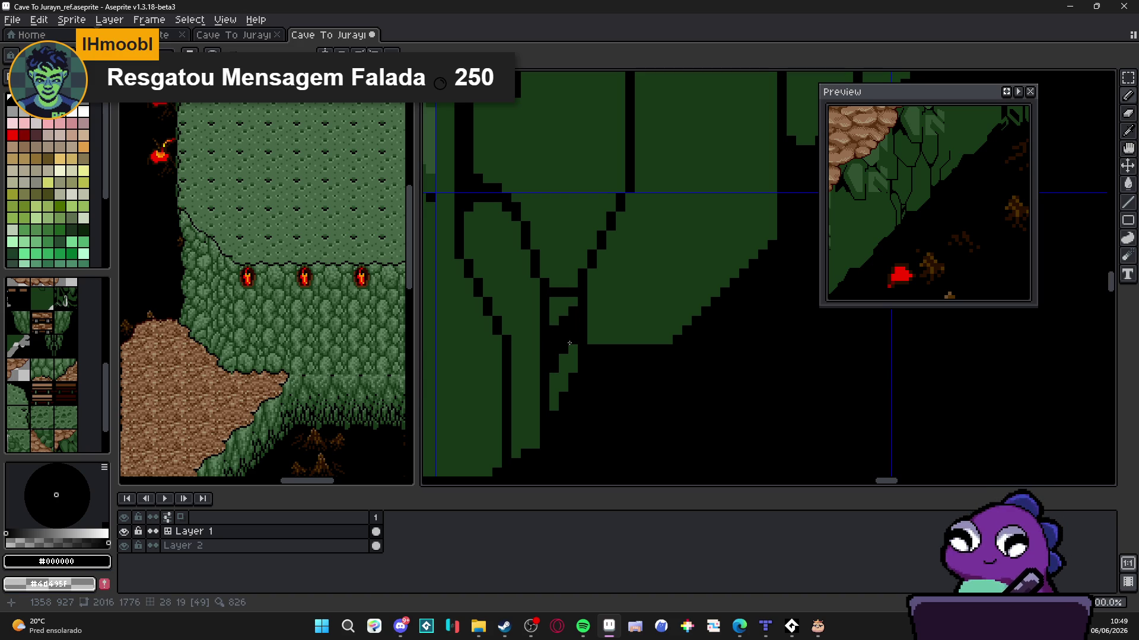
pyautogui.scroll(-3, 570, 343)
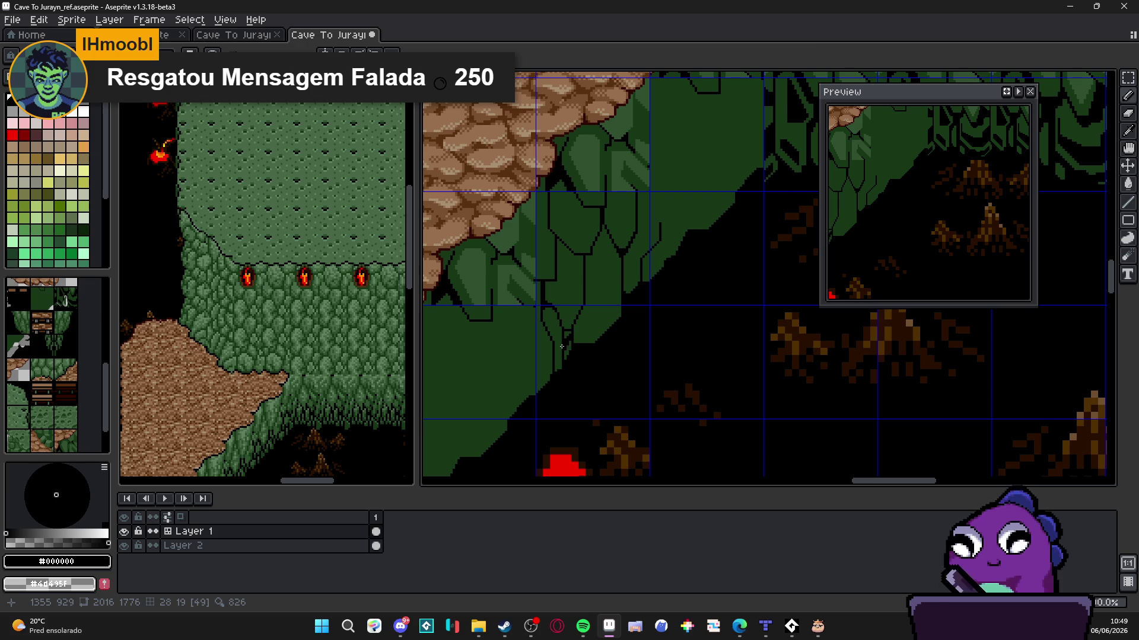
pyautogui.scroll(-3, 553, 367)
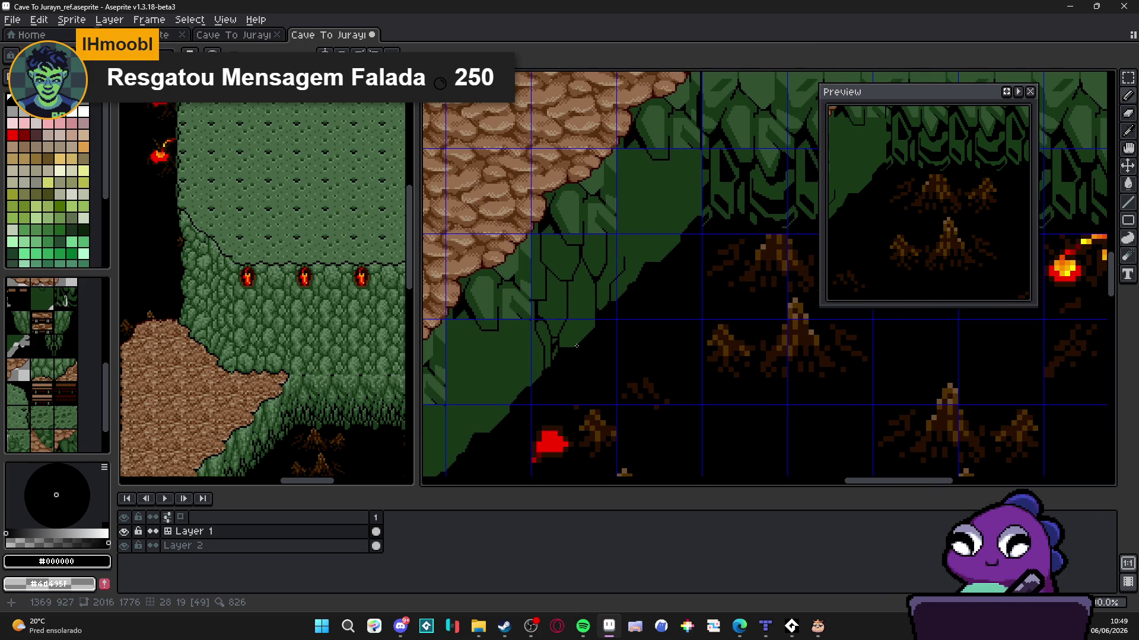
pyautogui.scroll(-2, 579, 331)
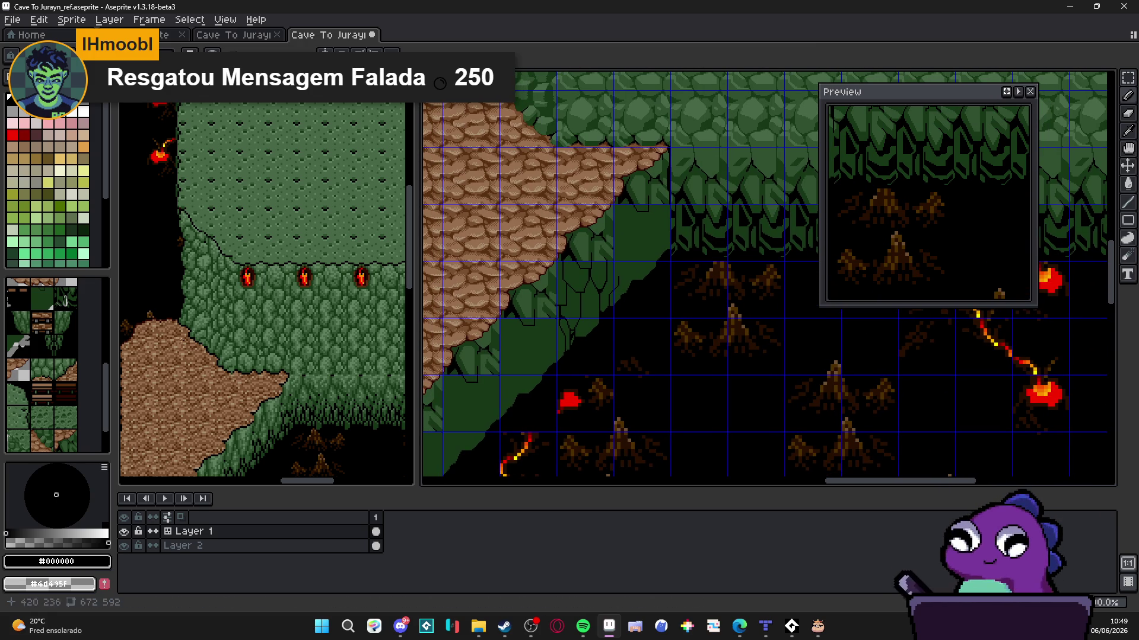
# In tilemap mode, pick the green cliff tile from the map along the cliff edge
pyautogui.press('Tab')
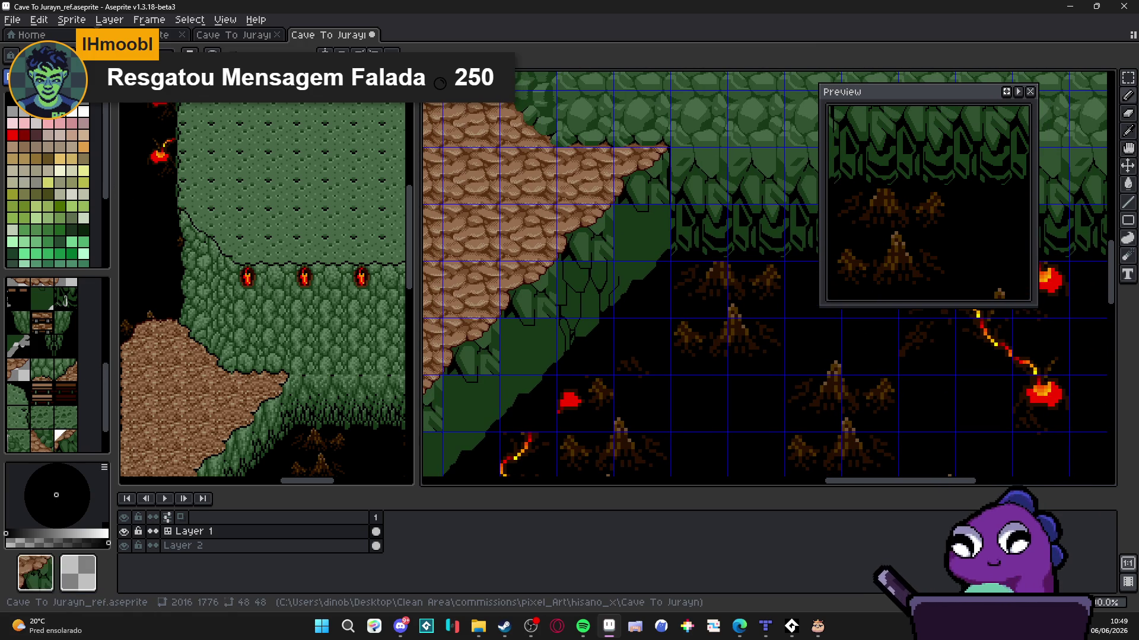
pyautogui.click(591, 285)
pyautogui.keyDown('alt'); pyautogui.click(590, 285); pyautogui.keyUp('alt')
pyautogui.moveTo(526, 349); pyautogui.dragTo(591, 268)
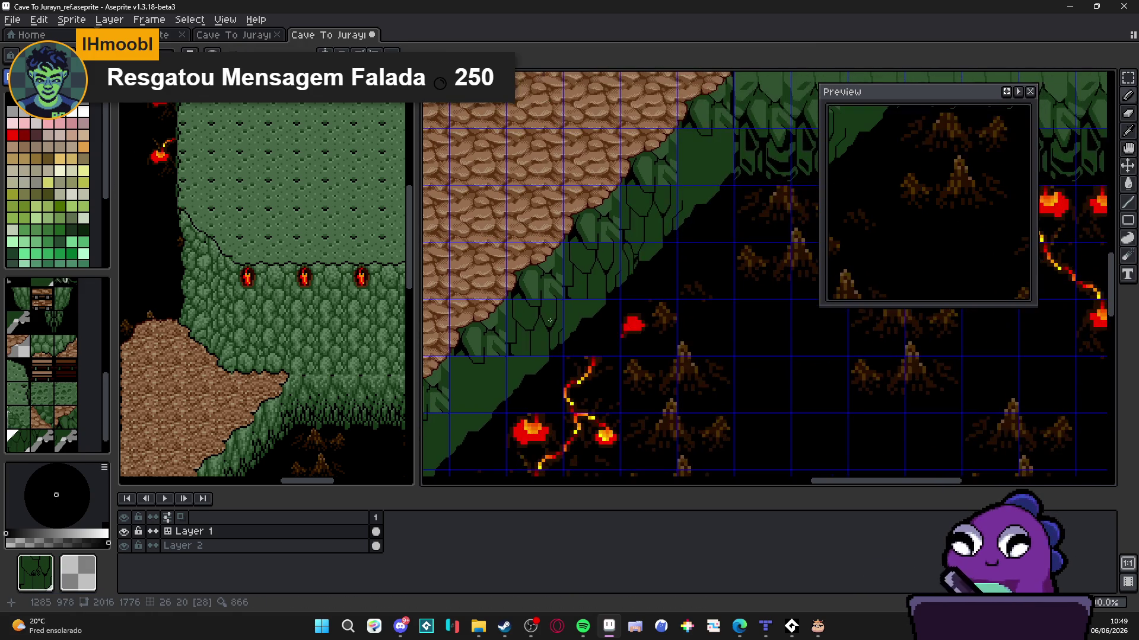
pyautogui.moveTo(551, 313); pyautogui.dragTo(587, 279)
pyautogui.moveTo(676, 213); pyautogui.dragTo(659, 205)
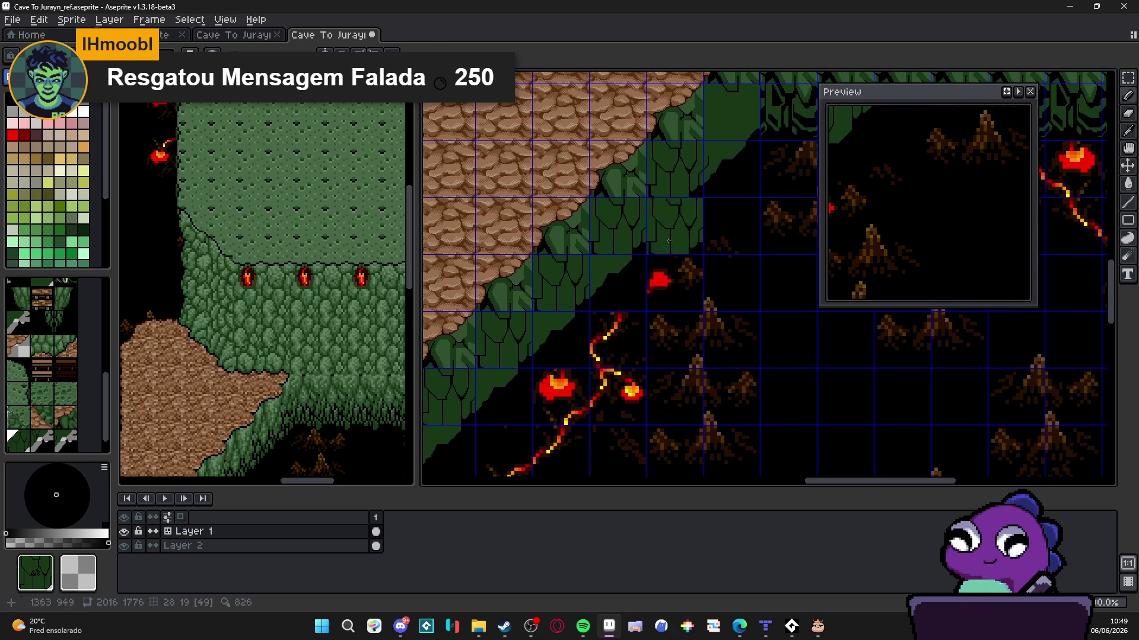
pyautogui.keyDown('alt'); pyautogui.click(661, 203); pyautogui.keyUp('alt')
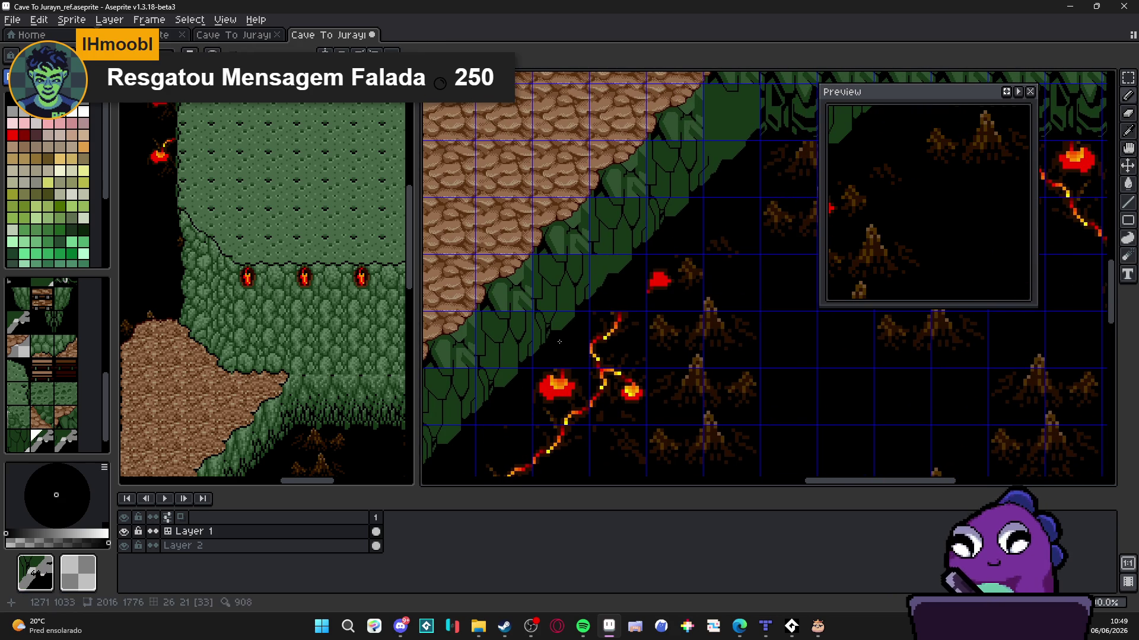
pyautogui.moveTo(627, 288); pyautogui.dragTo(563, 365)
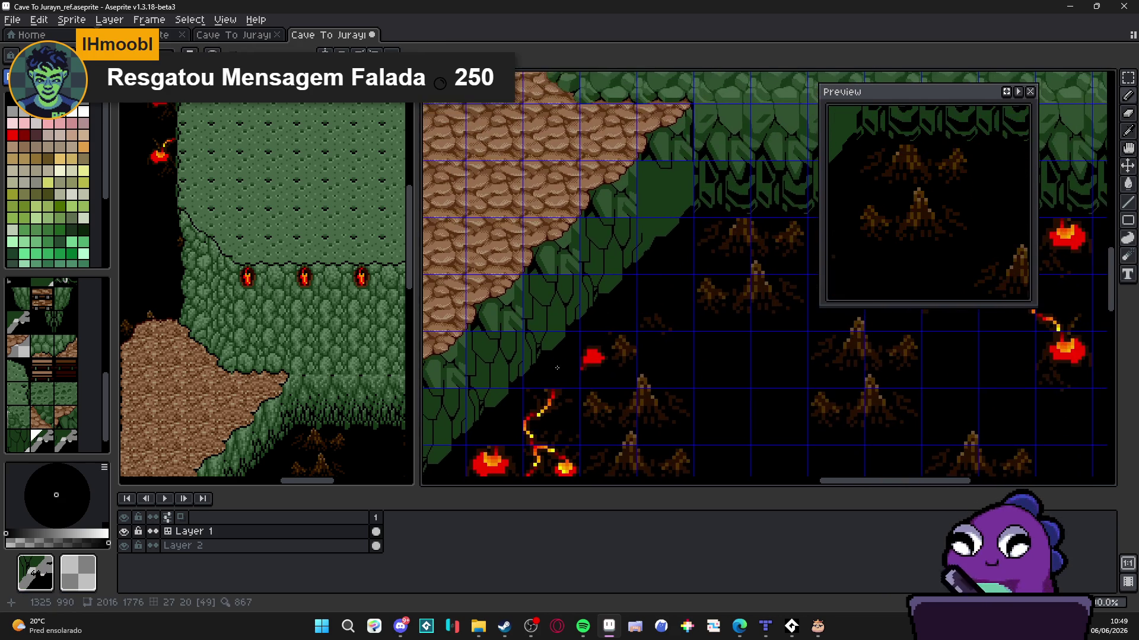
# Return to pixel mode, save Cave To Jurayn_ref.aseprite, and show the tile grid with numbers
pyautogui.hotkey('space', 'Tab')
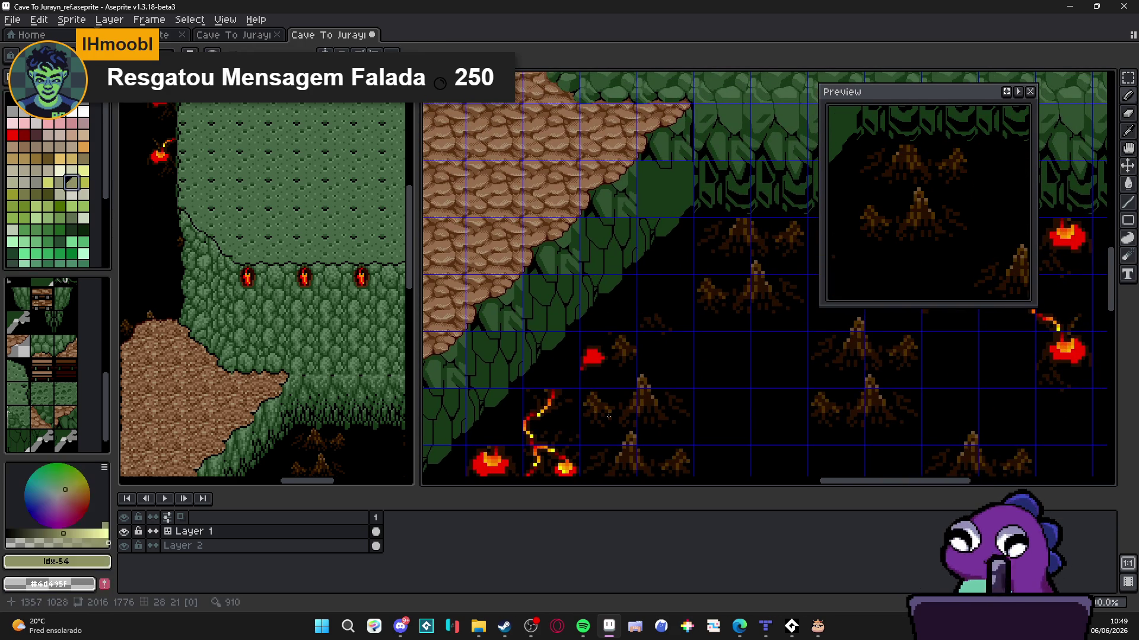
pyautogui.moveTo(455, 470)
pyautogui.mouseDown()
pyautogui.moveTo(497, 363)
pyautogui.moveTo(542, 324)
pyautogui.mouseUp()
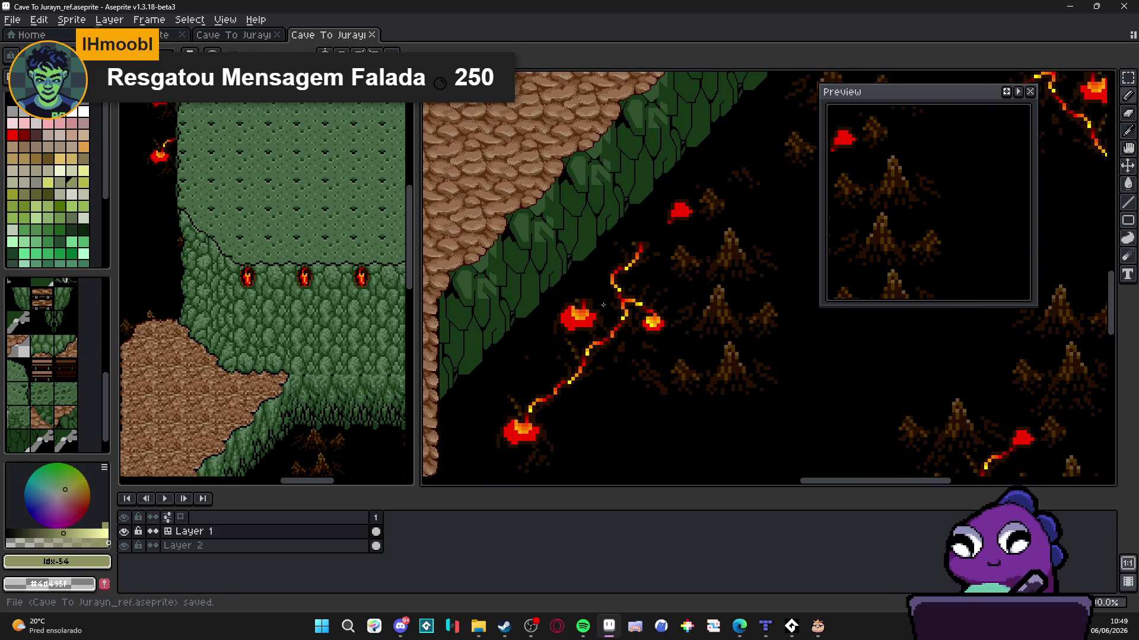
pyautogui.moveTo(639, 264); pyautogui.dragTo(592, 302)
pyautogui.hotkey('ctrl', 's')
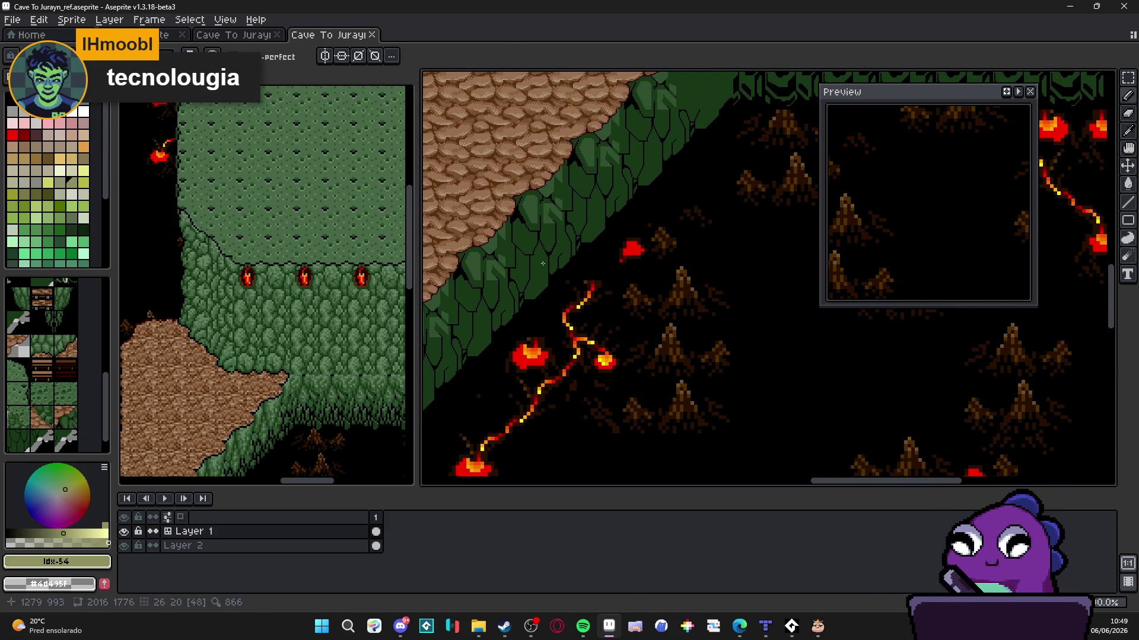
pyautogui.scroll(3, 593, 306)
pyautogui.hotkey('ctrl', "'")
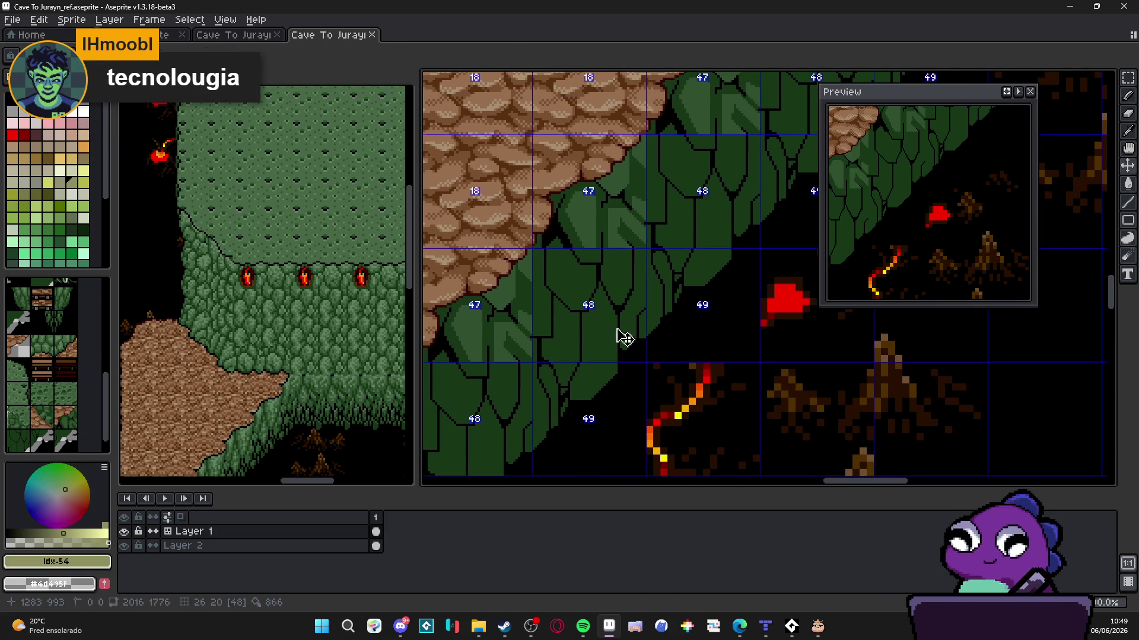
# Zoom around the cliff edge and eyedrop dark green #305030 from the foliage
pyautogui.scroll(-3, 648, 322)
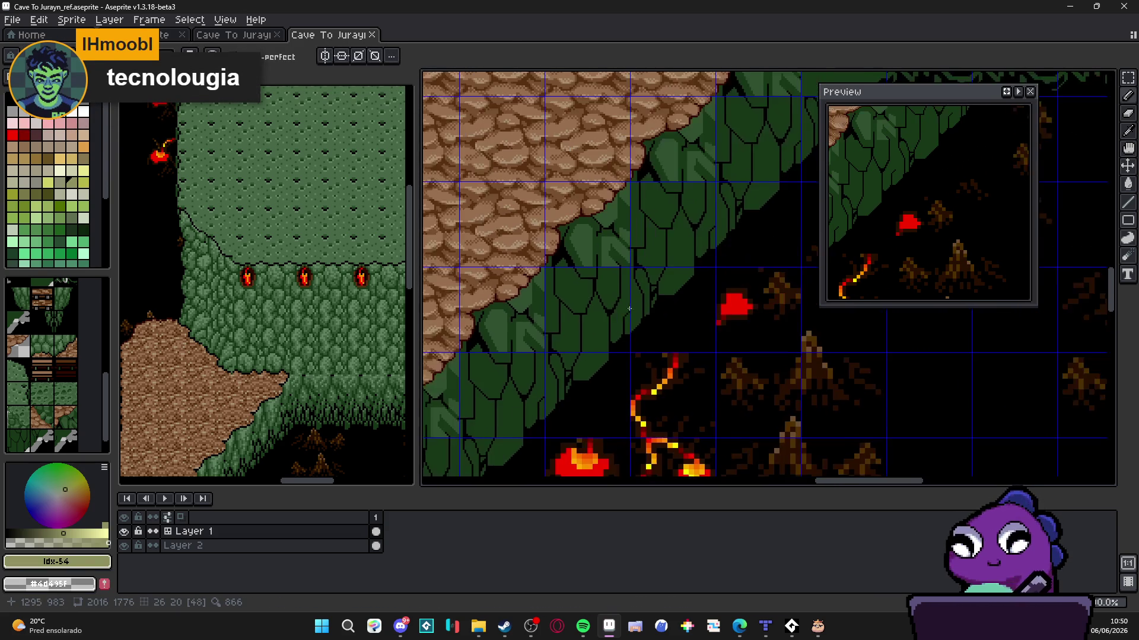
pyautogui.scroll(-2, 659, 318)
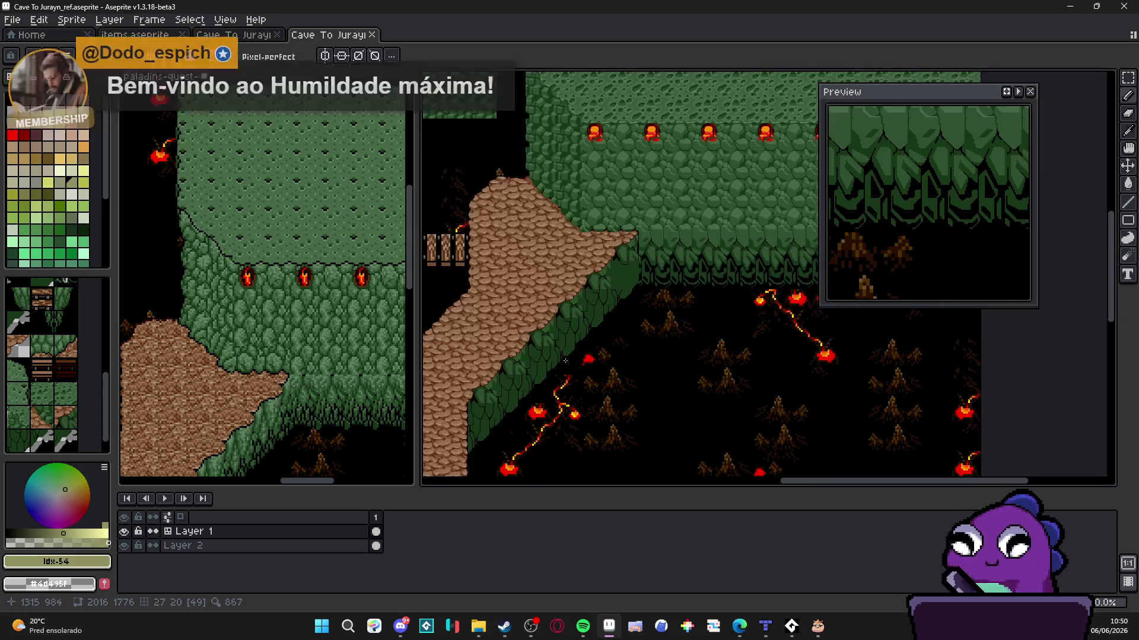
pyautogui.scroll(3, 569, 340)
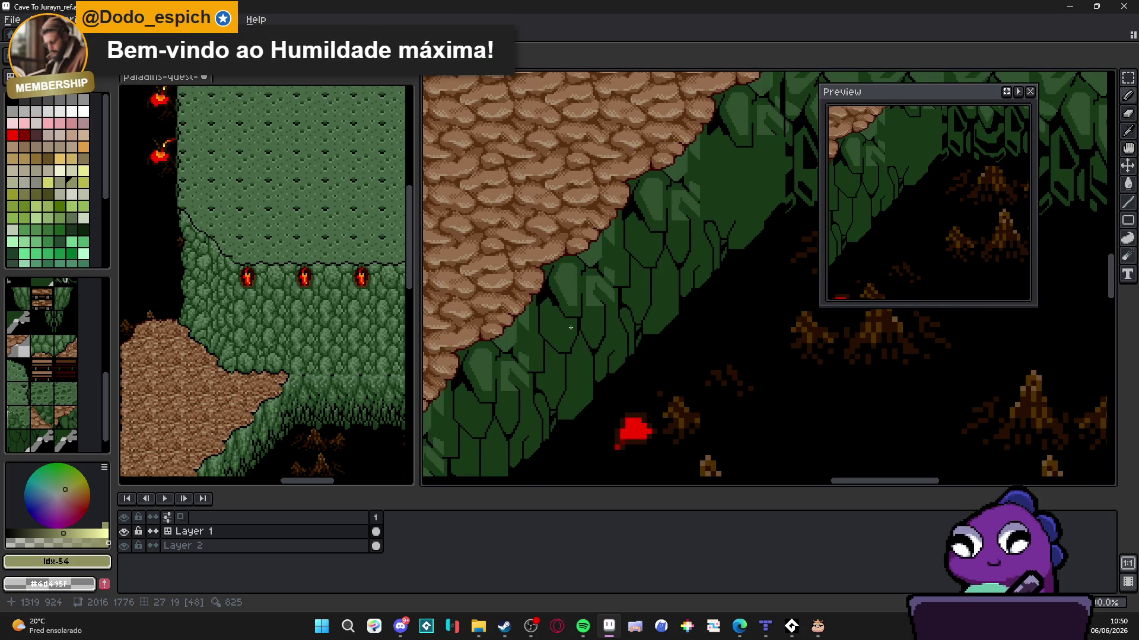
pyautogui.scroll(-2, 623, 266)
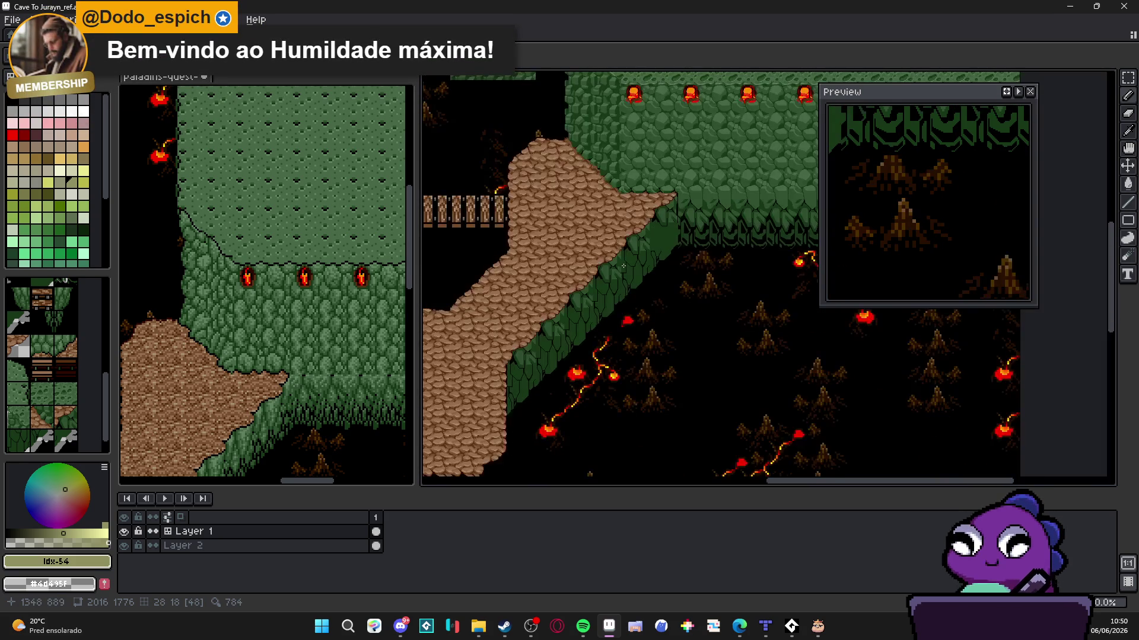
pyautogui.scroll(1, 622, 267)
pyautogui.scroll(1, 637, 261)
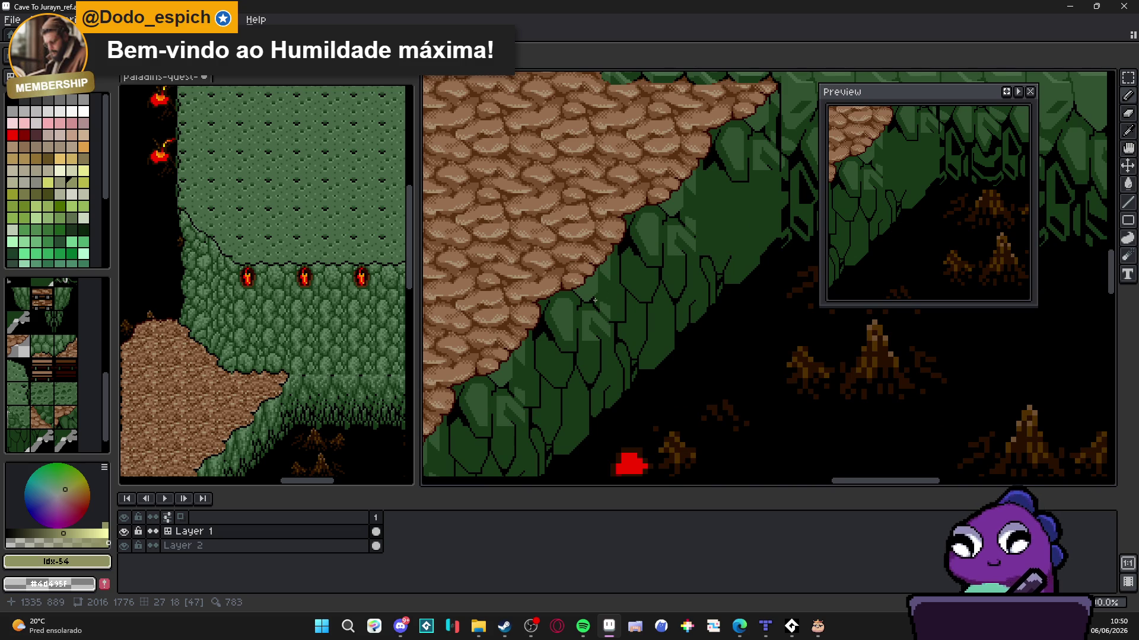
pyautogui.scroll(-1, 588, 281)
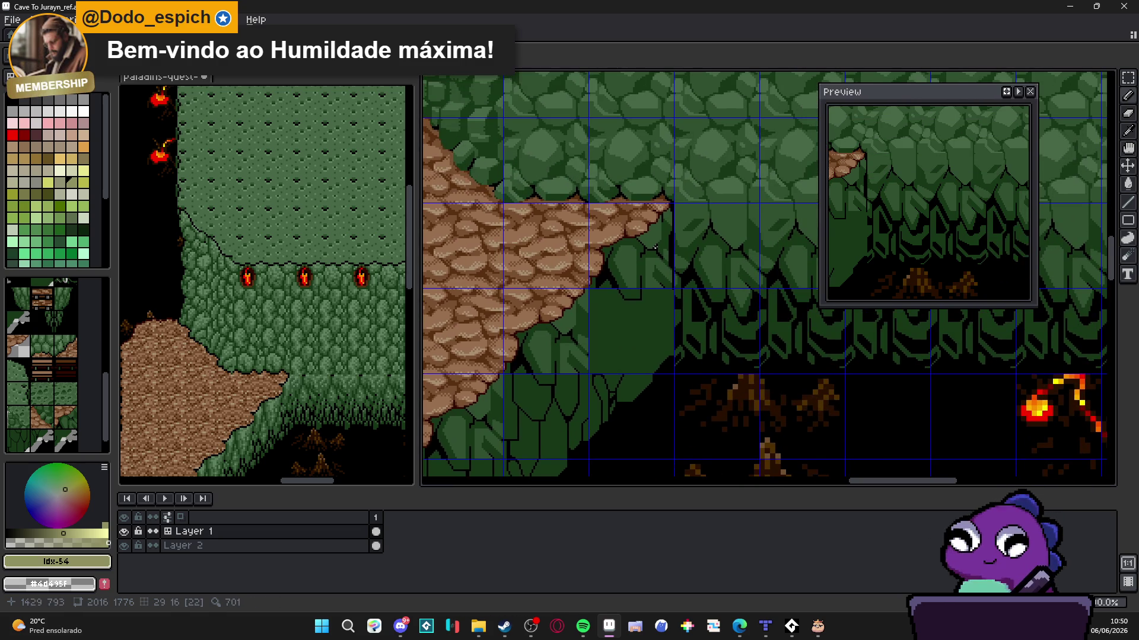
pyautogui.scroll(2, 658, 224)
pyautogui.keyDown('alt'); pyautogui.click(657, 225); pyautogui.keyUp('alt')
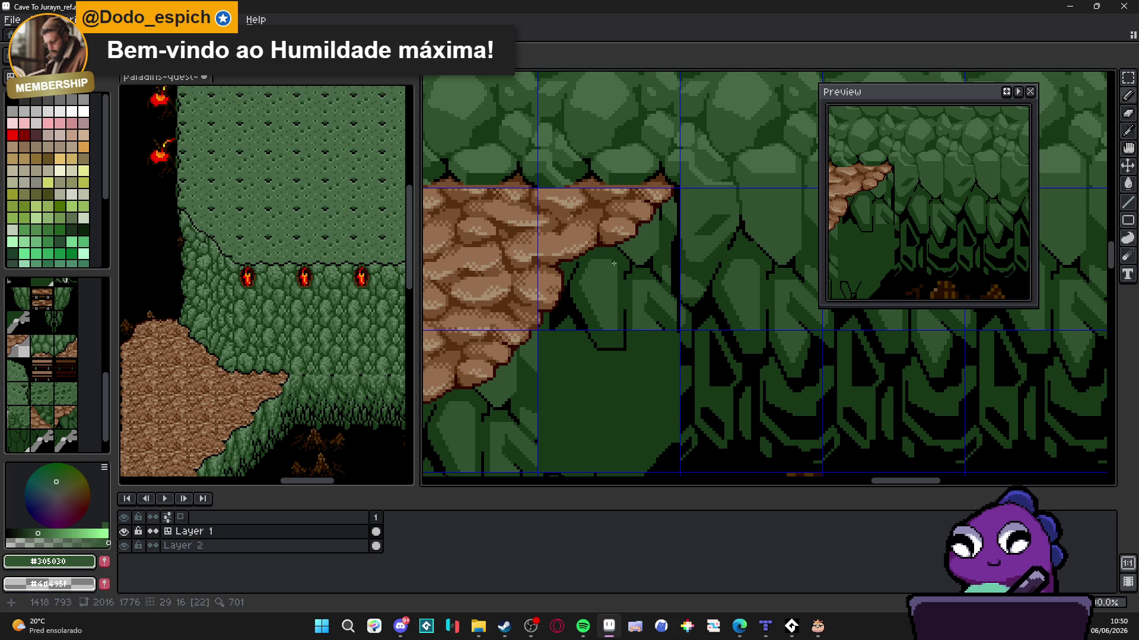
pyautogui.scroll(-1, 661, 226)
pyautogui.scroll(1, 667, 226)
pyautogui.scroll(1, 670, 228)
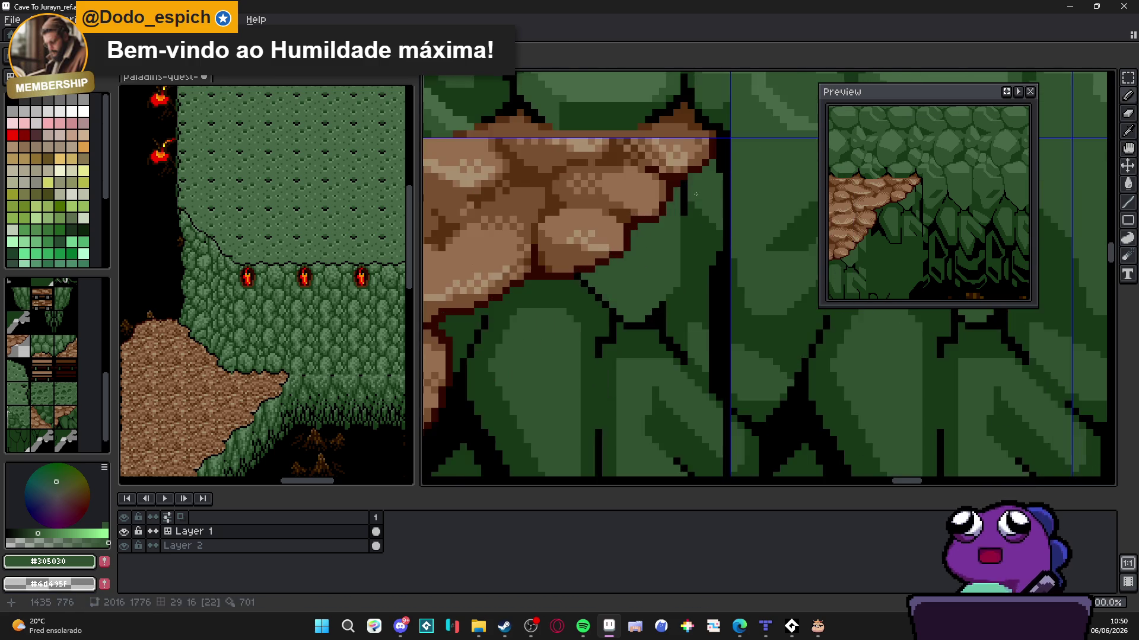
pyautogui.scroll(1, 682, 220)
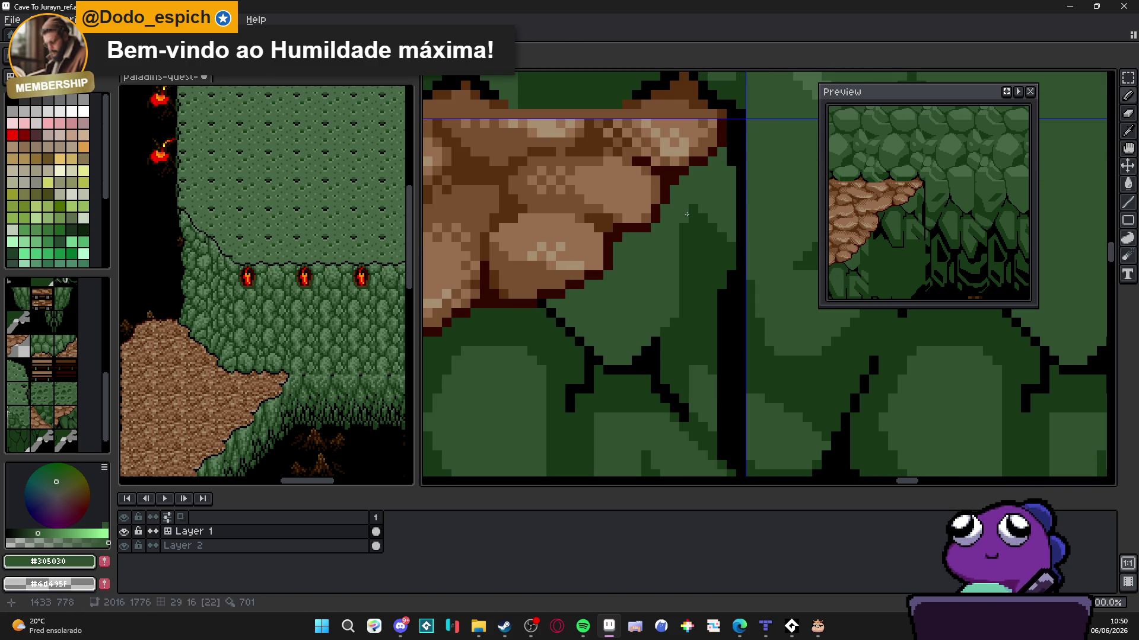
pyautogui.hscroll(-2, 554, 313)
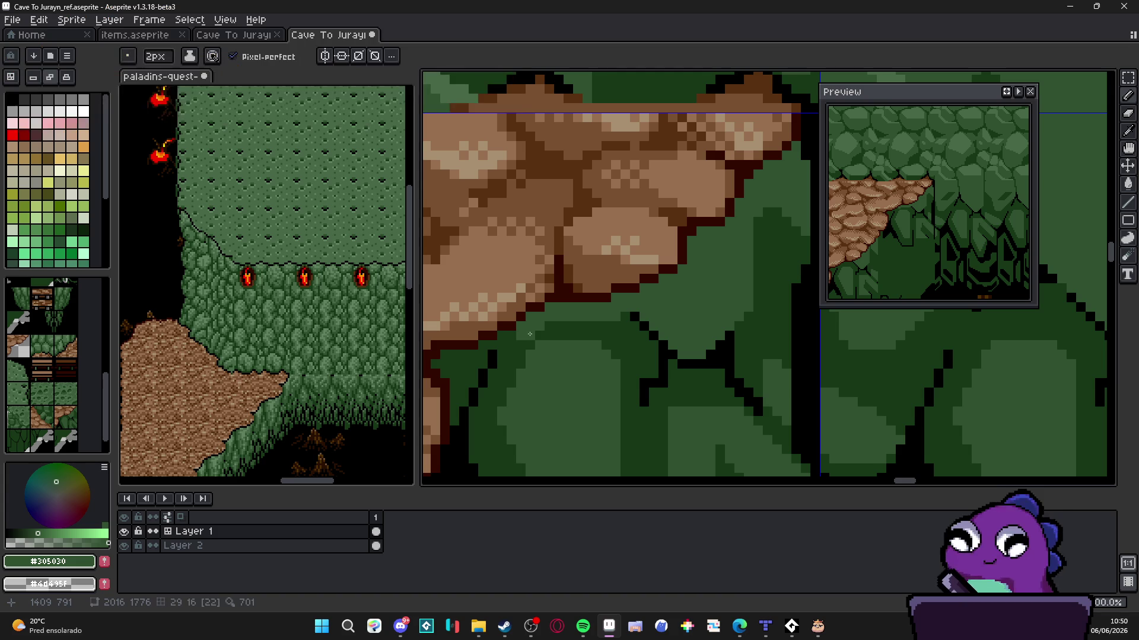
pyautogui.hscroll(-2, 475, 360)
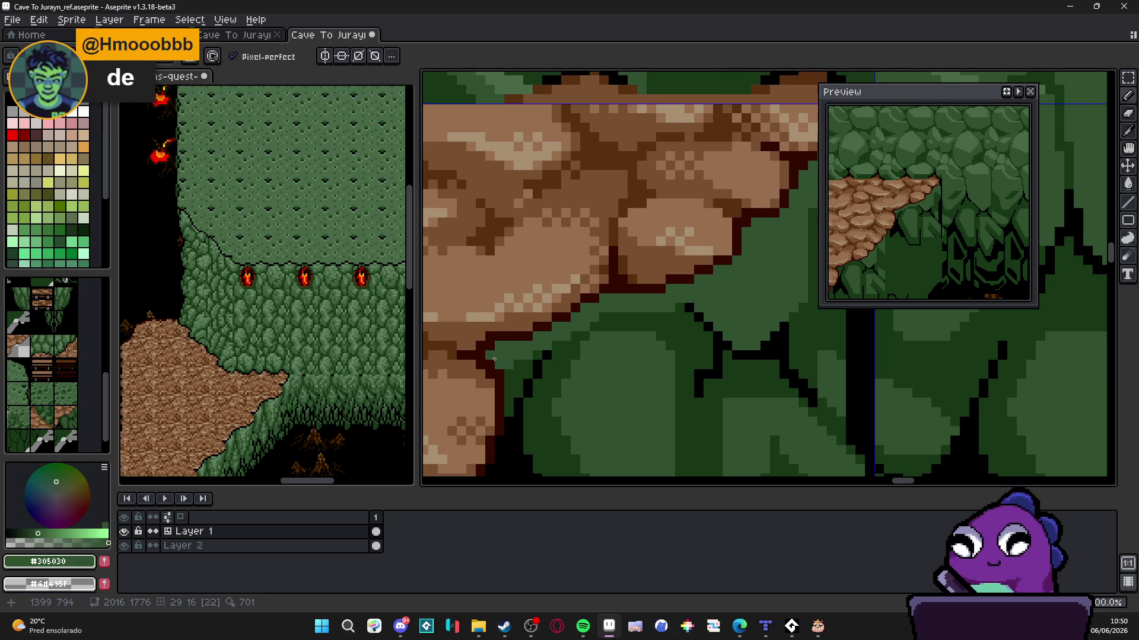
pyautogui.moveTo(499, 382)
pyautogui.mouseDown()
pyautogui.moveTo(543, 252)
pyautogui.moveTo(561, 268)
pyautogui.moveTo(561, 313)
pyautogui.moveTo(530, 373)
pyautogui.mouseUp()
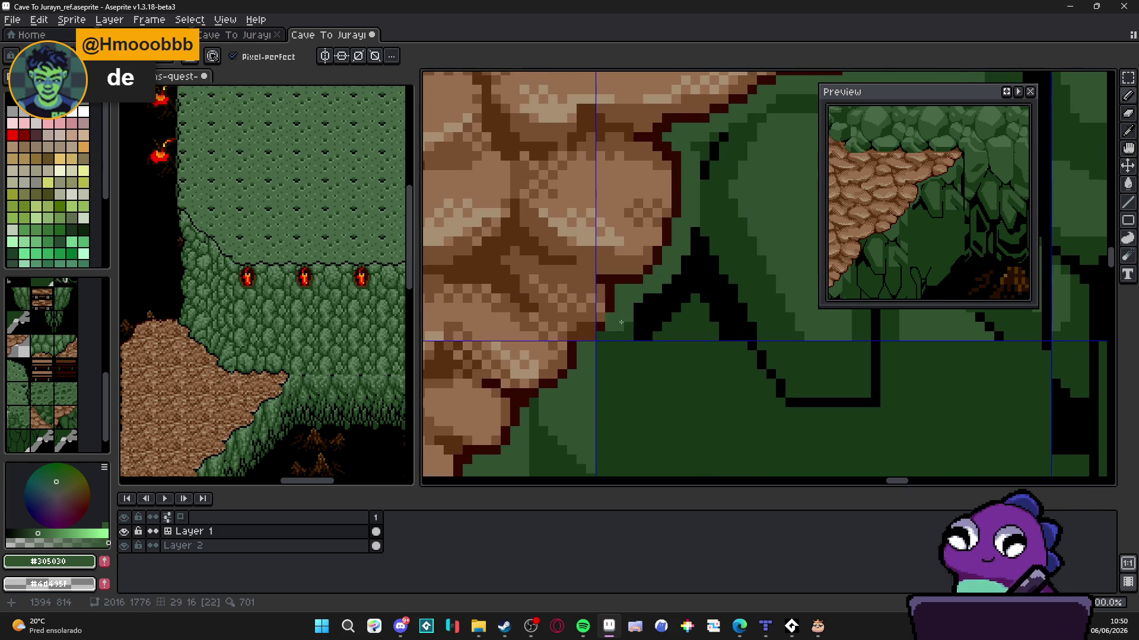
pyautogui.moveTo(478, 401); pyautogui.dragTo(611, 313)
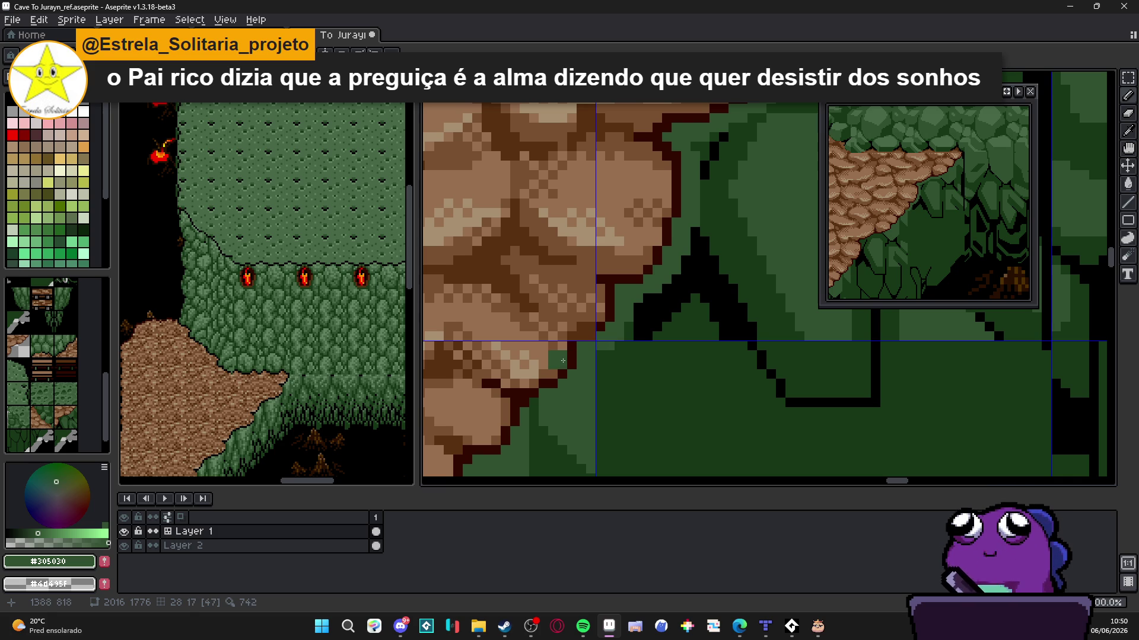
pyautogui.scroll(-4, 514, 304)
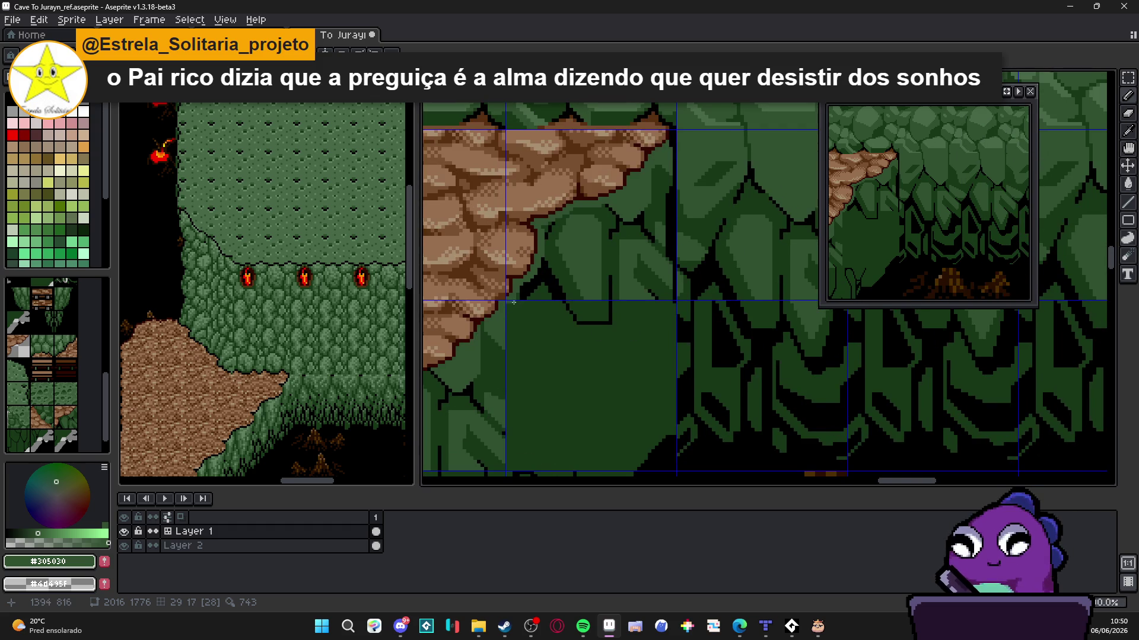
pyautogui.scroll(3, 513, 303)
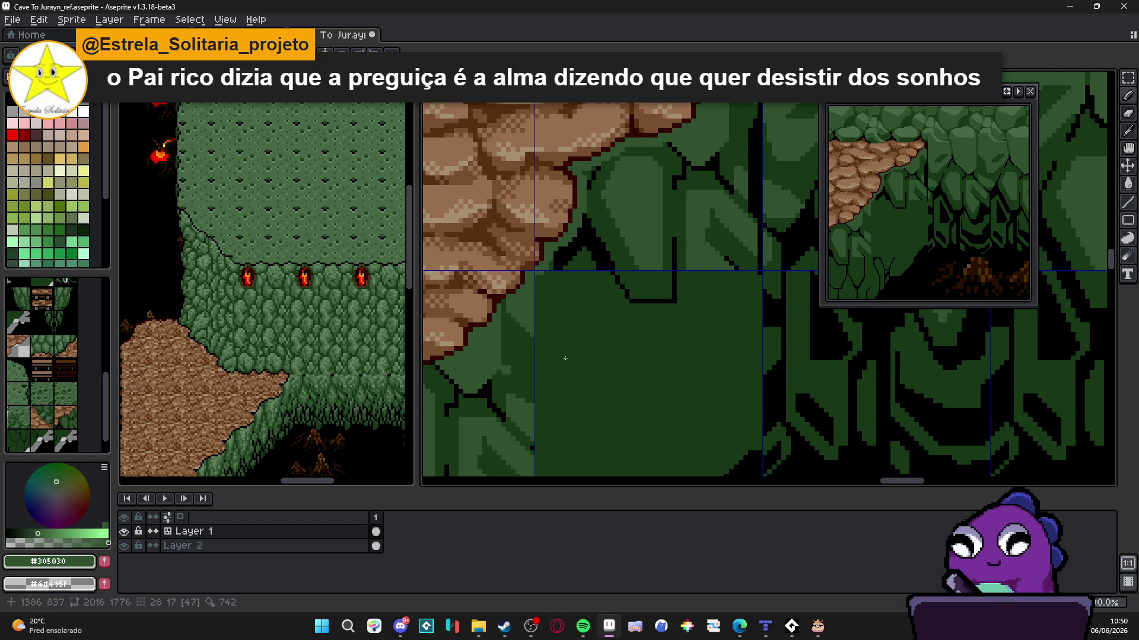
pyautogui.scroll(2, 536, 269)
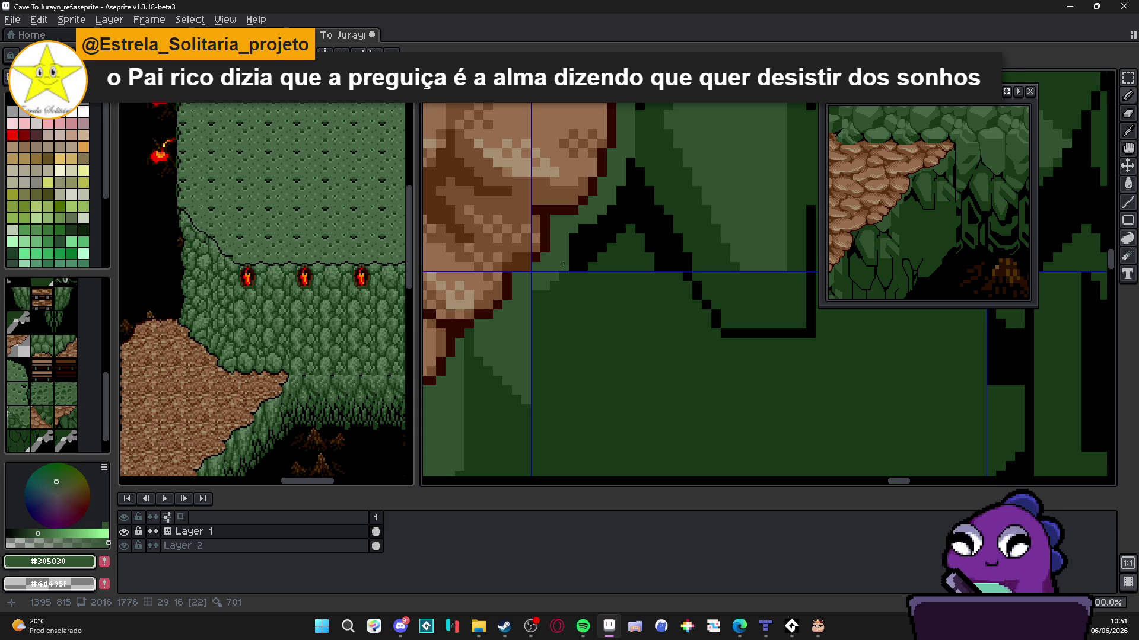
pyautogui.moveTo(564, 257); pyautogui.dragTo(545, 282)
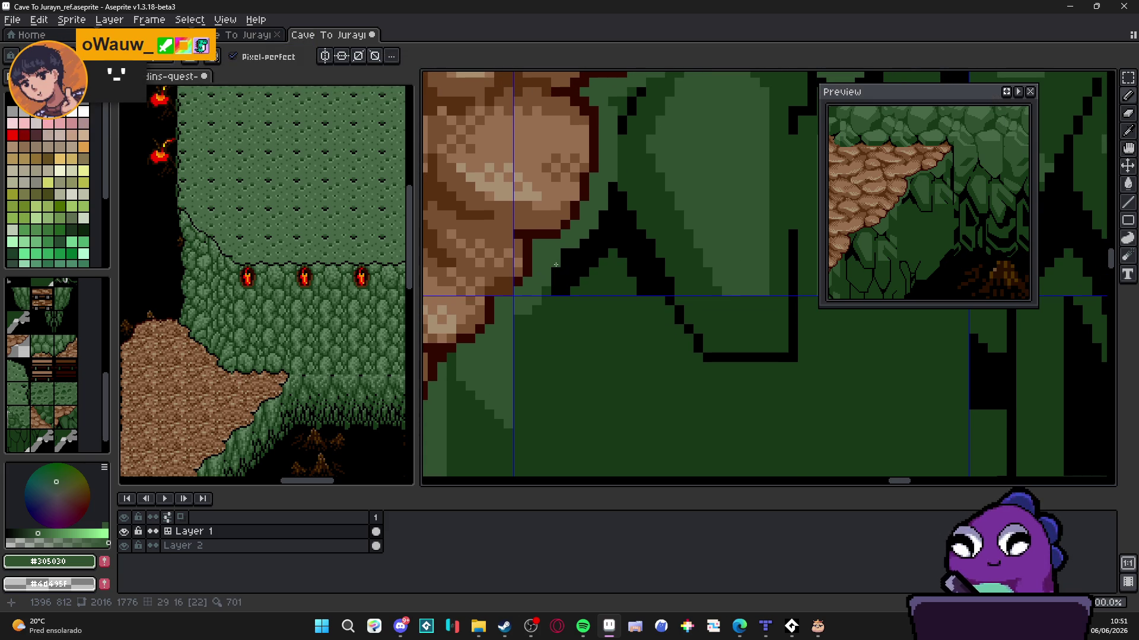
# Eyedrop the foliage's dark green and paint darker shading along the rock edge
pyautogui.scroll(-4, 730, 242)
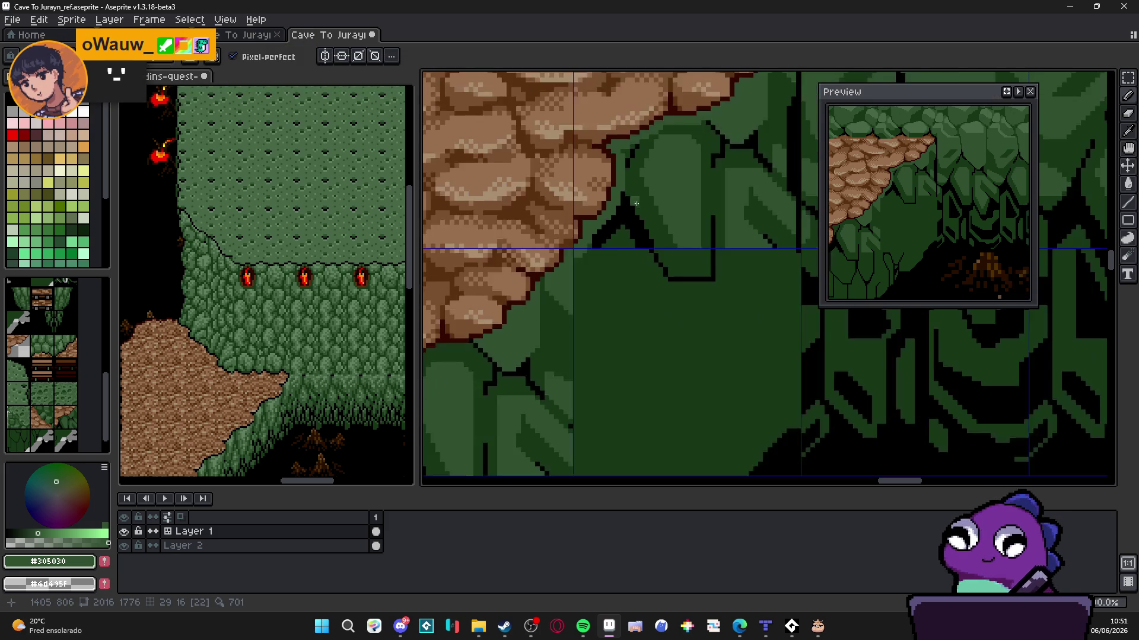
pyautogui.scroll(3, 730, 242)
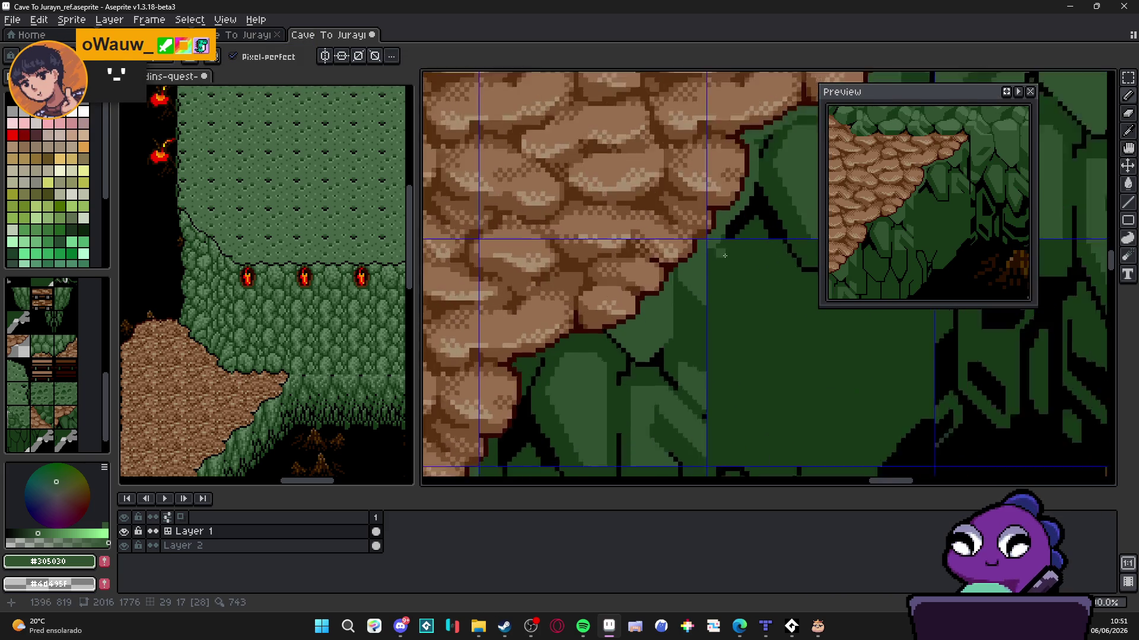
pyautogui.keyDown('alt'); pyautogui.click(669, 323); pyautogui.keyUp('alt')
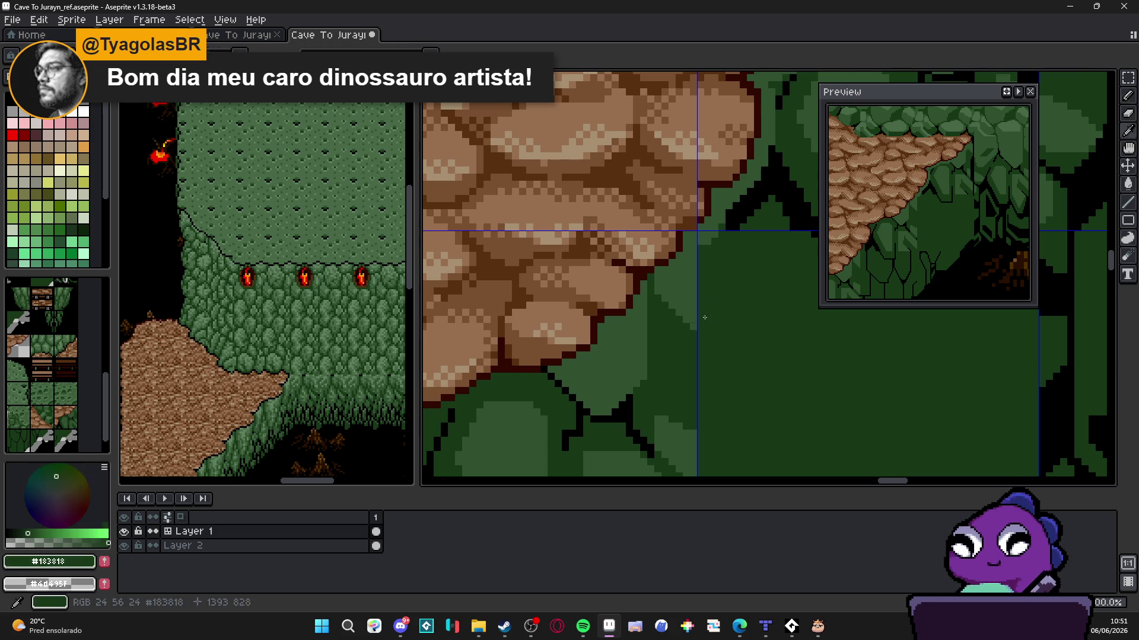
pyautogui.moveTo(682, 303)
pyautogui.mouseDown()
pyautogui.moveTo(701, 259)
pyautogui.moveTo(658, 294)
pyautogui.moveTo(690, 279)
pyautogui.moveTo(688, 320)
pyautogui.moveTo(665, 296)
pyautogui.moveTo(613, 353)
pyautogui.moveTo(585, 350)
pyautogui.moveTo(537, 411)
pyautogui.moveTo(619, 374)
pyautogui.moveTo(543, 418)
pyautogui.mouseUp()
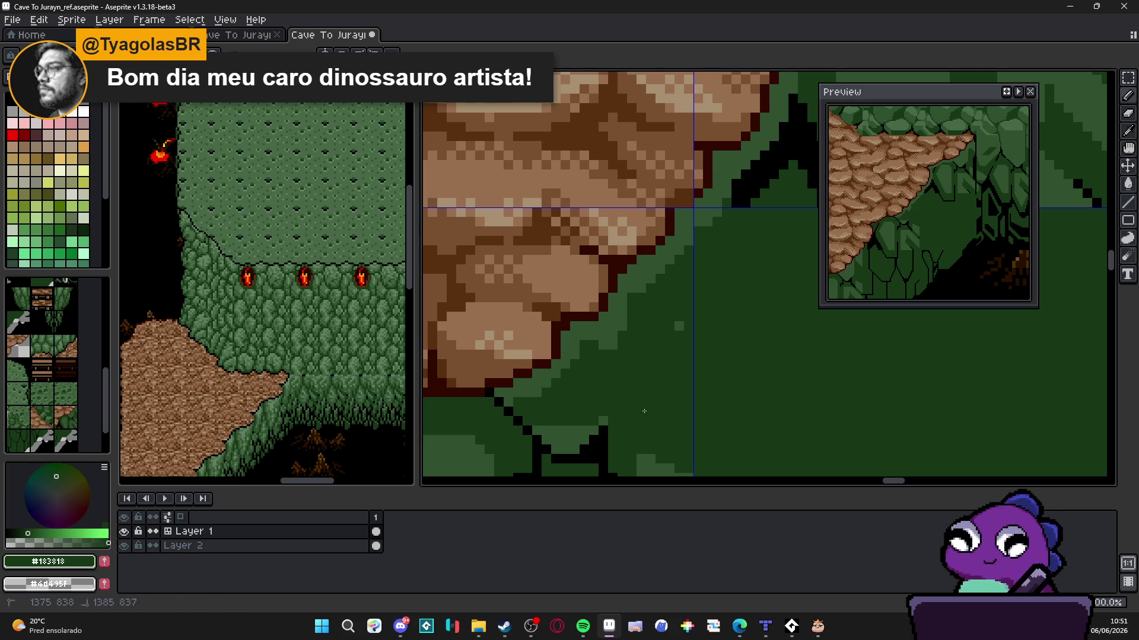
# Eyedrop the slope's mid green and paint lighter green strokes along the slope below the rock
pyautogui.scroll(-2, 647, 395)
pyautogui.scroll(-2, 647, 395)
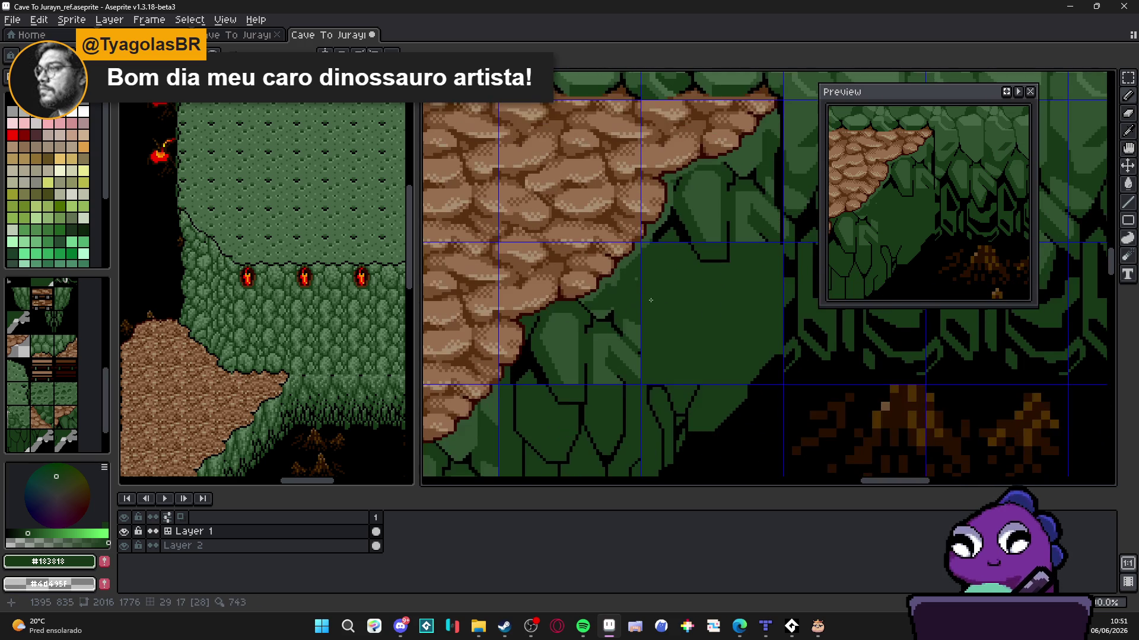
pyautogui.scroll(1, 584, 308)
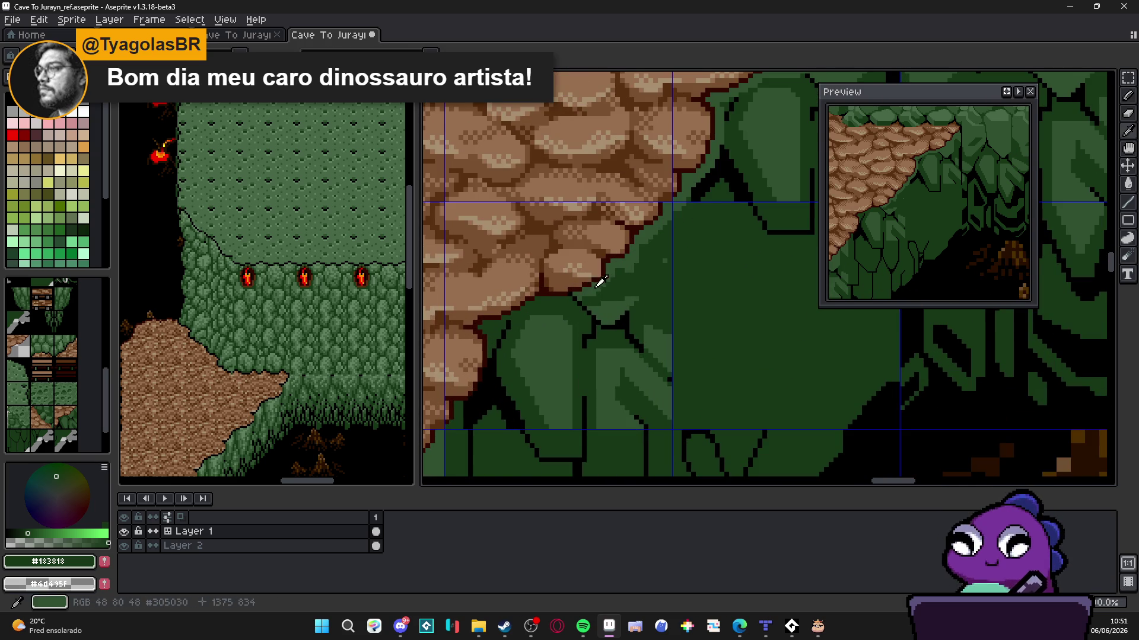
pyautogui.keyDown('alt'); pyautogui.click(567, 308); pyautogui.keyUp('alt')
pyautogui.scroll(1, 568, 308)
pyautogui.moveTo(588, 297); pyautogui.dragTo(679, 316)
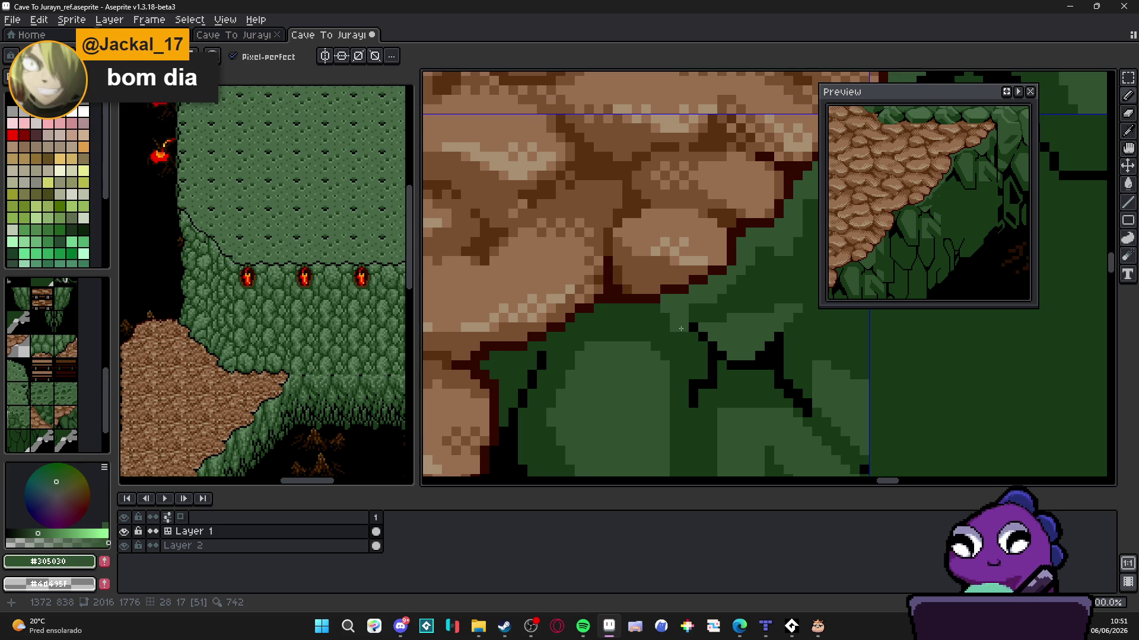
pyautogui.click(682, 319)
pyautogui.moveTo(663, 318)
pyautogui.mouseDown()
pyautogui.moveTo(599, 314)
pyautogui.moveTo(577, 342)
pyautogui.moveTo(485, 366)
pyautogui.mouseUp()
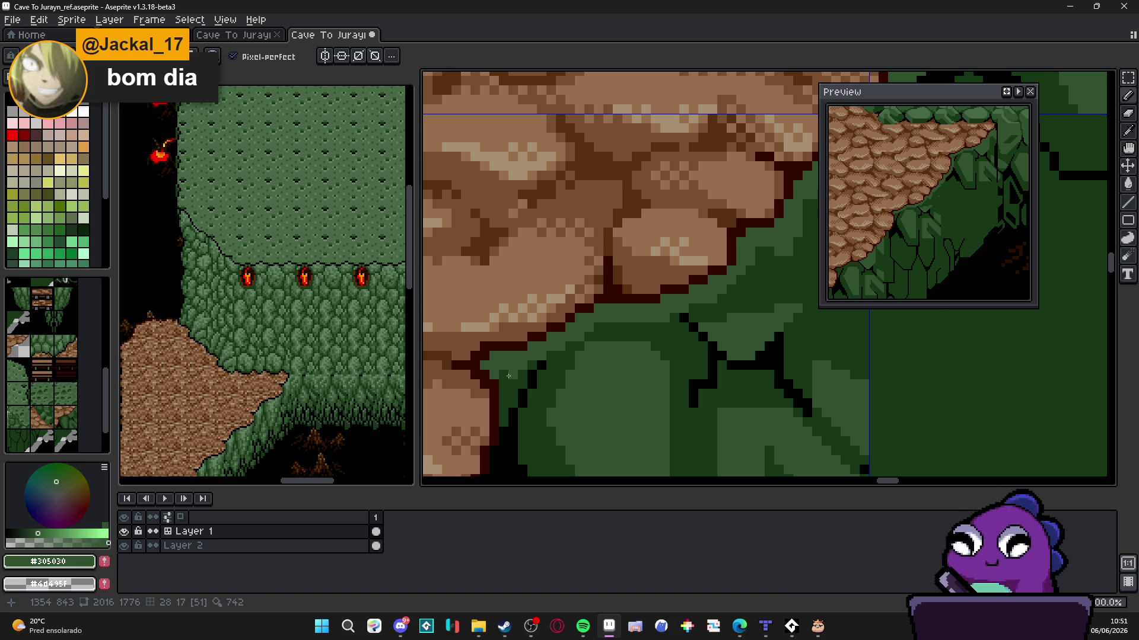
pyautogui.scroll(-2, 508, 376)
pyautogui.scroll(2, 516, 355)
pyautogui.moveTo(529, 275)
pyautogui.mouseDown()
pyautogui.moveTo(529, 325)
pyautogui.moveTo(492, 409)
pyautogui.moveTo(571, 382)
pyautogui.mouseUp()
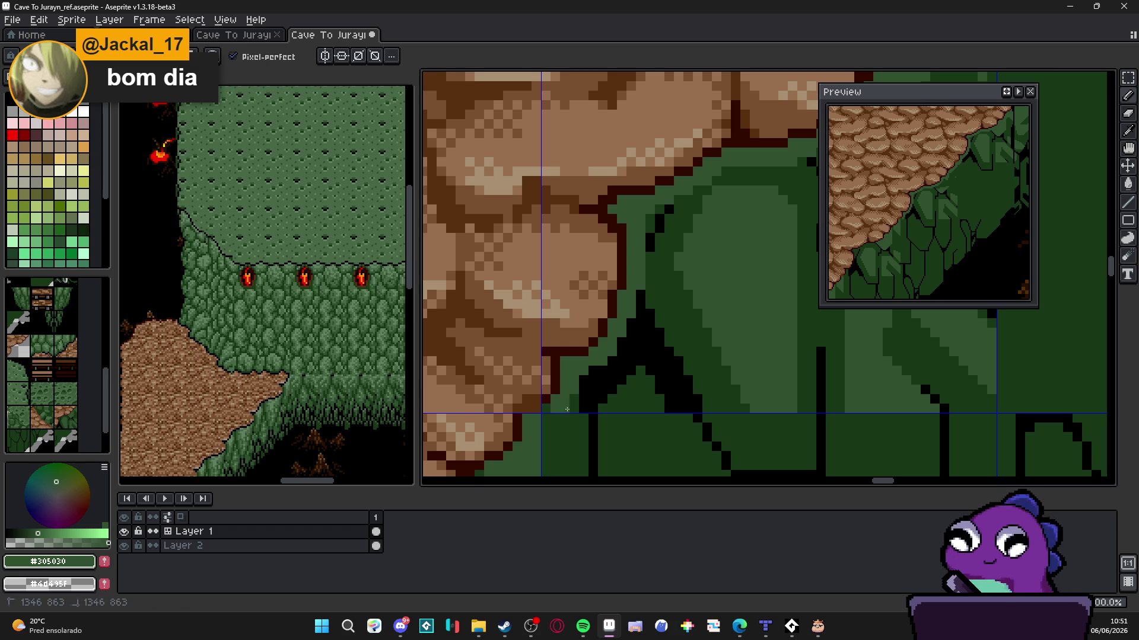
# Eyedrop dark green again and paint a dark green diagonal along the rock edge
pyautogui.scroll(-2, 549, 347)
pyautogui.scroll(-3, 549, 347)
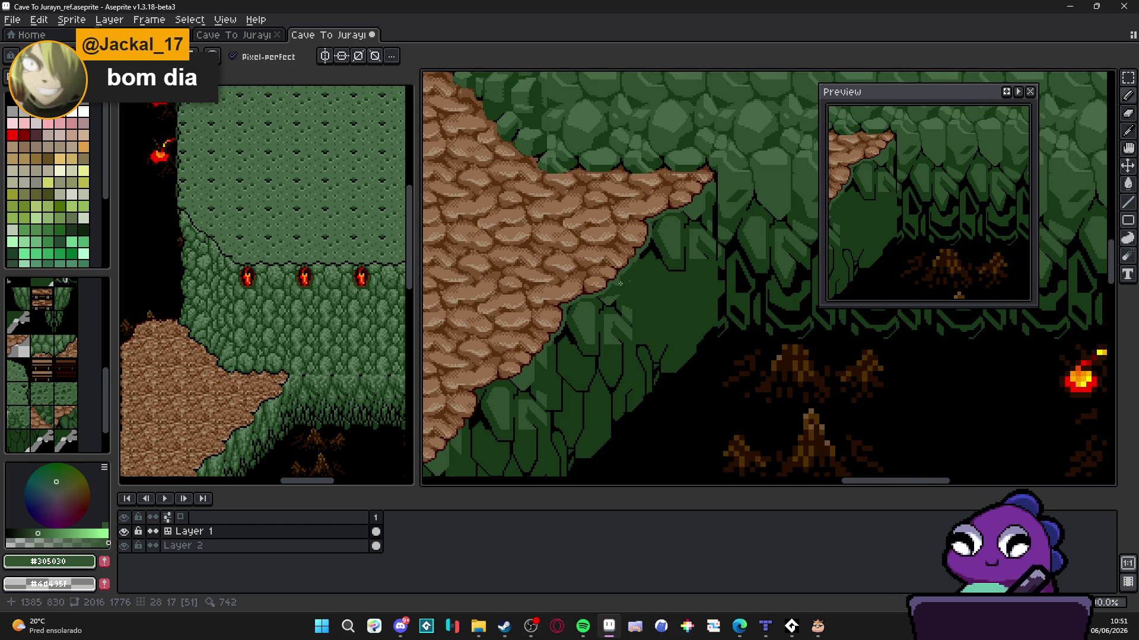
pyautogui.scroll(4, 698, 229)
pyautogui.keyDown('alt'); pyautogui.click(682, 204); pyautogui.keyUp('alt')
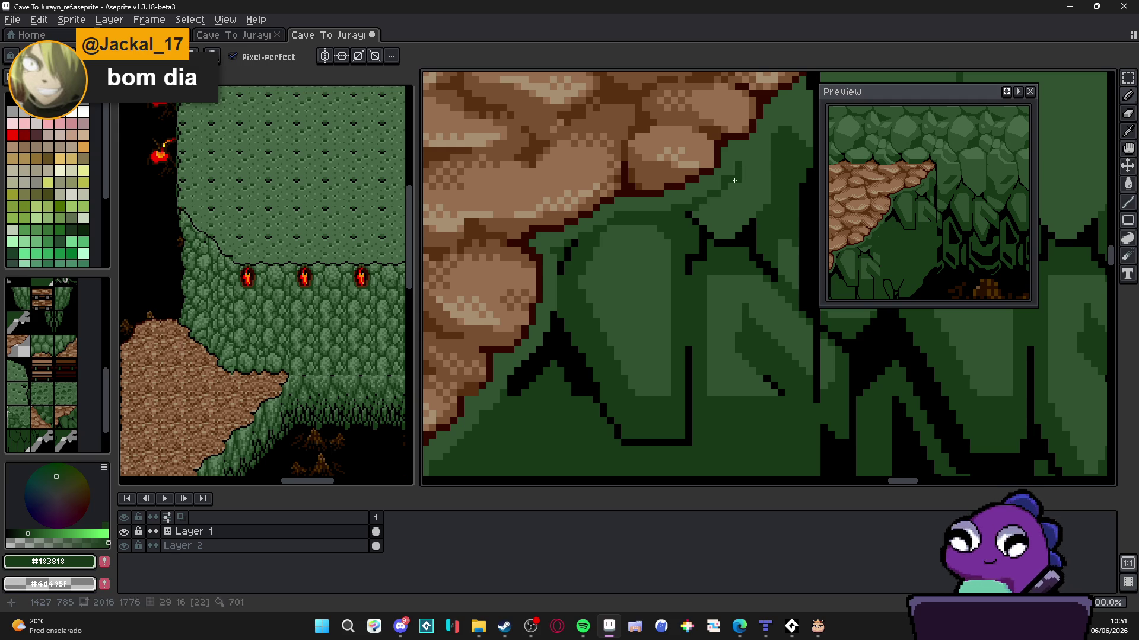
pyautogui.scroll(-2, 697, 201)
pyautogui.scroll(2, 657, 232)
pyautogui.scroll(1, 639, 258)
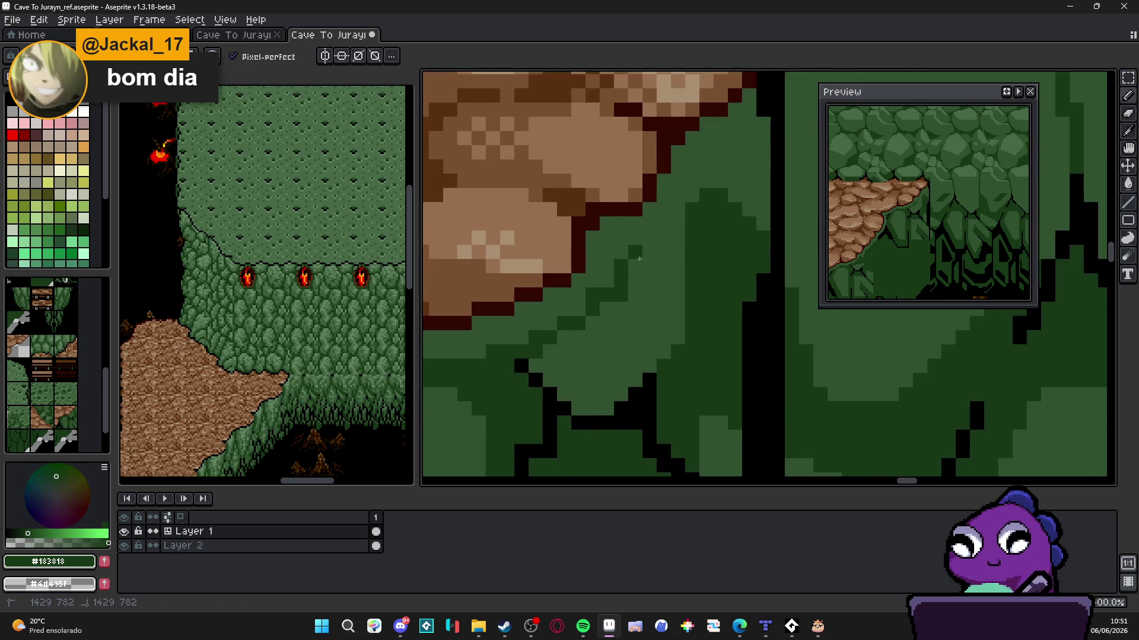
pyautogui.moveTo(635, 258)
pyautogui.mouseDown()
pyautogui.moveTo(663, 251)
pyautogui.moveTo(692, 197)
pyautogui.moveTo(733, 172)
pyautogui.moveTo(685, 196)
pyautogui.mouseUp()
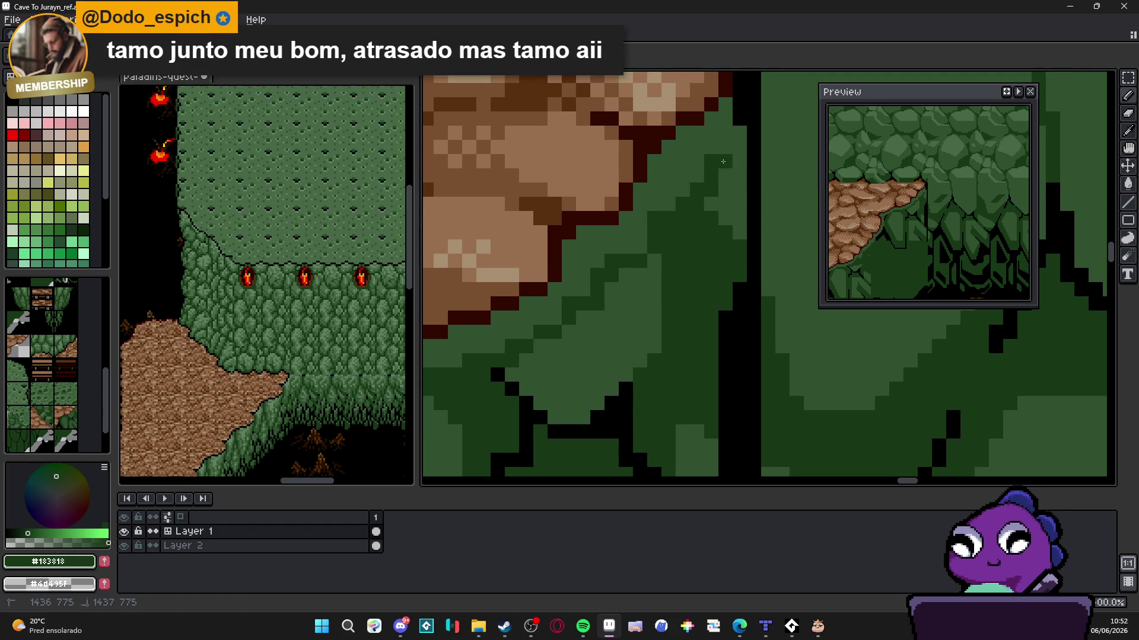
# Switch to black and draw outline pixels beside the rock edge
pyautogui.keyDown('alt'); pyautogui.click(753, 149); pyautogui.keyUp('alt')
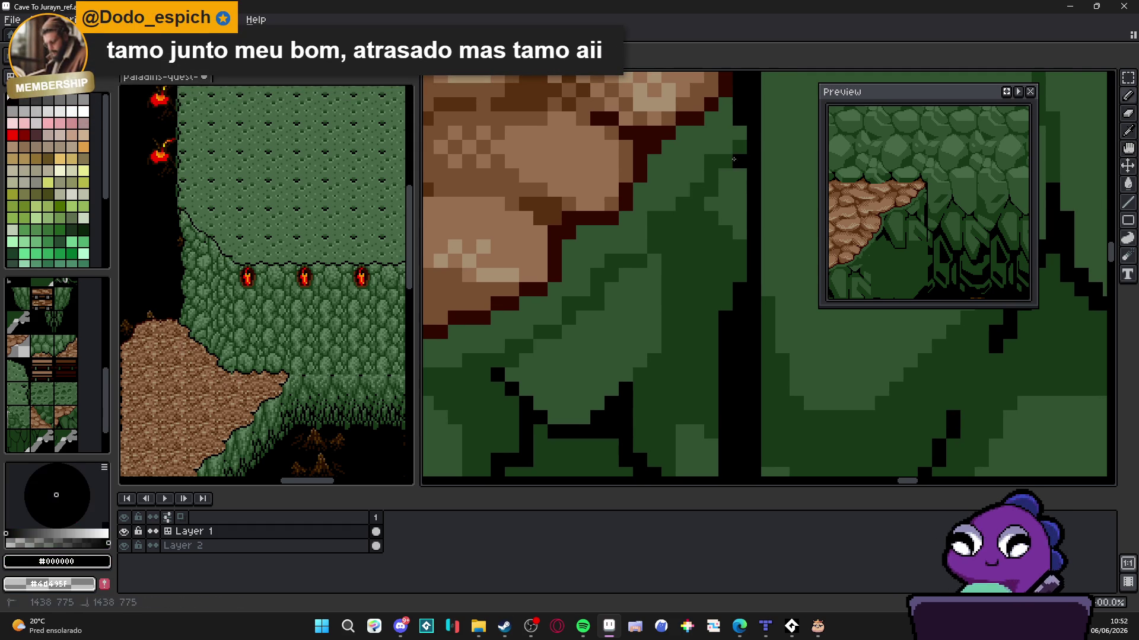
pyautogui.moveTo(740, 162); pyautogui.dragTo(652, 226)
pyautogui.scroll(-2, 658, 231)
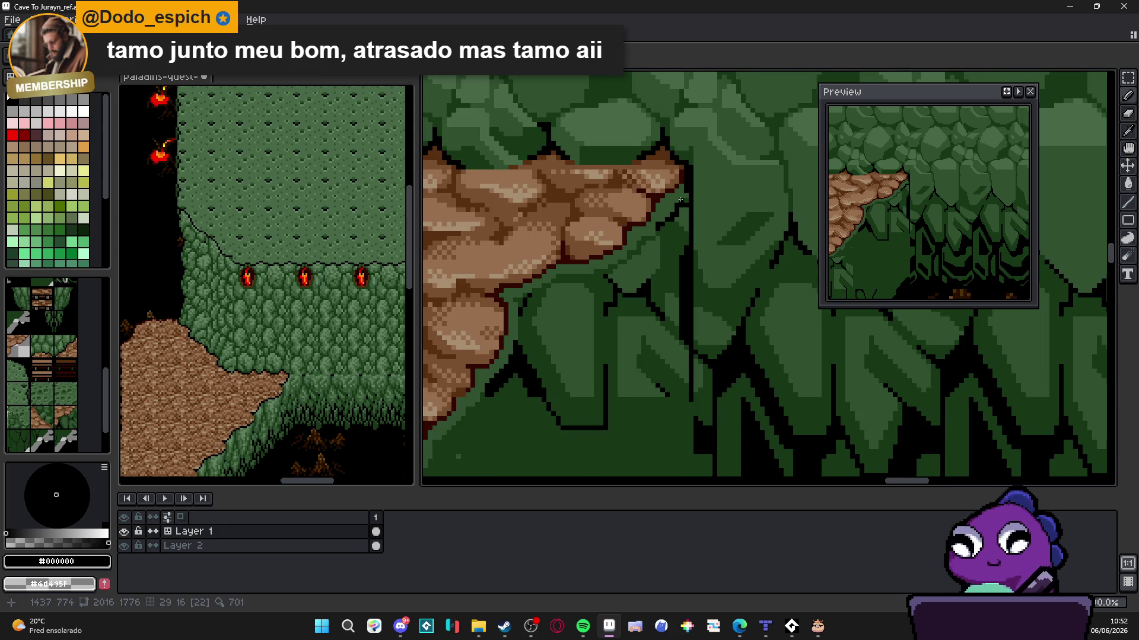
pyautogui.scroll(1, 680, 199)
pyautogui.scroll(-1, 677, 190)
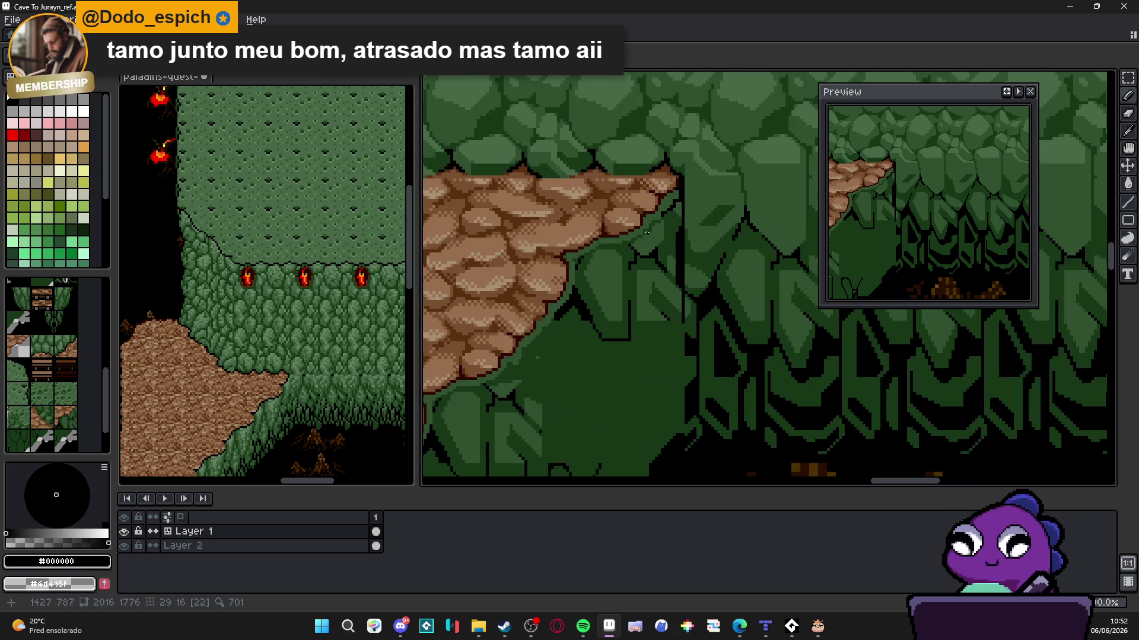
pyautogui.scroll(1, 681, 185)
# Sample the mid and dark greens, then return to black for a short outline stroke
pyautogui.keyDown('alt'); pyautogui.click(695, 183); pyautogui.keyUp('alt')
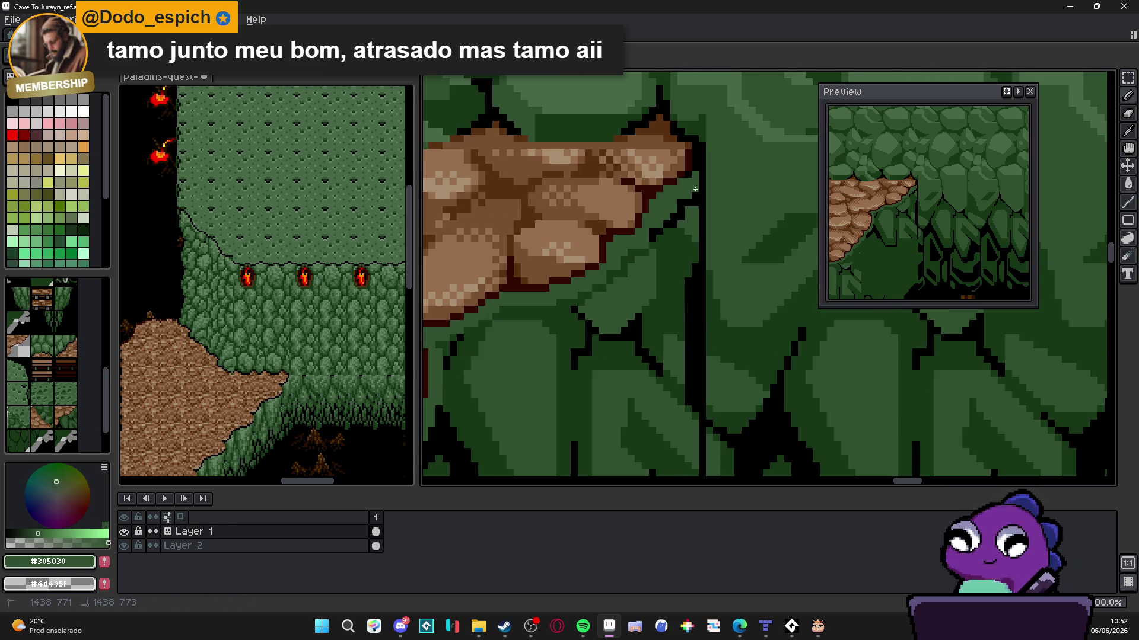
pyautogui.scroll(-1, 691, 186)
pyautogui.scroll(1, 680, 179)
pyautogui.keyDown('alt'); pyautogui.click(678, 178); pyautogui.keyUp('alt')
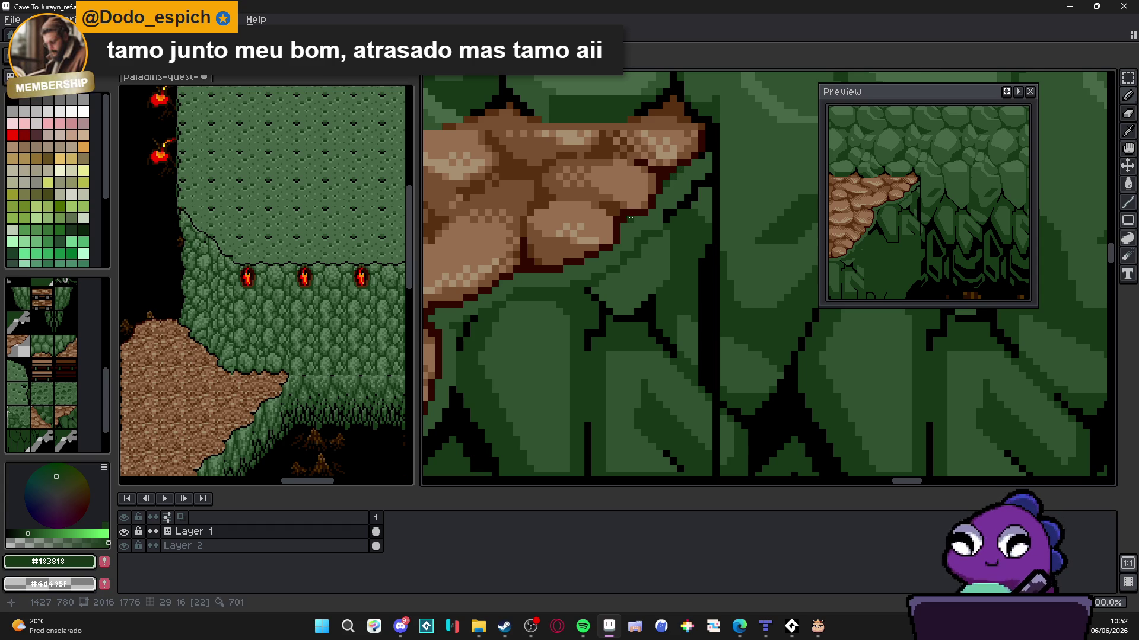
pyautogui.scroll(-2, 623, 226)
pyautogui.scroll(1, 592, 256)
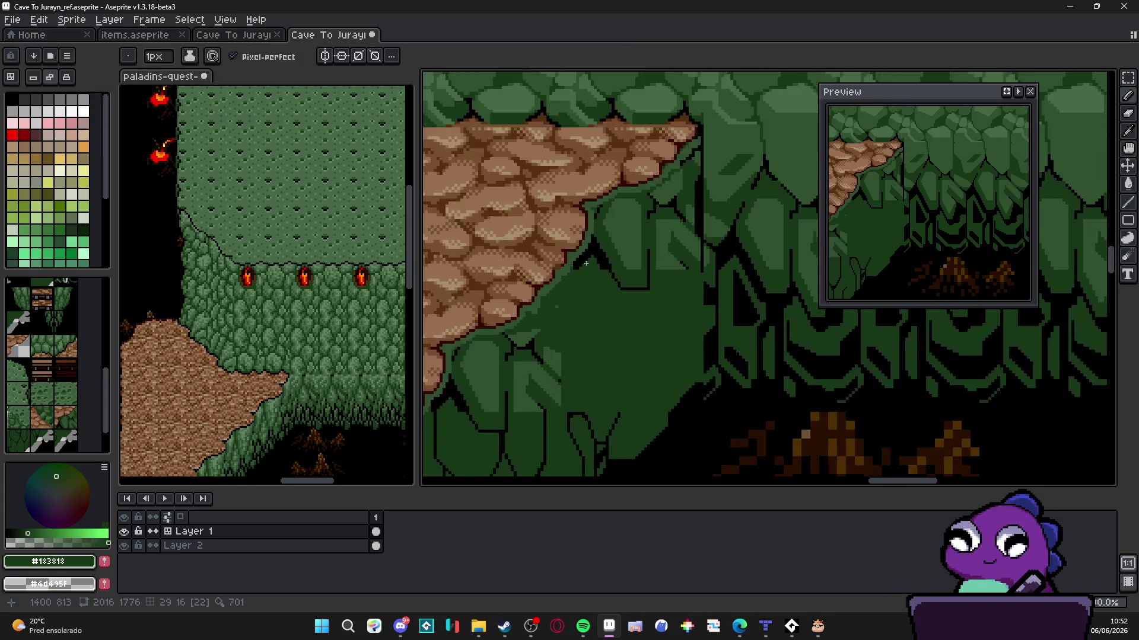
pyautogui.keyDown('alt'); pyautogui.click(592, 256); pyautogui.keyUp('alt')
pyautogui.scroll(1, 592, 256)
pyautogui.moveTo(545, 289); pyautogui.dragTo(562, 285)
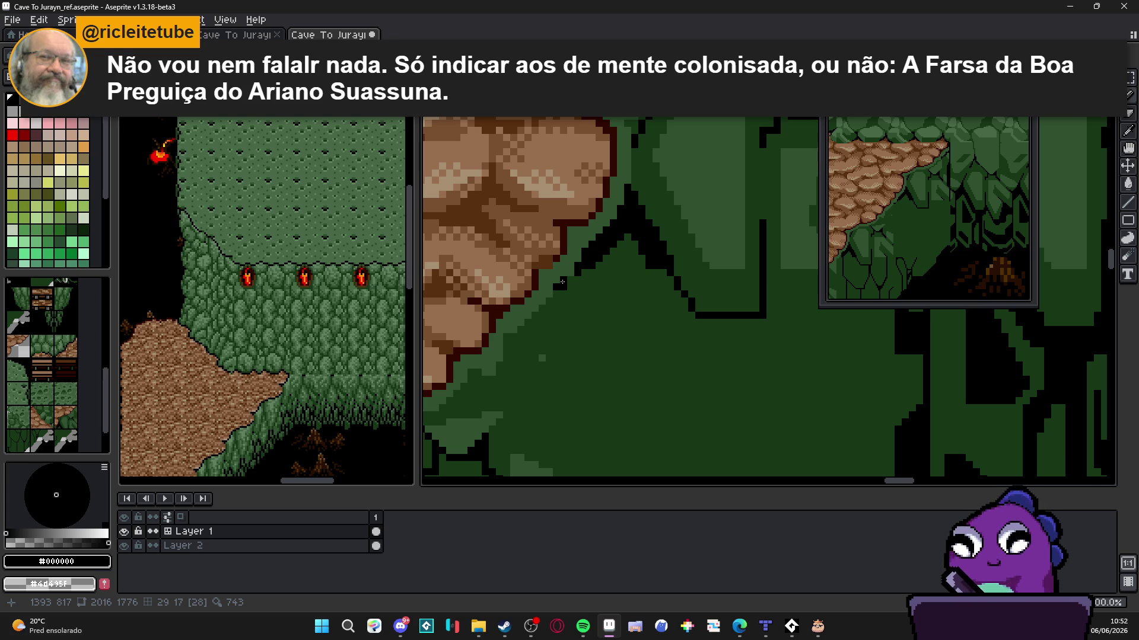
# Fill the gap in the black diagonal and widen and extend the leaf outline
pyautogui.scroll(1, 562, 282)
pyautogui.click(577, 278)
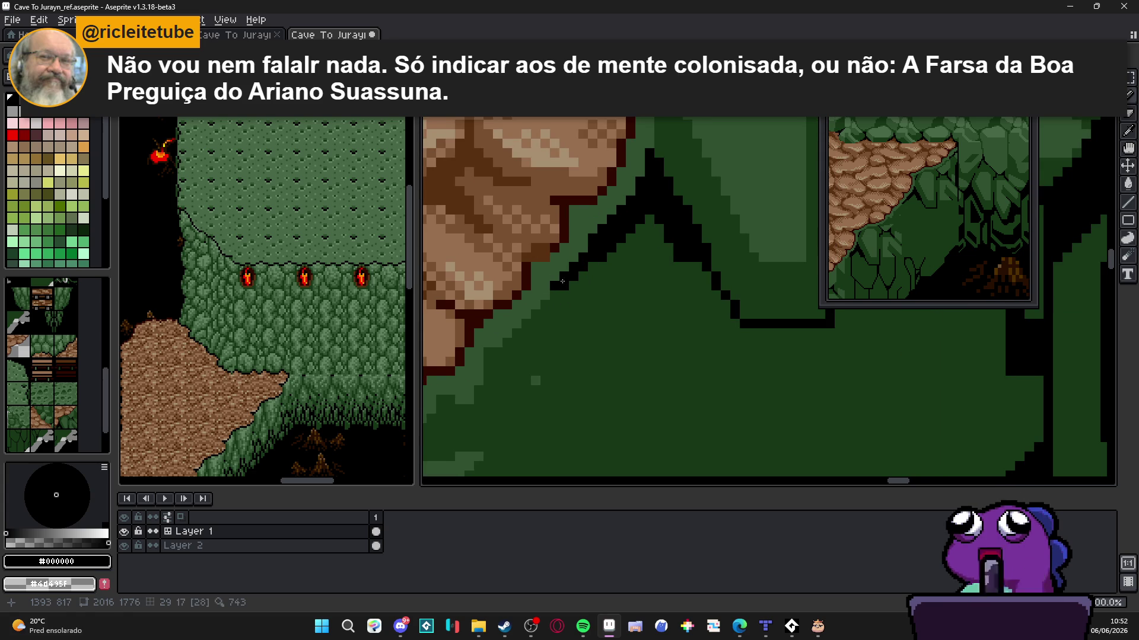
pyautogui.click(490, 353)
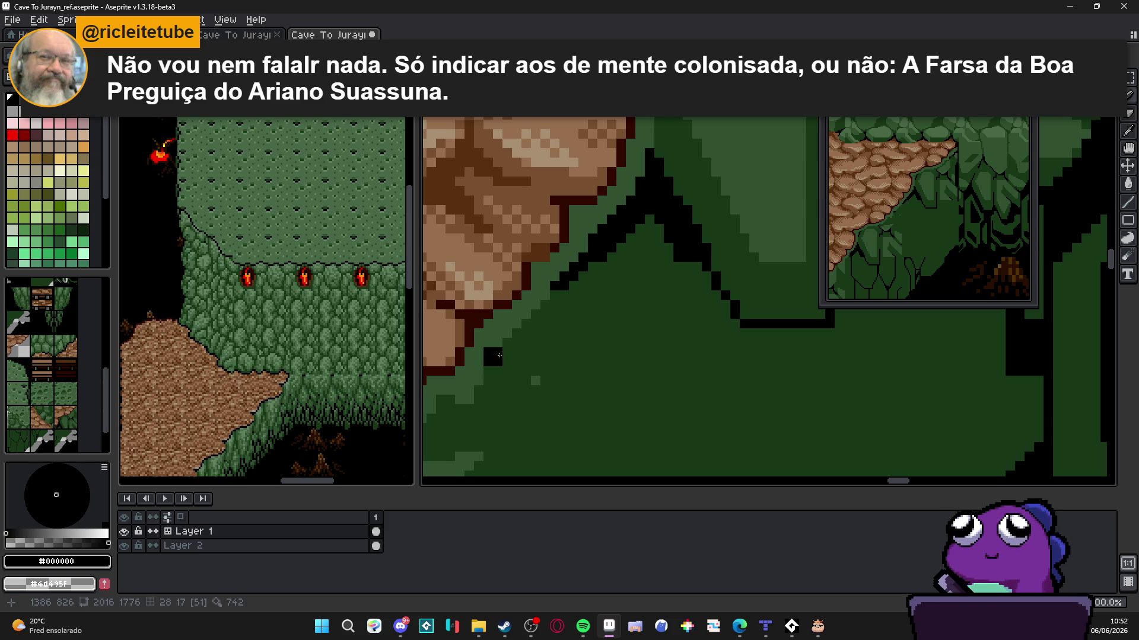
pyautogui.moveTo(480, 382); pyautogui.dragTo(614, 354)
pyautogui.click(580, 371)
pyautogui.click(603, 372)
pyautogui.click(603, 362)
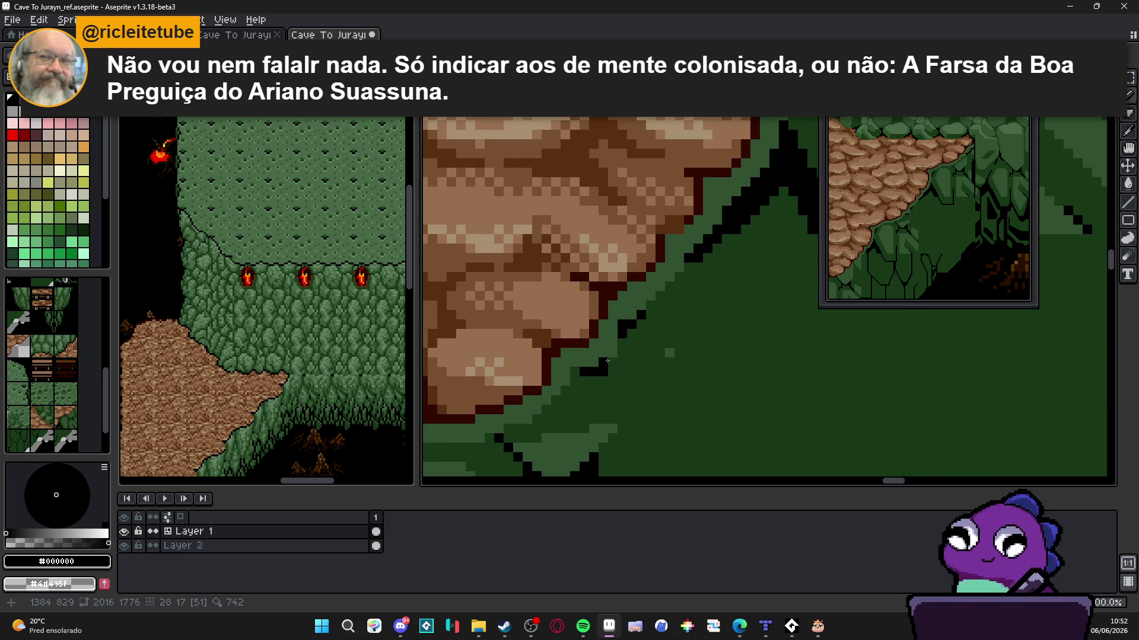
pyautogui.click(574, 371)
# Add black pixels along the leaf outline, continuing it leftward across the slope
pyautogui.scroll(-3, 574, 381)
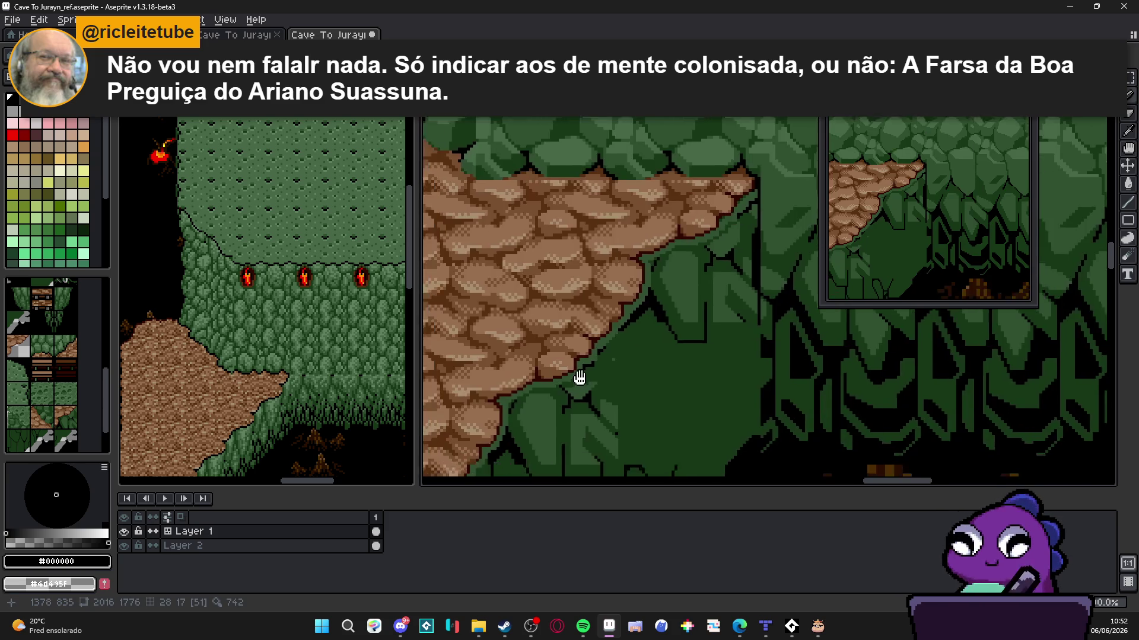
pyautogui.scroll(3, 576, 375)
pyautogui.click(586, 368)
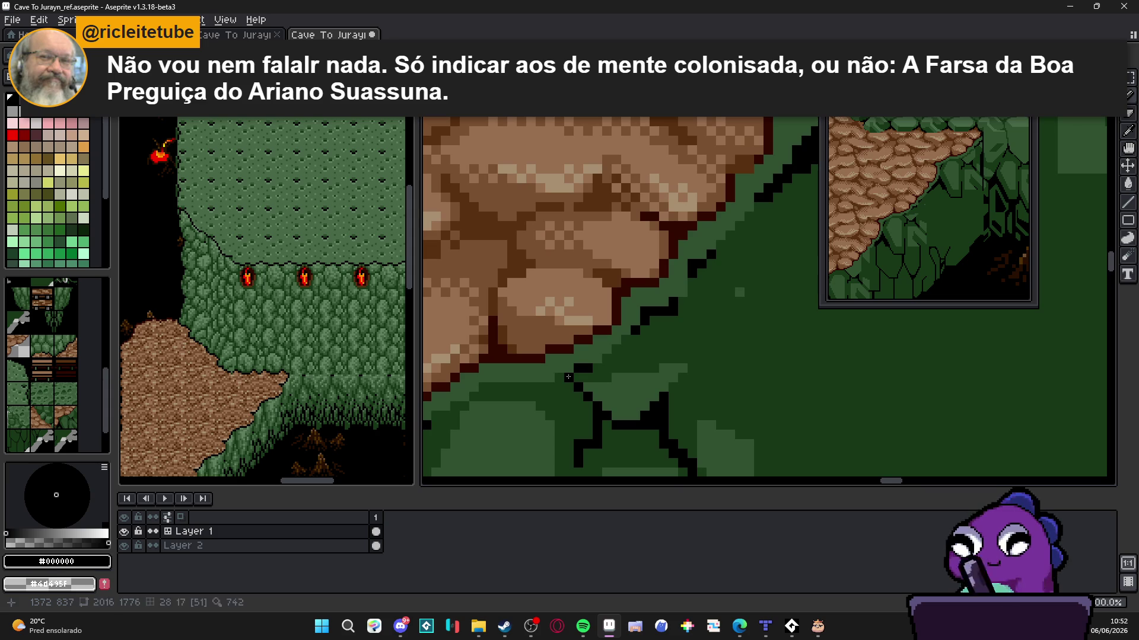
pyautogui.click(578, 378)
pyautogui.click(559, 377)
pyautogui.moveTo(549, 385)
pyautogui.mouseDown()
pyautogui.moveTo(481, 387)
pyautogui.moveTo(467, 405)
pyautogui.moveTo(562, 390)
pyautogui.moveTo(528, 399)
pyautogui.mouseUp()
pyautogui.click(455, 406)
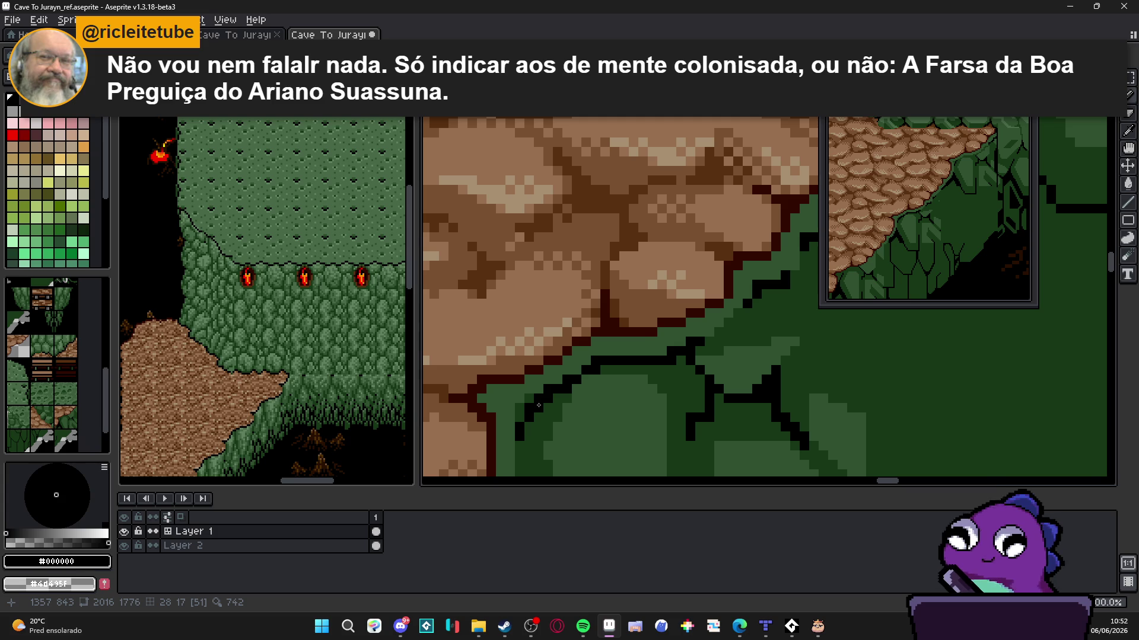
# Add short black runs along the slope edge, then eyedrop green #305030 from the foliage
pyautogui.scroll(-5, 538, 406)
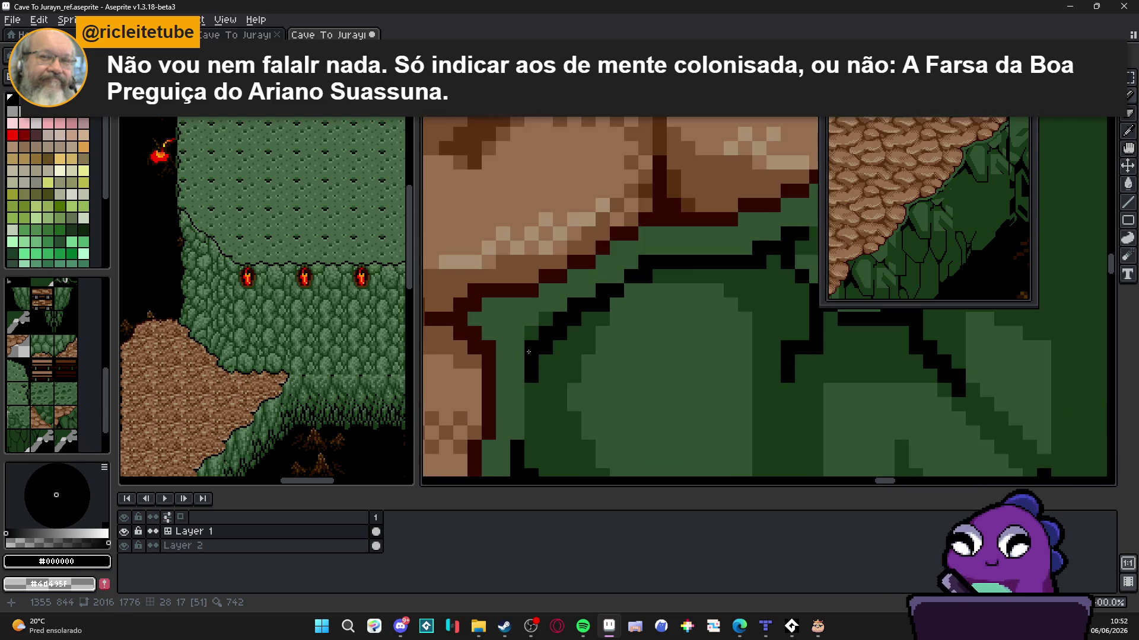
pyautogui.scroll(3, 615, 362)
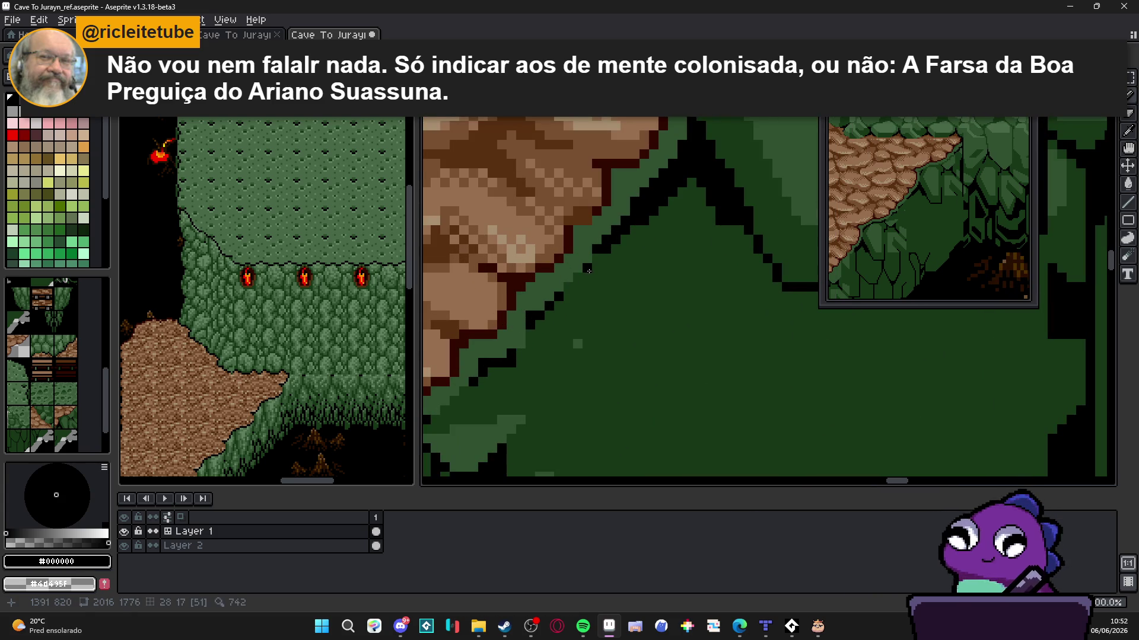
pyautogui.keyDown('shift'); pyautogui.click(590, 267); pyautogui.keyUp('shift')
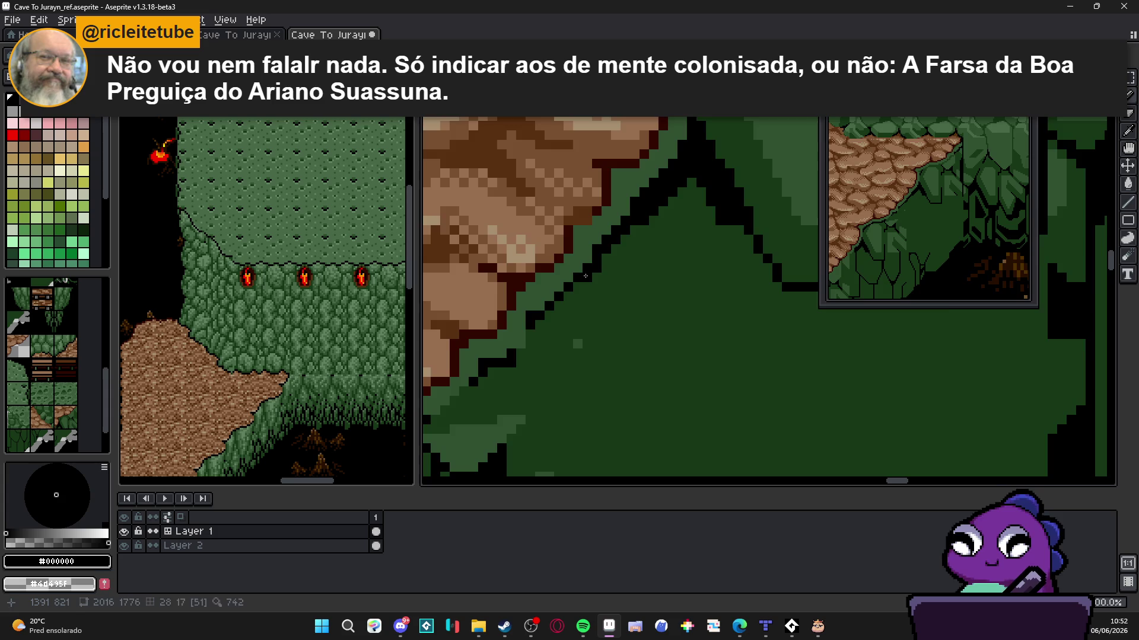
pyautogui.scroll(-2, 586, 276)
pyautogui.scroll(3, 589, 314)
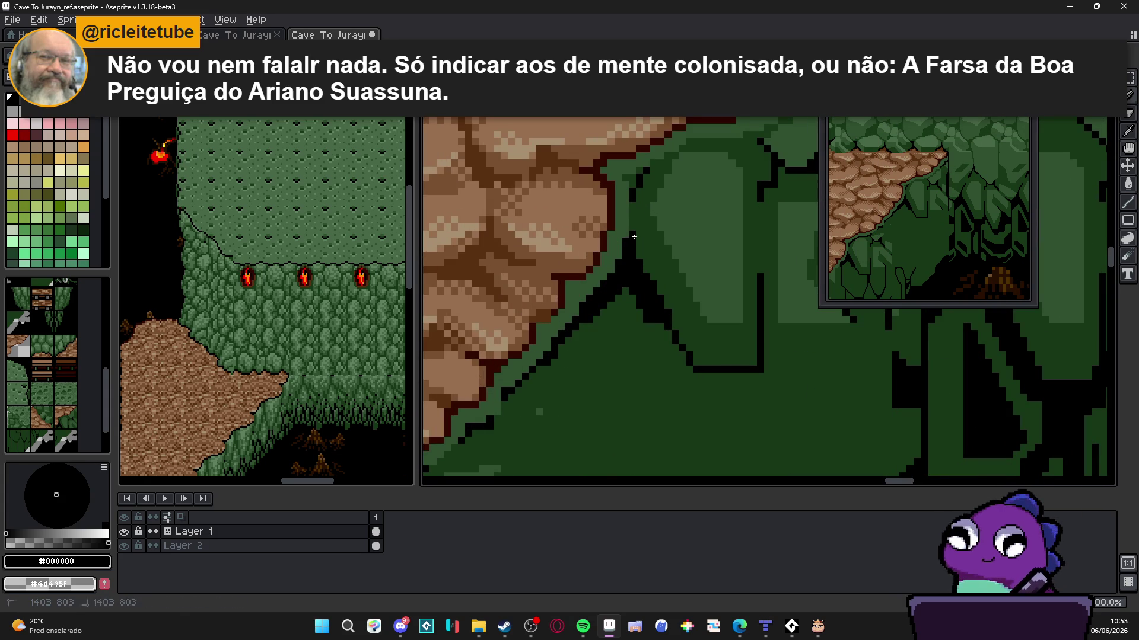
pyautogui.moveTo(633, 232); pyautogui.dragTo(632, 202)
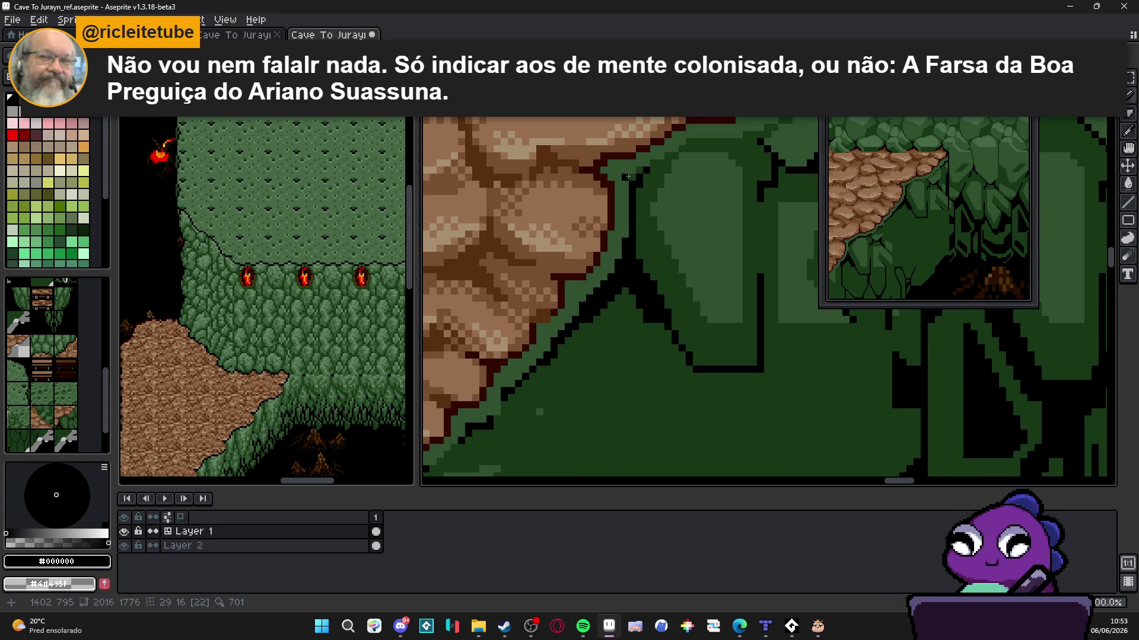
pyautogui.keyDown('alt'); pyautogui.click(625, 181); pyautogui.keyUp('alt')
pyautogui.scroll(-1, 605, 231)
pyautogui.scroll(-4, 575, 246)
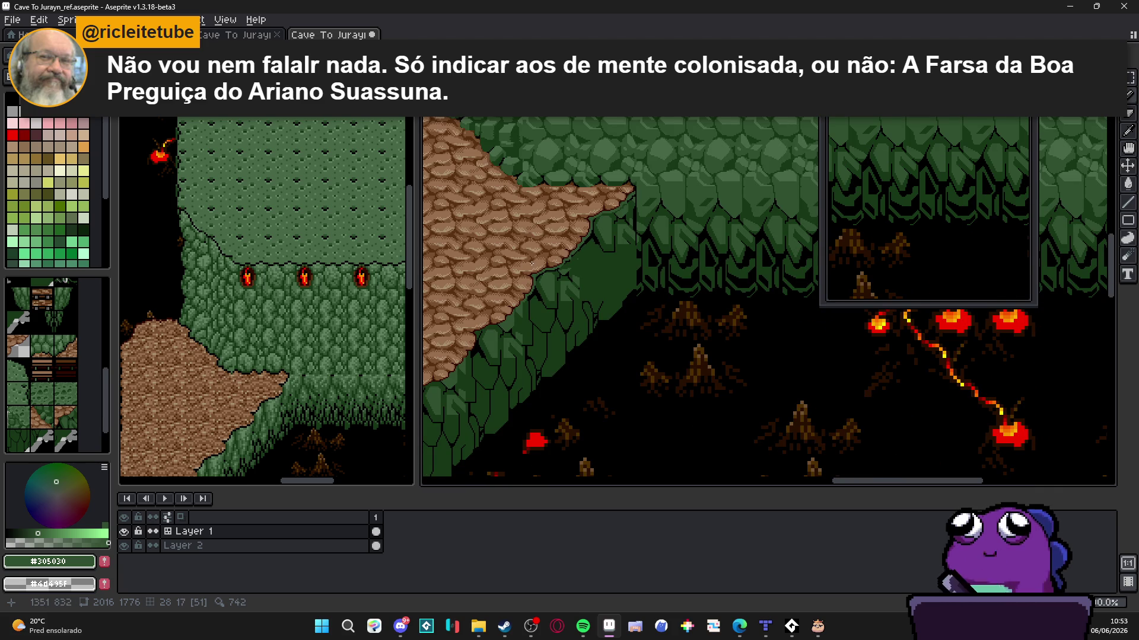
pyautogui.scroll(5, 531, 263)
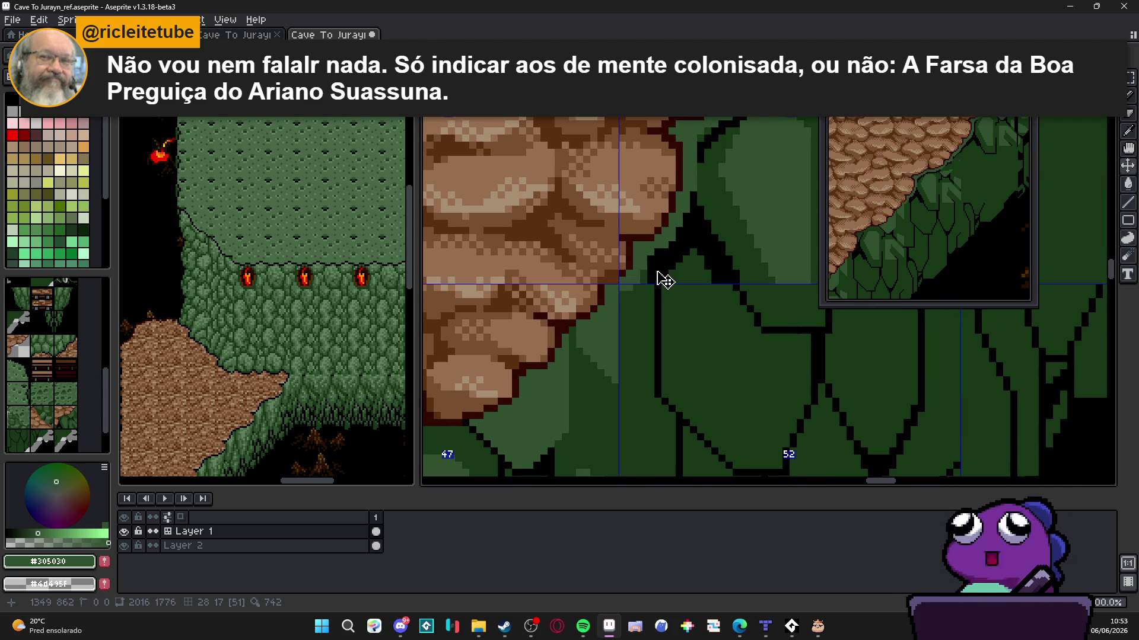
# Enlarge the brush to 2px and paint dark green #183818 over the slope edge
pyautogui.keyDown('alt'); pyautogui.click(652, 277); pyautogui.keyUp('alt')
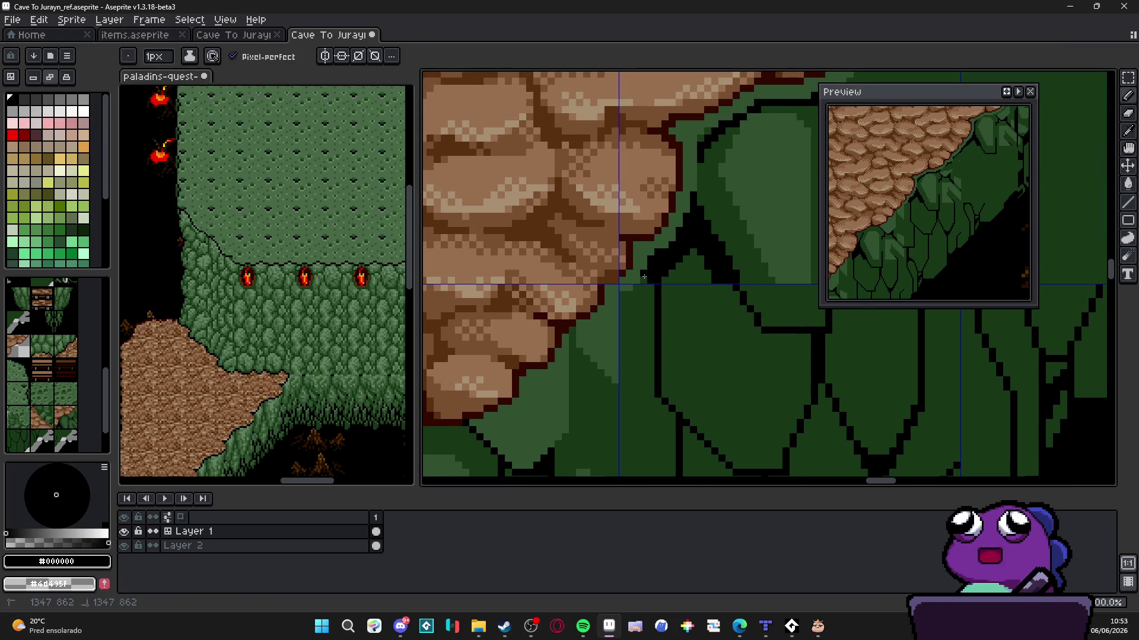
pyautogui.keyDown('alt'); pyautogui.click(621, 292); pyautogui.keyUp('alt')
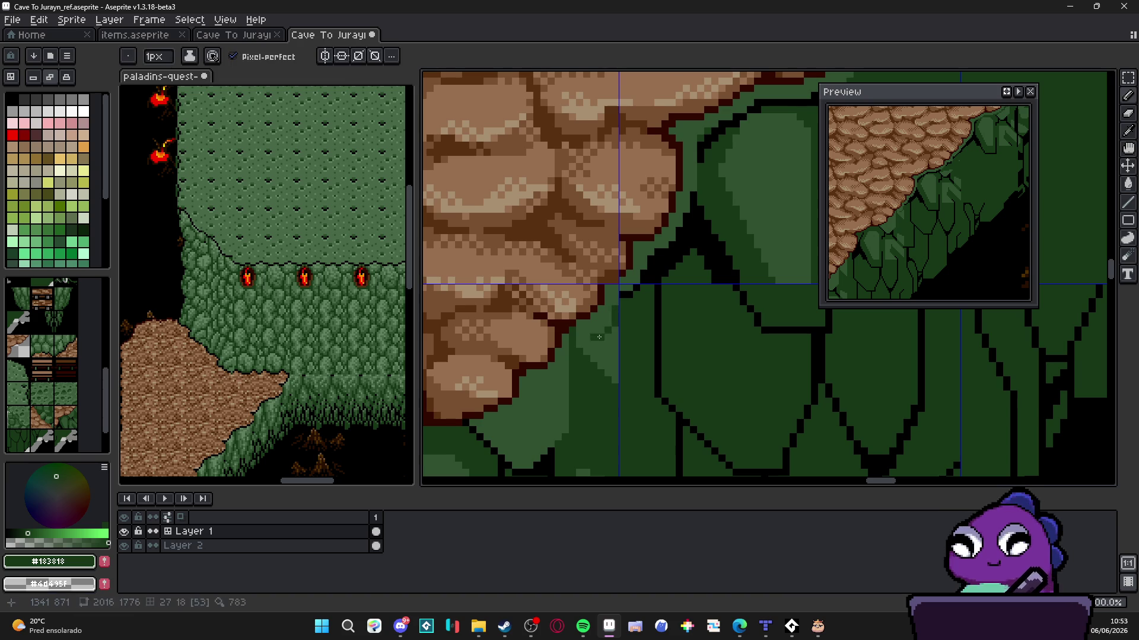
pyautogui.press('+')
pyautogui.moveTo(593, 357); pyautogui.dragTo(615, 342)
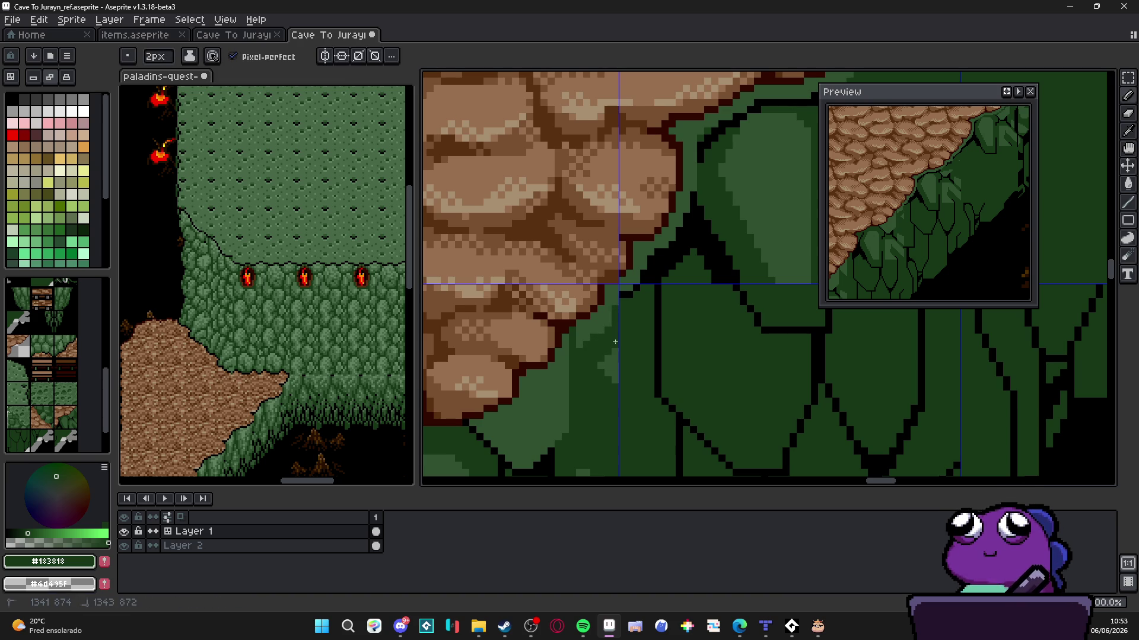
# Shrink the brush back to 1px and add two black outline pixels on the slope
pyautogui.keyDown('alt'); pyautogui.click(581, 341); pyautogui.keyUp('alt')
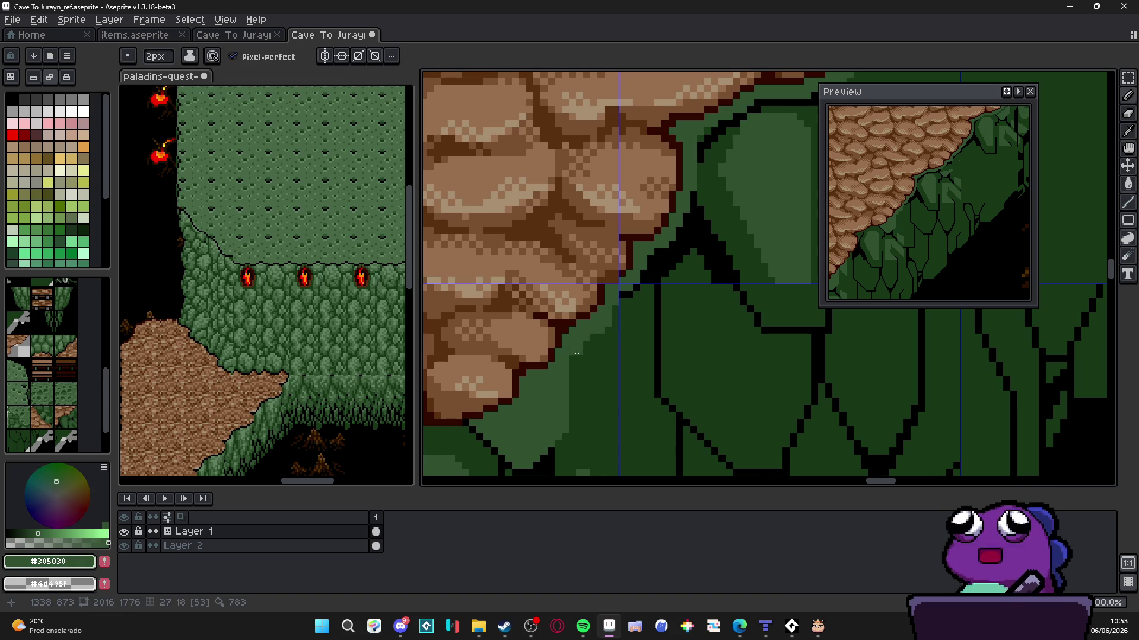
pyautogui.keyDown('alt'); pyautogui.click(635, 289); pyautogui.keyUp('alt')
pyautogui.press('-')
pyautogui.keyDown('alt'); pyautogui.click(625, 296); pyautogui.keyUp('alt')
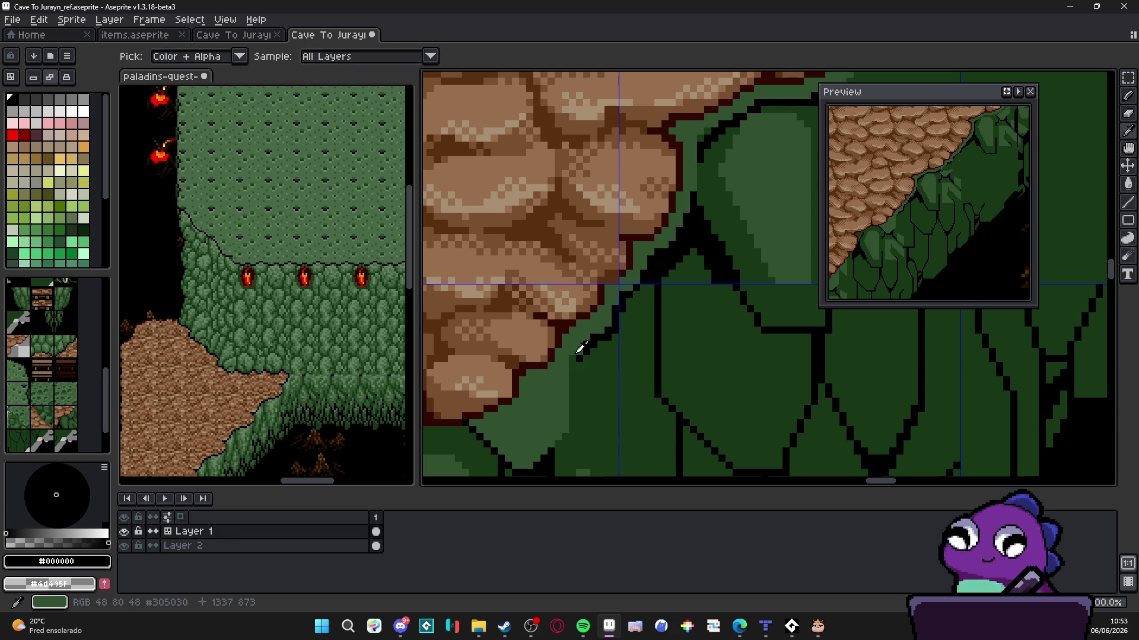
pyautogui.click(580, 358)
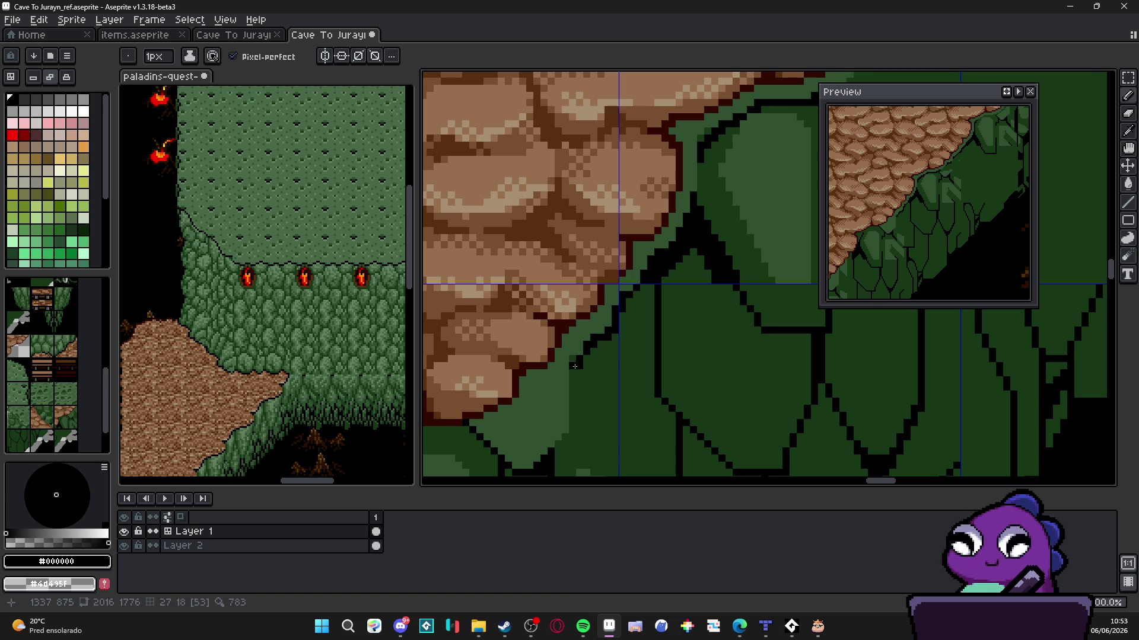
pyautogui.click(572, 373)
# Paint a short dark green #183818 diagonal stroke on the slope
pyautogui.keyDown('alt'); pyautogui.click(576, 356); pyautogui.keyUp('alt')
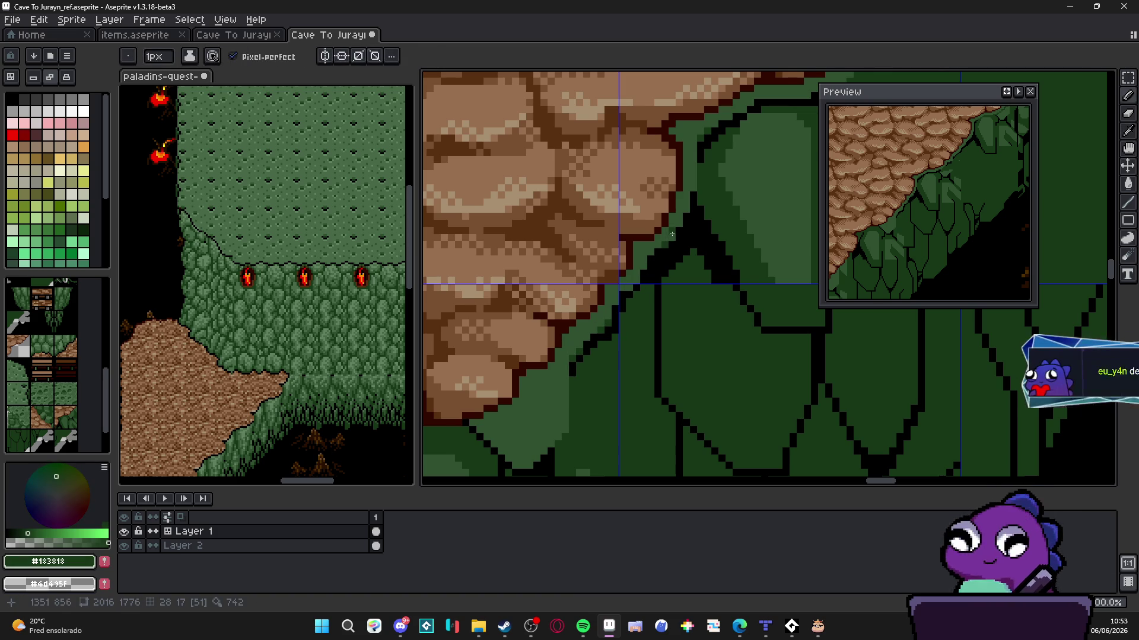
pyautogui.scroll(-2, 617, 172)
pyautogui.scroll(2, 566, 290)
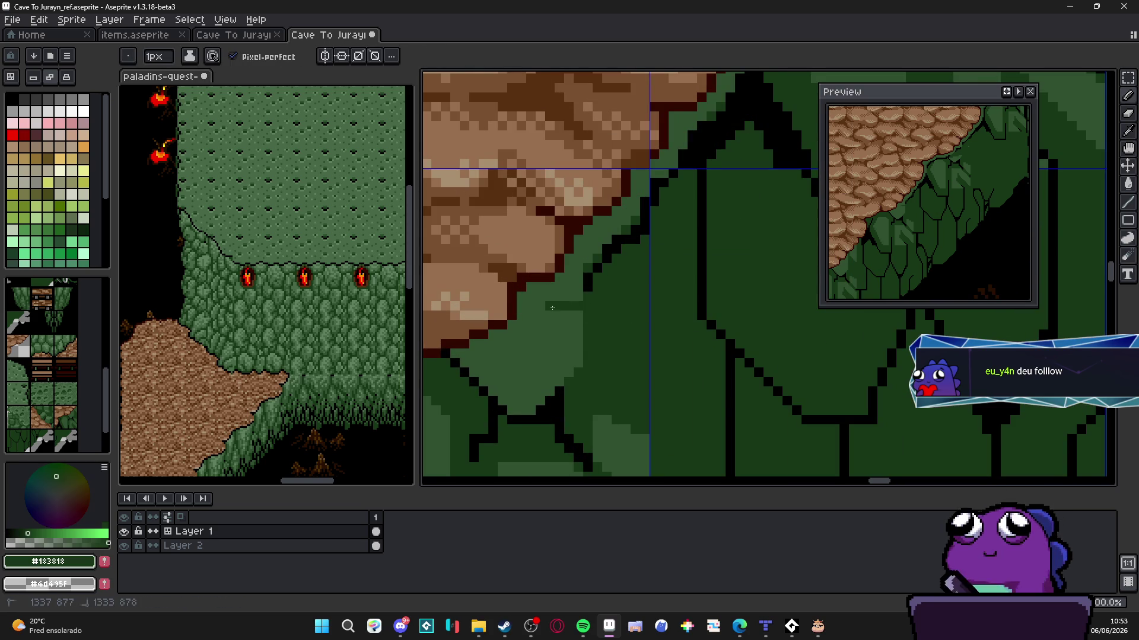
pyautogui.moveTo(549, 316)
pyautogui.mouseDown()
pyautogui.moveTo(539, 335)
pyautogui.moveTo(465, 370)
pyautogui.mouseUp()
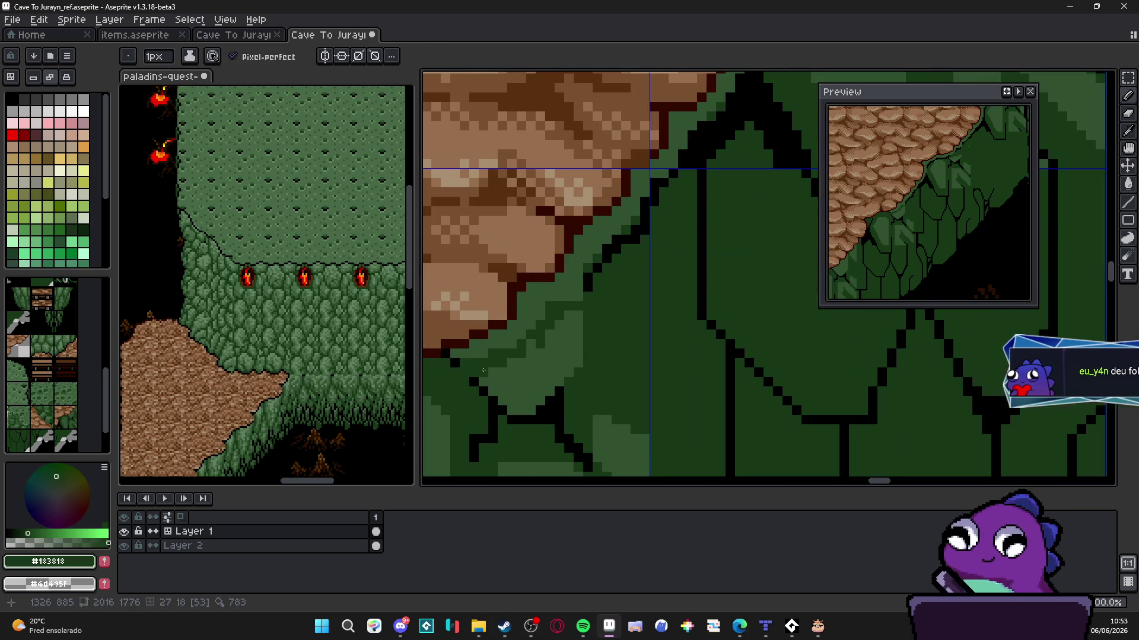
pyautogui.keyDown('alt'); pyautogui.click(466, 358); pyautogui.keyUp('alt')
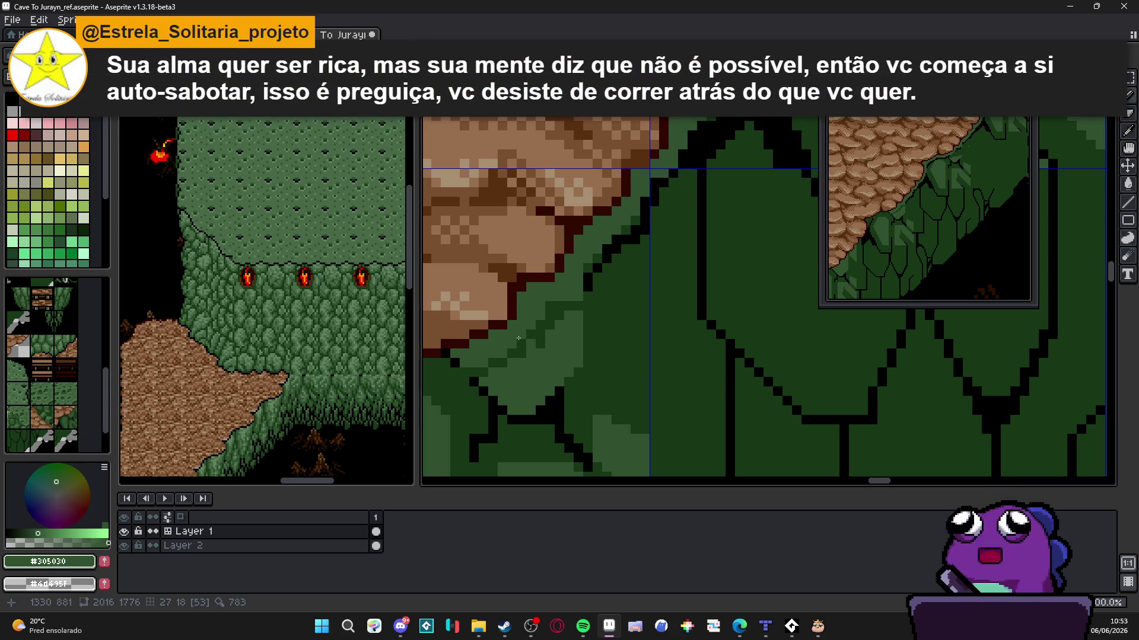
# Draw a few black leaf-outline pixels, with one more black pixel below them
pyautogui.scroll(2, 542, 290)
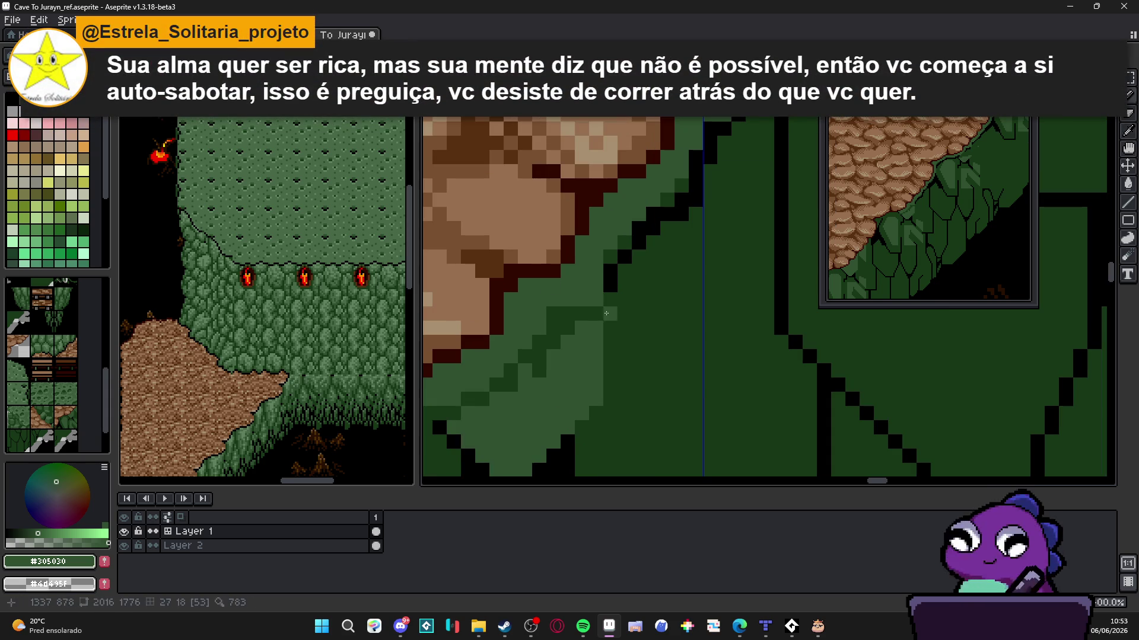
pyautogui.keyDown('alt'); pyautogui.click(610, 277); pyautogui.keyUp('alt')
pyautogui.moveTo(553, 314); pyautogui.dragTo(576, 316)
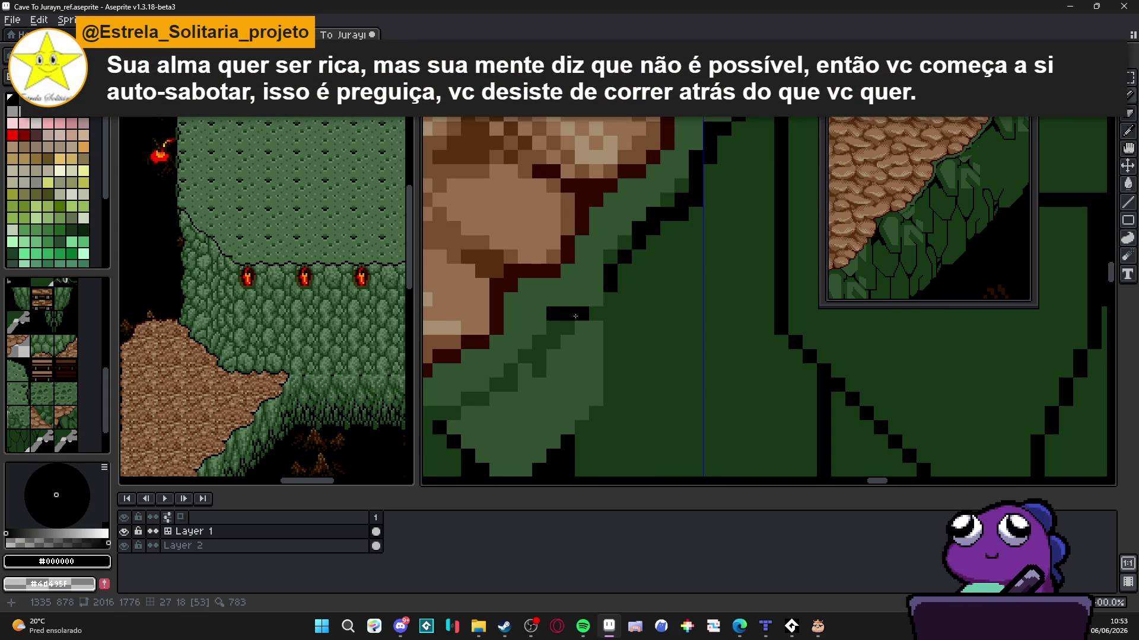
pyautogui.click(550, 340)
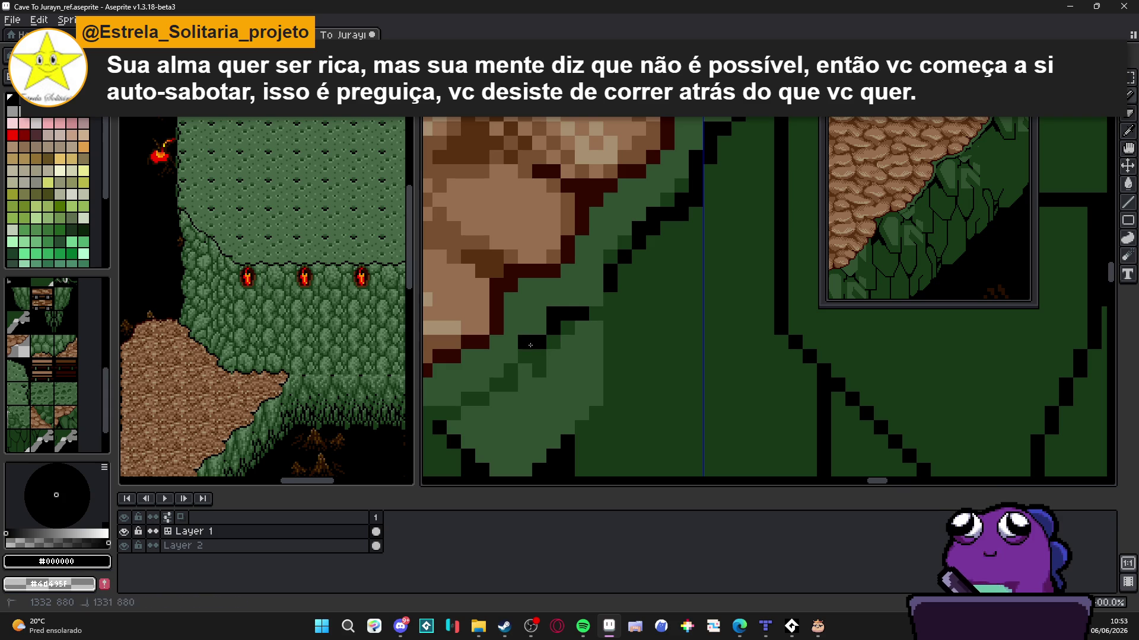
# Cover the stray black pixels with dark green #183818
pyautogui.keyDown('alt'); pyautogui.click(564, 338); pyautogui.keyUp('alt')
pyautogui.click(555, 337)
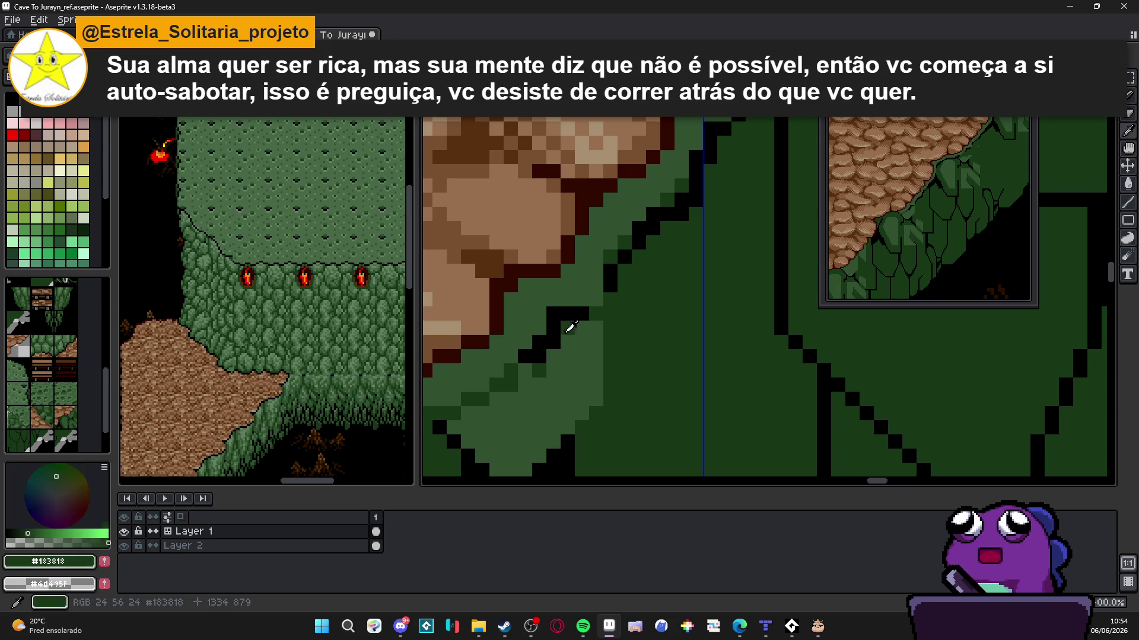
pyautogui.click(554, 321)
pyautogui.scroll(-2, 578, 338)
pyautogui.scroll(2, 578, 338)
# Darken a light-green pixel on the slope to #183818
pyautogui.keyDown('alt'); pyautogui.click(577, 332); pyautogui.keyUp('alt')
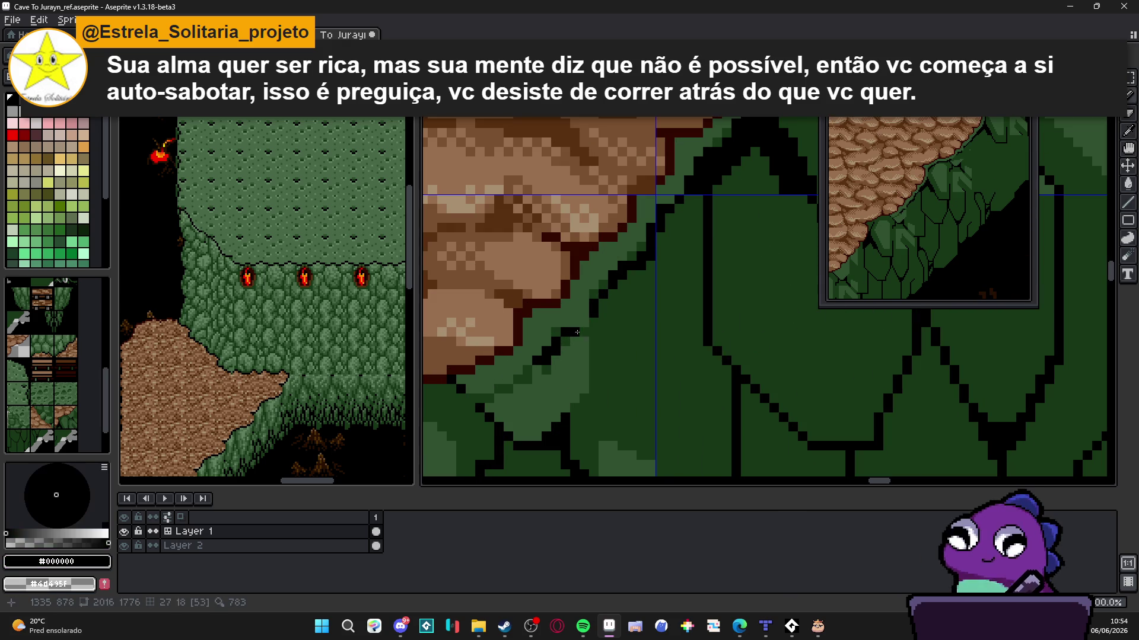
pyautogui.scroll(-1, 591, 323)
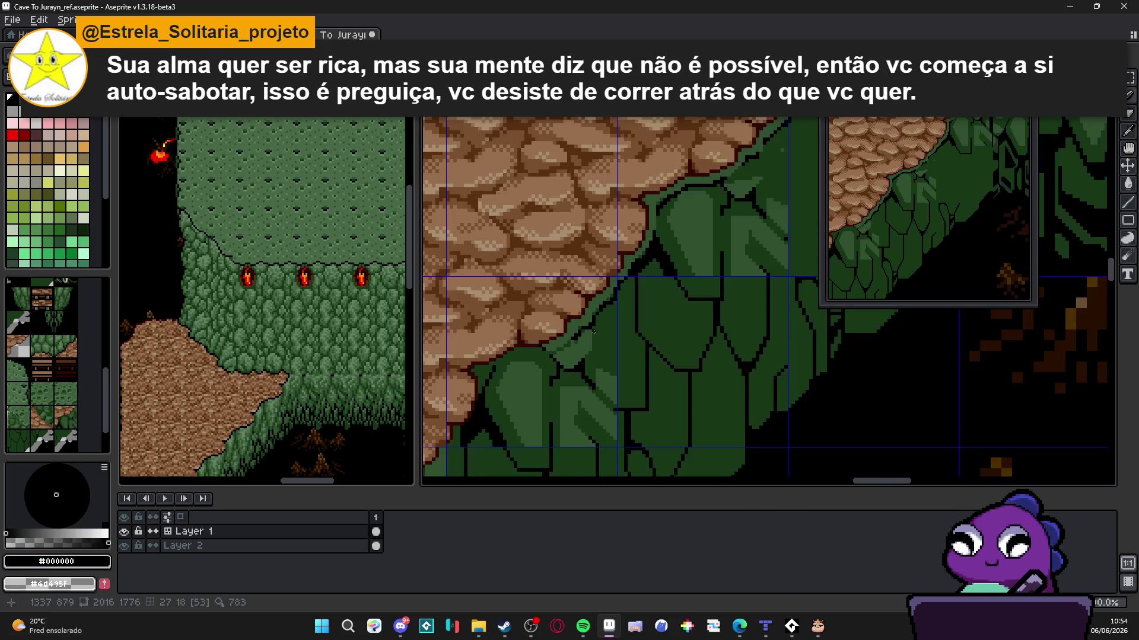
pyautogui.scroll(1, 595, 328)
pyautogui.keyDown('alt'); pyautogui.click(594, 326); pyautogui.keyUp('alt')
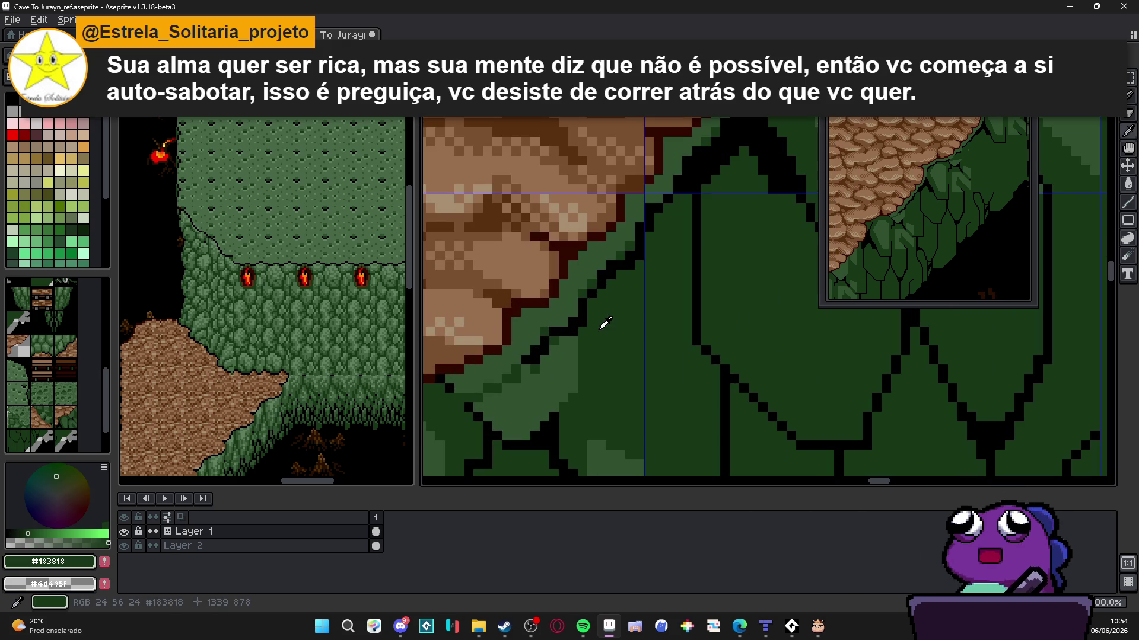
pyautogui.click(558, 326)
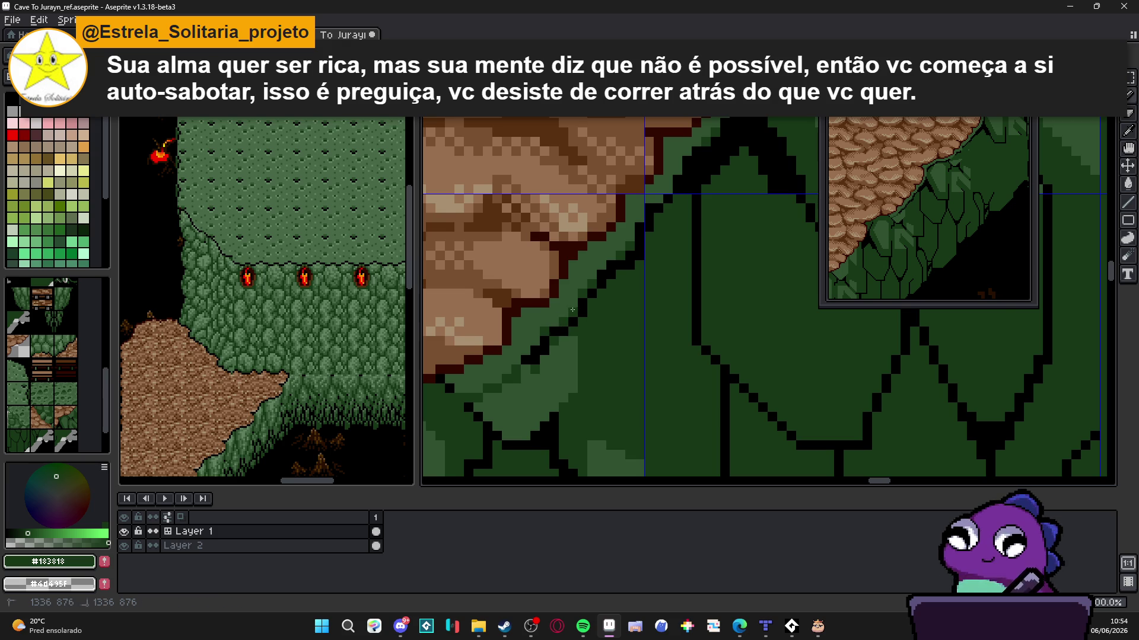
pyautogui.scroll(-2, 573, 309)
pyautogui.scroll(1, 551, 332)
# Extend the black leaf outline leftward and downward across the slope
pyautogui.keyDown('alt'); pyautogui.click(539, 348); pyautogui.keyUp('alt')
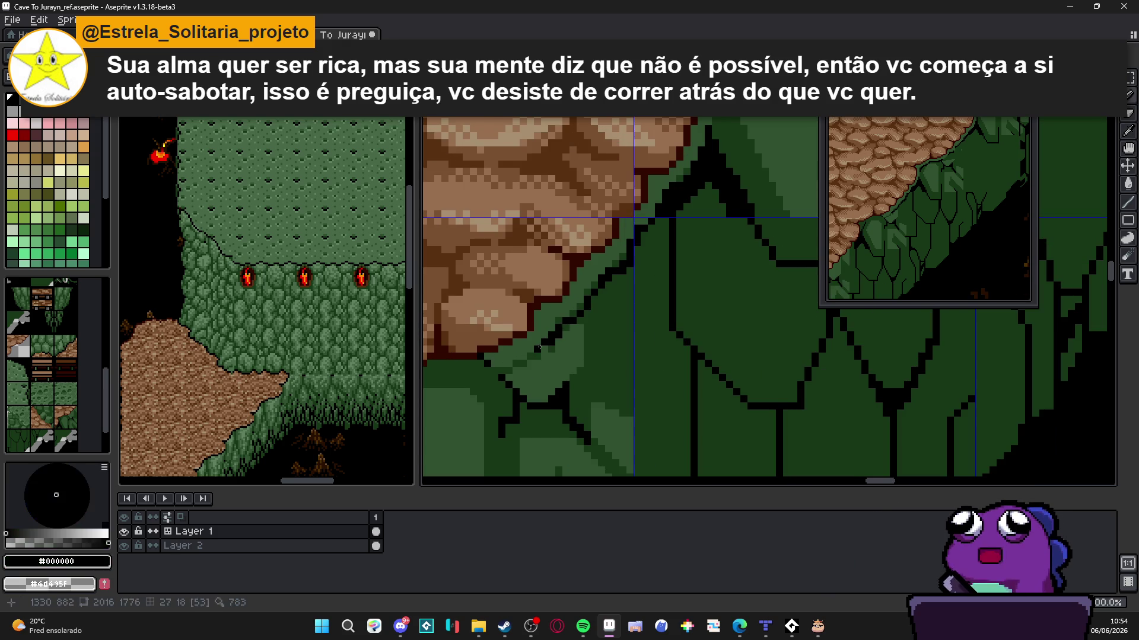
pyautogui.scroll(1, 539, 348)
pyautogui.click(534, 366)
pyautogui.click(521, 366)
pyautogui.click(506, 365)
pyautogui.click(506, 380)
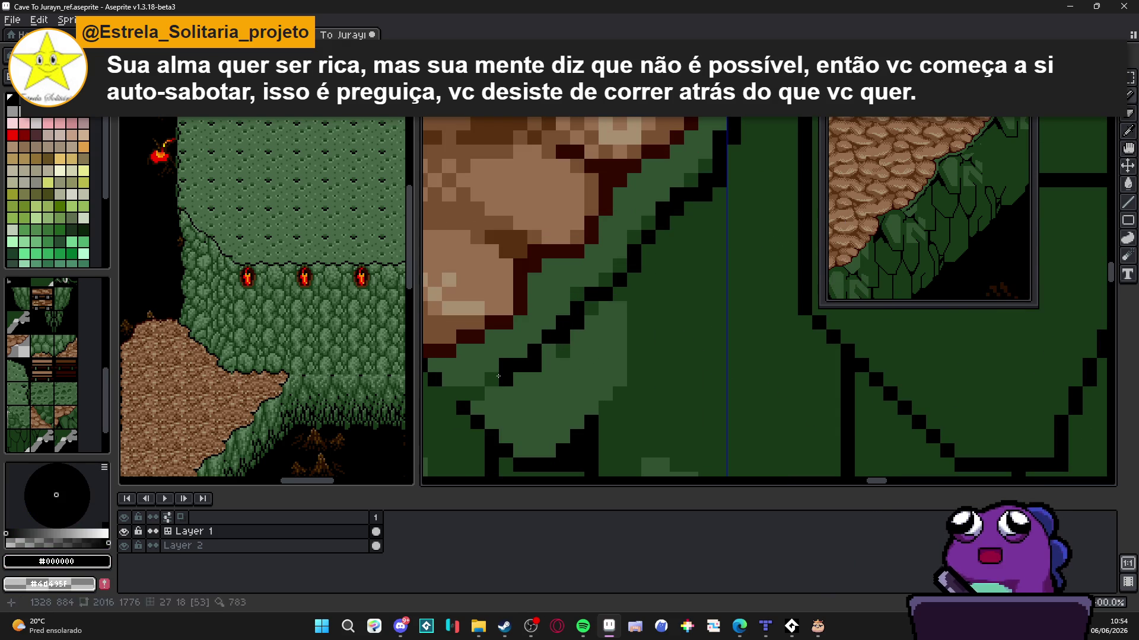
# Continue the black outline further down the slope to finish that segment
pyautogui.scroll(1, 489, 382)
pyautogui.click(522, 378)
pyautogui.click(521, 392)
pyautogui.click(507, 392)
pyautogui.click(495, 392)
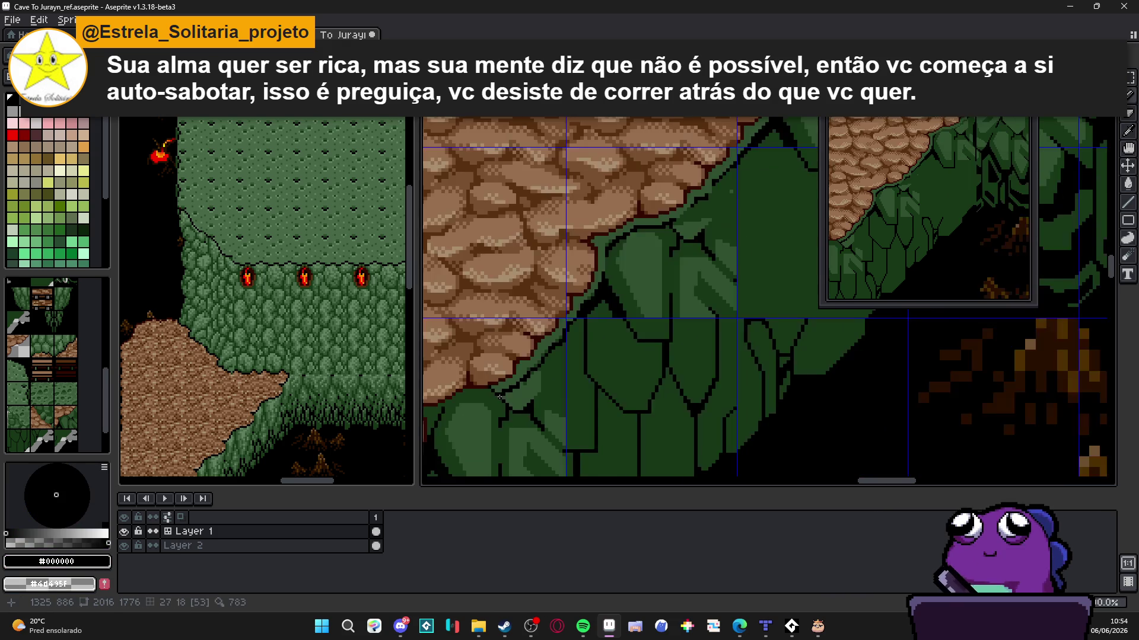
pyautogui.scroll(-2, 574, 363)
pyautogui.scroll(1, 575, 363)
# Undo the last two pencil strokes on the slope
pyautogui.keyDown('alt'); pyautogui.click(563, 369); pyautogui.keyUp('alt')
pyautogui.scroll(1, 544, 378)
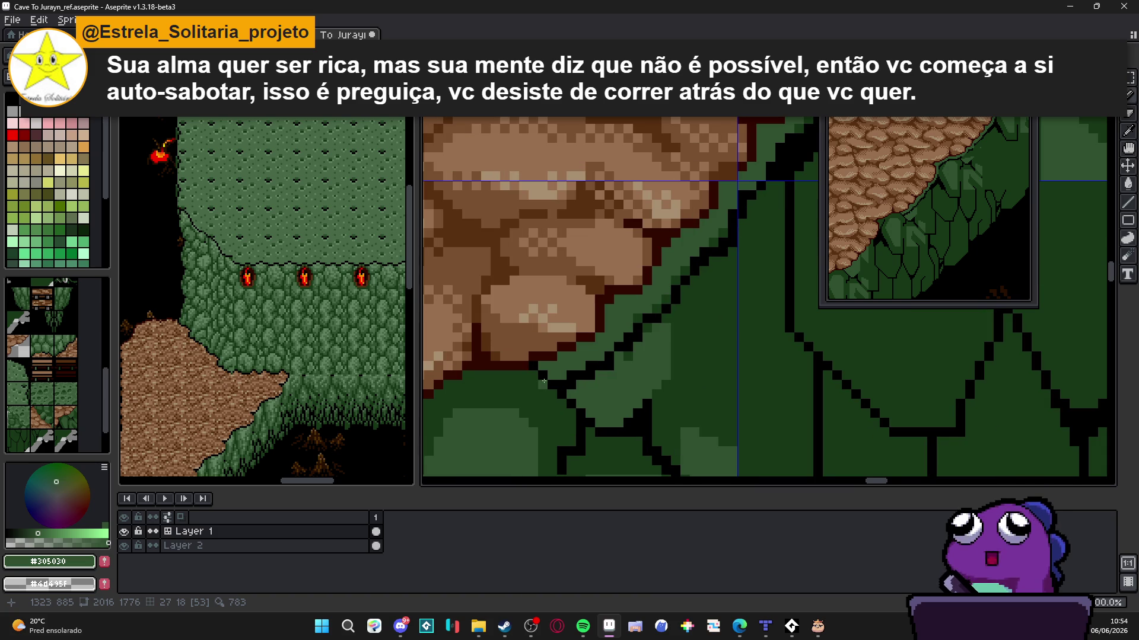
pyautogui.scroll(-3, 544, 381)
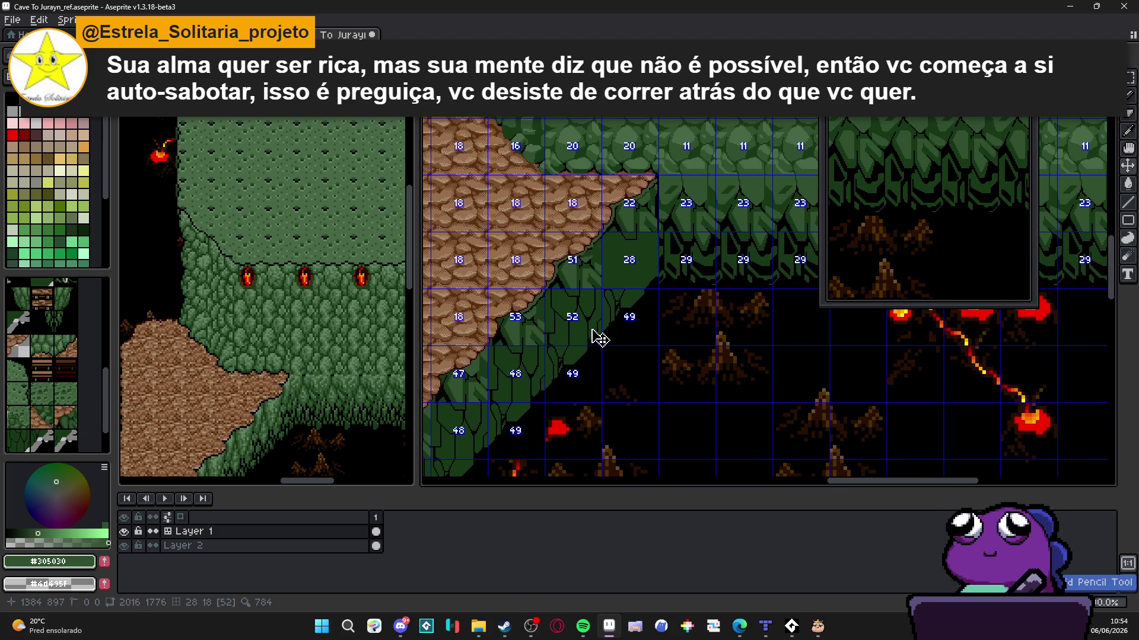
pyautogui.hotkey('ctrl', 'z')
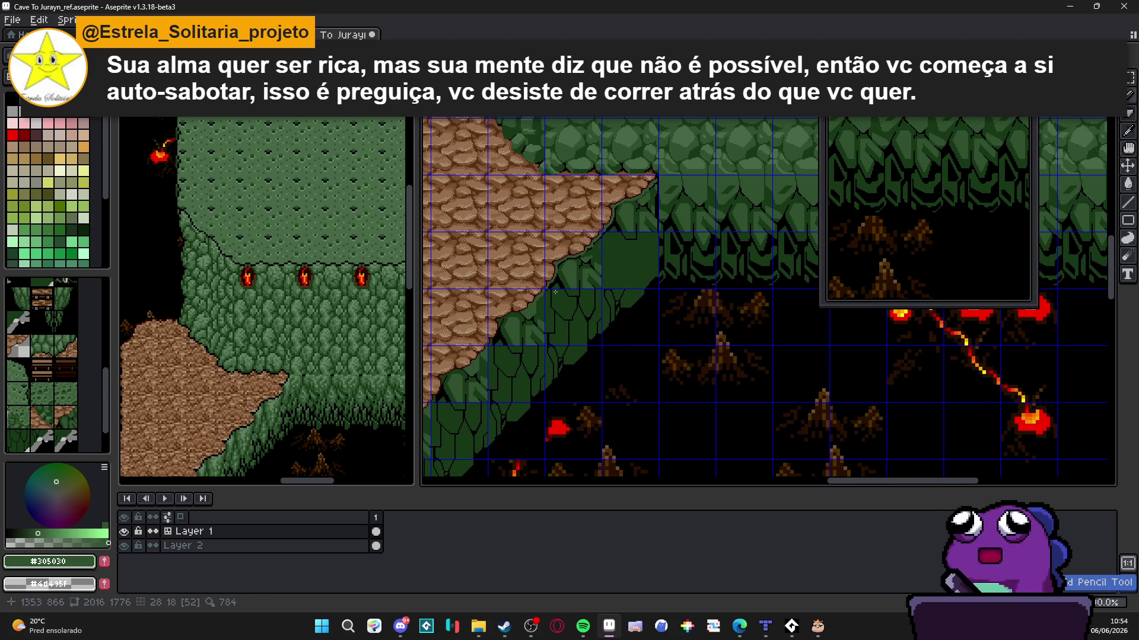
pyautogui.scroll(4, 574, 316)
pyautogui.hotkey('ctrl', 'z')
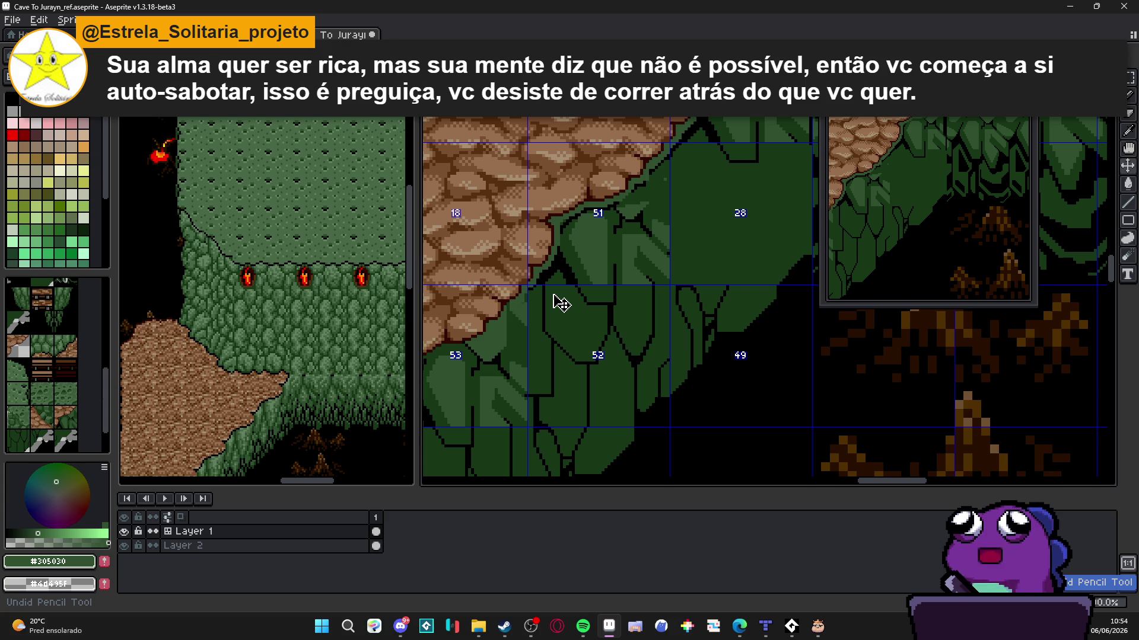
pyautogui.scroll(-4, 553, 294)
pyautogui.scroll(2, 560, 309)
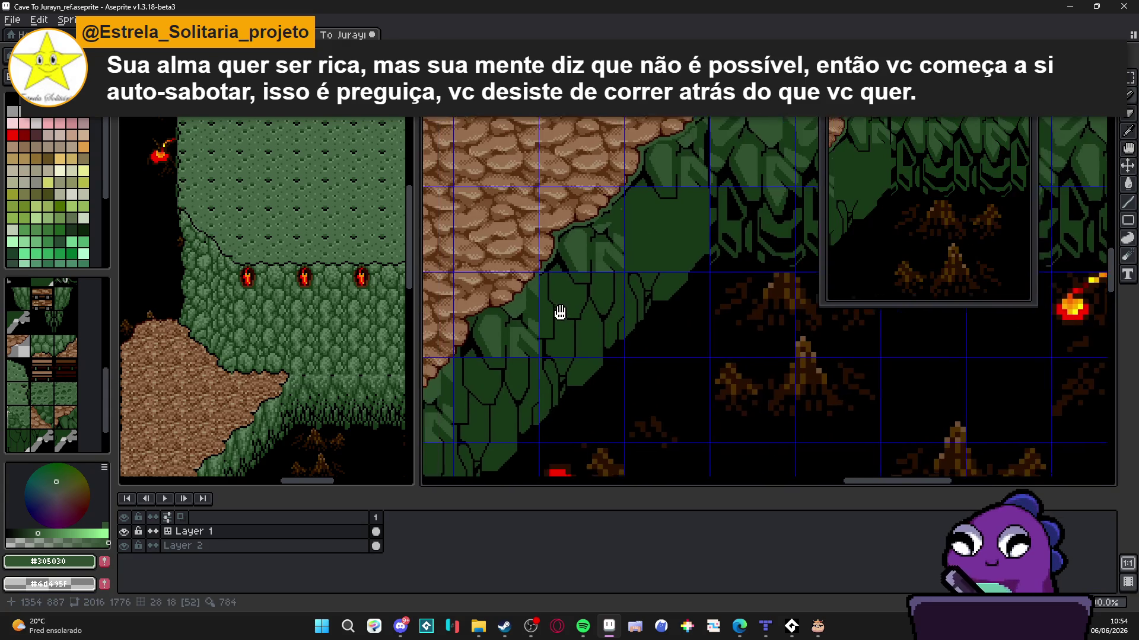
pyautogui.scroll(-2, 594, 305)
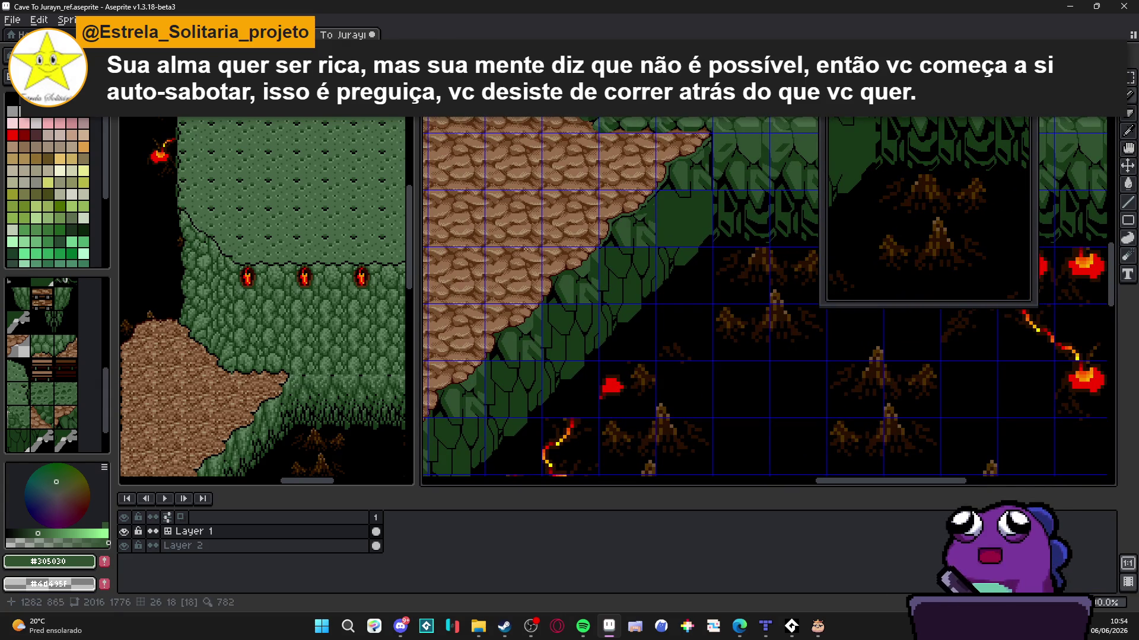
pyautogui.scroll(-2, 71, 363)
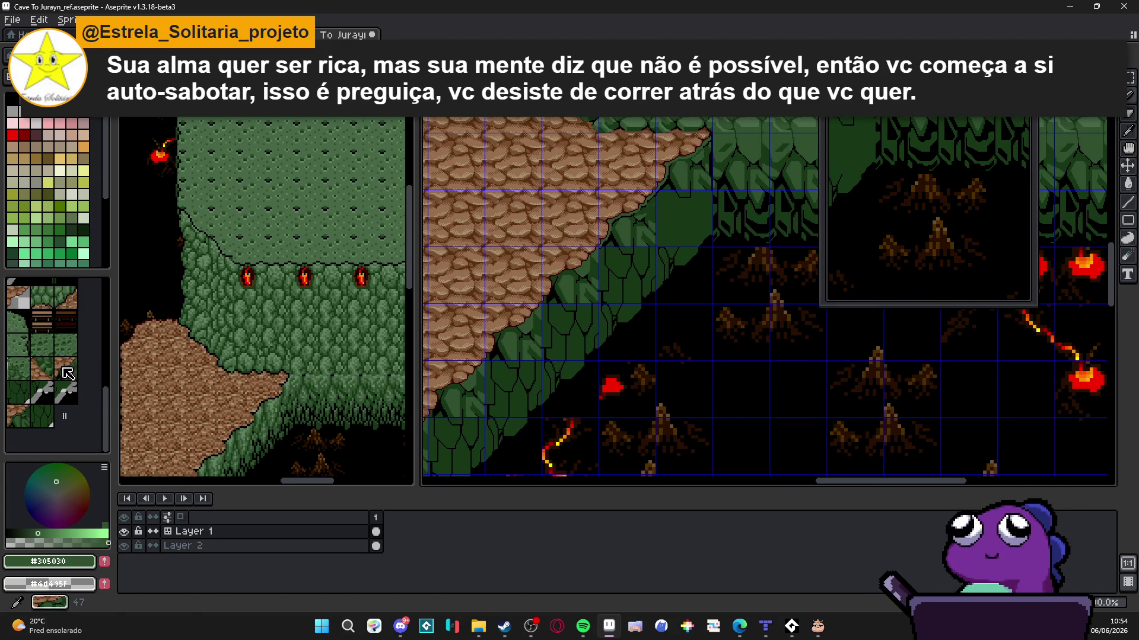
pyautogui.scroll(3, 50, 385)
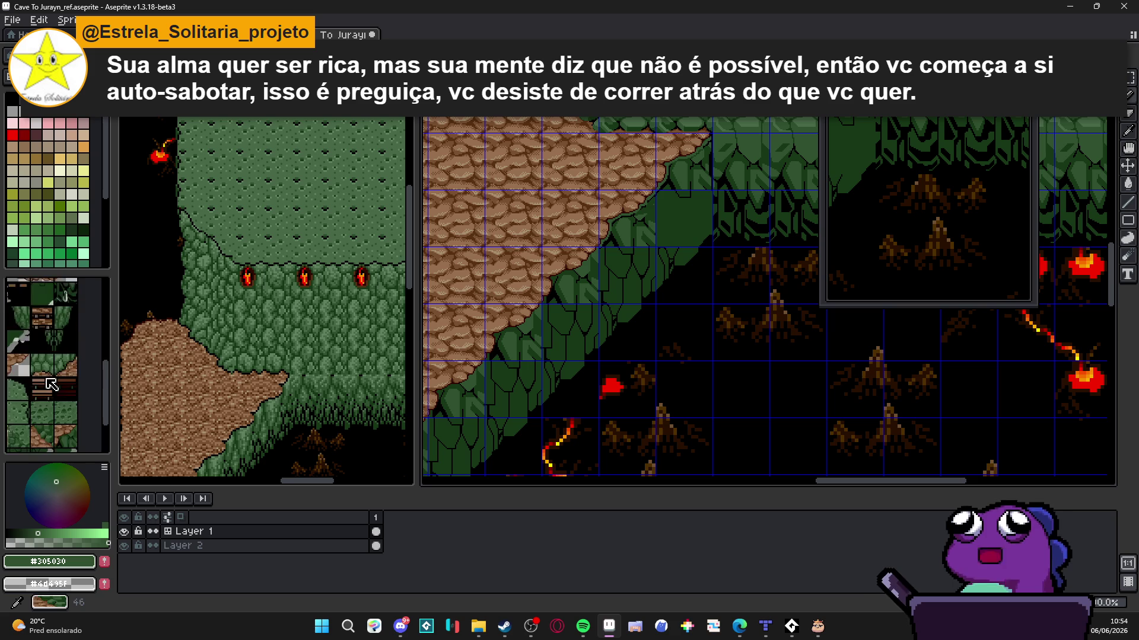
pyautogui.scroll(5, 51, 385)
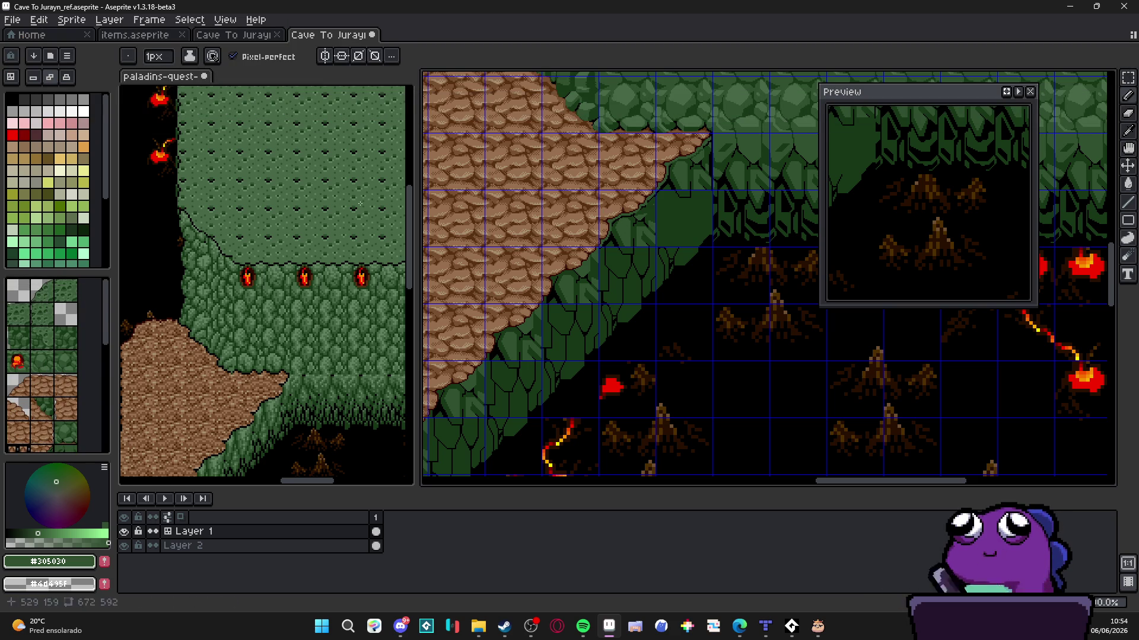
# Select a tile from the tileset, then pick palette colour 75 for pixel painting
pyautogui.click(64, 385)
pyautogui.press('alt')
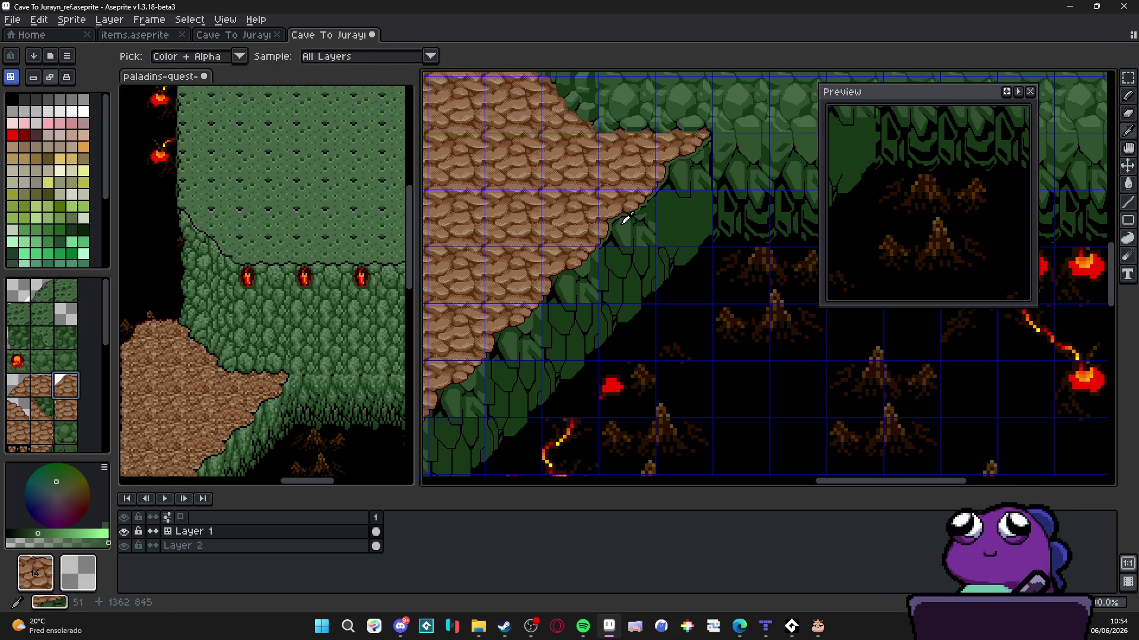
pyautogui.scroll(-2, 563, 298)
pyautogui.hscroll(-2, 563, 298)
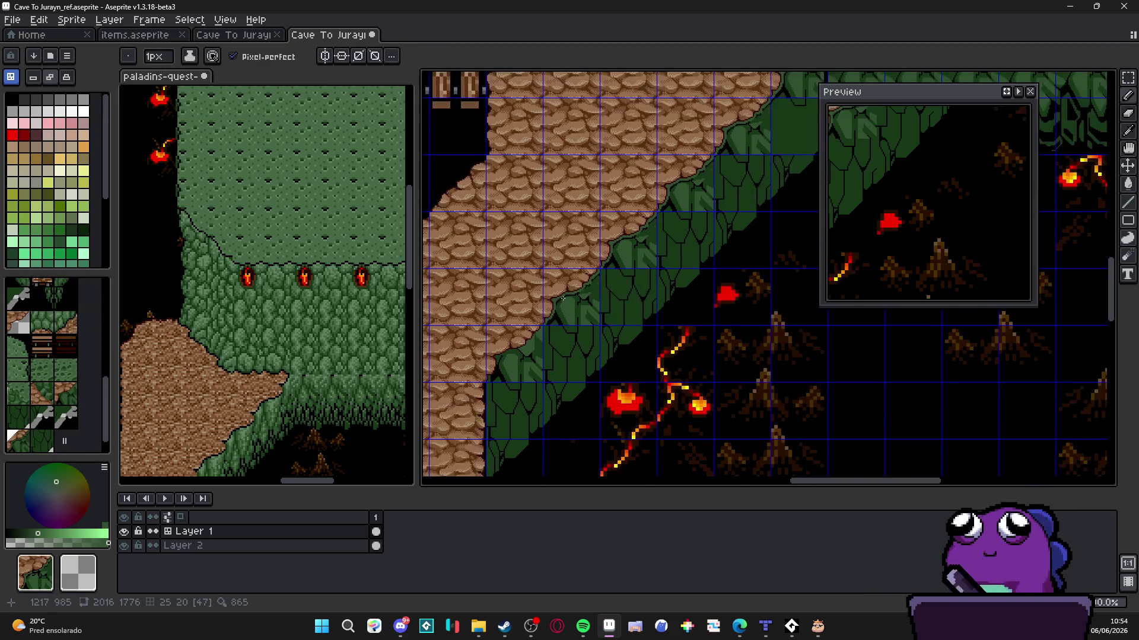
pyautogui.hscroll(2, 562, 298)
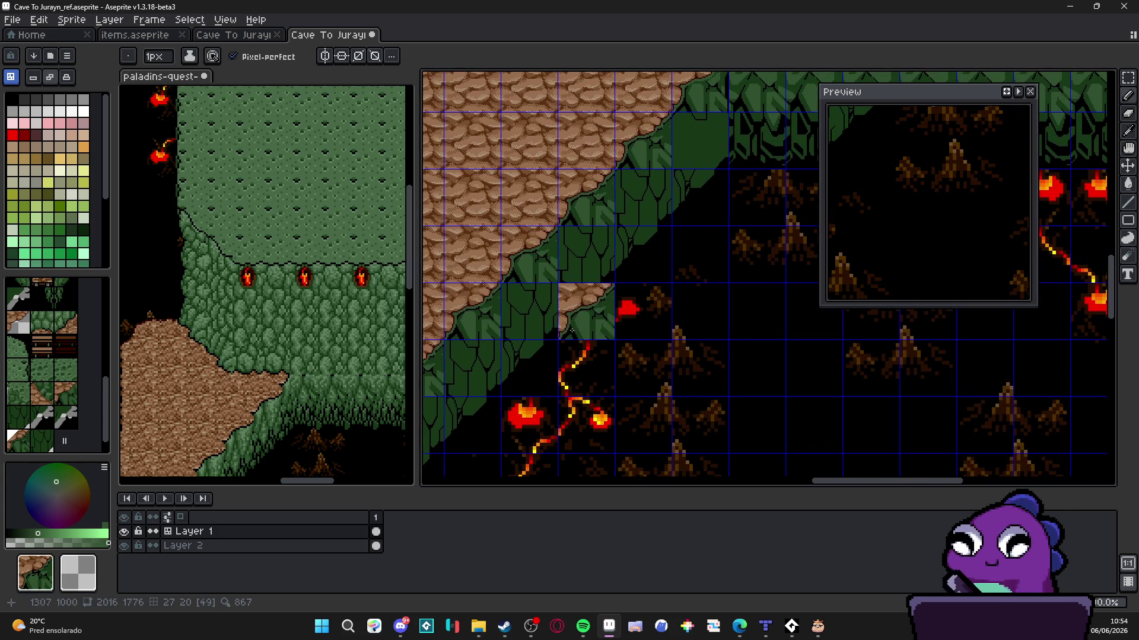
pyautogui.click(72, 218)
pyautogui.scroll(2, 610, 244)
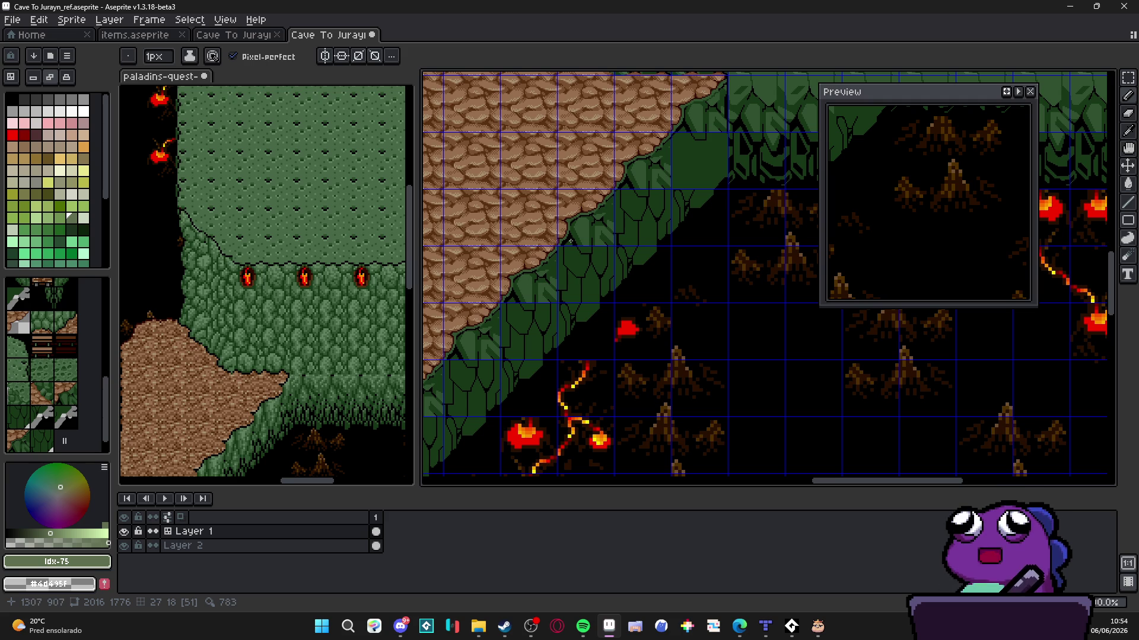
# Switch to the Pencil and take black for the leaf outlines
pyautogui.scroll(3, 570, 241)
pyautogui.press('v')
pyautogui.press('b')
pyautogui.scroll(2, 586, 249)
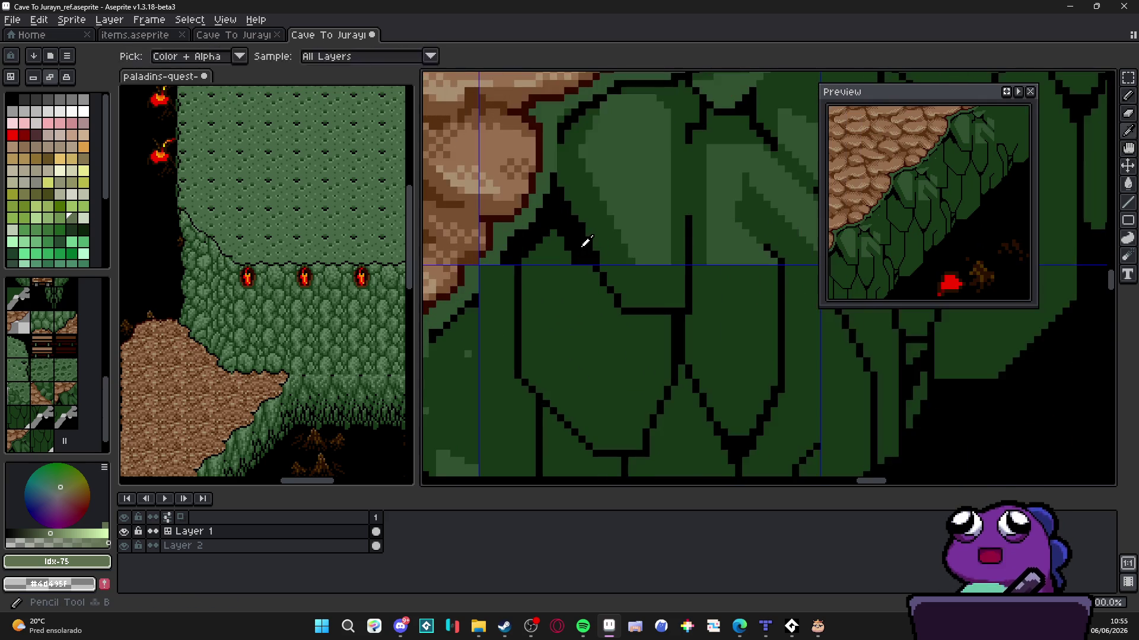
pyautogui.keyDown('alt'); pyautogui.click(585, 266); pyautogui.keyUp('alt')
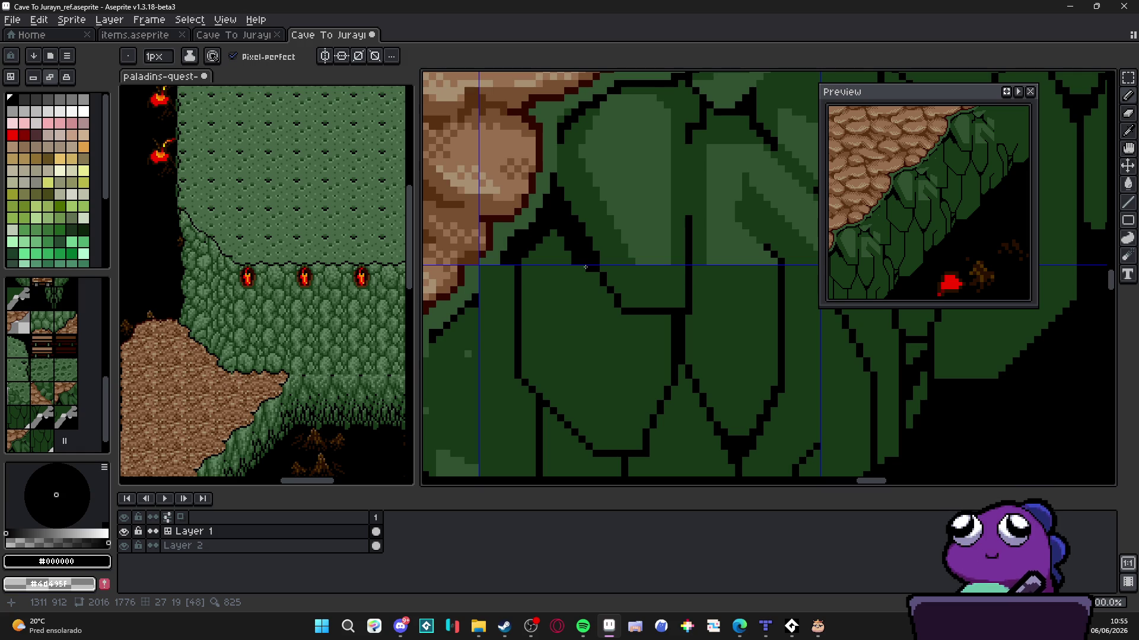
pyautogui.scroll(-1, 585, 267)
pyautogui.scroll(-3, 585, 267)
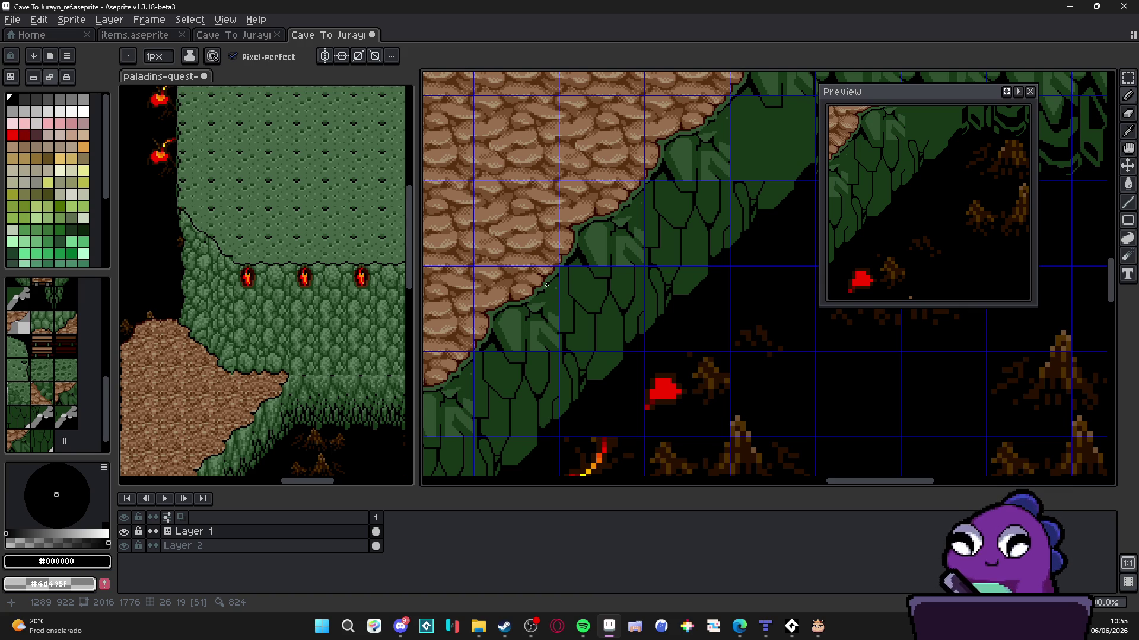
pyautogui.scroll(4, 546, 286)
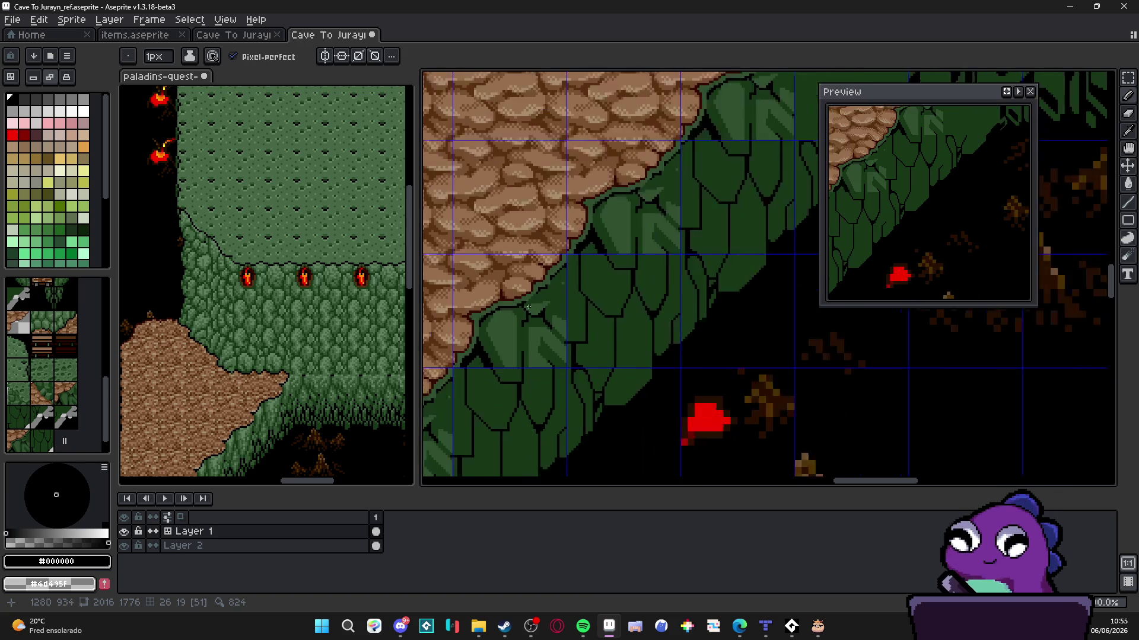
# Draw a dark green #183818 line along the leaf edge and fill the lighter leaf area
pyautogui.keyDown('alt'); pyautogui.click(460, 345); pyautogui.keyUp('alt')
pyautogui.scroll(1, 460, 344)
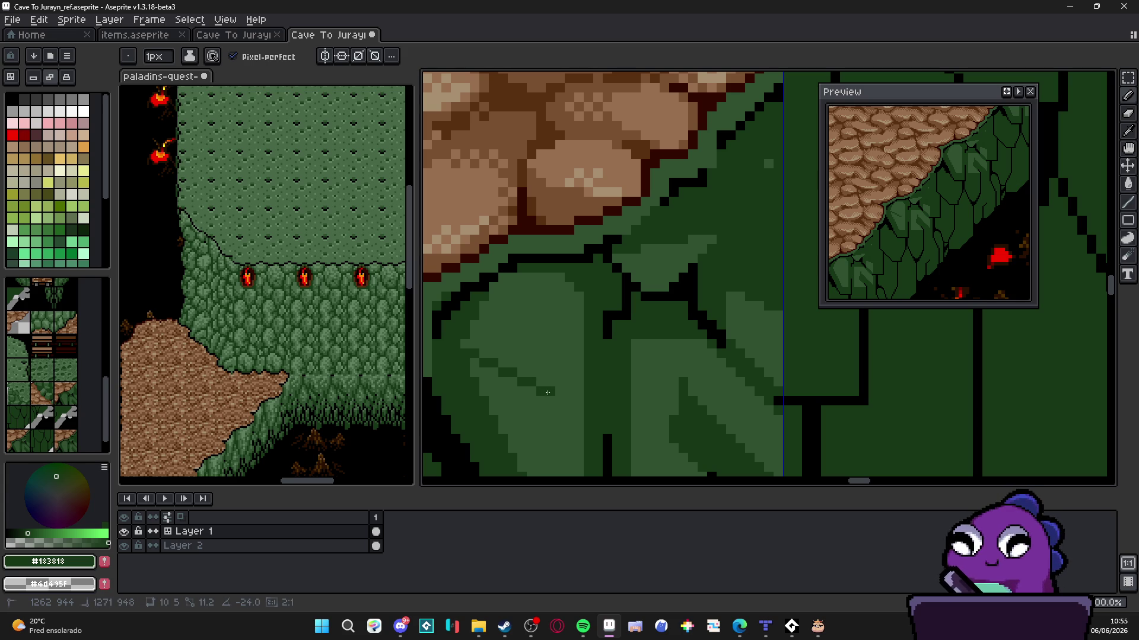
pyautogui.keyDown('shift'); pyautogui.click(578, 383); pyautogui.keyUp('shift')
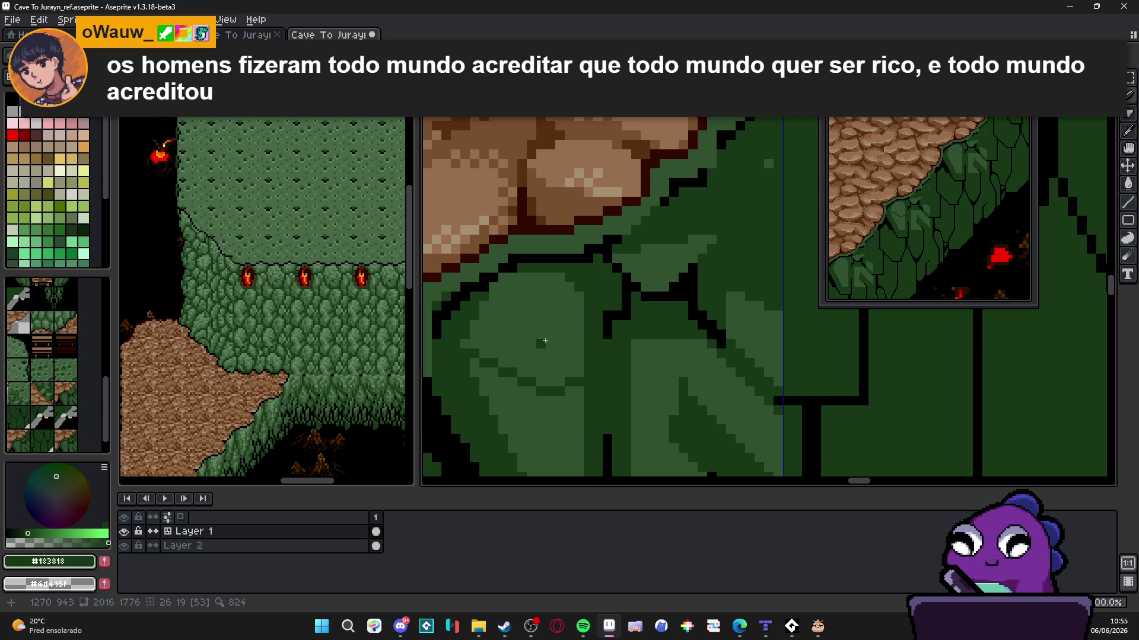
pyautogui.click(549, 340)
# Sample the lighter green #305030, then undo the last pencil stroke
pyautogui.press('b')
pyautogui.scroll(-1, 549, 339)
pyautogui.scroll(1, 544, 366)
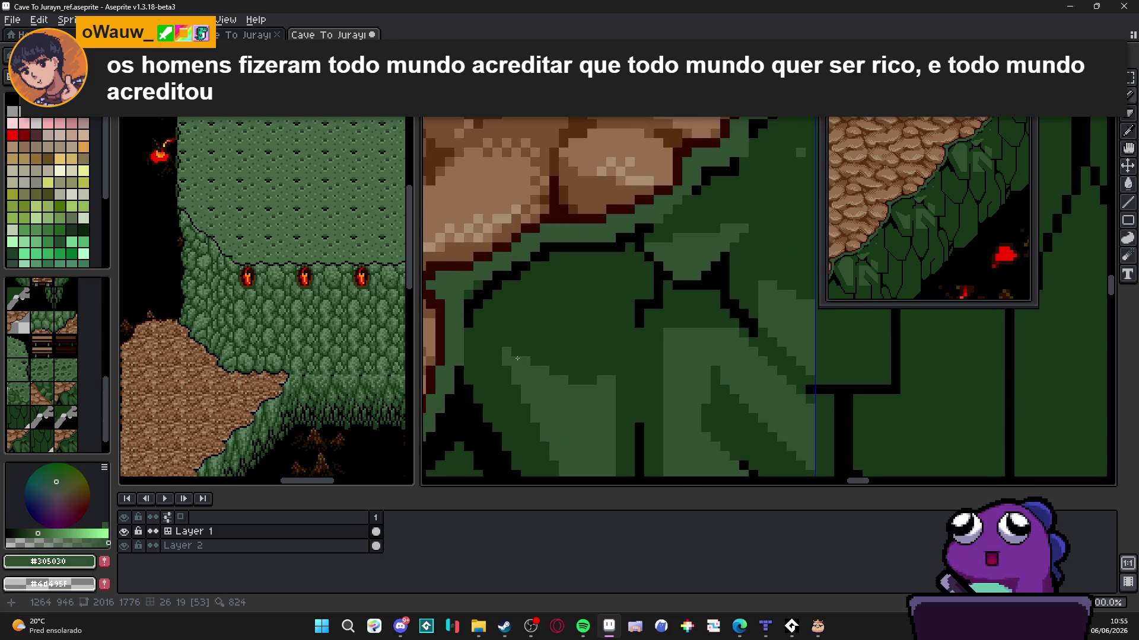
pyautogui.keyDown('alt'); pyautogui.click(609, 373); pyautogui.keyUp('alt')
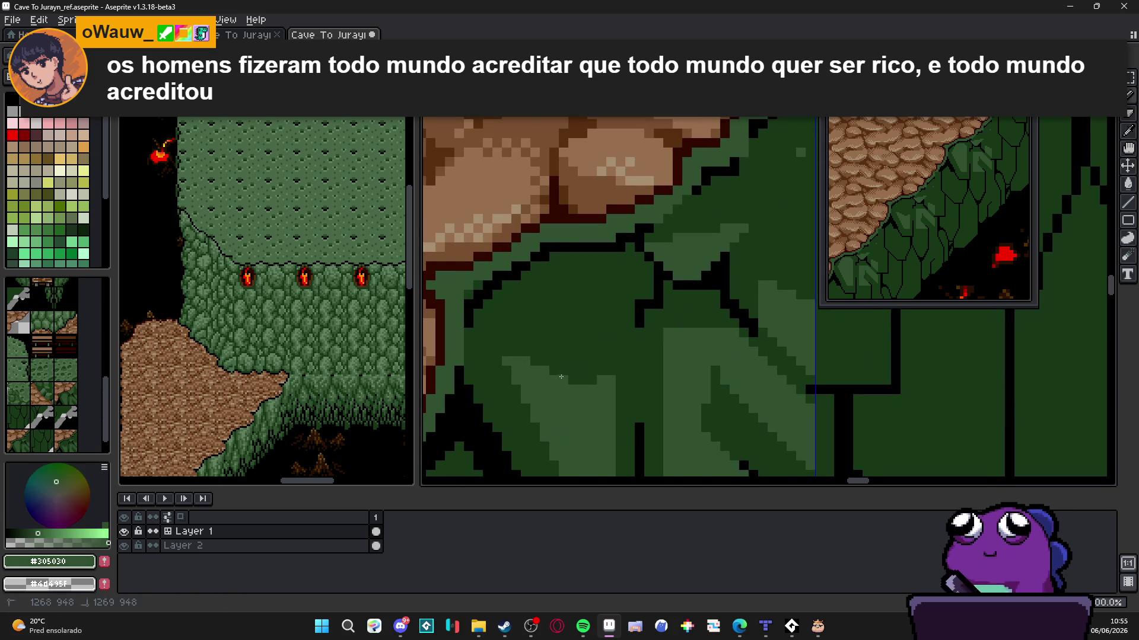
pyautogui.scroll(-2, 609, 372)
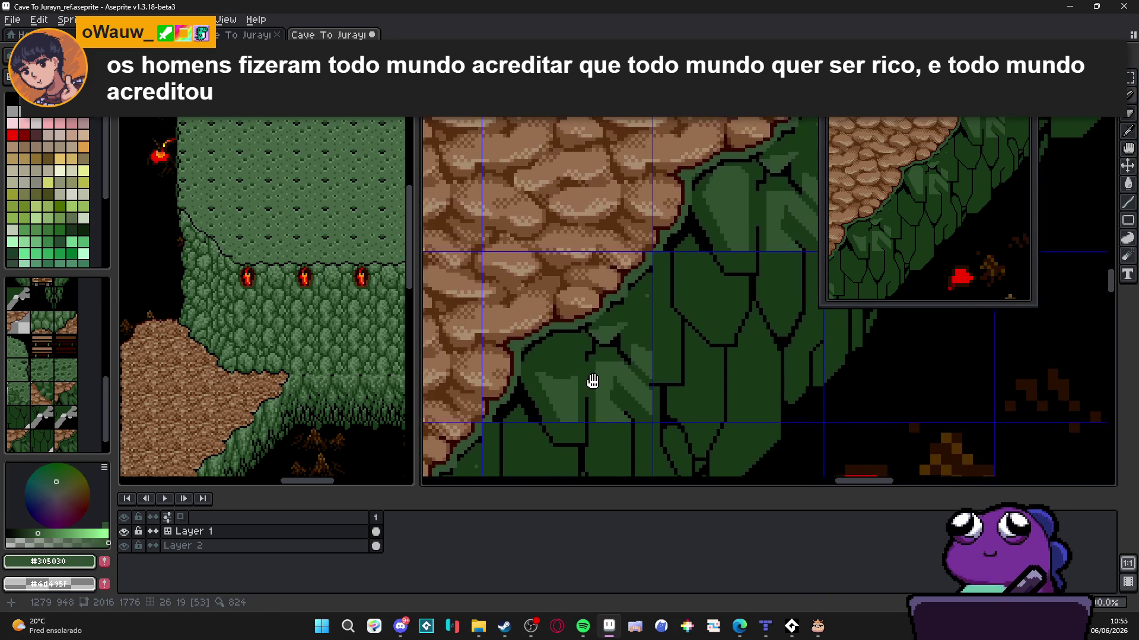
pyautogui.scroll(-1, 610, 374)
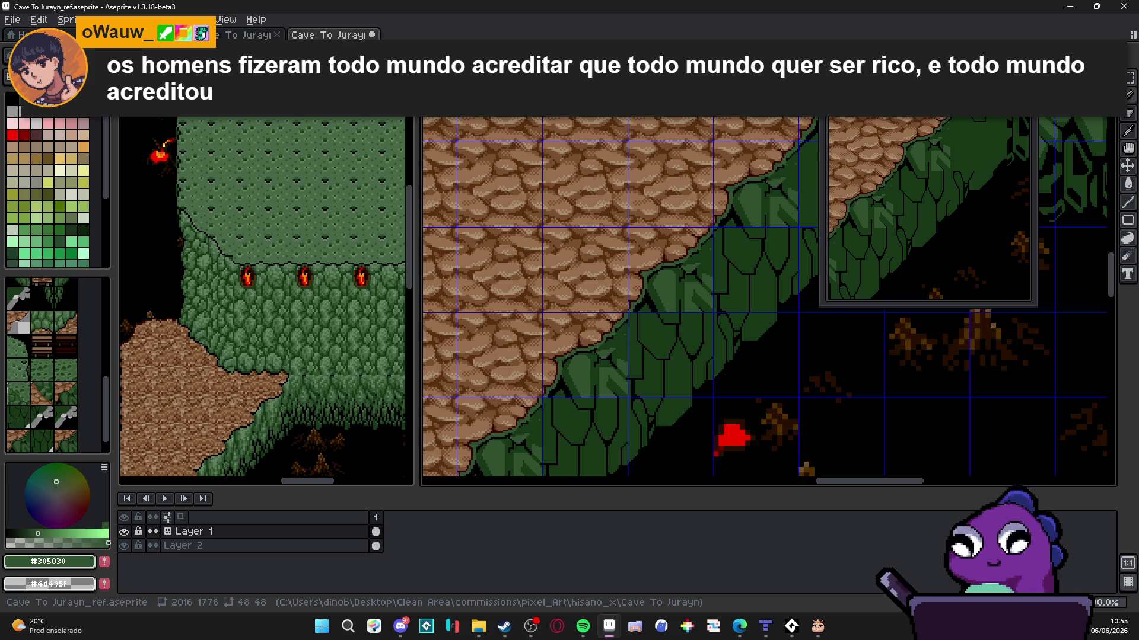
pyautogui.hotkey('ctrl', 'z')
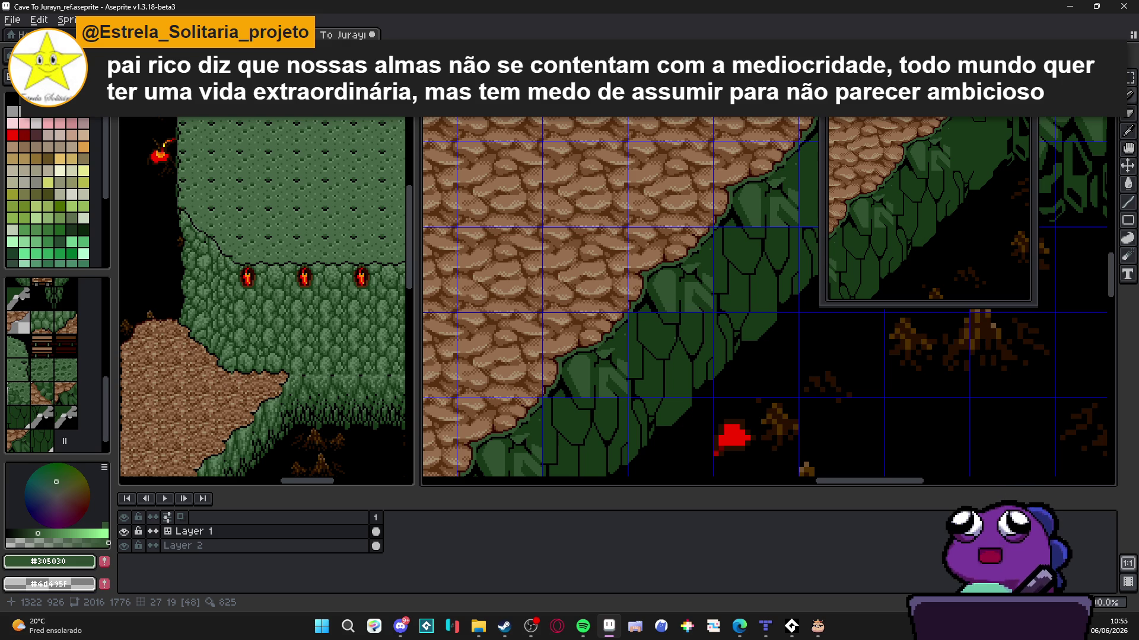
# Pan along the slope and toggle tilemap mode back on for whole-tile editing
pyautogui.moveTo(761, 257); pyautogui.dragTo(618, 240)
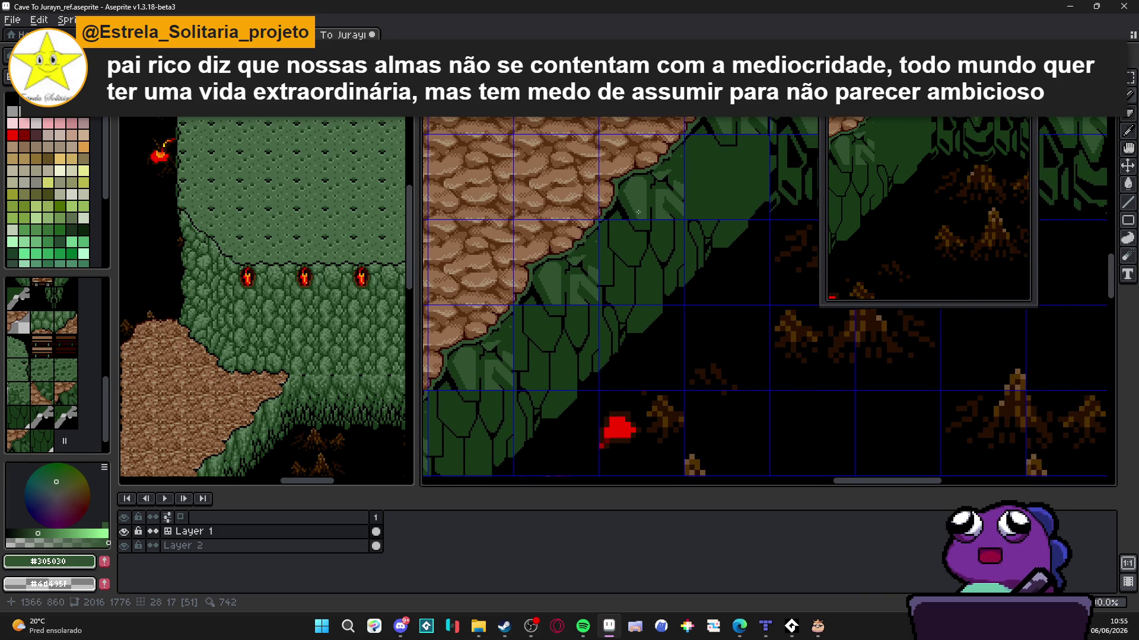
pyautogui.scroll(-1, 638, 212)
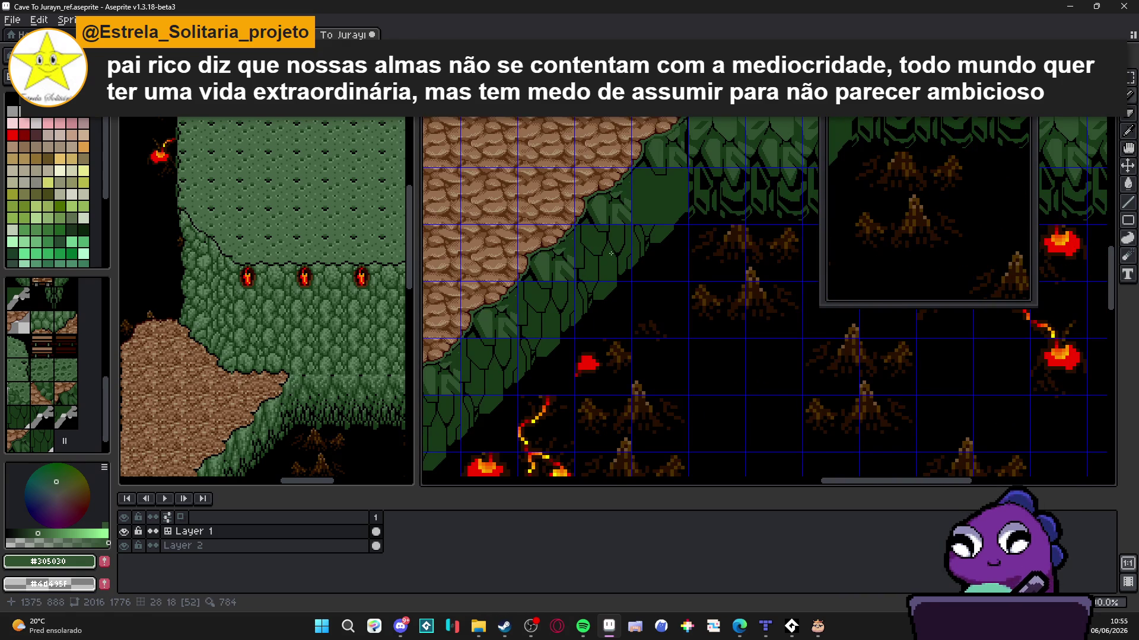
pyautogui.scroll(1, 610, 241)
pyautogui.scroll(-1, 611, 240)
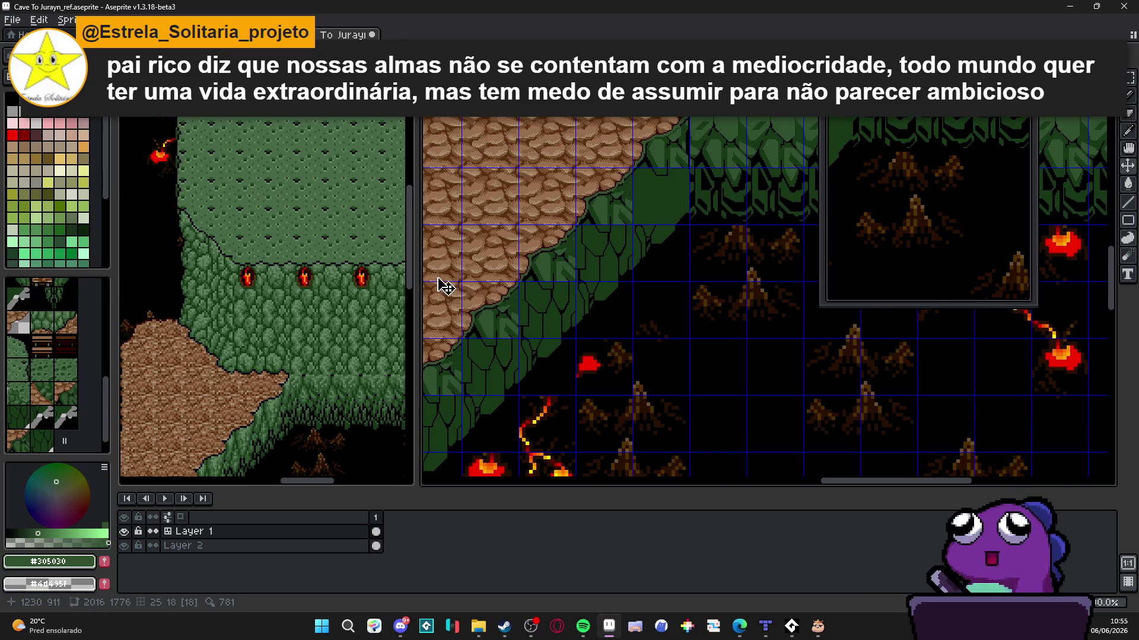
pyautogui.scroll(5, 43, 341)
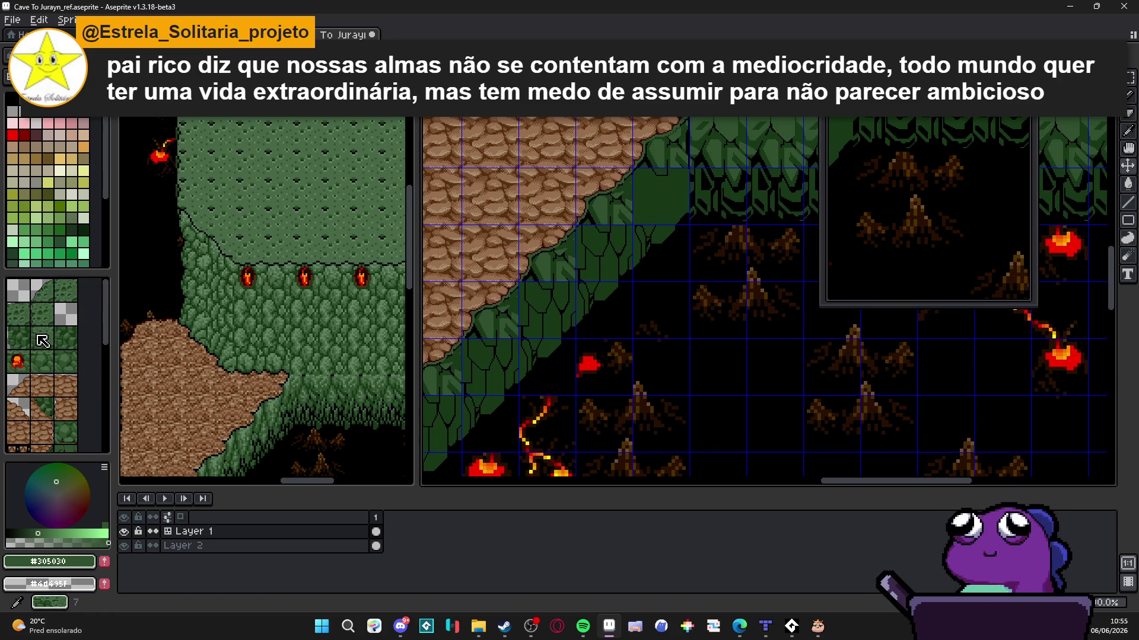
pyautogui.scroll(-5, 43, 341)
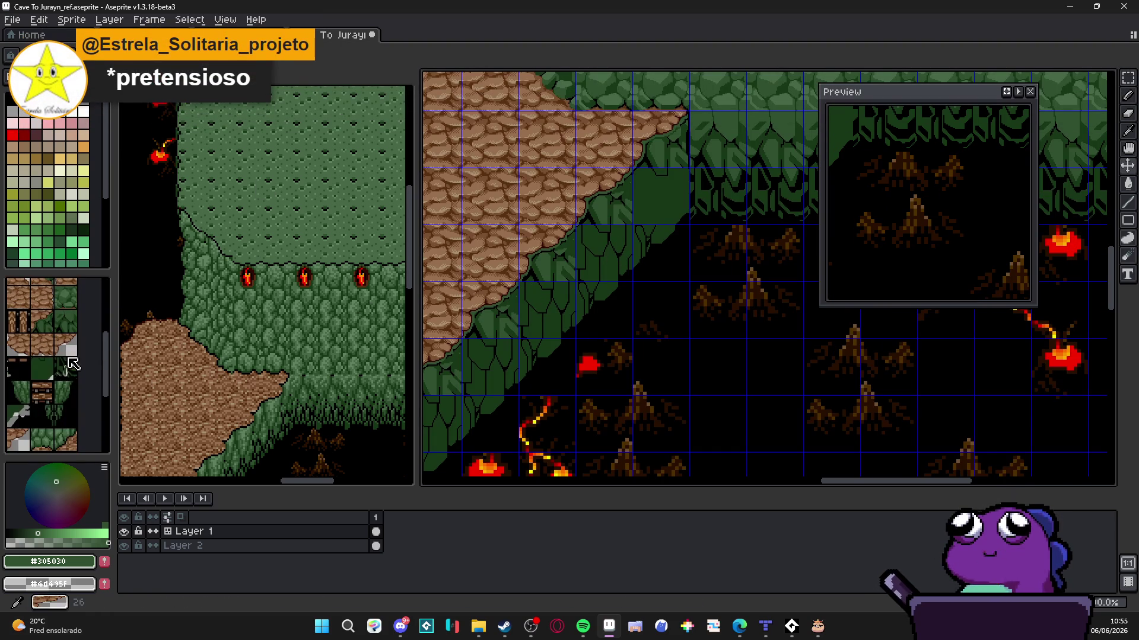
pyautogui.press('Tab')
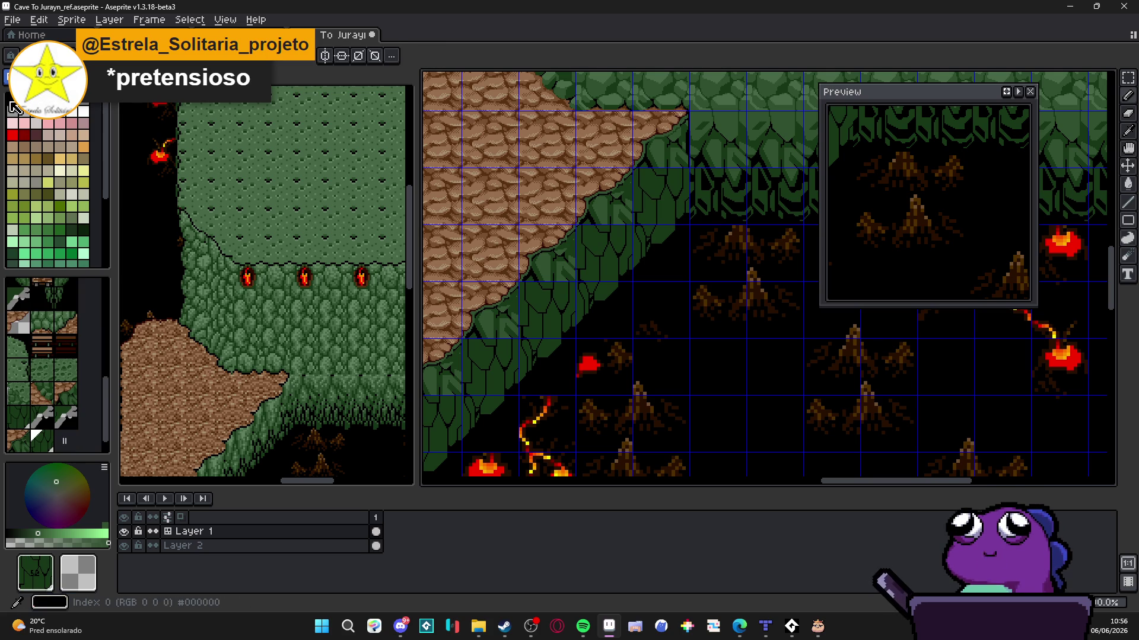
# Zoom in and preview a vertical line down the leaf edge
pyautogui.scroll(3, 660, 213)
pyautogui.scroll(1, 674, 195)
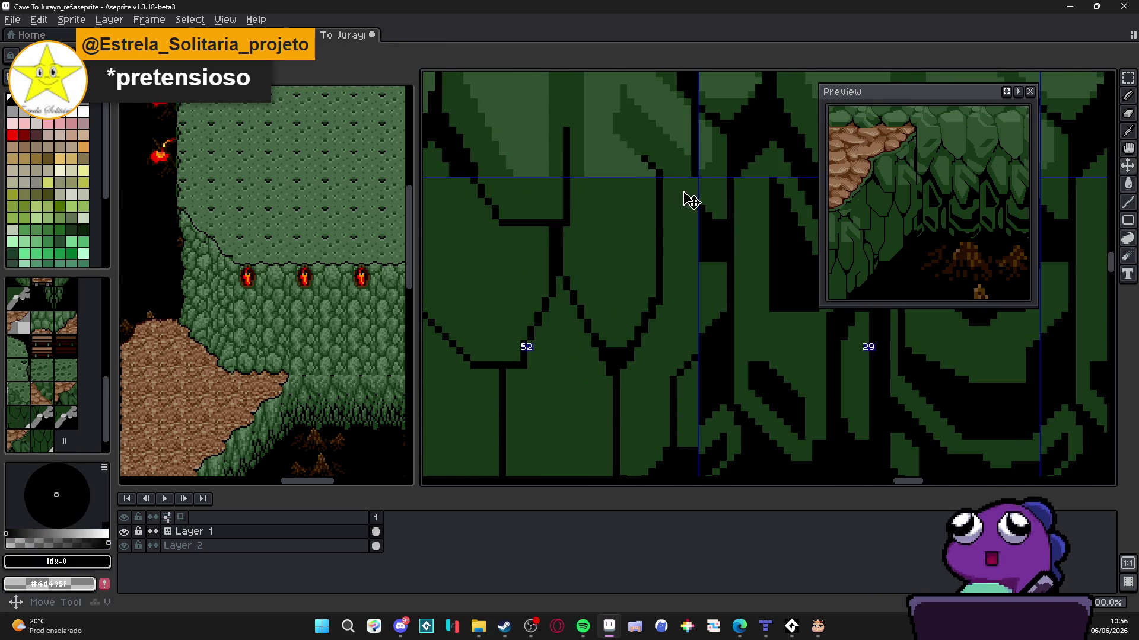
pyautogui.scroll(1, 681, 195)
pyautogui.scroll(-2, 694, 237)
pyautogui.scroll(1, 695, 297)
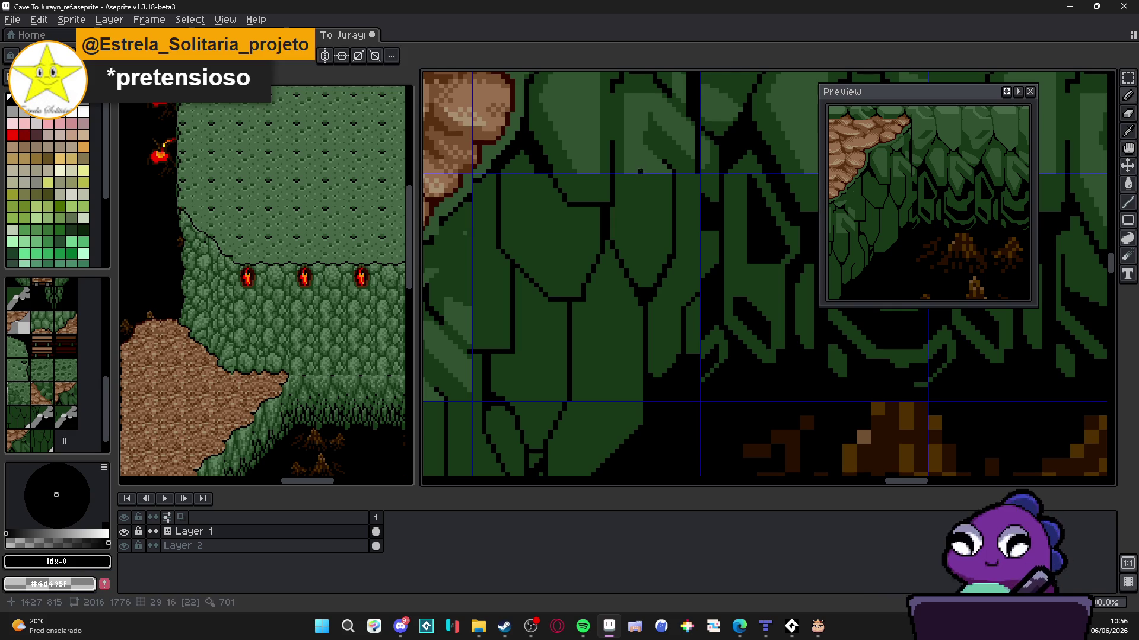
pyautogui.scroll(1, 689, 176)
pyautogui.moveTo(700, 179); pyautogui.dragTo(701, 353)
pyautogui.scroll(-4, 697, 345)
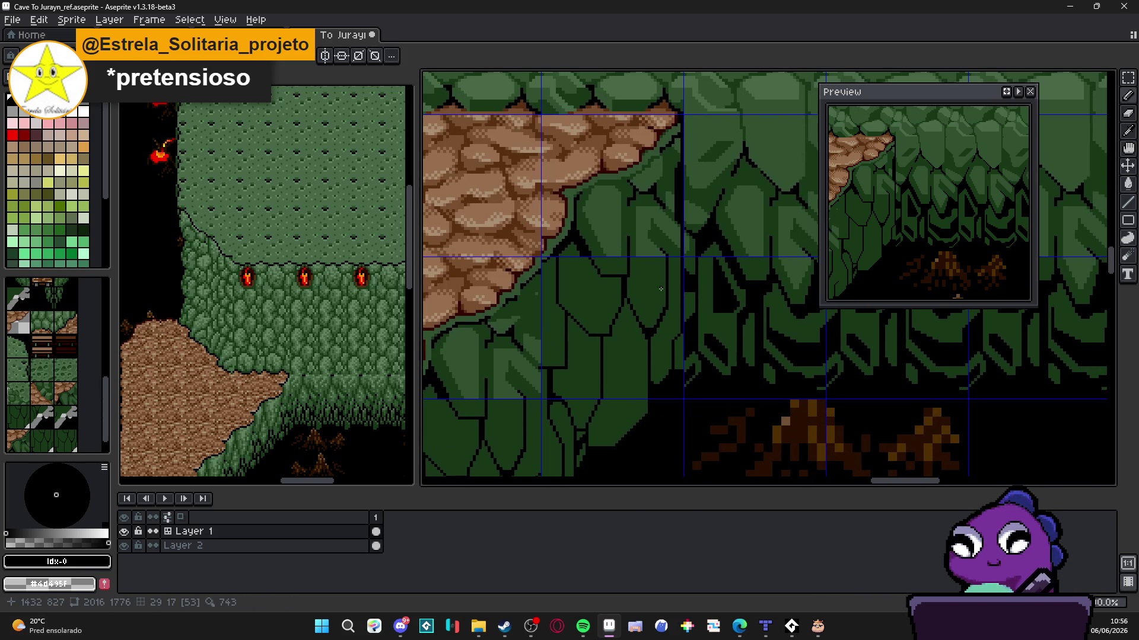
pyautogui.scroll(2, 657, 276)
# Return to the Pencil and eyedrop black #000000 from an existing leaf outline
pyautogui.keyDown('alt'); pyautogui.click(663, 200); pyautogui.keyUp('alt')
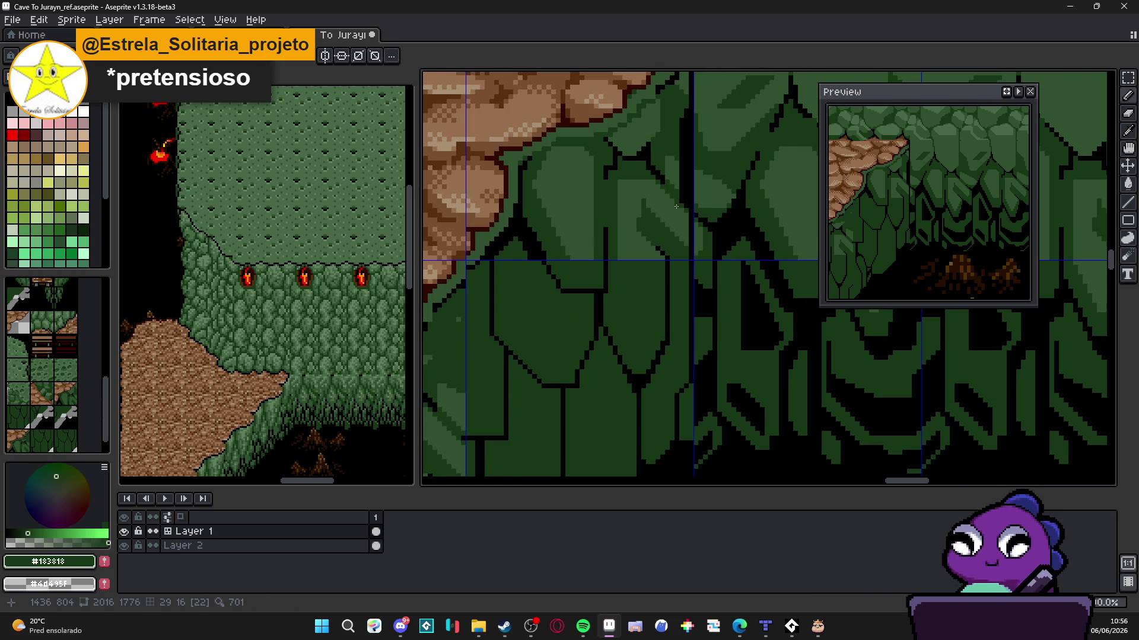
pyautogui.press('b')
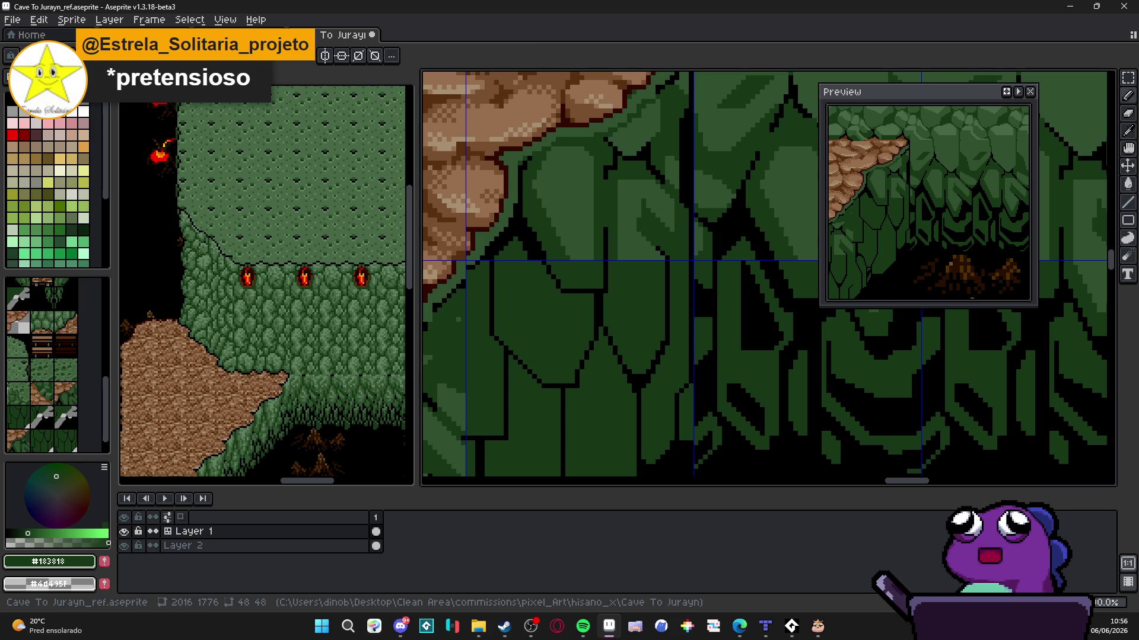
pyautogui.scroll(2, 690, 231)
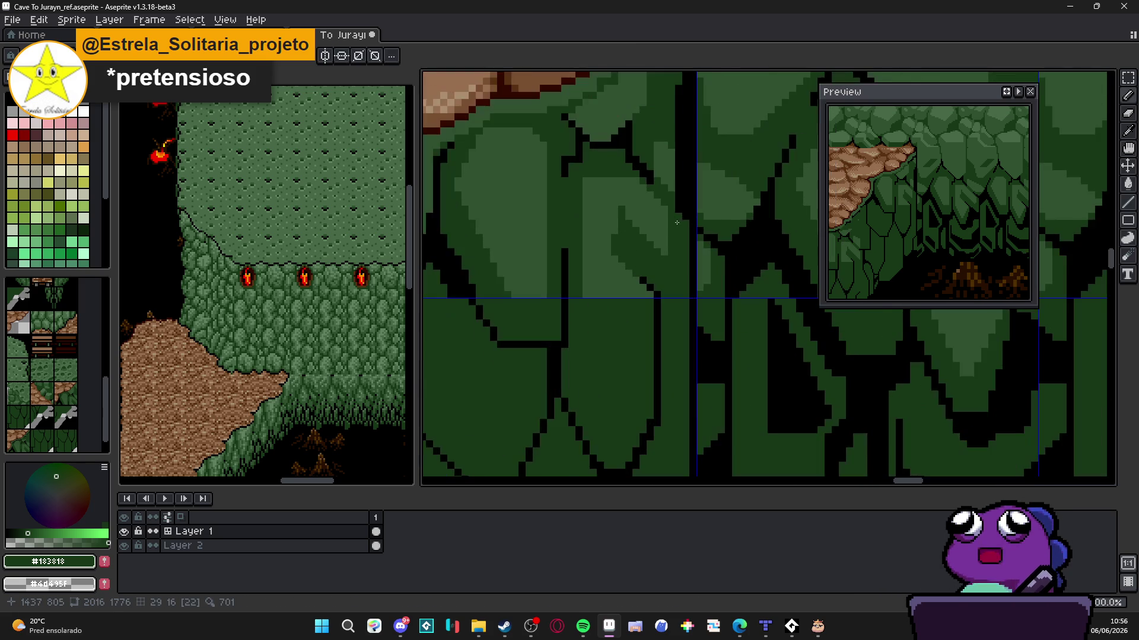
pyautogui.keyDown('alt'); pyautogui.click(685, 218); pyautogui.keyUp('alt')
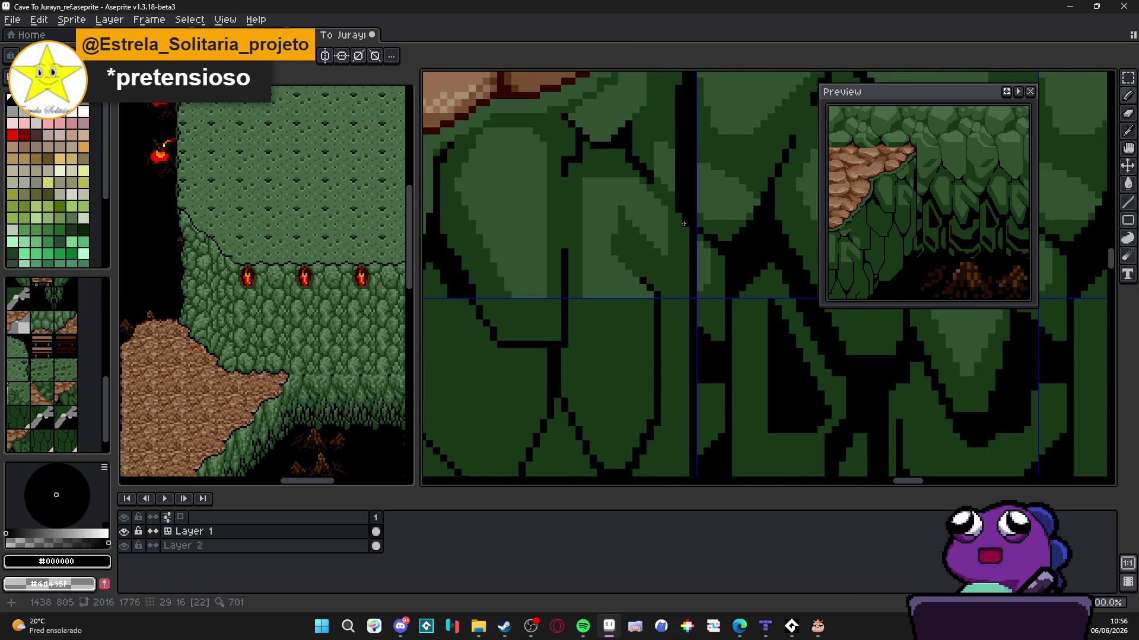
pyautogui.scroll(-3, 684, 224)
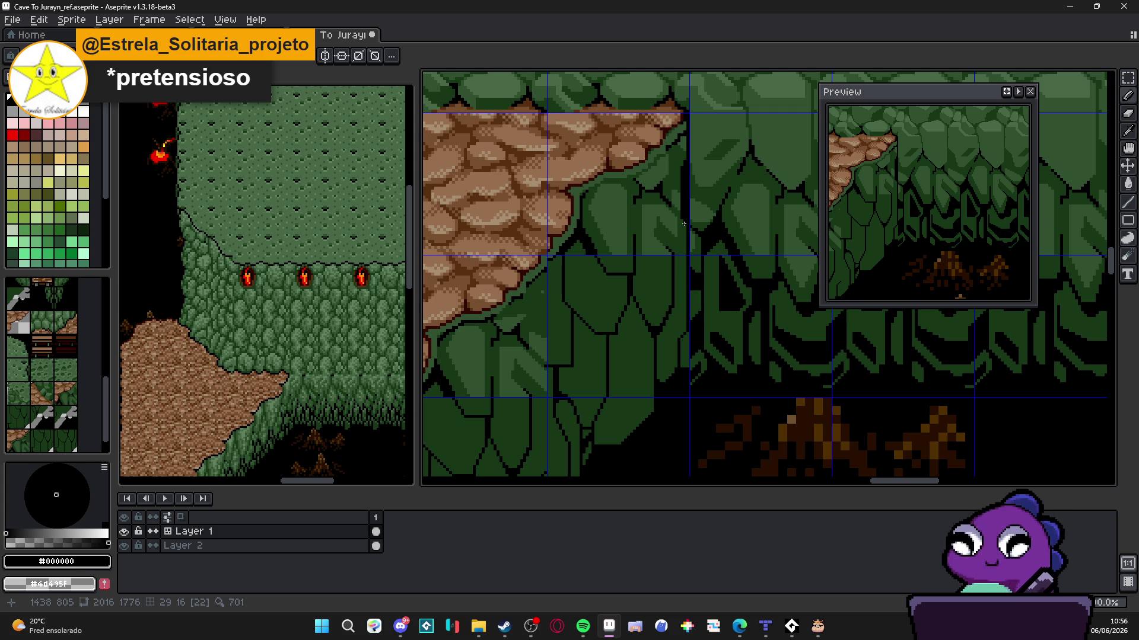
pyautogui.scroll(-2, 684, 224)
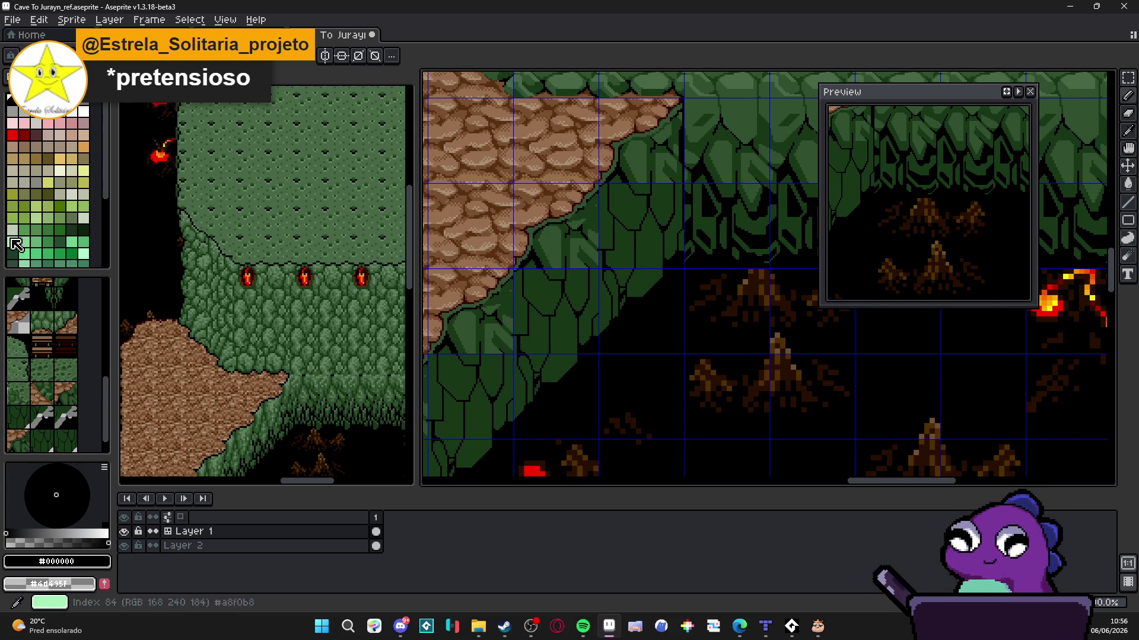
# Bring more of the slope into view and save Cave To Jurayn_ref.aseprite
pyautogui.moveTo(571, 274); pyautogui.dragTo(625, 231)
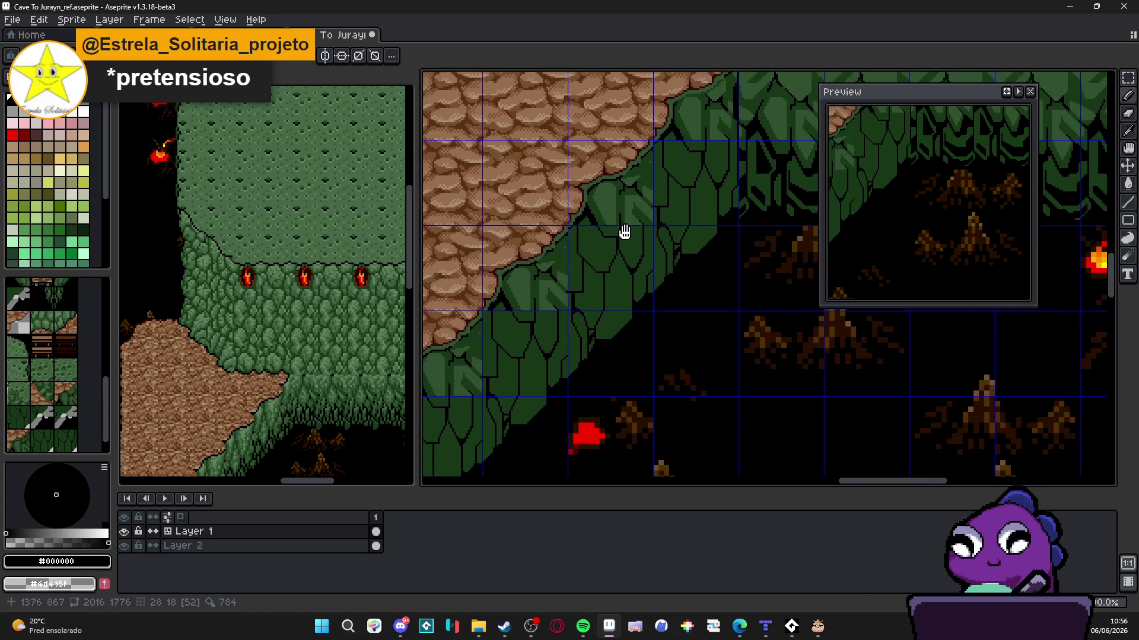
pyautogui.scroll(-2, 628, 237)
pyautogui.scroll(2, 652, 237)
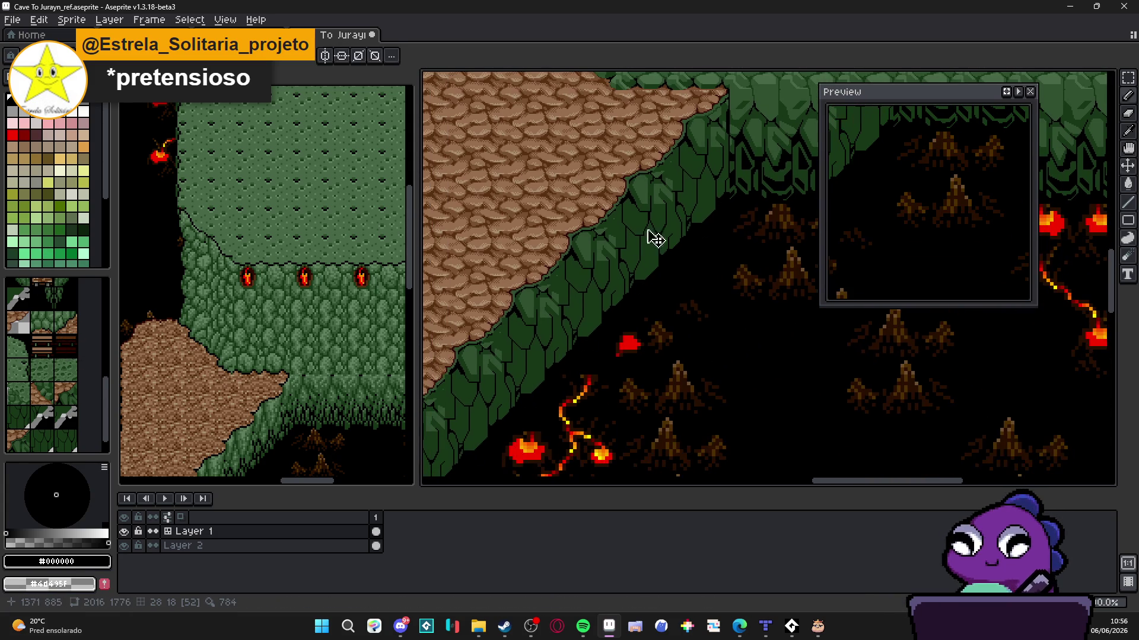
pyautogui.hotkey('ctrl', 's')
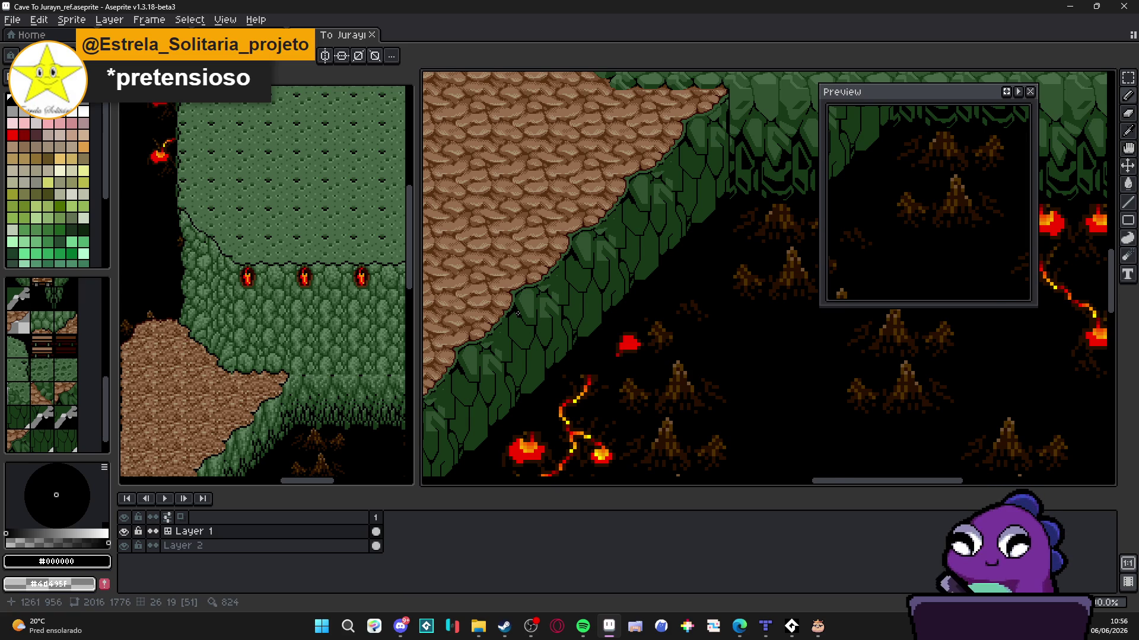
pyautogui.scroll(2, 517, 313)
# Sample the leaf greens and black, then undo two stray pencil strokes
pyautogui.scroll(1, 486, 325)
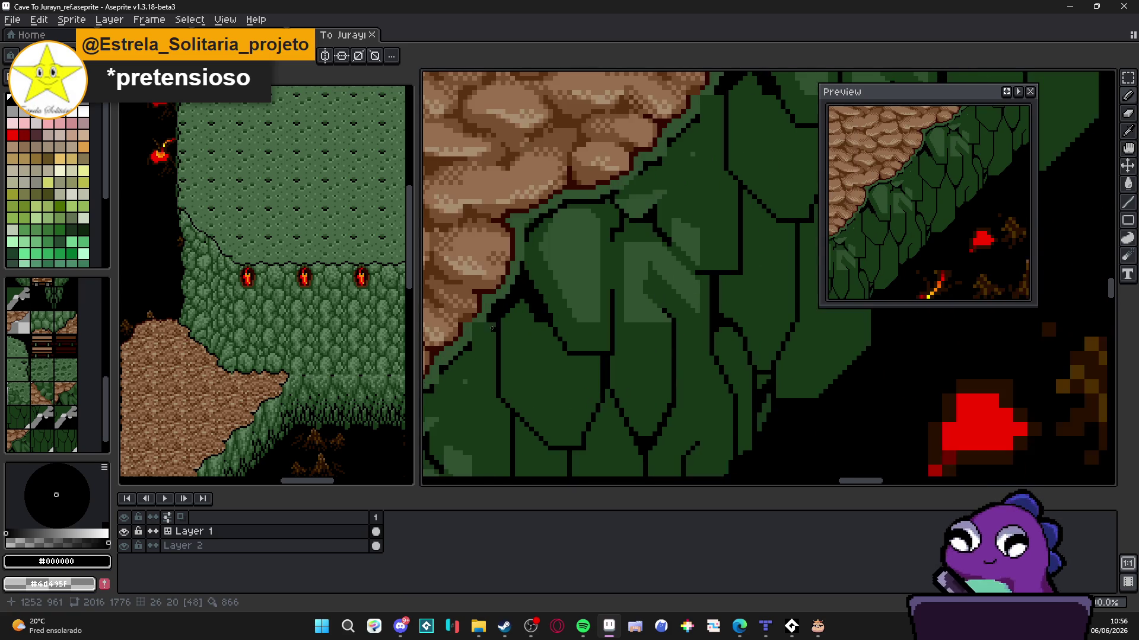
pyautogui.scroll(1, 474, 325)
pyautogui.keyDown('alt'); pyautogui.click(466, 325); pyautogui.keyUp('alt')
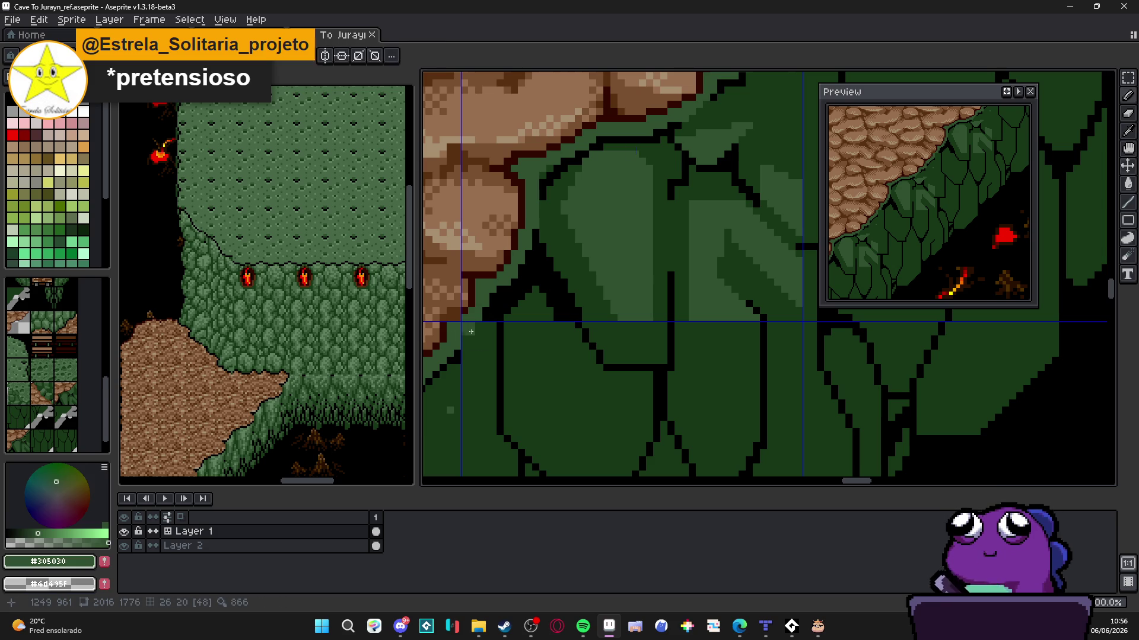
pyautogui.keyDown('alt'); pyautogui.click(480, 323); pyautogui.keyUp('alt')
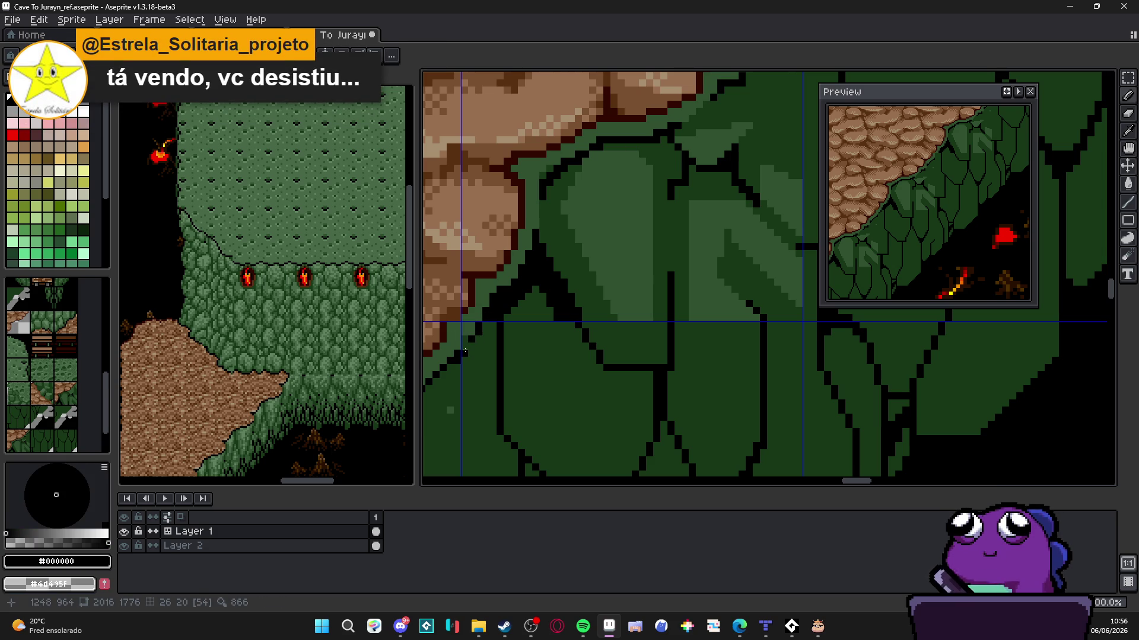
pyautogui.keyDown('alt'); pyautogui.click(462, 342); pyautogui.keyUp('alt')
pyautogui.keyDown('alt'); pyautogui.click(450, 411); pyautogui.keyUp('alt')
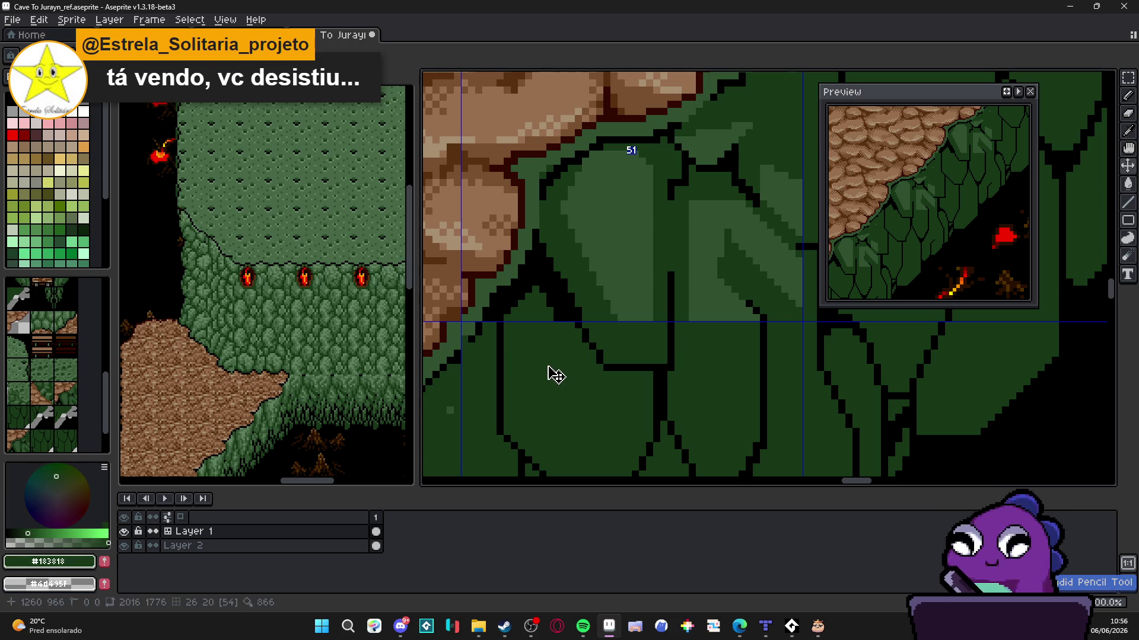
pyautogui.hotkey('ctrl', 'z')
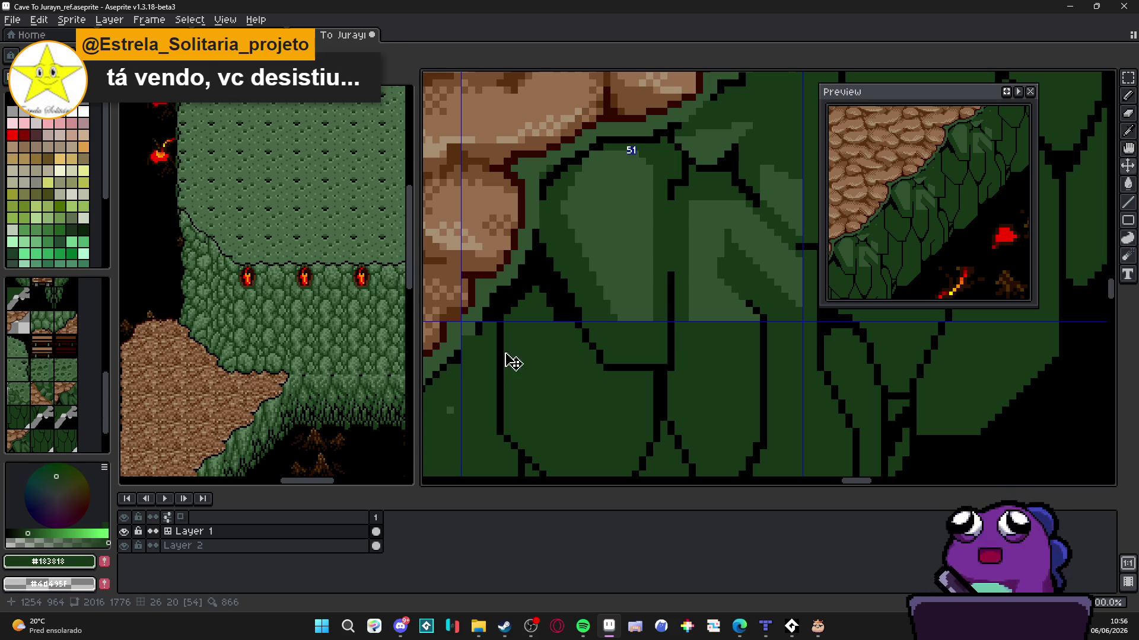
pyautogui.hotkey('ctrl', 'z')
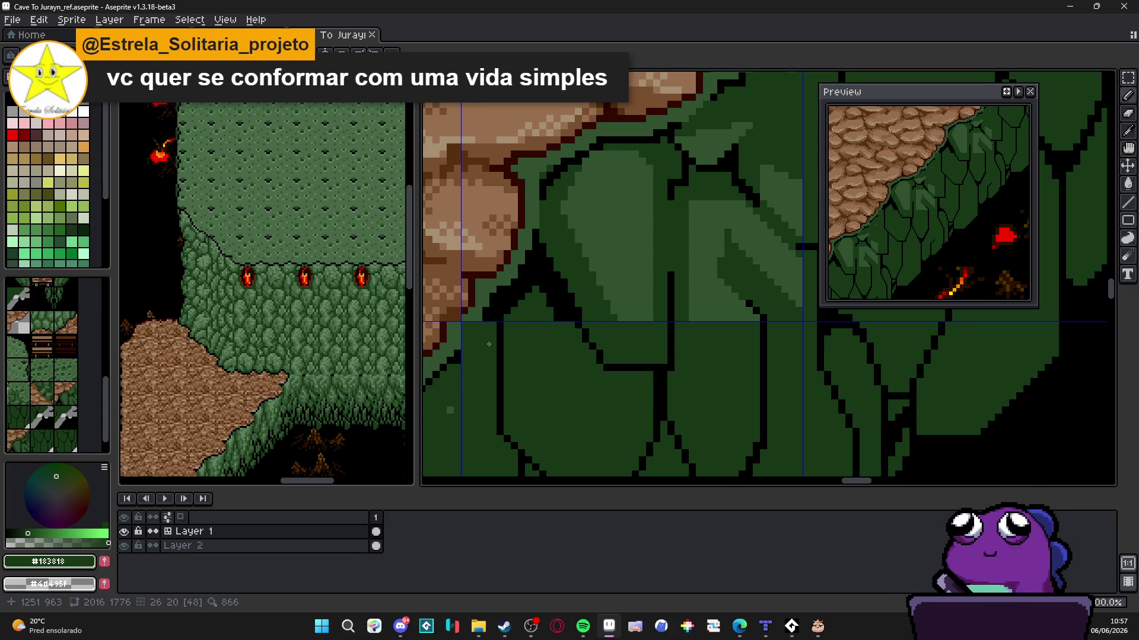
# Pick #305030 and place a single green pixel on the foliage
pyautogui.scroll(1, 475, 332)
pyautogui.keyDown('alt'); pyautogui.click(473, 313); pyautogui.keyUp('alt')
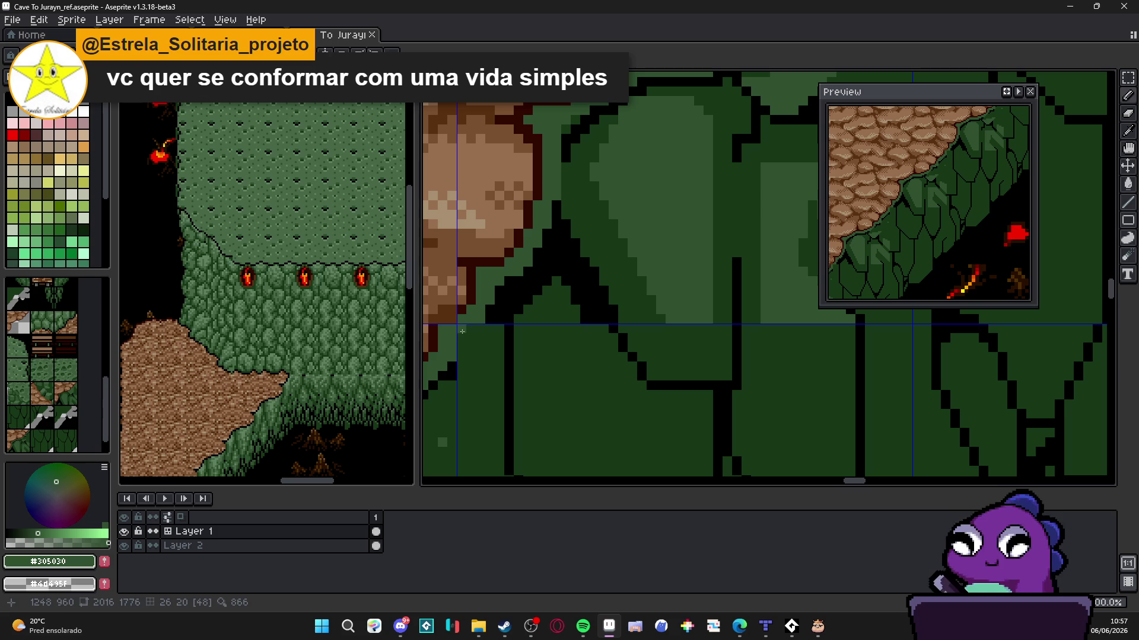
pyautogui.scroll(1, 464, 325)
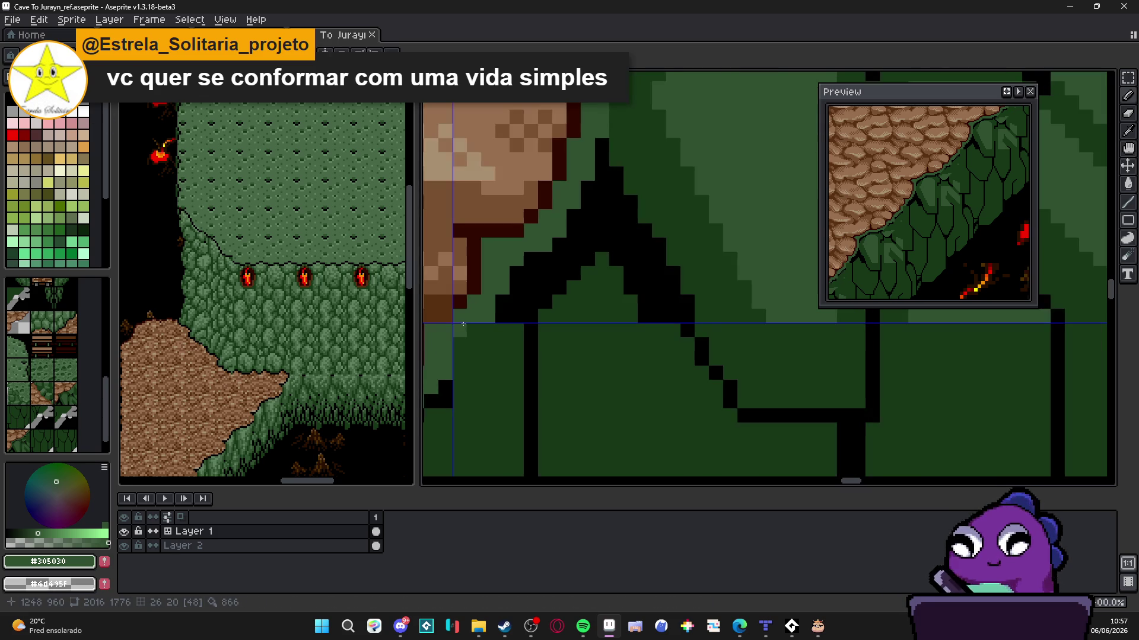
pyautogui.click(473, 344)
pyautogui.scroll(-2, 576, 338)
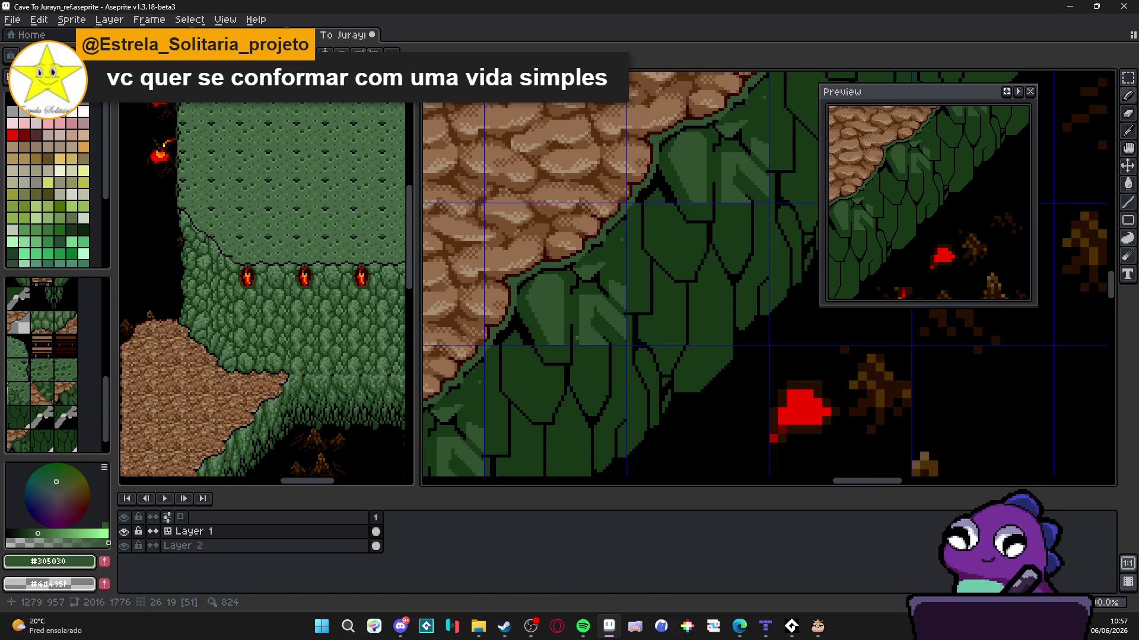
# Move to the upper slope and paint a light-green highlight over with #183818
pyautogui.moveTo(577, 338); pyautogui.dragTo(556, 353)
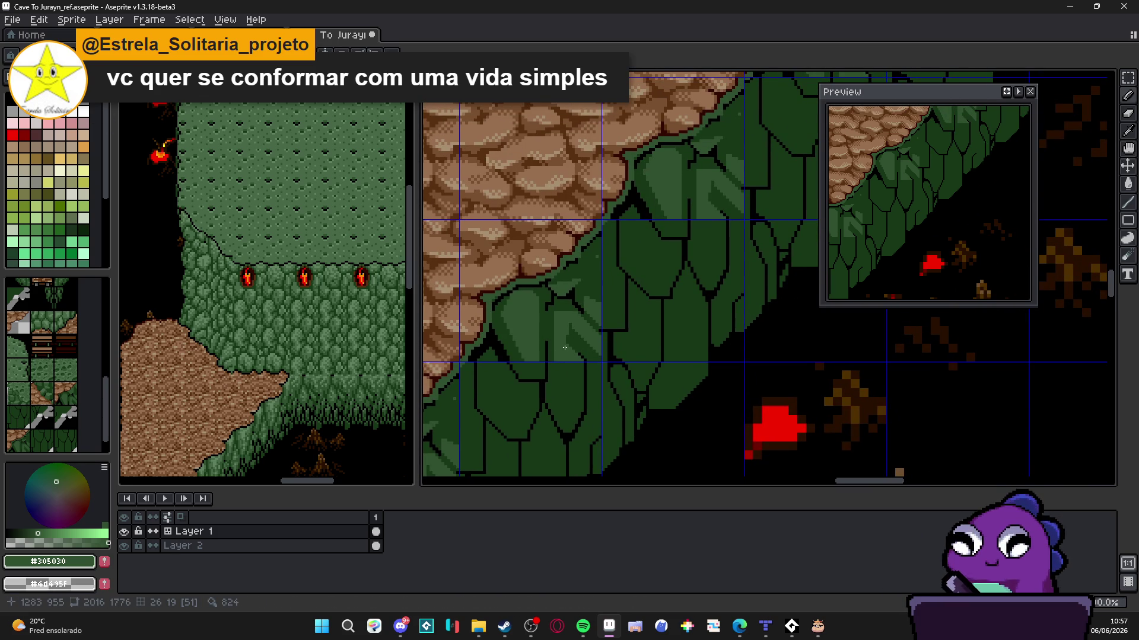
pyautogui.moveTo(689, 284); pyautogui.dragTo(680, 255)
pyautogui.scroll(-1, 629, 257)
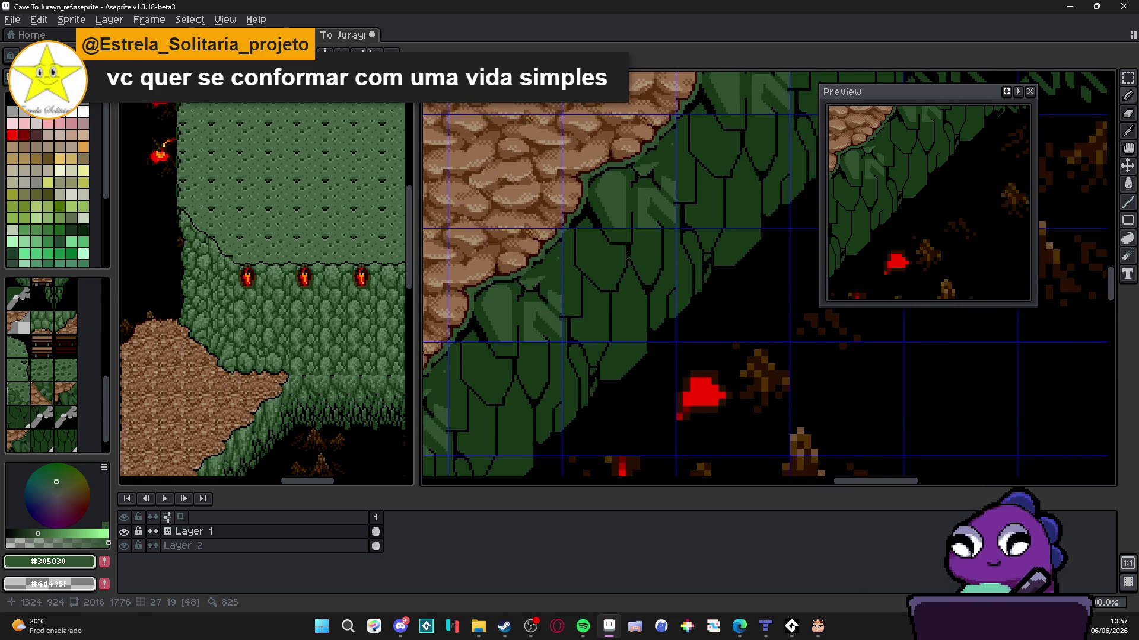
pyautogui.scroll(1, 642, 236)
pyautogui.scroll(1, 644, 169)
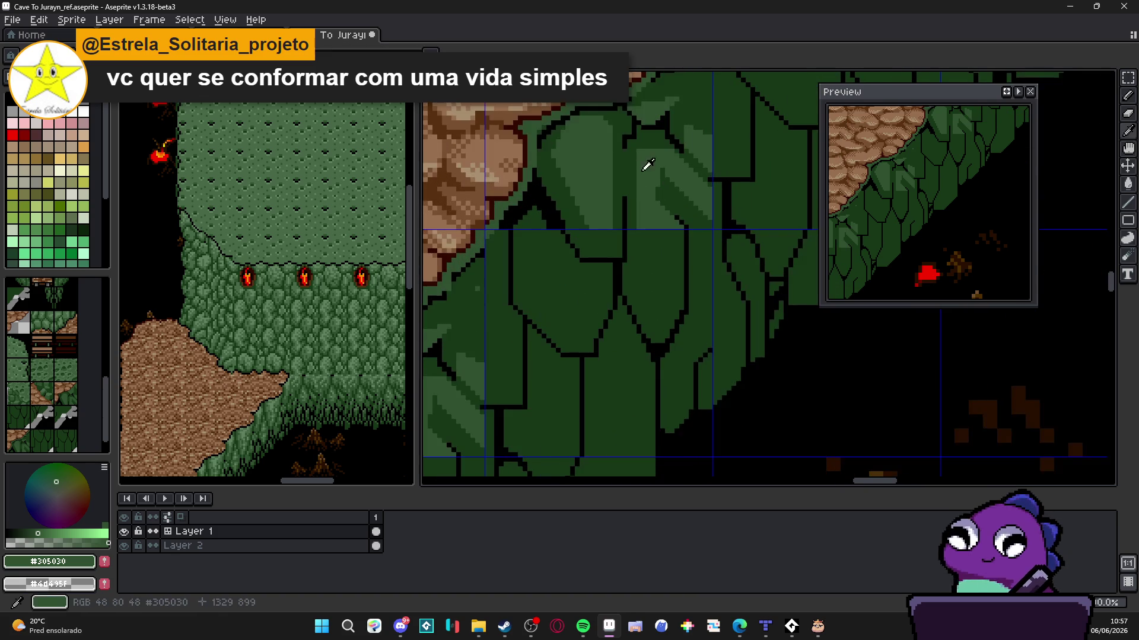
pyautogui.keyDown('alt'); pyautogui.click(640, 166); pyautogui.keyUp('alt')
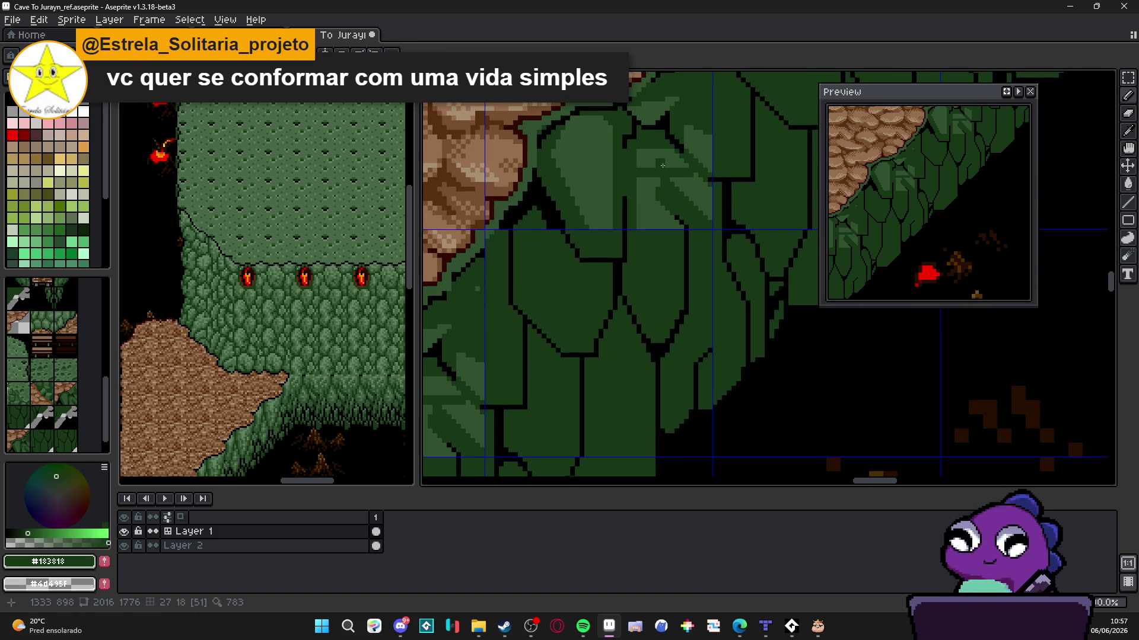
pyautogui.moveTo(663, 165); pyautogui.dragTo(643, 152)
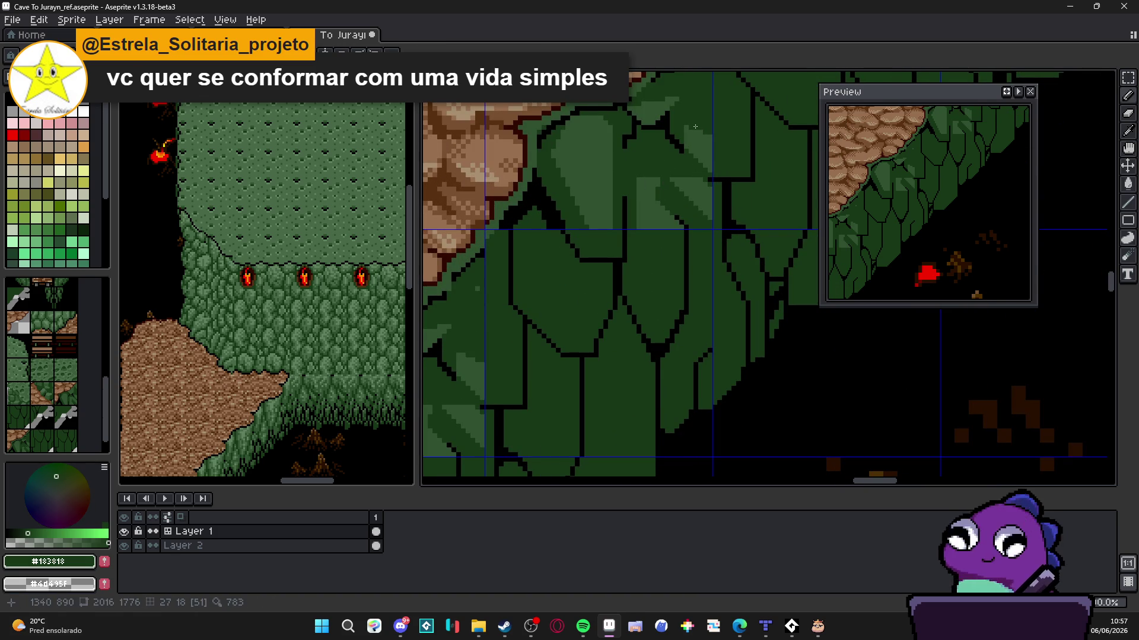
# Cover the remaining upper light-green highlight patches with dark green #183818
pyautogui.scroll(-2, 695, 126)
pyautogui.scroll(2, 547, 184)
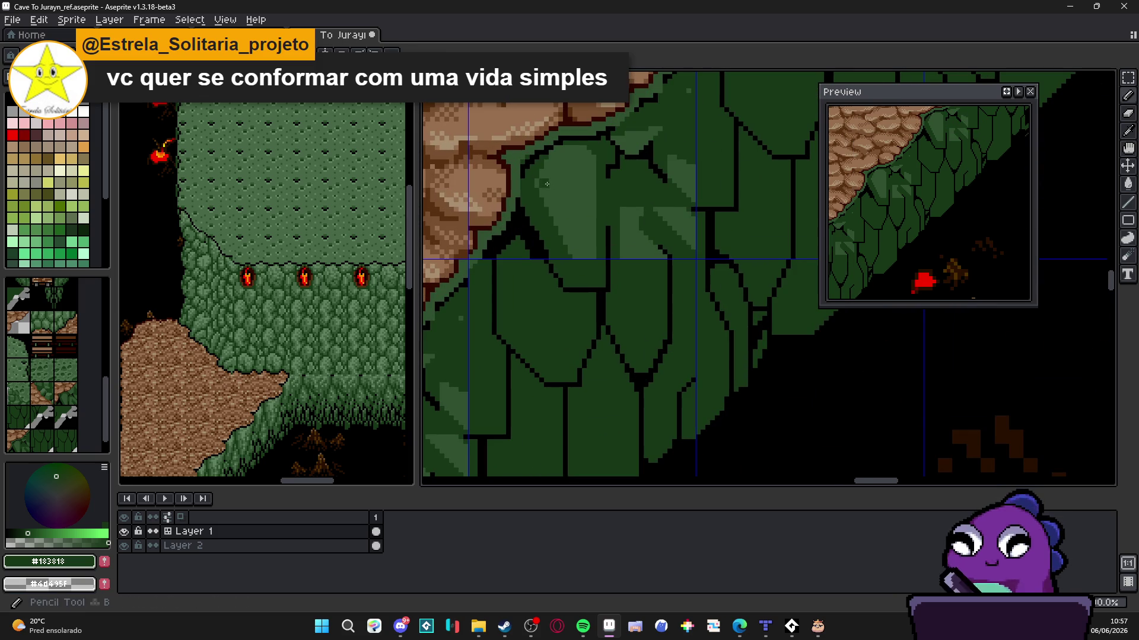
pyautogui.keyDown('shift'); pyautogui.click(569, 205); pyautogui.keyUp('shift')
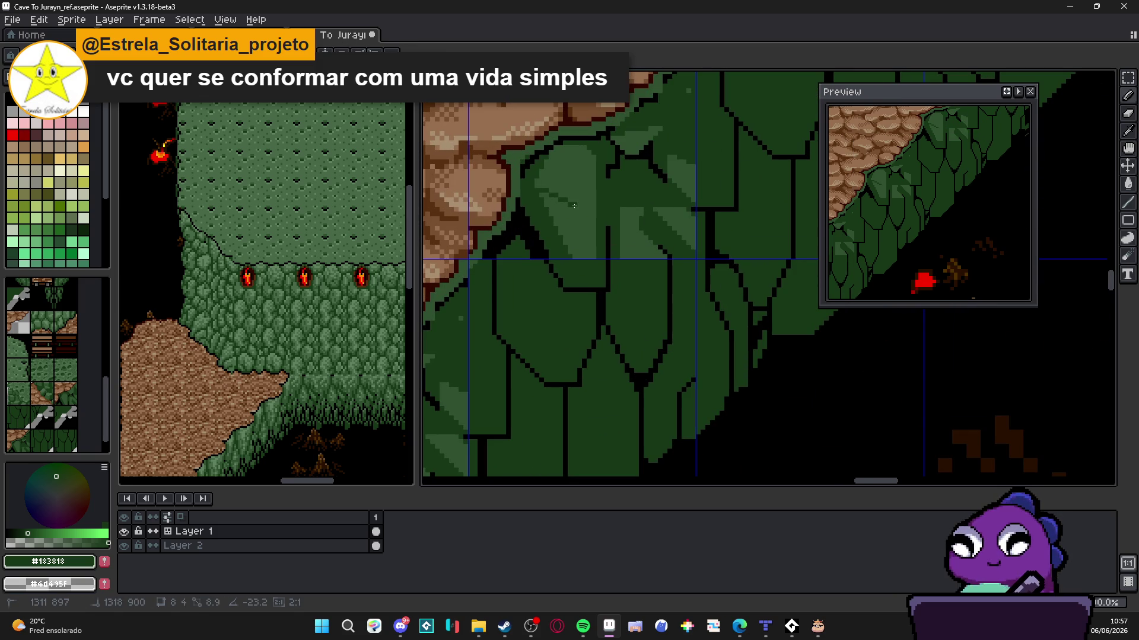
pyautogui.moveTo(574, 205)
pyautogui.mouseDown()
pyautogui.moveTo(593, 204)
pyautogui.moveTo(555, 157)
pyautogui.mouseUp()
pyautogui.scroll(-2, 593, 202)
pyautogui.scroll(2, 599, 198)
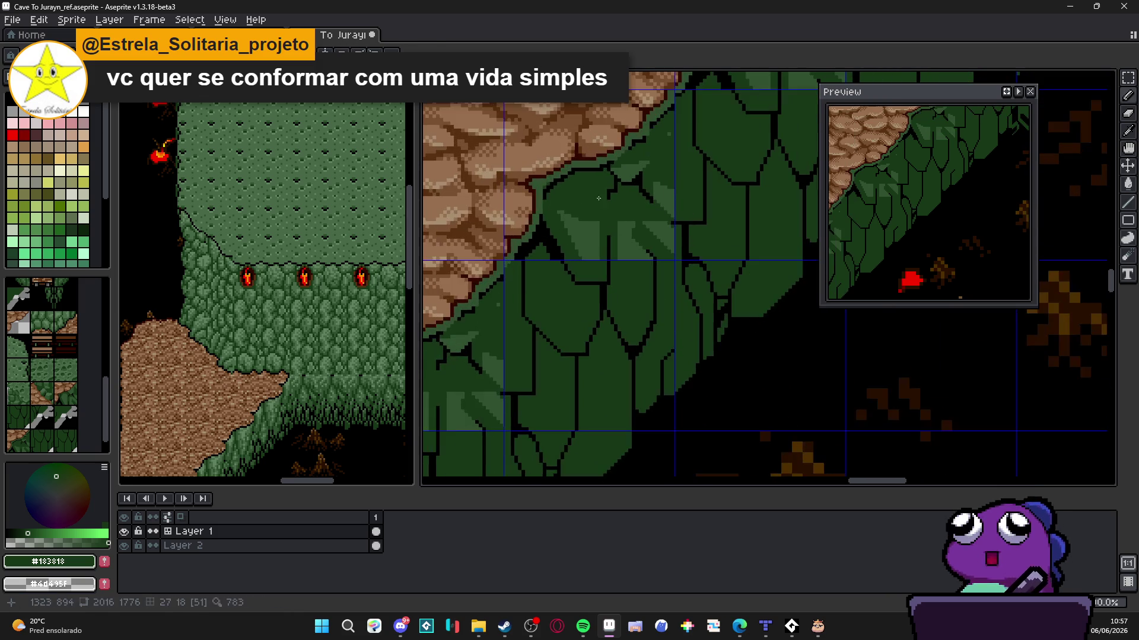
pyautogui.moveTo(598, 198)
pyautogui.mouseDown()
pyautogui.moveTo(584, 249)
pyautogui.moveTo(637, 249)
pyautogui.moveTo(662, 232)
pyautogui.moveTo(661, 156)
pyautogui.mouseUp()
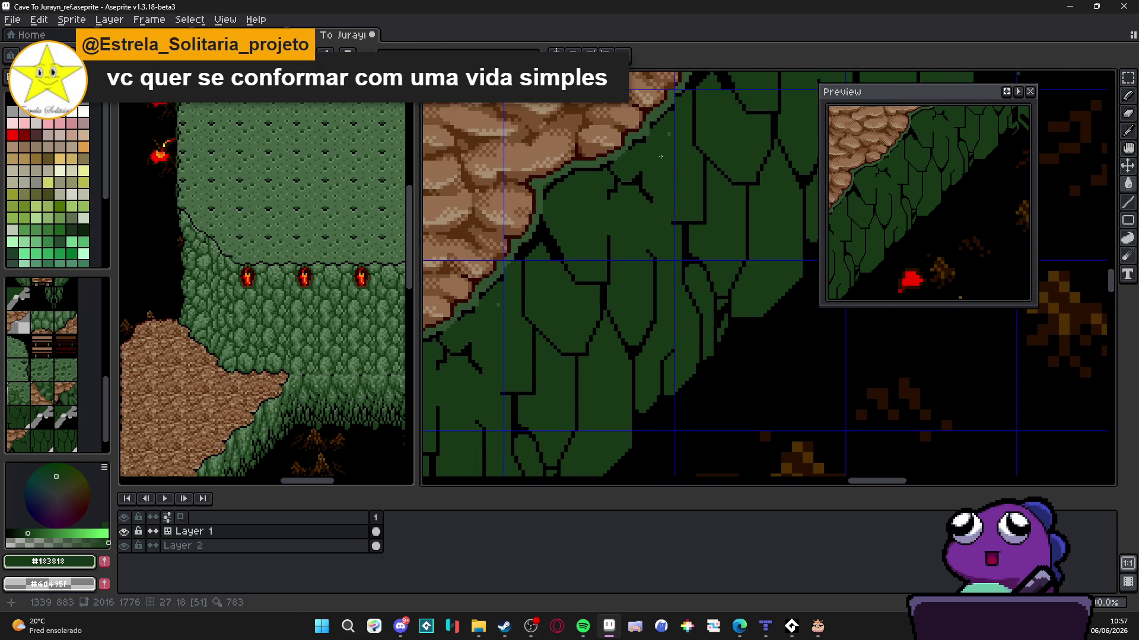
pyautogui.scroll(1, 661, 156)
pyautogui.scroll(-2, 652, 166)
pyautogui.scroll(3, 646, 178)
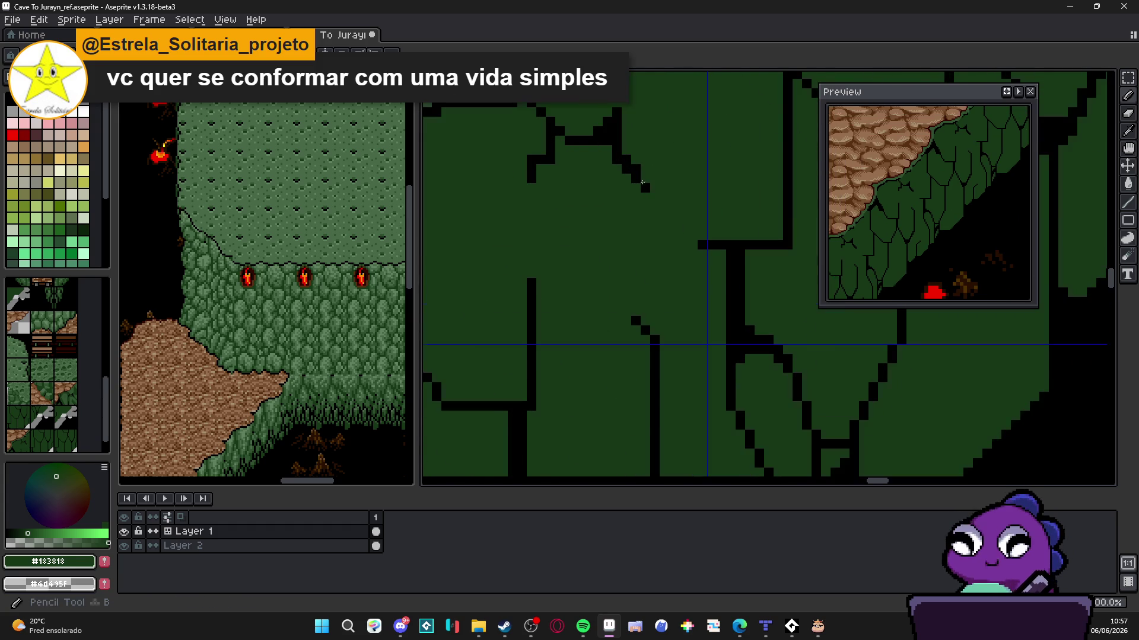
# In black, draw a diagonal leaf outline and a short upward outline on the slope
pyautogui.keyDown('alt'); pyautogui.click(646, 186); pyautogui.keyUp('alt')
pyautogui.moveTo(646, 189); pyautogui.dragTo(698, 244)
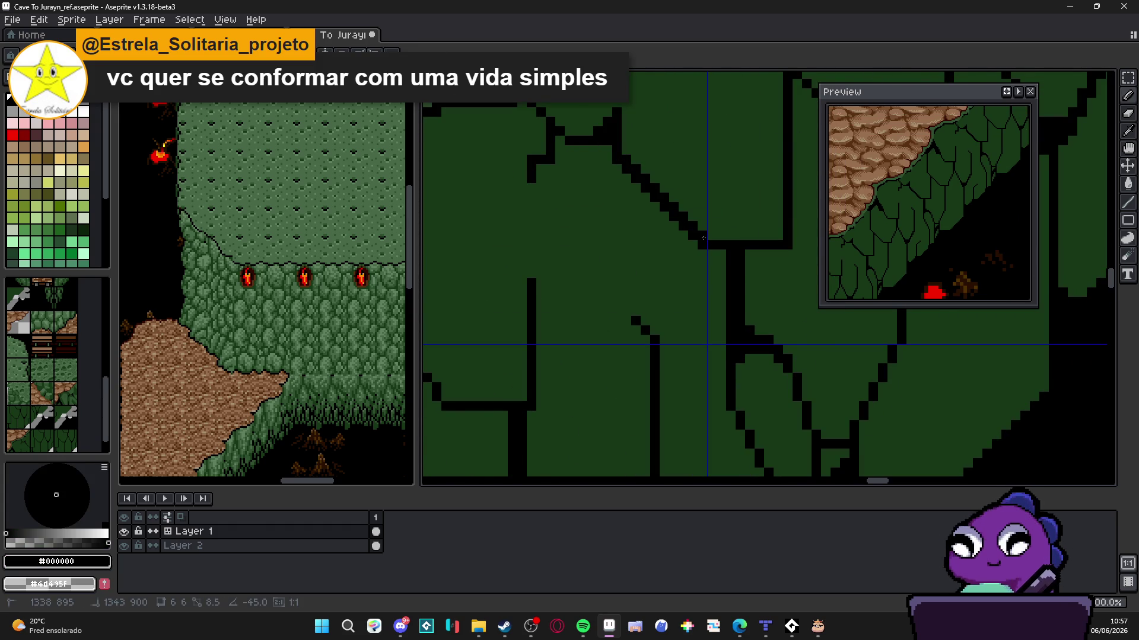
pyautogui.scroll(-3, 669, 254)
pyautogui.scroll(2, 669, 254)
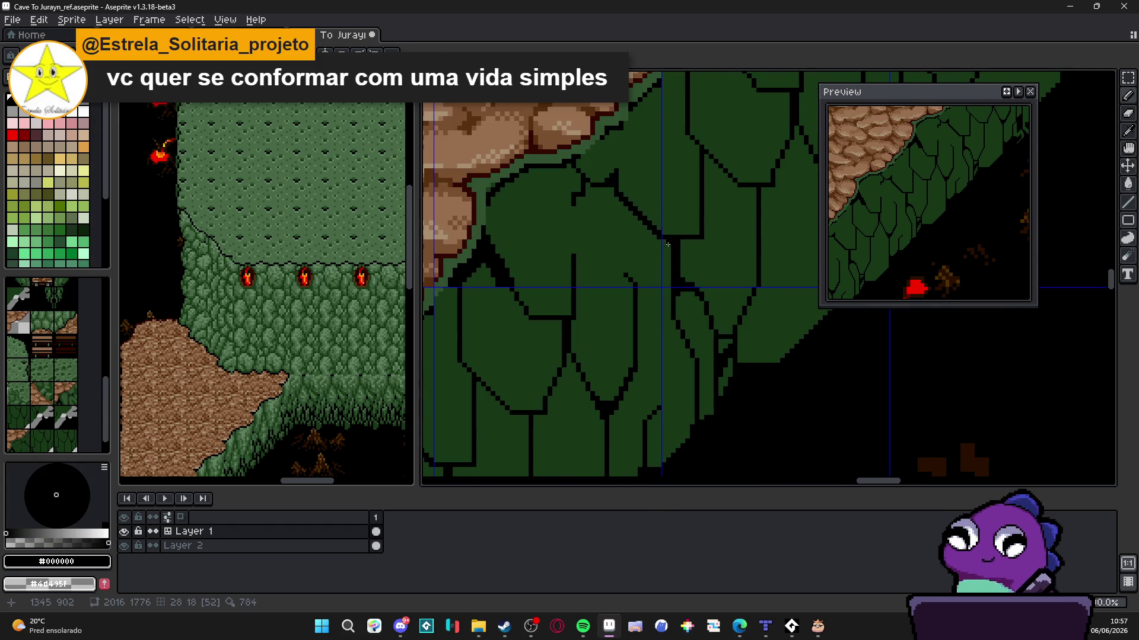
pyautogui.scroll(-2, 667, 244)
pyautogui.scroll(3, 641, 261)
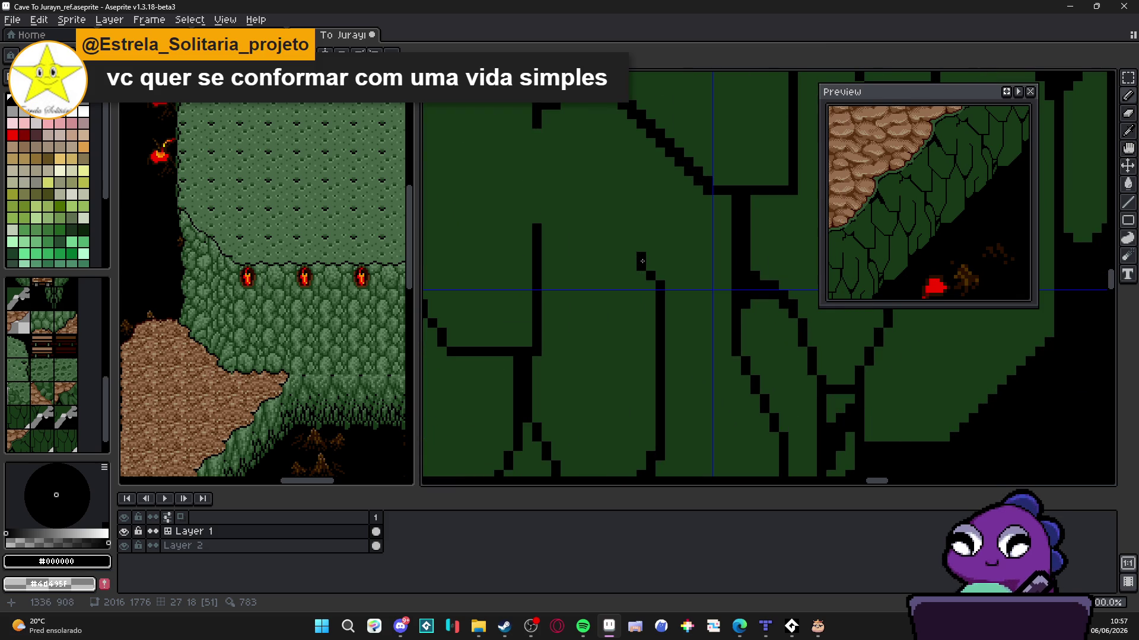
pyautogui.moveTo(642, 261)
pyautogui.mouseDown()
pyautogui.moveTo(642, 139)
pyautogui.moveTo(694, 225)
pyautogui.moveTo(644, 143)
pyautogui.moveTo(692, 142)
pyautogui.moveTo(727, 184)
pyautogui.moveTo(758, 190)
pyautogui.mouseUp()
pyautogui.scroll(-1, 641, 174)
pyautogui.scroll(1, 641, 174)
pyautogui.scroll(-2, 644, 143)
pyautogui.scroll(2, 656, 229)
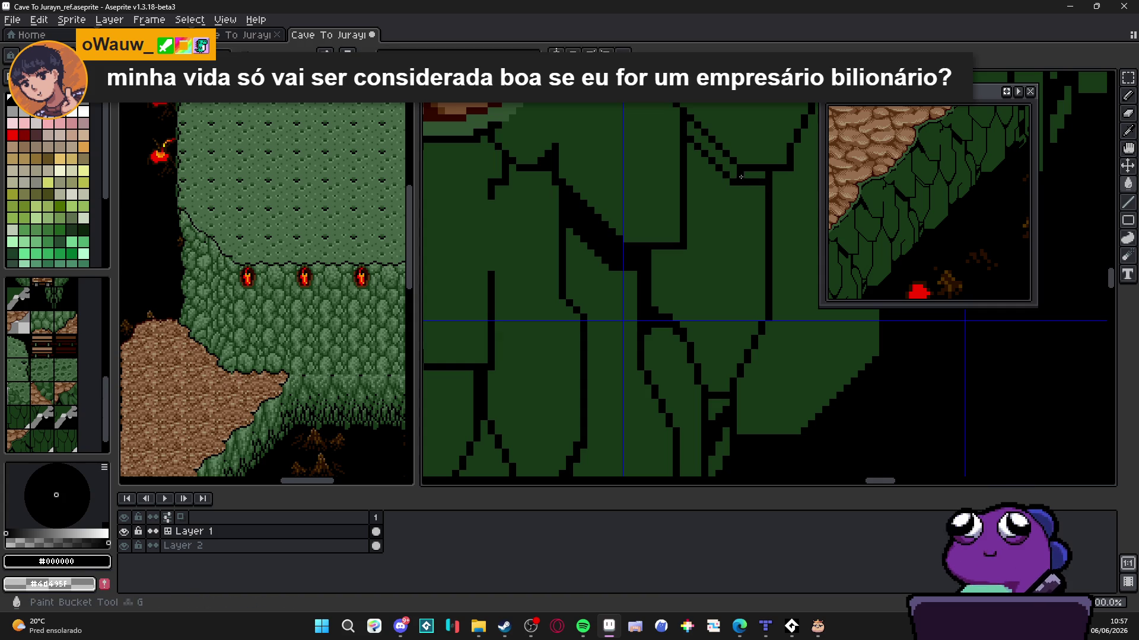
pyautogui.scroll(-3, 731, 190)
pyautogui.scroll(3, 731, 190)
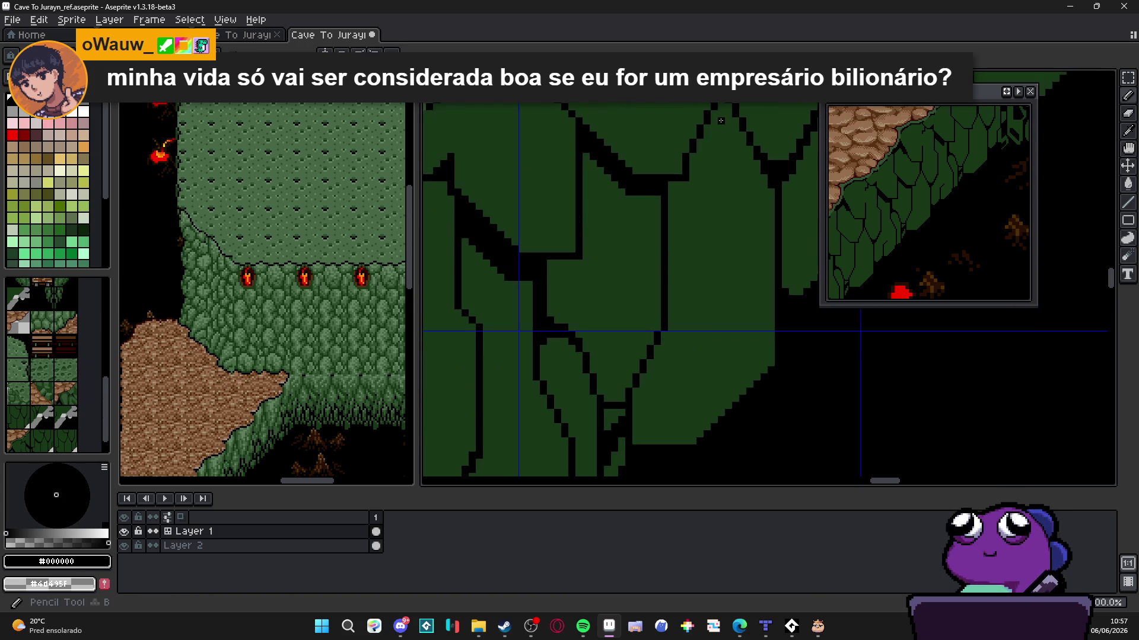
# Draw black outlines down-right and down-left from one point, then edge the leaf with black pixels
pyautogui.moveTo(725, 123); pyautogui.dragTo(772, 224)
pyautogui.moveTo(720, 122)
pyautogui.mouseDown()
pyautogui.moveTo(718, 193)
pyautogui.moveTo(673, 193)
pyautogui.moveTo(700, 159)
pyautogui.mouseUp()
pyautogui.scroll(-2, 700, 159)
pyautogui.scroll(2, 691, 176)
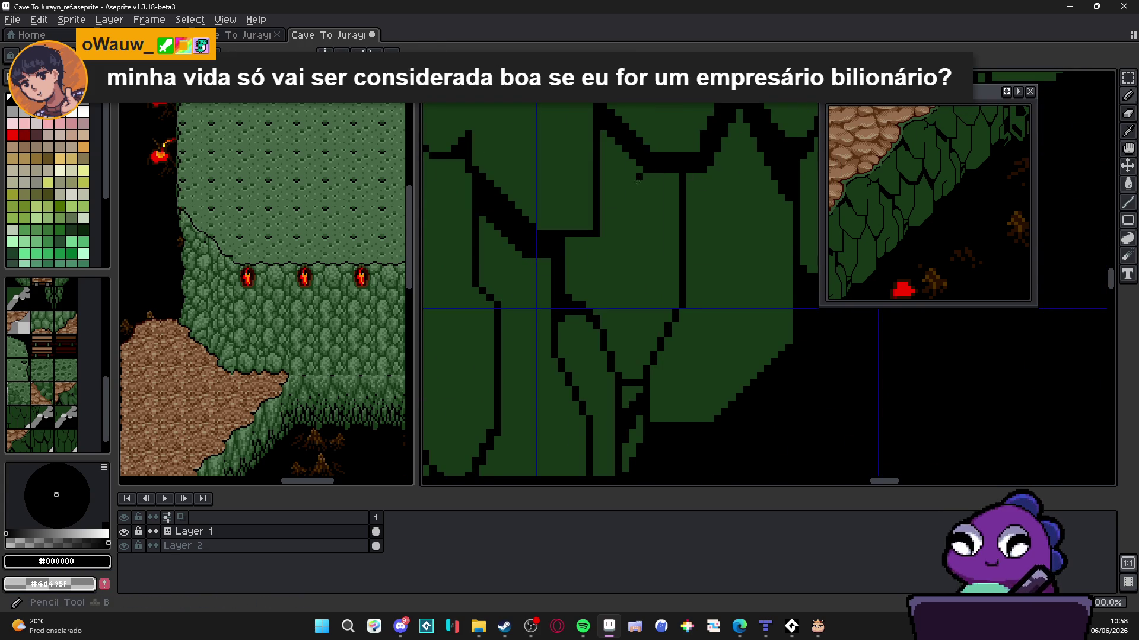
pyautogui.moveTo(587, 248); pyautogui.dragTo(578, 248)
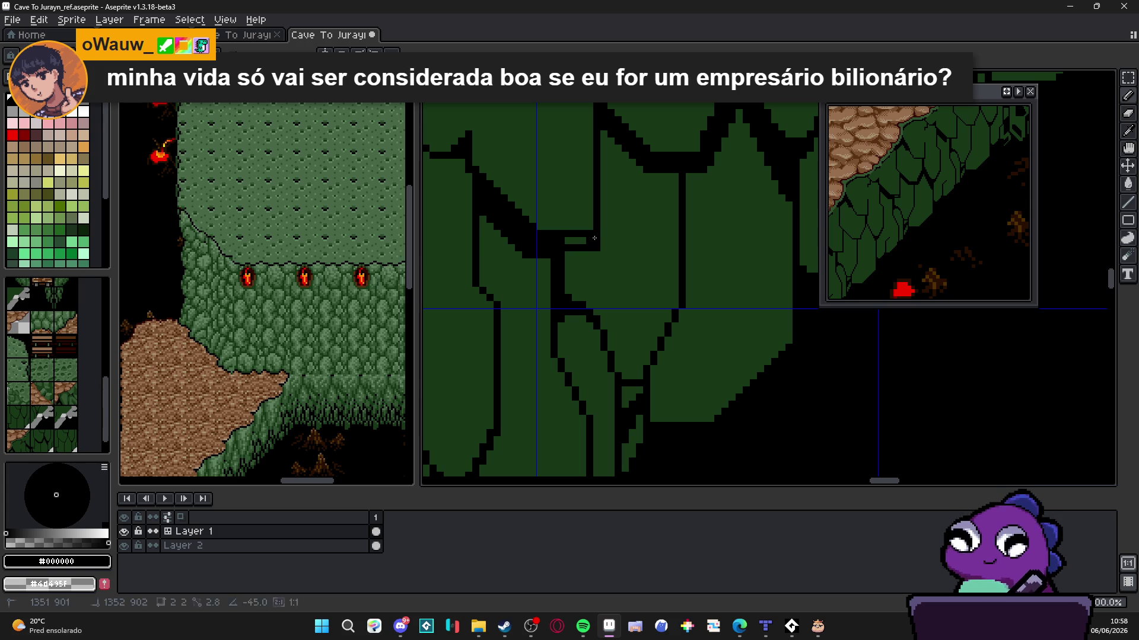
pyautogui.press('b')
pyautogui.scroll(-3, 585, 246)
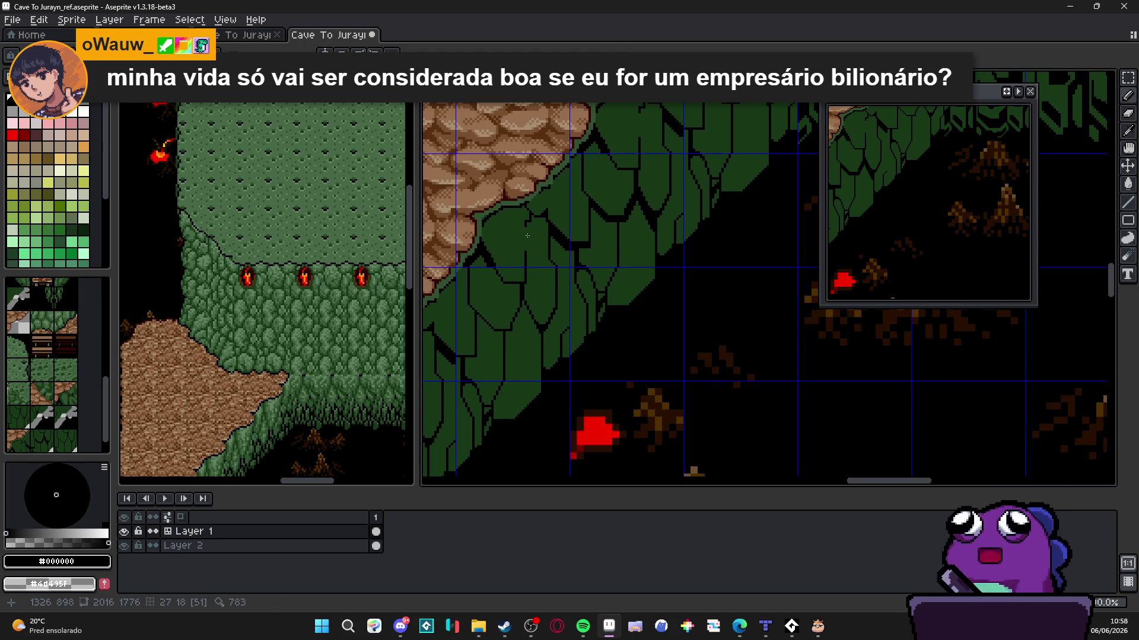
pyautogui.scroll(3, 552, 206)
# Add vertical black leaf dividers, including an 18-pixel line, and extend the diagonal outline by a pixel
pyautogui.moveTo(551, 206); pyautogui.dragTo(550, 147)
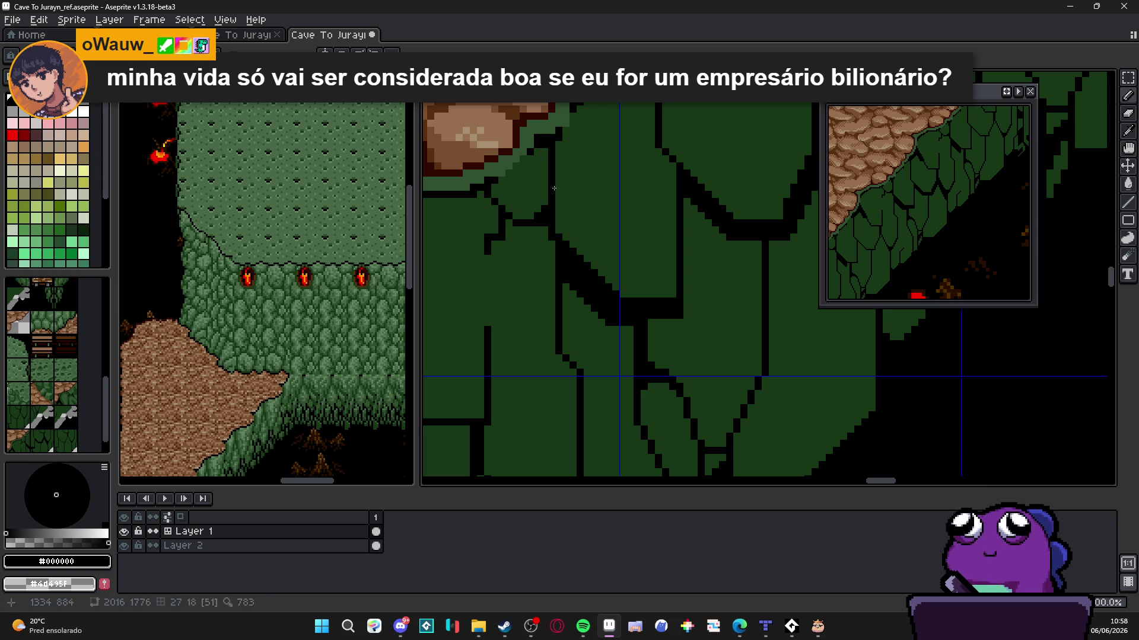
pyautogui.scroll(-2, 557, 217)
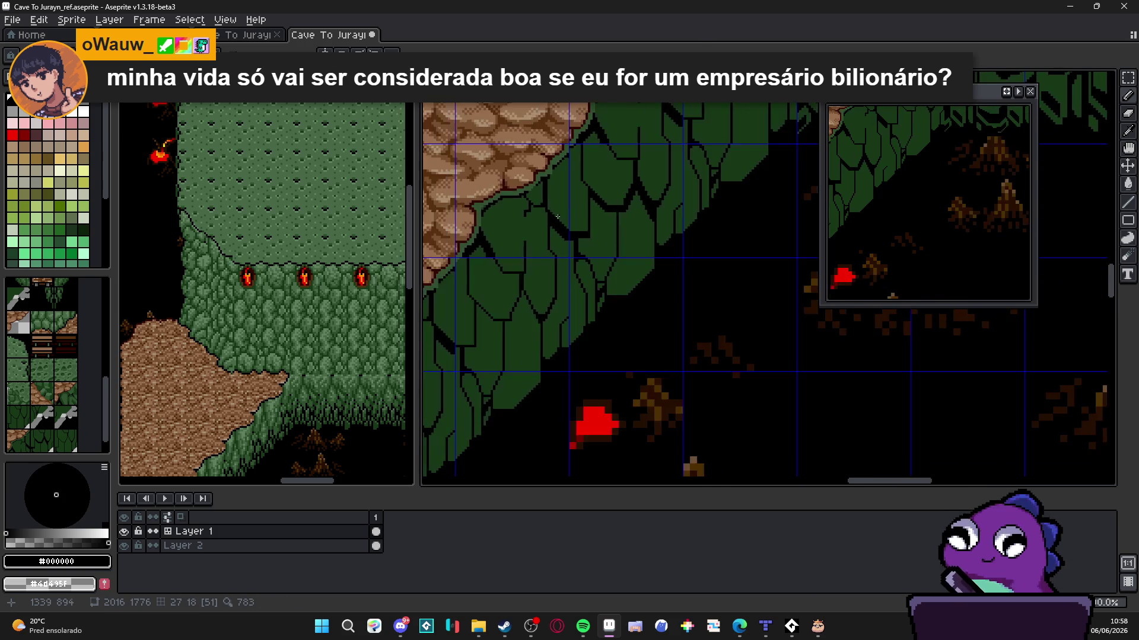
pyautogui.scroll(-1, 558, 217)
pyautogui.scroll(3, 641, 203)
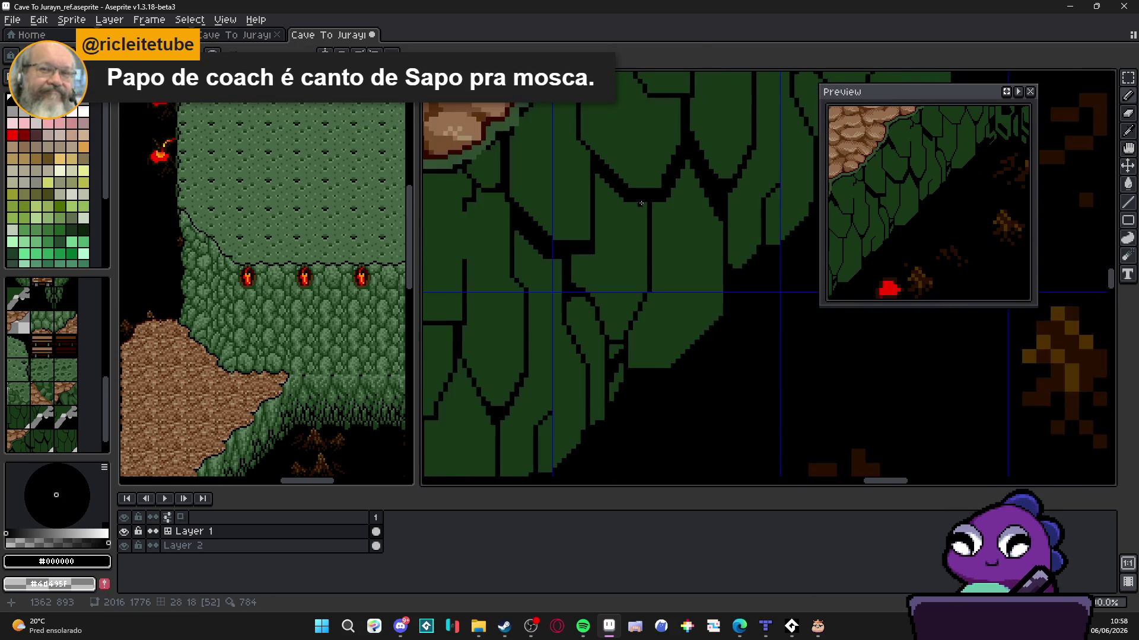
pyautogui.scroll(1, 646, 287)
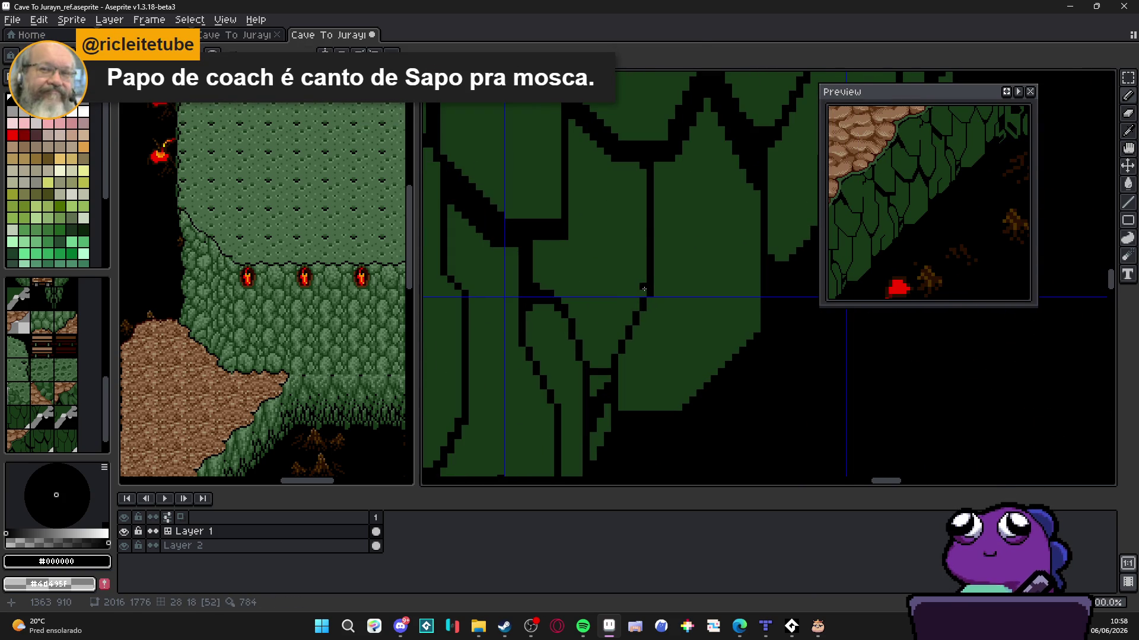
pyautogui.moveTo(644, 290); pyautogui.dragTo(644, 172)
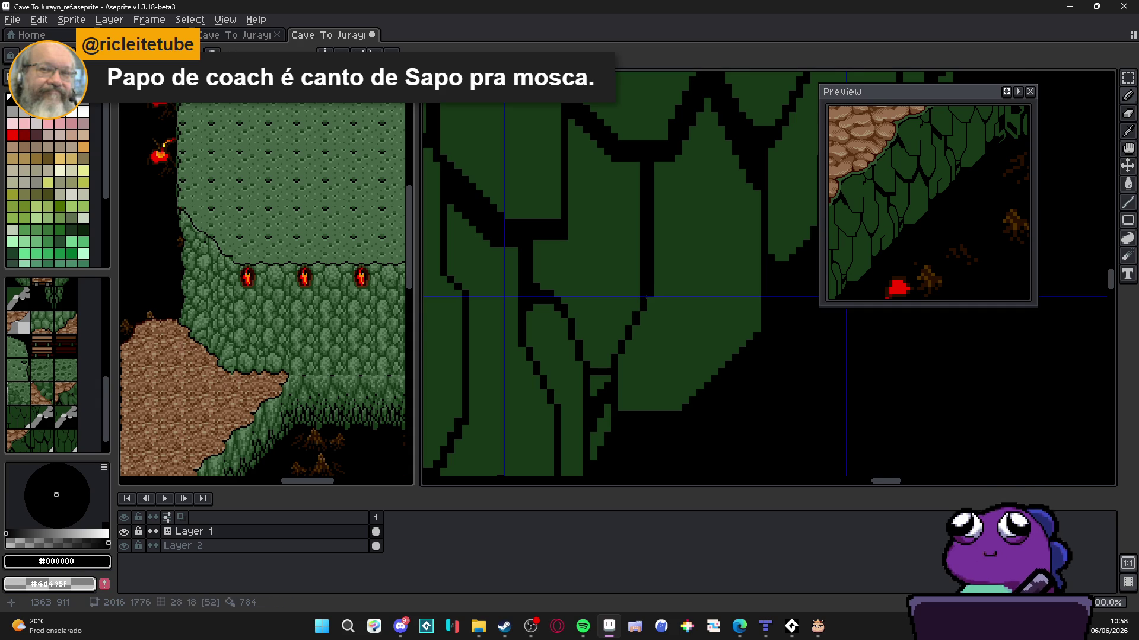
pyautogui.scroll(2, 645, 296)
pyautogui.click(613, 388)
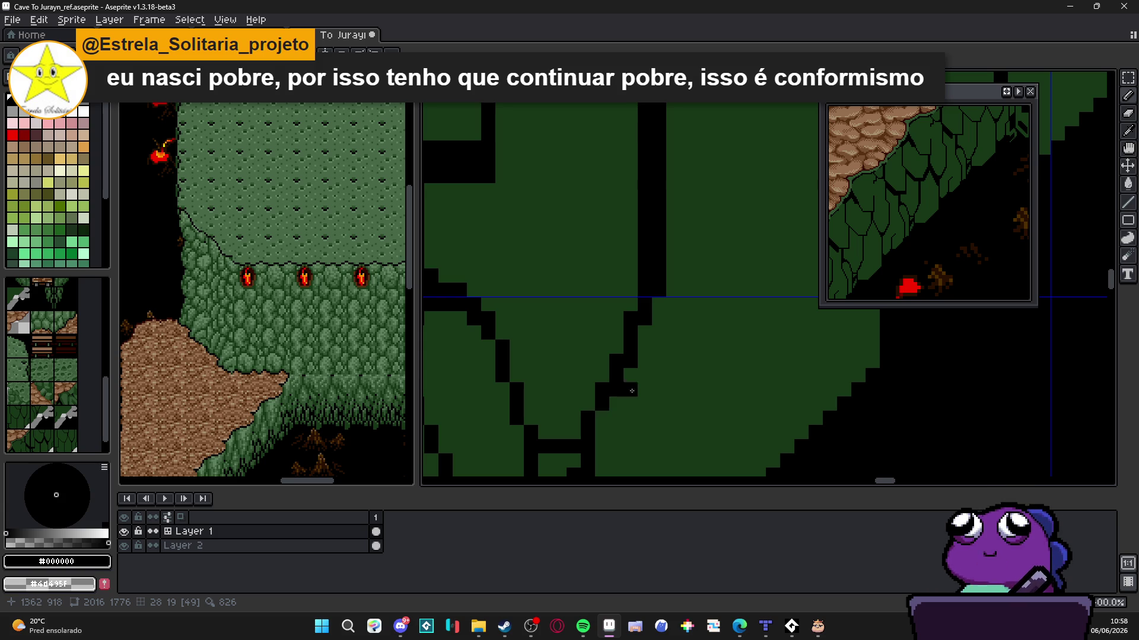
# Add a short black outline segment, blacken the green leaf edge, and fill the green pocket black
pyautogui.scroll(-2, 602, 361)
pyautogui.scroll(1, 537, 330)
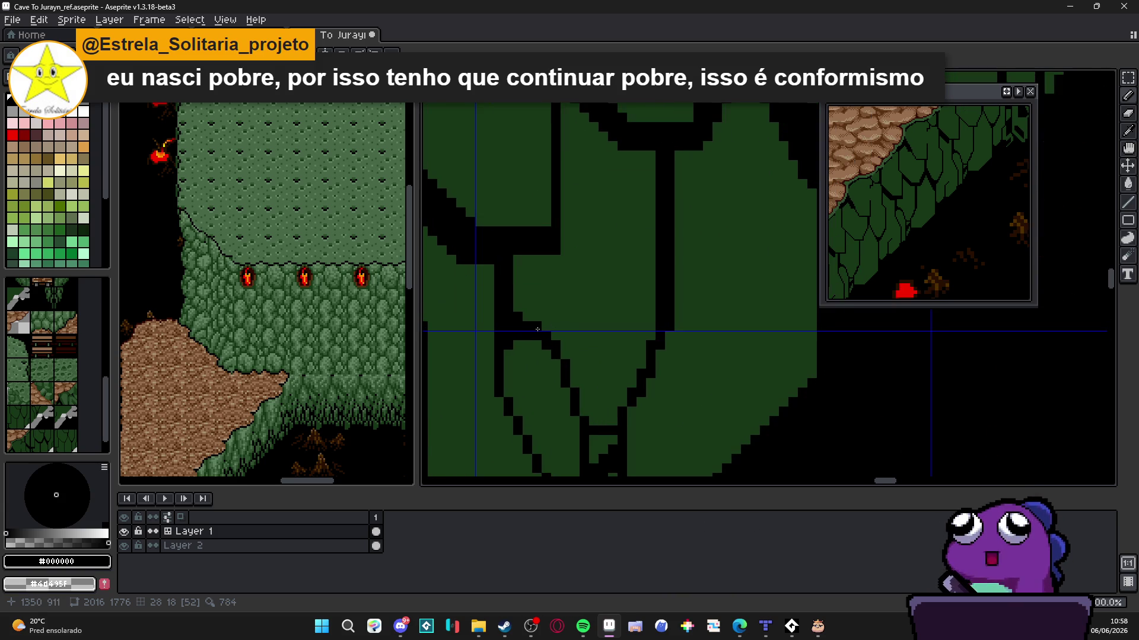
pyautogui.moveTo(547, 327)
pyautogui.mouseDown()
pyautogui.moveTo(577, 331)
pyautogui.moveTo(528, 322)
pyautogui.moveTo(543, 319)
pyautogui.moveTo(526, 307)
pyautogui.moveTo(550, 321)
pyautogui.mouseUp()
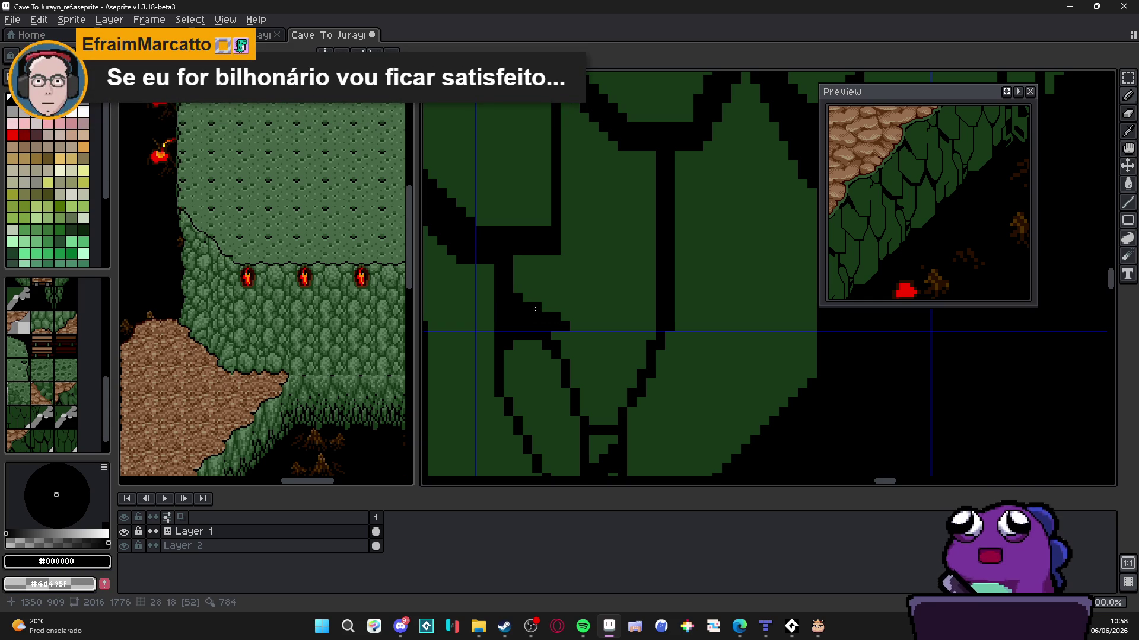
pyautogui.moveTo(573, 328)
pyautogui.mouseDown()
pyautogui.moveTo(593, 382)
pyautogui.moveTo(643, 363)
pyautogui.mouseUp()
pyautogui.click(616, 391)
pyautogui.press('b')
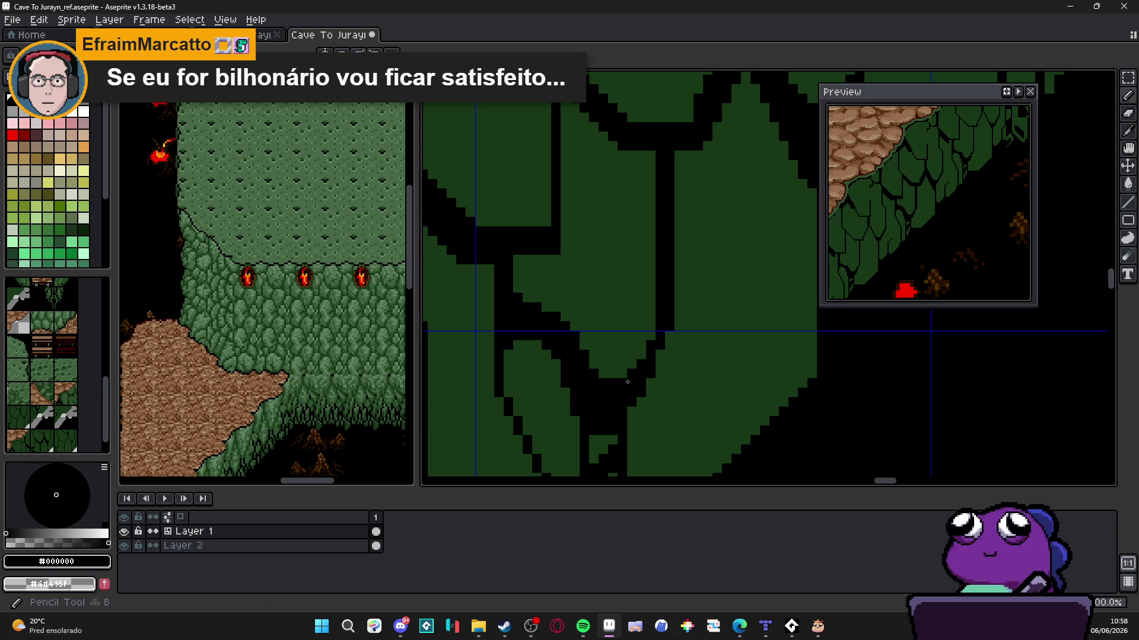
pyautogui.scroll(-2, 627, 382)
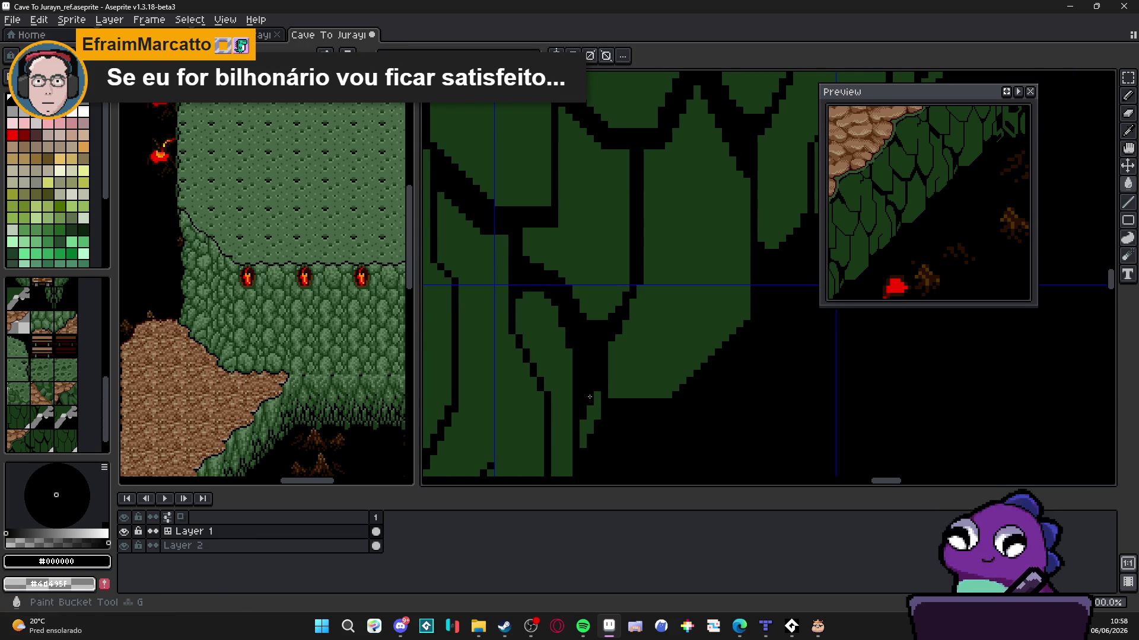
pyautogui.scroll(2, 605, 335)
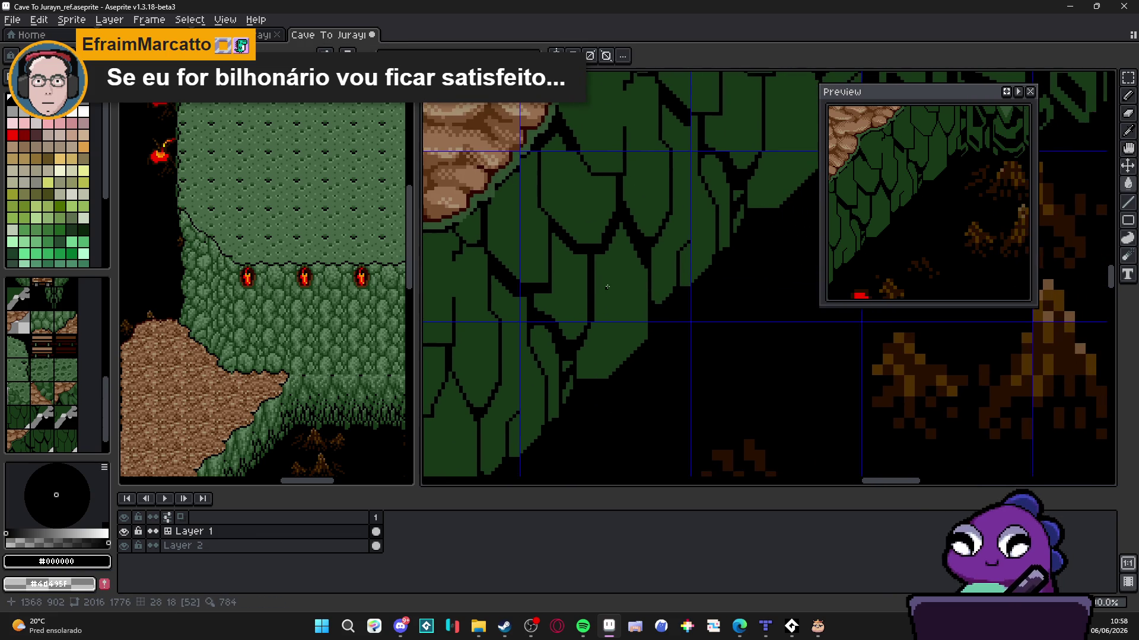
pyautogui.scroll(2, 605, 335)
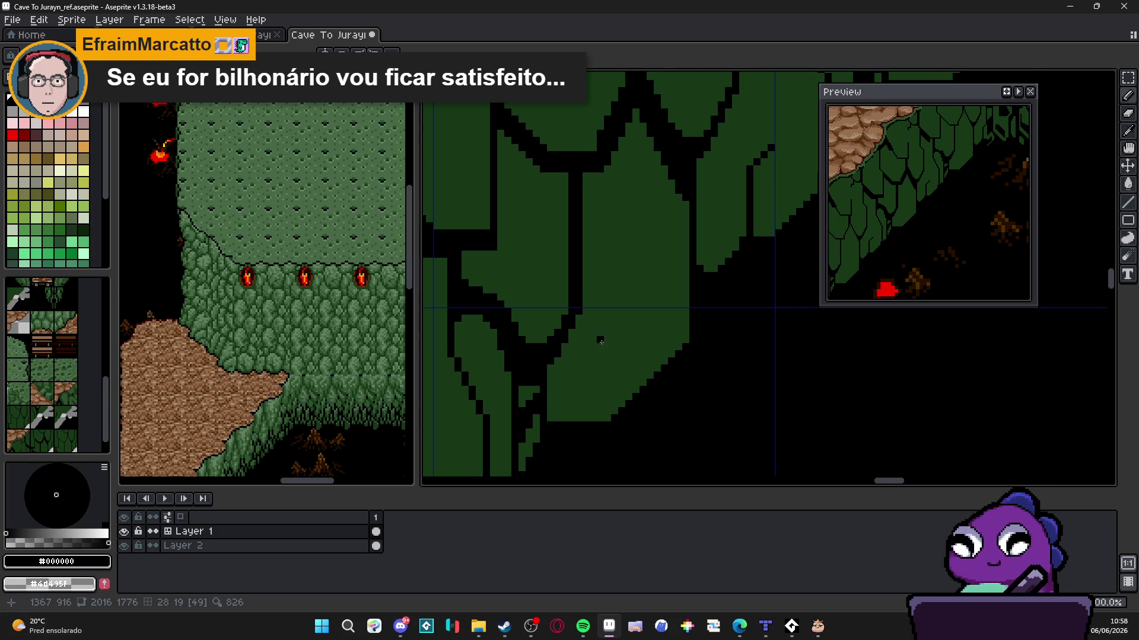
# Outline a new leaf shape in black, fill it black, and blacken pixels on its diagonal edge
pyautogui.scroll(-2, 601, 341)
pyautogui.scroll(2, 635, 328)
pyautogui.moveTo(635, 336)
pyautogui.mouseDown()
pyautogui.moveTo(555, 336)
pyautogui.moveTo(522, 377)
pyautogui.moveTo(522, 408)
pyautogui.moveTo(575, 403)
pyautogui.moveTo(634, 341)
pyautogui.mouseUp()
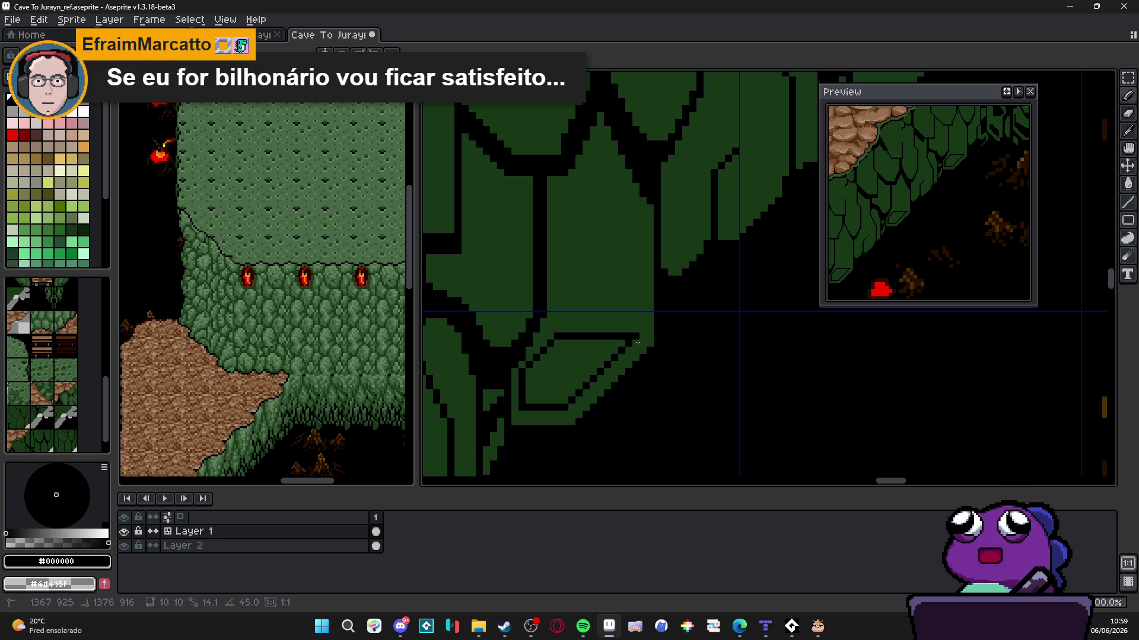
pyautogui.press('g')
pyautogui.click(612, 348)
pyautogui.press('b')
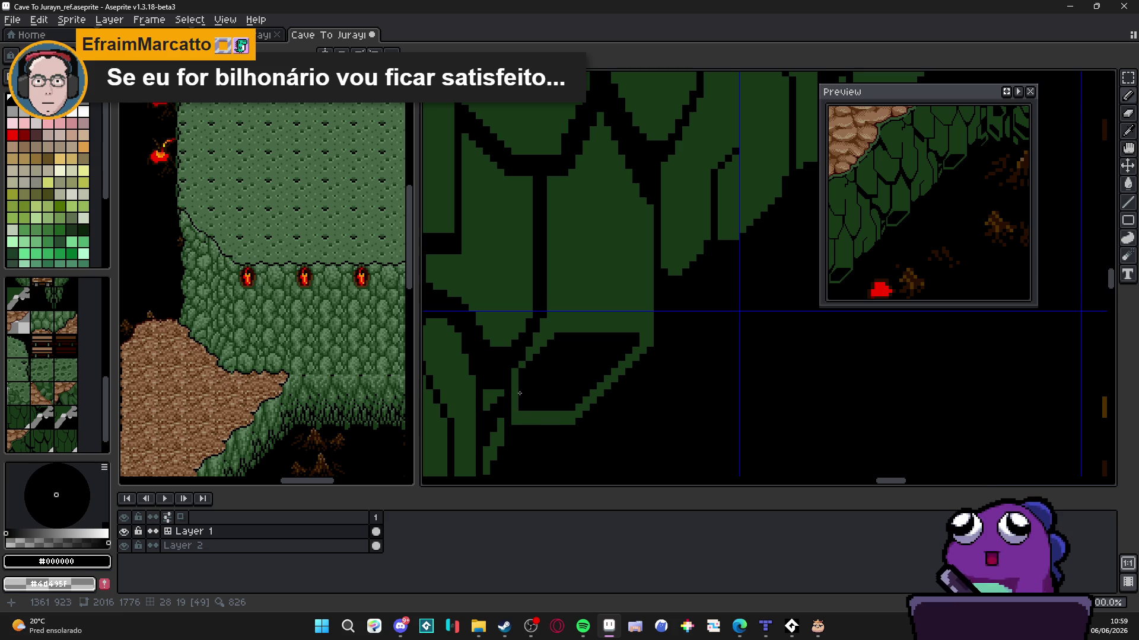
pyautogui.click(536, 347)
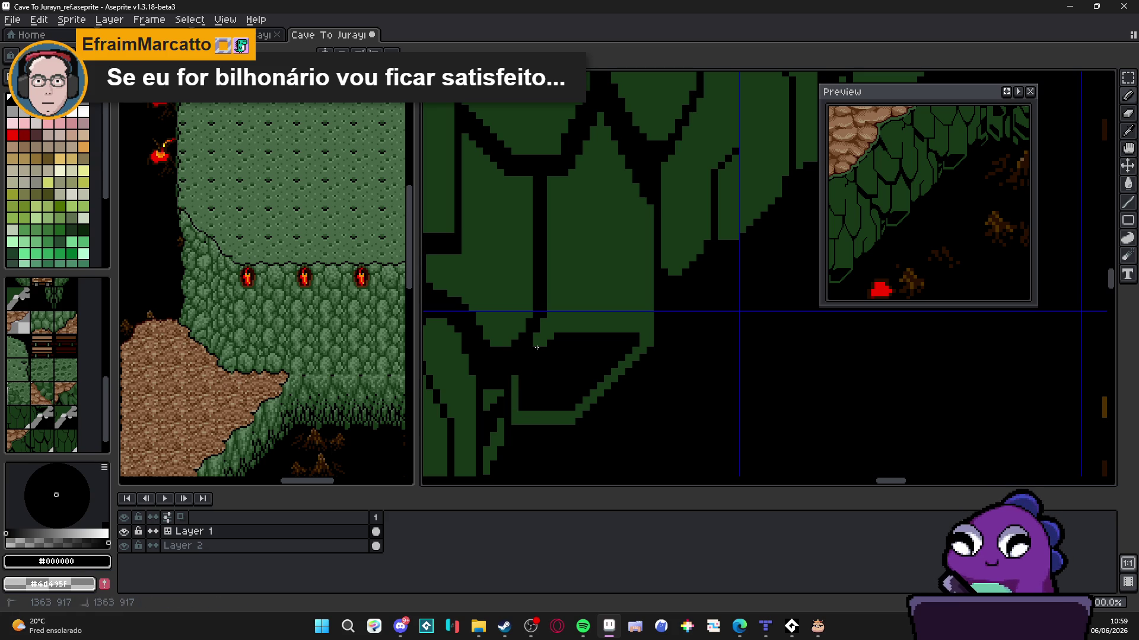
# Edge the leaf's diagonal side with a dark green #183818 rim, then paint black along the inner edge
pyautogui.keyDown('alt'); pyautogui.click(627, 355); pyautogui.keyUp('alt')
pyautogui.keyDown('shift'); pyautogui.click(579, 411); pyautogui.keyUp('shift')
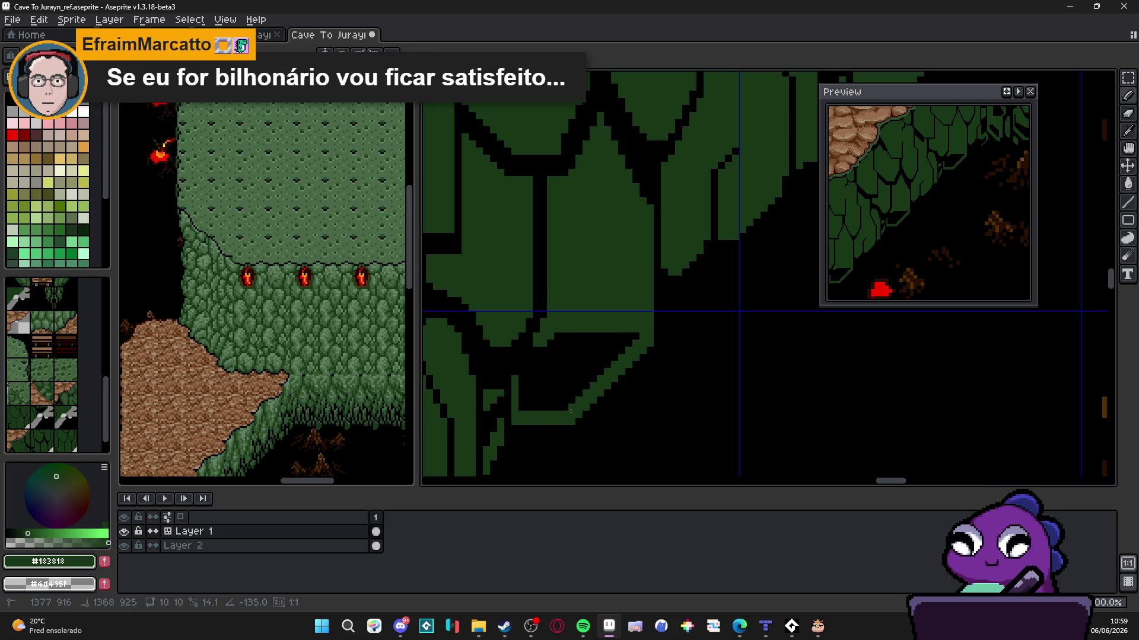
pyautogui.keyDown('shift'); pyautogui.click(645, 332); pyautogui.keyUp('shift')
pyautogui.click(629, 337)
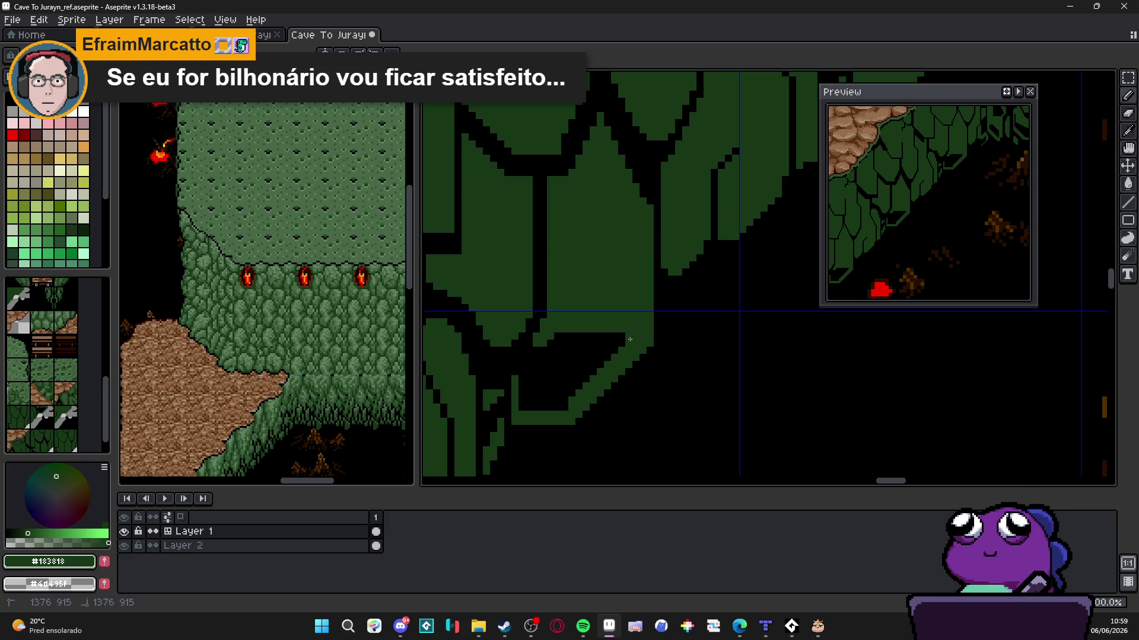
pyautogui.click(621, 334)
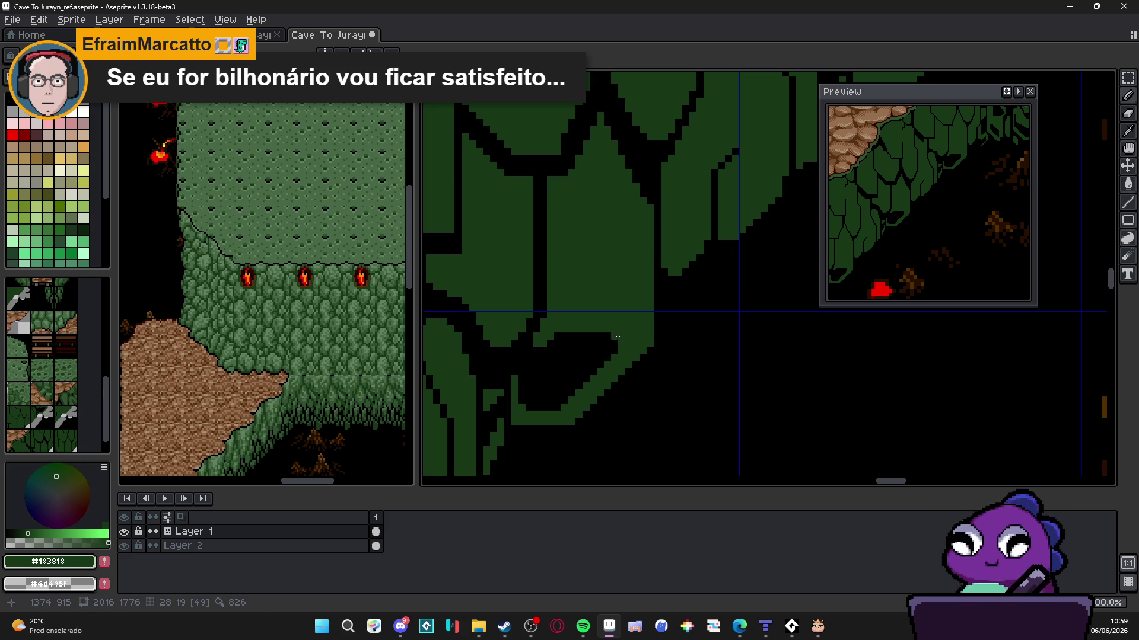
pyautogui.keyDown('alt'); pyautogui.click(579, 356); pyautogui.keyUp('alt')
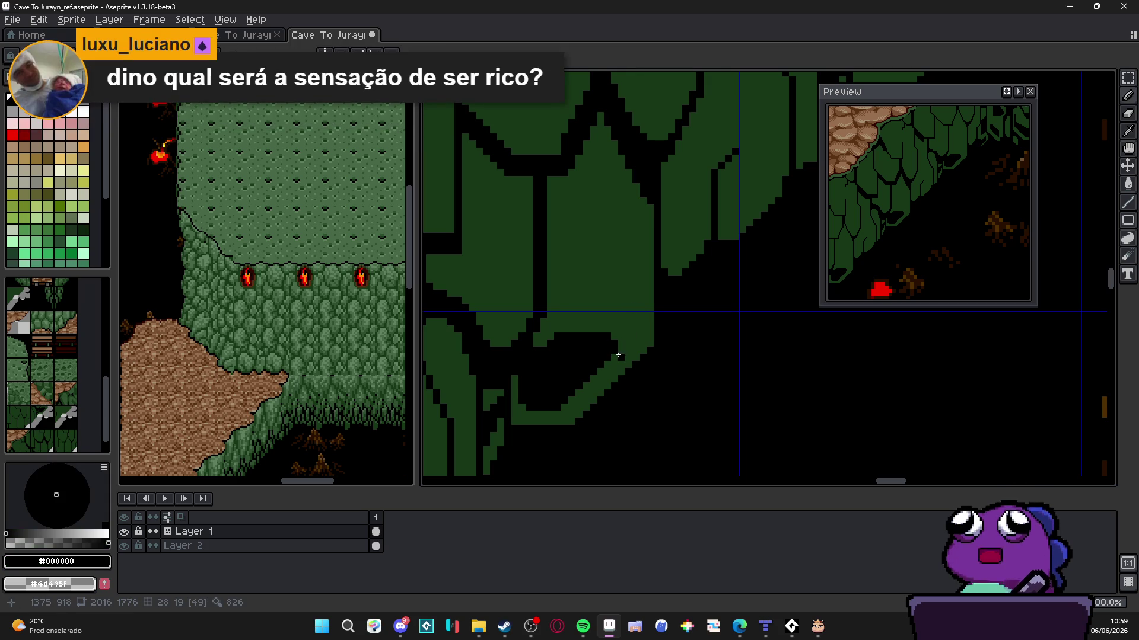
pyautogui.moveTo(565, 408); pyautogui.dragTo(623, 342)
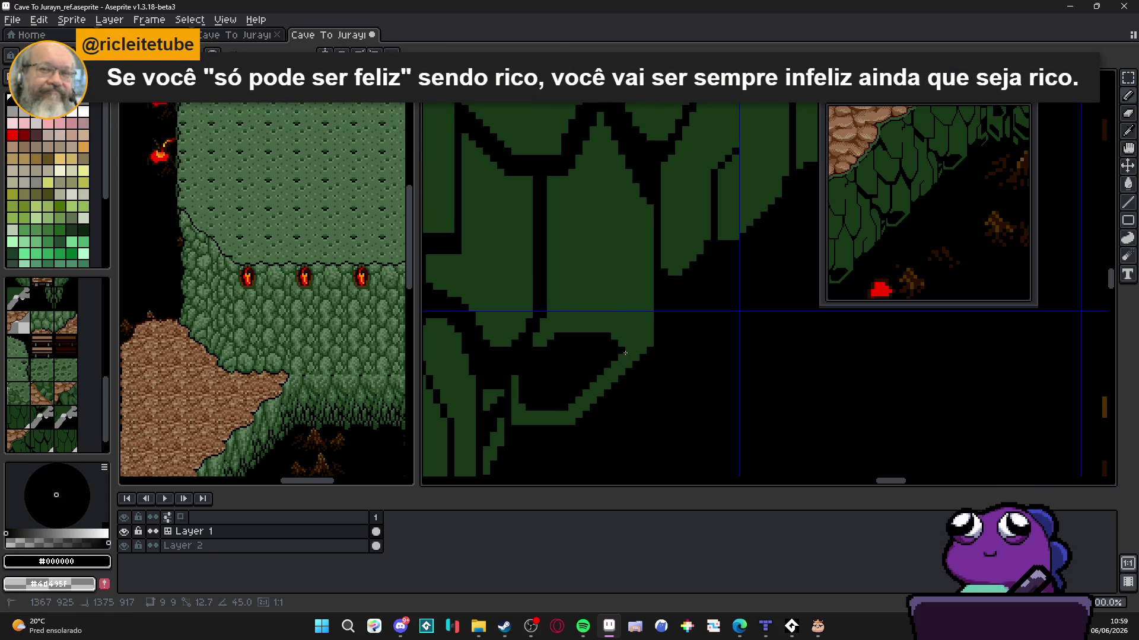
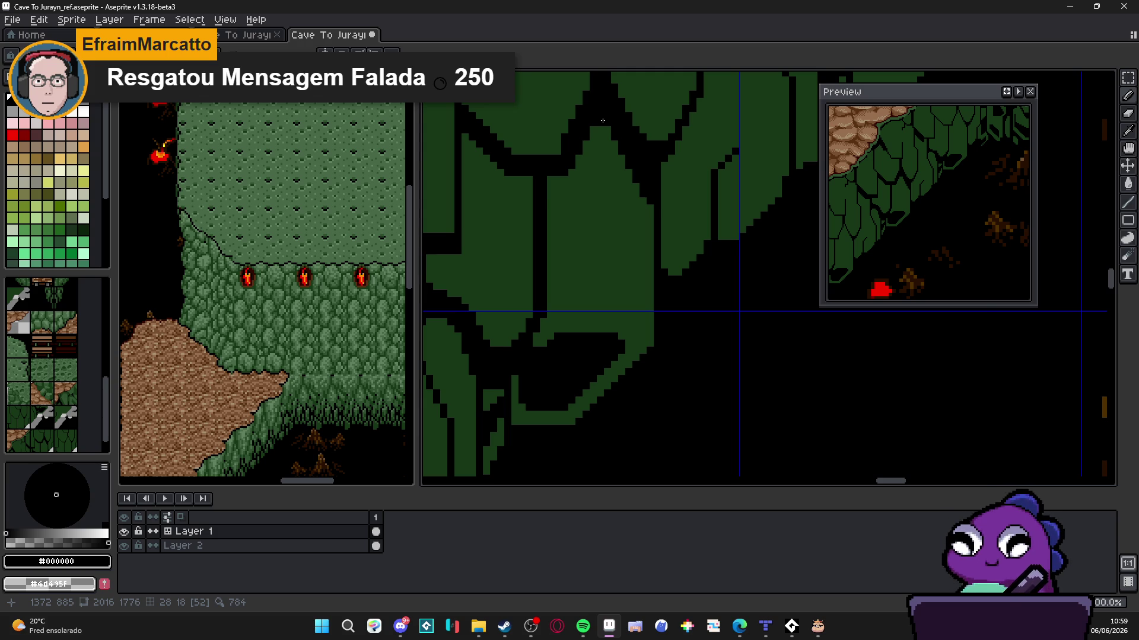
# Extend and thicken the black outlines along the tops of the green cliff scales
pyautogui.scroll(-1, 593, 172)
pyautogui.scroll(1, 578, 224)
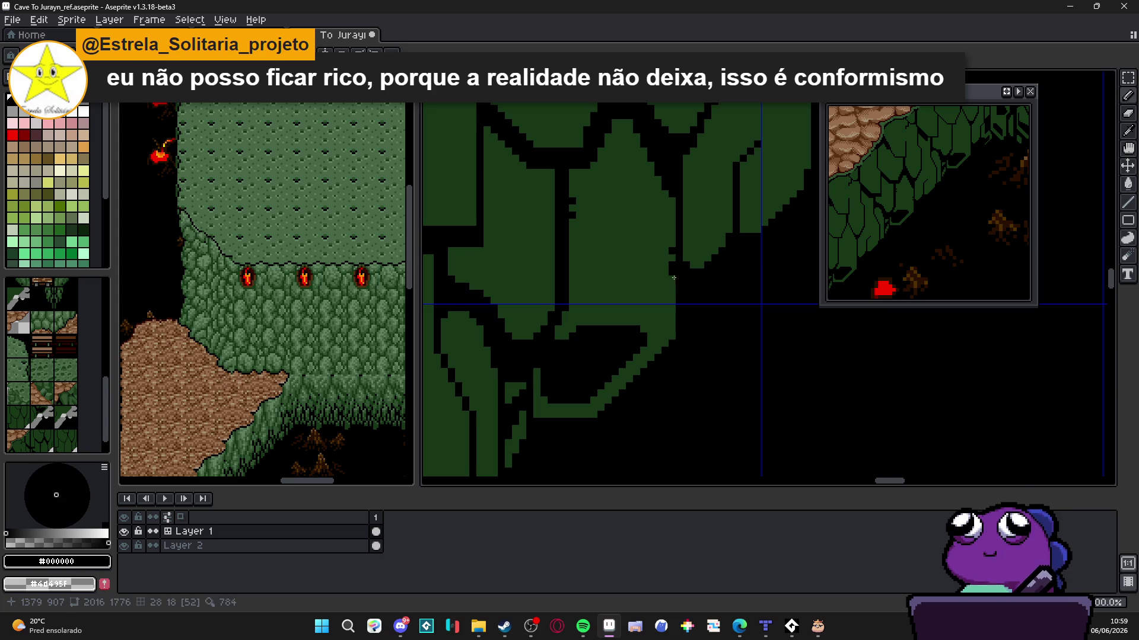
pyautogui.scroll(-5, 671, 280)
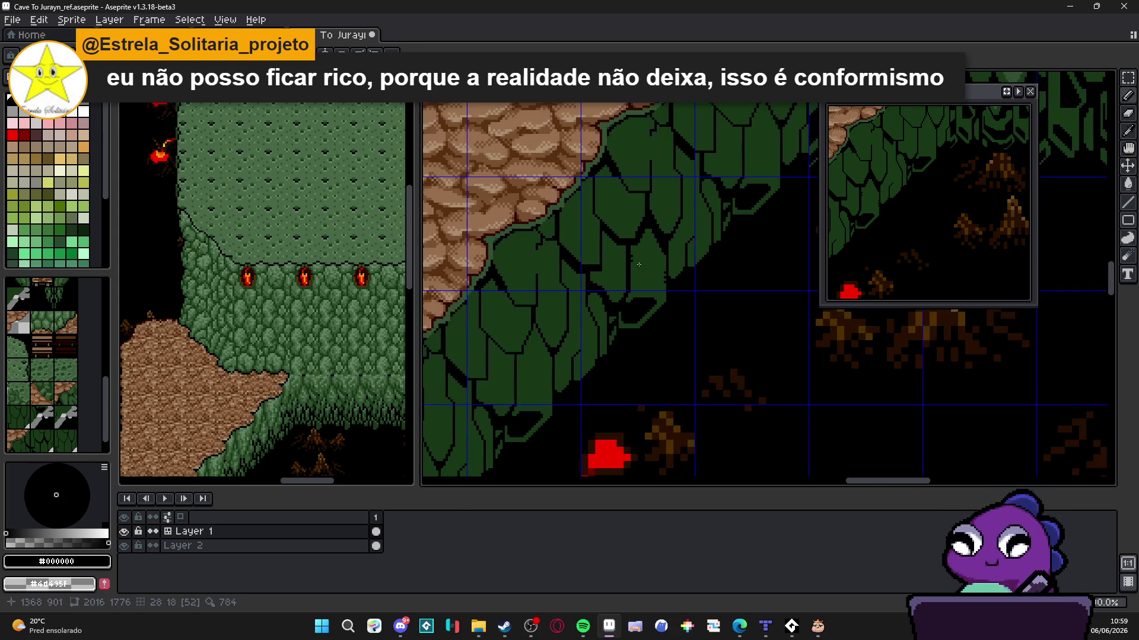
pyautogui.scroll(-1, 638, 264)
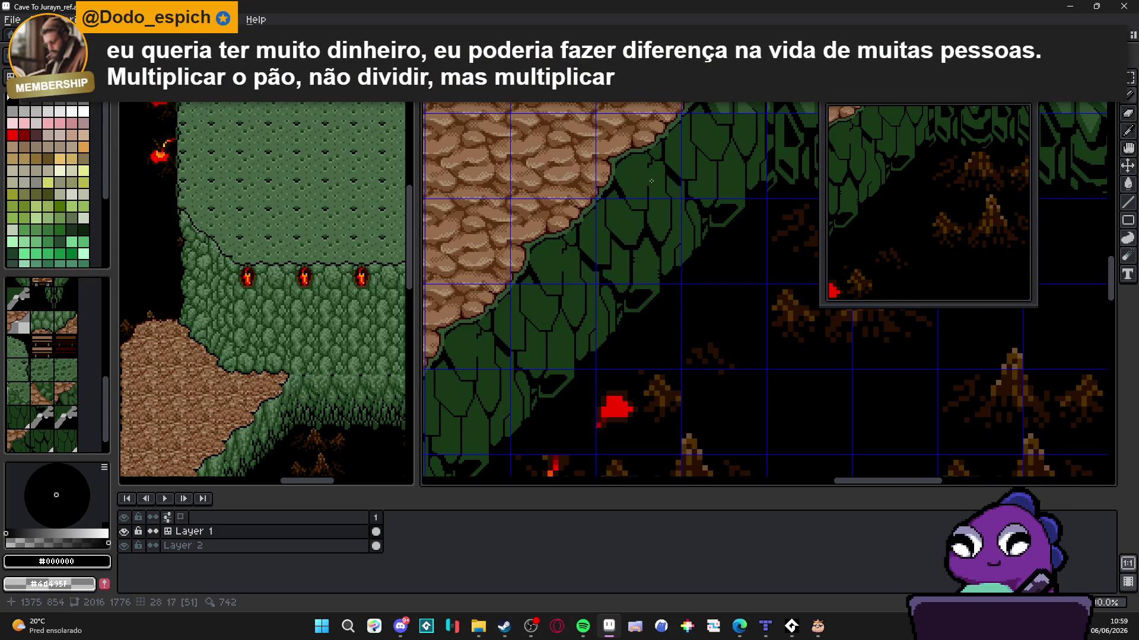
pyautogui.scroll(2, 651, 181)
pyautogui.moveTo(645, 190)
pyautogui.mouseDown()
pyautogui.moveTo(653, 280)
pyautogui.moveTo(653, 201)
pyautogui.mouseUp()
pyautogui.keyDown('alt'); pyautogui.click(656, 181); pyautogui.keyUp('alt')
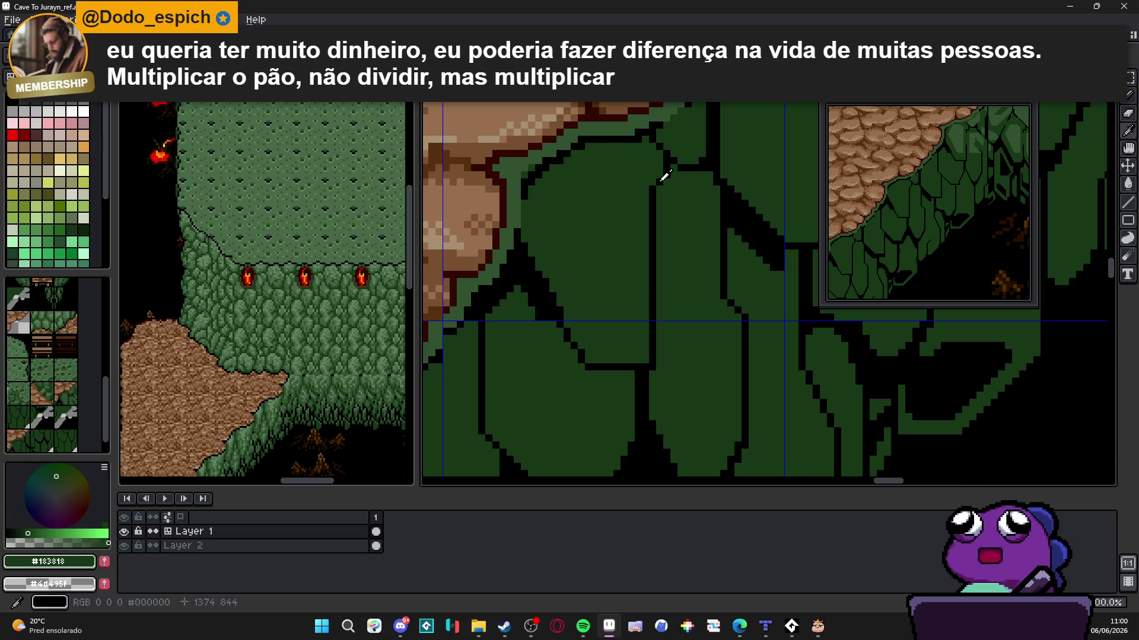
pyautogui.keyDown('alt'); pyautogui.click(660, 179); pyautogui.keyUp('alt')
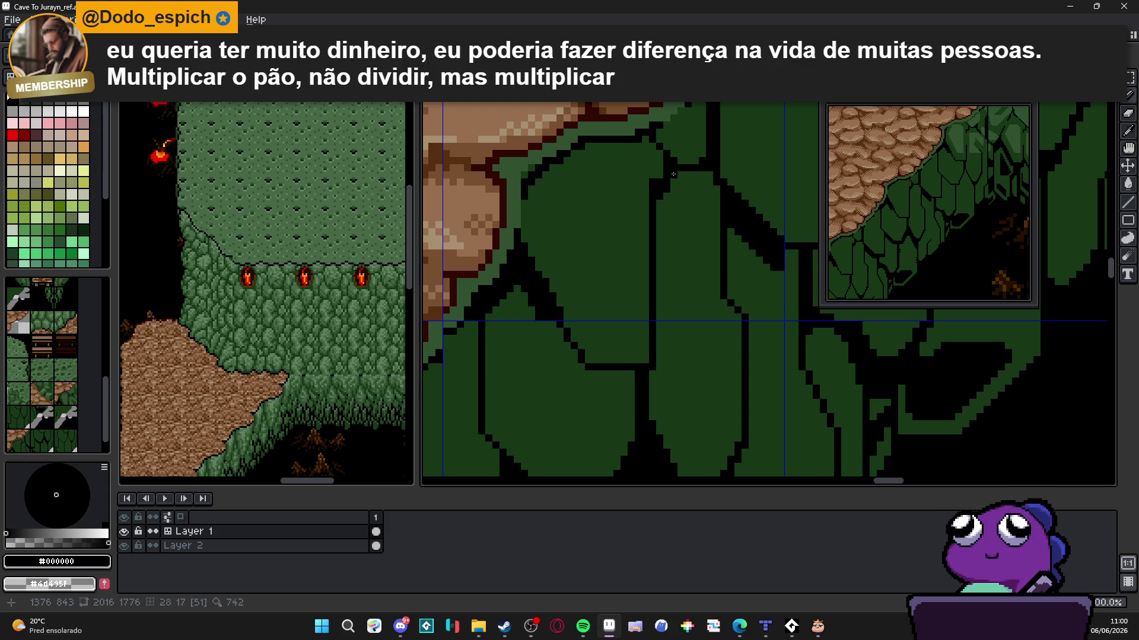
pyautogui.click(702, 175)
pyautogui.moveTo(684, 181); pyautogui.dragTo(714, 186)
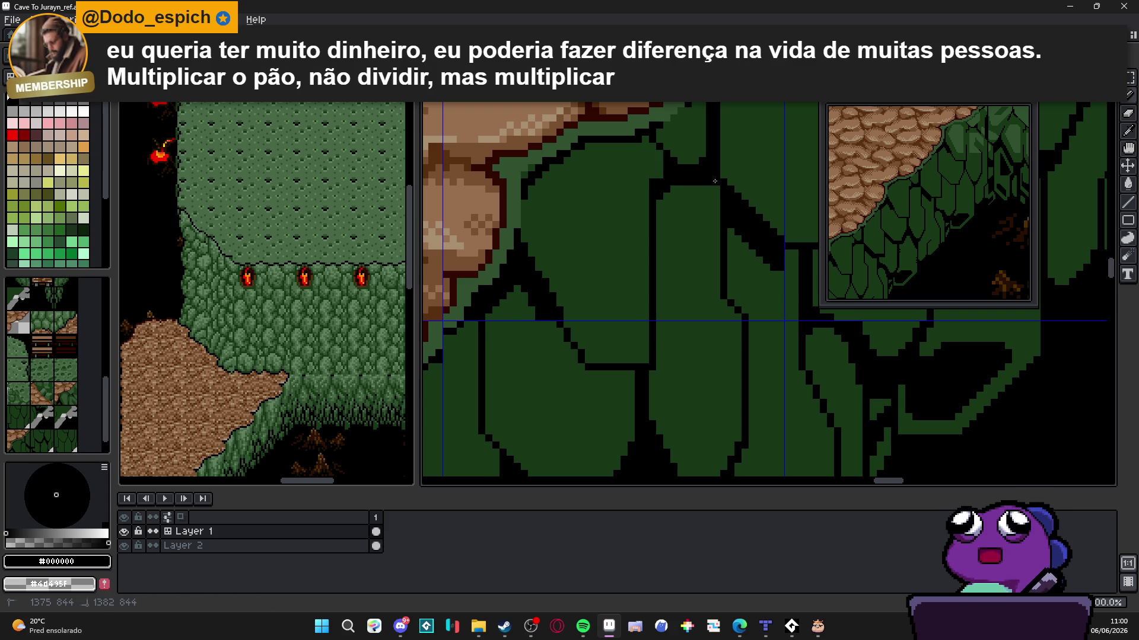
# Draw a short black vertical line on the scales and edge it with dark green #183818
pyautogui.scroll(-4, 715, 187)
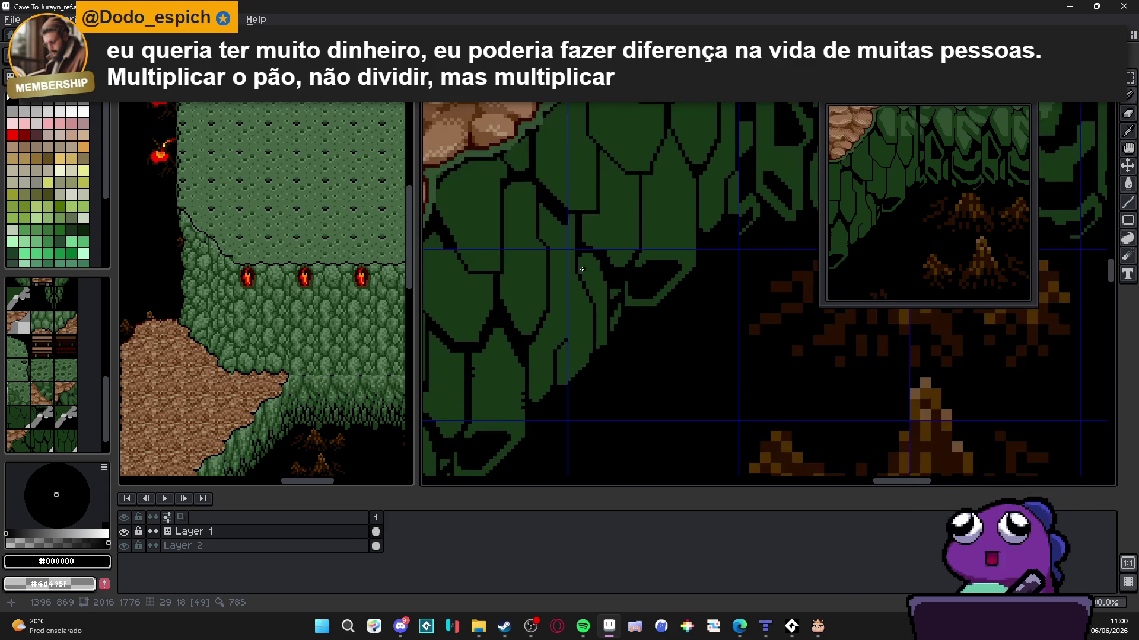
pyautogui.scroll(2, 569, 274)
pyautogui.moveTo(580, 256); pyautogui.dragTo(590, 299)
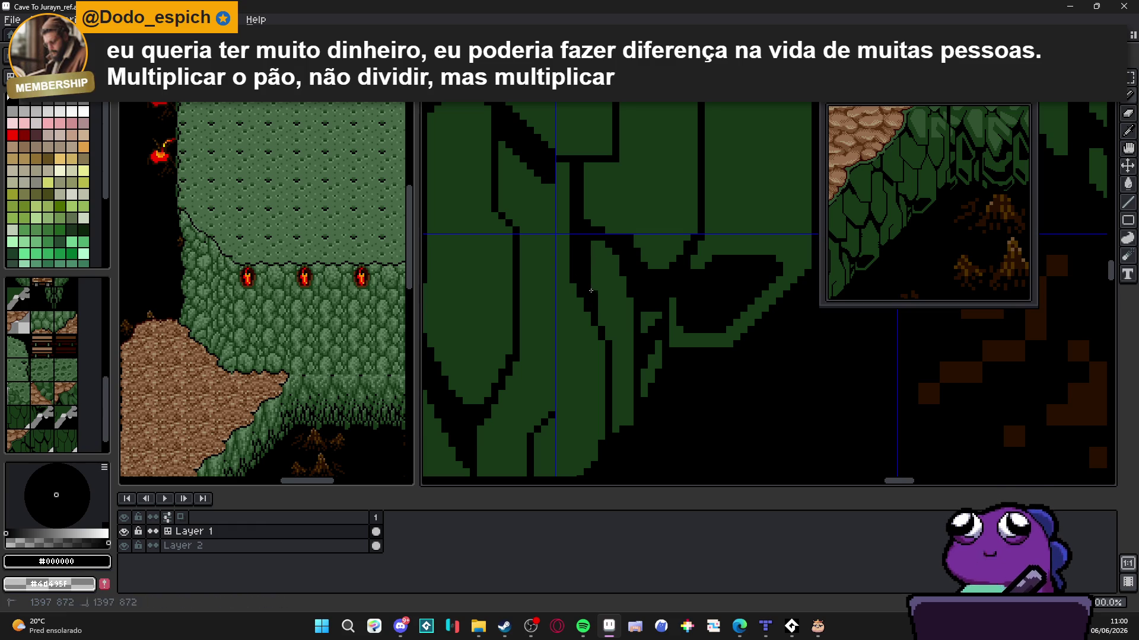
pyautogui.moveTo(593, 258)
pyautogui.mouseDown()
pyautogui.moveTo(596, 244)
pyautogui.moveTo(614, 260)
pyautogui.mouseUp()
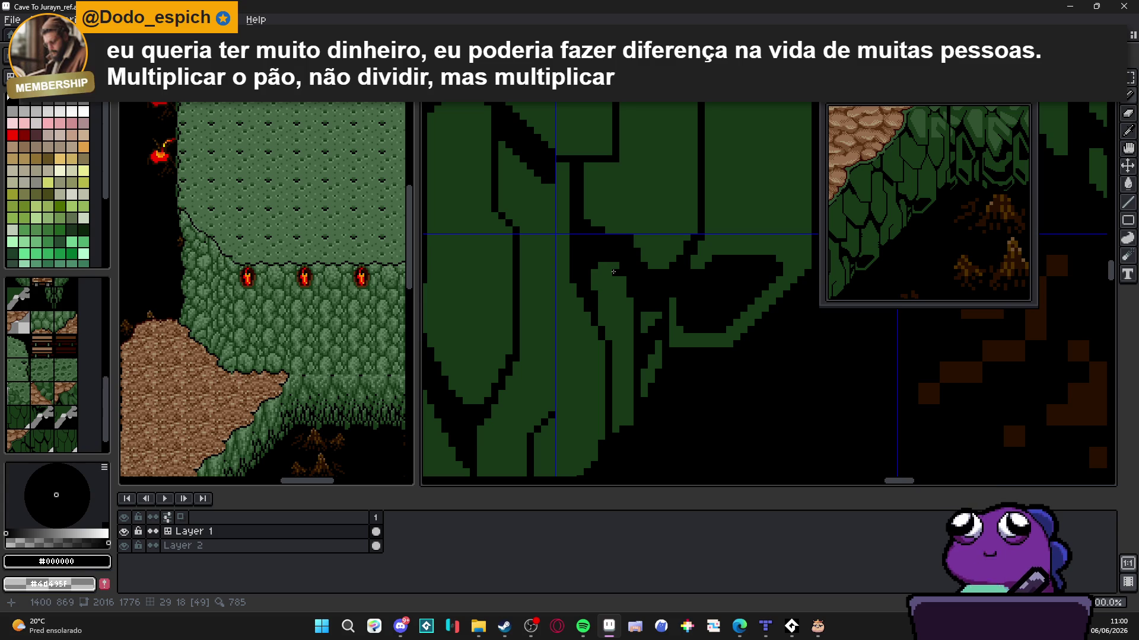
pyautogui.keyDown('alt'); pyautogui.click(595, 274); pyautogui.keyUp('alt')
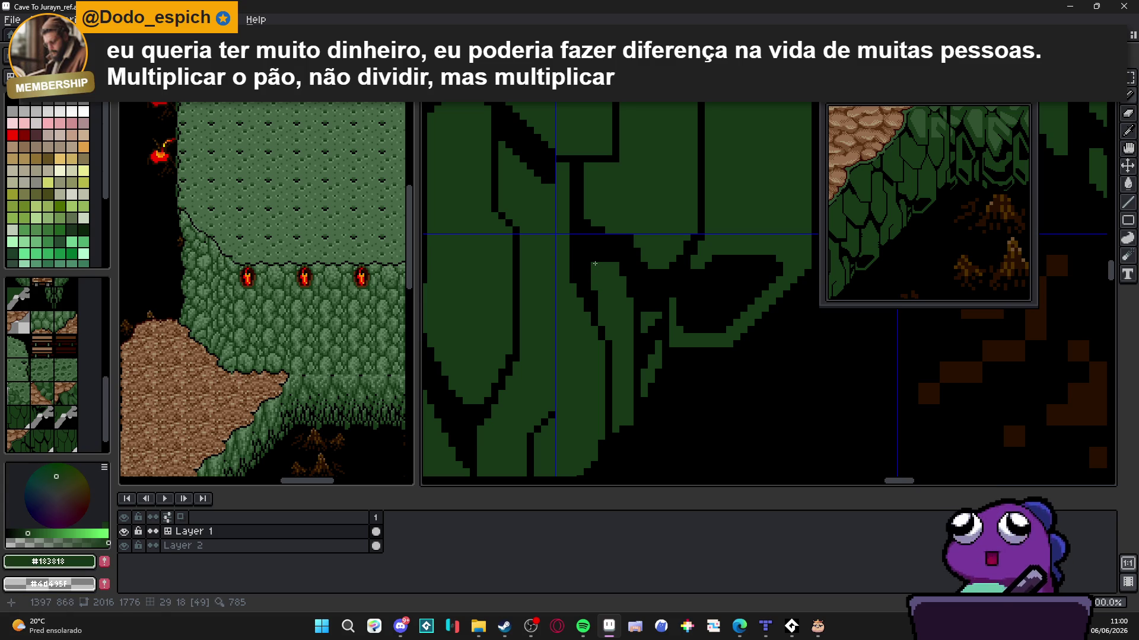
pyautogui.click(596, 261)
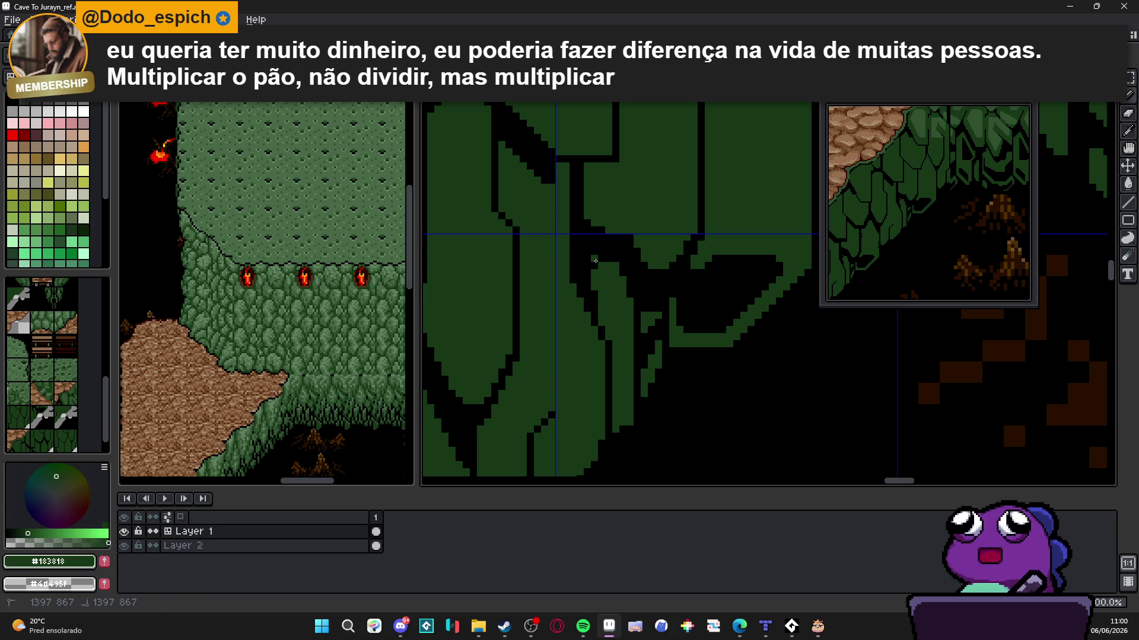
pyautogui.scroll(1, 595, 262)
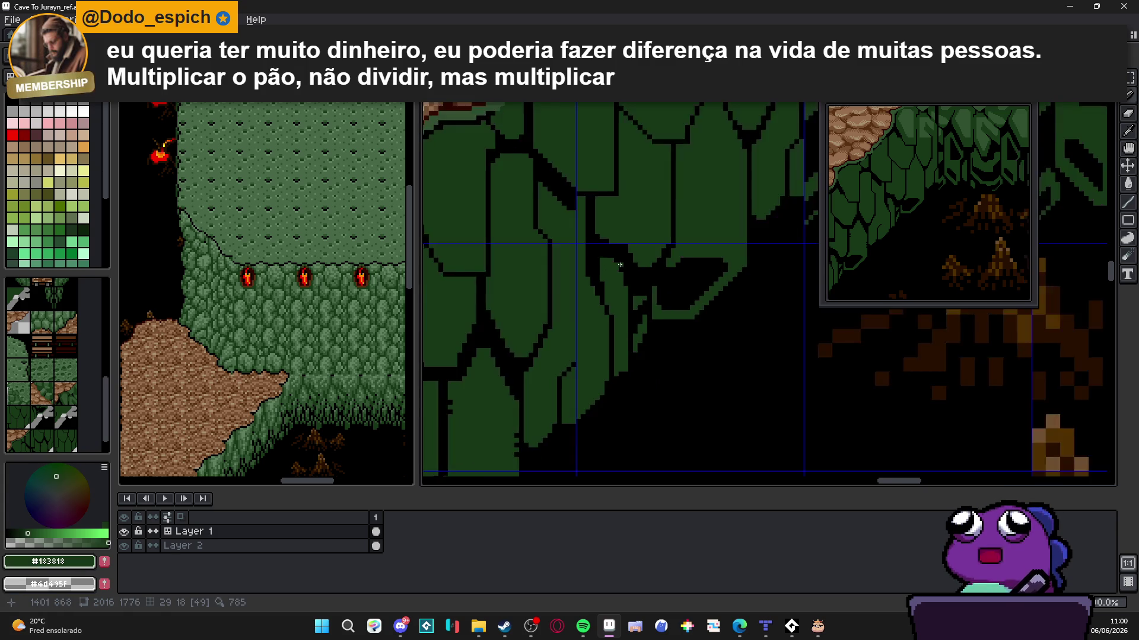
pyautogui.moveTo(600, 249); pyautogui.dragTo(613, 246)
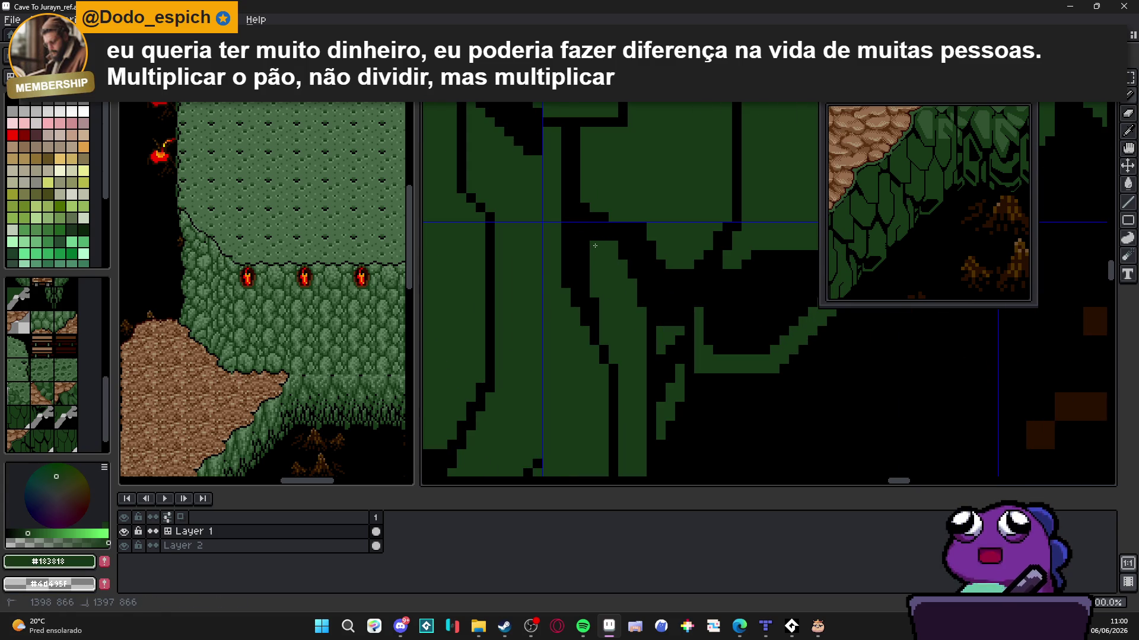
# Dot black pixels into the narrow green strip near the cliff's lower edge
pyautogui.scroll(-1, 595, 245)
pyautogui.scroll(1, 642, 264)
pyautogui.keyDown('alt'); pyautogui.click(602, 244); pyautogui.keyUp('alt')
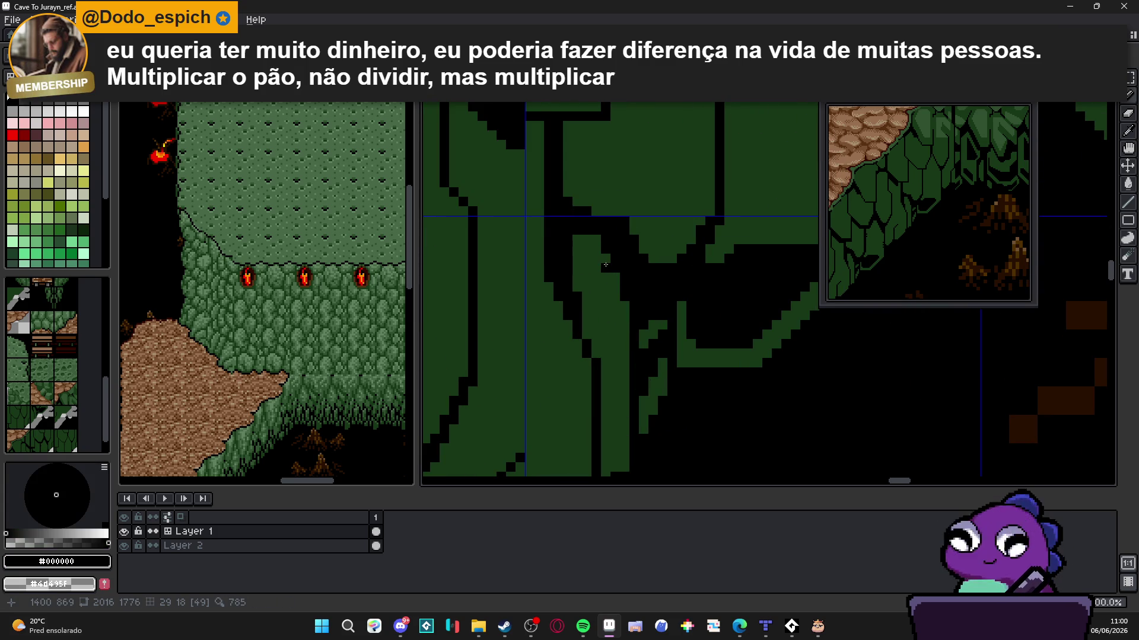
pyautogui.keyDown('alt'); pyautogui.click(621, 375); pyautogui.keyUp('alt')
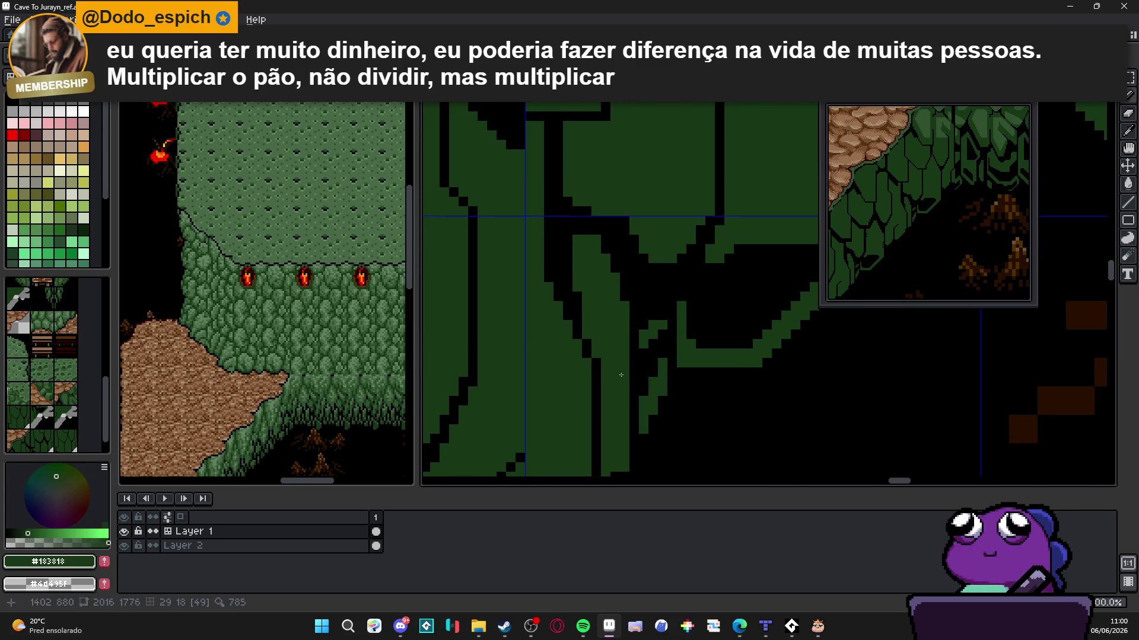
pyautogui.keyDown('alt'); pyautogui.click(639, 370); pyautogui.keyUp('alt')
pyautogui.click(625, 363)
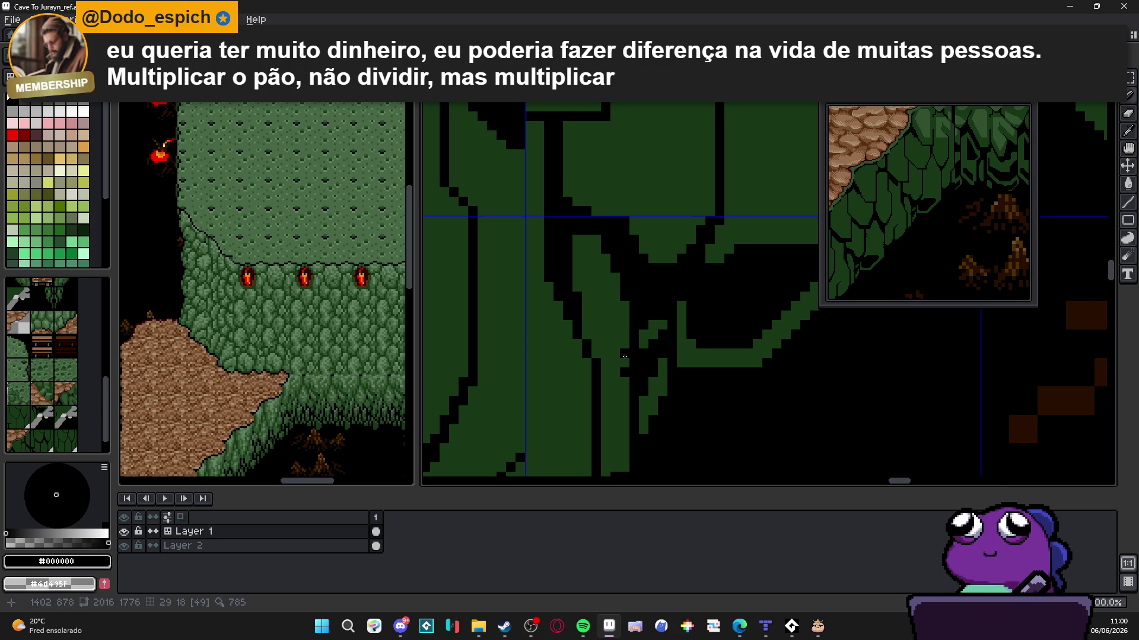
pyautogui.scroll(-2, 627, 340)
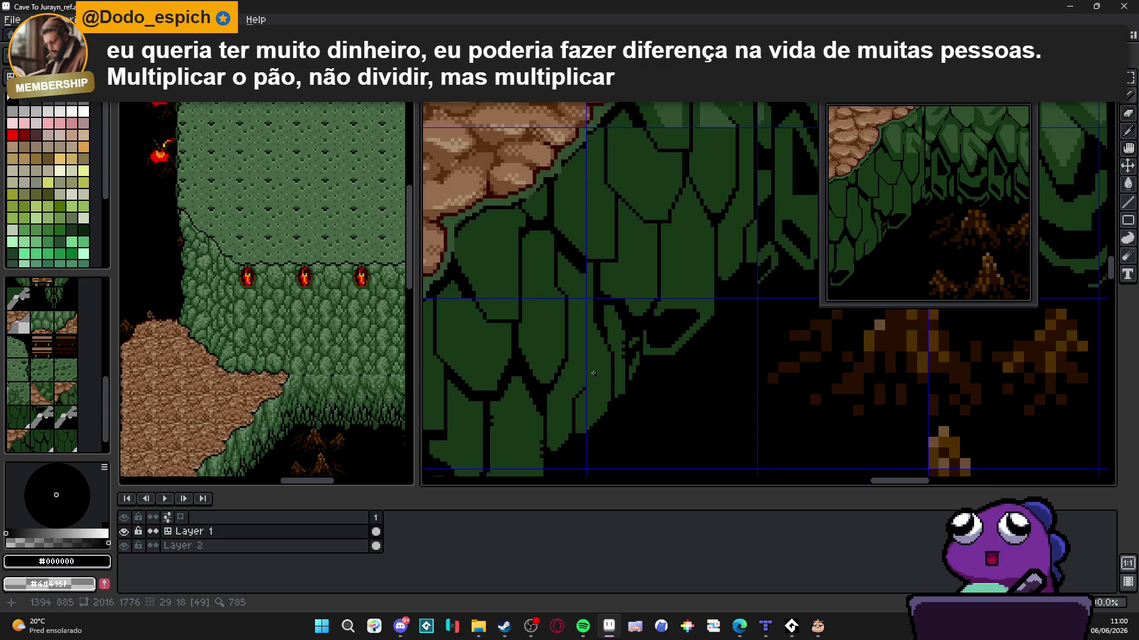
# Draw a black vertical line up the green strip and blacken its top
pyautogui.scroll(2, 631, 358)
pyautogui.scroll(1, 630, 358)
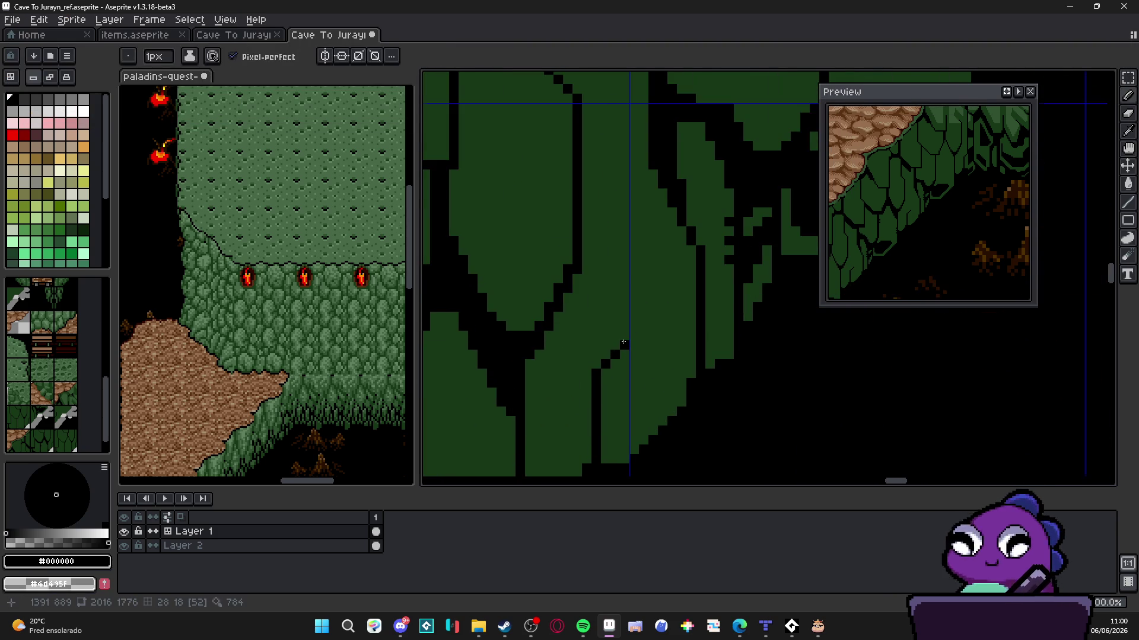
pyautogui.scroll(-2, 630, 350)
pyautogui.scroll(1, 629, 341)
pyautogui.moveTo(629, 340)
pyautogui.mouseDown()
pyautogui.moveTo(629, 205)
pyautogui.moveTo(629, 221)
pyautogui.mouseUp()
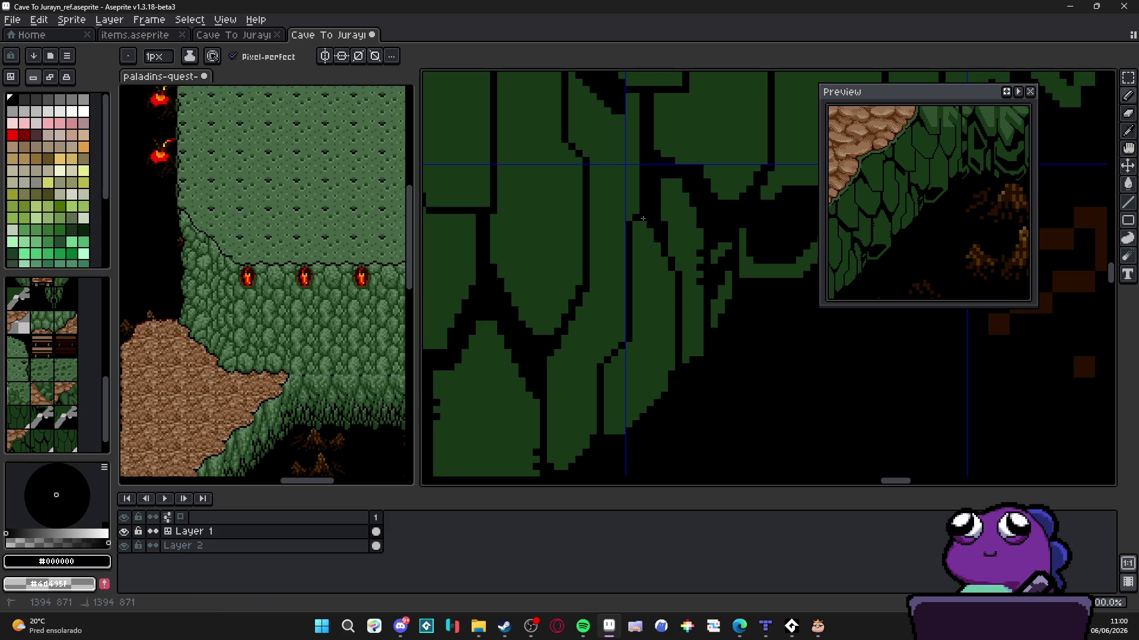
pyautogui.click(636, 239)
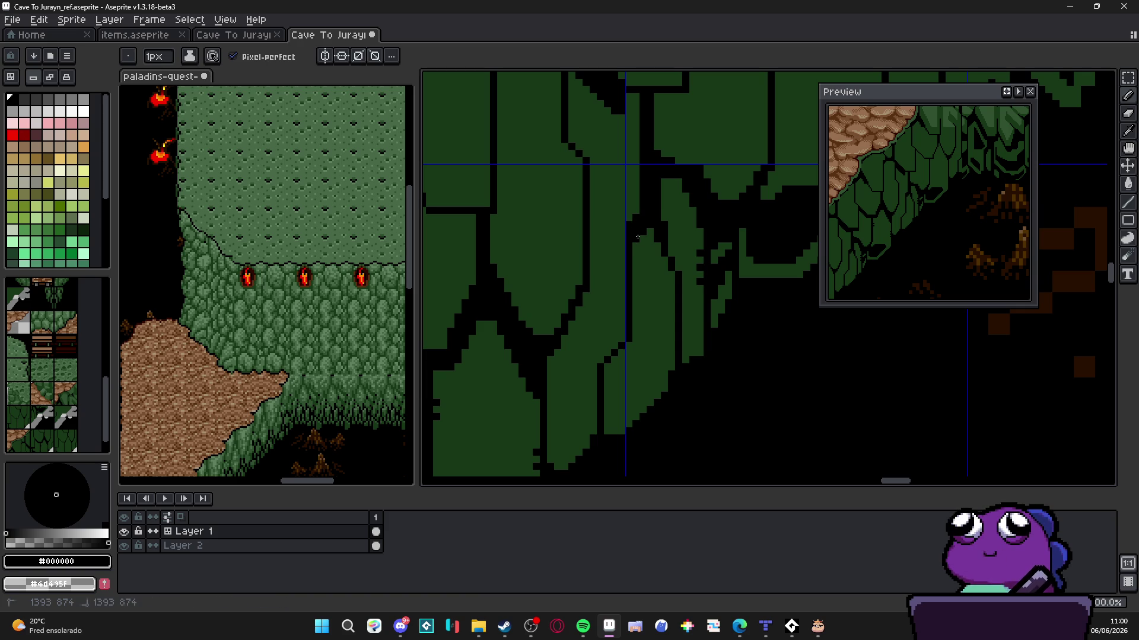
pyautogui.click(644, 244)
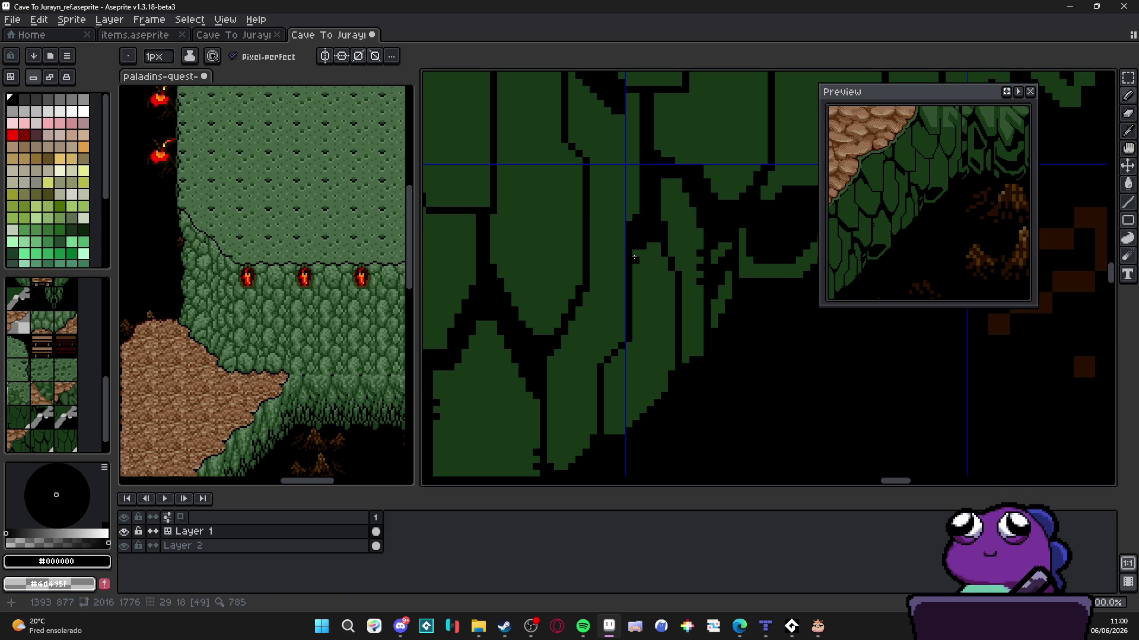
# Replace an undone staircase stroke with a new diagonal black outline across the scale
pyautogui.scroll(-2, 634, 257)
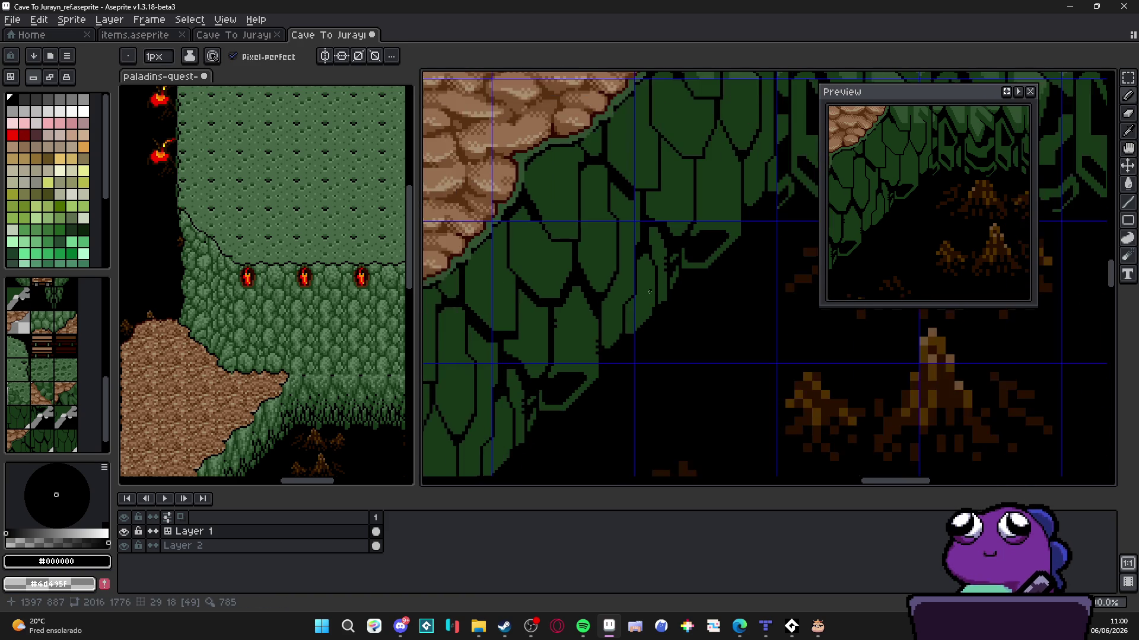
pyautogui.scroll(2, 632, 306)
pyautogui.scroll(1, 631, 306)
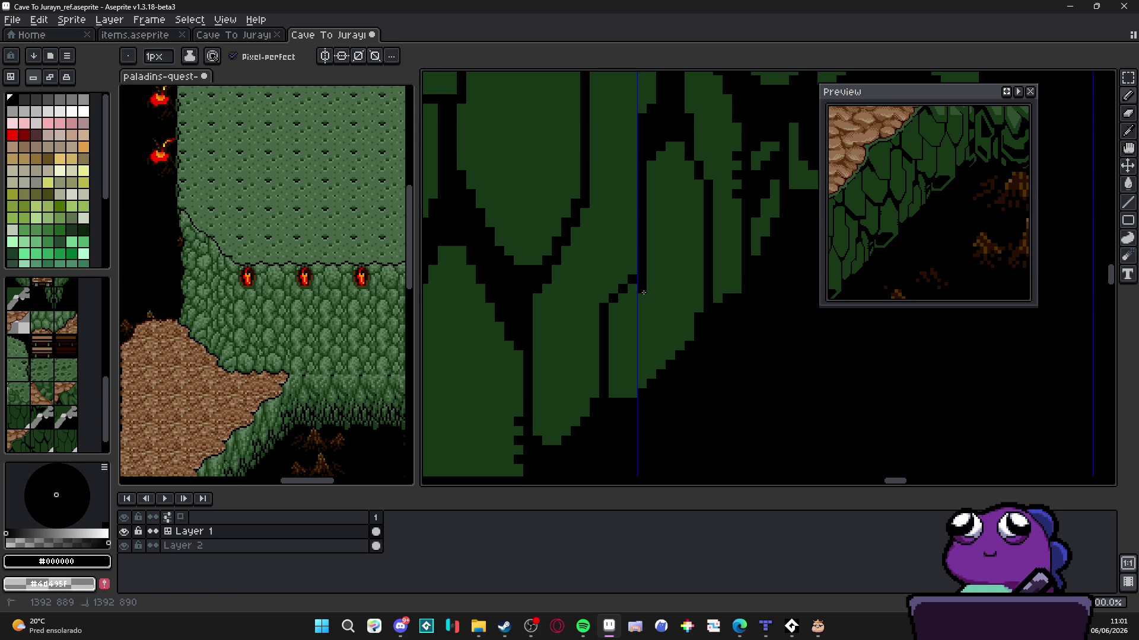
pyautogui.moveTo(644, 292); pyautogui.dragTo(615, 329)
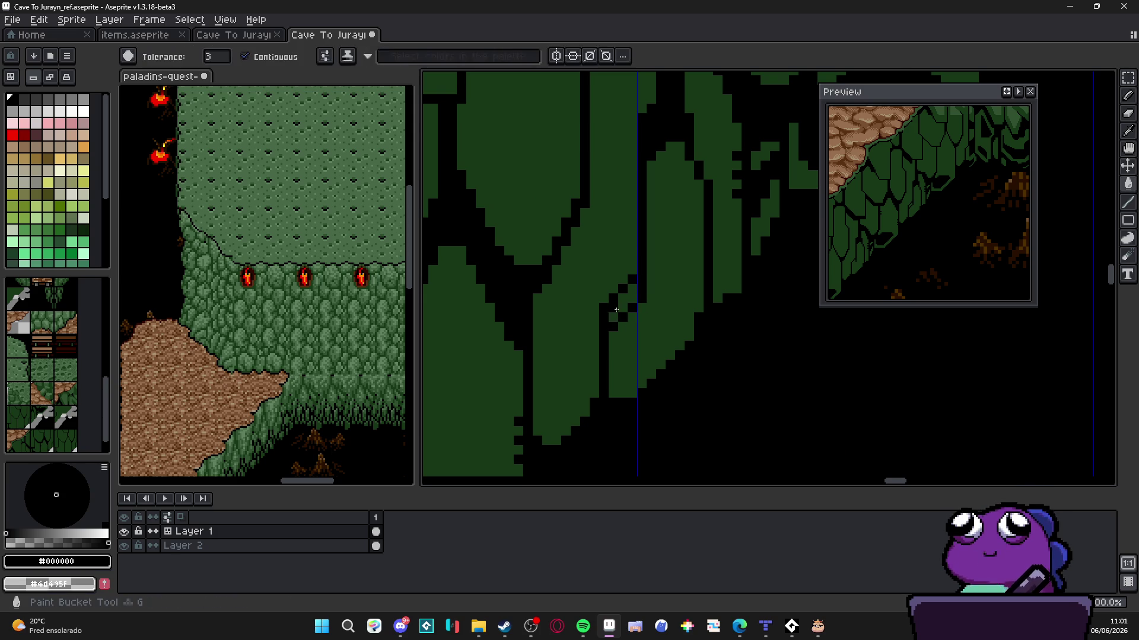
pyautogui.hotkey('ctrl', 'z')
pyautogui.scroll(-4, 630, 319)
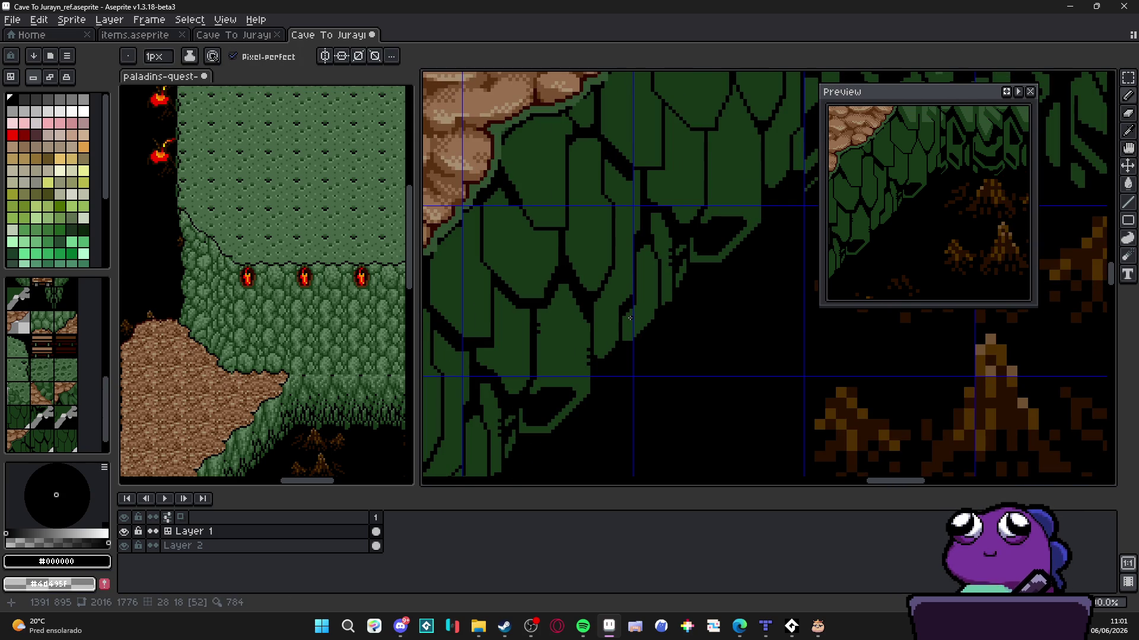
pyautogui.scroll(-2, 630, 318)
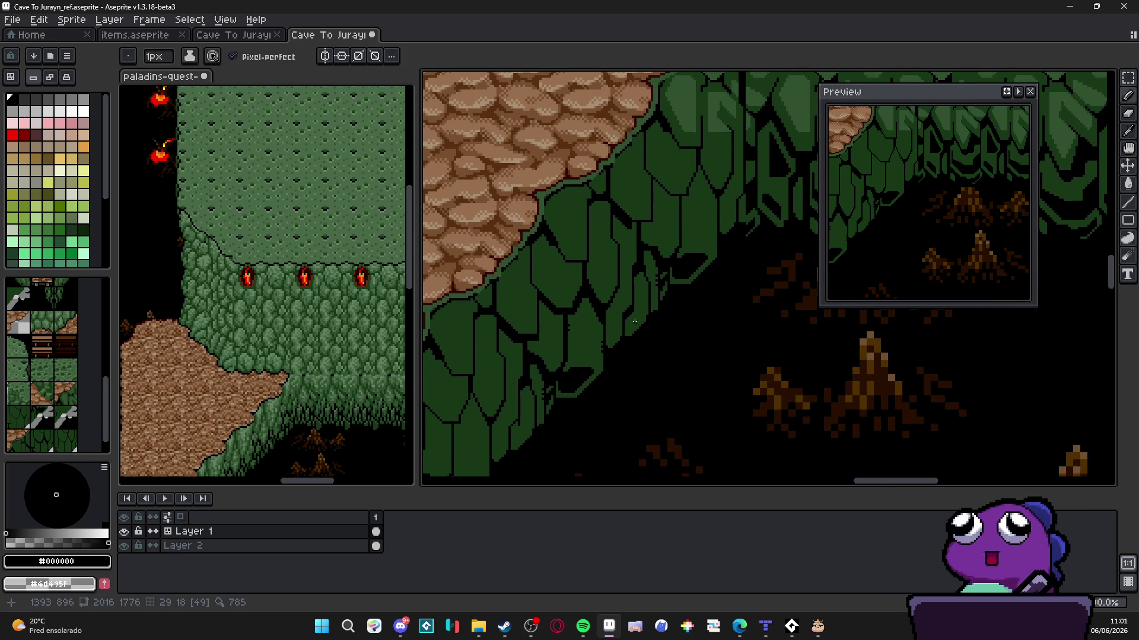
pyautogui.scroll(-1, 630, 284)
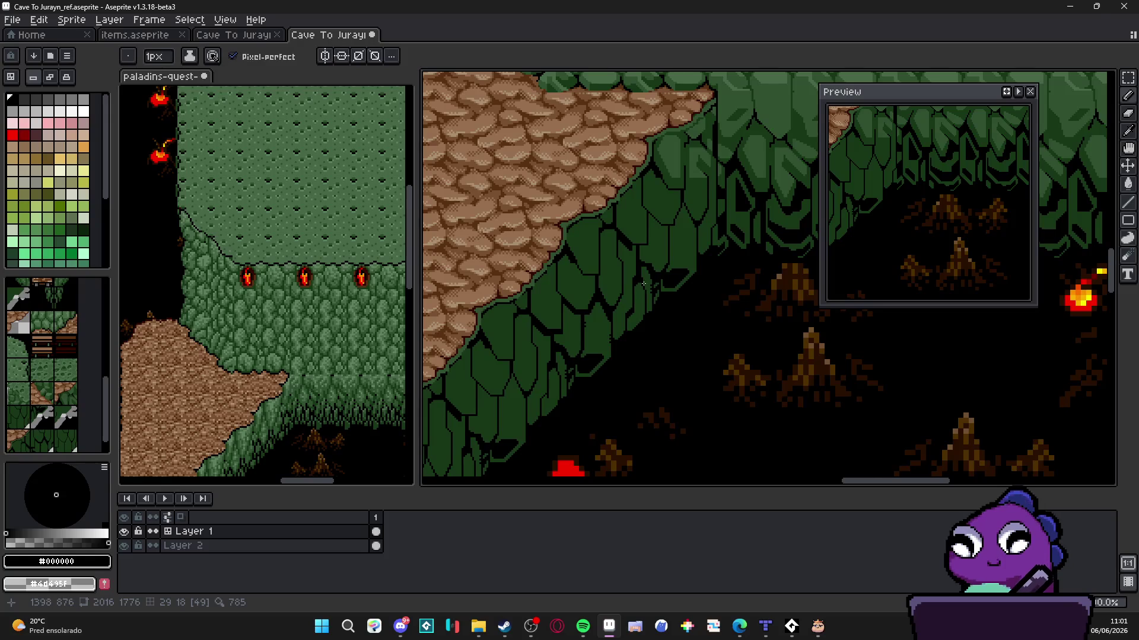
pyautogui.scroll(4, 643, 284)
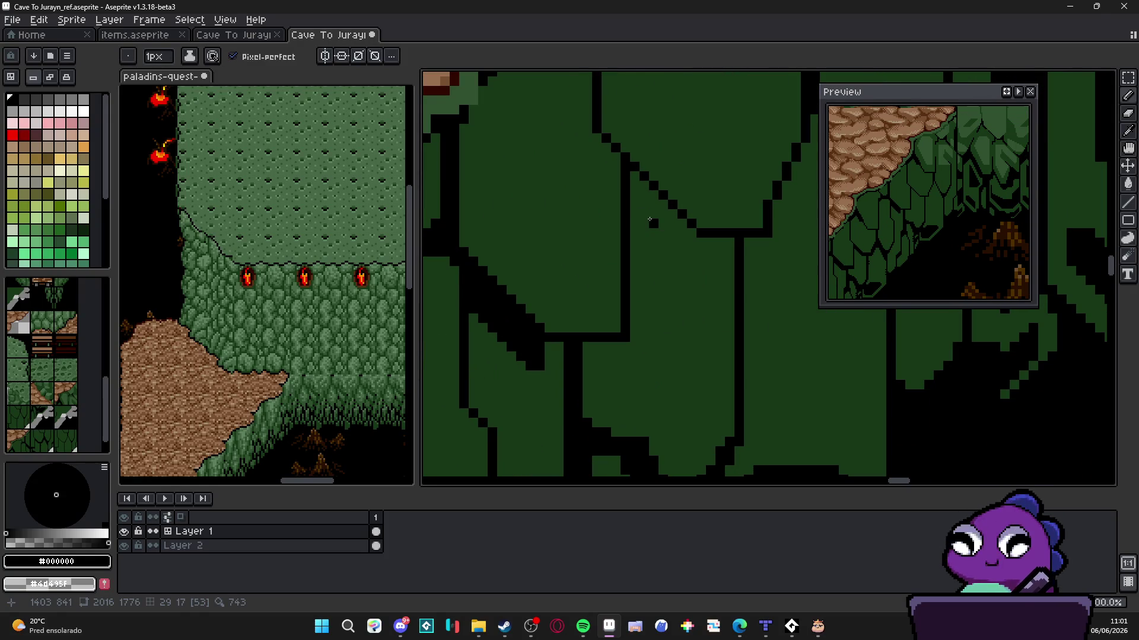
pyautogui.moveTo(651, 222)
pyautogui.mouseDown()
pyautogui.moveTo(688, 261)
pyautogui.moveTo(735, 263)
pyautogui.mouseUp()
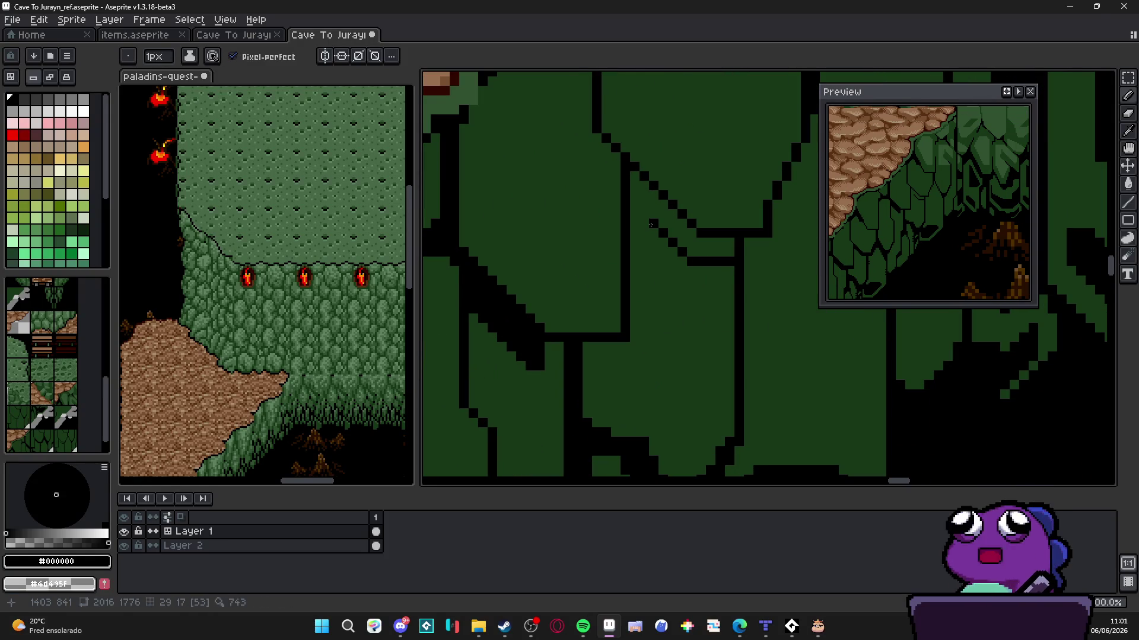
# Paint Bucket fill the strip beside the new diagonal stroke solid black
pyautogui.press('g')
pyautogui.click(636, 205)
pyautogui.scroll(-1, 661, 246)
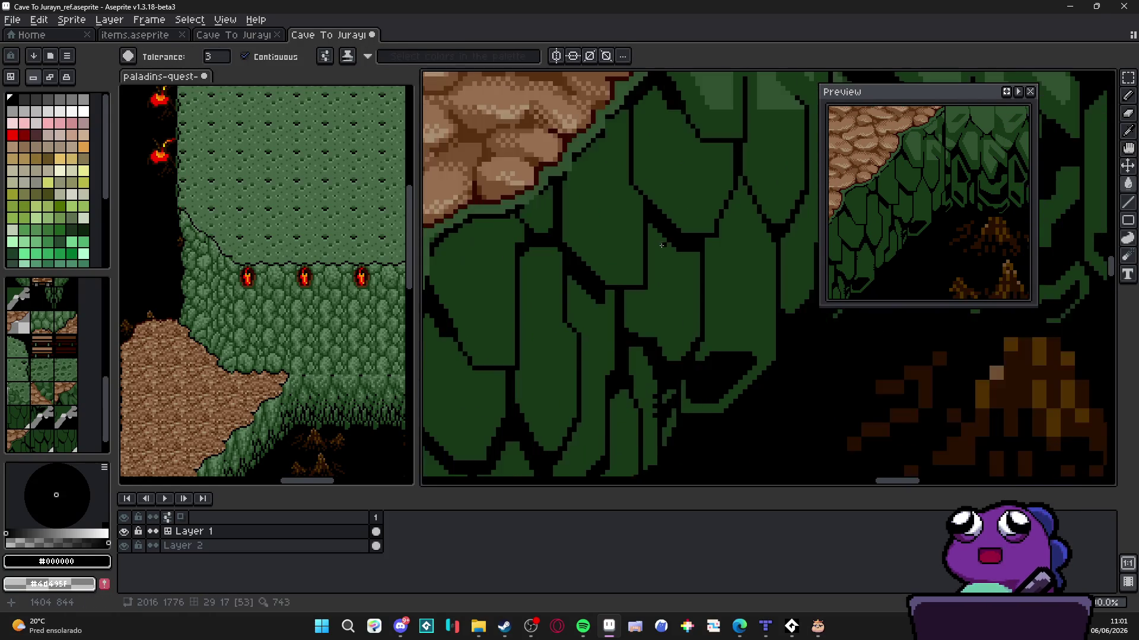
pyautogui.scroll(1, 661, 246)
# Draw a black line down the crack and fill the gap to its left
pyautogui.press('b')
pyautogui.keyDown('shift'); pyautogui.click(645, 362); pyautogui.keyUp('shift')
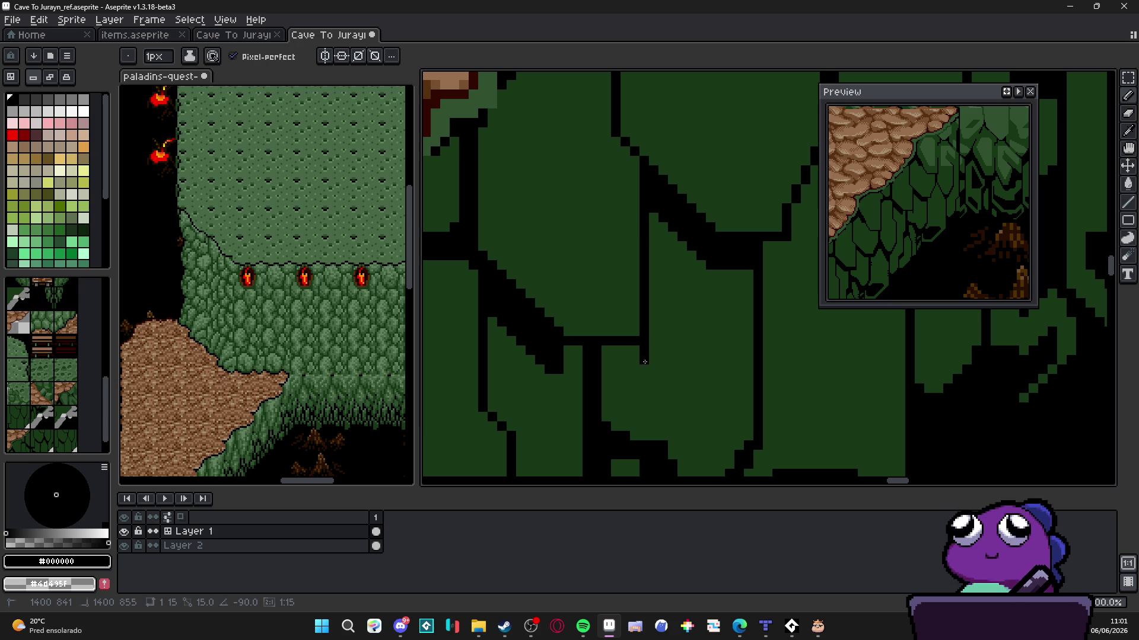
pyautogui.moveTo(644, 362)
pyautogui.mouseDown()
pyautogui.moveTo(602, 367)
pyautogui.moveTo(641, 350)
pyautogui.mouseUp()
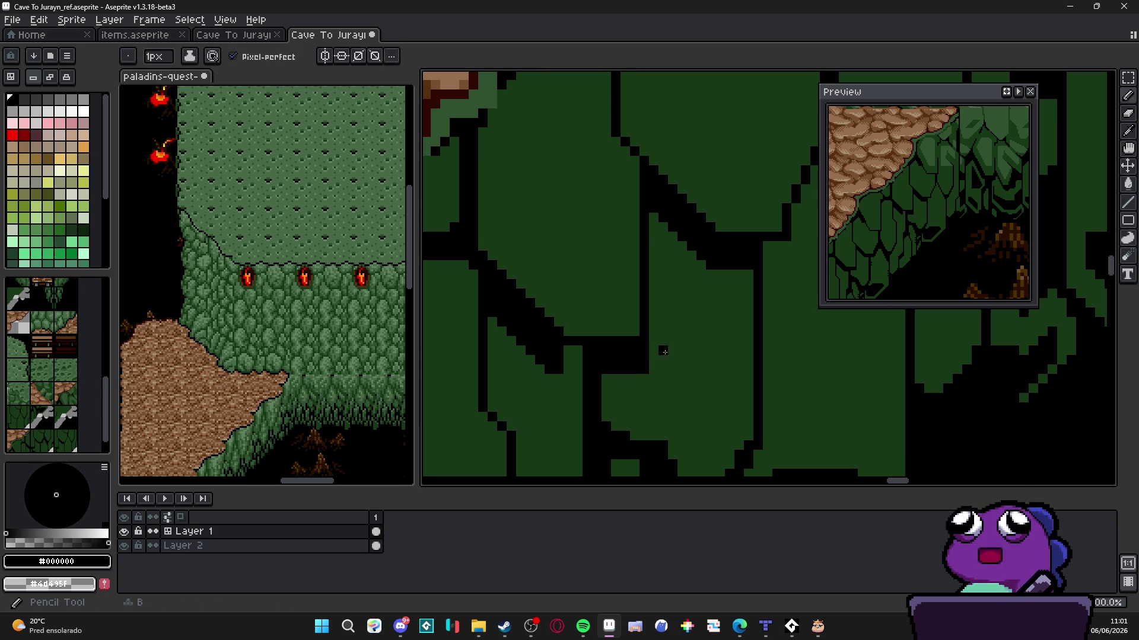
pyautogui.keyDown('alt'); pyautogui.click(663, 352); pyautogui.keyUp('alt')
pyautogui.scroll(-3, 702, 294)
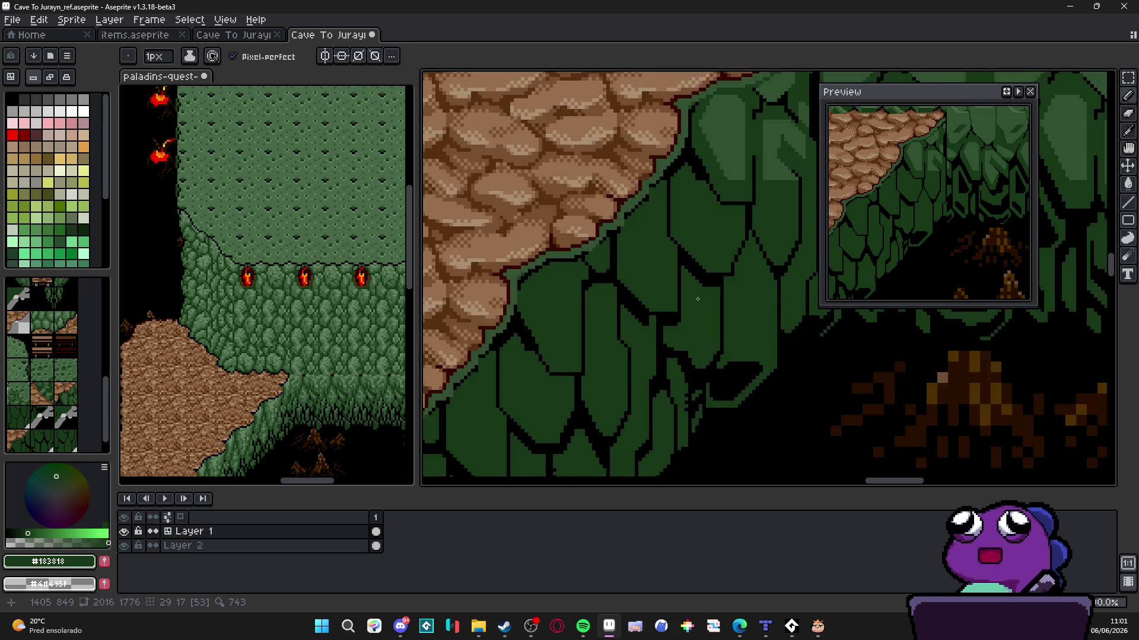
# Paint a 2px black block at the cliff base with a short diagonal crack
pyautogui.scroll(4, 604, 386)
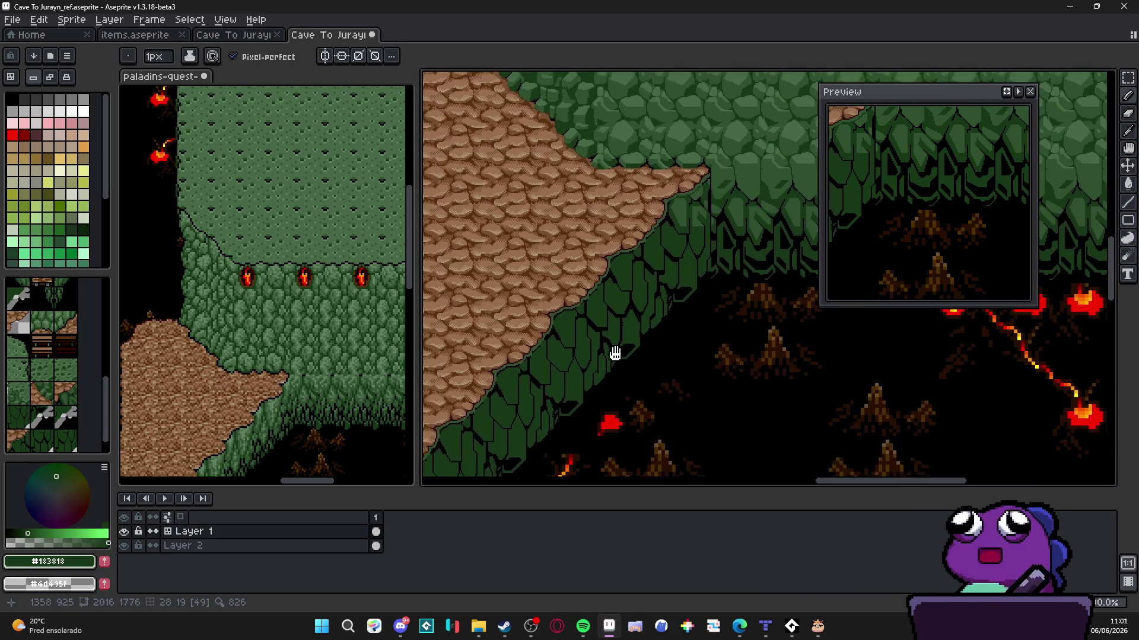
pyautogui.keyDown('alt'); pyautogui.click(565, 421); pyautogui.keyUp('alt')
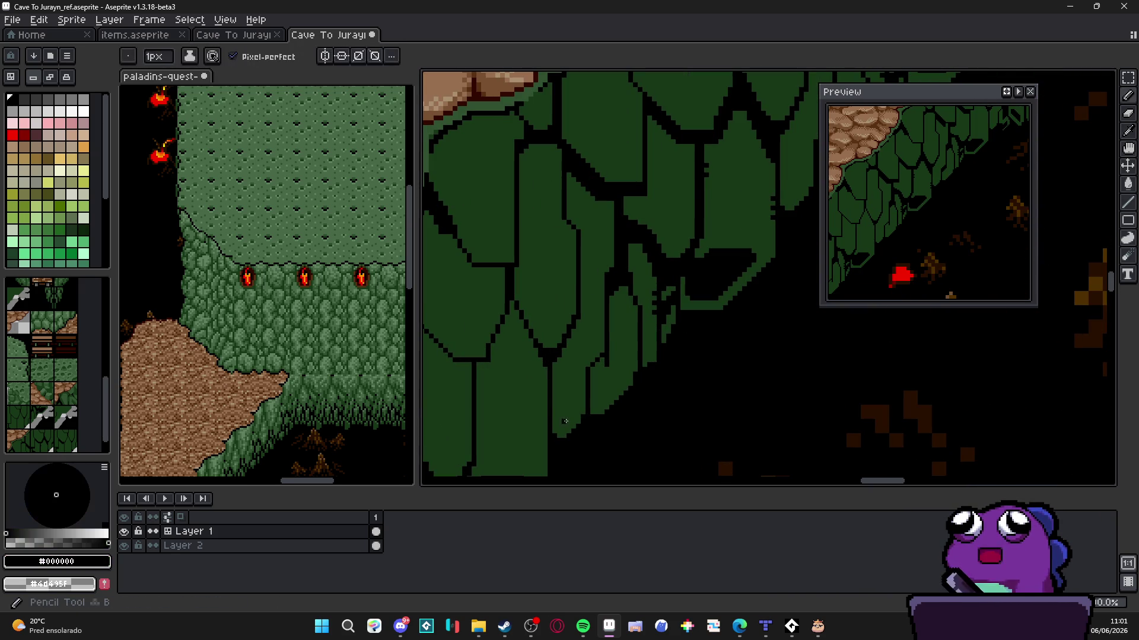
pyautogui.press('+')
pyautogui.click(562, 419)
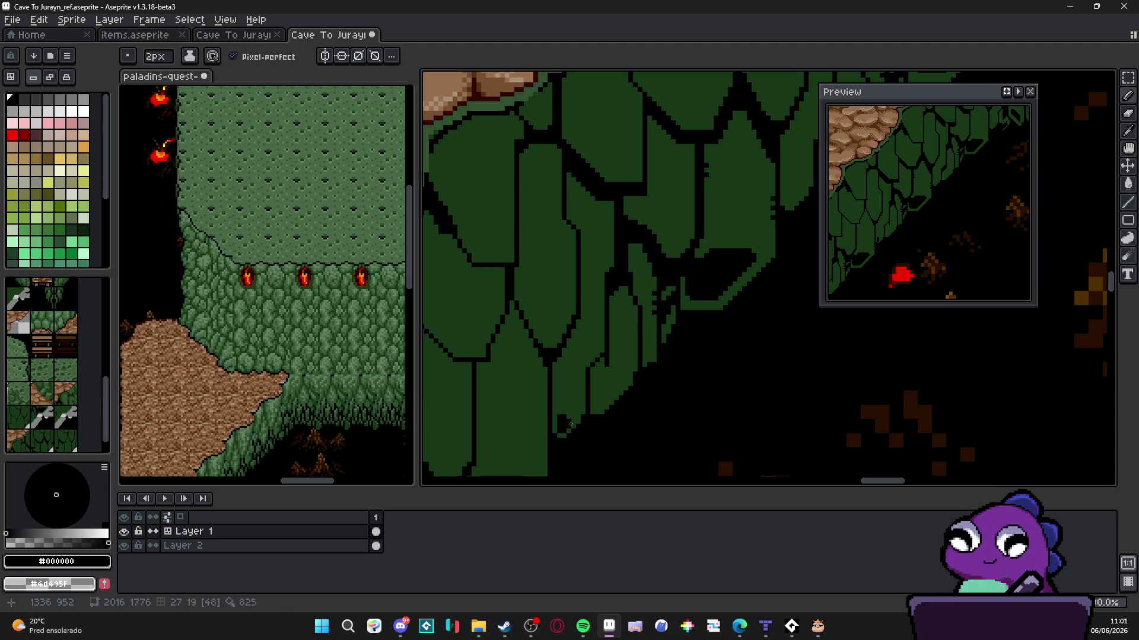
pyautogui.keyDown('shift'); pyautogui.click(577, 411); pyautogui.keyUp('shift')
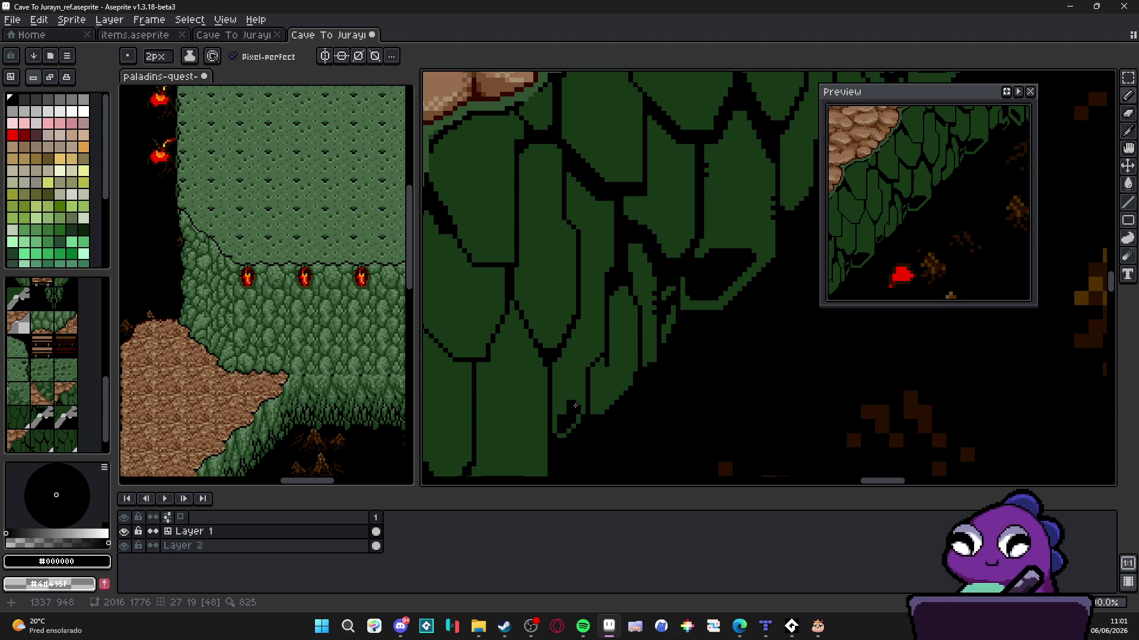
pyautogui.keyDown('alt'); pyautogui.click(575, 406); pyautogui.keyUp('alt')
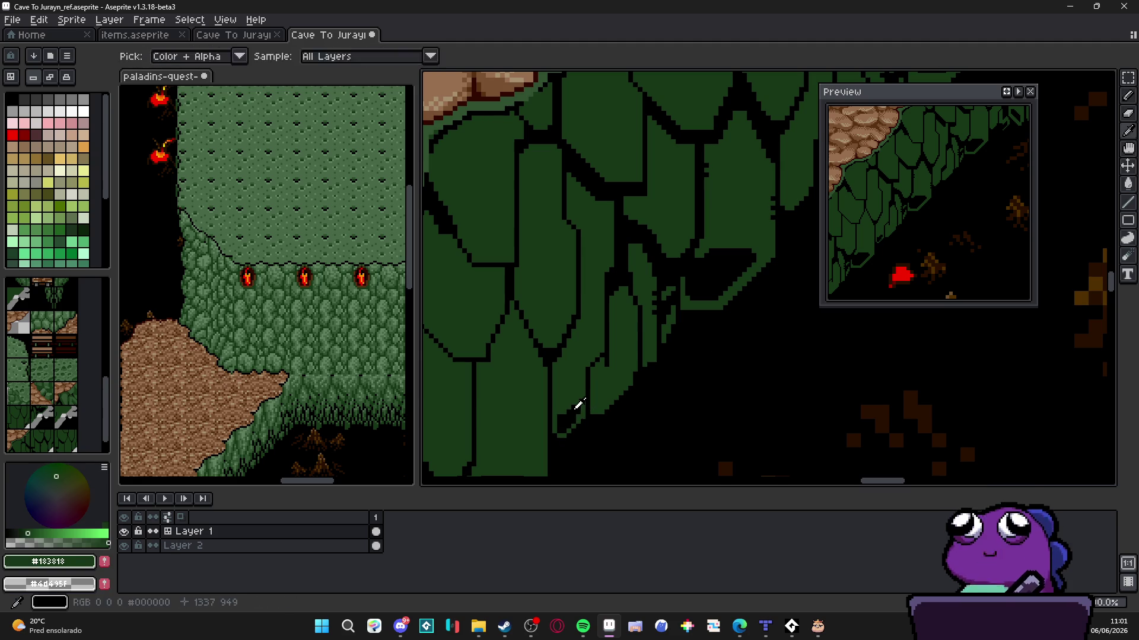
pyautogui.keyDown('alt'); pyautogui.click(576, 409); pyautogui.keyUp('alt')
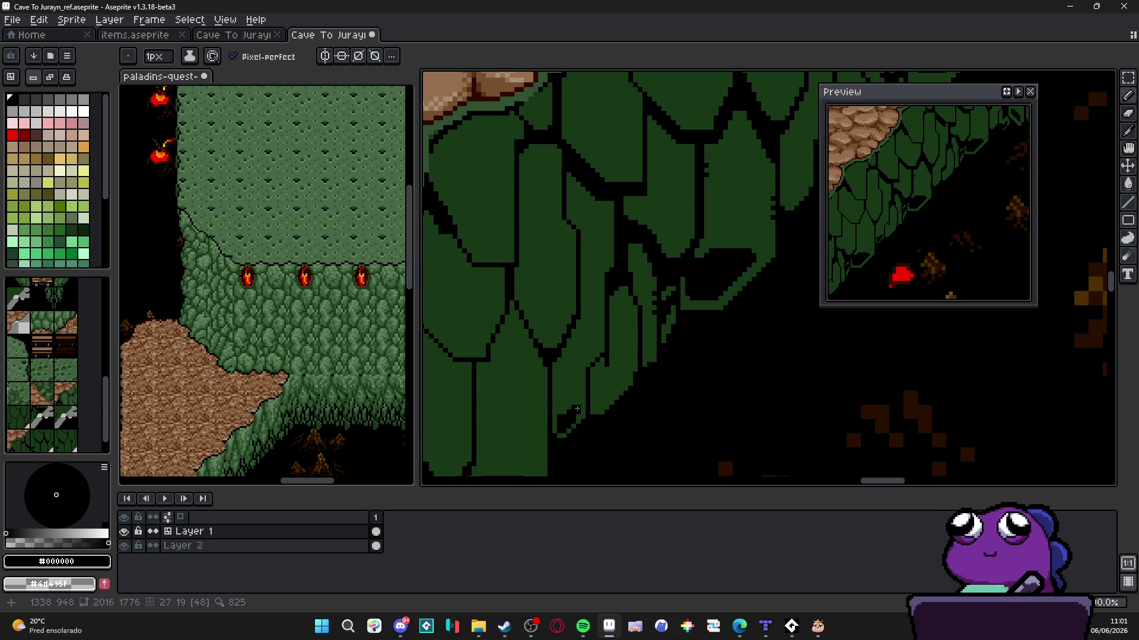
# Zoom and pan around the cliff base to review the new notch
pyautogui.scroll(2, 565, 415)
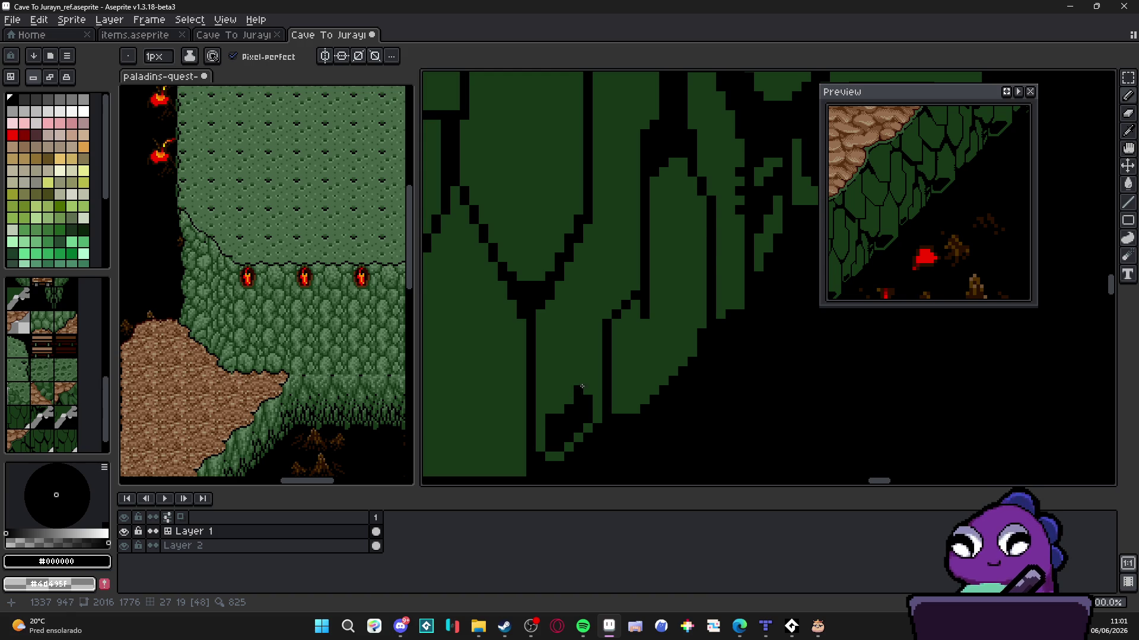
pyautogui.scroll(-2, 582, 387)
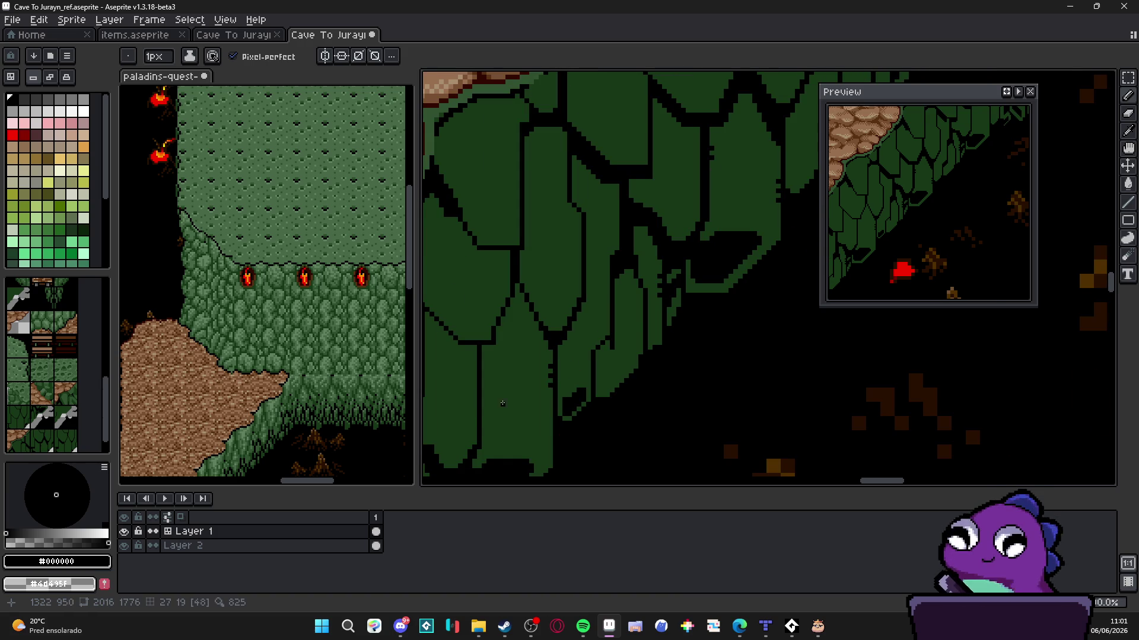
pyautogui.scroll(1, 502, 403)
pyautogui.scroll(-2, 521, 401)
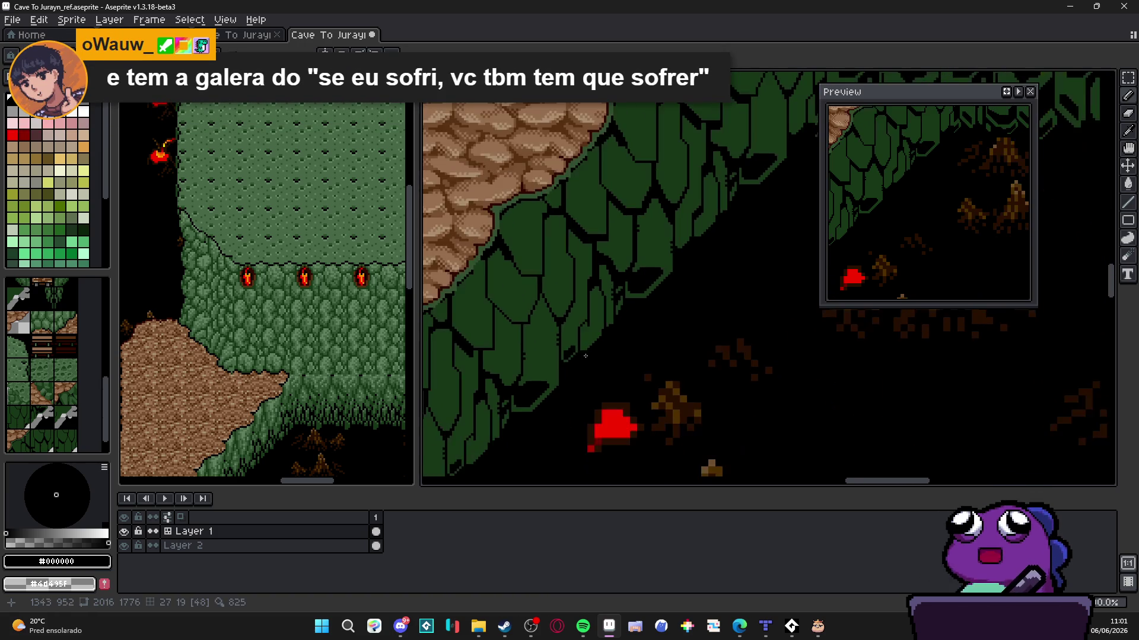
pyautogui.scroll(2, 547, 246)
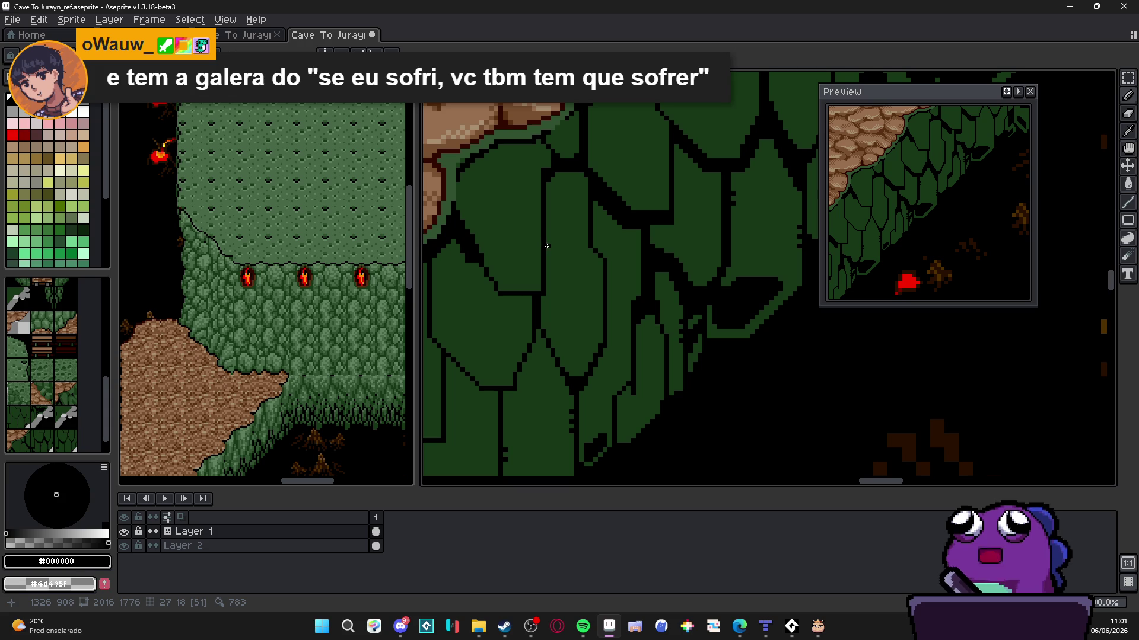
pyautogui.scroll(-2, 603, 291)
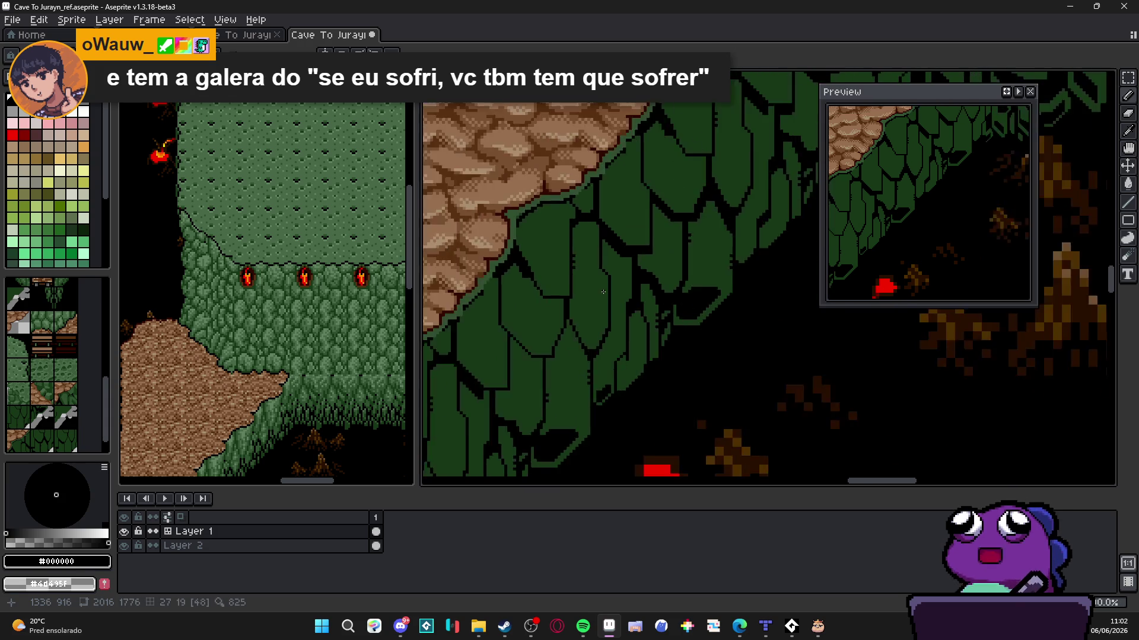
pyautogui.scroll(2, 604, 292)
pyautogui.scroll(-1, 612, 302)
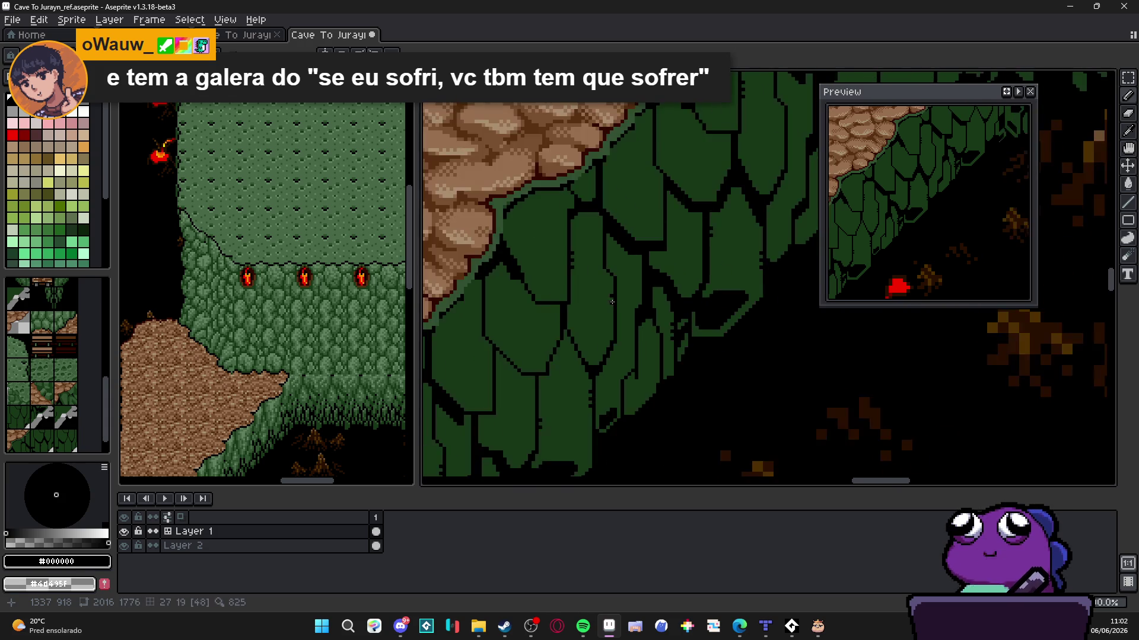
pyautogui.scroll(-1, 612, 302)
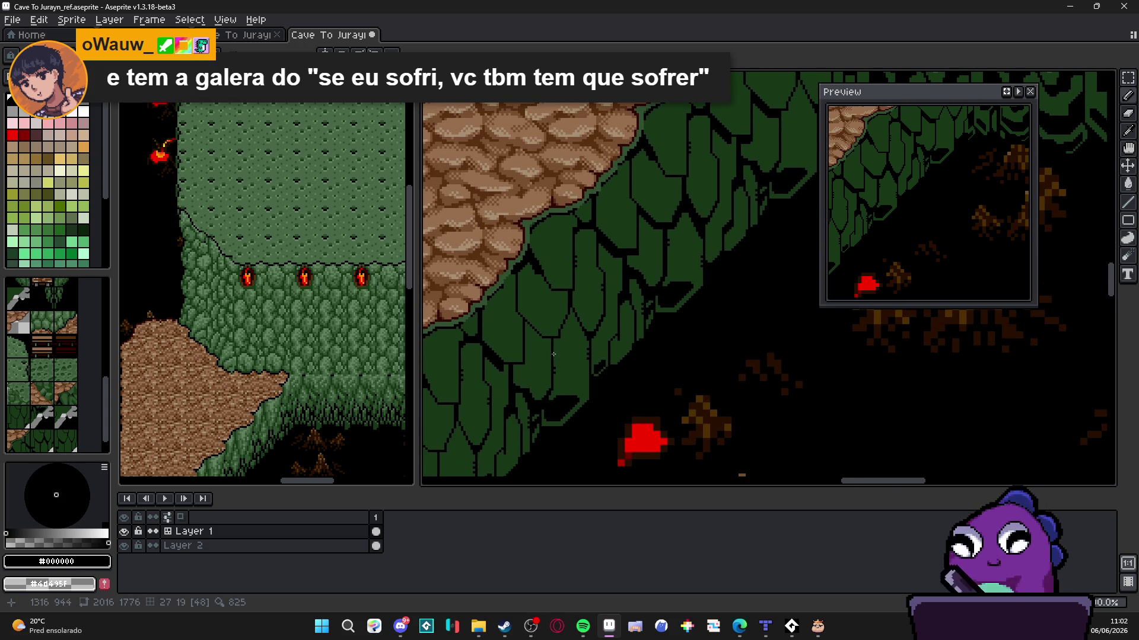
pyautogui.scroll(2, 553, 354)
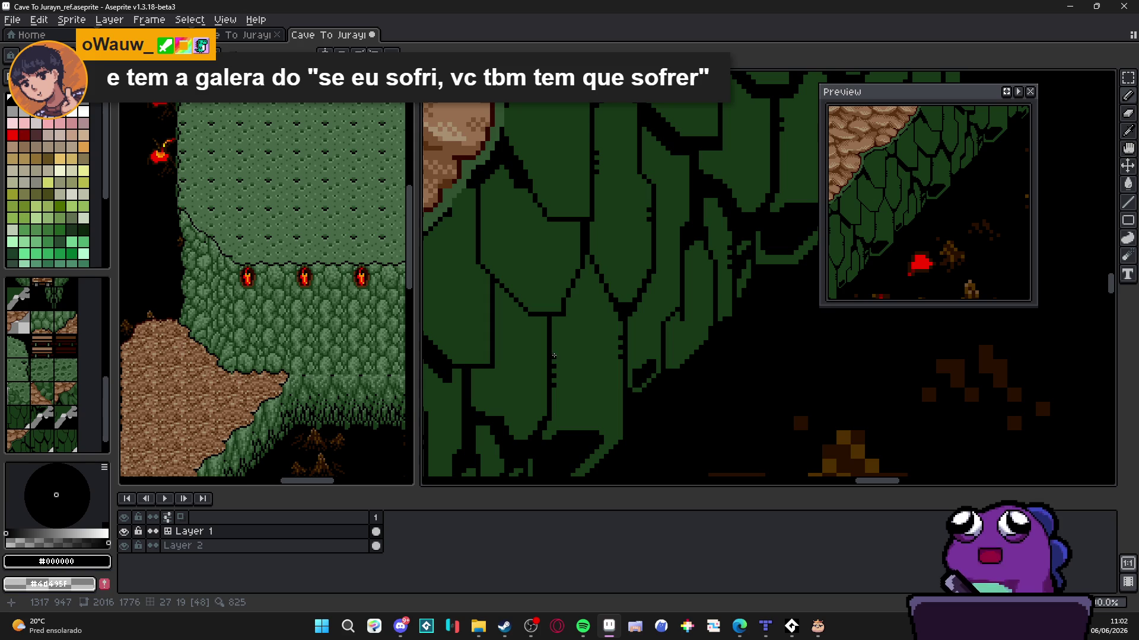
pyautogui.scroll(1, 618, 394)
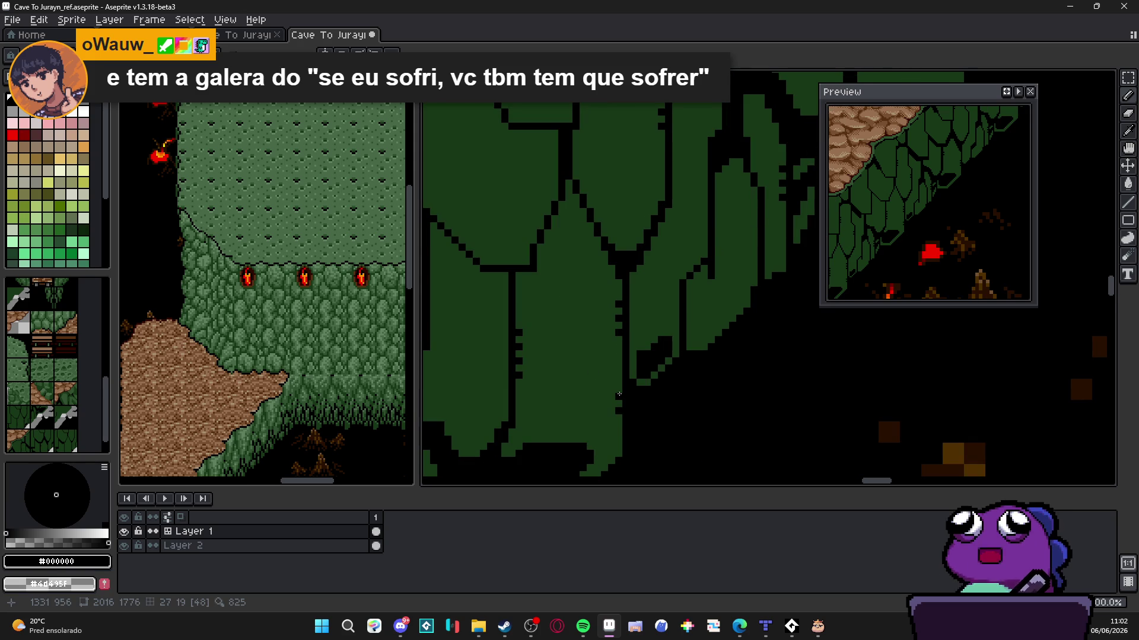
pyautogui.scroll(-2, 619, 394)
pyautogui.scroll(1, 628, 335)
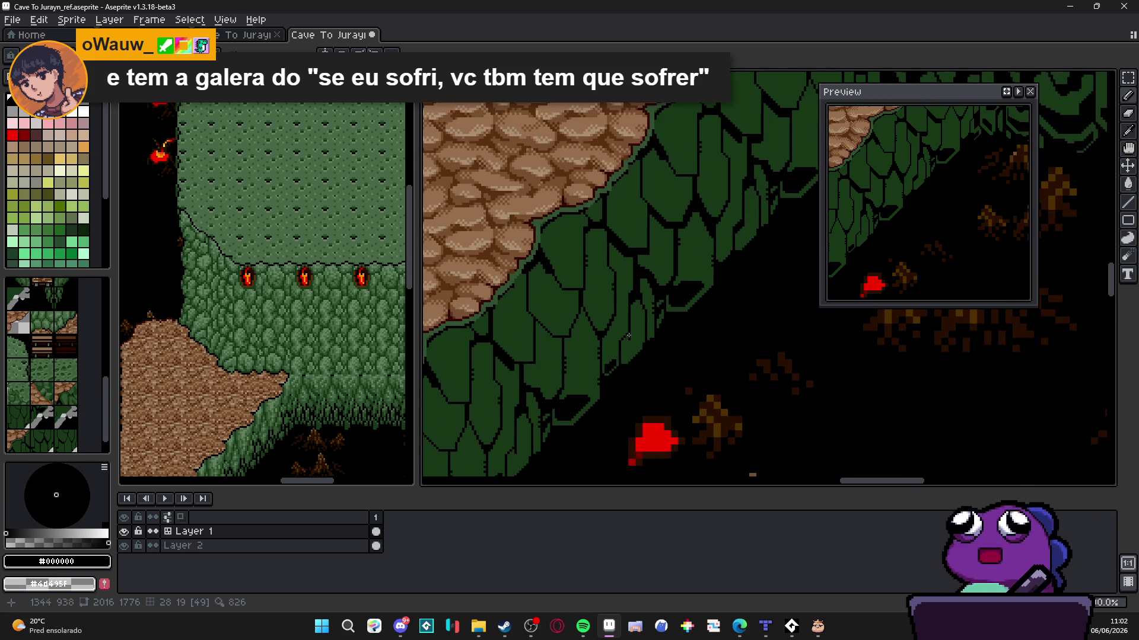
pyautogui.hscroll(2, 628, 305)
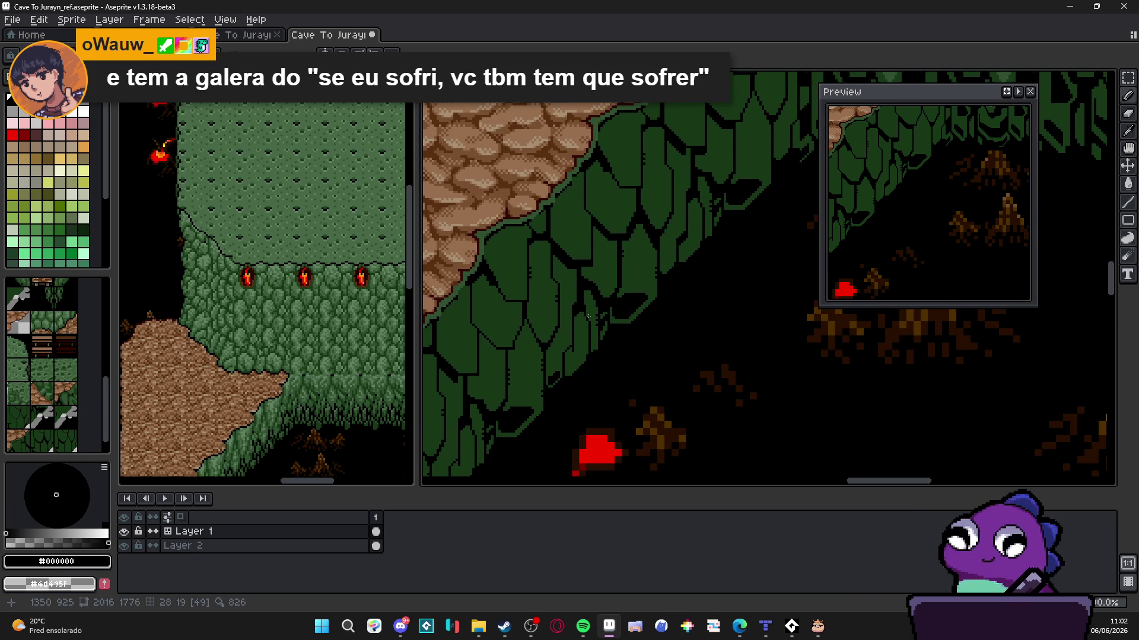
pyautogui.scroll(-1, 613, 320)
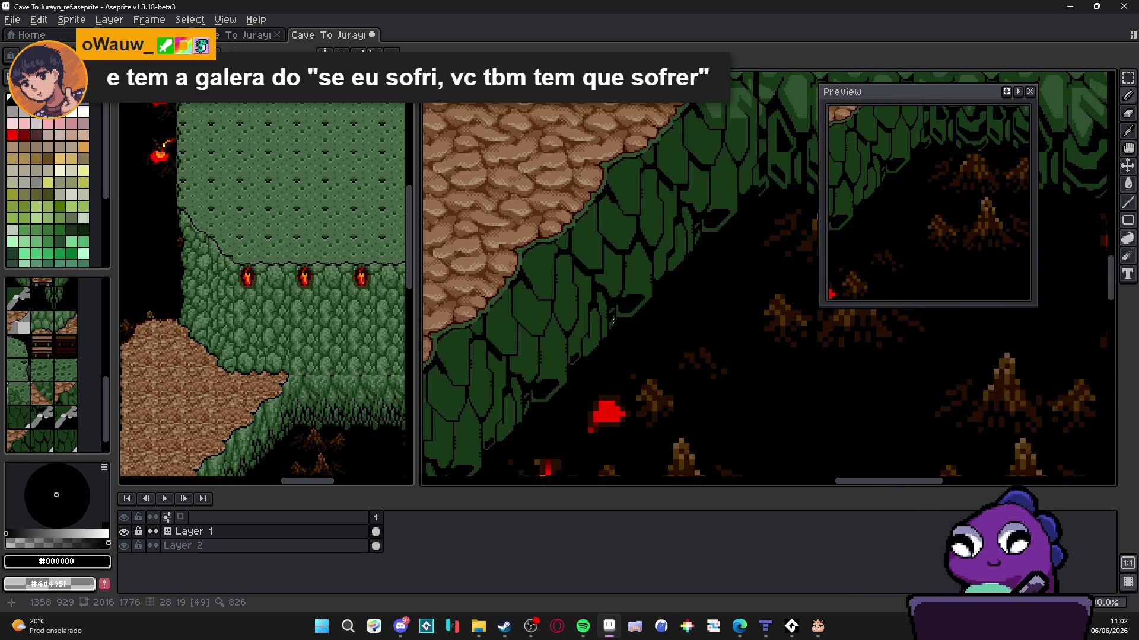
pyautogui.scroll(3, 567, 372)
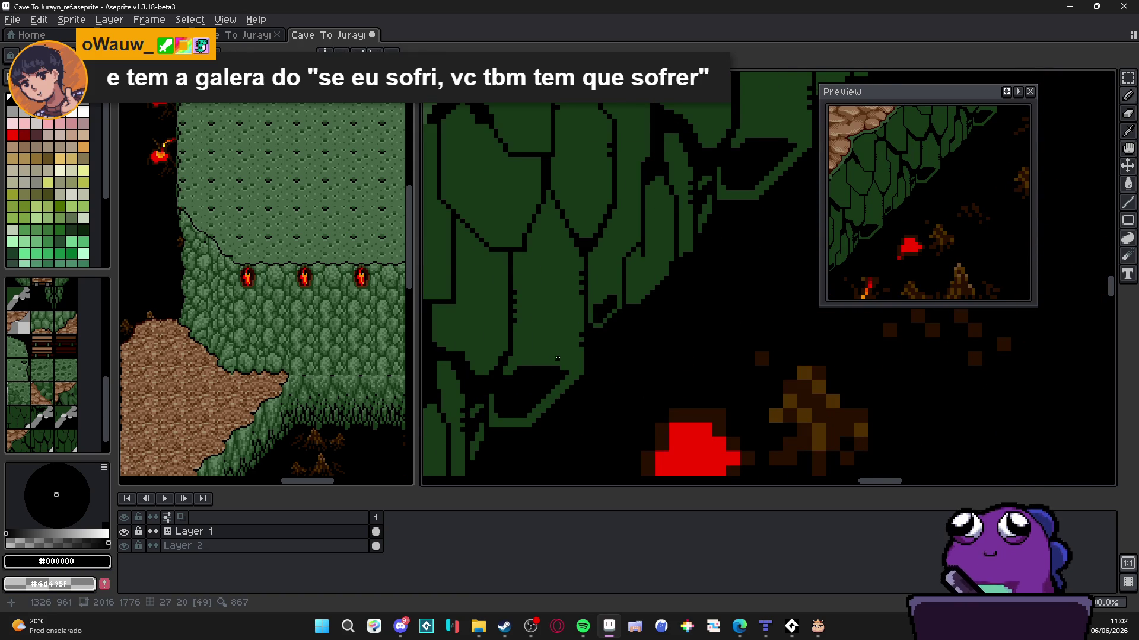
pyautogui.scroll(1, 558, 359)
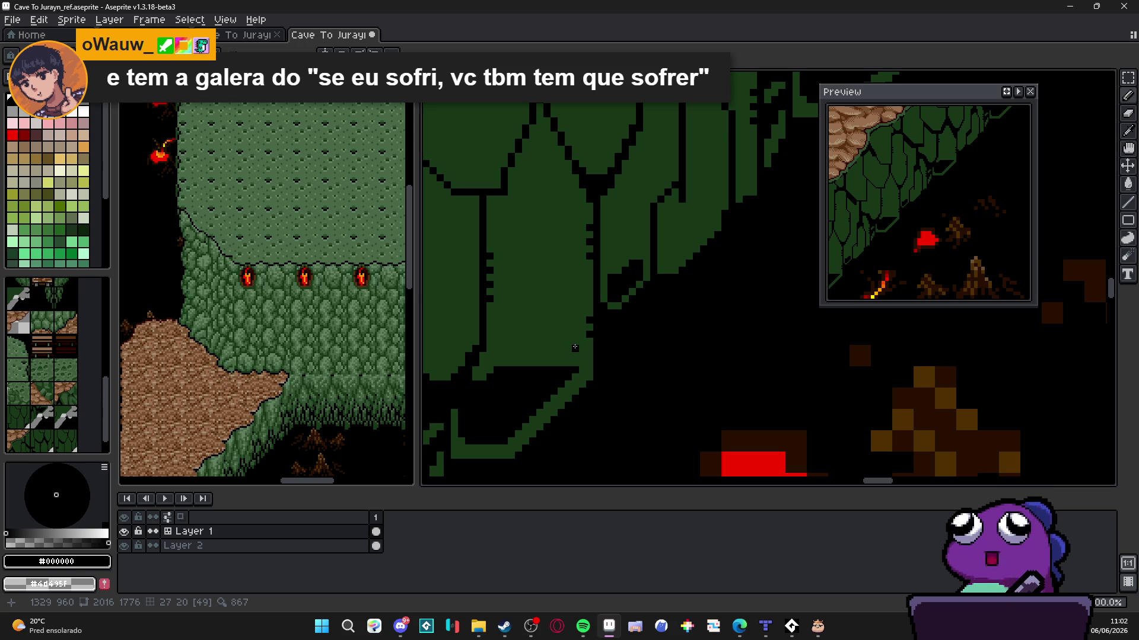
# Draw vertical and diagonal lines on the cliff edge and paint the enclosed triangle dark green
pyautogui.keyDown('shift'); pyautogui.click(578, 296); pyautogui.keyUp('shift')
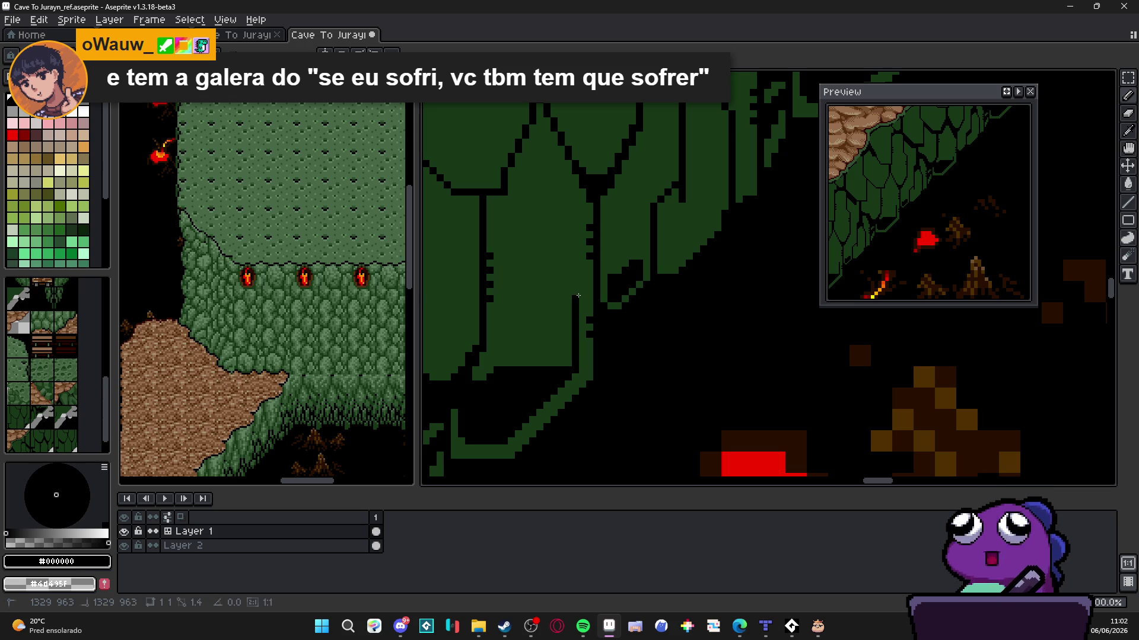
pyautogui.keyDown('shift'); pyautogui.click(523, 359); pyautogui.keyUp('shift')
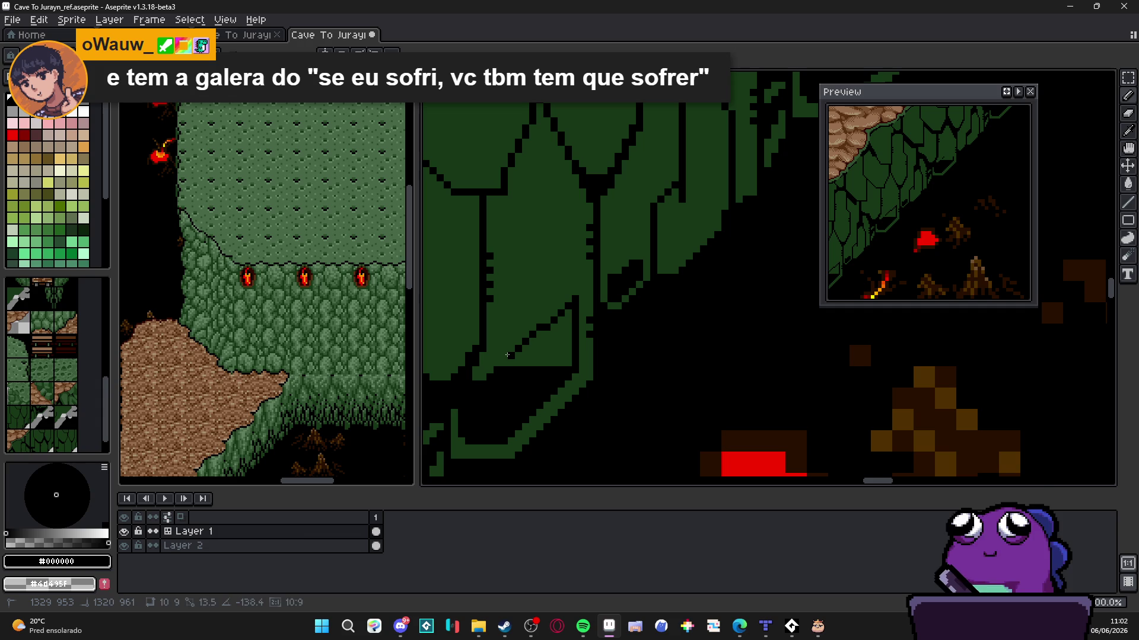
pyautogui.click(541, 355)
pyautogui.keyDown('alt'); pyautogui.click(525, 355); pyautogui.keyUp('alt')
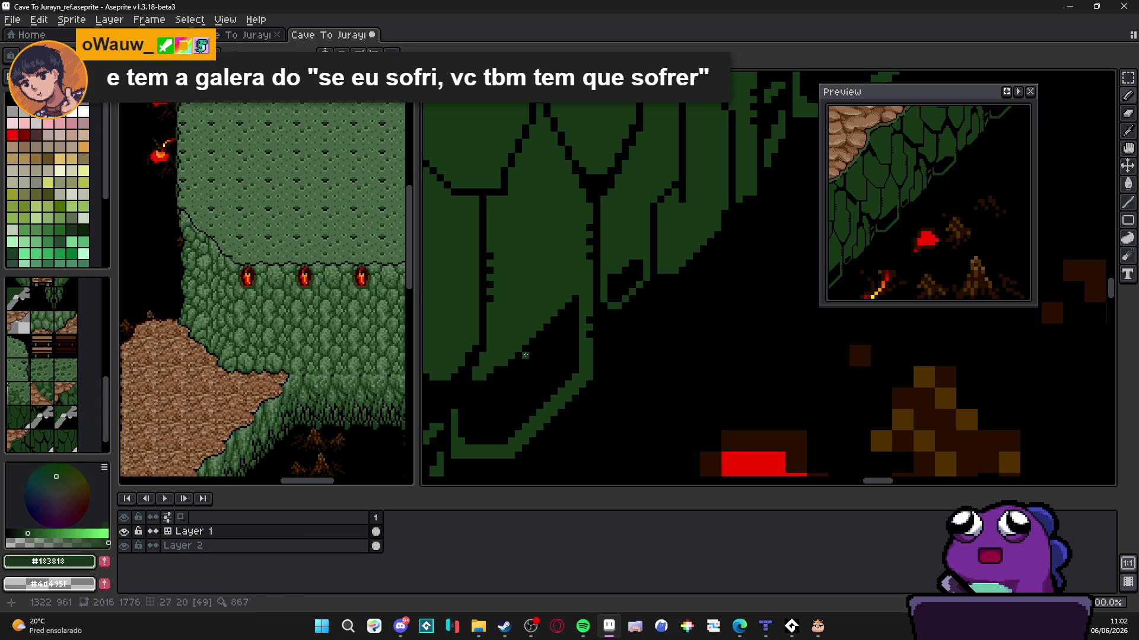
pyautogui.moveTo(516, 355)
pyautogui.mouseDown()
pyautogui.moveTo(553, 349)
pyautogui.moveTo(555, 329)
pyautogui.moveTo(551, 341)
pyautogui.mouseUp()
pyautogui.click(551, 341)
pyautogui.keyDown('alt'); pyautogui.click(562, 364); pyautogui.keyUp('alt')
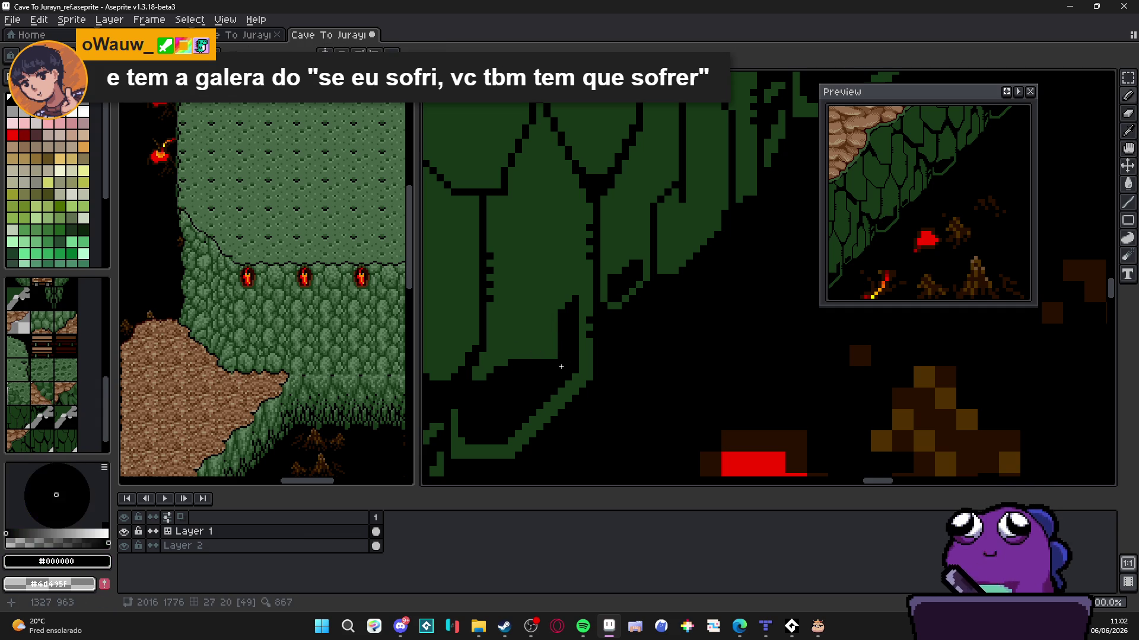
# Draw a straight black crack across the lower cliff and add a single black pixel
pyautogui.scroll(-1, 561, 366)
pyautogui.scroll(-1, 561, 366)
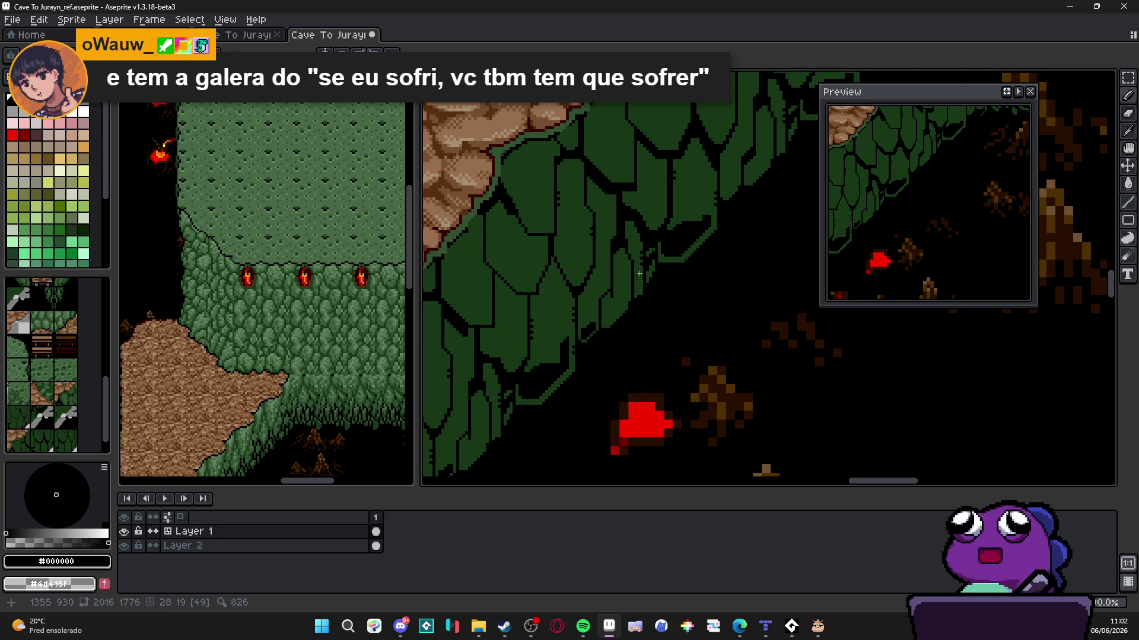
pyautogui.scroll(2, 617, 309)
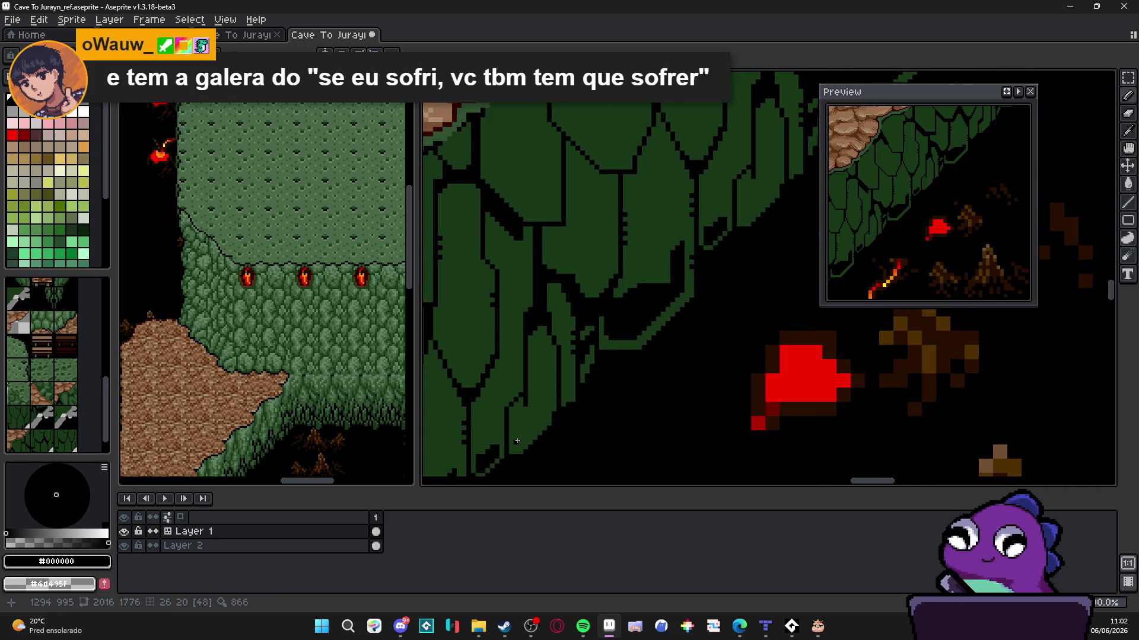
pyautogui.scroll(1, 517, 441)
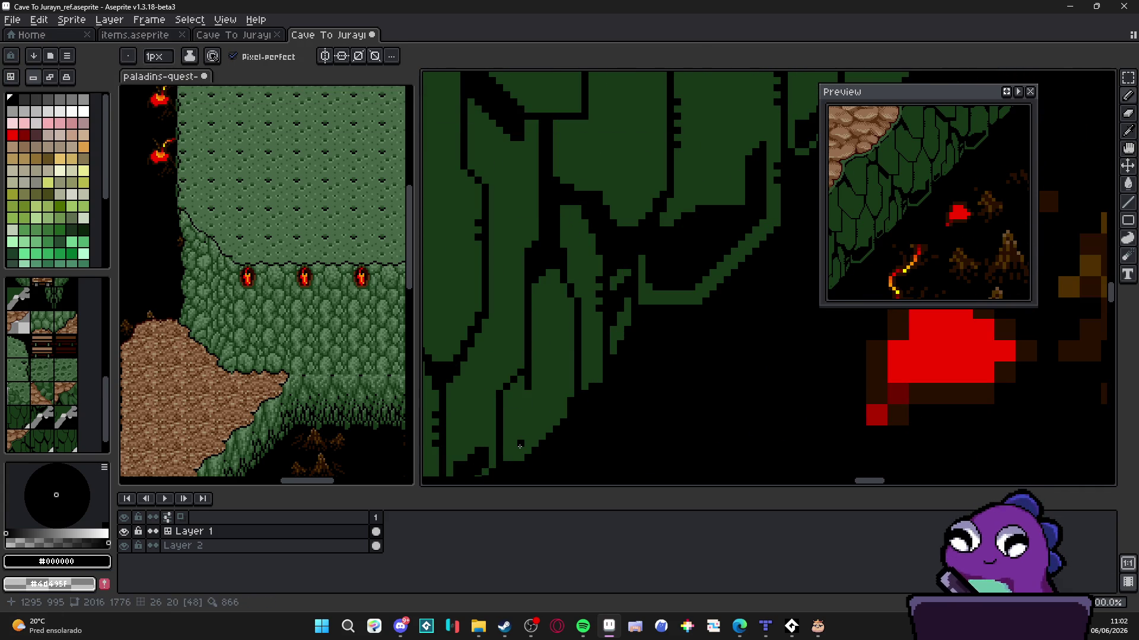
pyautogui.moveTo(519, 445)
pyautogui.mouseDown()
pyautogui.moveTo(559, 405)
pyautogui.moveTo(557, 360)
pyautogui.moveTo(531, 422)
pyautogui.mouseUp()
pyautogui.scroll(3, 531, 422)
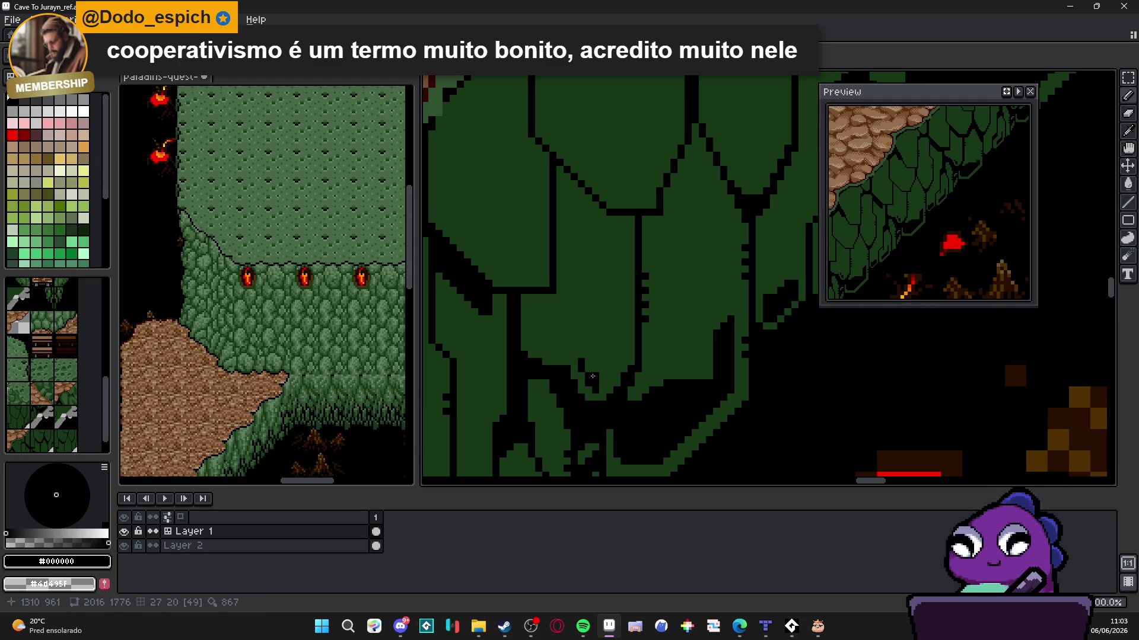
pyautogui.click(584, 342)
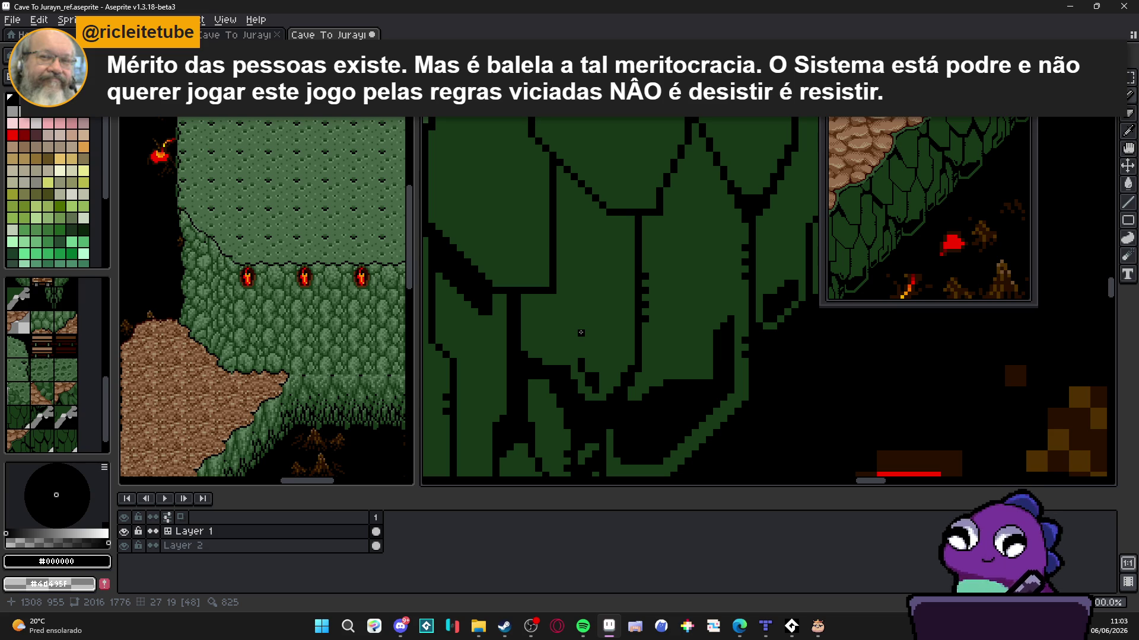
# Outline a hollow in a green cliff scale with black pencil lines
pyautogui.scroll(1, 587, 356)
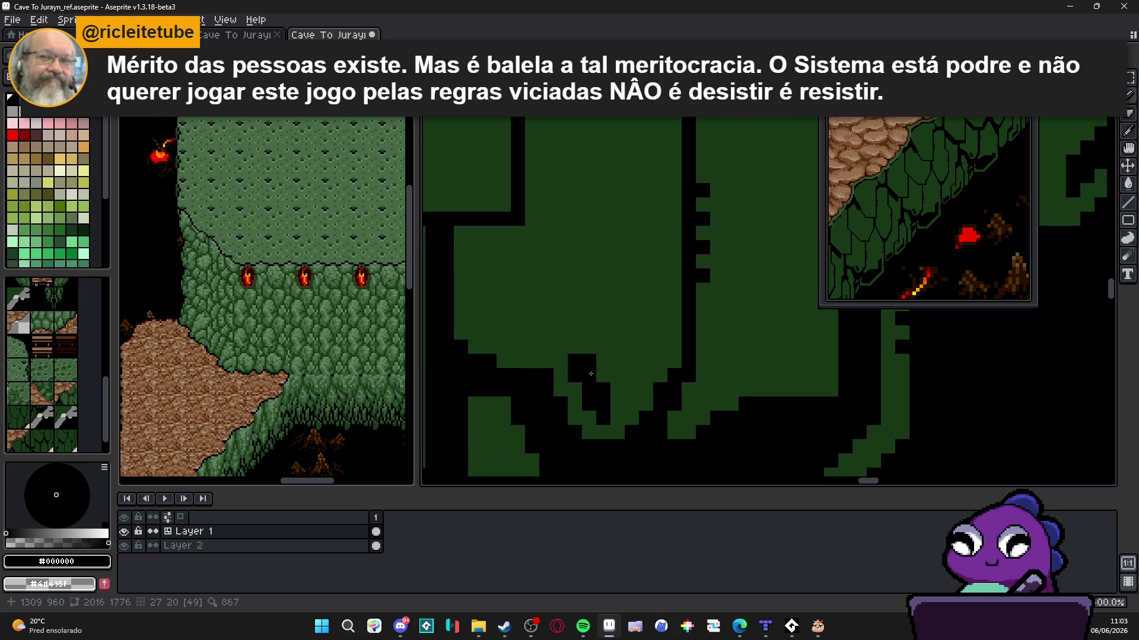
pyautogui.scroll(-4, 591, 373)
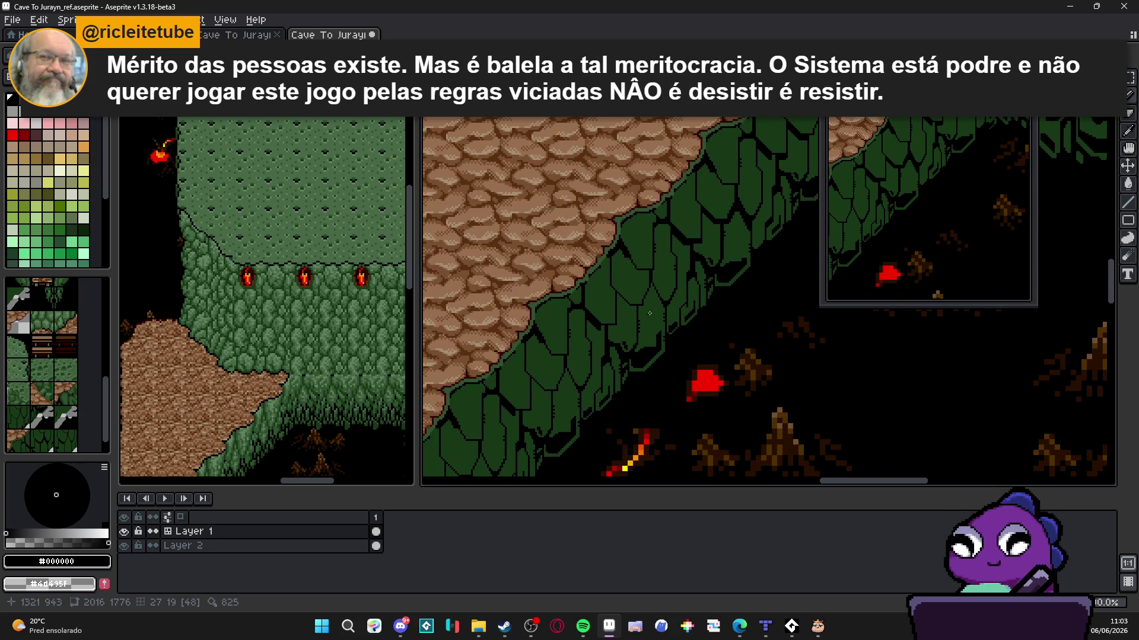
pyautogui.scroll(-1, 634, 289)
pyautogui.scroll(3, 574, 339)
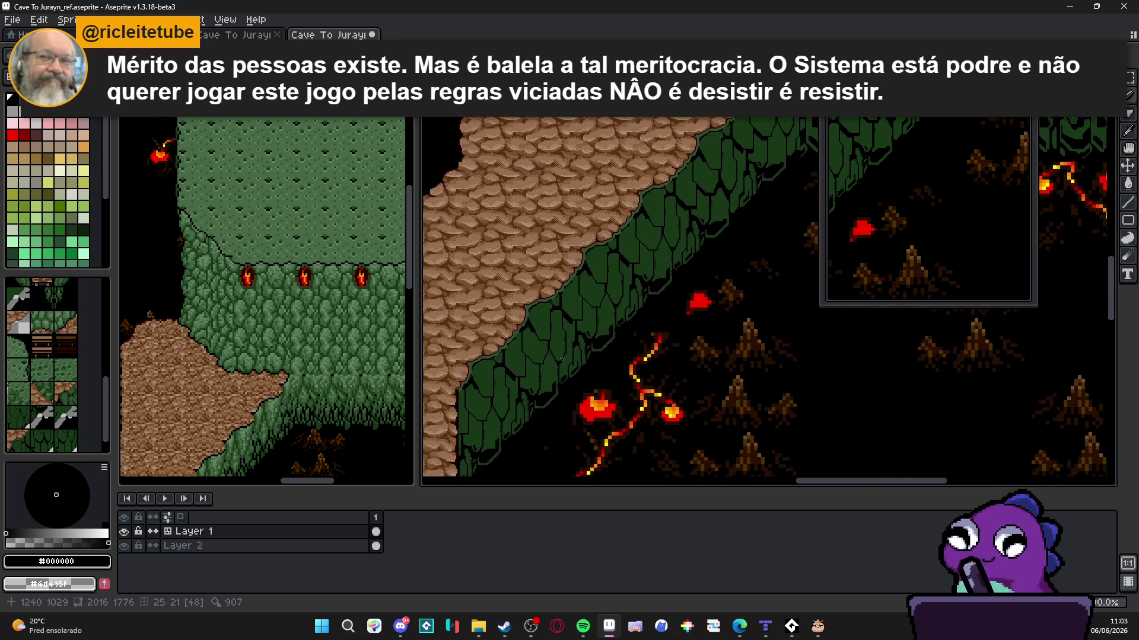
pyautogui.scroll(1, 570, 341)
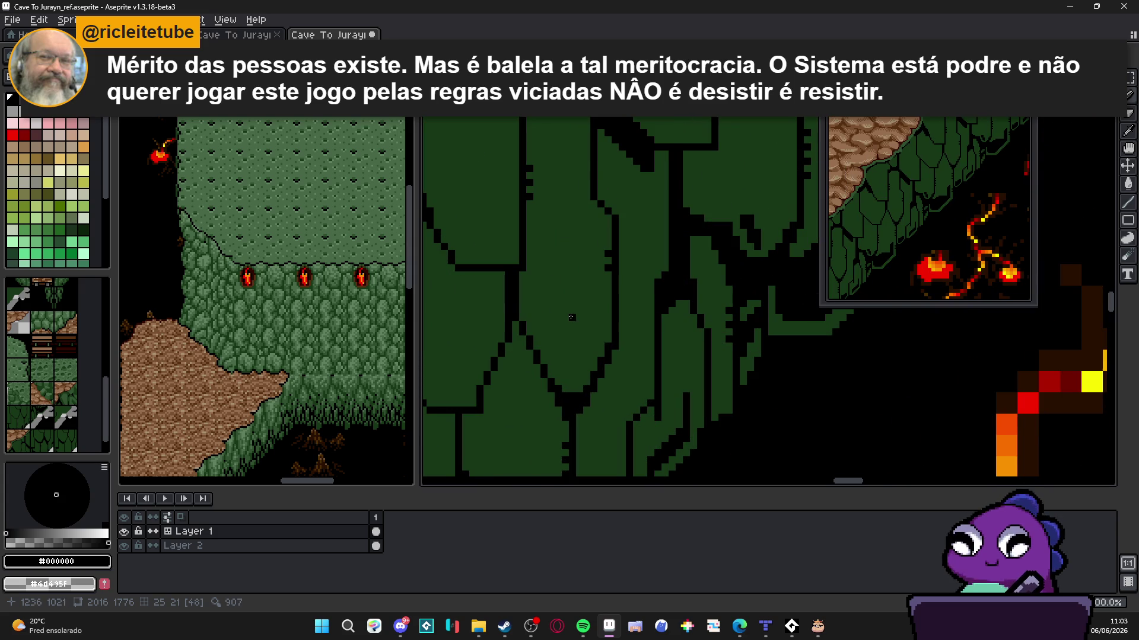
pyautogui.moveTo(578, 325)
pyautogui.mouseDown()
pyautogui.moveTo(598, 337)
pyautogui.moveTo(558, 378)
pyautogui.moveTo(539, 338)
pyautogui.moveTo(568, 315)
pyautogui.mouseUp()
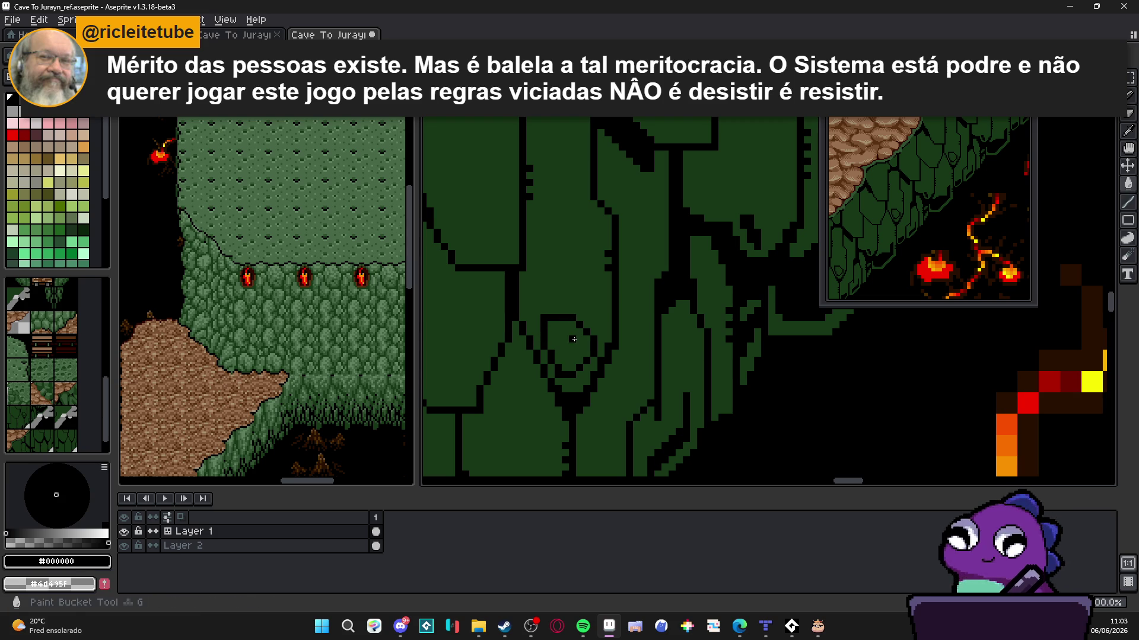
pyautogui.scroll(-3, 591, 350)
pyautogui.scroll(-2, 590, 350)
pyautogui.scroll(5, 615, 315)
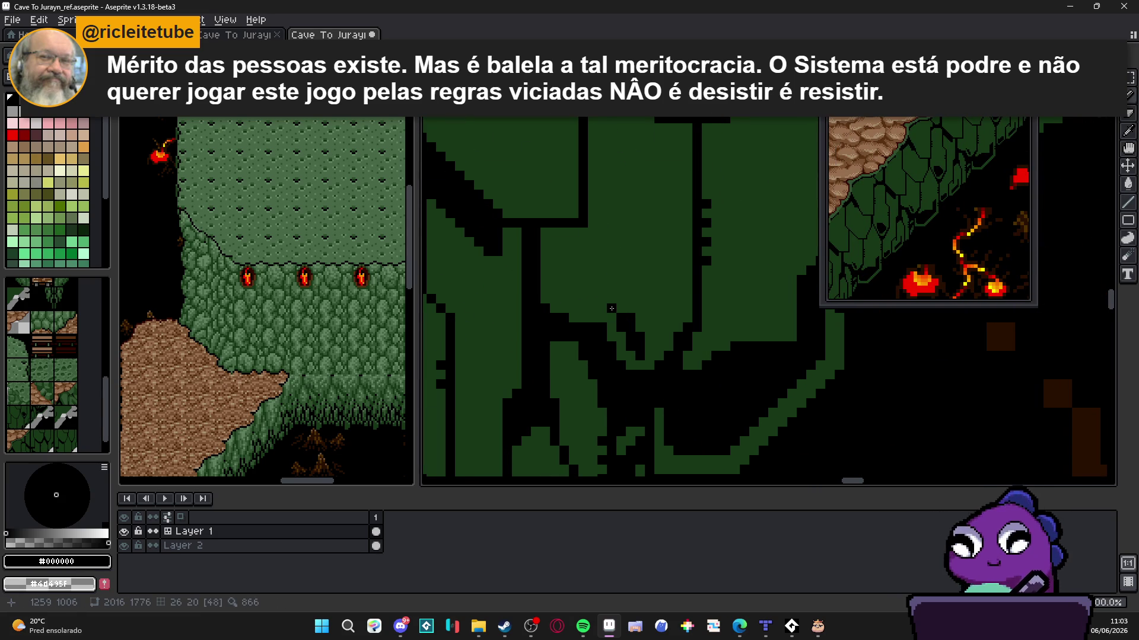
pyautogui.moveTo(611, 302)
pyautogui.mouseDown()
pyautogui.moveTo(630, 309)
pyautogui.moveTo(629, 296)
pyautogui.moveTo(575, 312)
pyautogui.moveTo(556, 277)
pyautogui.moveTo(632, 291)
pyautogui.moveTo(593, 297)
pyautogui.mouseUp()
# Fill the outlined hollow solid black with the Paint Bucket
pyautogui.press('g')
pyautogui.click(593, 298)
pyautogui.scroll(-1, 593, 298)
pyautogui.scroll(1, 598, 296)
pyautogui.press('b')
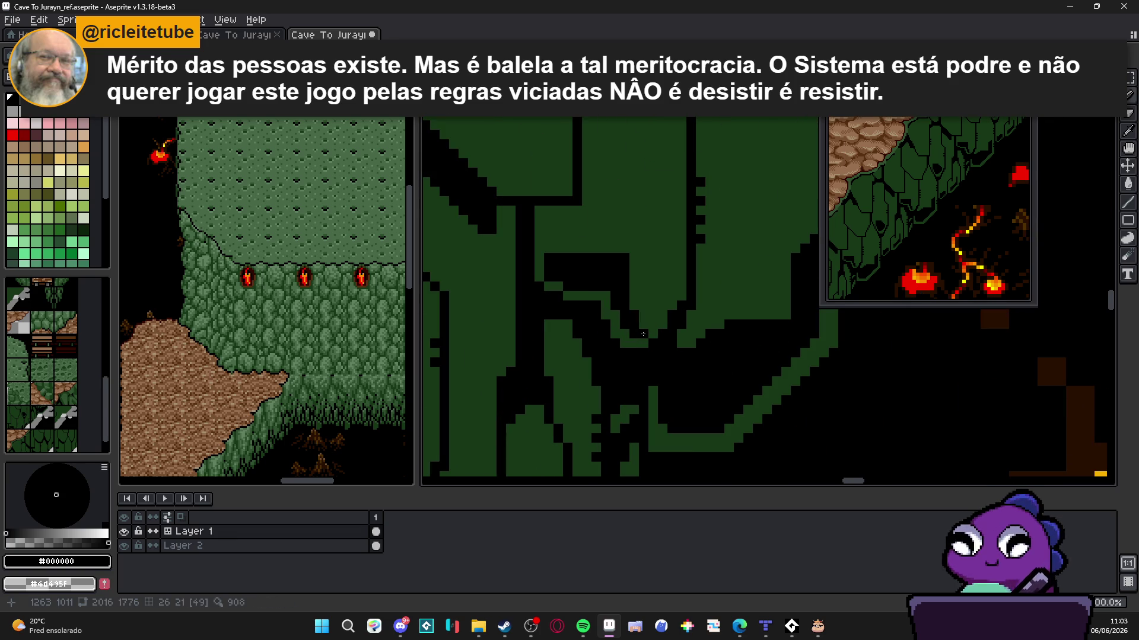
# Add a short black diagonal and trim the hollow's top edge with #183818
pyautogui.moveTo(649, 326)
pyautogui.mouseDown()
pyautogui.moveTo(662, 298)
pyautogui.moveTo(631, 263)
pyautogui.mouseUp()
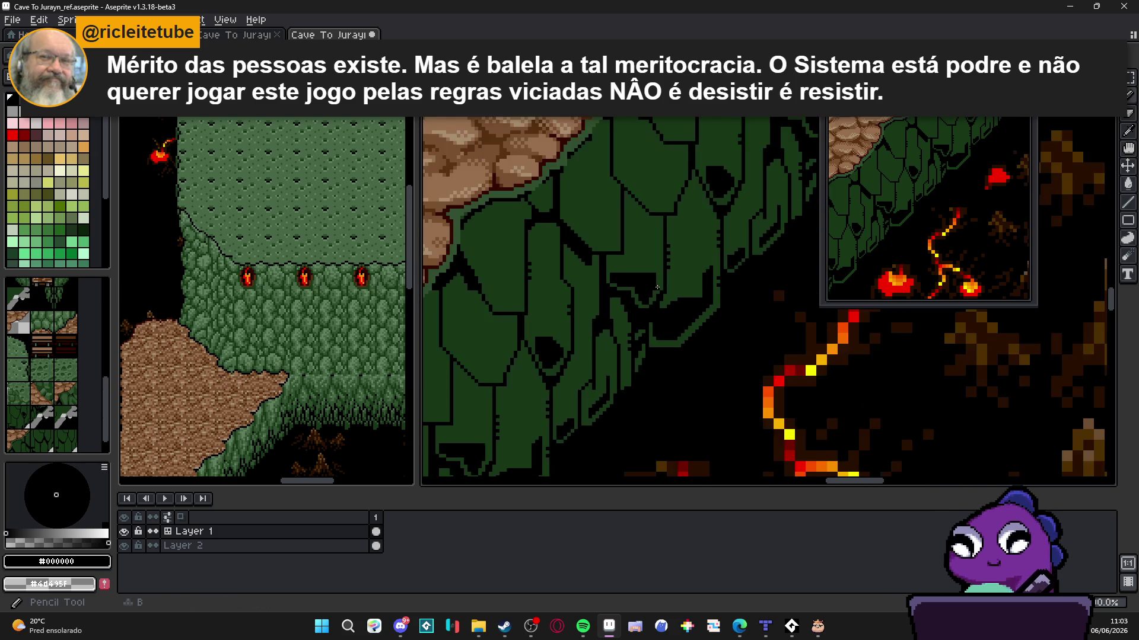
pyautogui.scroll(-2, 648, 284)
pyautogui.keyDown('alt'); pyautogui.click(660, 268); pyautogui.keyUp('alt')
pyautogui.scroll(2, 660, 267)
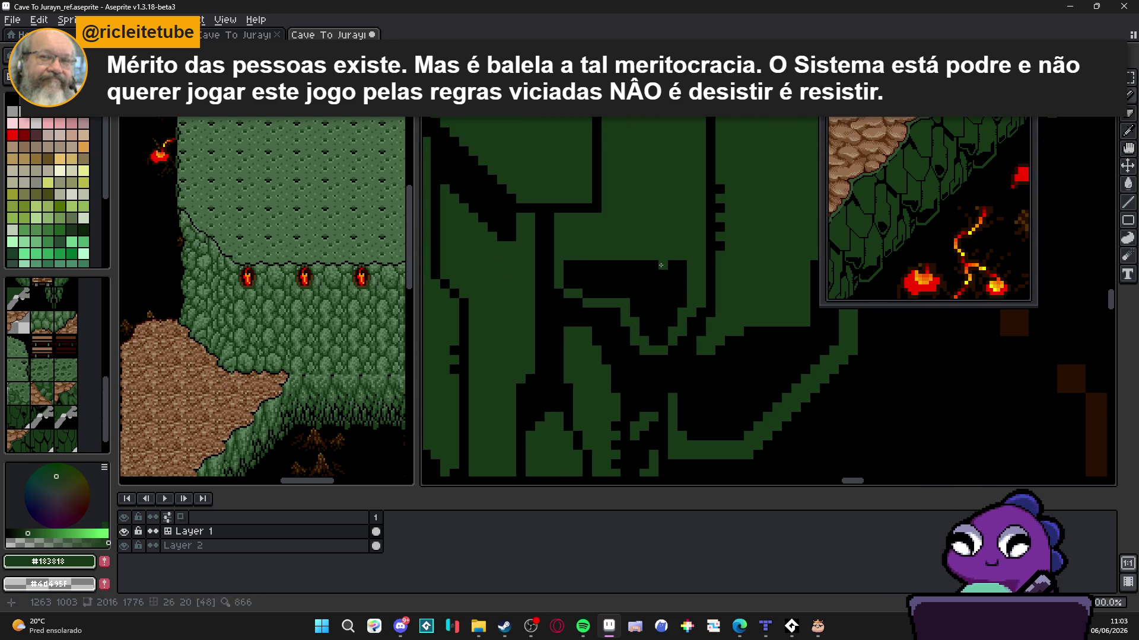
pyautogui.moveTo(660, 265)
pyautogui.mouseDown()
pyautogui.moveTo(584, 265)
pyautogui.moveTo(653, 264)
pyautogui.mouseUp()
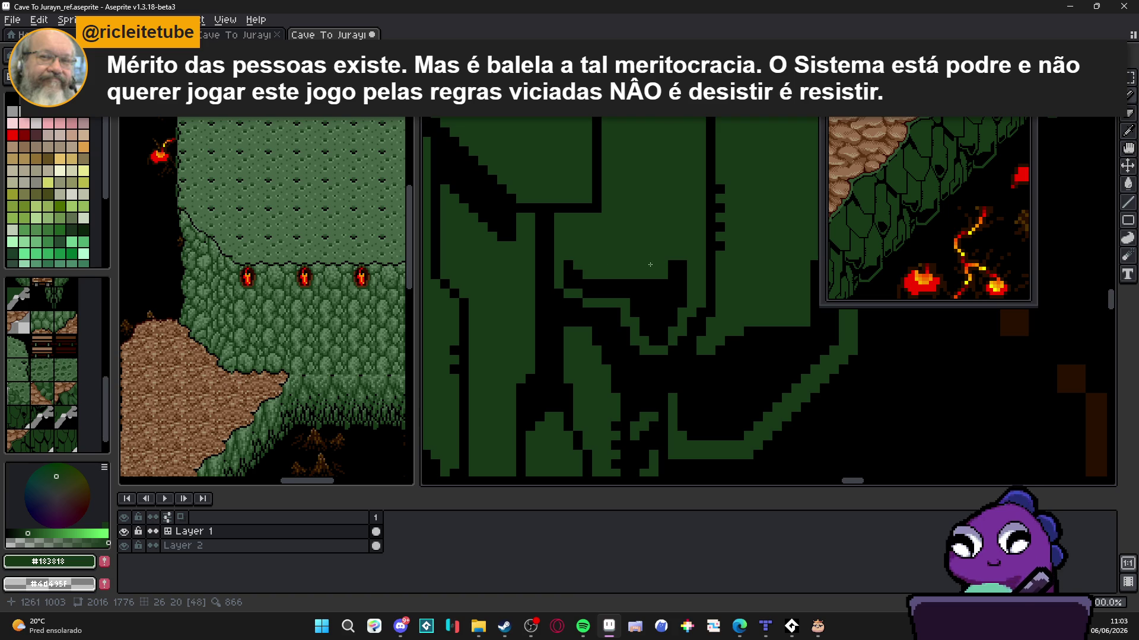
pyautogui.scroll(-4, 673, 263)
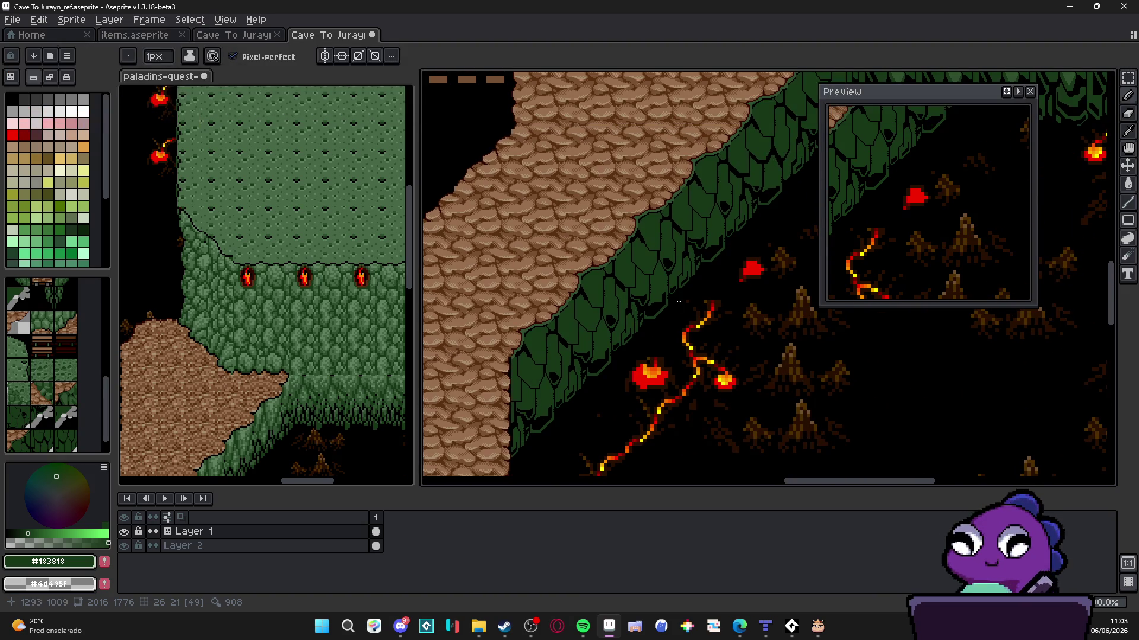
# In black, draw a diagonal line on the cliff, fill the strip between the lines, and add a pixel row
pyautogui.scroll(4, 715, 279)
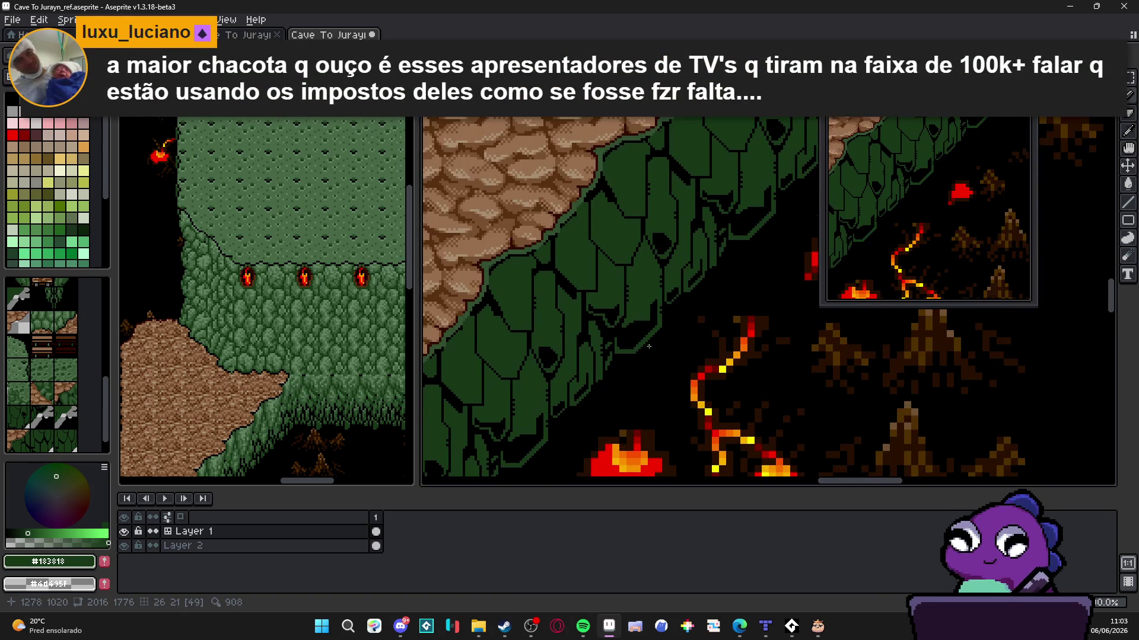
pyautogui.keyDown('alt'); pyautogui.click(628, 340); pyautogui.keyUp('alt')
pyautogui.scroll(-2, 624, 344)
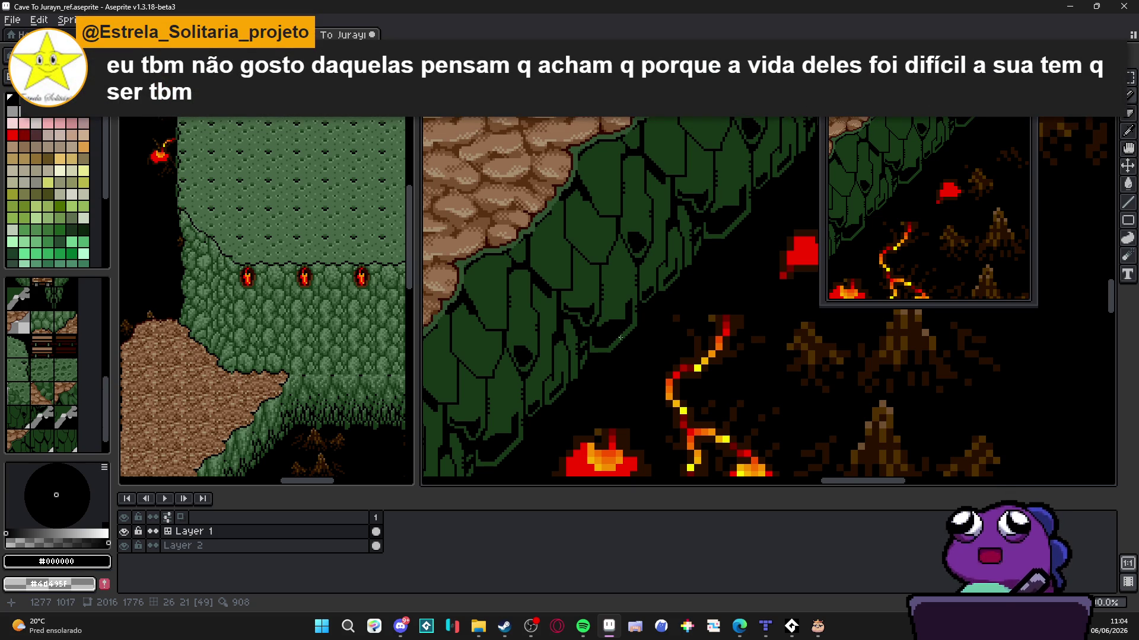
pyautogui.scroll(1, 691, 143)
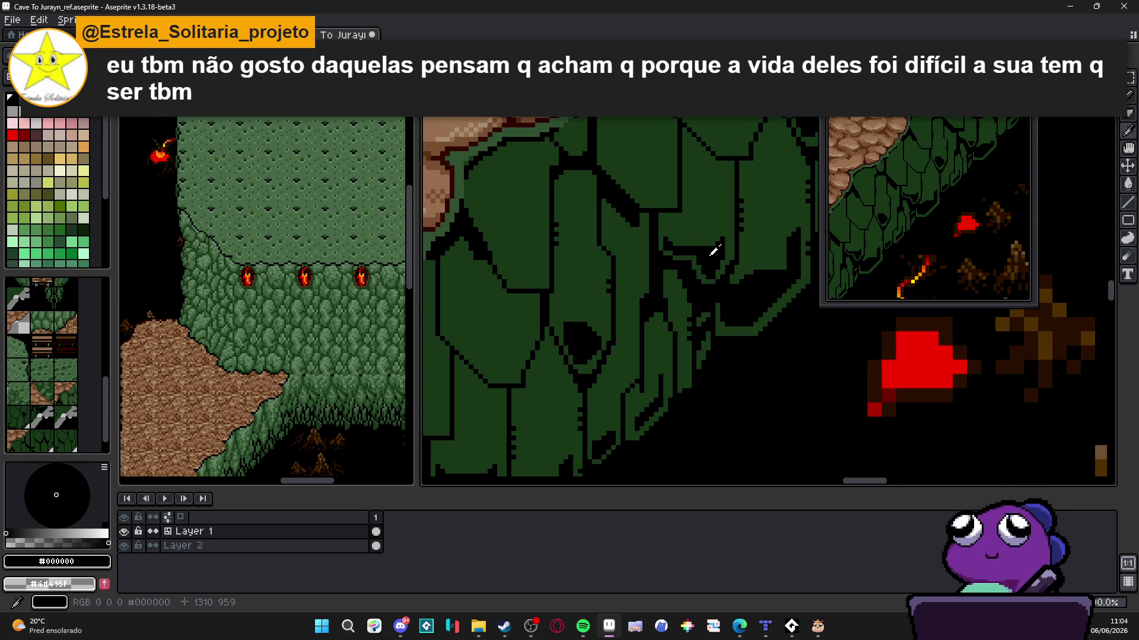
pyautogui.scroll(1, 684, 142)
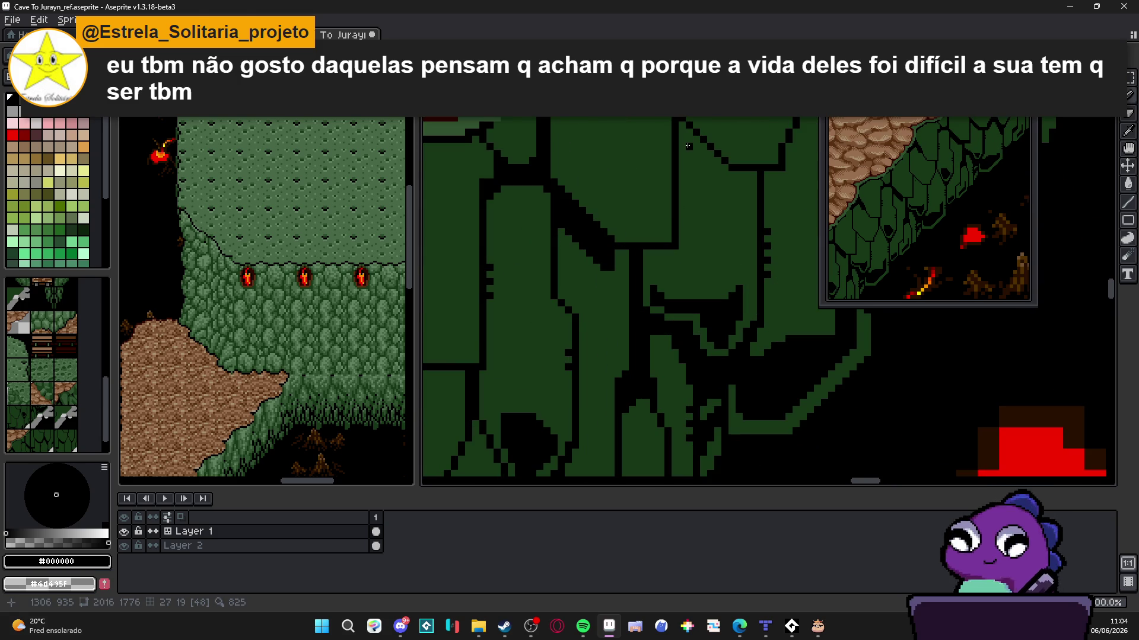
pyautogui.moveTo(688, 146); pyautogui.dragTo(711, 163)
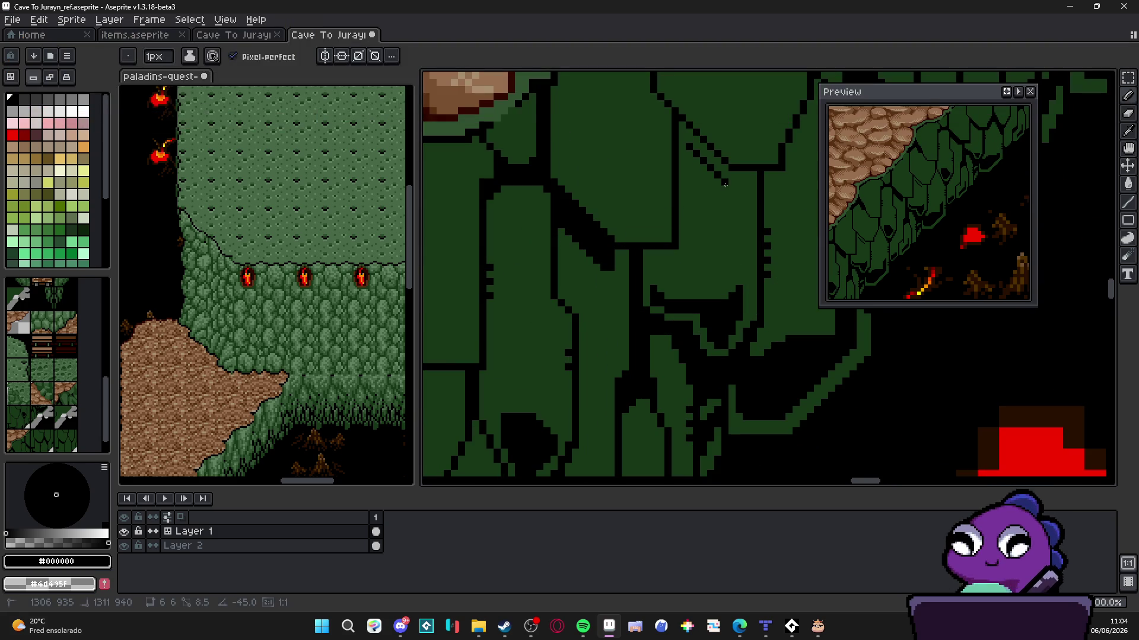
pyautogui.click(686, 153)
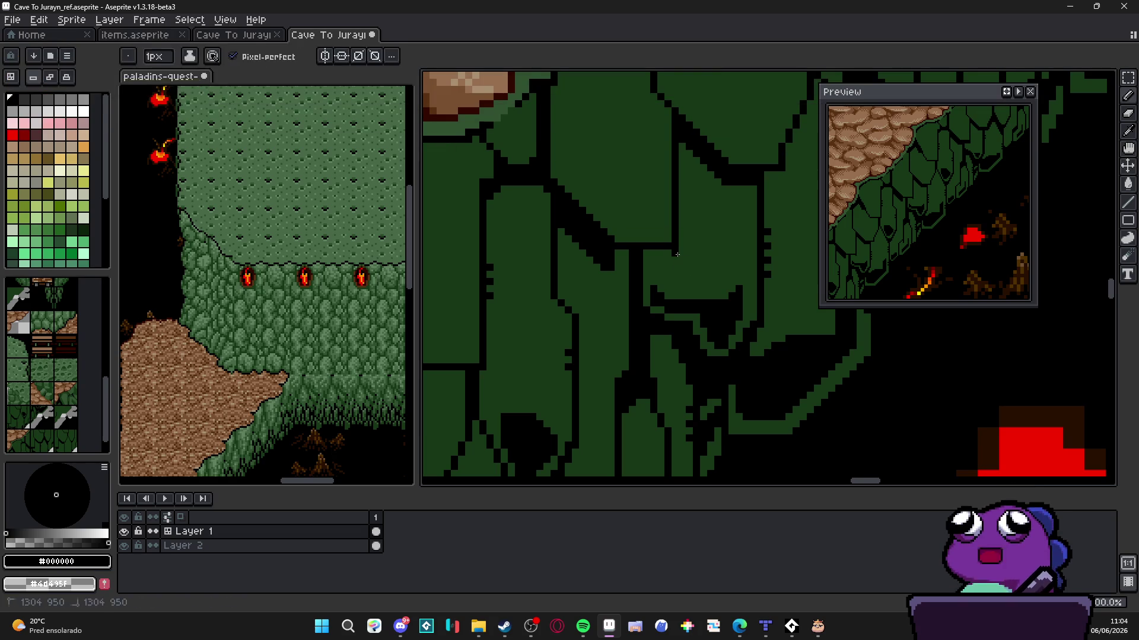
pyautogui.moveTo(675, 255); pyautogui.dragTo(646, 256)
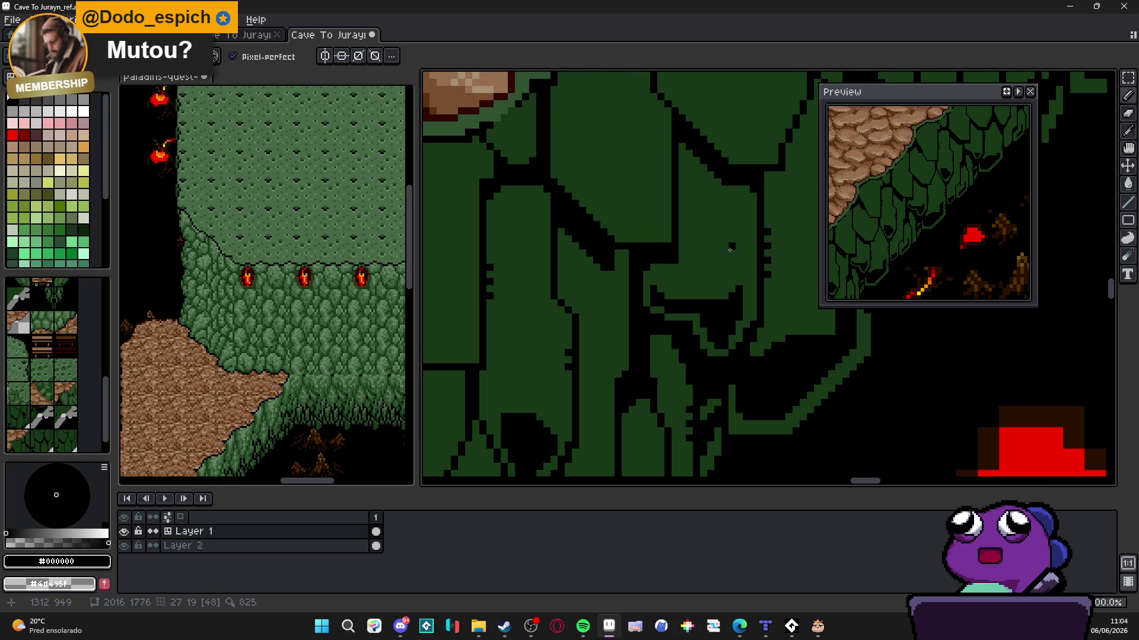
pyautogui.scroll(-2, 754, 189)
pyautogui.scroll(2, 643, 244)
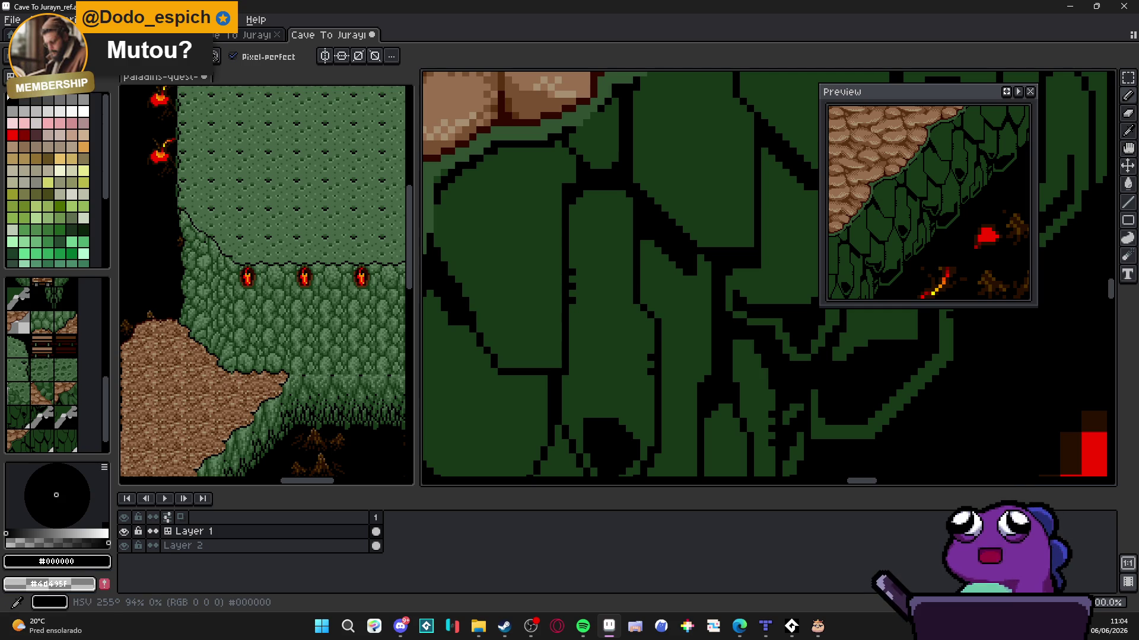
# Draw two black diagonal crack lines running down-left across the cliff scale
pyautogui.click(537, 632)
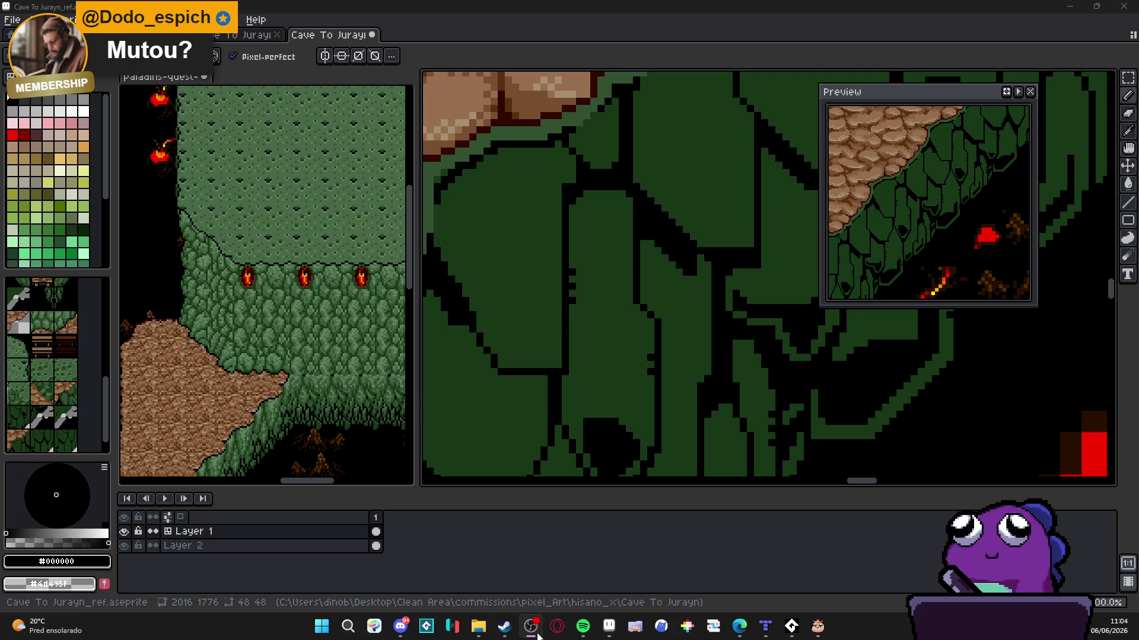
pyautogui.click(537, 636)
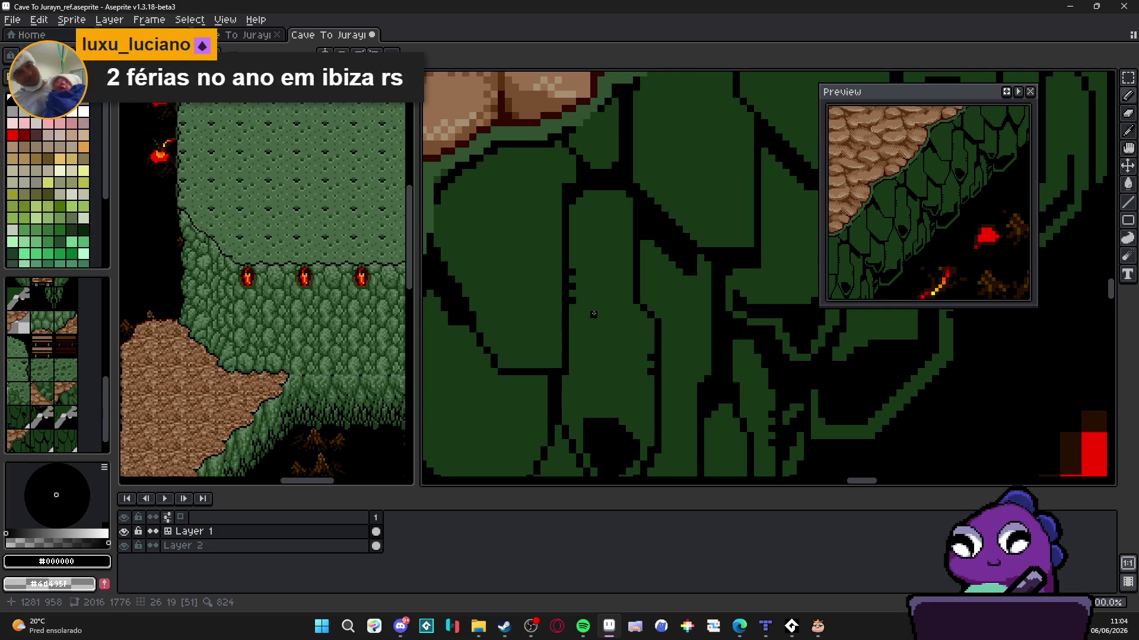
pyautogui.scroll(-4, 594, 314)
pyautogui.scroll(1, 666, 335)
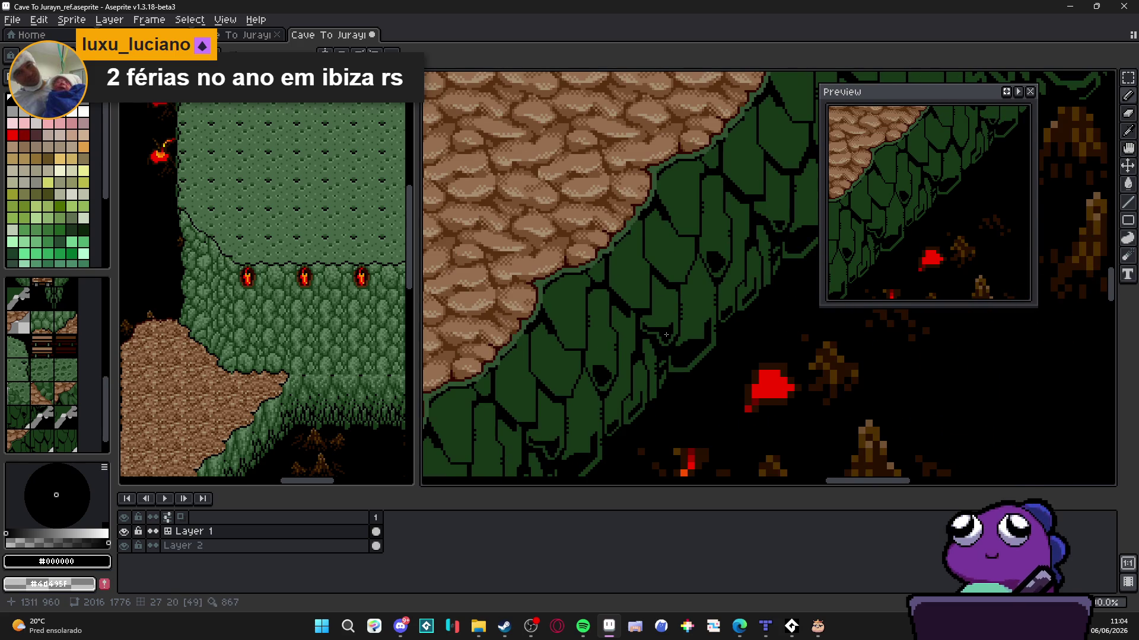
pyautogui.scroll(-1, 687, 362)
pyautogui.scroll(-1, 685, 367)
pyautogui.scroll(1, 646, 337)
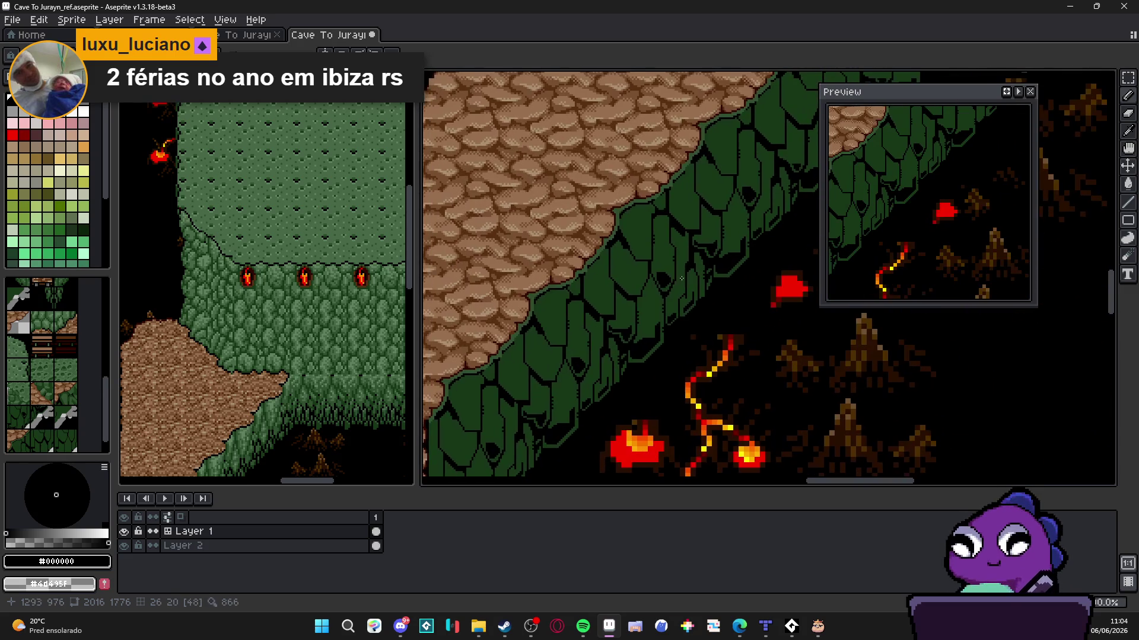
pyautogui.scroll(3, 556, 388)
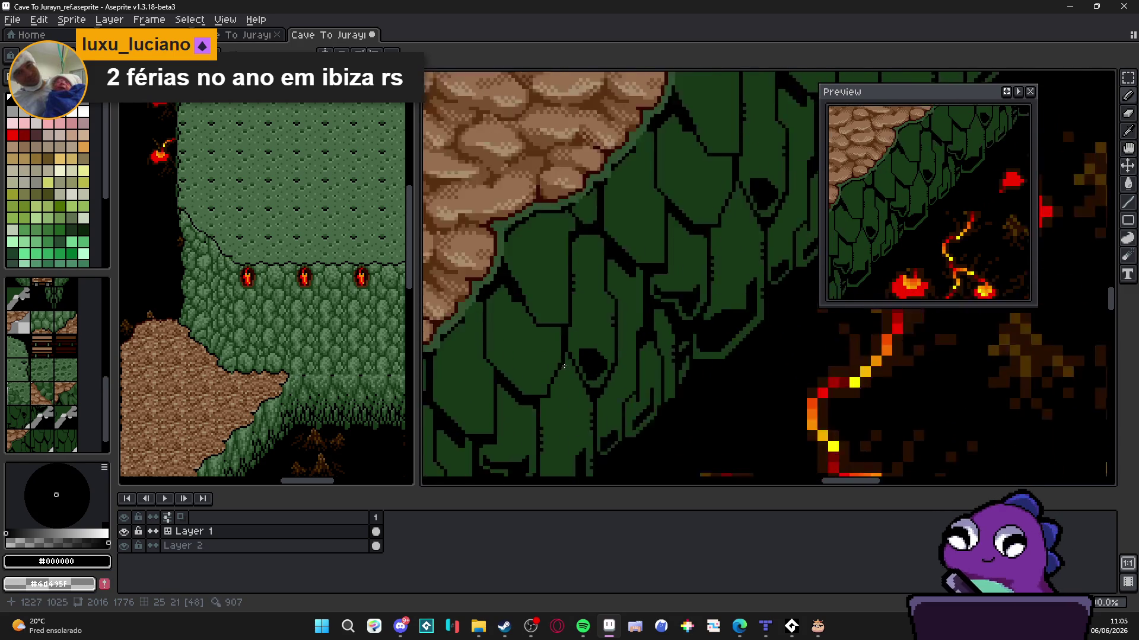
pyautogui.moveTo(566, 369)
pyautogui.mouseDown()
pyautogui.moveTo(610, 446)
pyautogui.moveTo(573, 374)
pyautogui.moveTo(614, 439)
pyautogui.moveTo(566, 345)
pyautogui.moveTo(575, 310)
pyautogui.moveTo(542, 382)
pyautogui.moveTo(541, 362)
pyautogui.mouseUp()
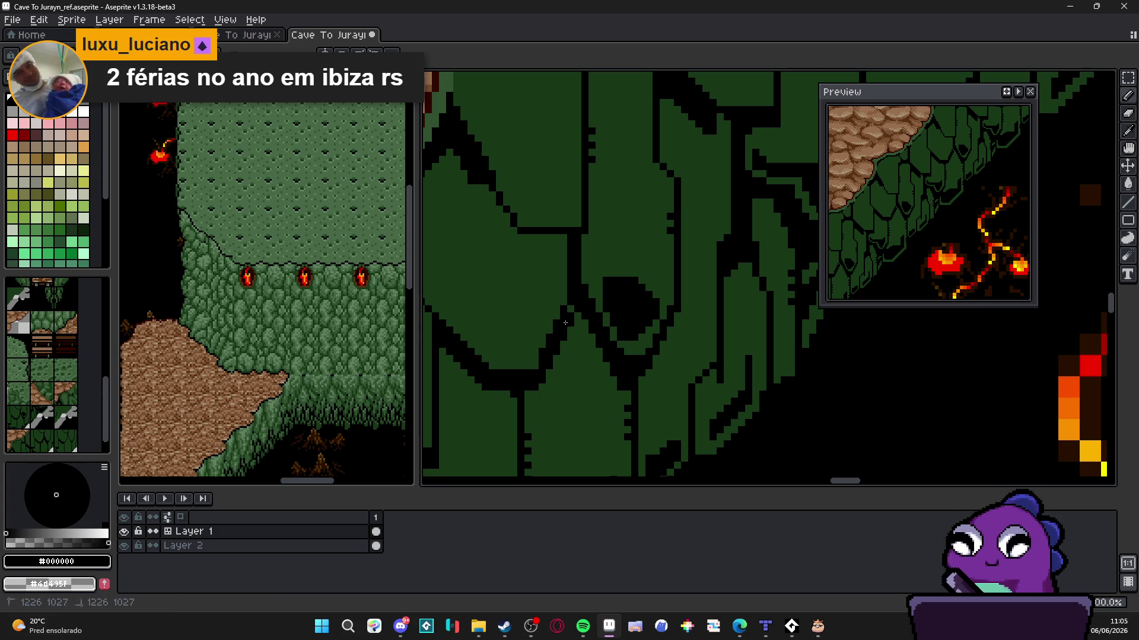
pyautogui.moveTo(576, 313)
pyautogui.mouseDown()
pyautogui.moveTo(541, 401)
pyautogui.moveTo(538, 391)
pyautogui.mouseUp()
pyautogui.scroll(-3, 547, 384)
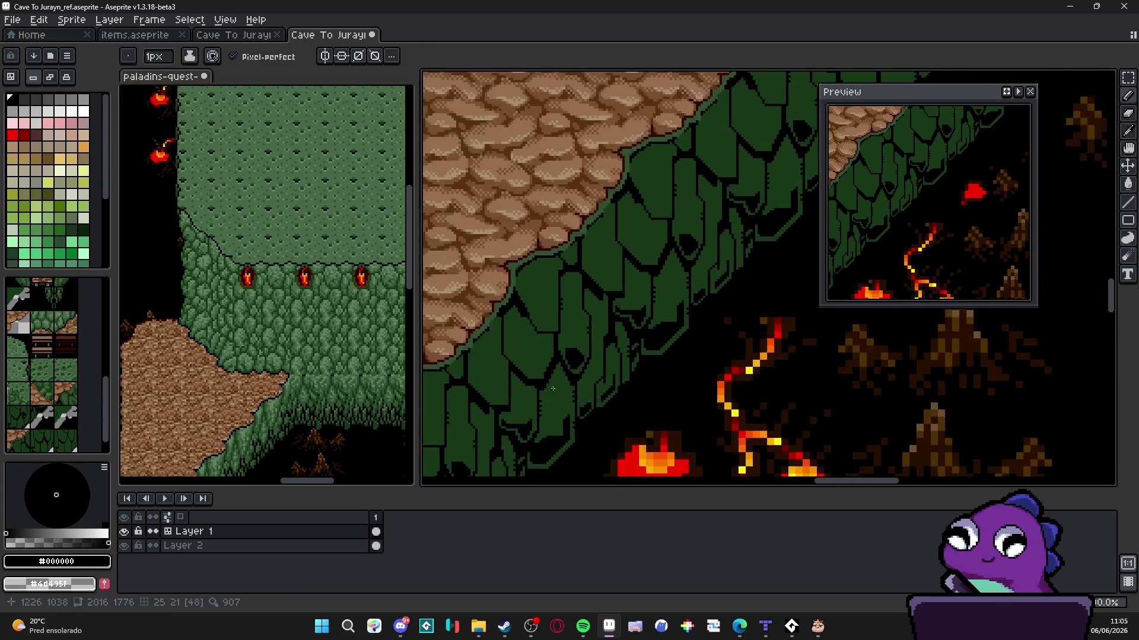
pyautogui.scroll(3, 537, 356)
# Sample the #183818 dark cliff green and paint over the lower black shape and its notch
pyautogui.moveTo(526, 344); pyautogui.dragTo(549, 313)
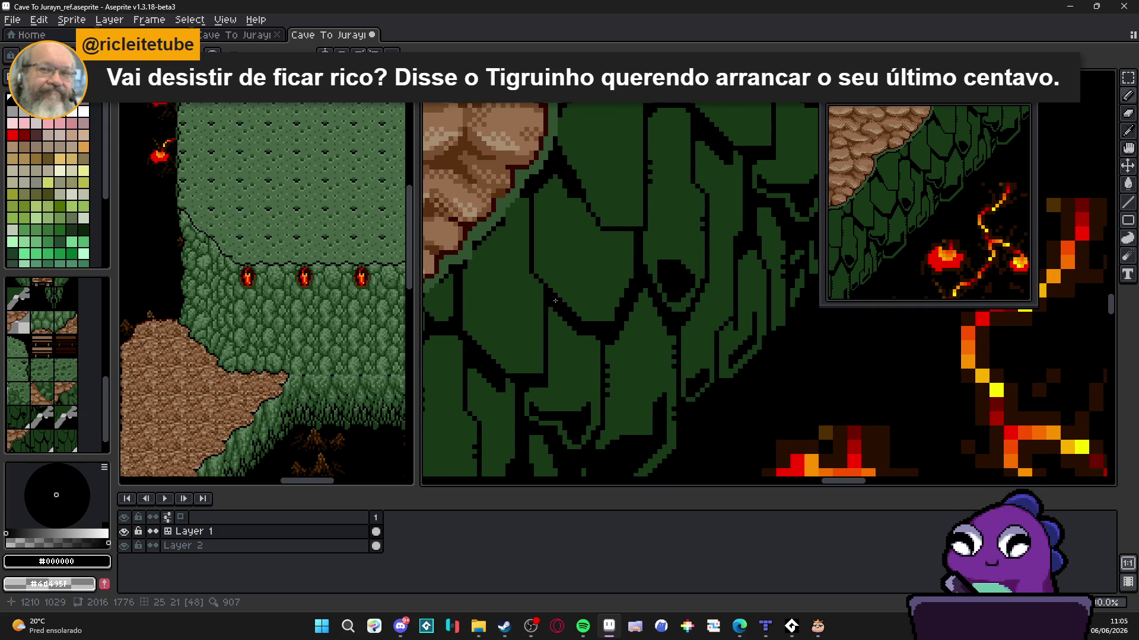
pyautogui.scroll(-2, 542, 327)
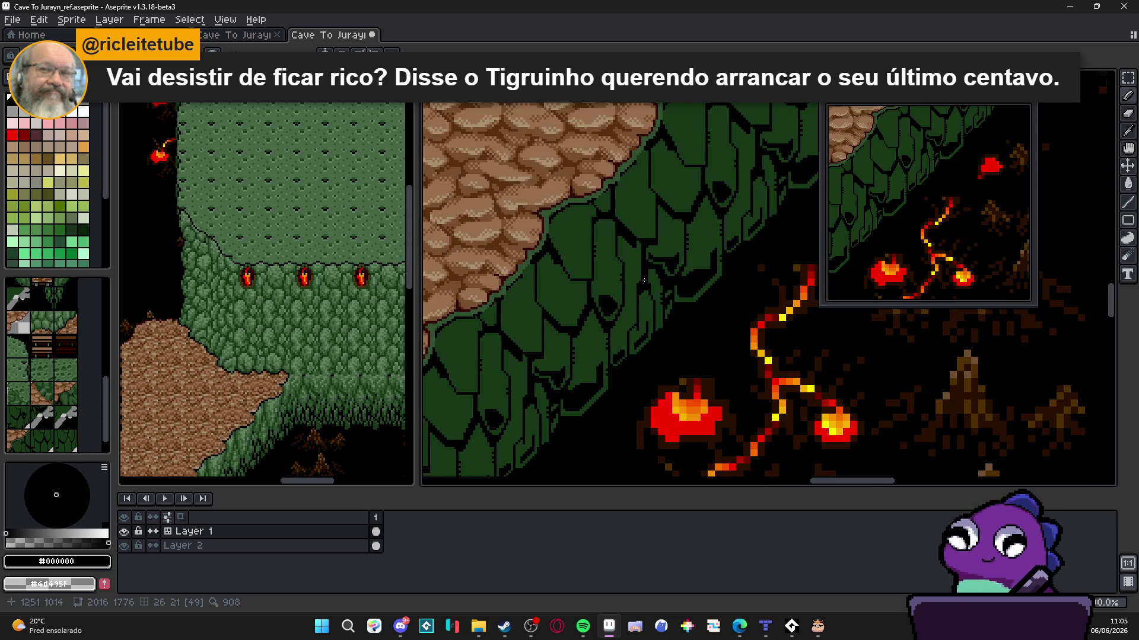
pyautogui.scroll(4, 600, 310)
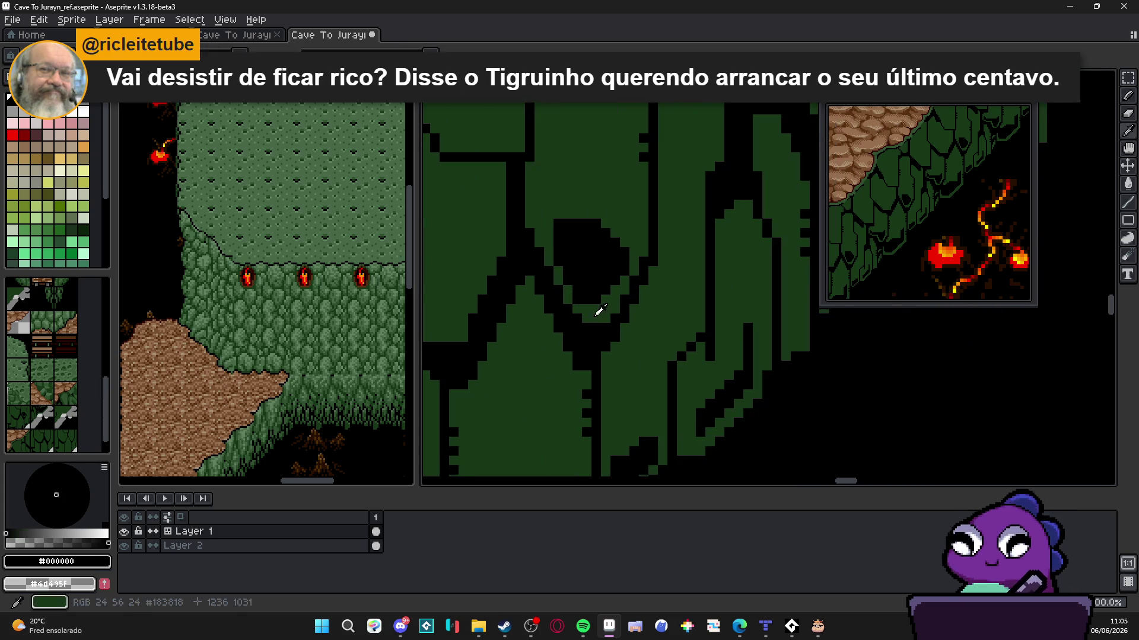
pyautogui.keyDown('alt'); pyautogui.click(600, 310); pyautogui.keyUp('alt')
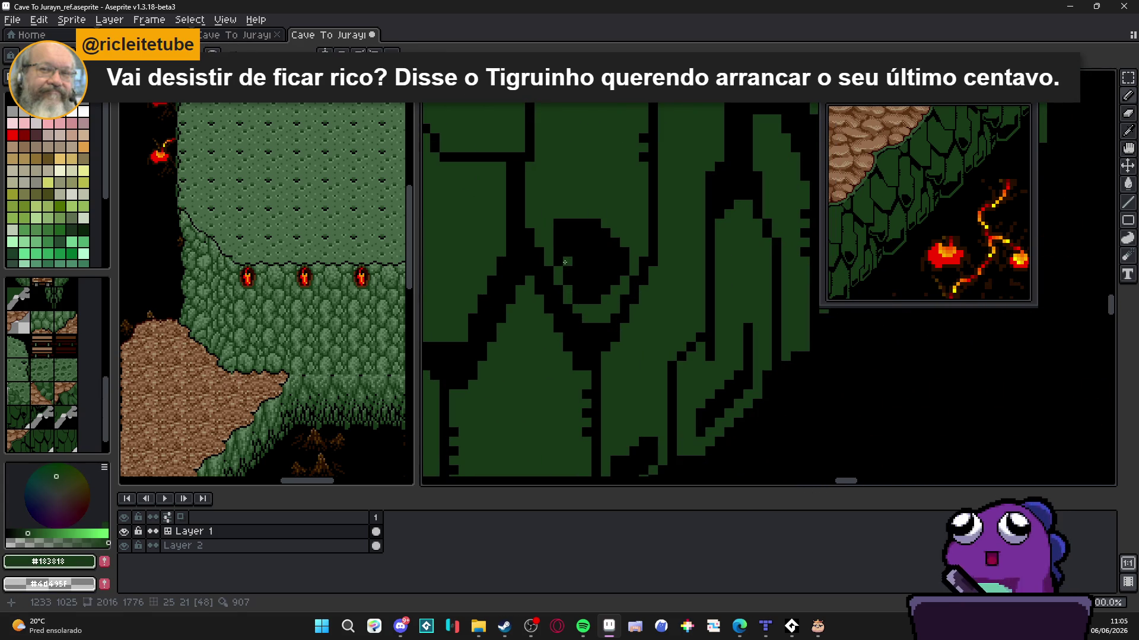
pyautogui.keyDown('alt'); pyautogui.click(601, 296); pyautogui.keyUp('alt')
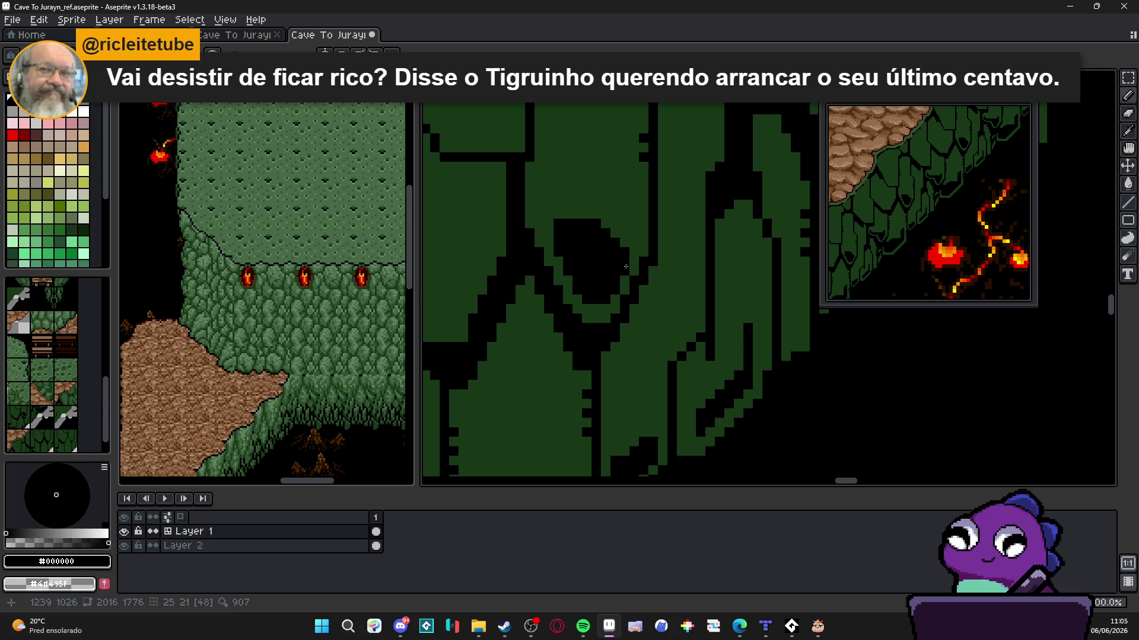
pyautogui.keyDown('alt'); pyautogui.click(618, 301); pyautogui.keyUp('alt')
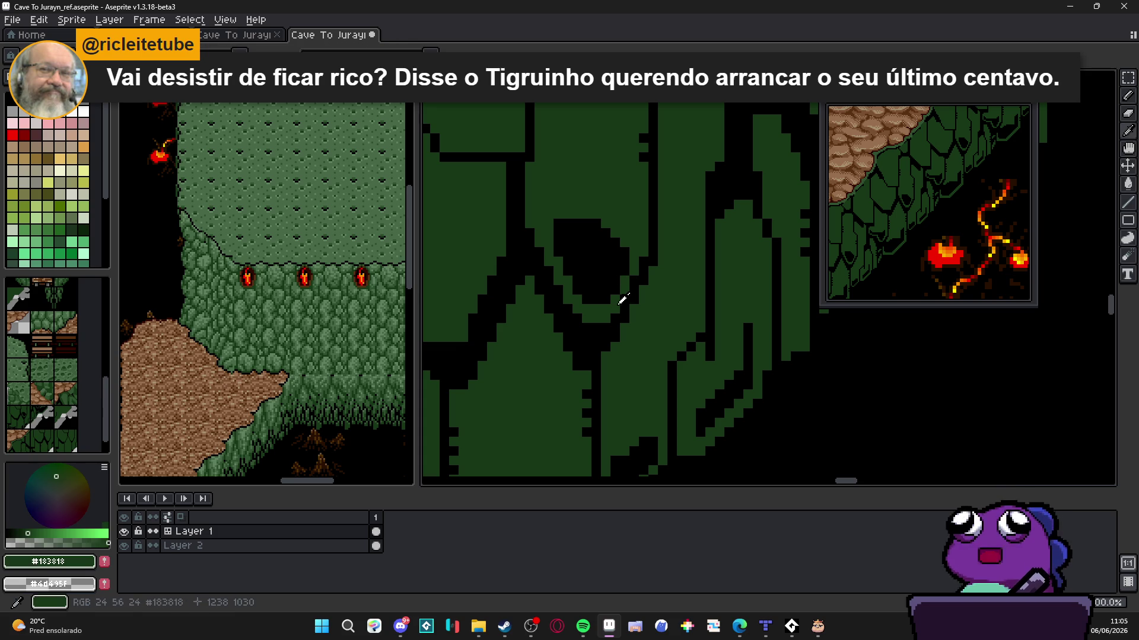
pyautogui.keyDown('alt'); pyautogui.click(615, 264); pyautogui.keyUp('alt')
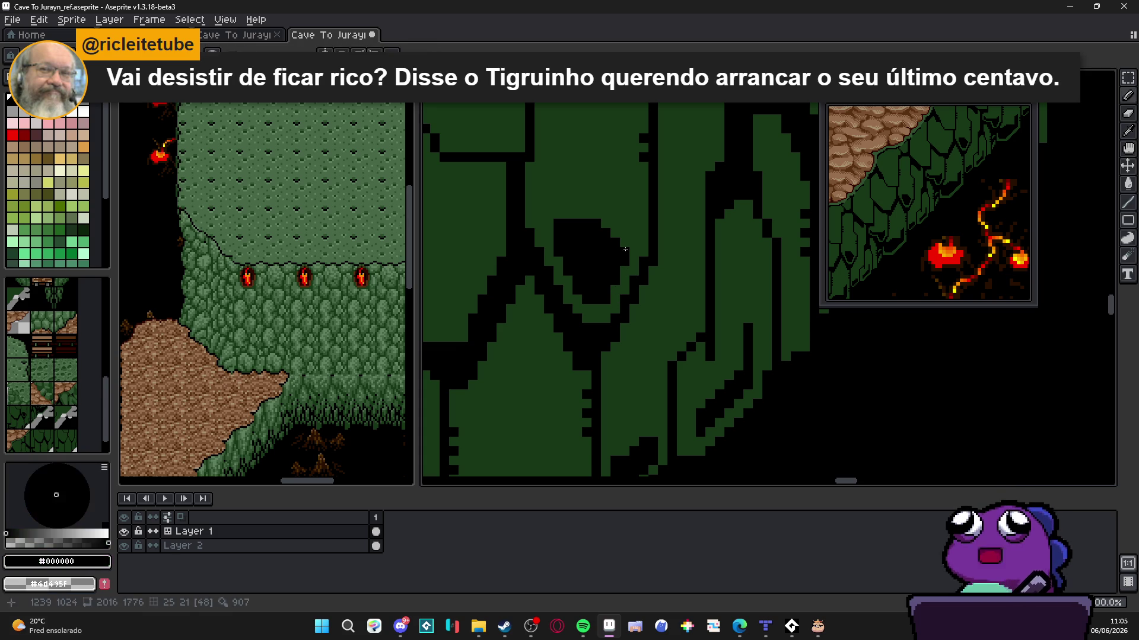
pyautogui.keyDown('alt'); pyautogui.click(623, 236); pyautogui.keyUp('alt')
pyautogui.moveTo(614, 254)
pyautogui.mouseDown()
pyautogui.moveTo(575, 246)
pyautogui.moveTo(588, 233)
pyautogui.moveTo(630, 232)
pyautogui.moveTo(633, 200)
pyautogui.mouseUp()
pyautogui.keyDown('alt'); pyautogui.click(611, 262); pyautogui.keyUp('alt')
# Paint the left arm of the U-shaped hollow dark green so it tapers into a V
pyautogui.keyDown('alt'); pyautogui.click(578, 247); pyautogui.keyUp('alt')
pyautogui.moveTo(579, 247)
pyautogui.mouseDown()
pyautogui.moveTo(560, 237)
pyautogui.moveTo(564, 222)
pyautogui.moveTo(559, 252)
pyautogui.moveTo(558, 230)
pyautogui.mouseUp()
pyautogui.keyDown('alt'); pyautogui.click(564, 247); pyautogui.keyUp('alt')
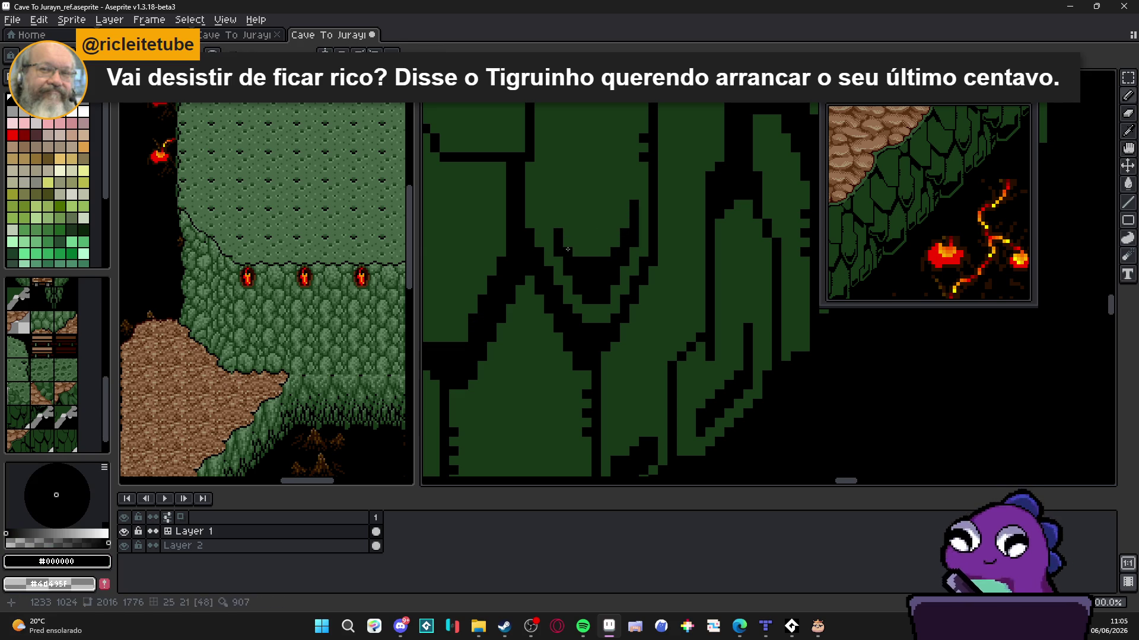
pyautogui.scroll(-2, 570, 252)
pyautogui.scroll(1, 588, 273)
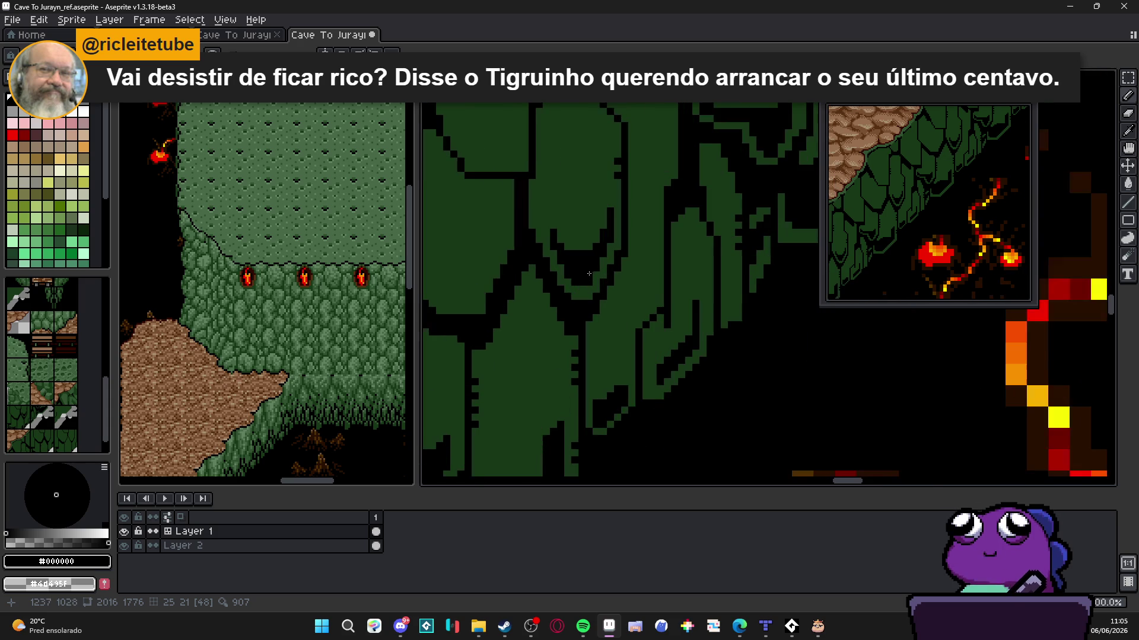
pyautogui.scroll(-4, 594, 275)
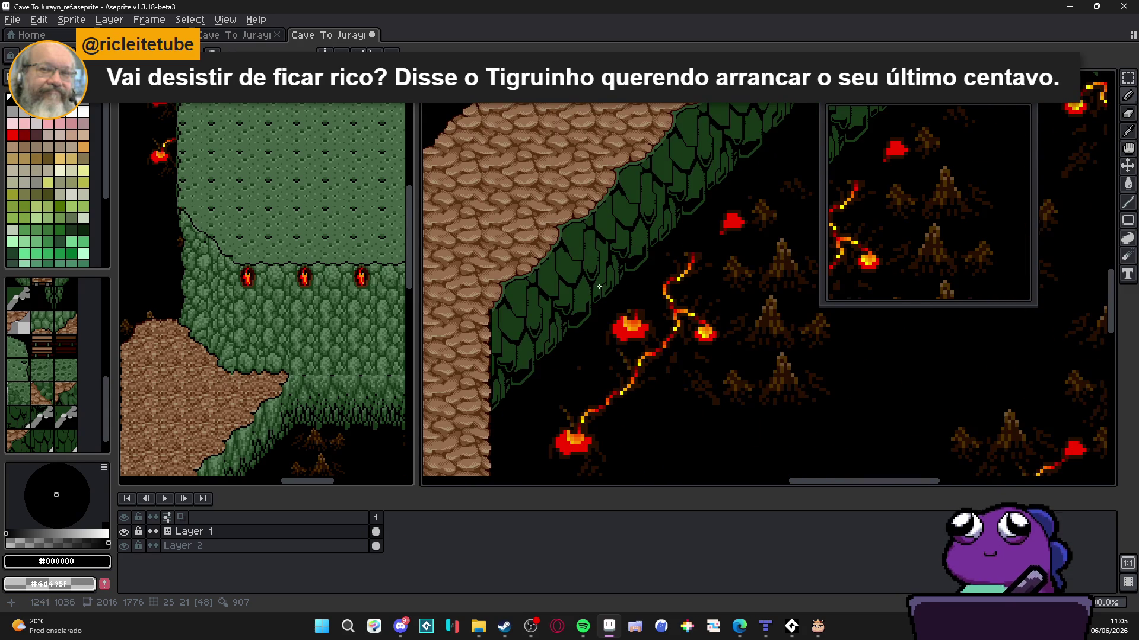
# Draw 2px black outline strokes down the cliff scales and above the dark shape
pyautogui.moveTo(677, 265); pyautogui.dragTo(627, 297)
pyautogui.scroll(3, 644, 222)
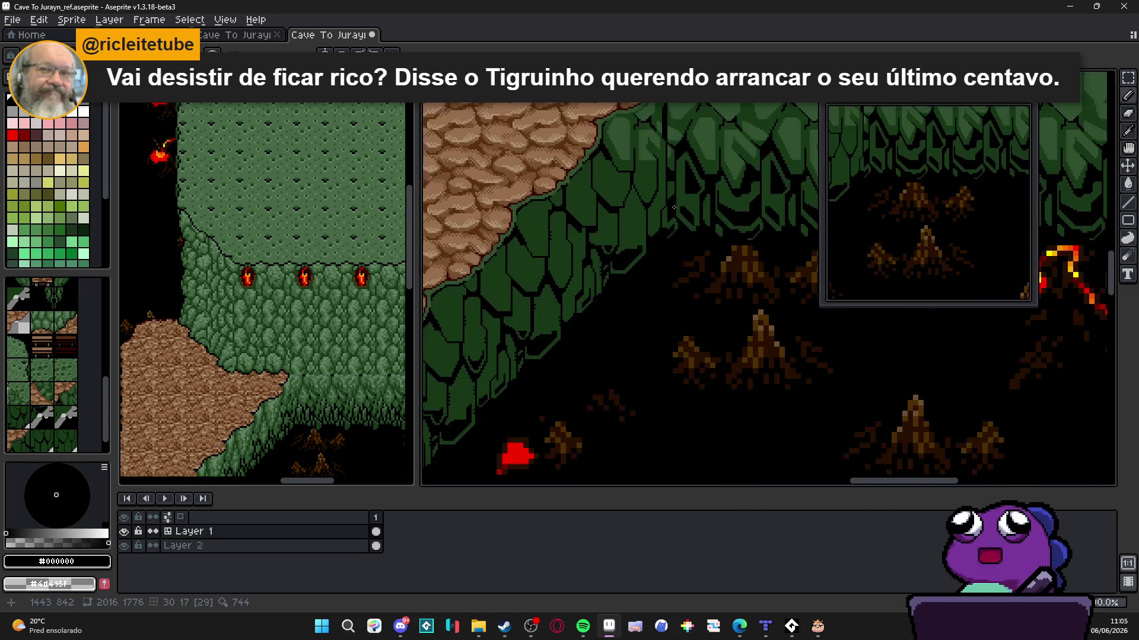
pyautogui.scroll(3, 644, 286)
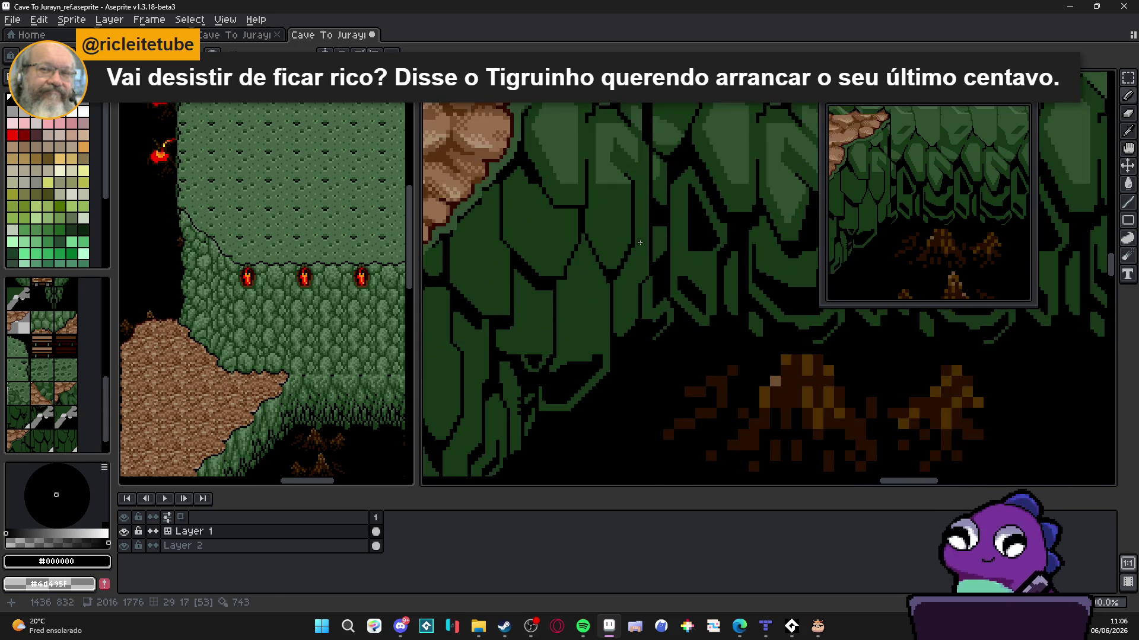
pyautogui.moveTo(642, 284)
pyautogui.mouseDown()
pyautogui.moveTo(611, 317)
pyautogui.moveTo(613, 400)
pyautogui.moveTo(588, 425)
pyautogui.moveTo(581, 387)
pyautogui.moveTo(599, 376)
pyautogui.mouseUp()
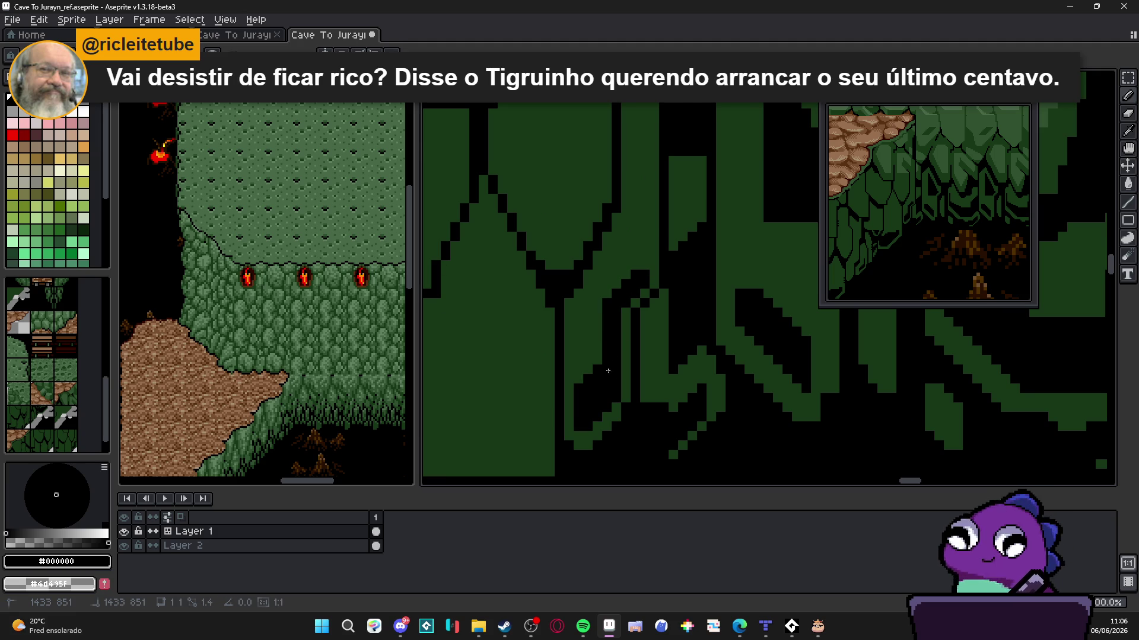
pyautogui.moveTo(646, 243); pyautogui.dragTo(612, 295)
pyautogui.hotkey('ctrl', 'z')
pyautogui.hotkey('ctrl', 'y')
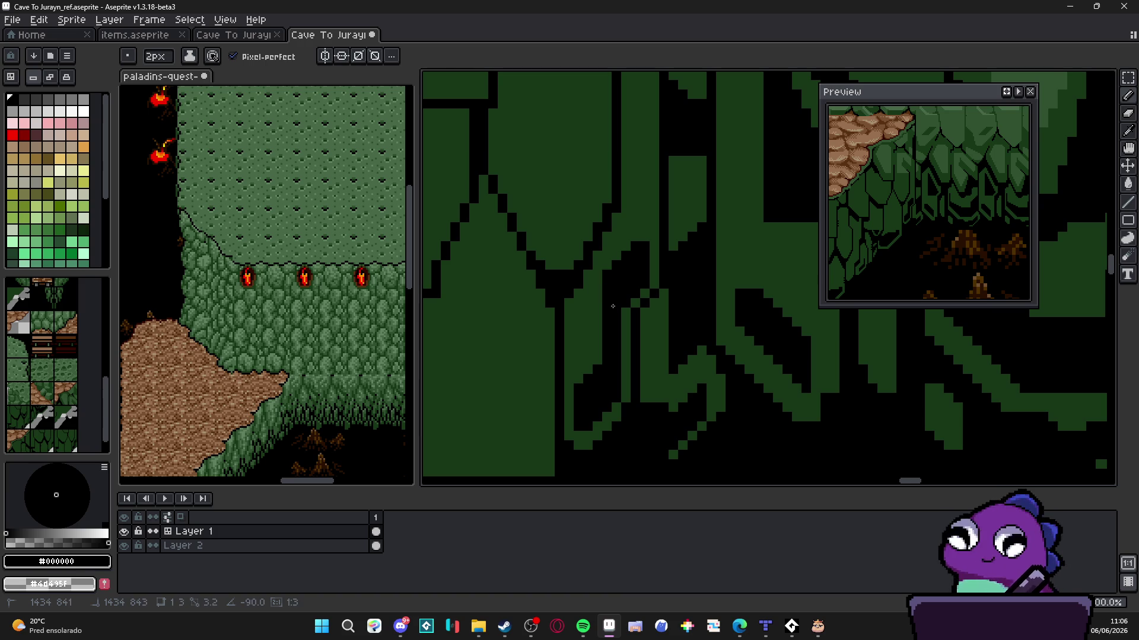
pyautogui.scroll(-2, 616, 304)
pyautogui.scroll(2, 629, 300)
# With a 1px brush, draw a thin vertical black outline line up the cliff
pyautogui.press('-')
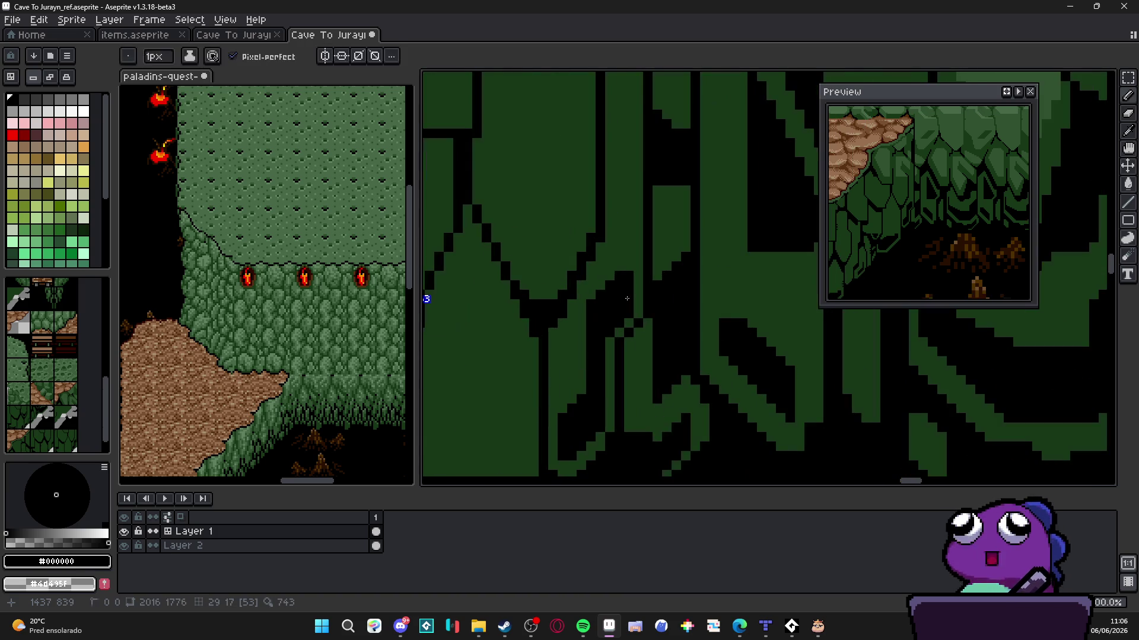
pyautogui.moveTo(627, 299)
pyautogui.mouseDown()
pyautogui.moveTo(629, 260)
pyautogui.moveTo(587, 249)
pyautogui.moveTo(633, 176)
pyautogui.mouseUp()
pyautogui.scroll(-2, 627, 245)
pyautogui.scroll(2, 603, 276)
pyautogui.press('+')
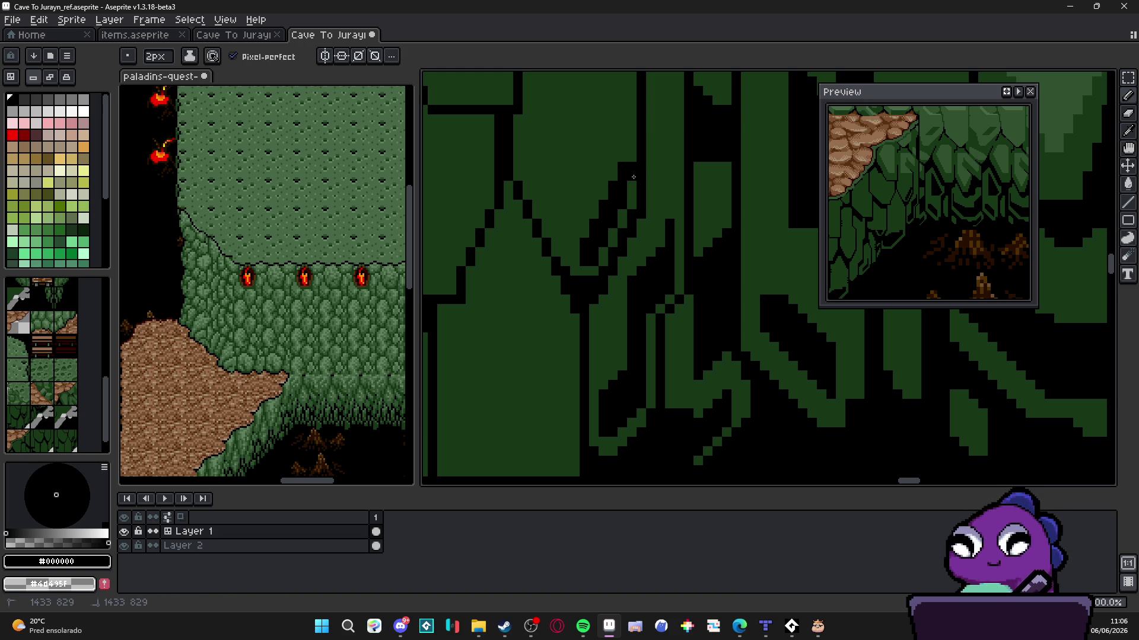
pyautogui.press('-')
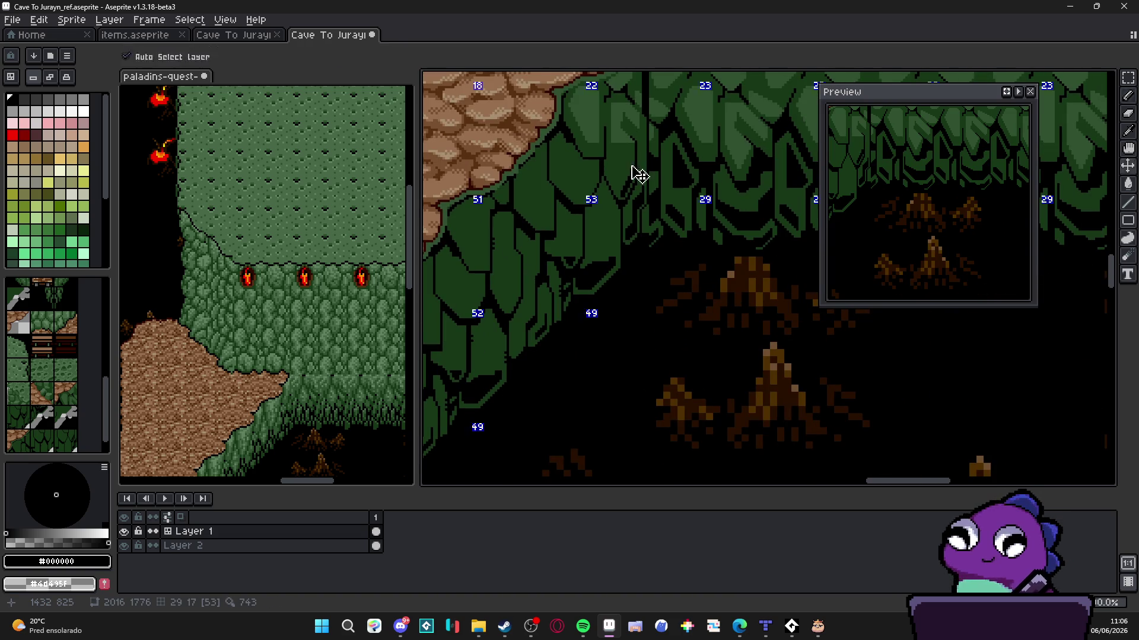
pyautogui.scroll(1, 642, 163)
pyautogui.scroll(-1, 641, 168)
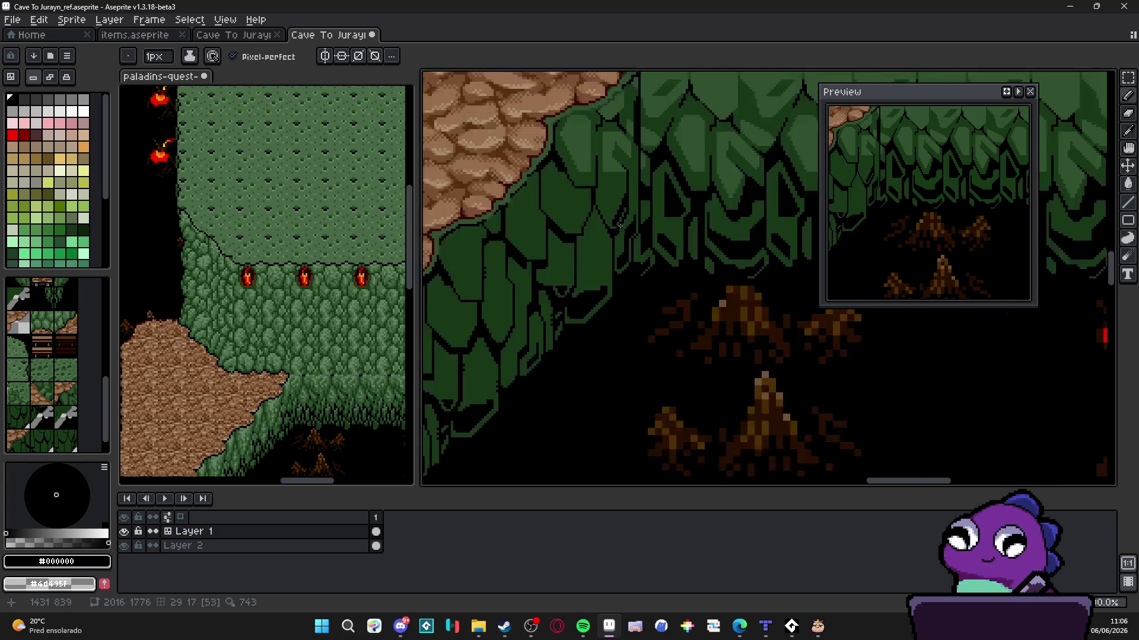
pyautogui.scroll(1, 602, 224)
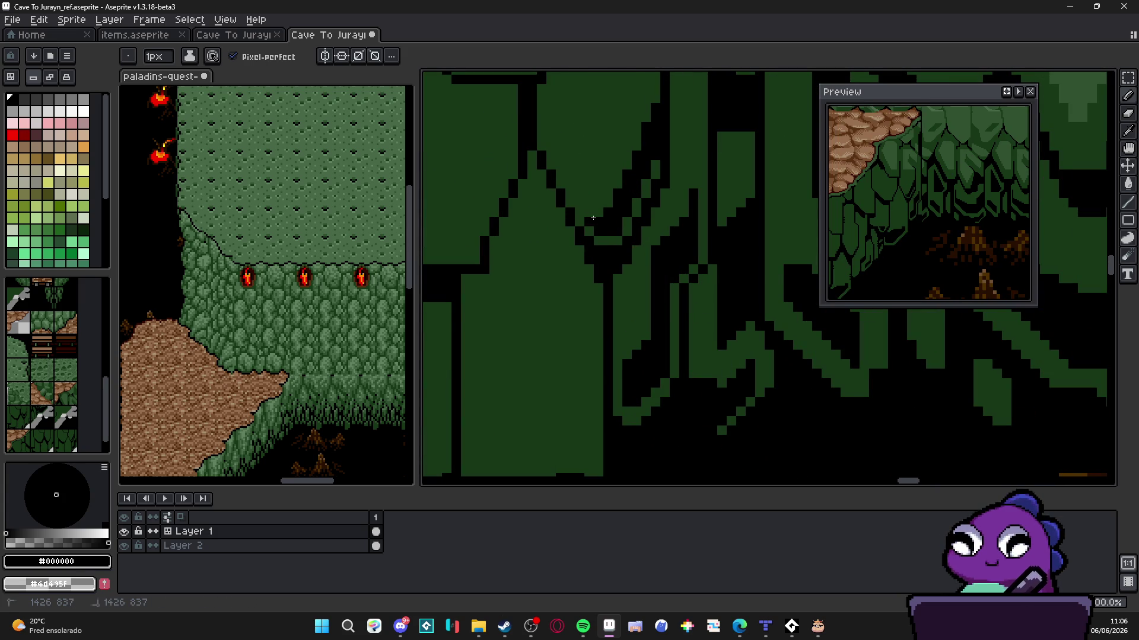
pyautogui.scroll(-2, 592, 214)
pyautogui.moveTo(592, 213)
pyautogui.mouseDown()
pyautogui.moveTo(612, 237)
pyautogui.moveTo(616, 289)
pyautogui.mouseUp()
pyautogui.scroll(1, 615, 288)
pyautogui.scroll(1, 604, 297)
pyautogui.scroll(-1, 599, 305)
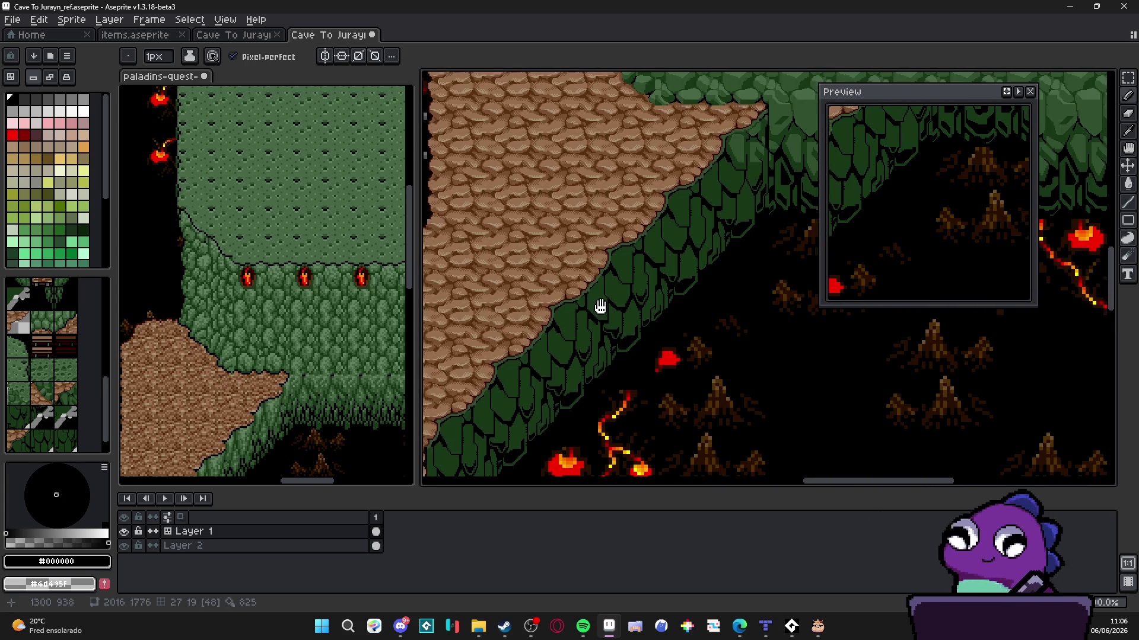
pyautogui.scroll(1, 596, 291)
pyautogui.scroll(2, 597, 285)
pyautogui.hscroll(2, 593, 303)
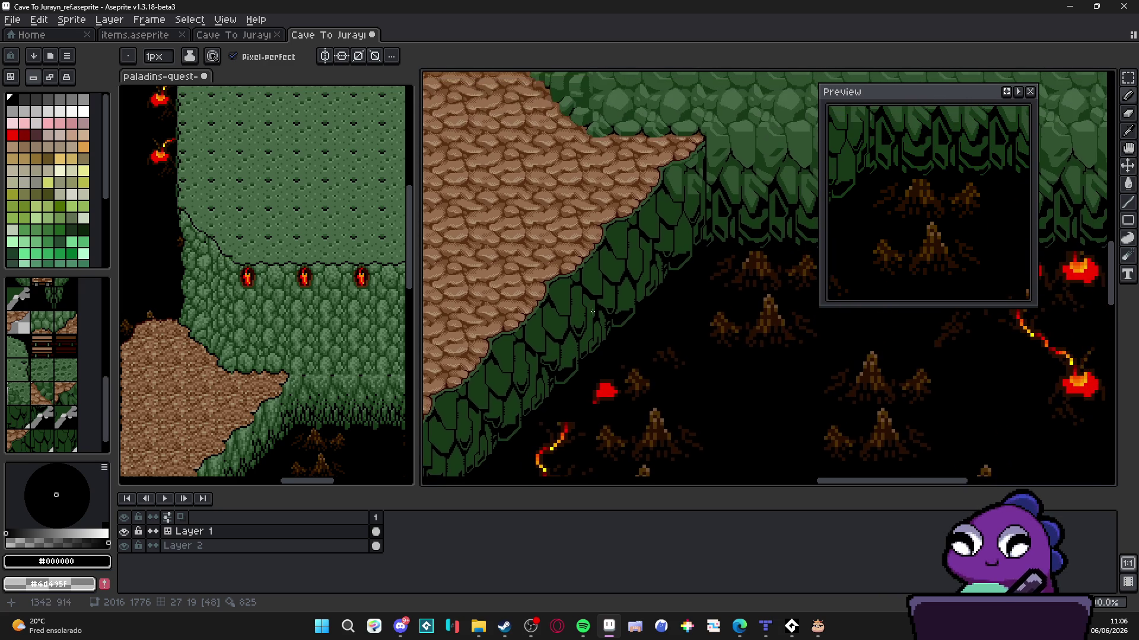
pyautogui.scroll(-1, 655, 214)
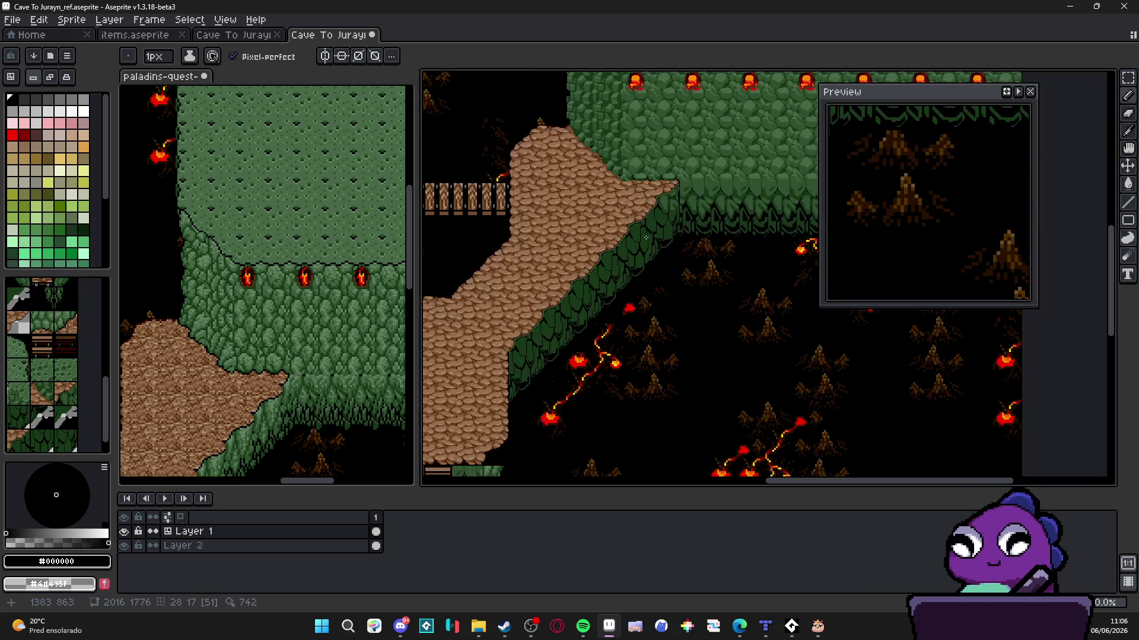
pyautogui.scroll(1, 653, 226)
# Save the cave tilemap, then draw a dark diagonal outline line down-left across the cliff
pyautogui.hotkey('ctrl', 's')
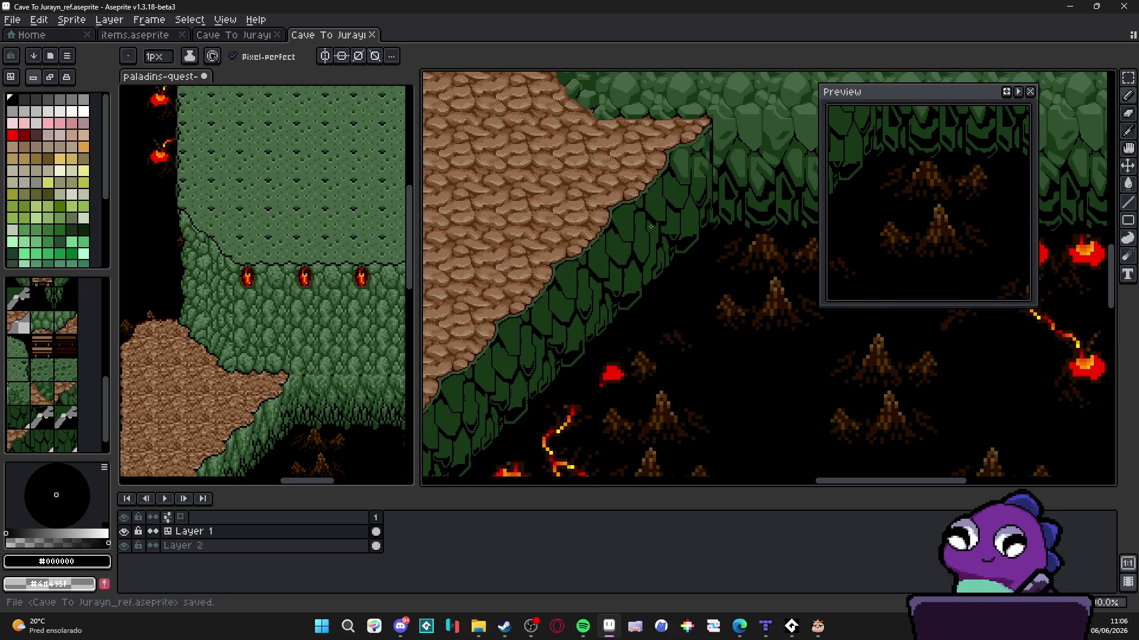
pyautogui.scroll(2, 650, 226)
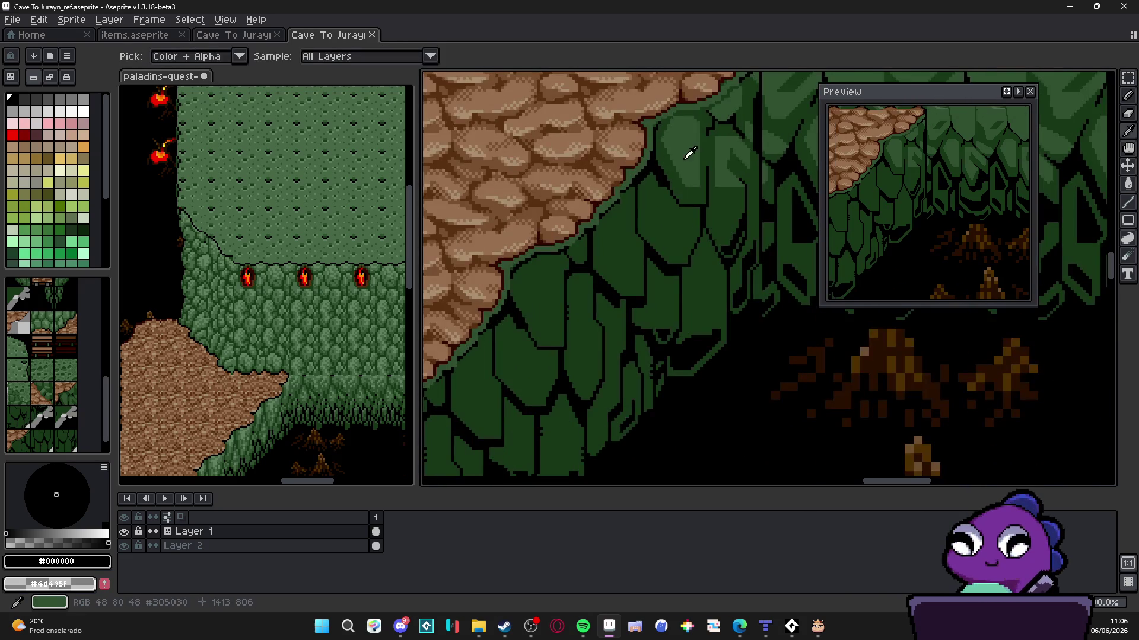
pyautogui.keyDown('alt'); pyautogui.click(704, 151); pyautogui.keyUp('alt')
pyautogui.scroll(1, 701, 134)
pyautogui.scroll(1, 701, 134)
pyautogui.scroll(1, 695, 137)
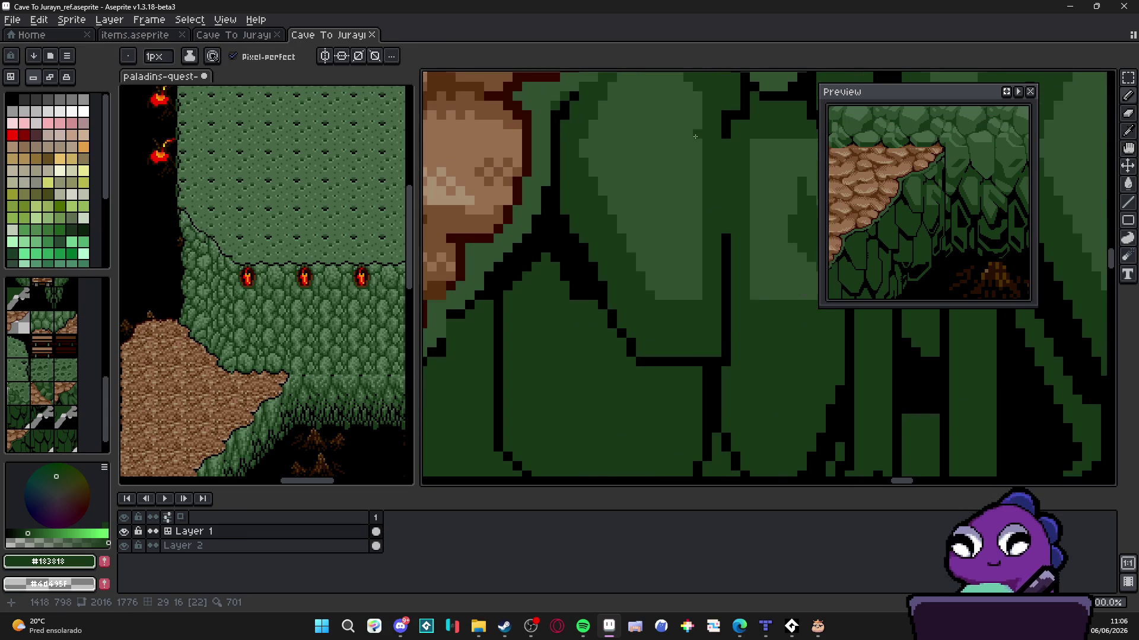
pyautogui.moveTo(694, 136)
pyautogui.mouseDown()
pyautogui.moveTo(739, 204)
pyautogui.moveTo(654, 285)
pyautogui.mouseUp()
pyautogui.scroll(-2, 662, 239)
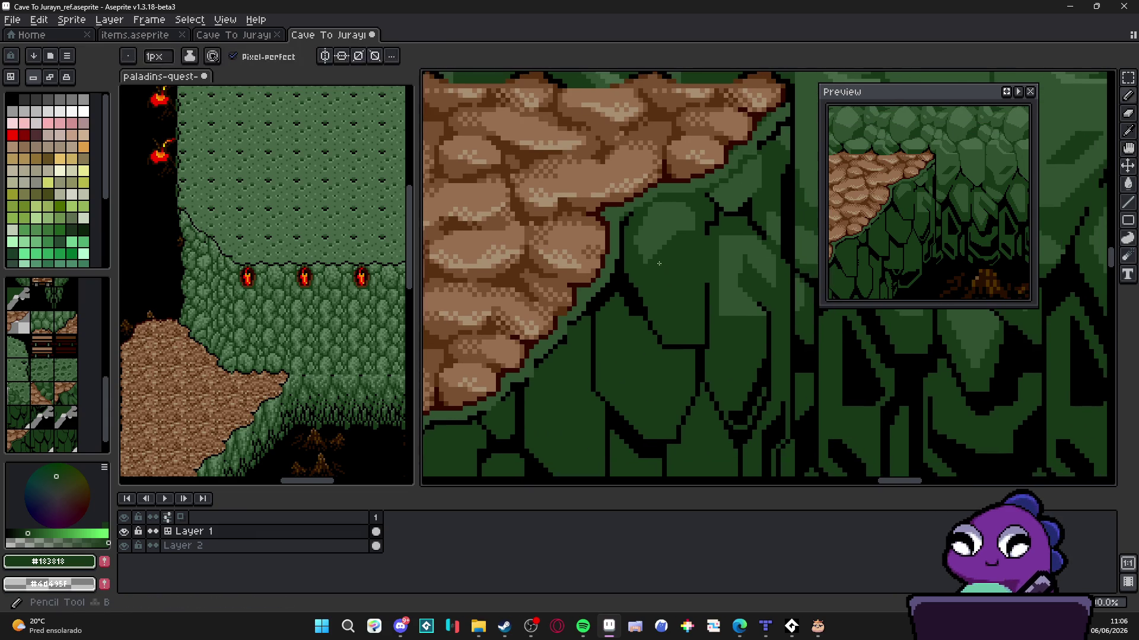
# Draw short black horizontal outline strokes on the scales, one bending up and right
pyautogui.keyDown('alt'); pyautogui.click(661, 239); pyautogui.keyUp('alt')
pyautogui.scroll(1, 662, 240)
pyautogui.keyDown('alt'); pyautogui.click(720, 216); pyautogui.keyUp('alt')
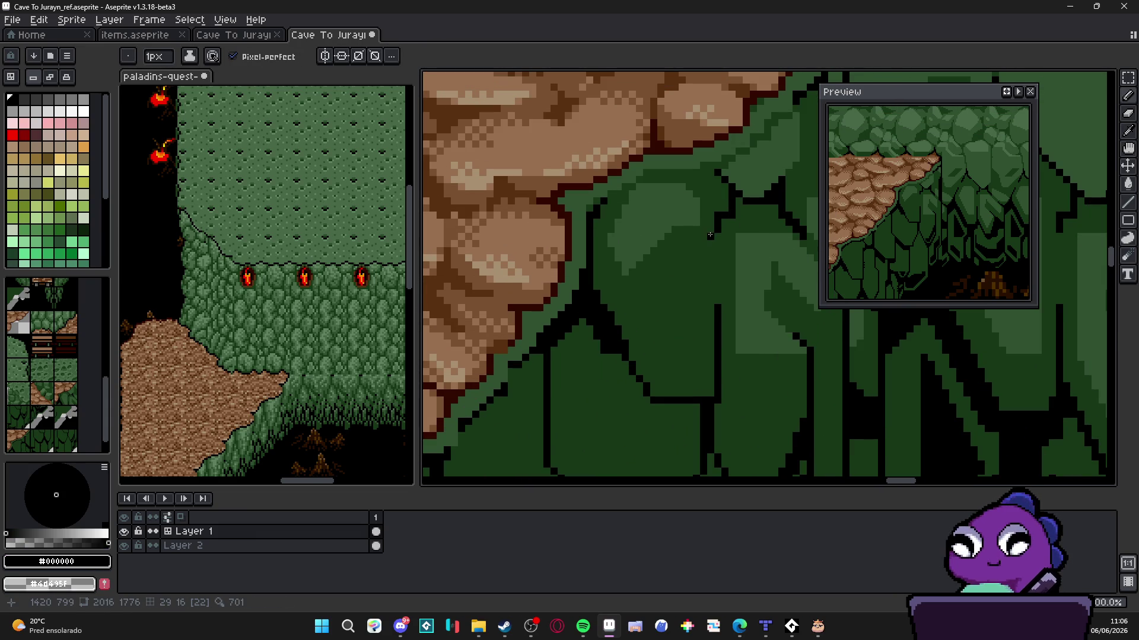
pyautogui.moveTo(715, 235); pyautogui.dragTo(686, 237)
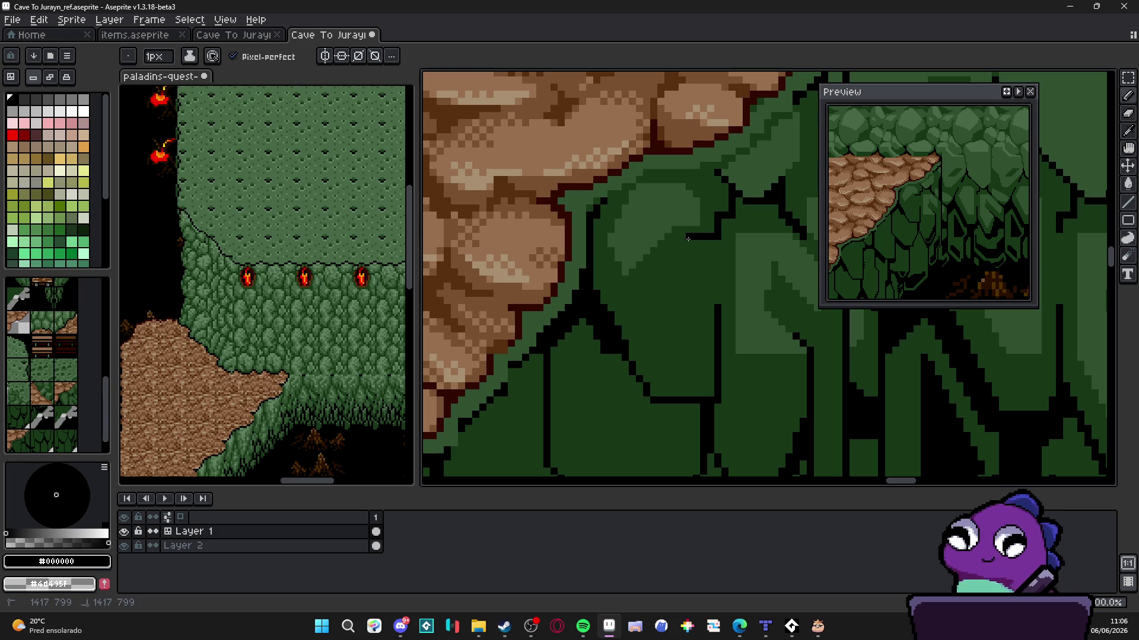
pyautogui.moveTo(605, 305); pyautogui.dragTo(628, 306)
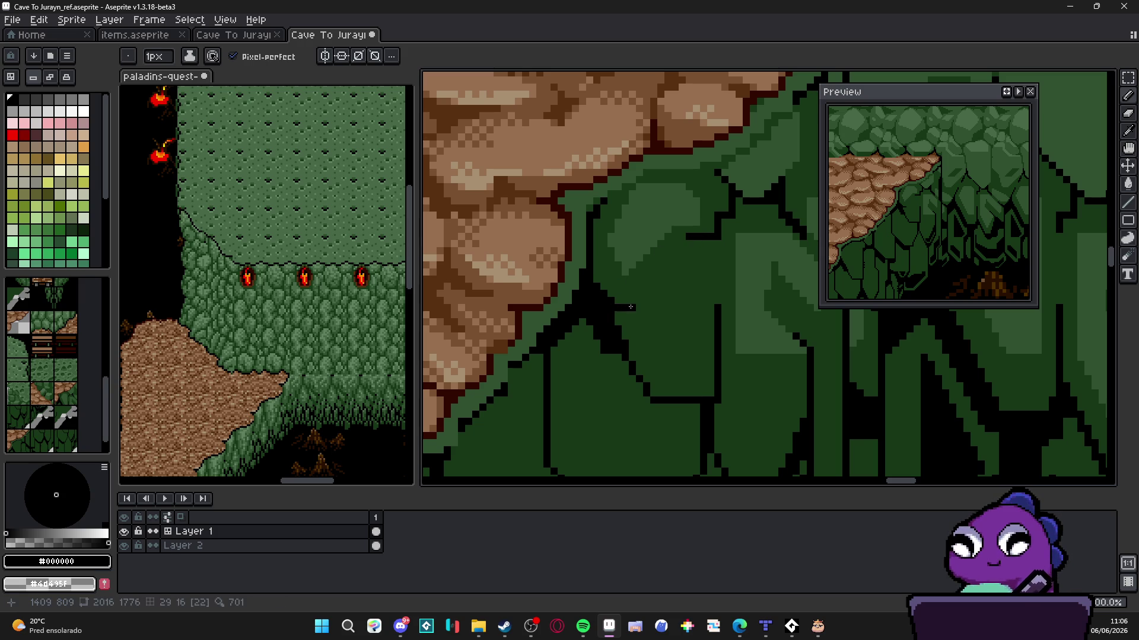
pyautogui.moveTo(630, 307)
pyautogui.mouseDown()
pyautogui.moveTo(641, 285)
pyautogui.moveTo(652, 286)
pyautogui.moveTo(647, 297)
pyautogui.mouseUp()
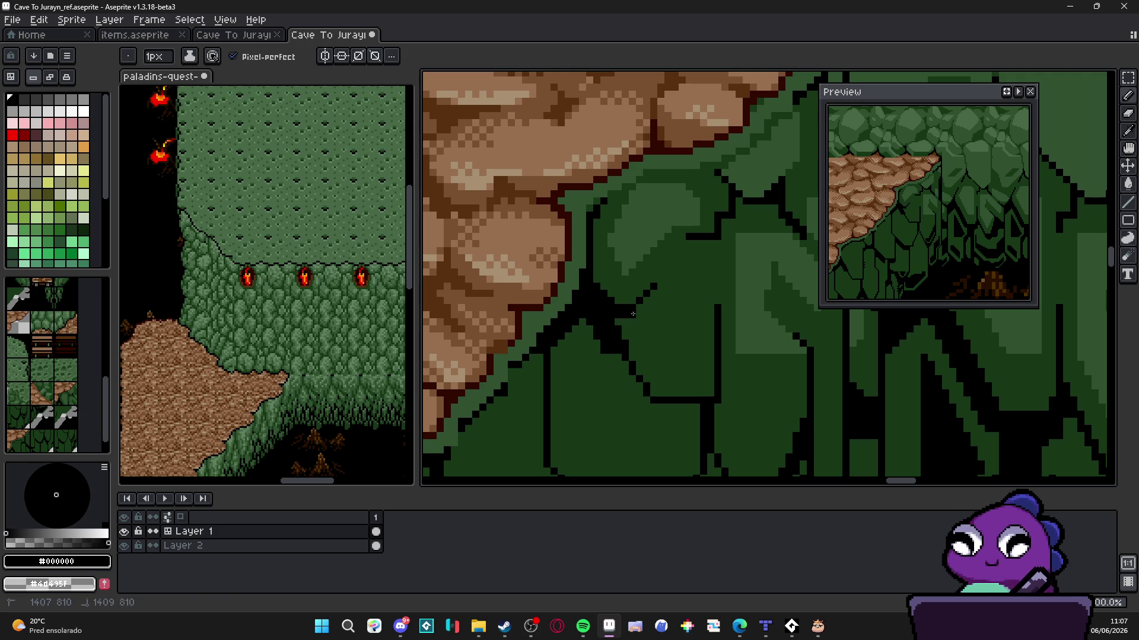
pyautogui.scroll(1, 647, 322)
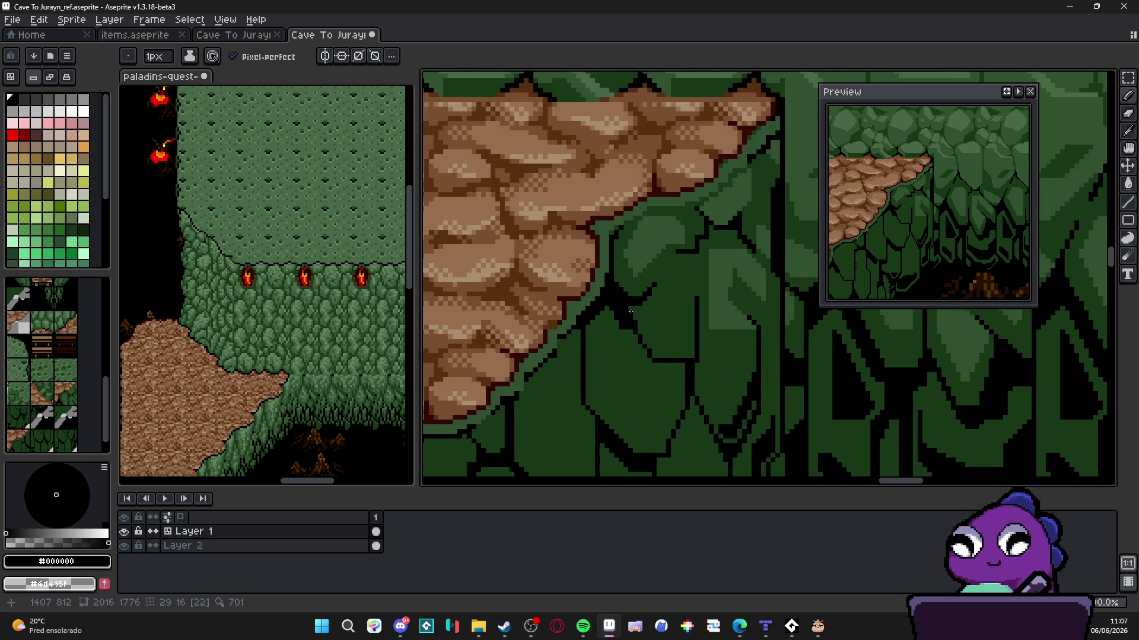
pyautogui.scroll(1, 635, 316)
# Outline a new cliff scale in black and close off its bottom edge
pyautogui.keyDown('alt'); pyautogui.click(633, 311); pyautogui.keyUp('alt')
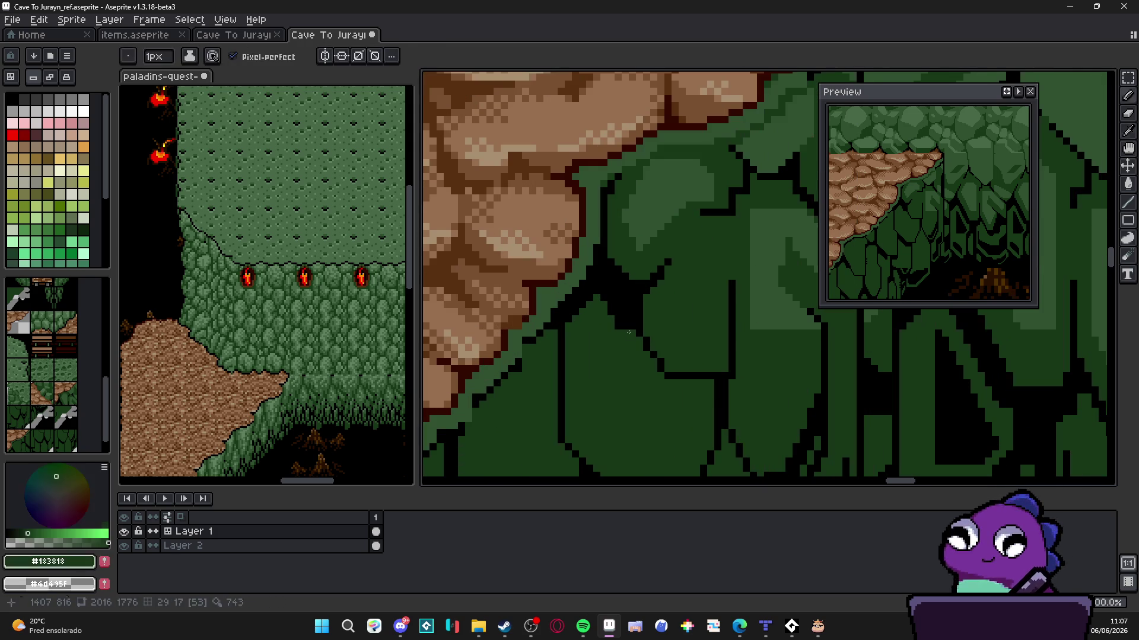
pyautogui.keyDown('alt'); pyautogui.click(601, 288); pyautogui.keyUp('alt')
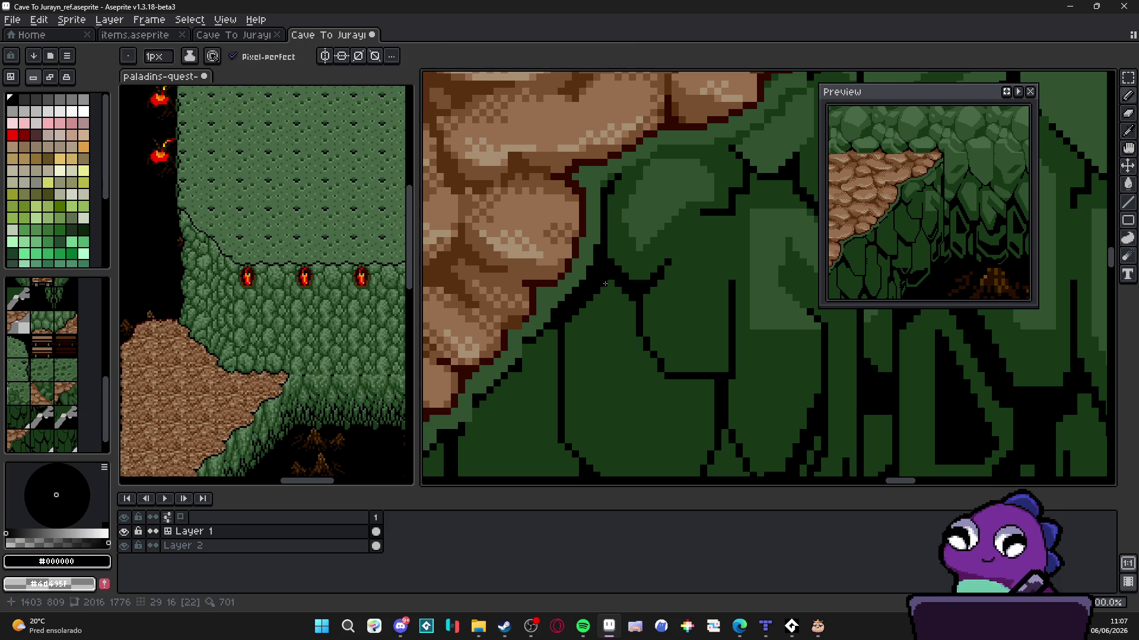
pyautogui.scroll(-2, 611, 300)
pyautogui.scroll(-2, 613, 302)
pyautogui.scroll(5, 630, 327)
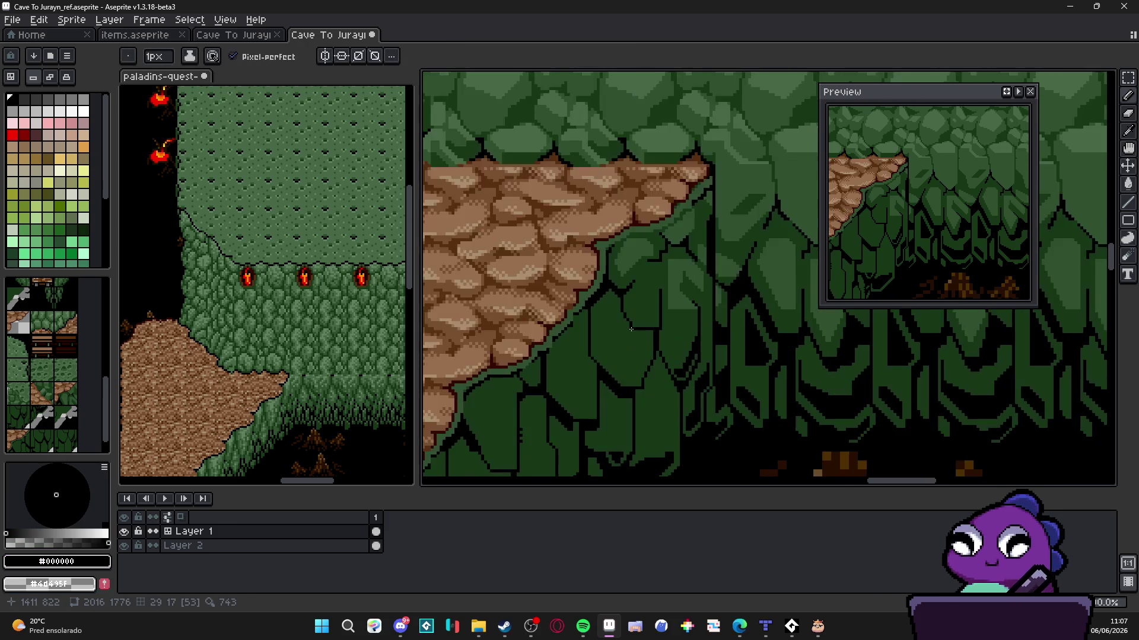
pyautogui.moveTo(630, 327)
pyautogui.mouseDown()
pyautogui.moveTo(629, 348)
pyautogui.moveTo(700, 354)
pyautogui.mouseUp()
pyautogui.click(628, 333)
pyautogui.keyDown('alt'); pyautogui.click(628, 333); pyautogui.keyUp('alt')
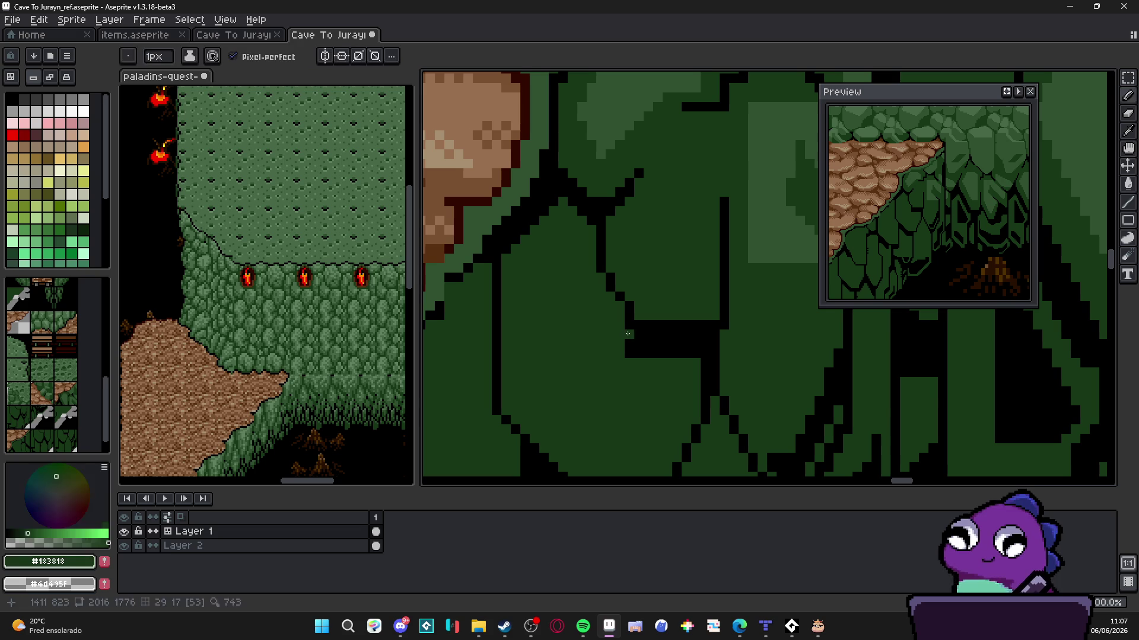
pyautogui.scroll(-4, 626, 356)
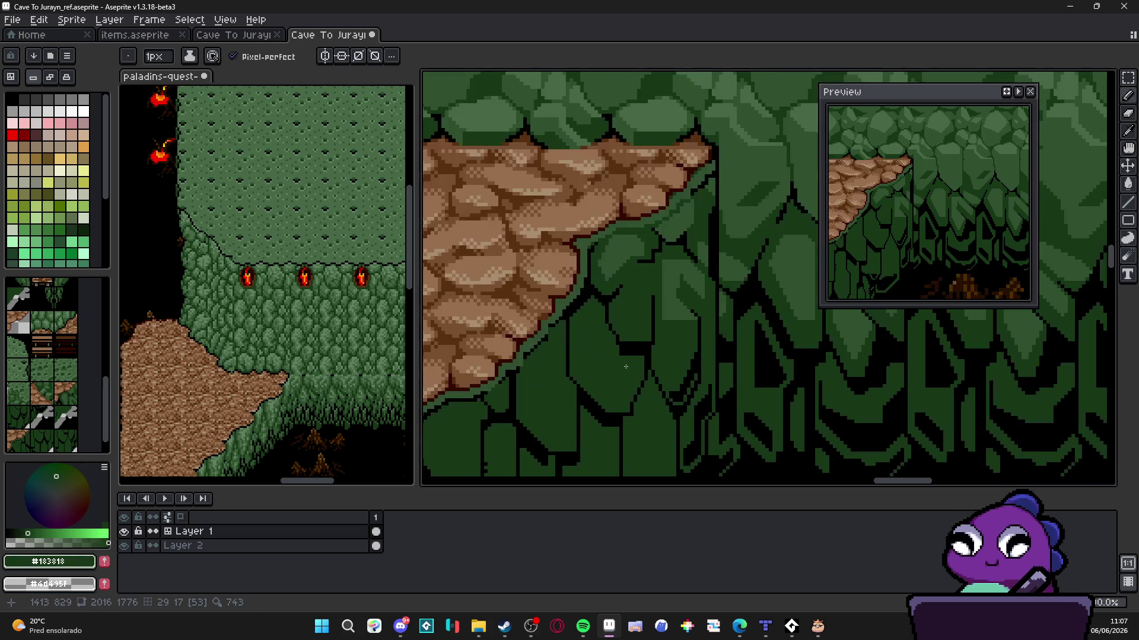
pyautogui.scroll(4, 629, 355)
# Outline another scale in black with a diagonal, a short drop and a lower edge back up-left
pyautogui.keyDown('alt'); pyautogui.click(557, 390); pyautogui.keyUp('alt')
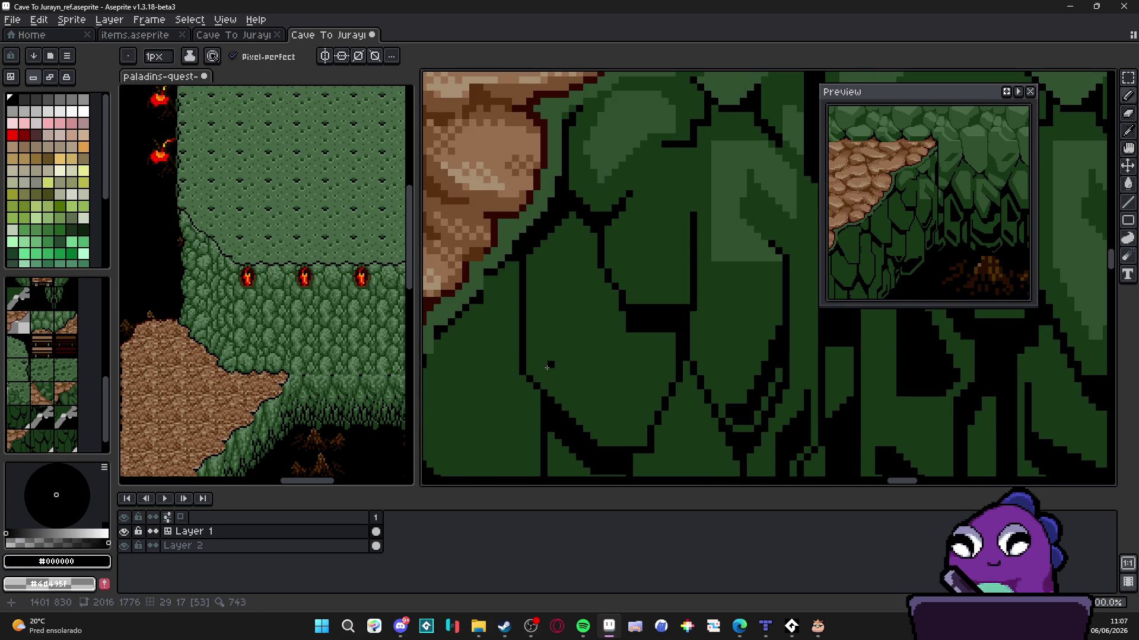
pyautogui.moveTo(547, 367); pyautogui.dragTo(635, 415)
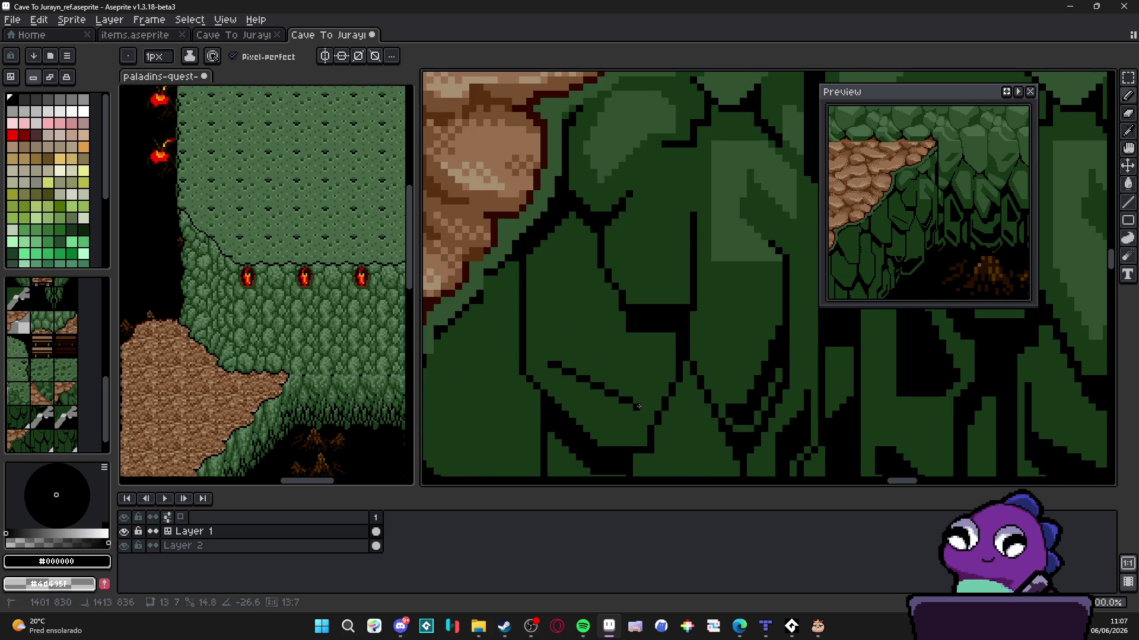
pyautogui.keyDown('shift'); pyautogui.click(635, 414); pyautogui.keyUp('shift')
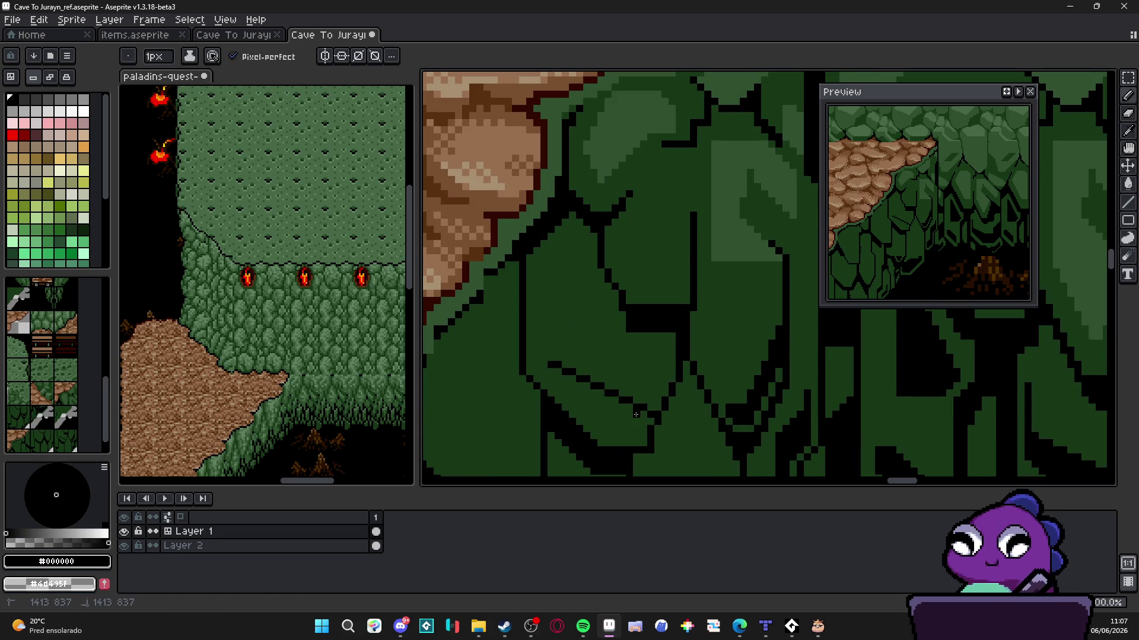
pyautogui.moveTo(637, 435)
pyautogui.mouseDown()
pyautogui.moveTo(596, 436)
pyautogui.moveTo(540, 375)
pyautogui.mouseUp()
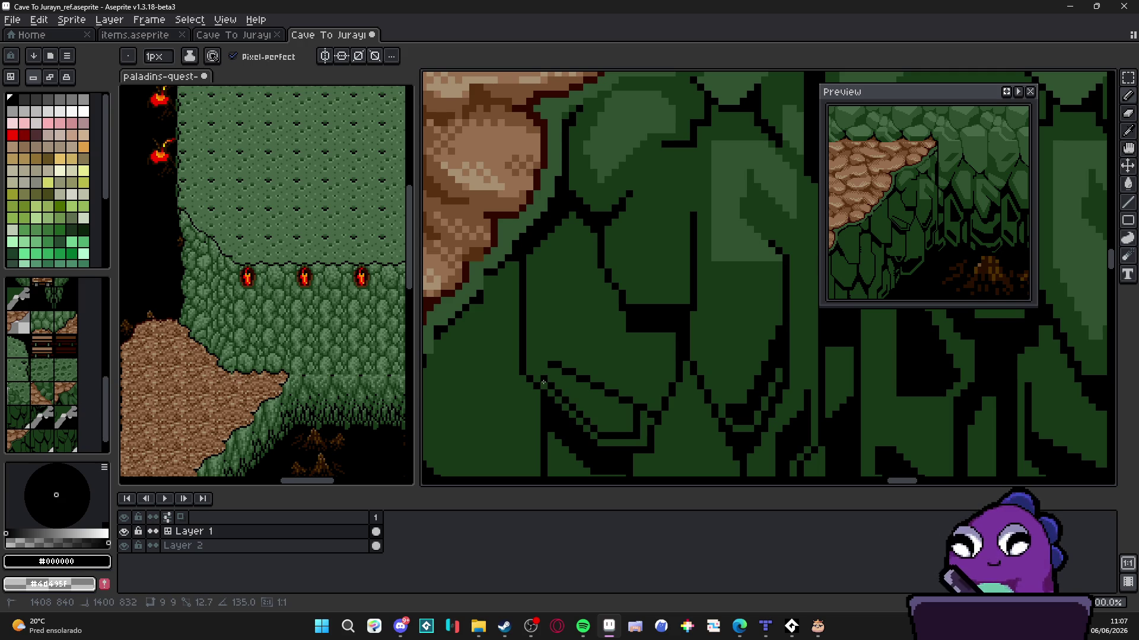
pyautogui.scroll(2, 638, 406)
pyautogui.keyDown('alt'); pyautogui.click(652, 418); pyautogui.keyUp('alt')
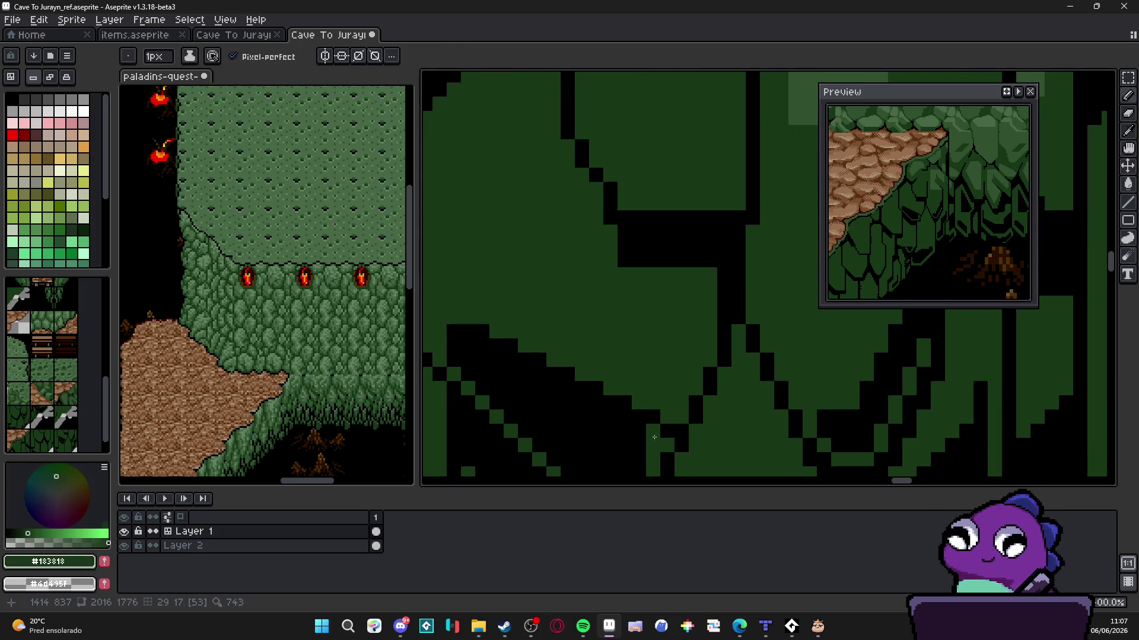
pyautogui.scroll(-6, 665, 432)
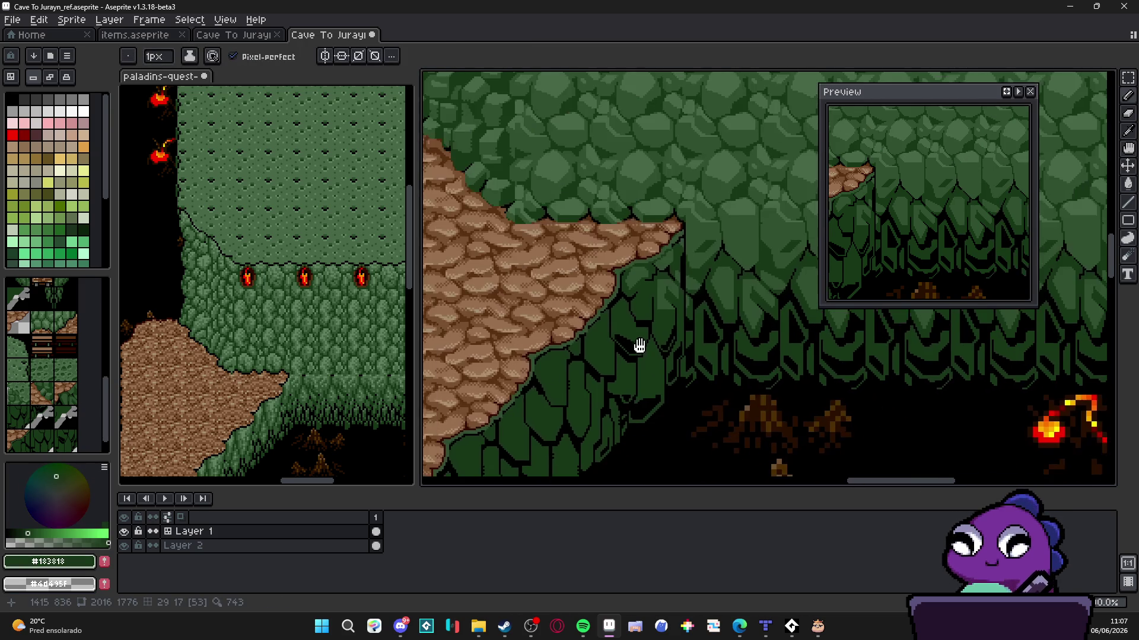
pyautogui.scroll(4, 635, 326)
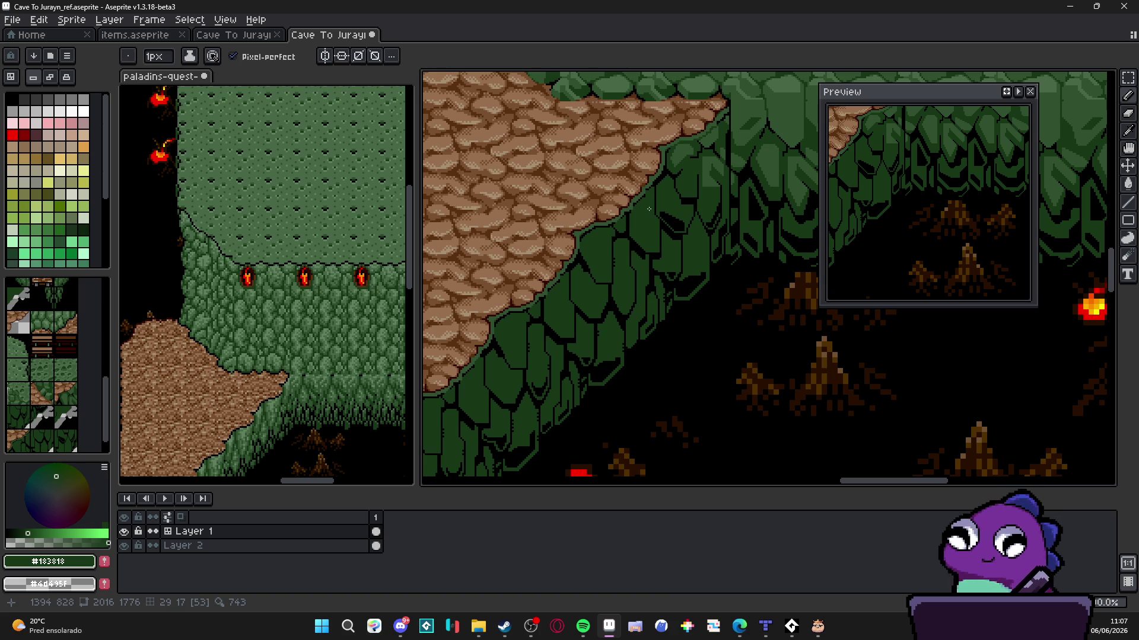
pyautogui.scroll(2, 644, 208)
# With mid-green #305030, draw a diagonal highlight line down across a cliff scale
pyautogui.press('g')
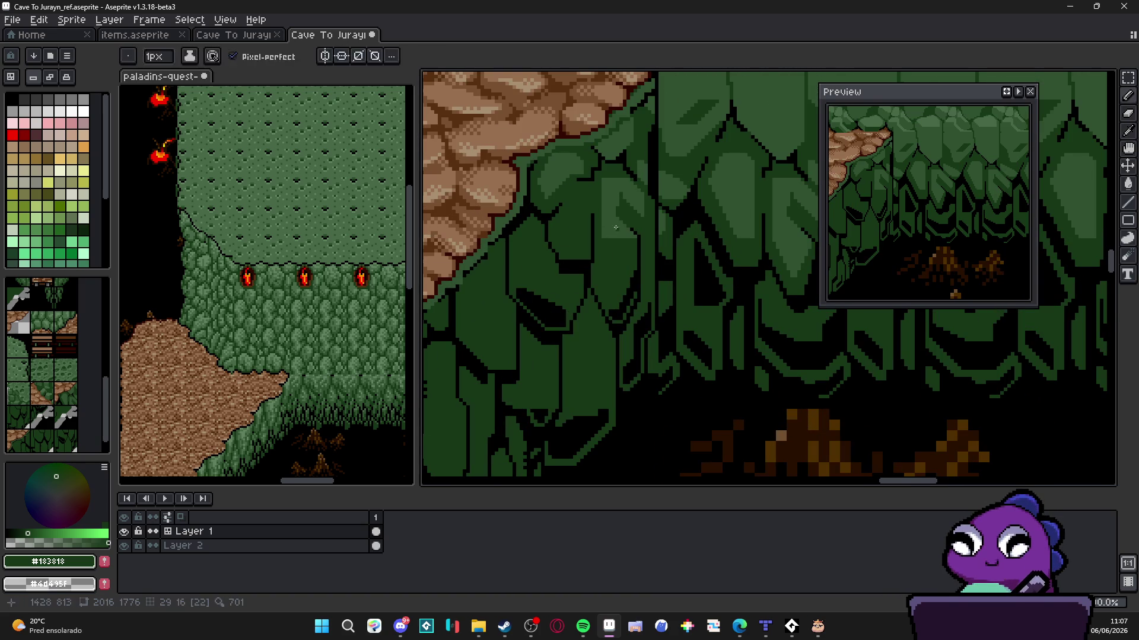
pyautogui.press('b')
pyautogui.keyDown('alt'); pyautogui.click(617, 119); pyautogui.keyUp('alt')
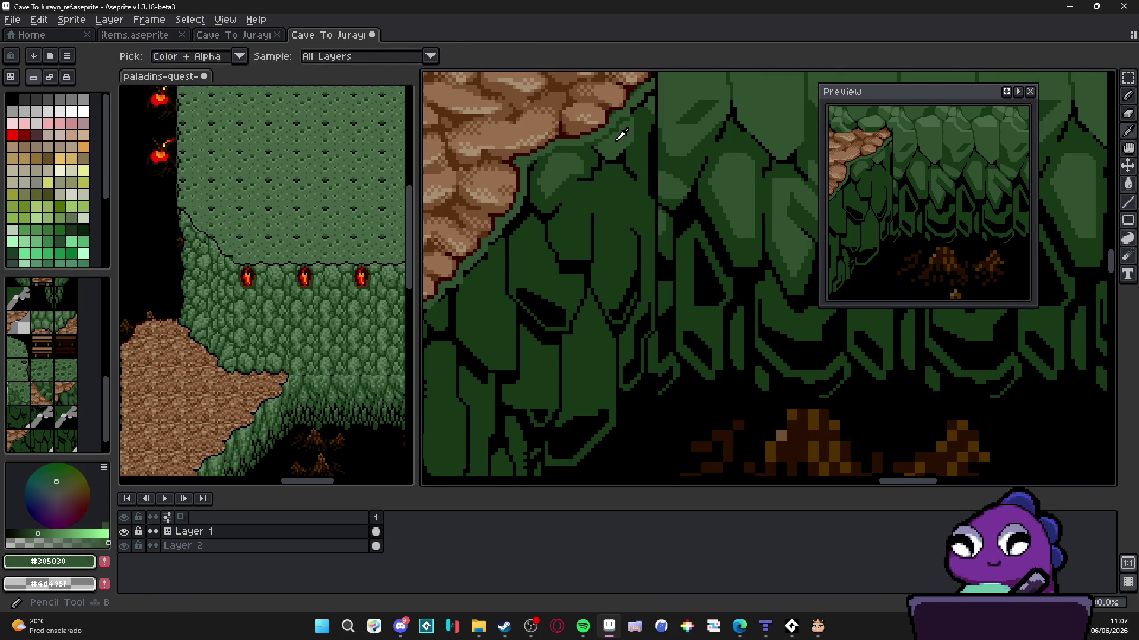
pyautogui.scroll(1, 632, 234)
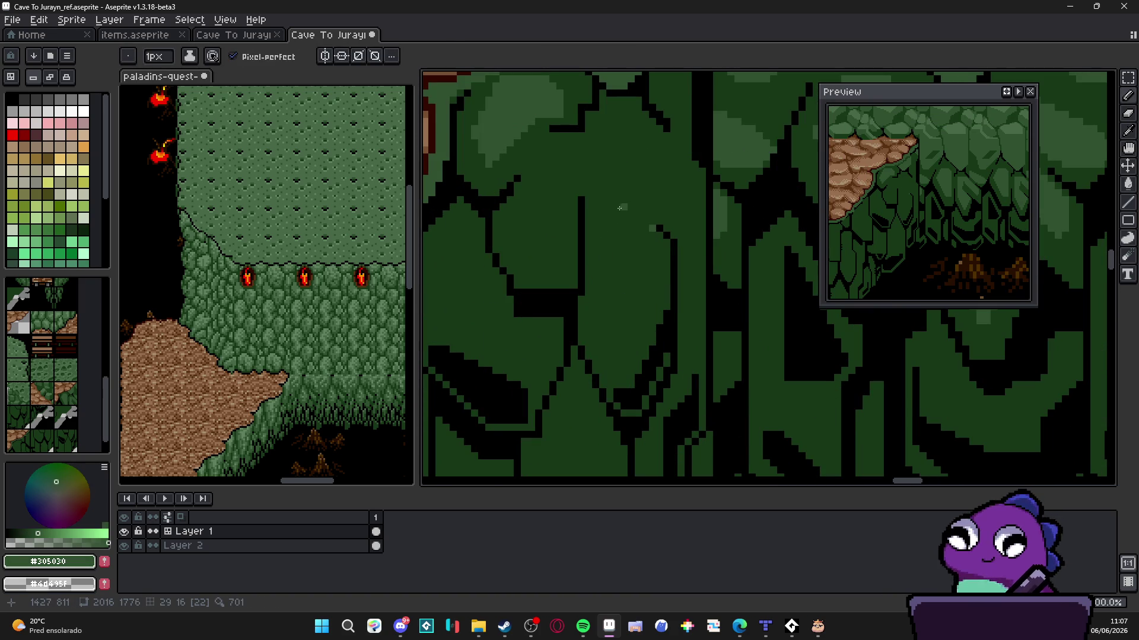
pyautogui.keyDown('shift'); pyautogui.click(600, 207); pyautogui.keyUp('shift')
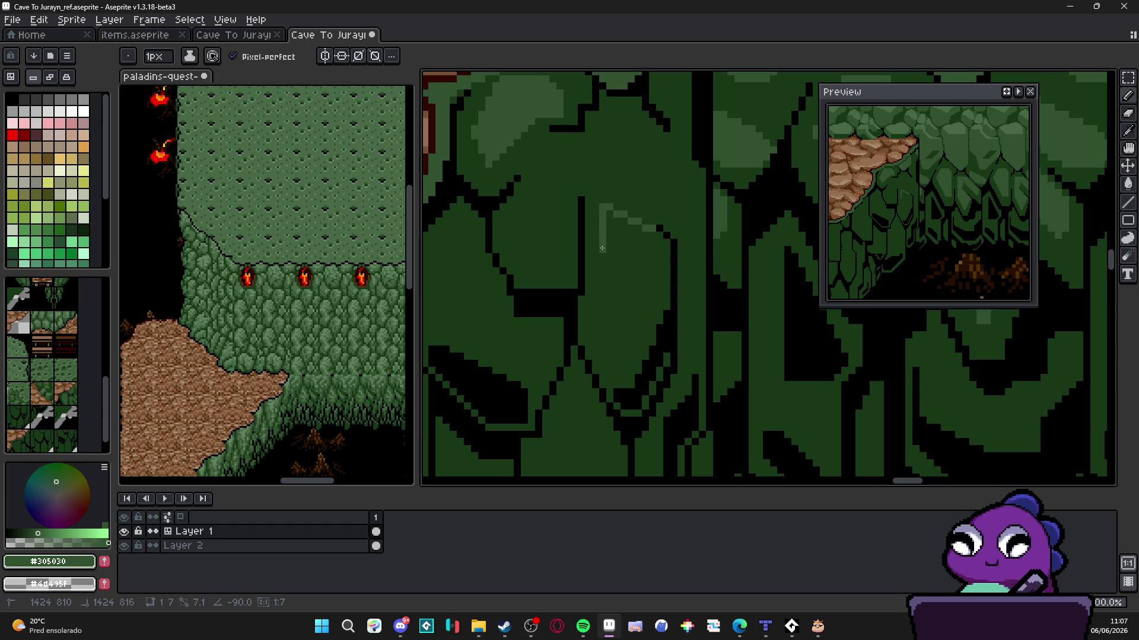
pyautogui.keyDown('shift'); pyautogui.click(647, 285); pyautogui.keyUp('shift')
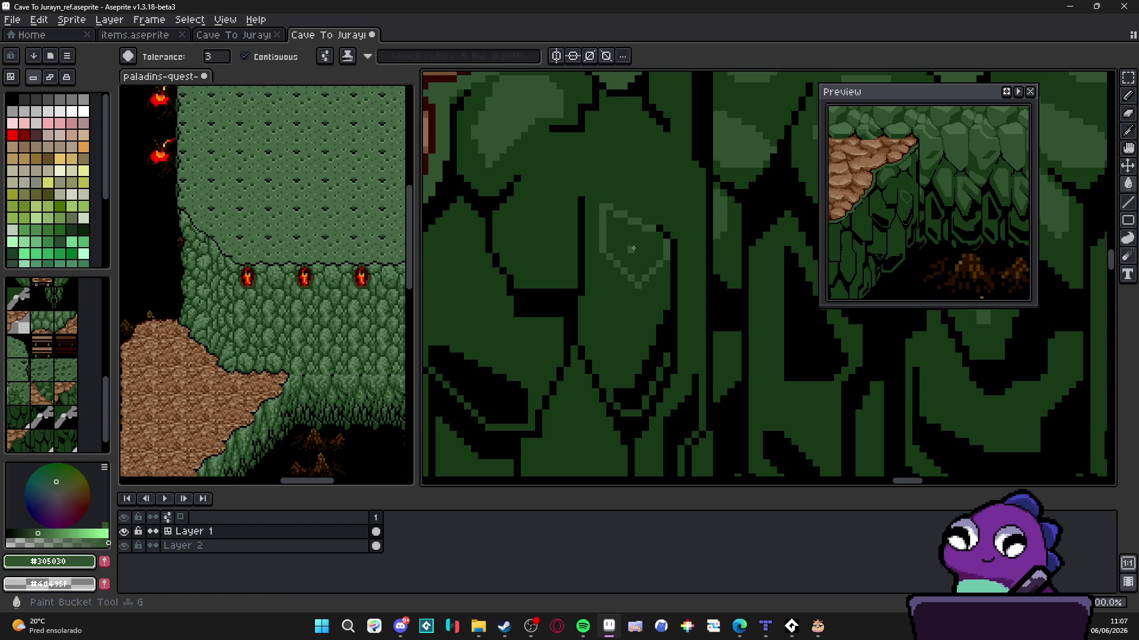
# Add a light-green highlight stroke along the upper edge of another scale
pyautogui.scroll(3, 604, 254)
pyautogui.scroll(1, 614, 210)
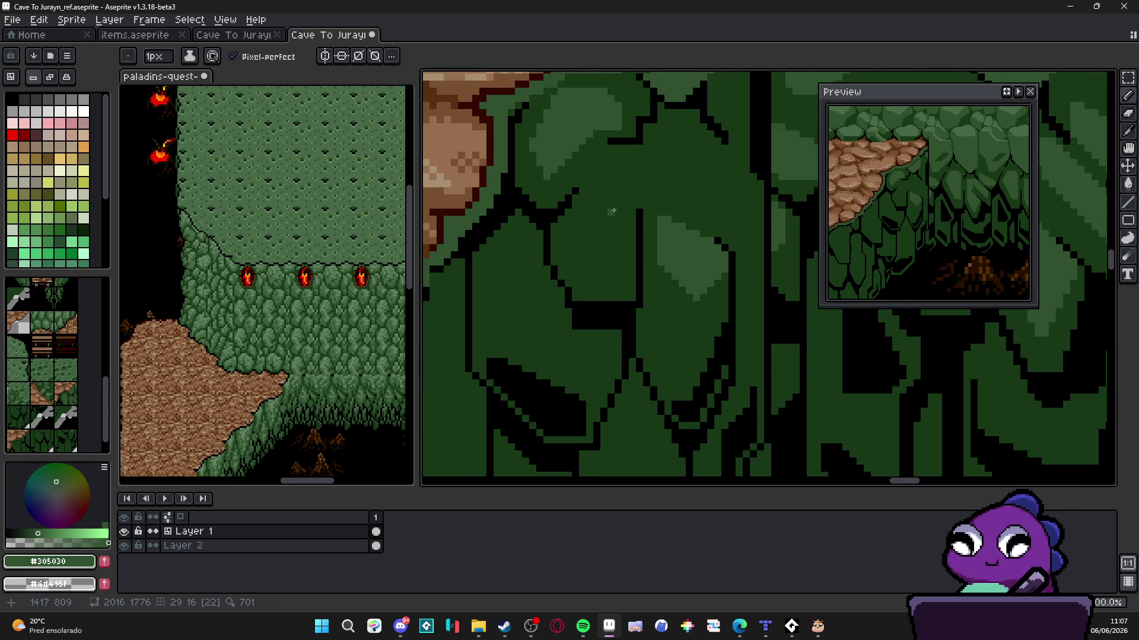
pyautogui.scroll(-2, 625, 210)
pyautogui.scroll(2, 654, 242)
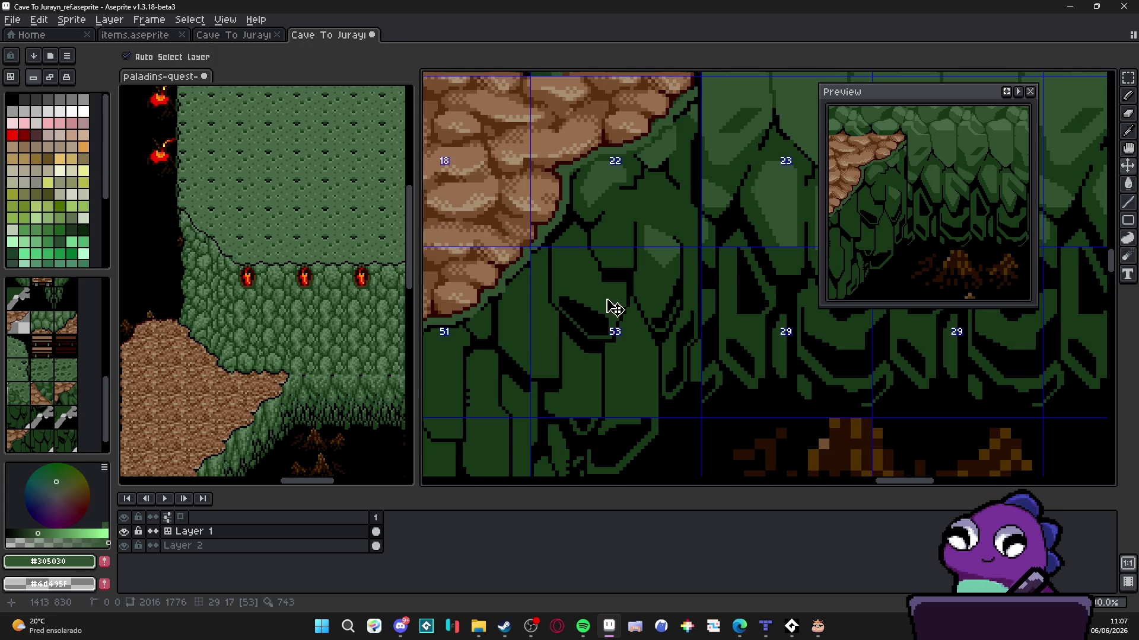
pyautogui.scroll(-2, 651, 221)
pyautogui.scroll(-2, 647, 228)
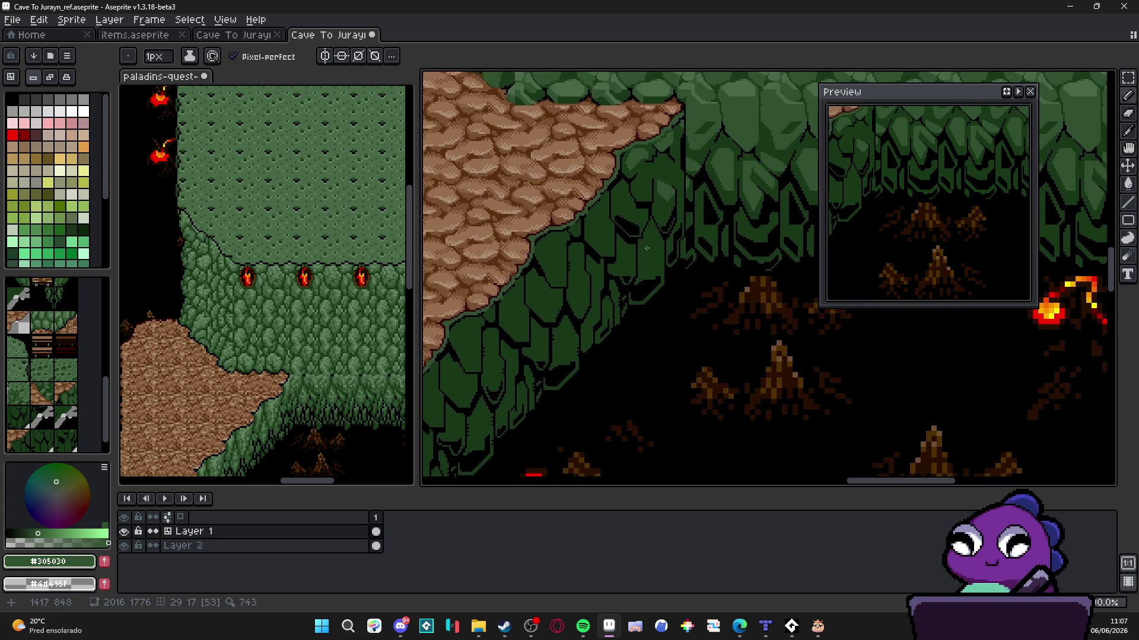
pyautogui.scroll(1, 637, 240)
pyautogui.scroll(-1, 633, 248)
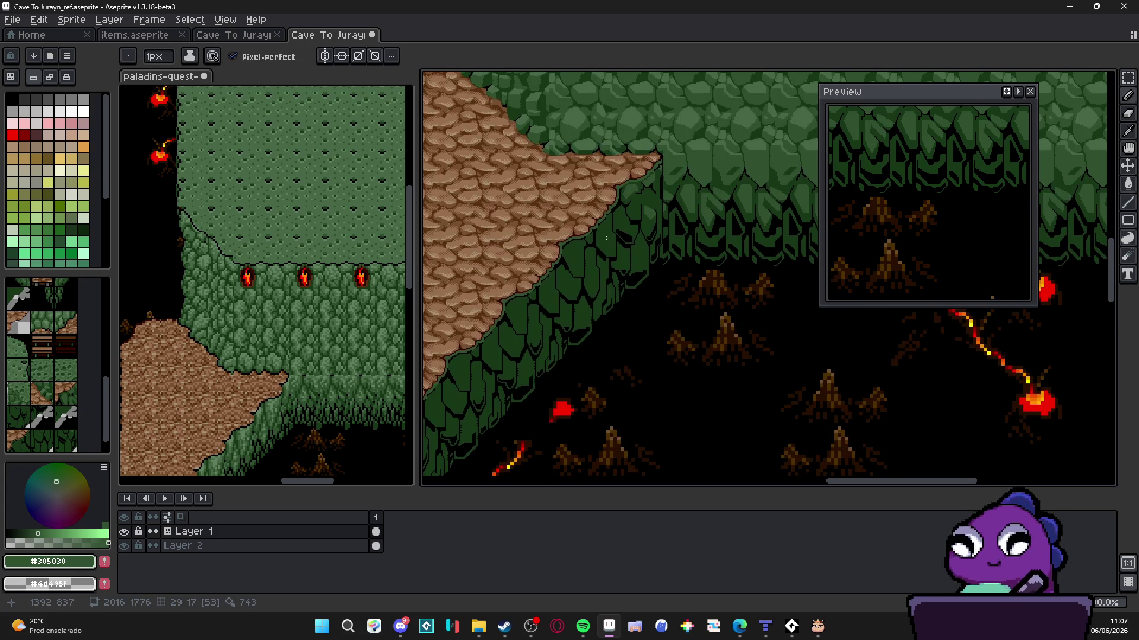
pyautogui.scroll(1, 606, 238)
pyautogui.scroll(2, 628, 256)
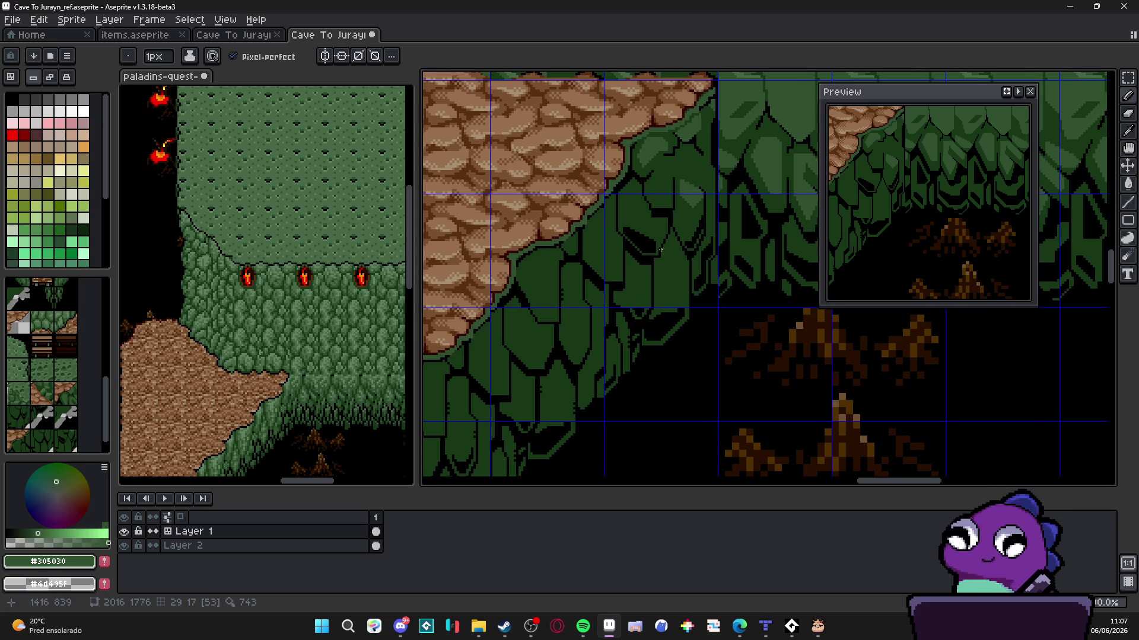
pyautogui.scroll(3, 605, 246)
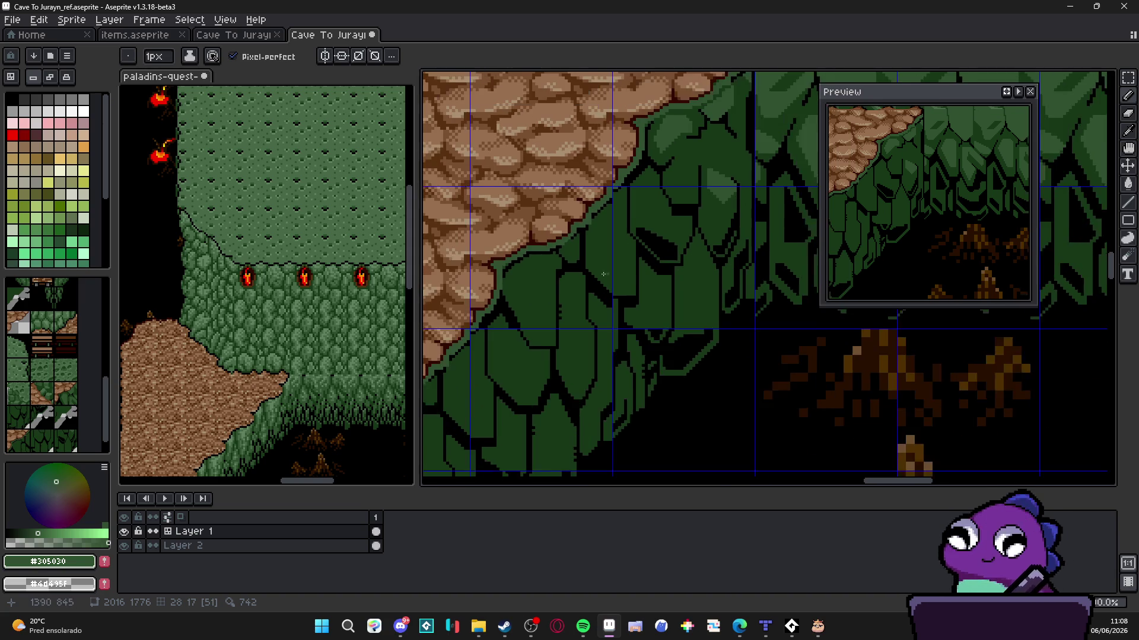
pyautogui.scroll(1, 659, 224)
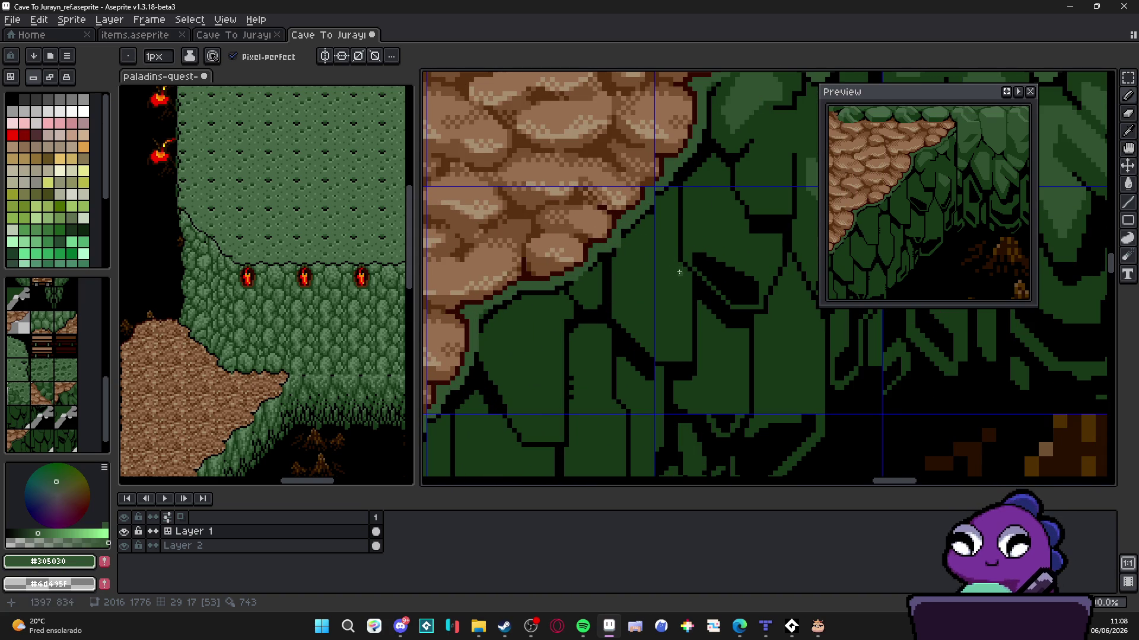
pyautogui.moveTo(673, 265); pyautogui.dragTo(684, 277)
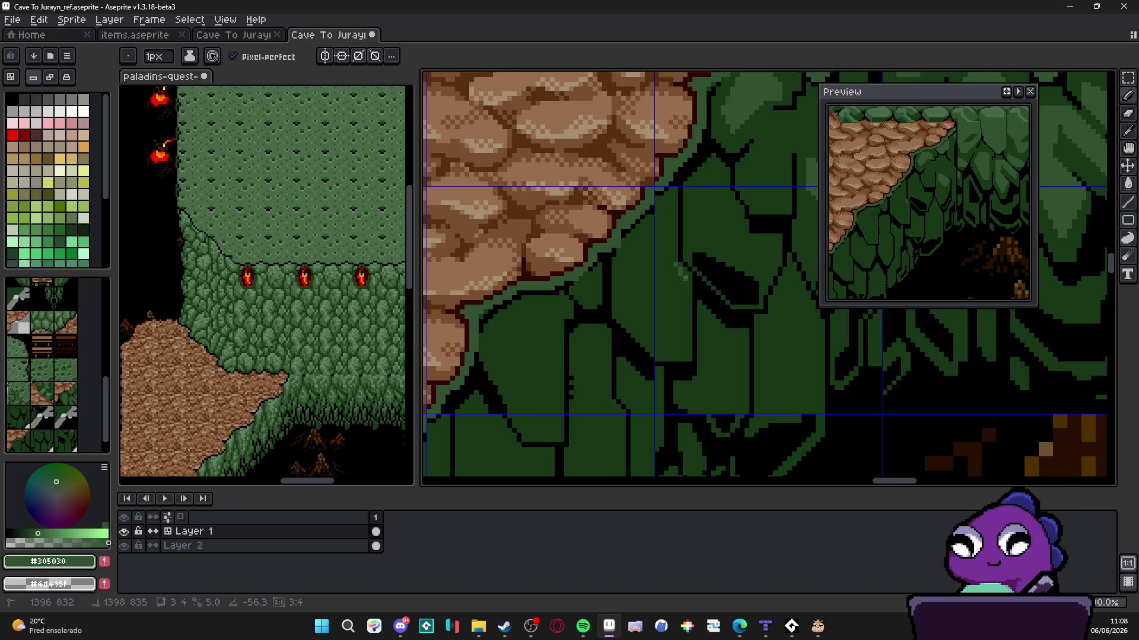
pyautogui.moveTo(685, 275)
pyautogui.mouseDown()
pyautogui.moveTo(629, 299)
pyautogui.moveTo(629, 290)
pyautogui.mouseUp()
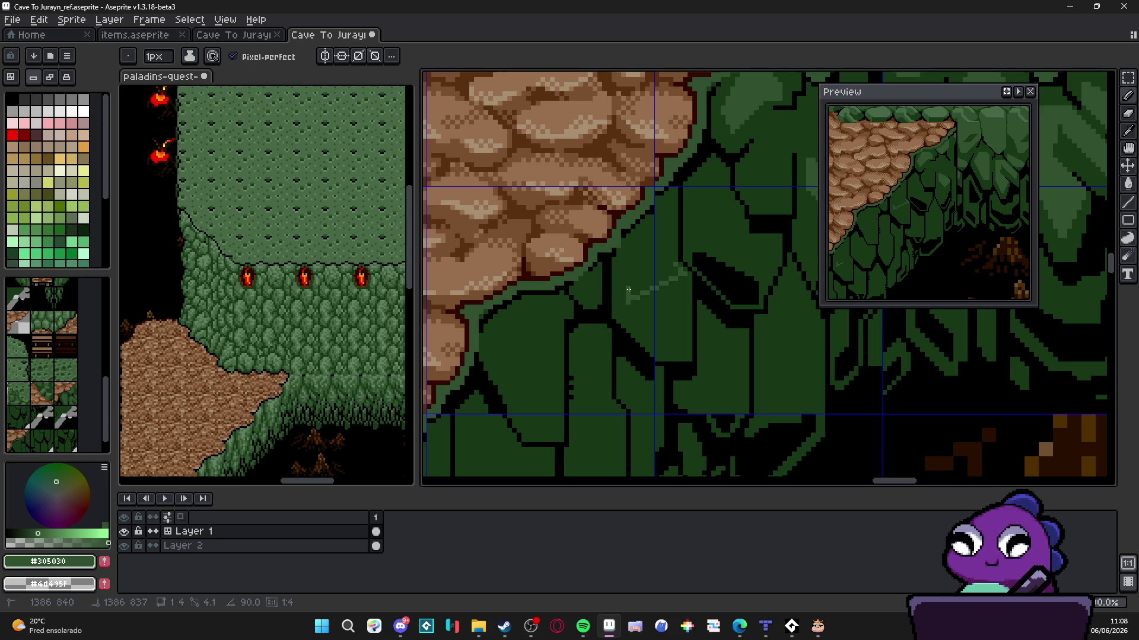
# Draw three more light-green highlight strokes across the lower cliff scales
pyautogui.press('b')
pyautogui.scroll(1, 619, 306)
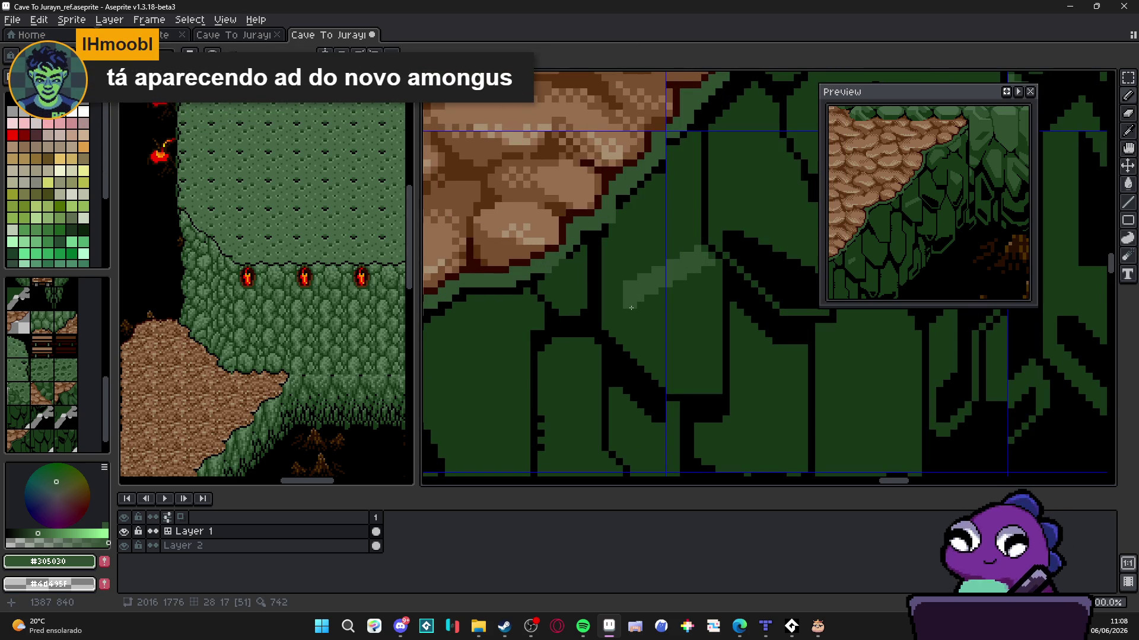
pyautogui.keyDown('shift'); pyautogui.click(718, 270); pyautogui.keyUp('shift')
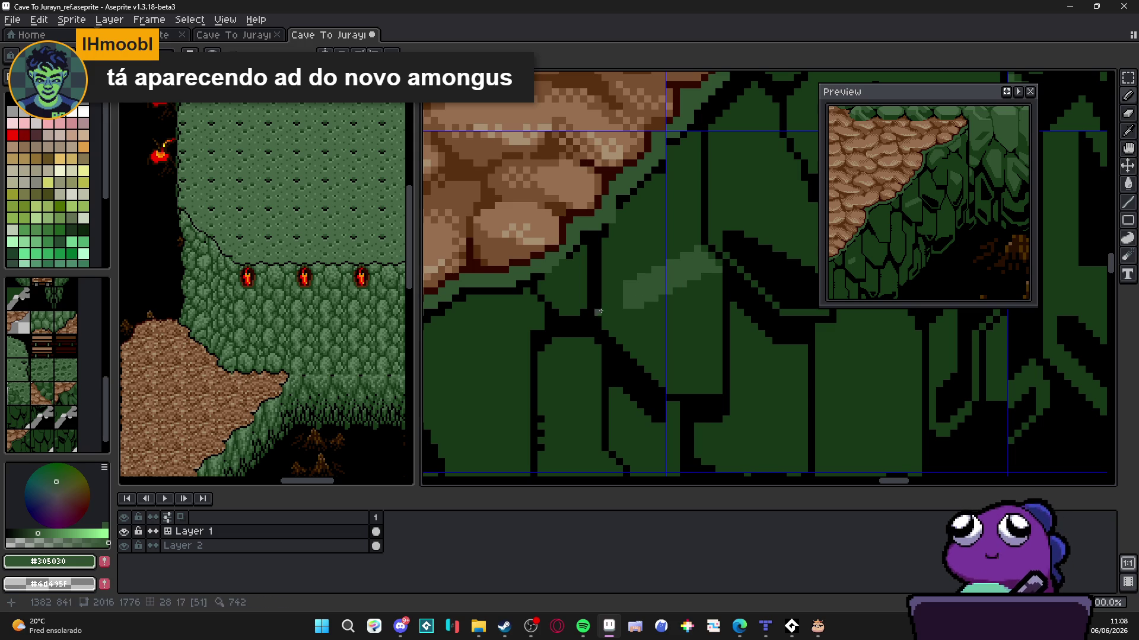
pyautogui.scroll(-1, 617, 303)
pyautogui.scroll(1, 621, 301)
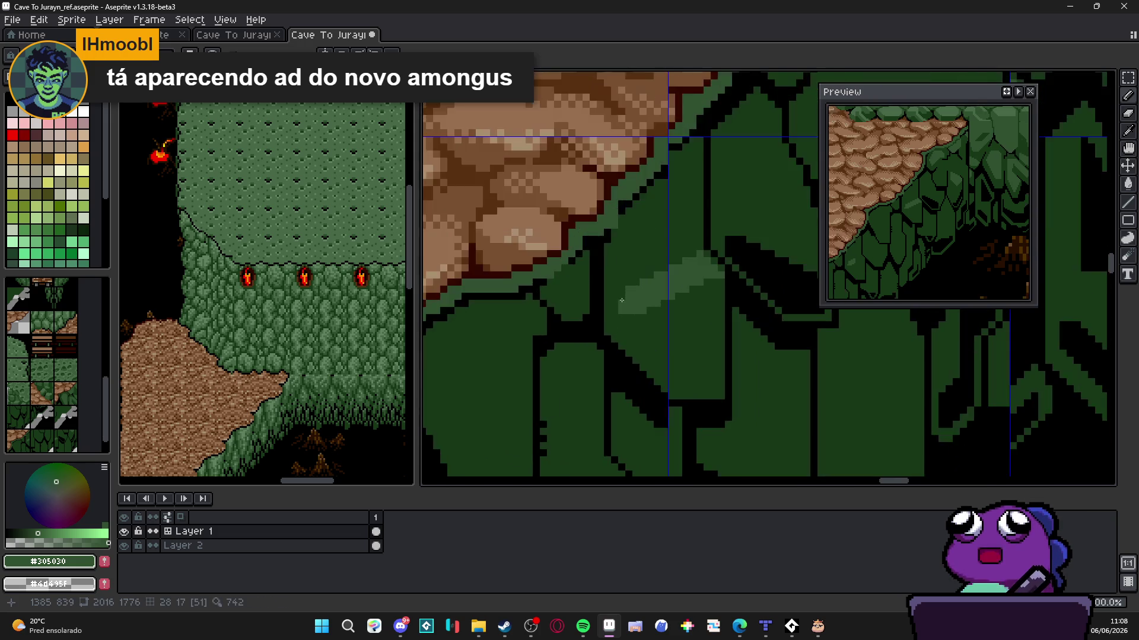
pyautogui.scroll(-1, 621, 301)
pyautogui.scroll(1, 609, 300)
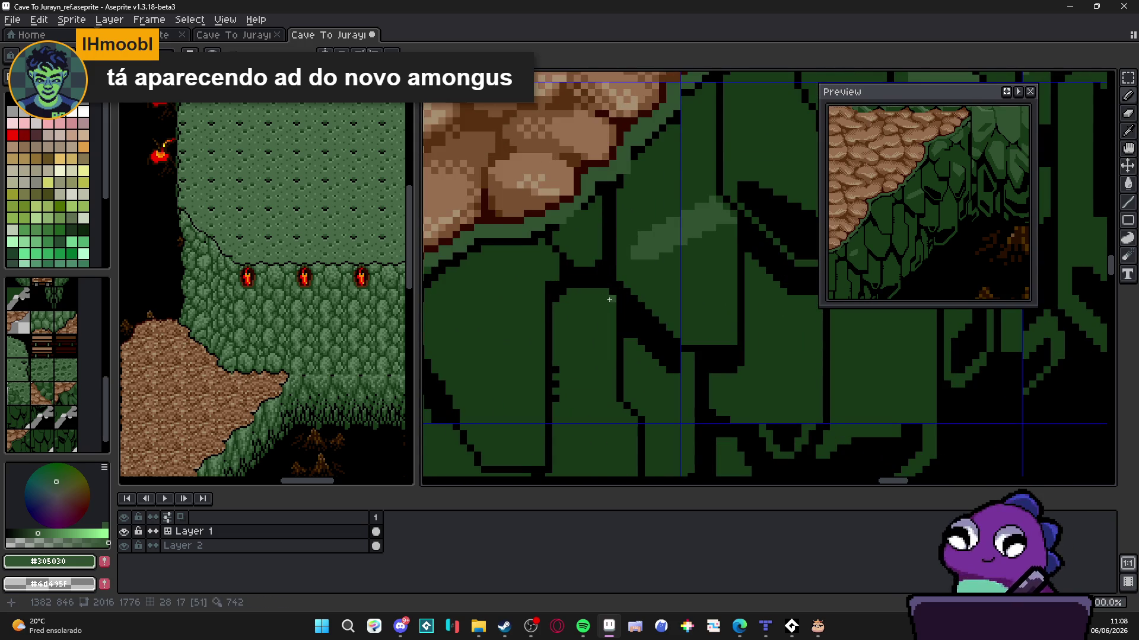
pyautogui.moveTo(609, 299); pyautogui.dragTo(561, 312)
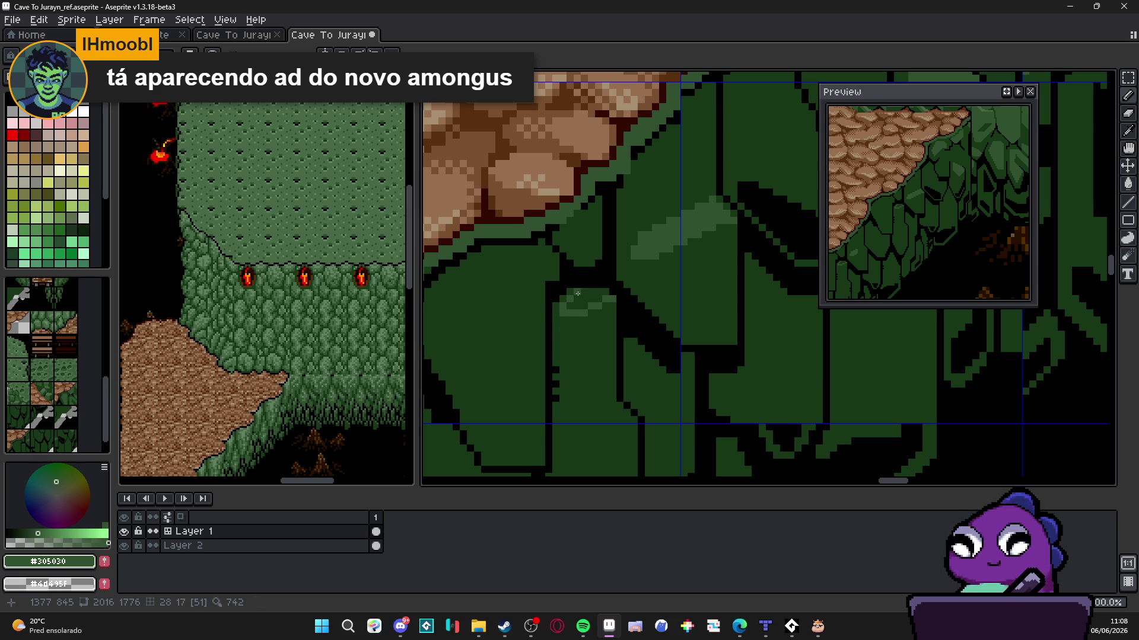
pyautogui.scroll(-2, 593, 332)
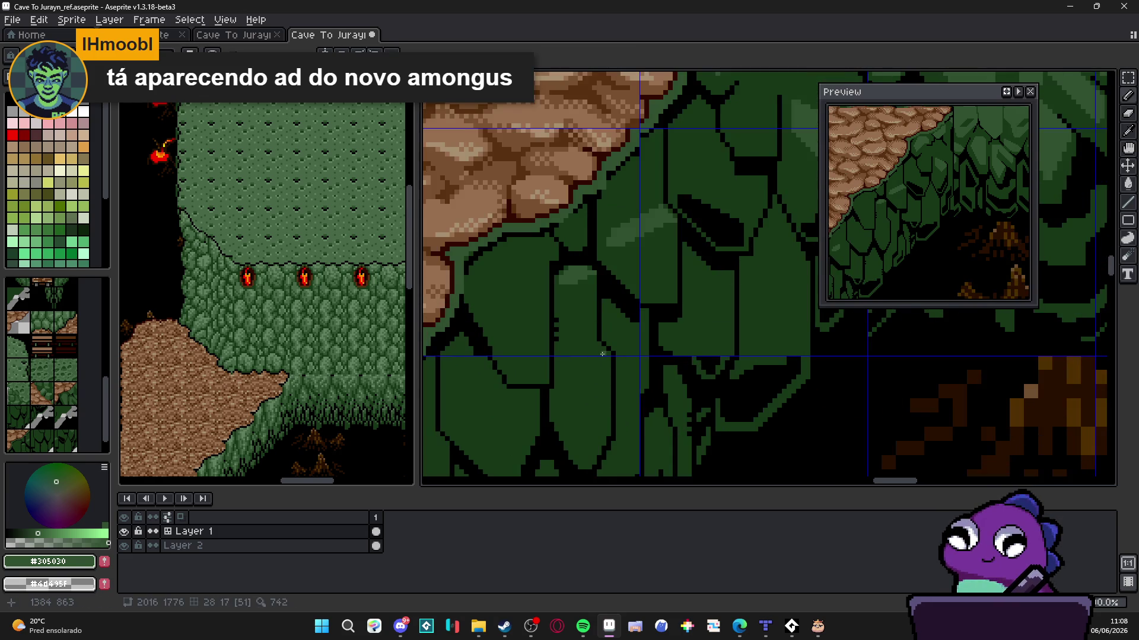
pyautogui.scroll(1, 602, 354)
pyautogui.moveTo(608, 354); pyautogui.dragTo(539, 353)
# Draw three light-green highlight lines across the cliff scales with the Pencil
pyautogui.press('g')
pyautogui.scroll(-3, 574, 355)
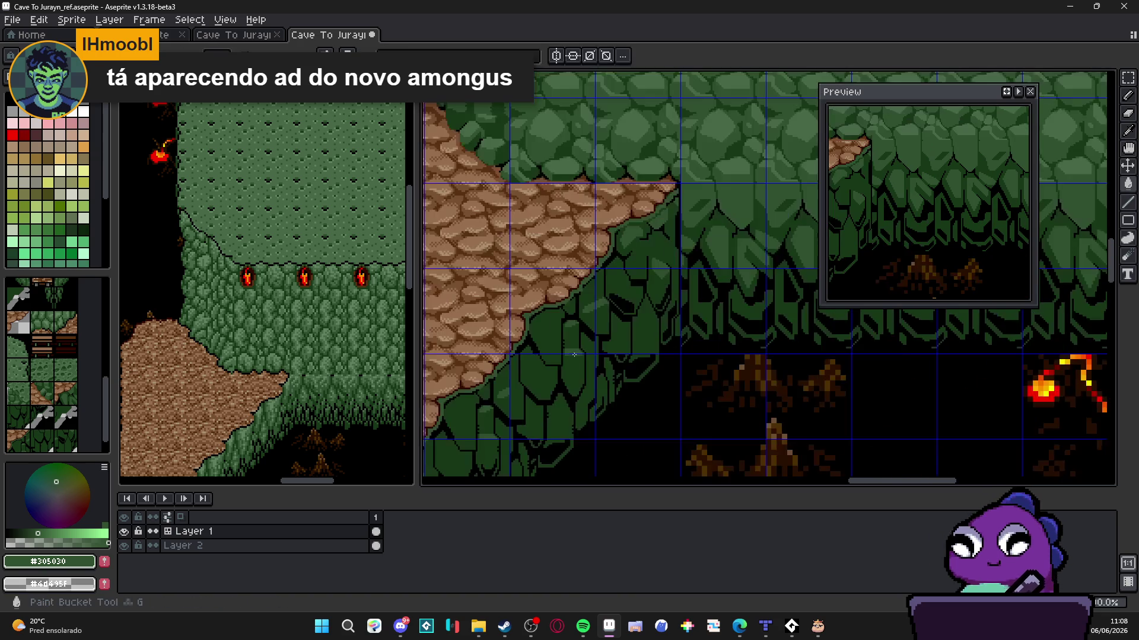
pyautogui.press('b')
pyautogui.scroll(3, 574, 338)
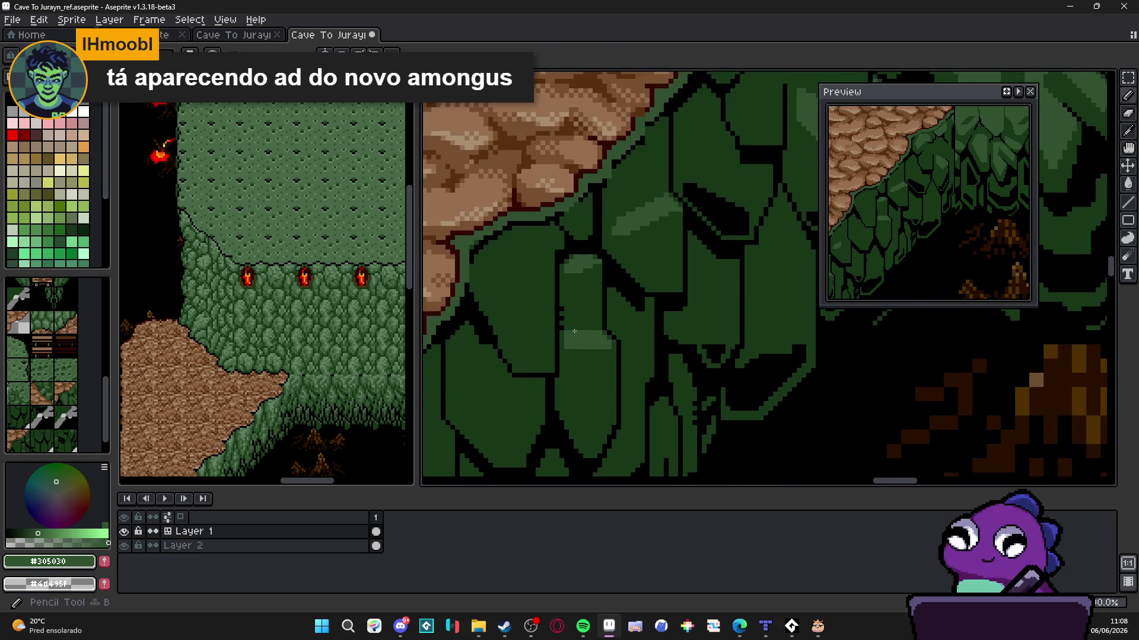
pyautogui.scroll(-1, 578, 344)
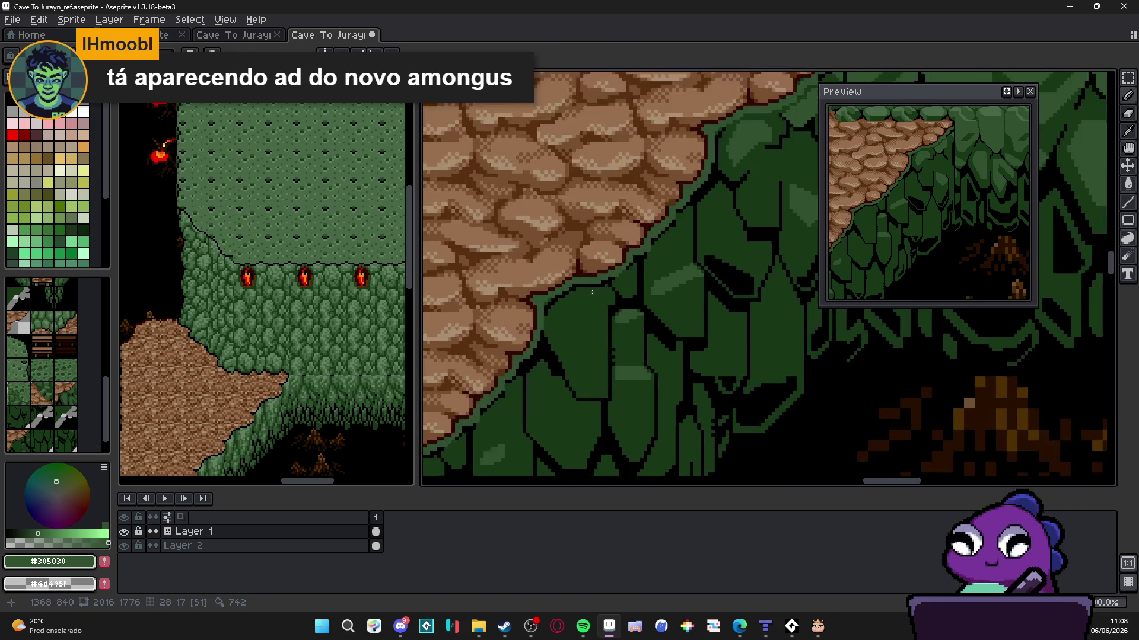
pyautogui.scroll(1, 596, 303)
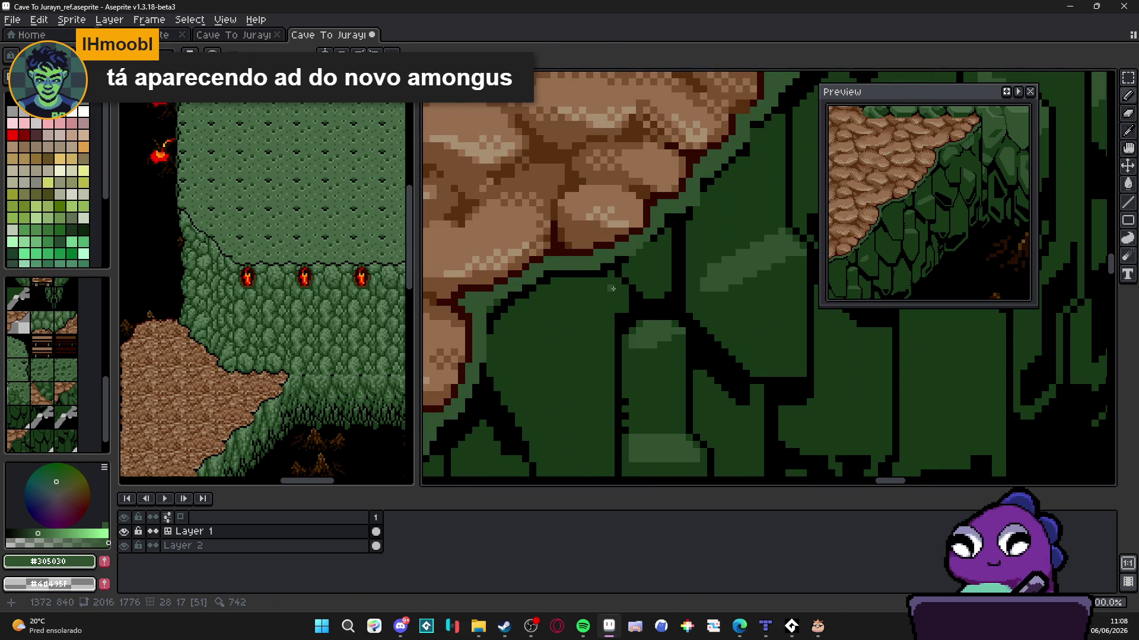
pyautogui.moveTo(557, 285); pyautogui.dragTo(611, 284)
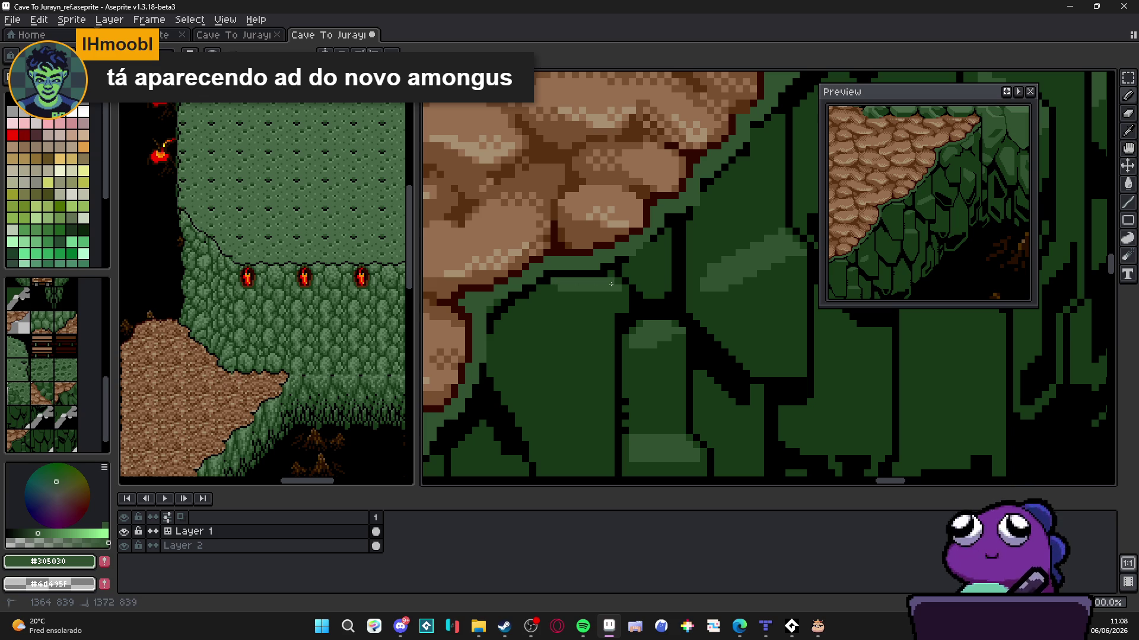
pyautogui.scroll(-2, 556, 328)
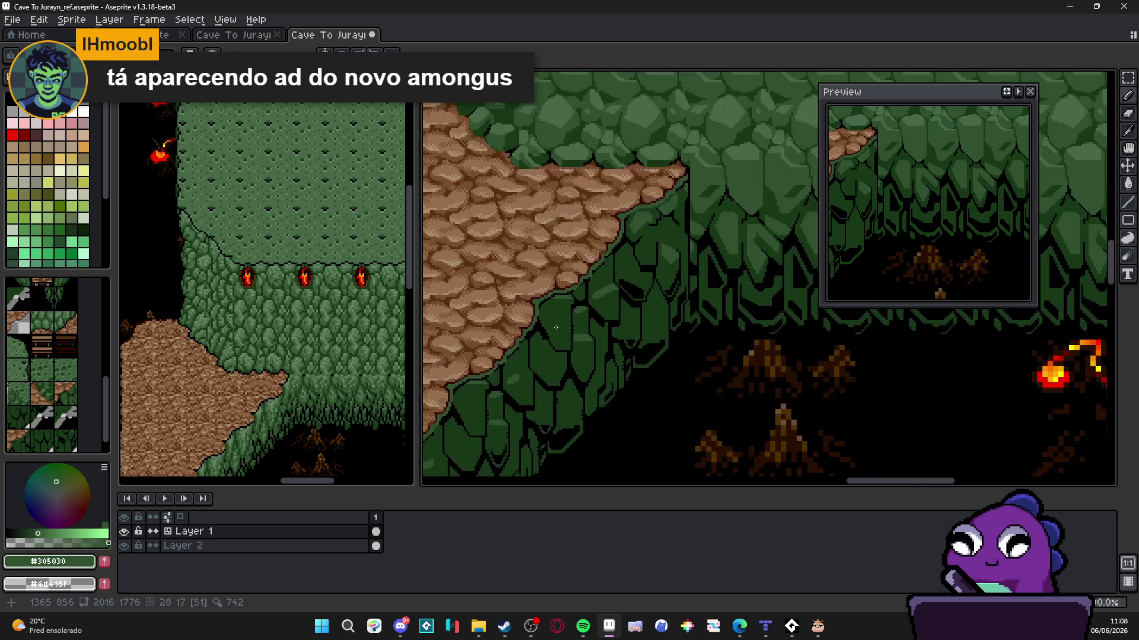
pyautogui.scroll(-2, 555, 332)
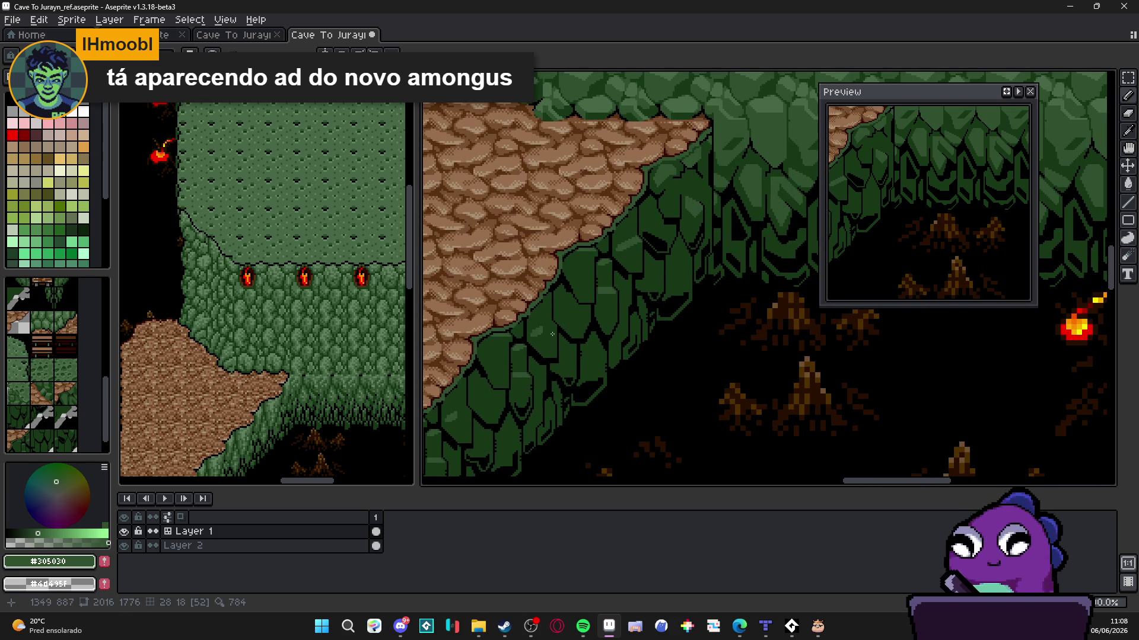
pyautogui.scroll(4, 552, 334)
pyautogui.moveTo(559, 314); pyautogui.dragTo(473, 358)
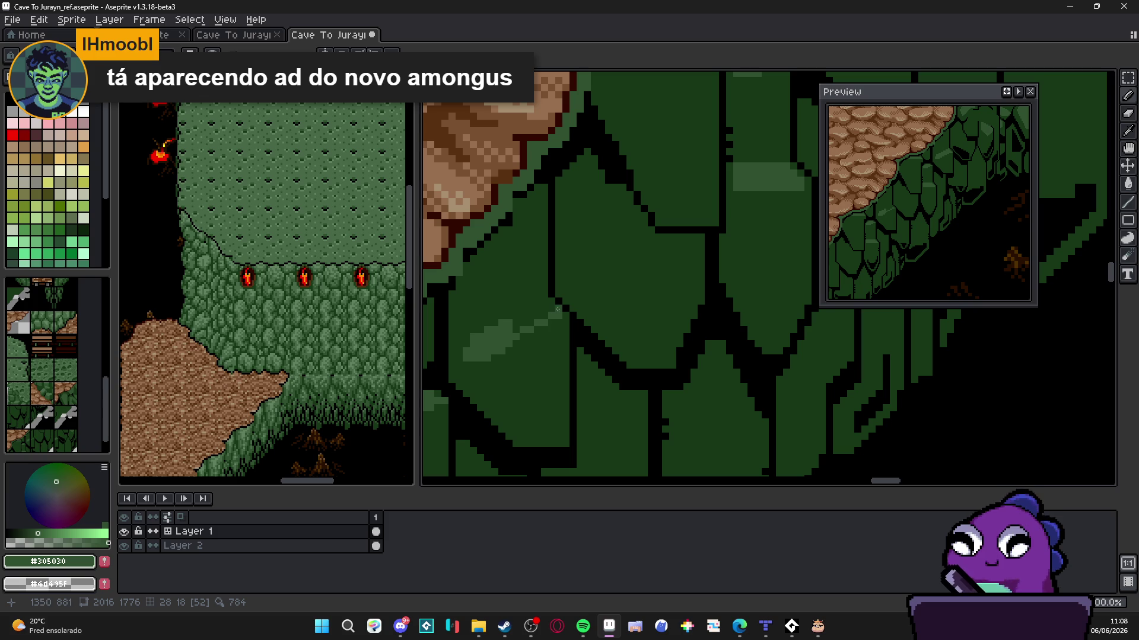
pyautogui.moveTo(557, 313)
pyautogui.mouseDown()
pyautogui.moveTo(498, 303)
pyautogui.moveTo(519, 304)
pyautogui.moveTo(459, 341)
pyautogui.moveTo(475, 332)
pyautogui.mouseUp()
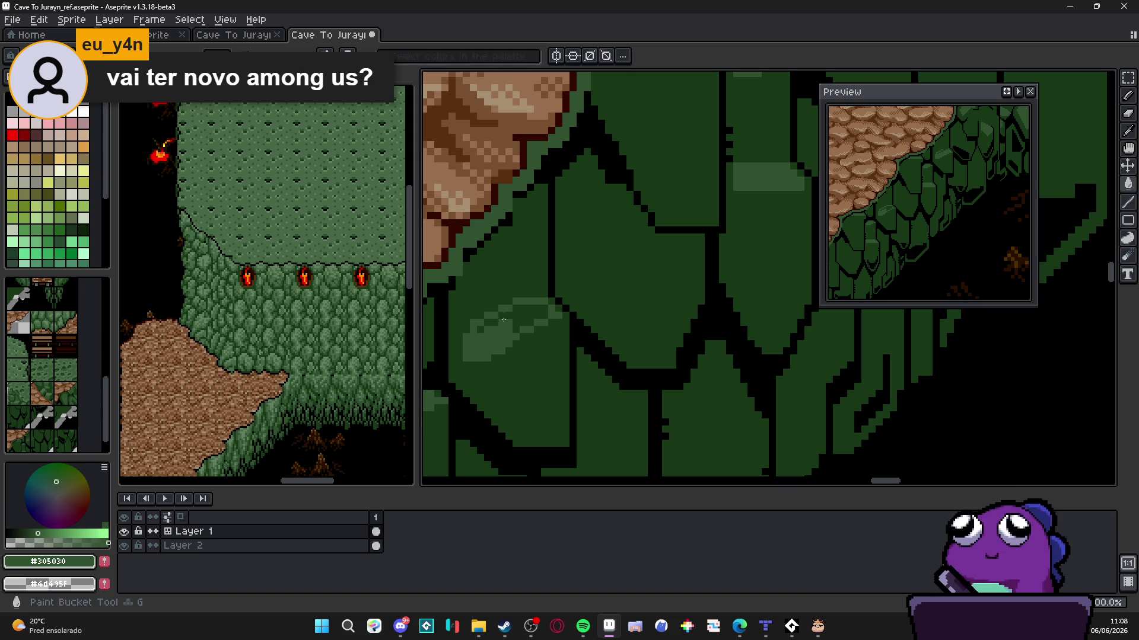
# Fill the gaps in the highlight and darken its edge with the darkest scale green
pyautogui.press('b')
pyautogui.scroll(1, 486, 325)
pyautogui.moveTo(485, 325); pyautogui.dragTo(473, 336)
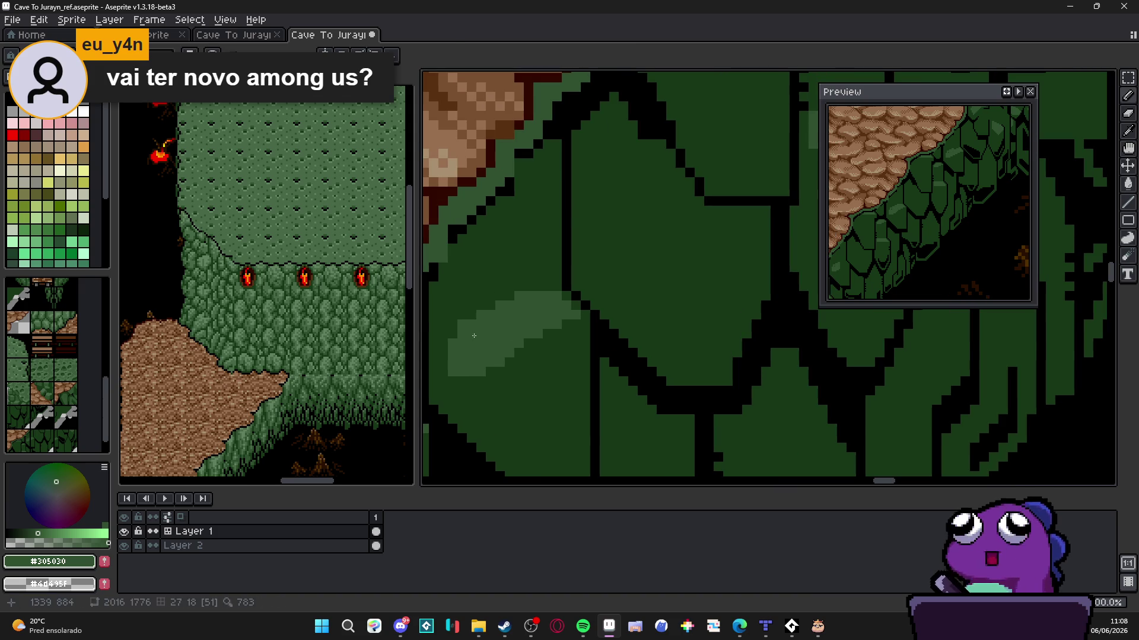
pyautogui.scroll(-2, 554, 326)
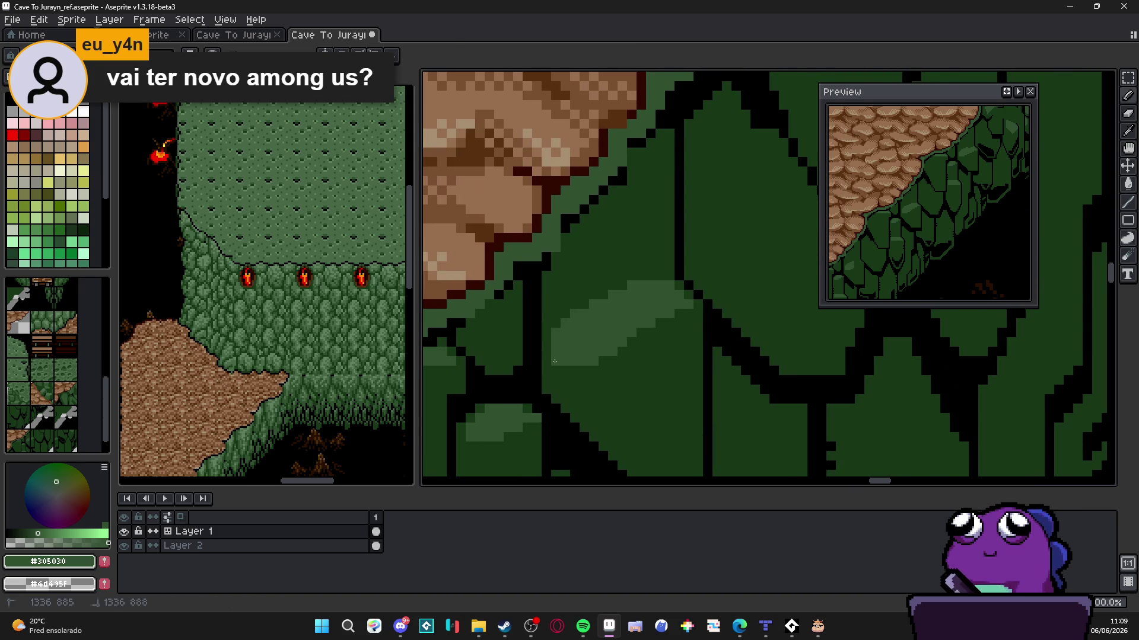
pyautogui.scroll(1, 618, 360)
pyautogui.keyDown('alt'); pyautogui.click(645, 331); pyautogui.keyUp('alt')
pyautogui.moveTo(639, 327); pyautogui.dragTo(552, 365)
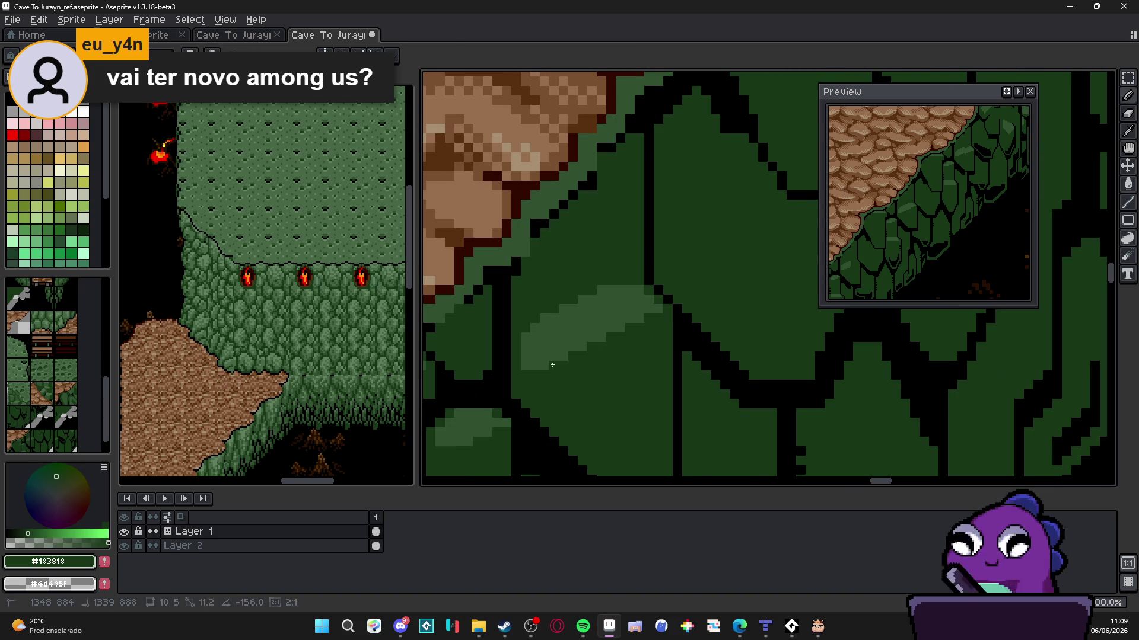
# Sample black from the canvas and pan along the cliff toward the lamps and green platform
pyautogui.scroll(-3, 538, 365)
pyautogui.keyDown('alt'); pyautogui.click(588, 237); pyautogui.keyUp('alt')
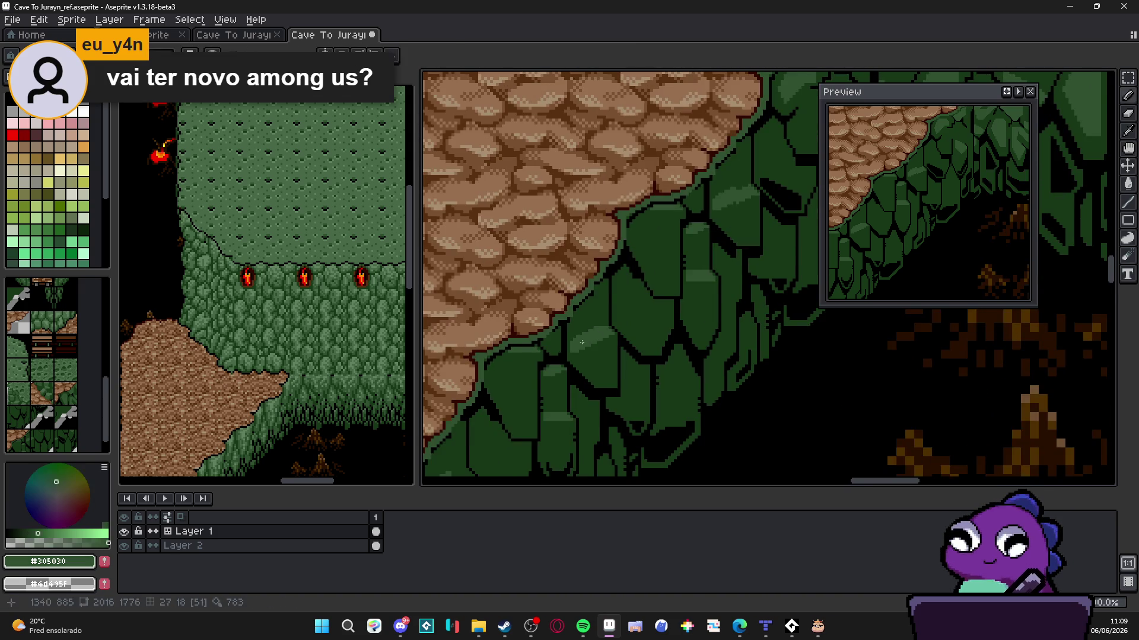
pyautogui.moveTo(587, 237); pyautogui.dragTo(587, 350)
pyautogui.scroll(1, 602, 322)
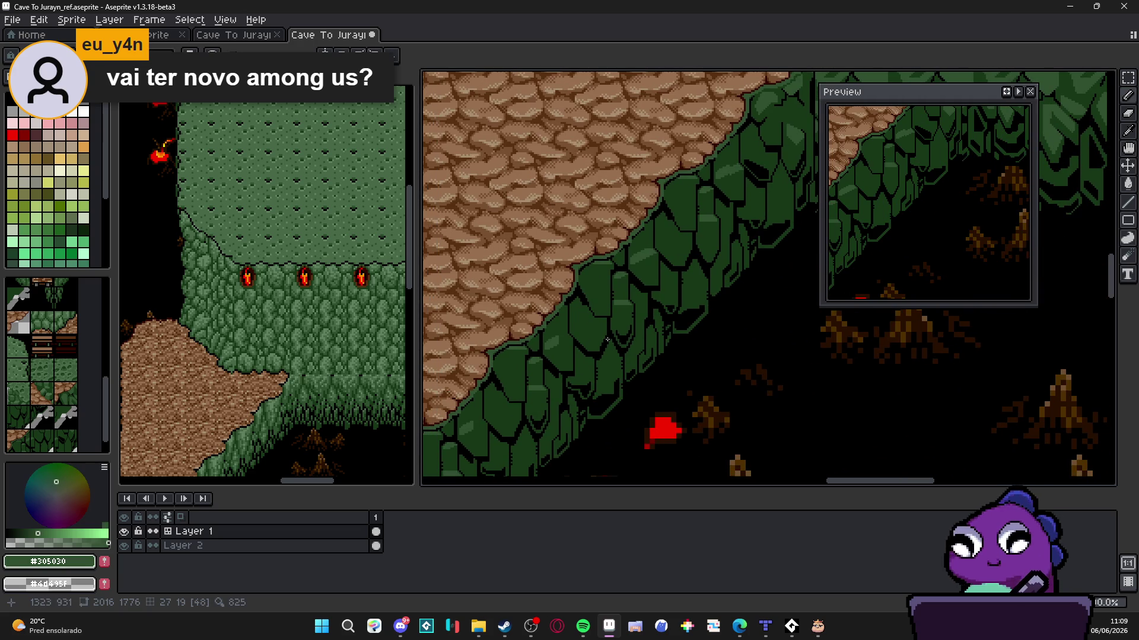
pyautogui.keyDown('alt'); pyautogui.click(578, 264); pyautogui.keyUp('alt')
pyautogui.scroll(2, 579, 293)
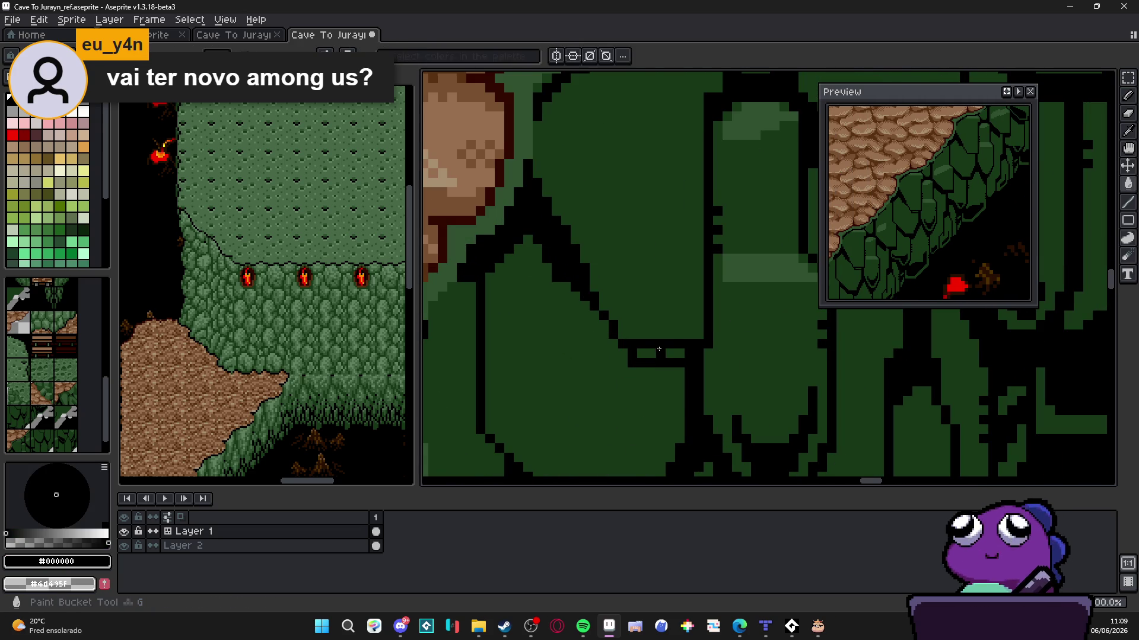
pyautogui.scroll(-2, 682, 375)
pyautogui.scroll(-2, 682, 376)
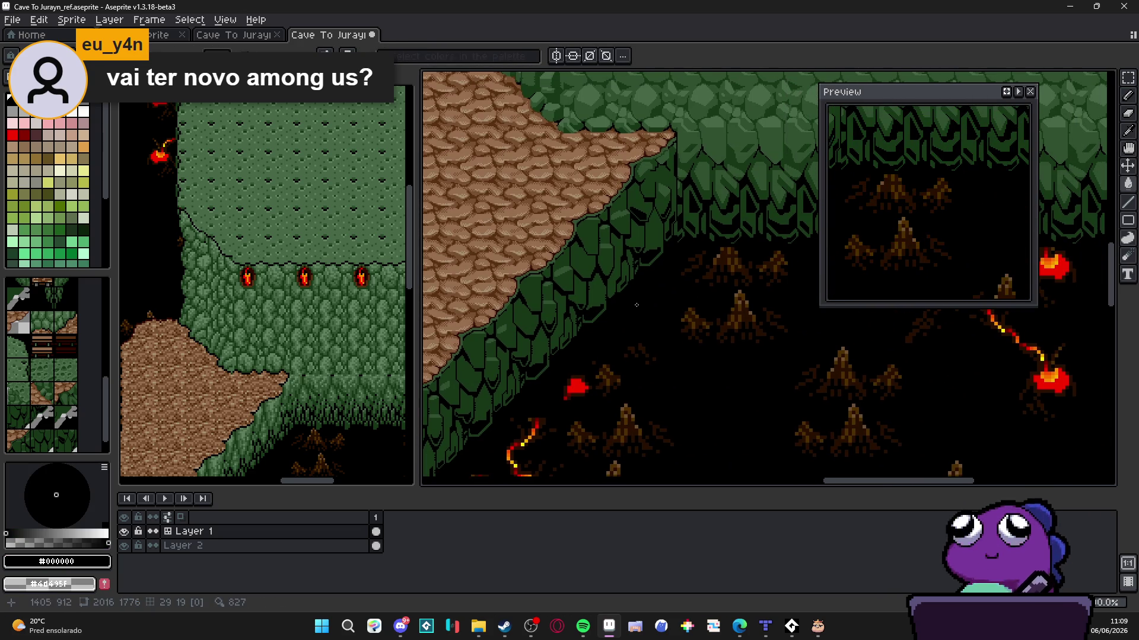
pyautogui.scroll(-2, 636, 305)
pyautogui.scroll(2, 593, 311)
pyautogui.scroll(-1, 584, 314)
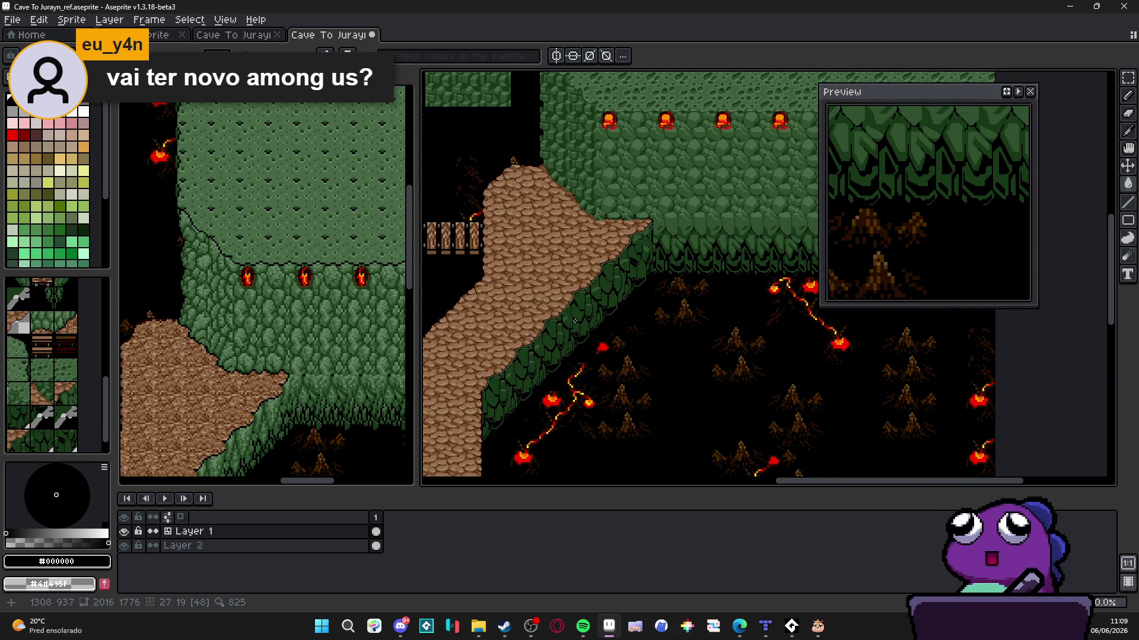
pyautogui.moveTo(671, 288); pyautogui.dragTo(658, 327)
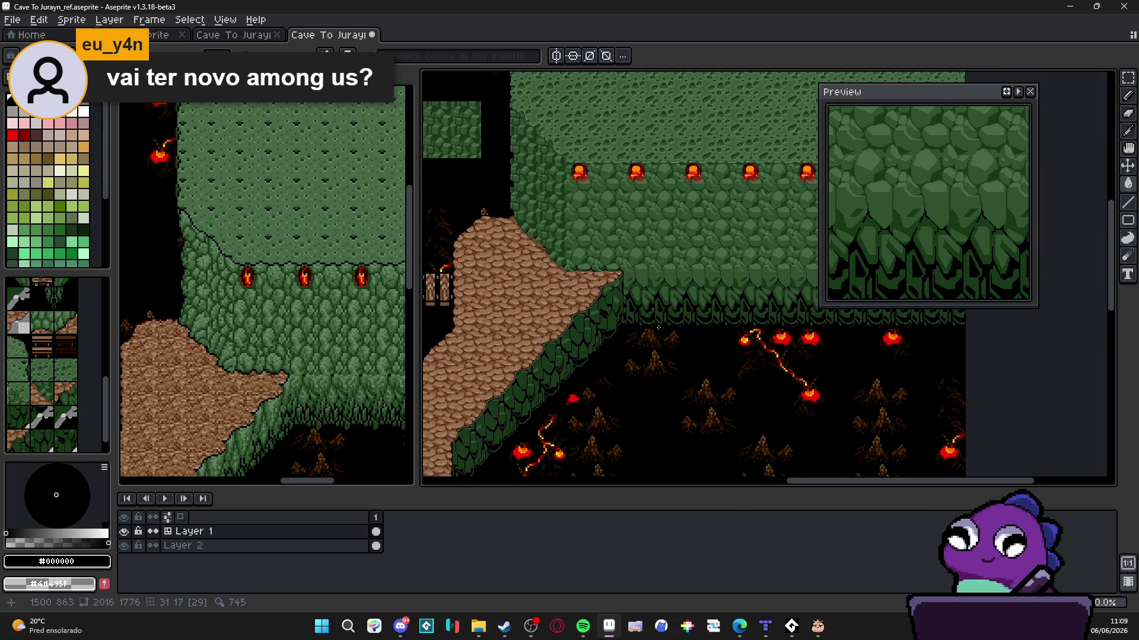
pyautogui.scroll(2, 550, 317)
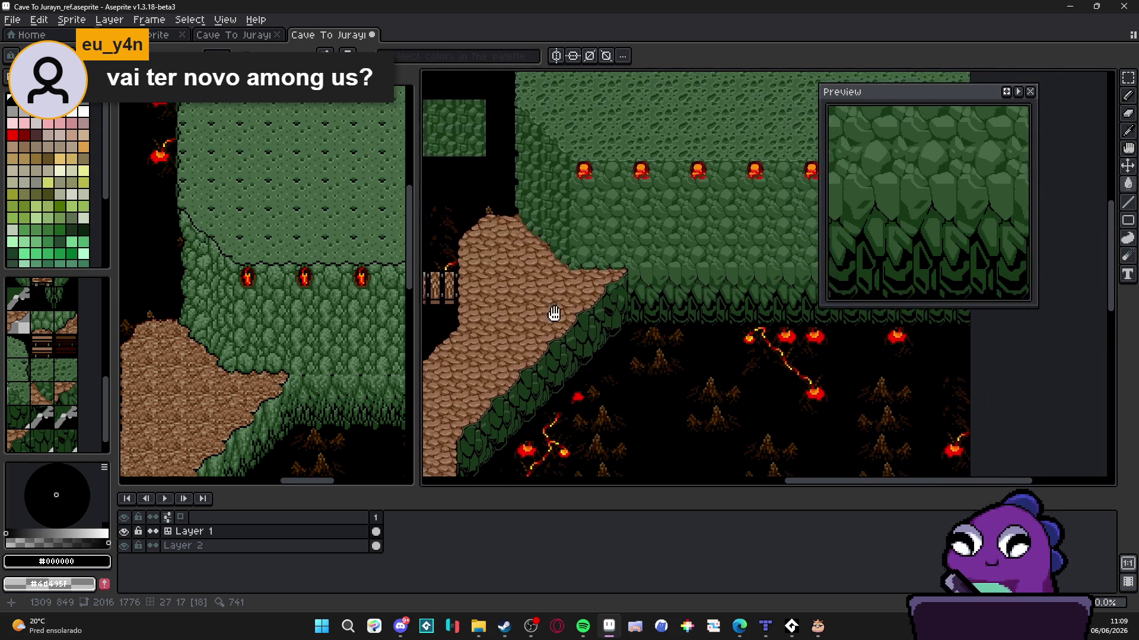
pyautogui.scroll(1, 619, 291)
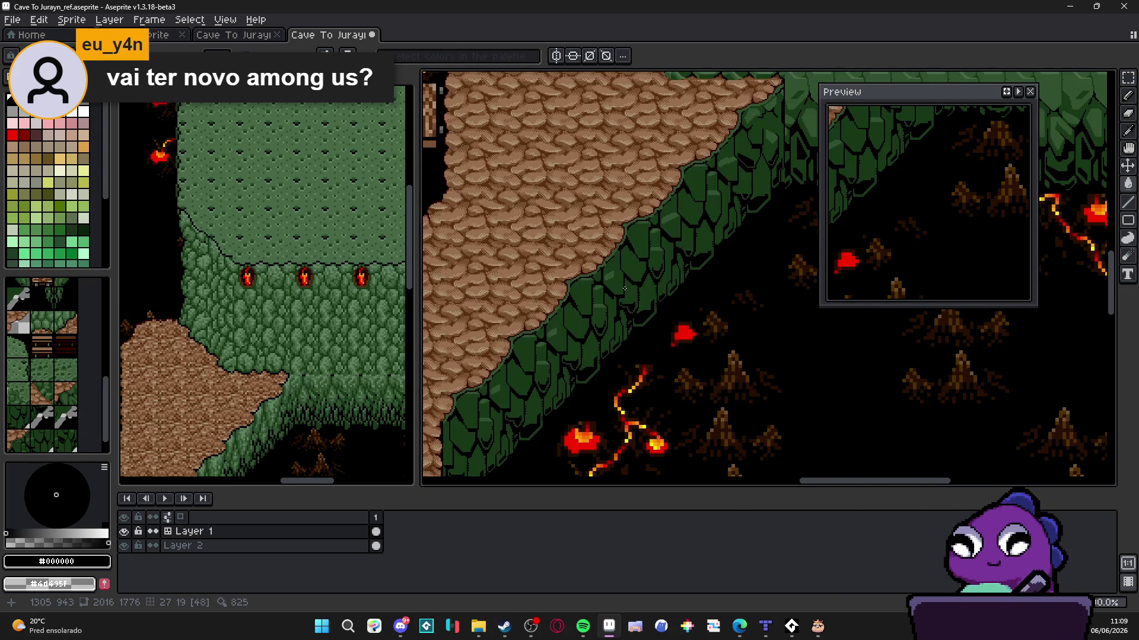
pyautogui.scroll(-1, 624, 288)
pyautogui.scroll(2, 661, 285)
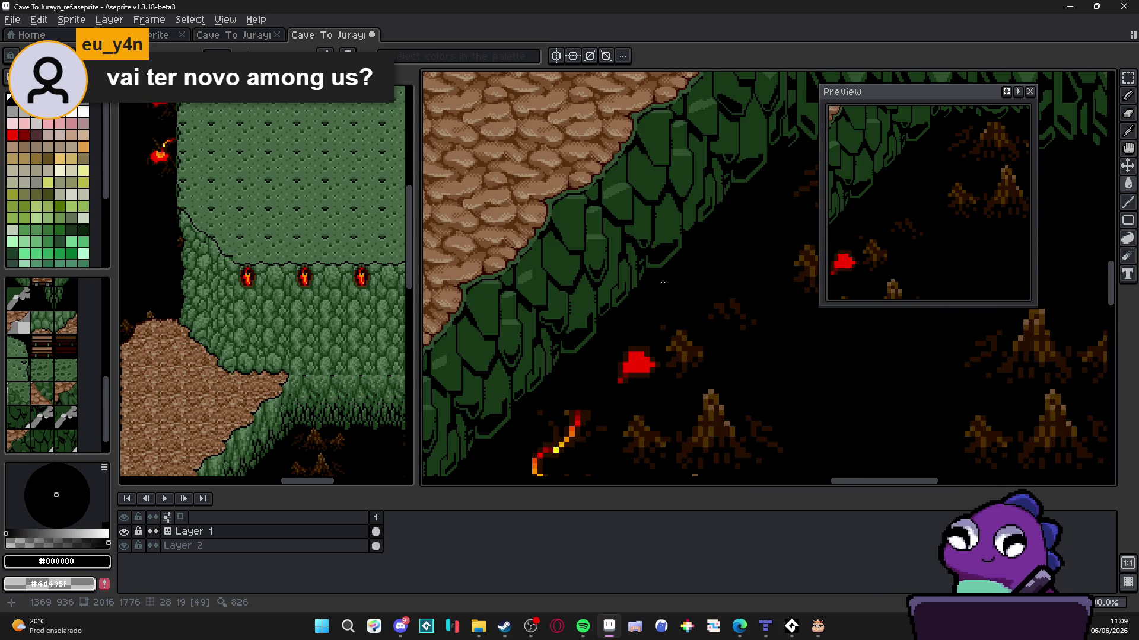
# Paint the diagonal cliff edge into a checkered black-green line with the black pencil
pyautogui.scroll(2, 663, 282)
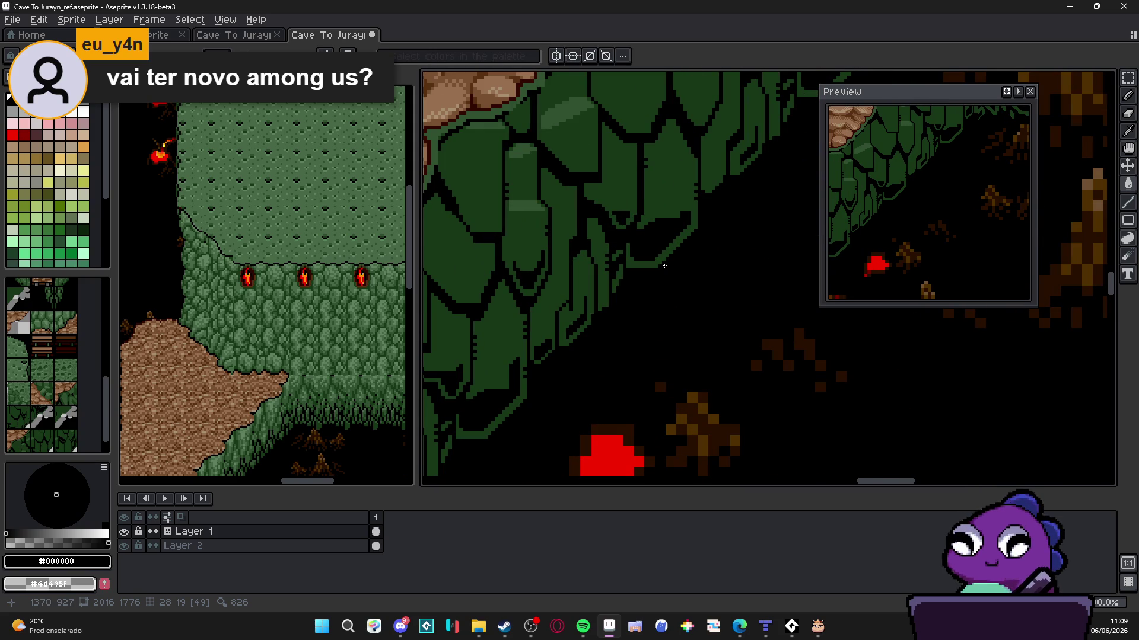
pyautogui.press('w')
pyautogui.click(664, 265)
pyautogui.press('b')
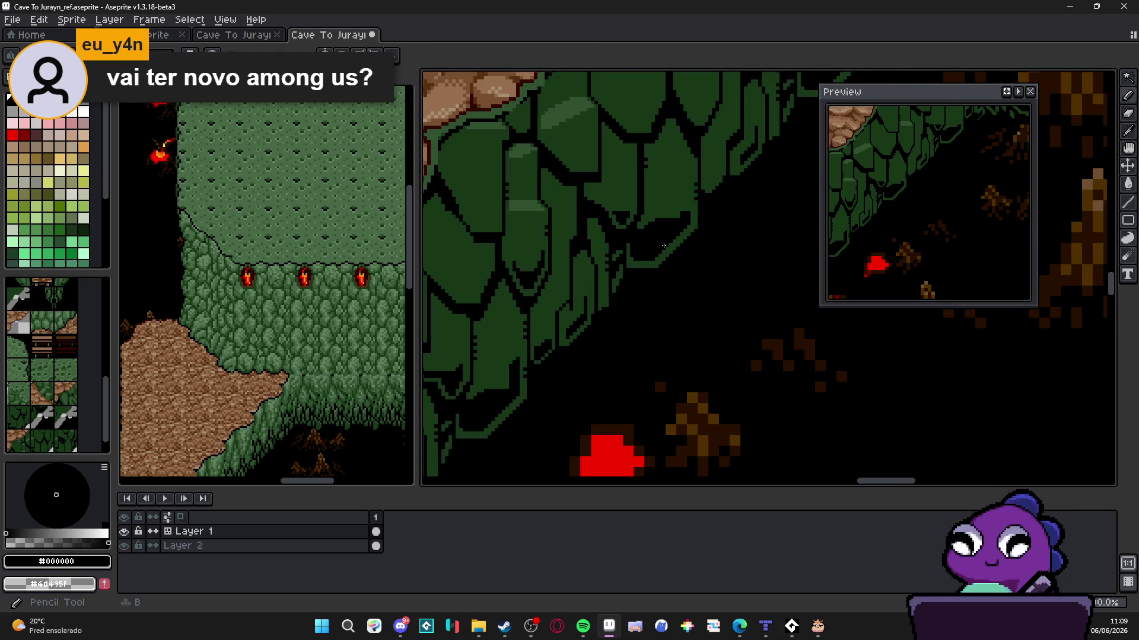
pyautogui.scroll(5, 664, 246)
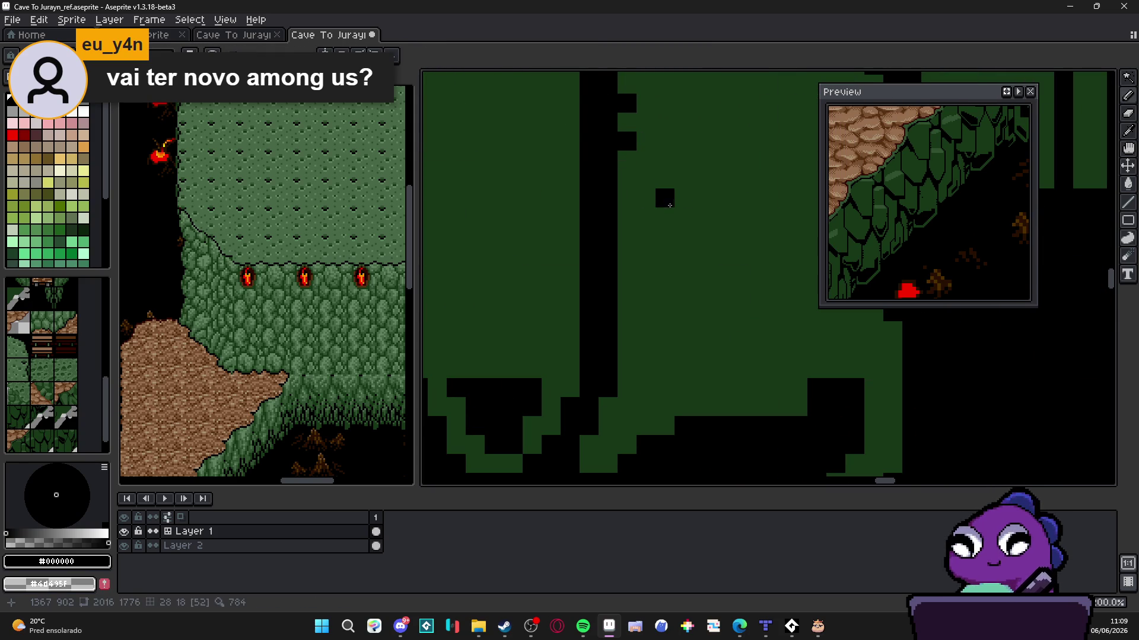
pyautogui.scroll(-4, 685, 224)
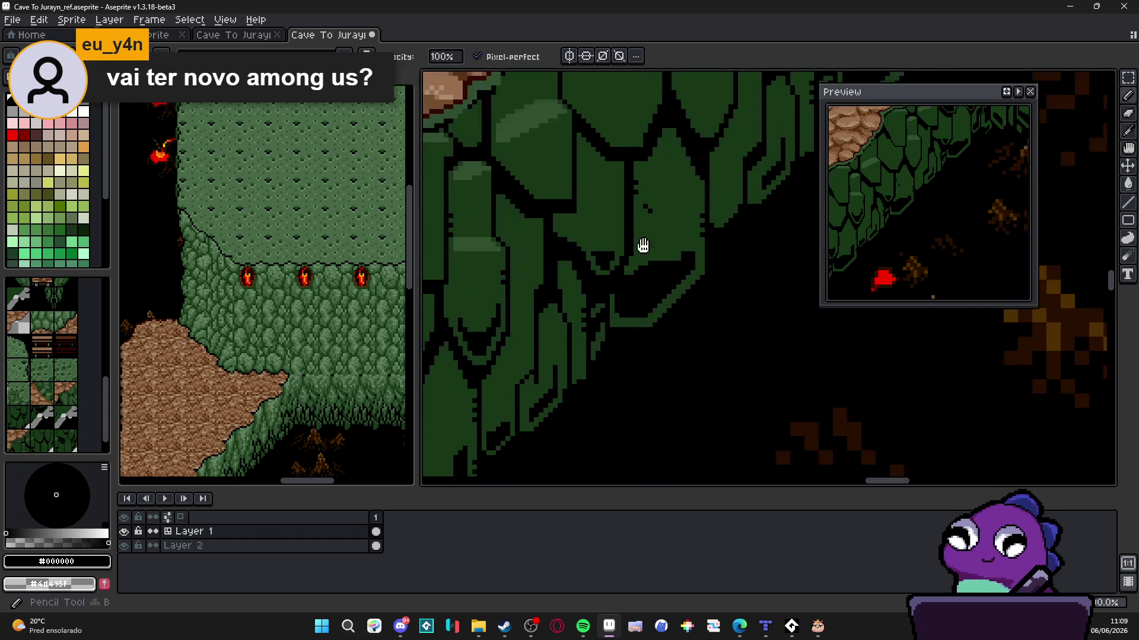
pyautogui.scroll(2, 643, 246)
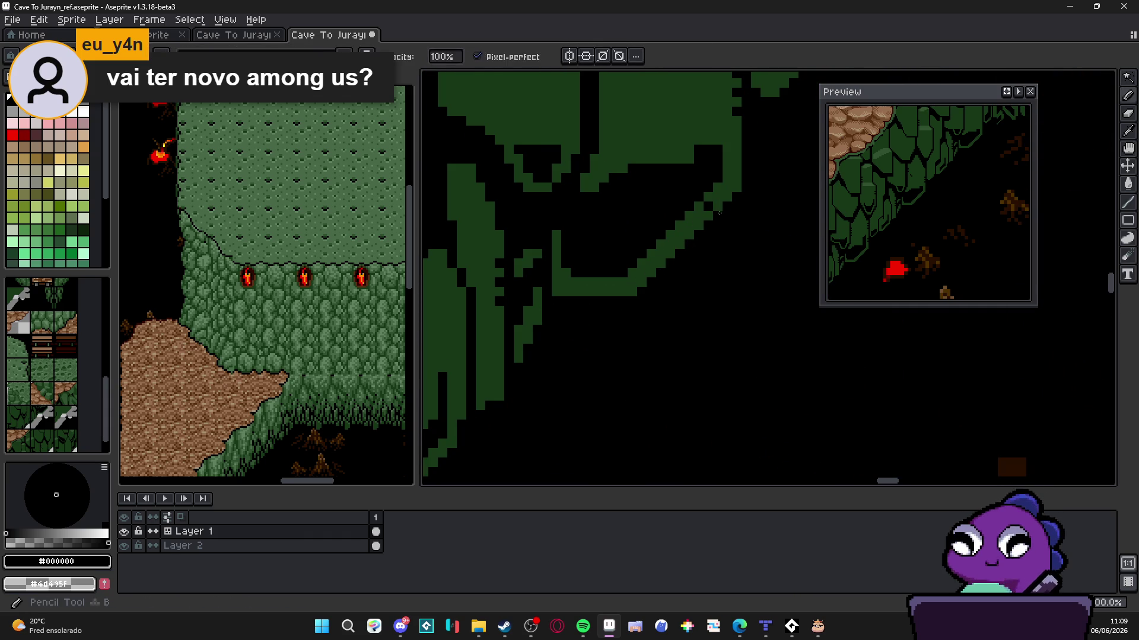
pyautogui.moveTo(720, 213)
pyautogui.mouseDown()
pyautogui.moveTo(628, 279)
pyautogui.moveTo(588, 278)
pyautogui.mouseUp()
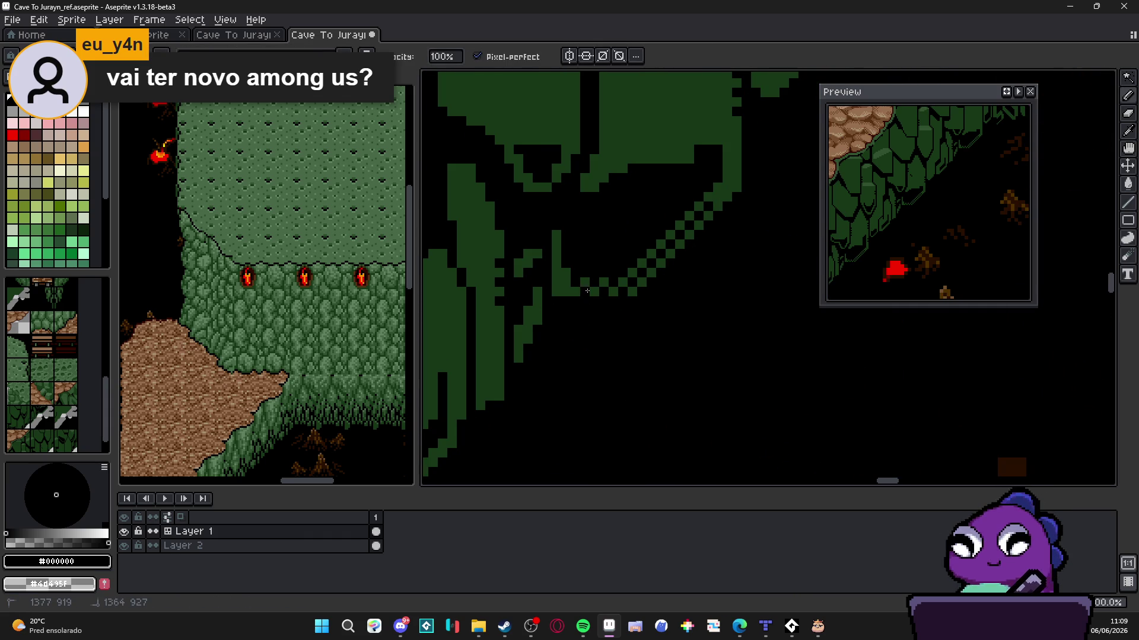
pyautogui.scroll(-3, 590, 300)
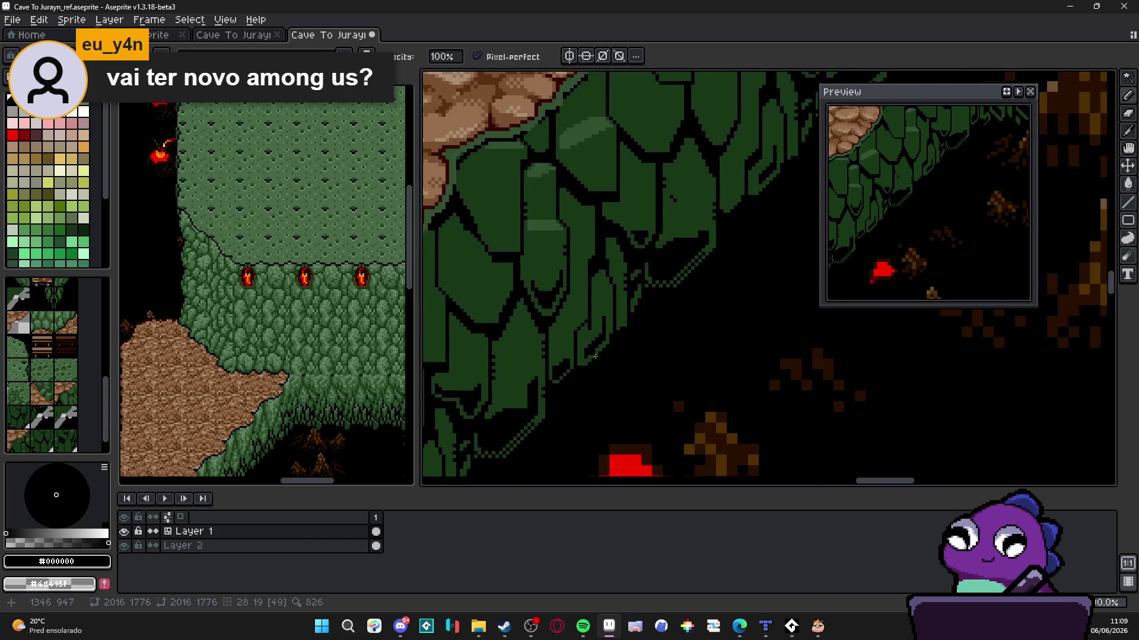
pyautogui.moveTo(596, 356); pyautogui.dragTo(623, 327)
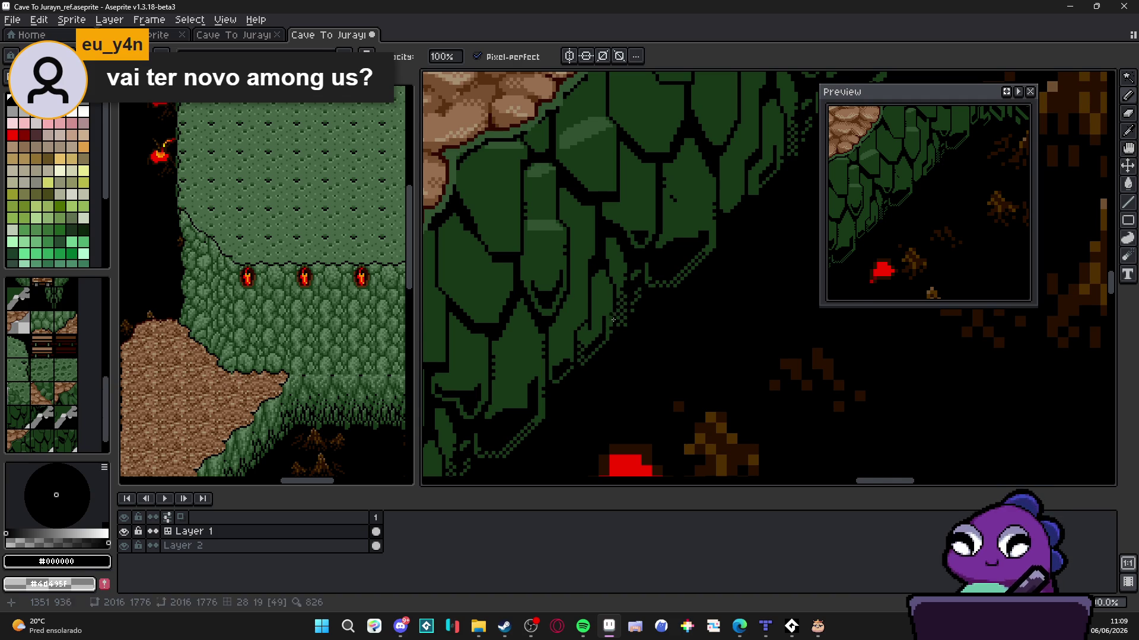
# Blacken more green edge pixels to extend the checker pattern and reshape the cliff edge
pyautogui.scroll(1, 617, 321)
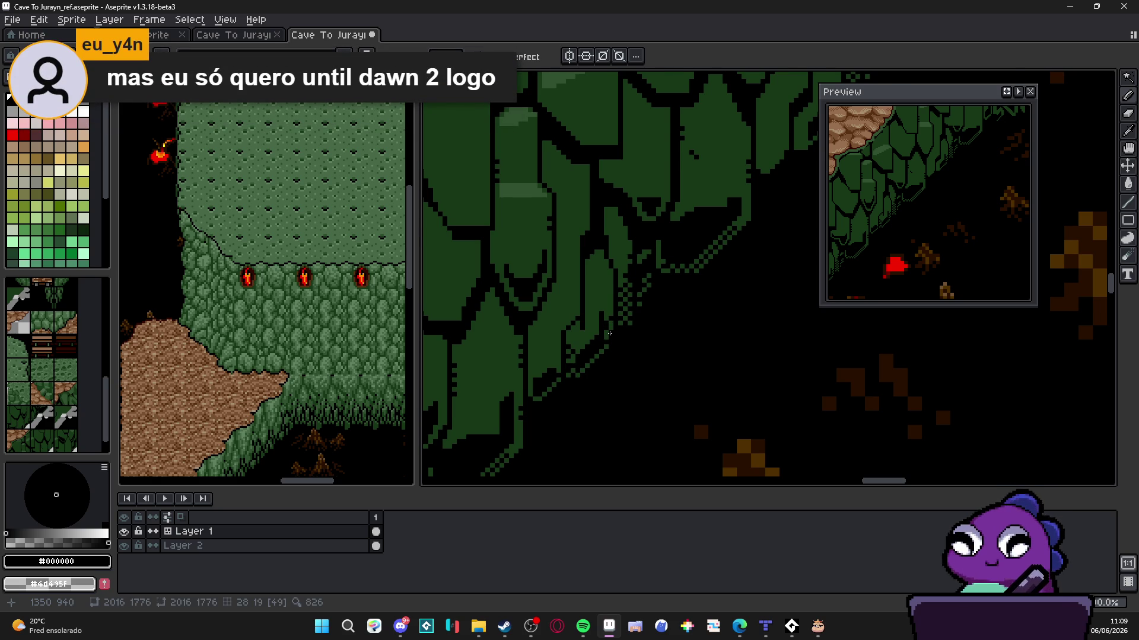
pyautogui.scroll(2, 610, 340)
pyautogui.scroll(2, 639, 331)
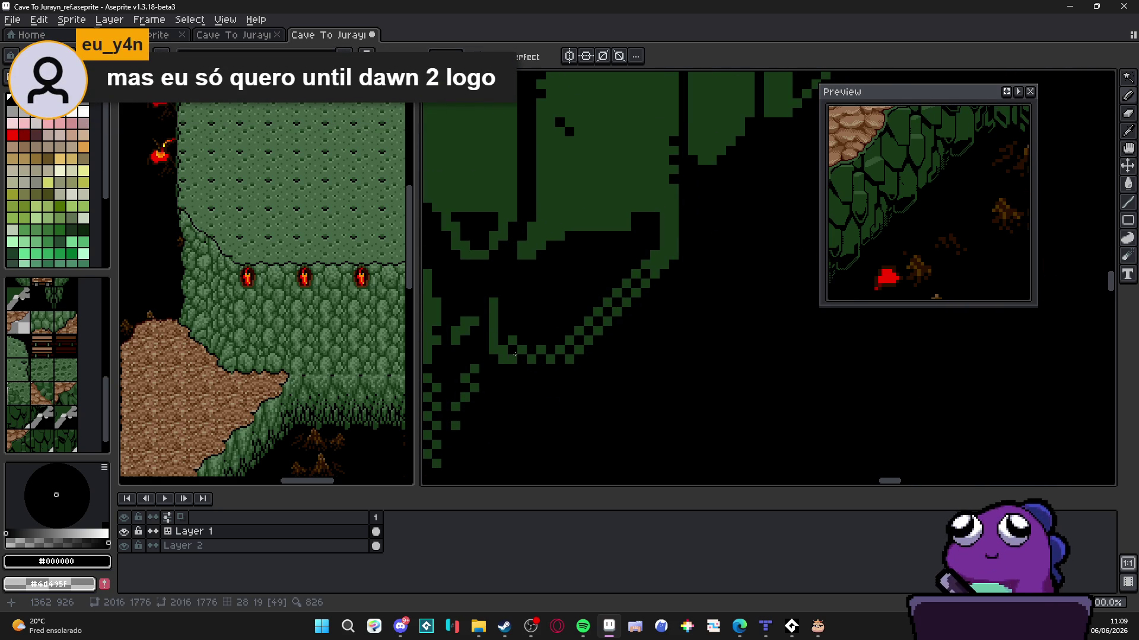
pyautogui.moveTo(658, 261); pyautogui.dragTo(673, 247)
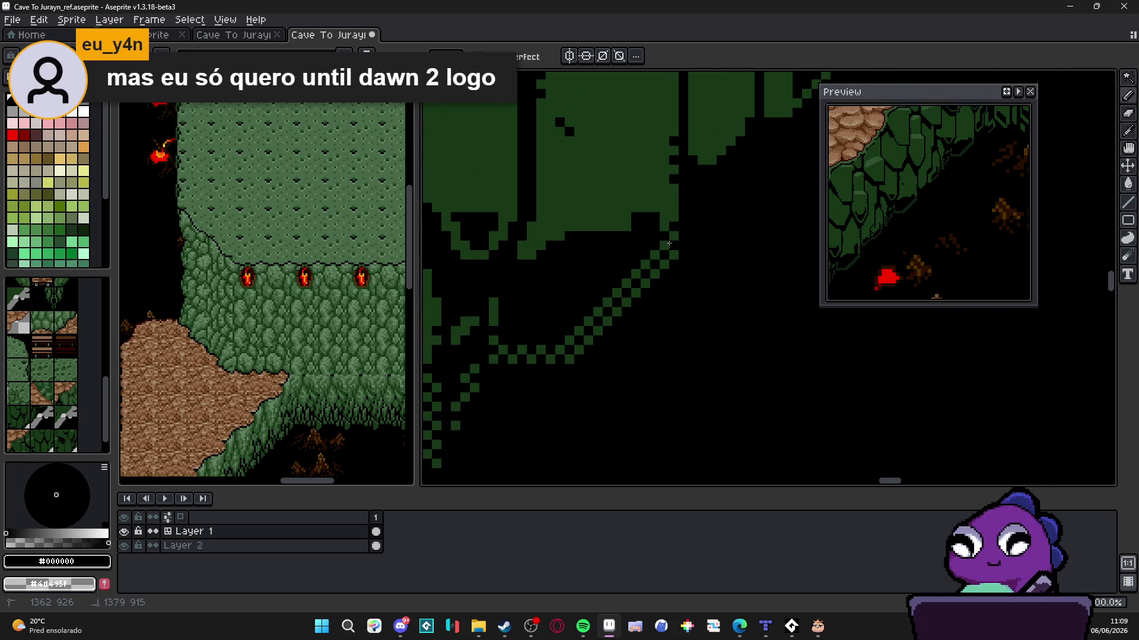
pyautogui.scroll(-1, 669, 243)
pyautogui.scroll(1, 599, 276)
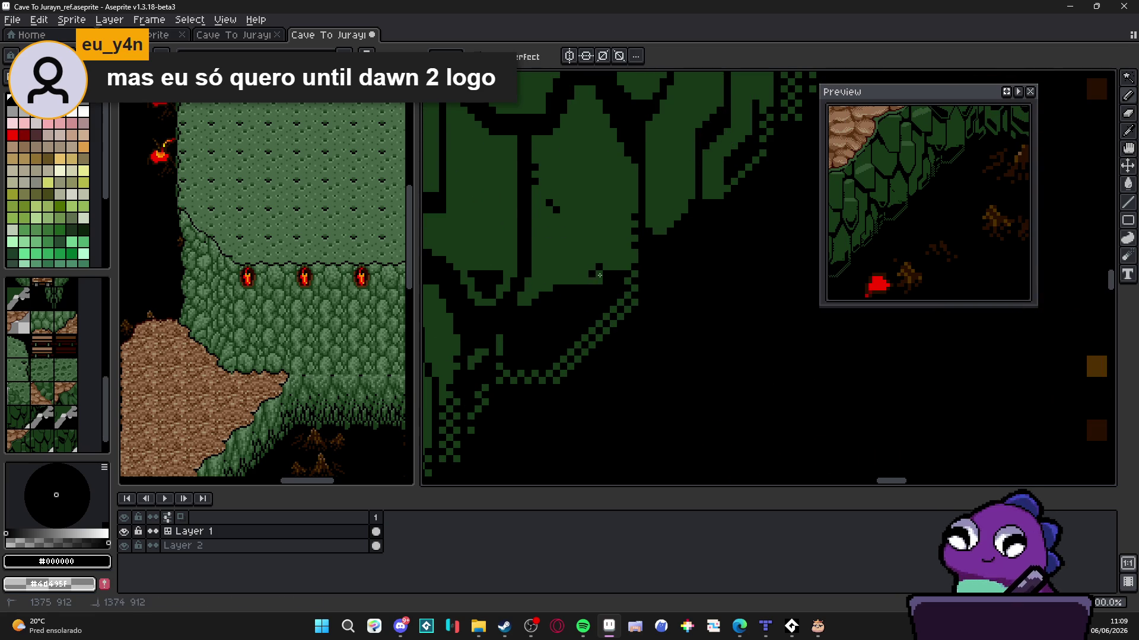
pyautogui.moveTo(571, 282)
pyautogui.mouseDown()
pyautogui.moveTo(526, 298)
pyautogui.moveTo(594, 281)
pyautogui.mouseUp()
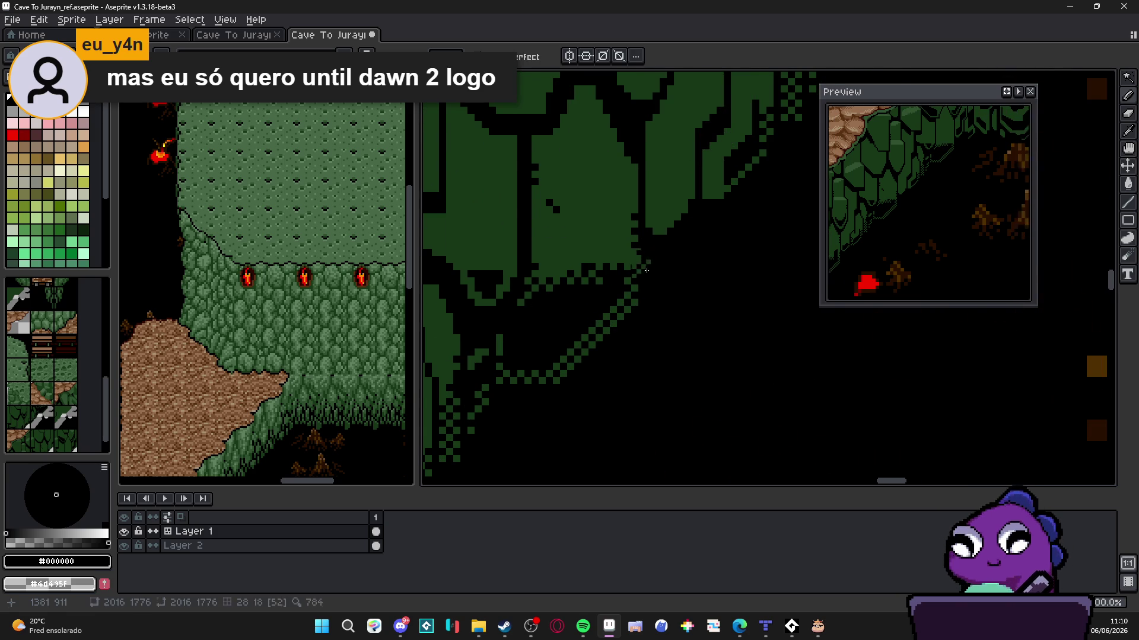
pyautogui.scroll(-3, 597, 274)
pyautogui.scroll(1, 659, 283)
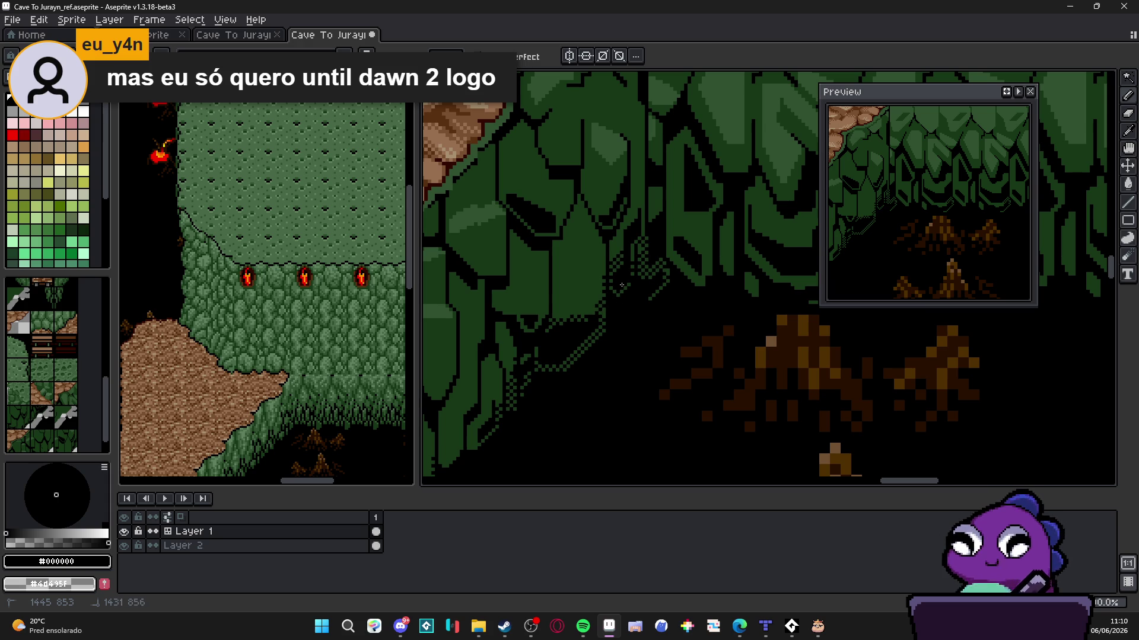
pyautogui.scroll(-2, 644, 265)
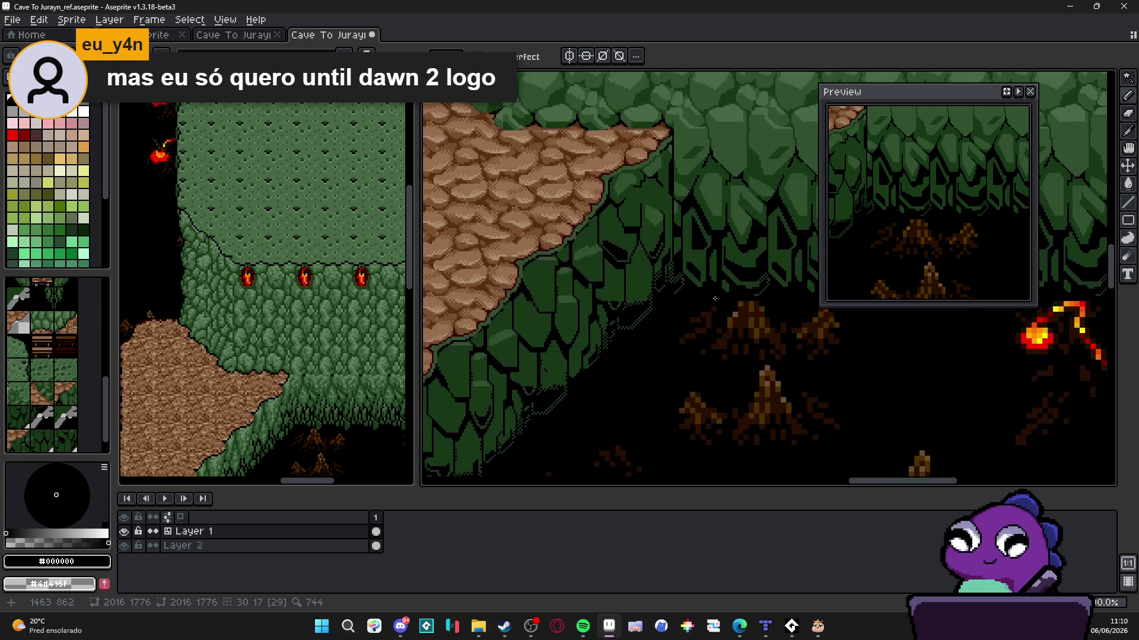
pyautogui.scroll(2, 623, 354)
pyautogui.scroll(1, 623, 354)
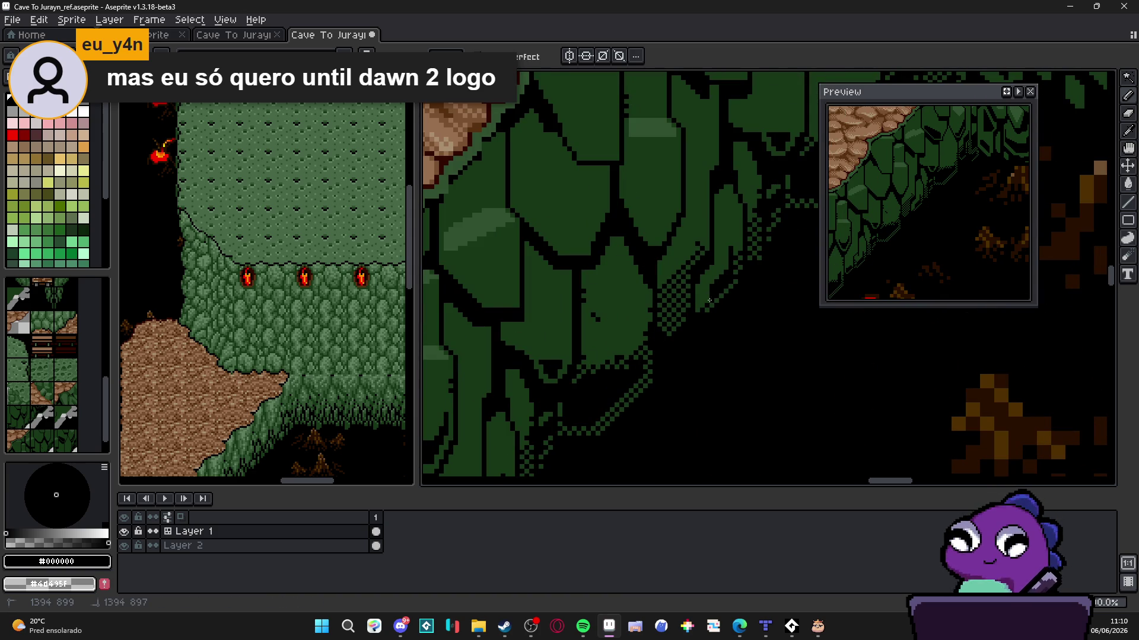
pyautogui.scroll(-2, 711, 270)
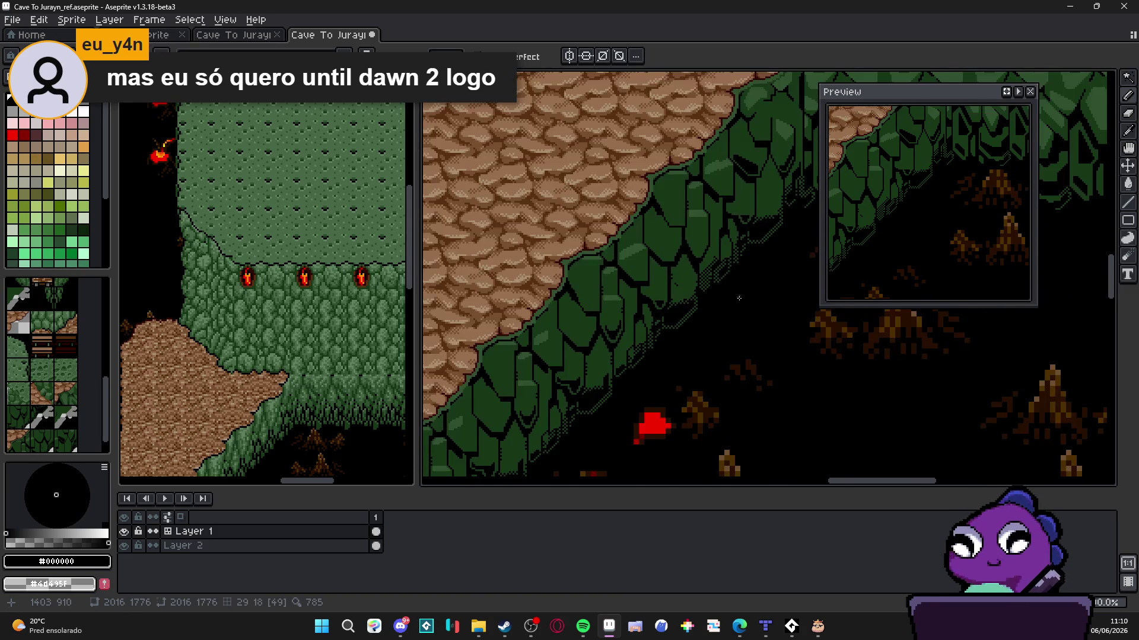
pyautogui.scroll(-1, 588, 296)
pyautogui.scroll(4, 589, 296)
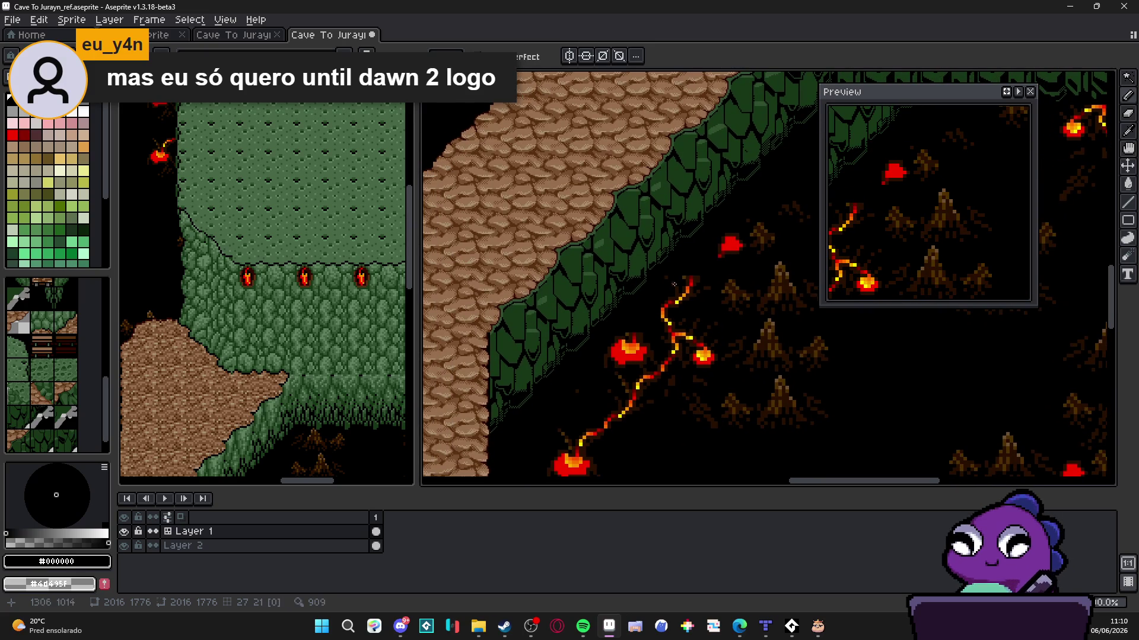
pyautogui.hscroll(-5, 662, 333)
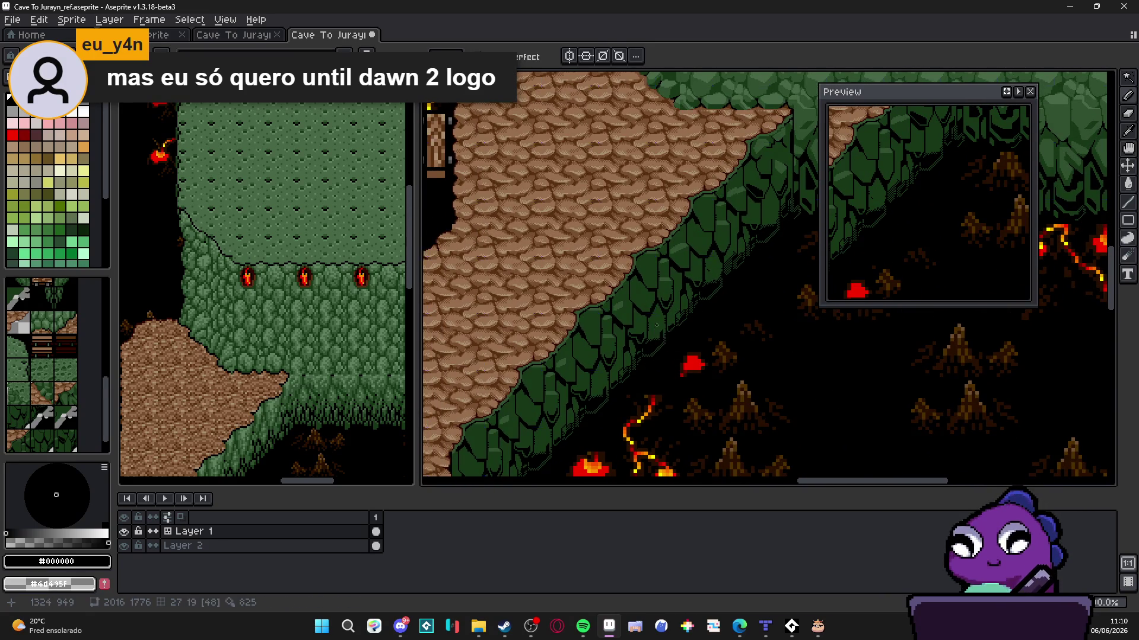
pyautogui.hscroll(5, 613, 359)
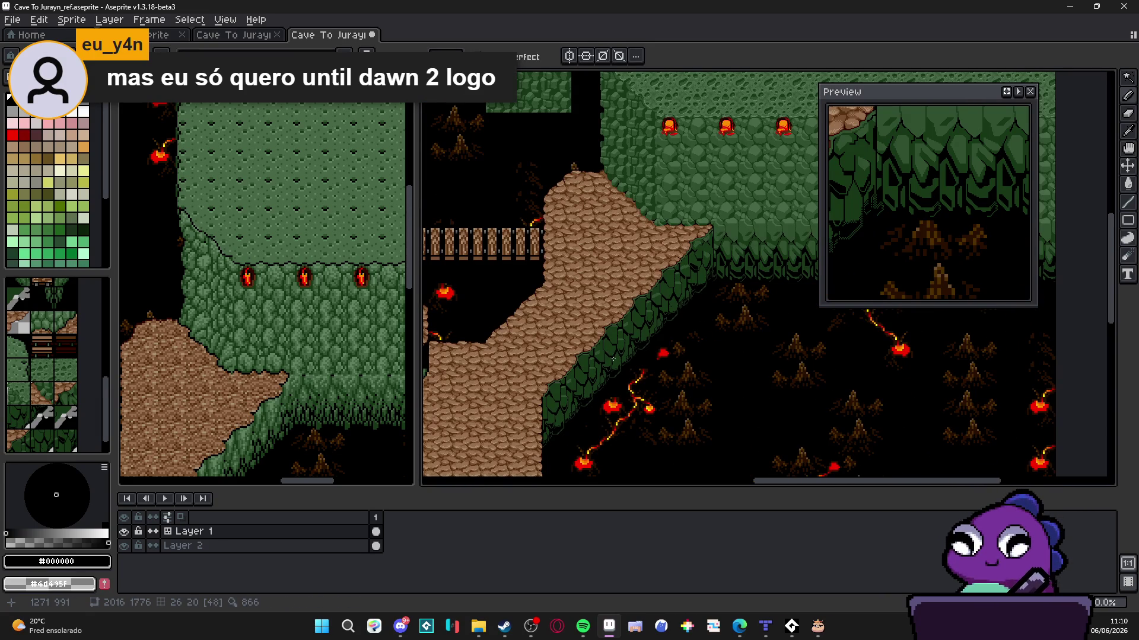
pyautogui.scroll(-3, 557, 415)
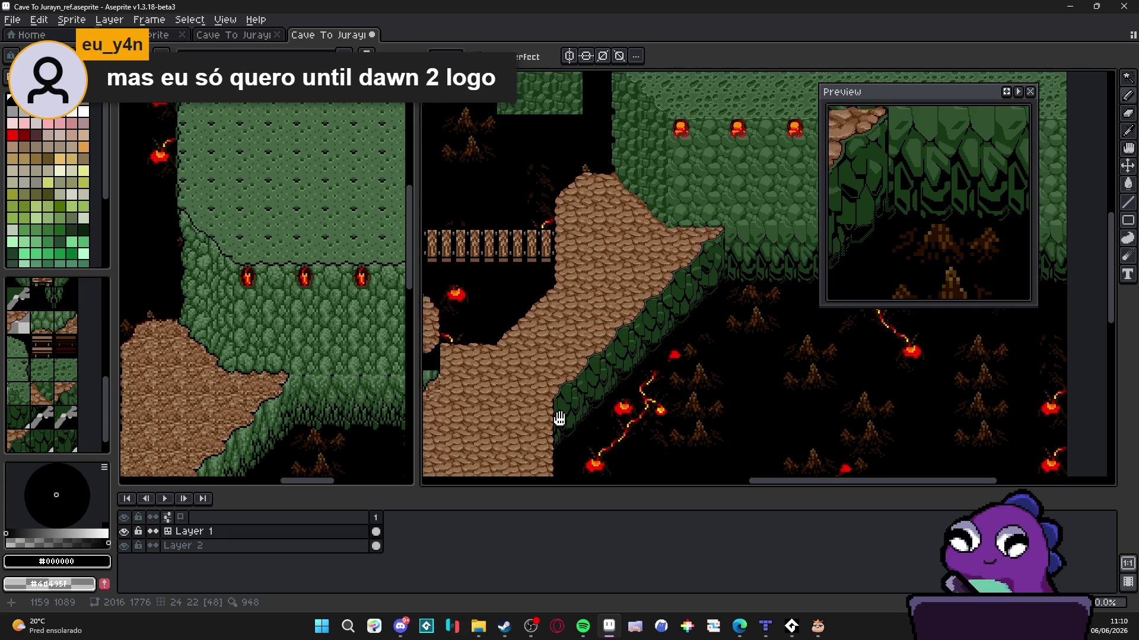
pyautogui.scroll(3, 469, 408)
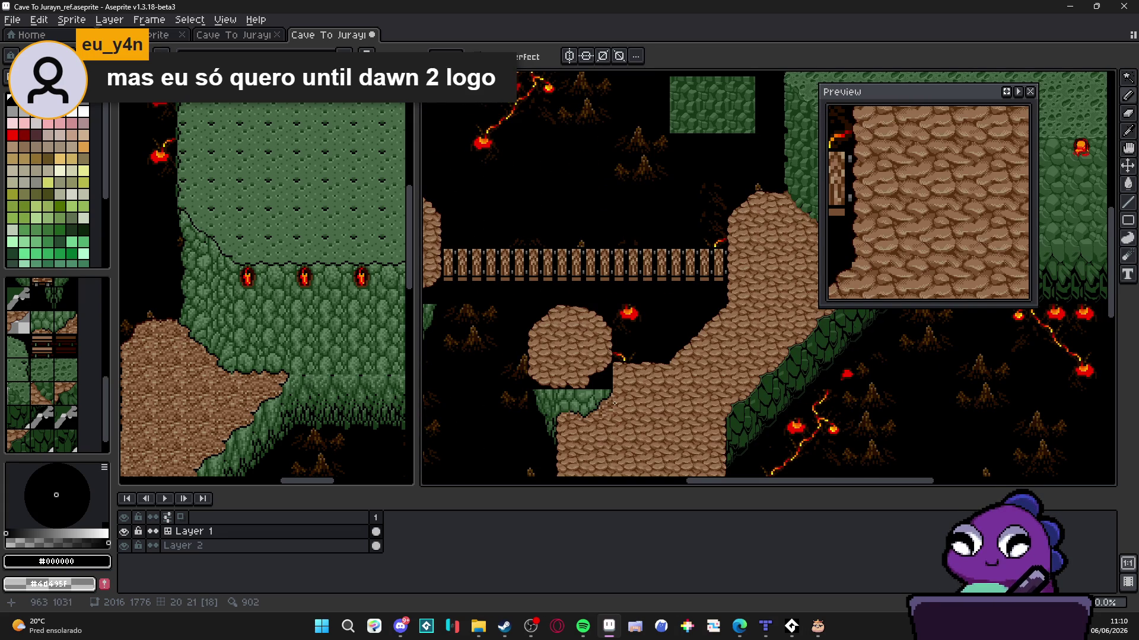
pyautogui.moveTo(614, 402)
pyautogui.mouseDown()
pyautogui.moveTo(453, 379)
pyautogui.moveTo(528, 383)
pyautogui.mouseUp()
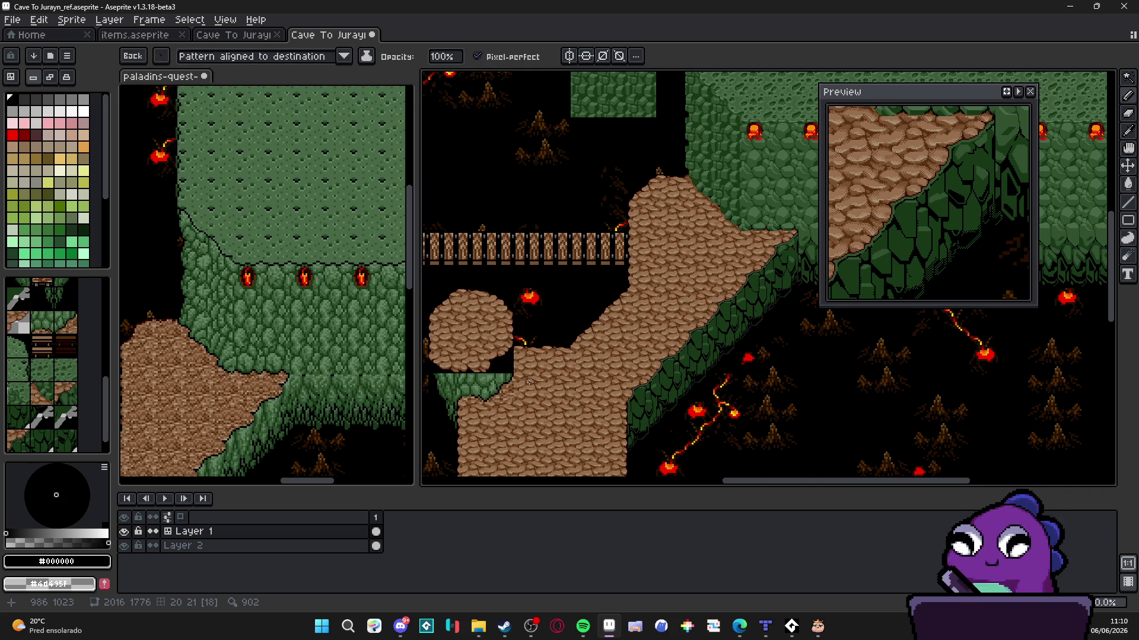
pyautogui.scroll(4, 671, 250)
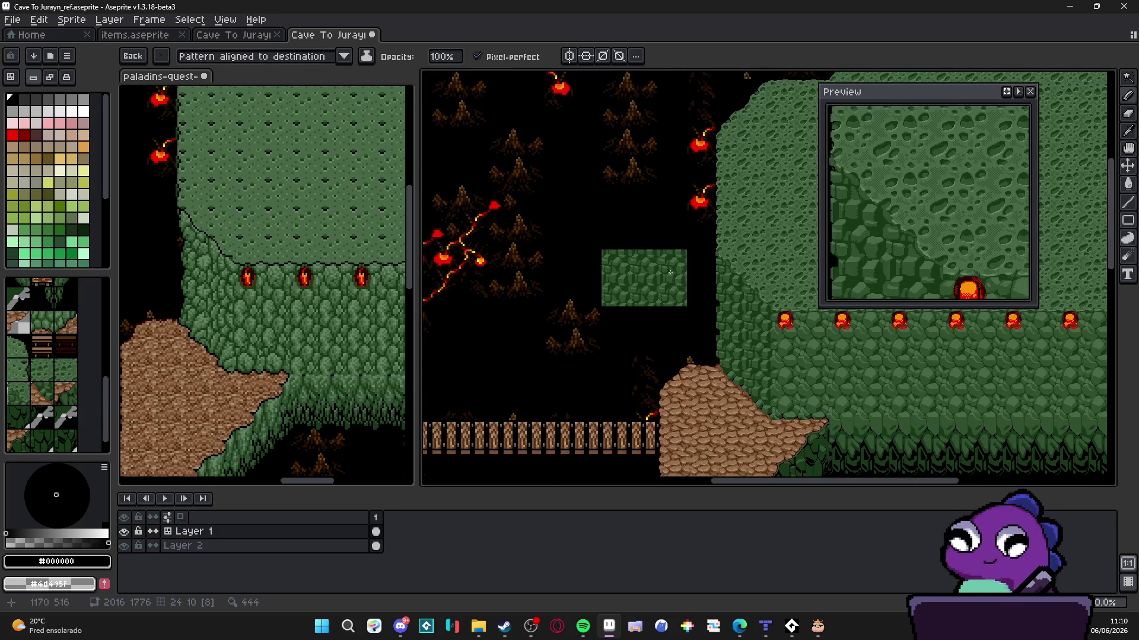
pyautogui.scroll(-3, 671, 250)
pyautogui.scroll(-1, 672, 250)
pyautogui.moveTo(638, 262)
pyautogui.mouseDown()
pyautogui.moveTo(651, 369)
pyautogui.moveTo(595, 468)
pyautogui.moveTo(582, 402)
pyautogui.moveTo(654, 283)
pyautogui.mouseUp()
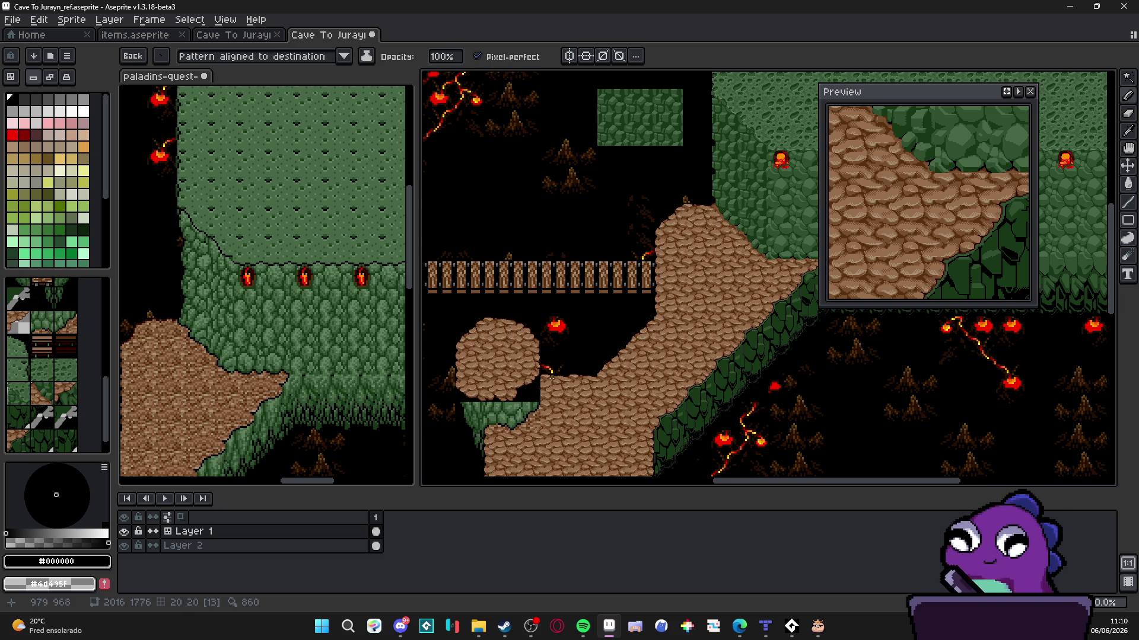
pyautogui.scroll(-1, 567, 364)
pyautogui.scroll(1, 582, 373)
pyautogui.scroll(-1, 592, 386)
pyautogui.scroll(3, 627, 387)
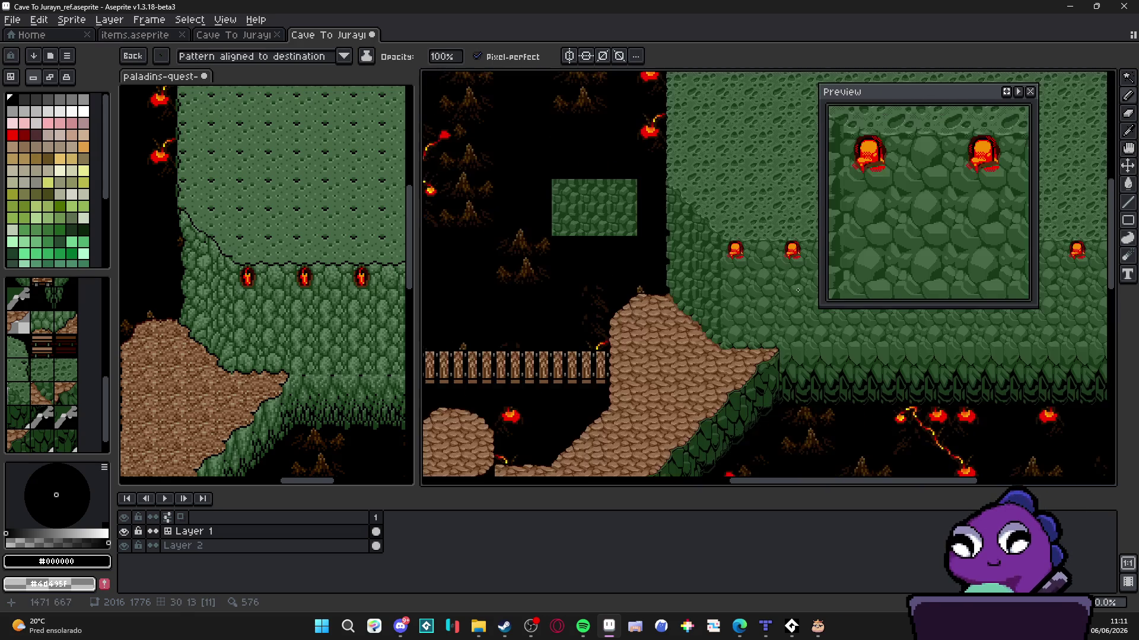
pyautogui.moveTo(611, 311); pyautogui.dragTo(628, 374)
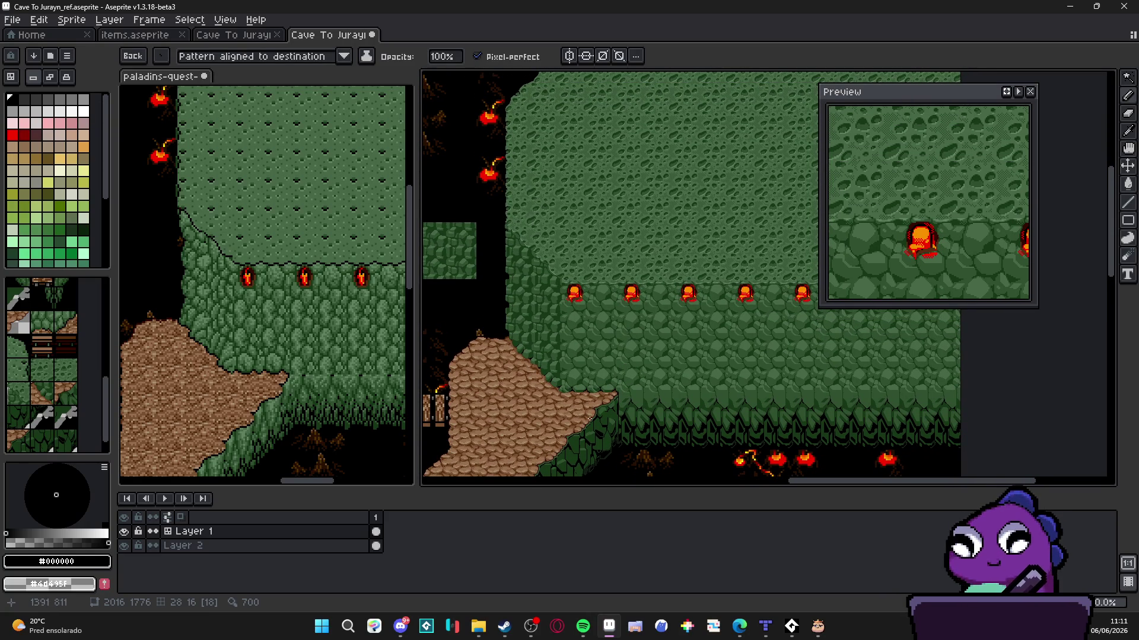
pyautogui.moveTo(628, 373); pyautogui.dragTo(699, 305)
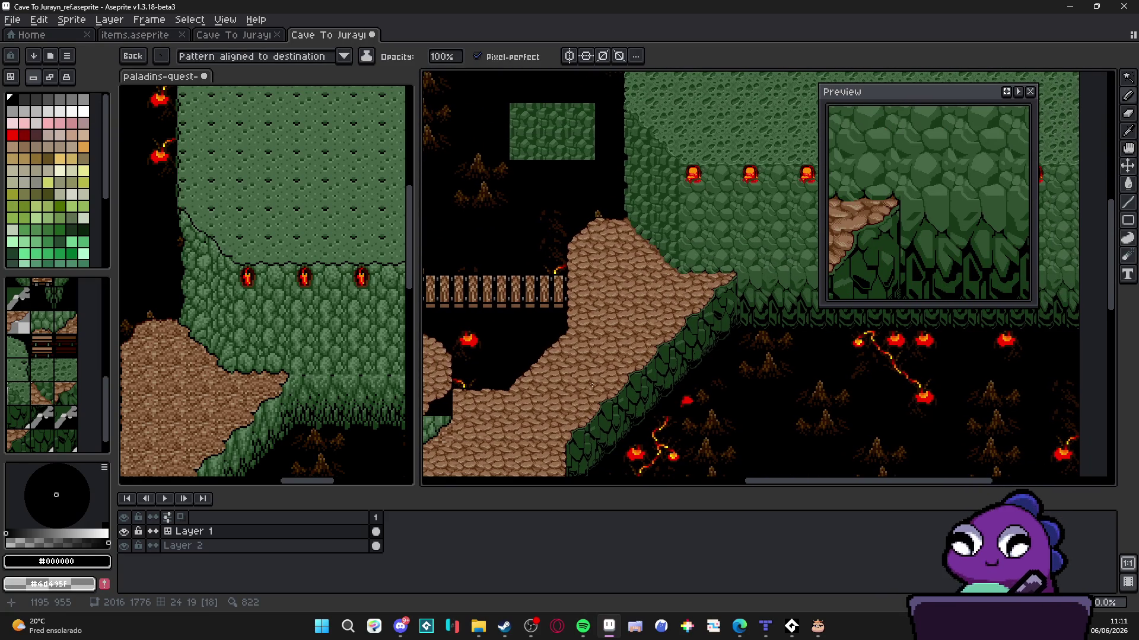
pyautogui.moveTo(592, 385); pyautogui.dragTo(641, 352)
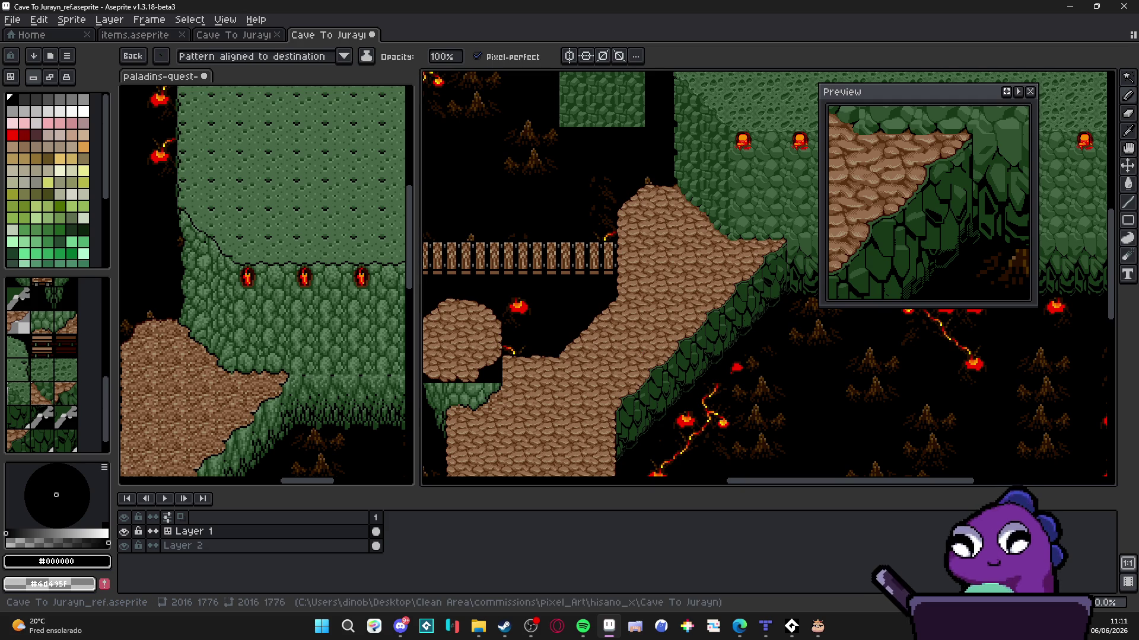
# Leave Aseprite and bring the browser window to the front
pyautogui.click(739, 626)
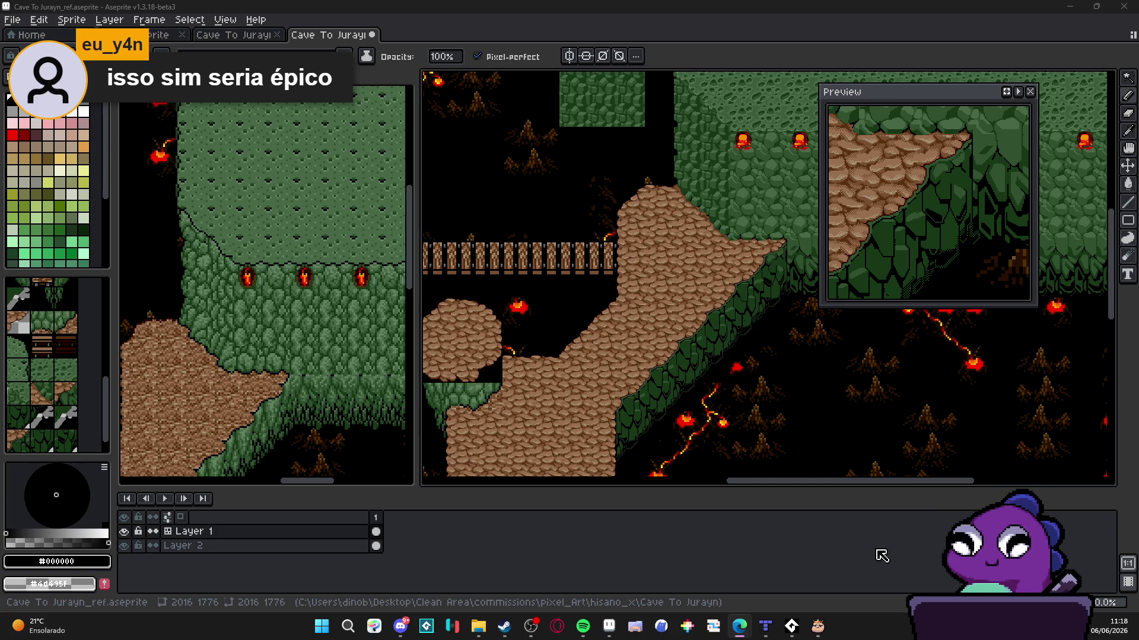
pyautogui.moveTo(740, 626)
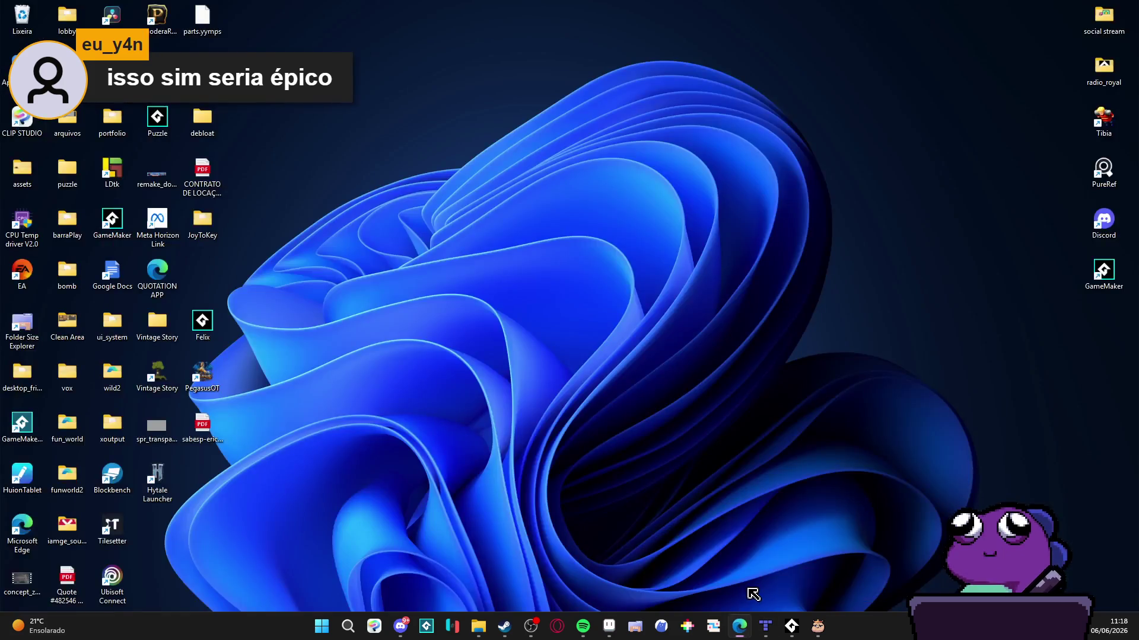
pyautogui.click(746, 588)
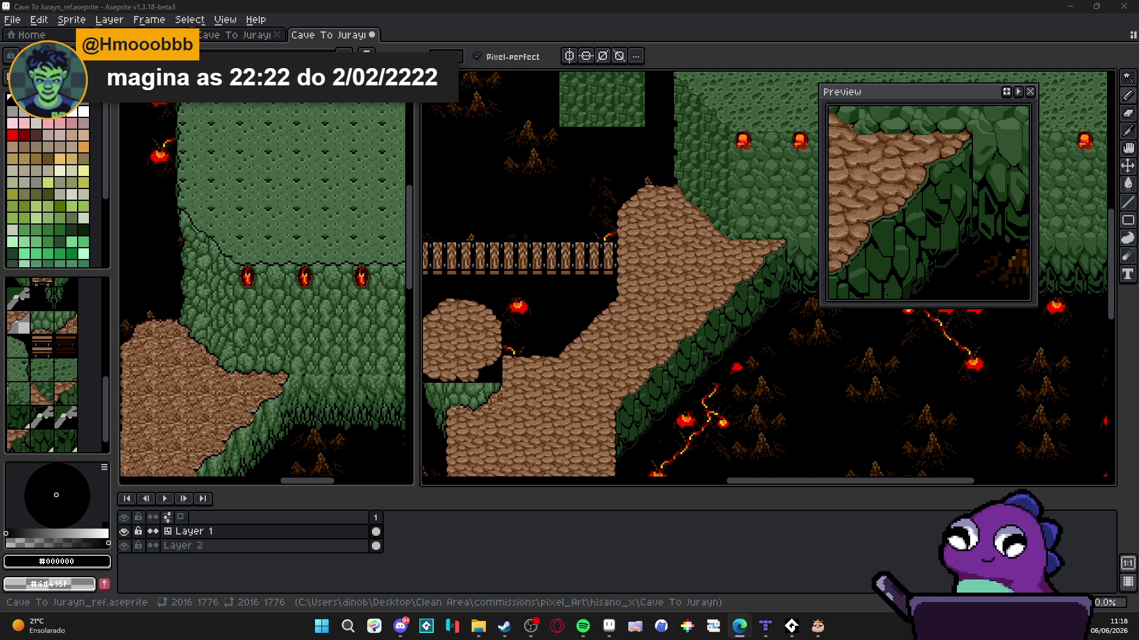
pyautogui.moveTo(704, 319)
pyautogui.mouseDown()
pyautogui.moveTo(709, 281)
pyautogui.moveTo(679, 205)
pyautogui.moveTo(585, 254)
pyautogui.moveTo(615, 221)
pyautogui.moveTo(547, 289)
pyautogui.mouseUp()
pyautogui.scroll(-1, 709, 281)
pyautogui.scroll(1, 679, 271)
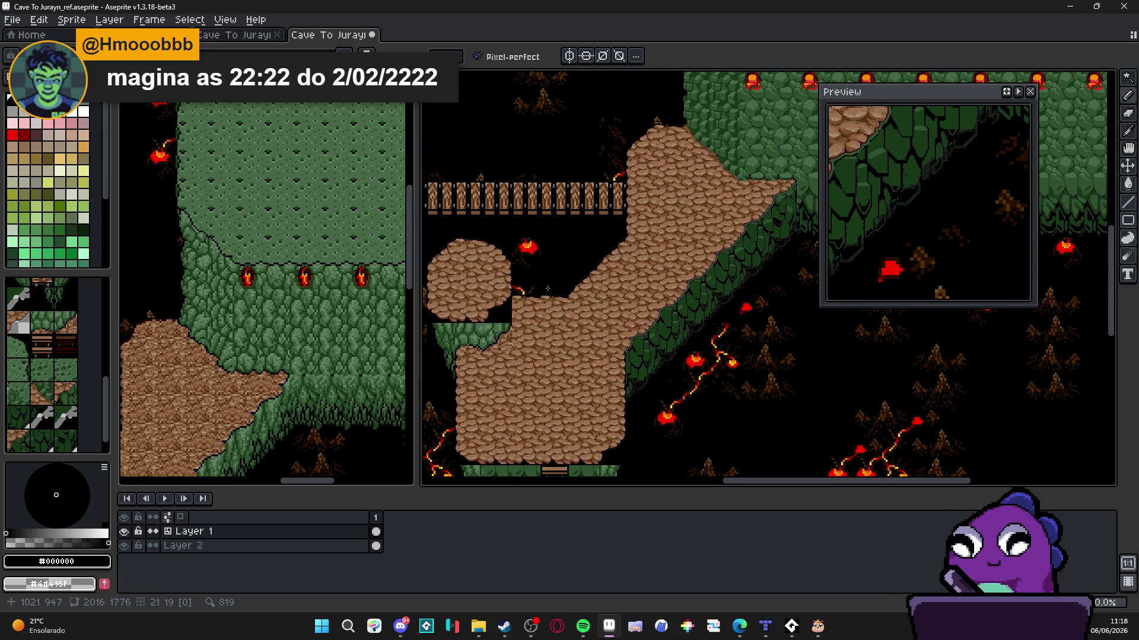
pyautogui.scroll(-5, 547, 288)
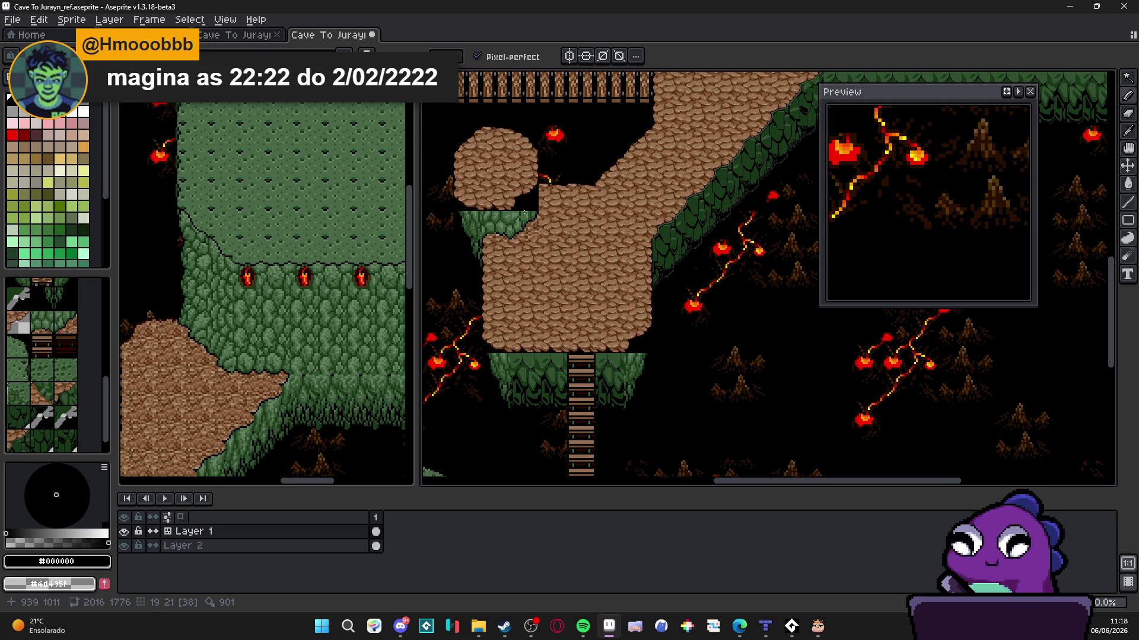
pyautogui.moveTo(540, 229); pyautogui.dragTo(554, 285)
pyautogui.moveTo(560, 211); pyautogui.dragTo(580, 290)
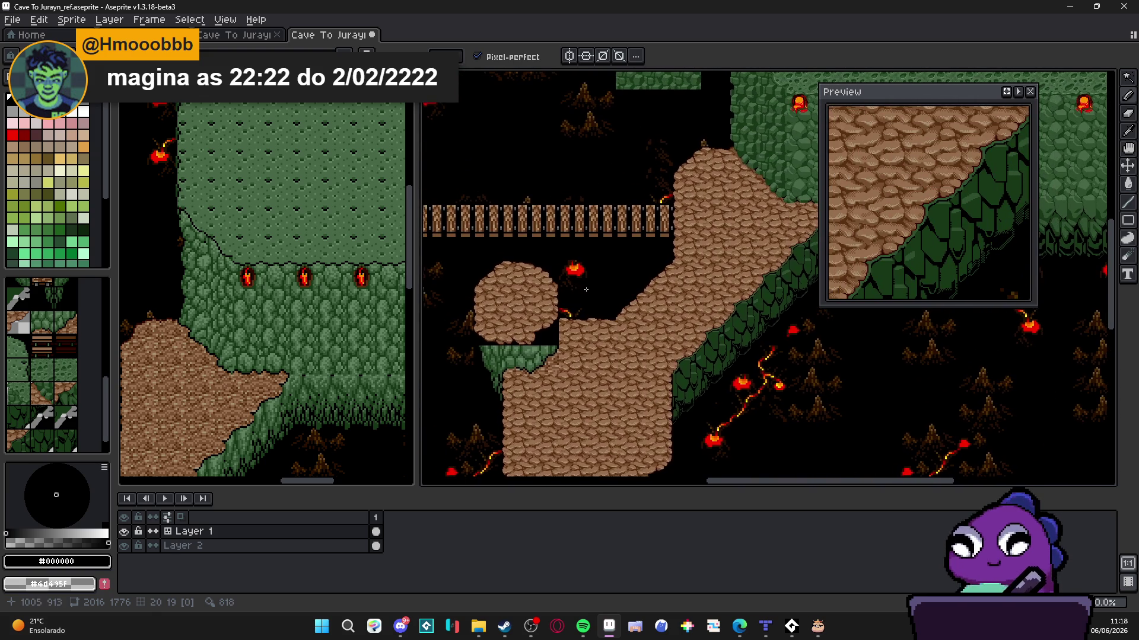
pyautogui.scroll(-2, 602, 292)
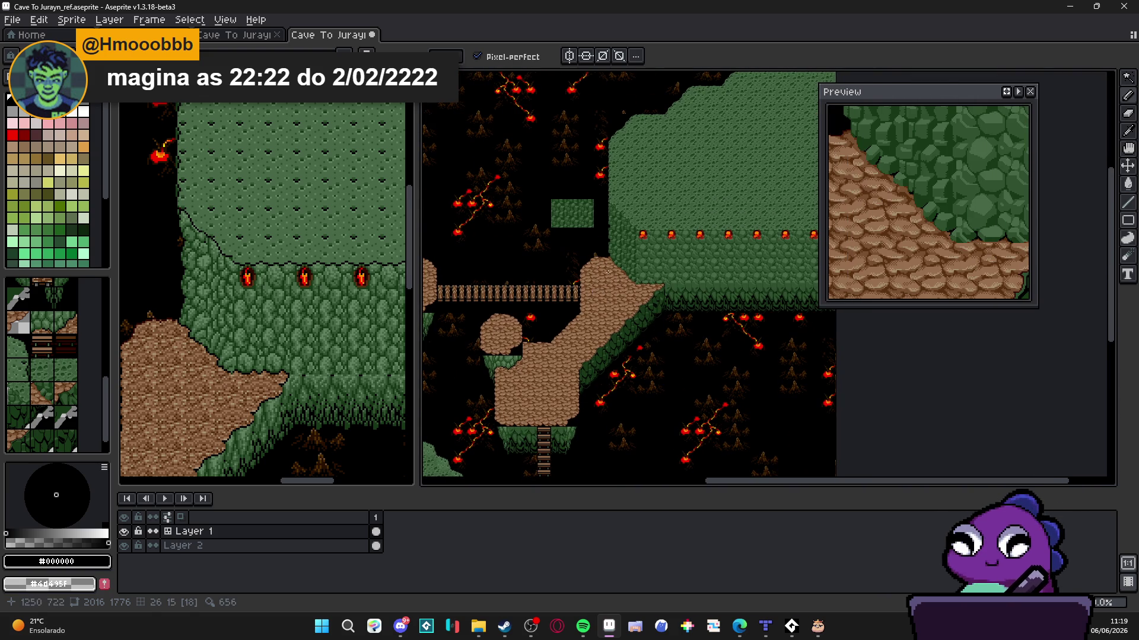
pyautogui.scroll(1, 621, 258)
pyautogui.scroll(-1, 590, 250)
pyautogui.moveTo(590, 250); pyautogui.dragTo(593, 243)
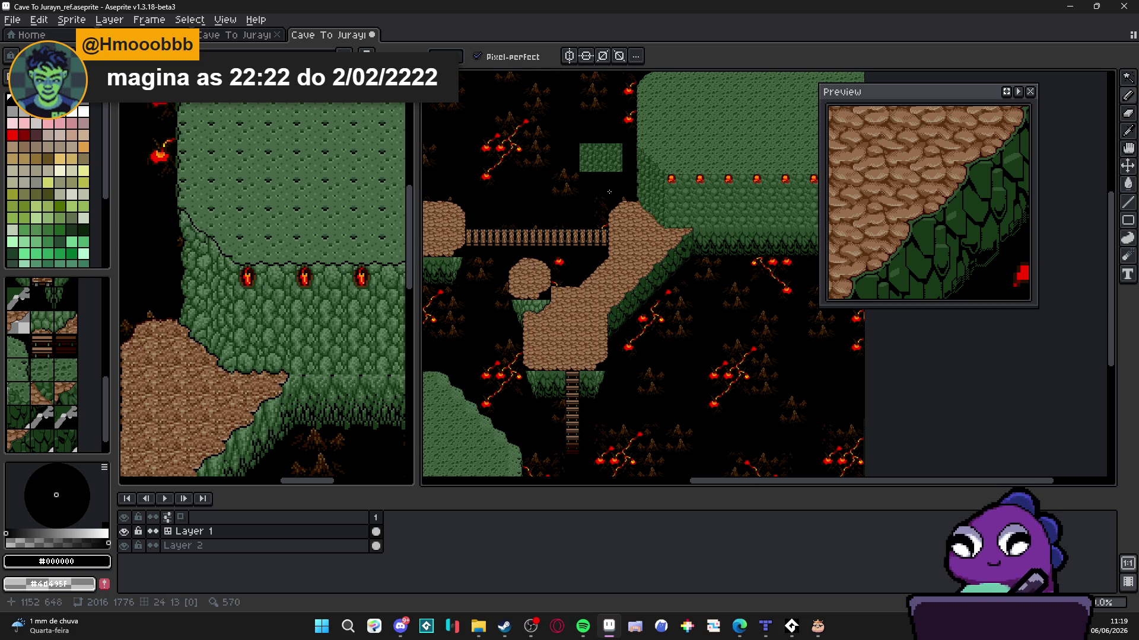
pyautogui.scroll(4, 643, 164)
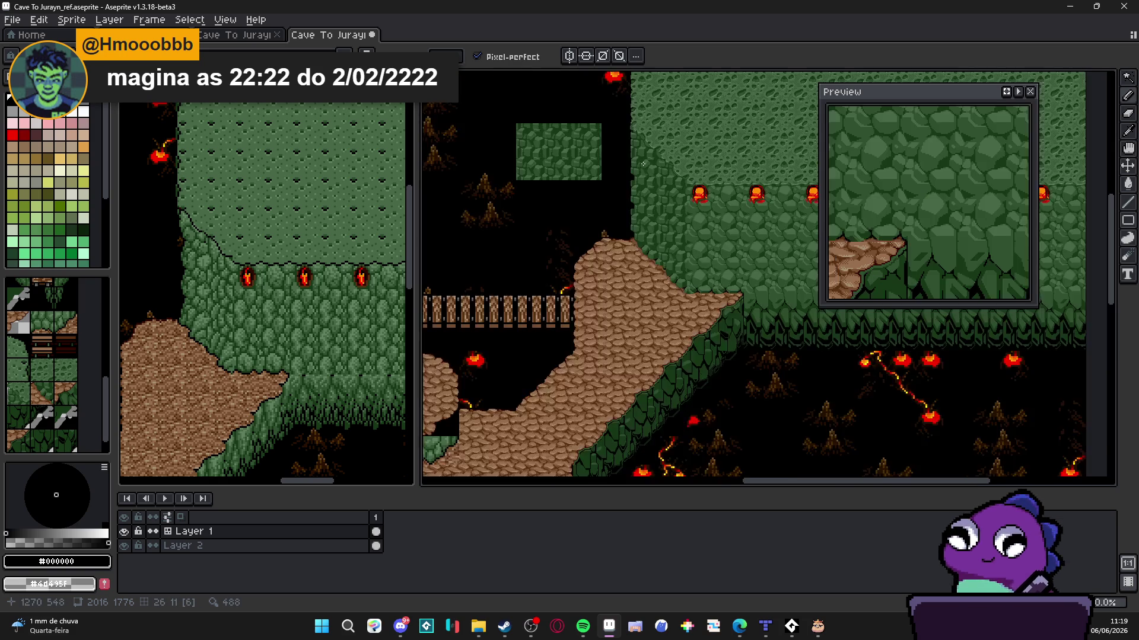
# Marquee-select one green cliff tile and turn it into a custom brush with Ctrl+B
pyautogui.press('m')
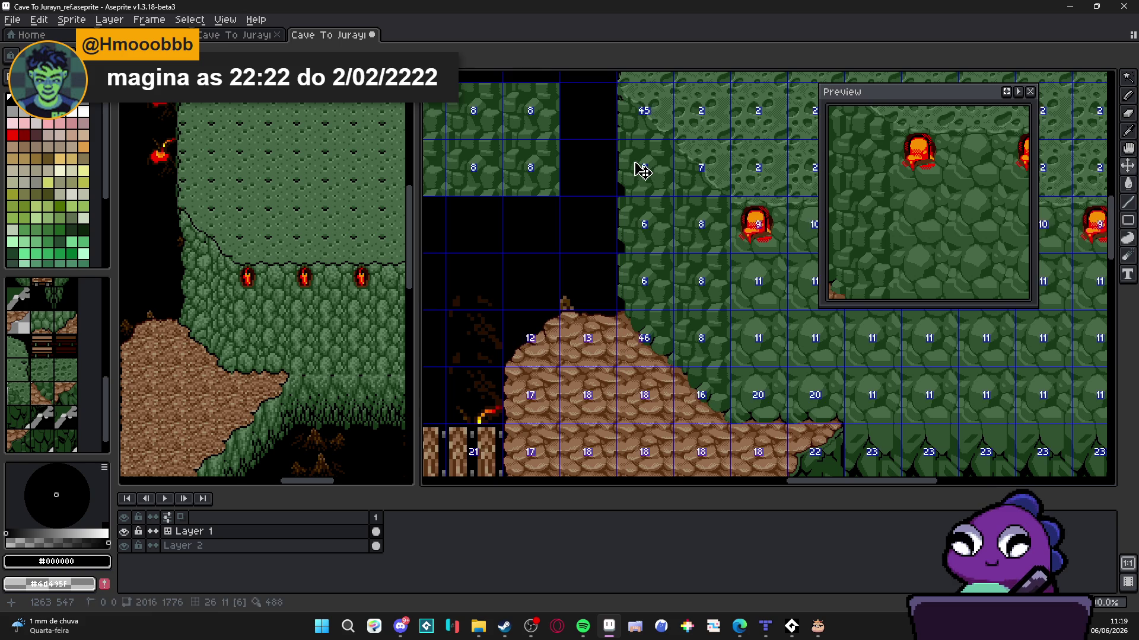
pyautogui.moveTo(635, 171); pyautogui.dragTo(642, 170)
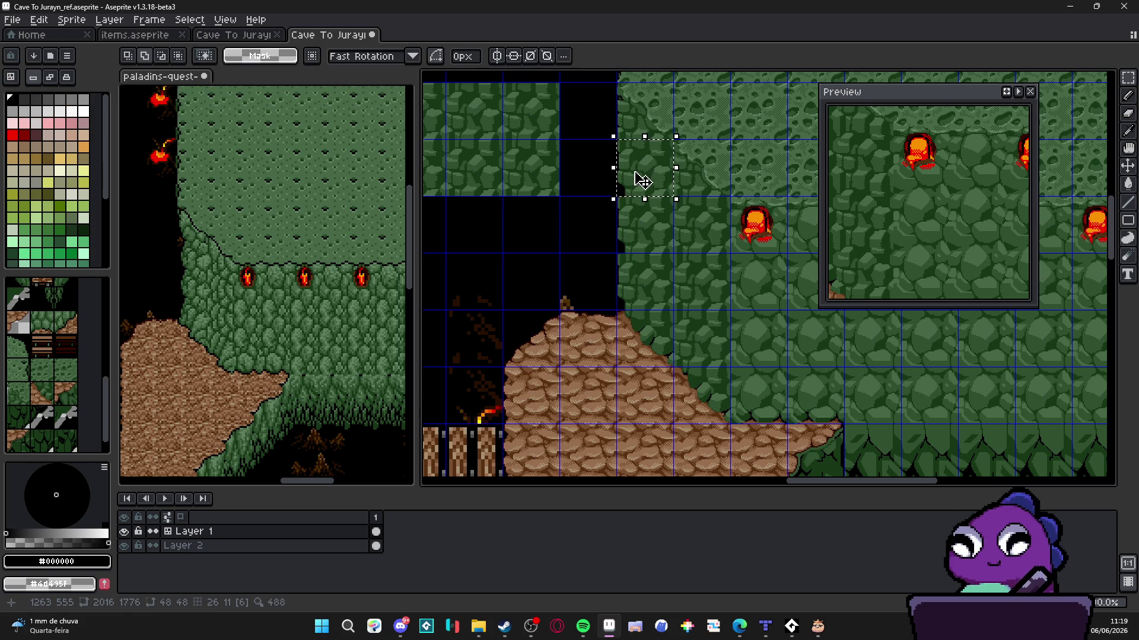
pyautogui.press('b')
pyautogui.scroll(-5, 632, 280)
pyautogui.scroll(6, 632, 281)
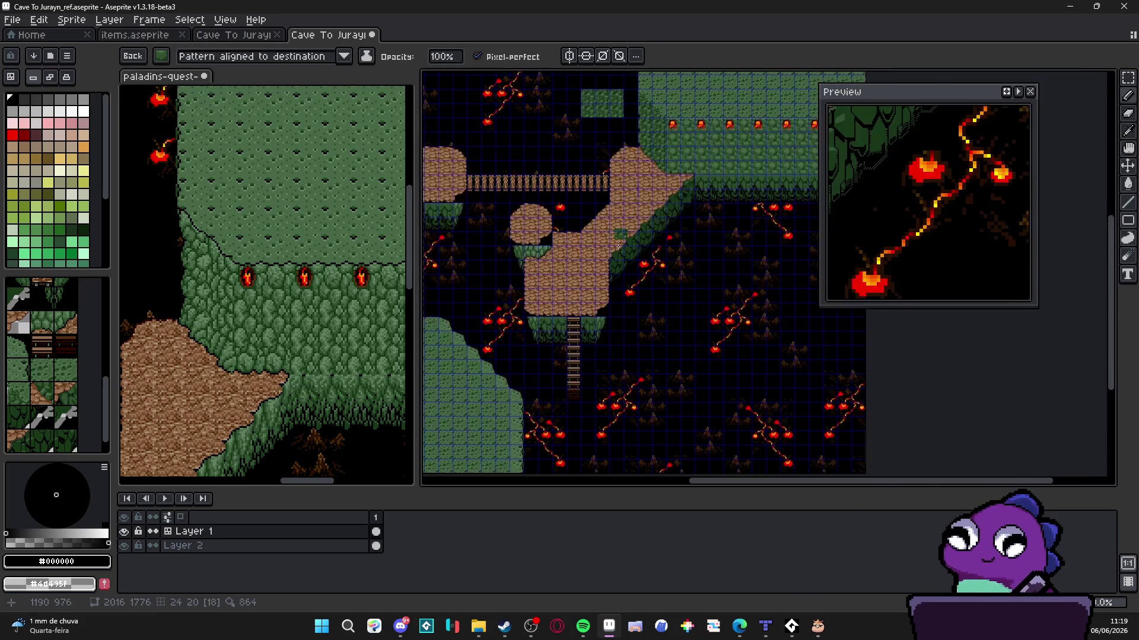
pyautogui.press('w')
pyautogui.moveTo(512, 333); pyautogui.dragTo(592, 294)
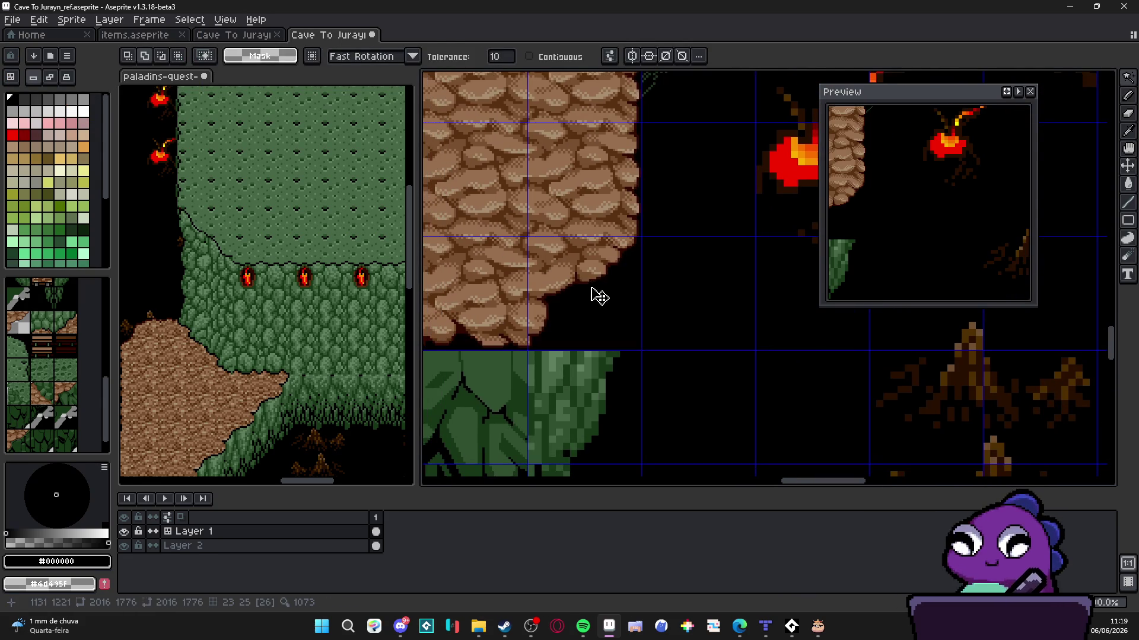
pyautogui.hotkey('ctrl', 'b')
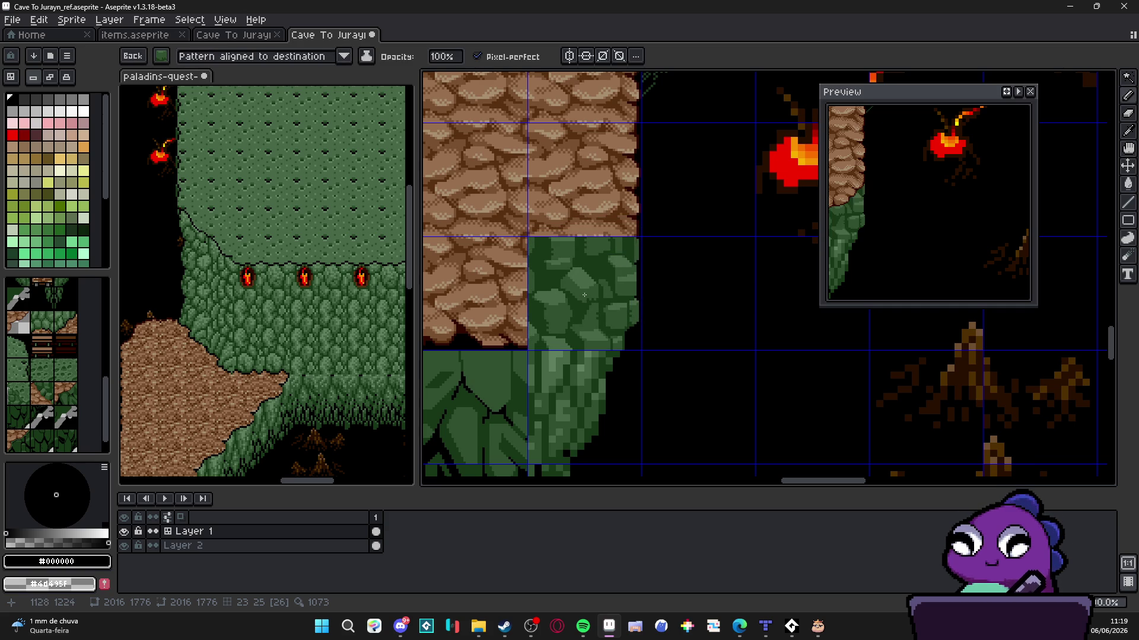
# Pan around the cave map to find a spot for the tile, ending with the Pencil active
pyautogui.scroll(-3, 771, 291)
pyautogui.hscroll(-3, 592, 277)
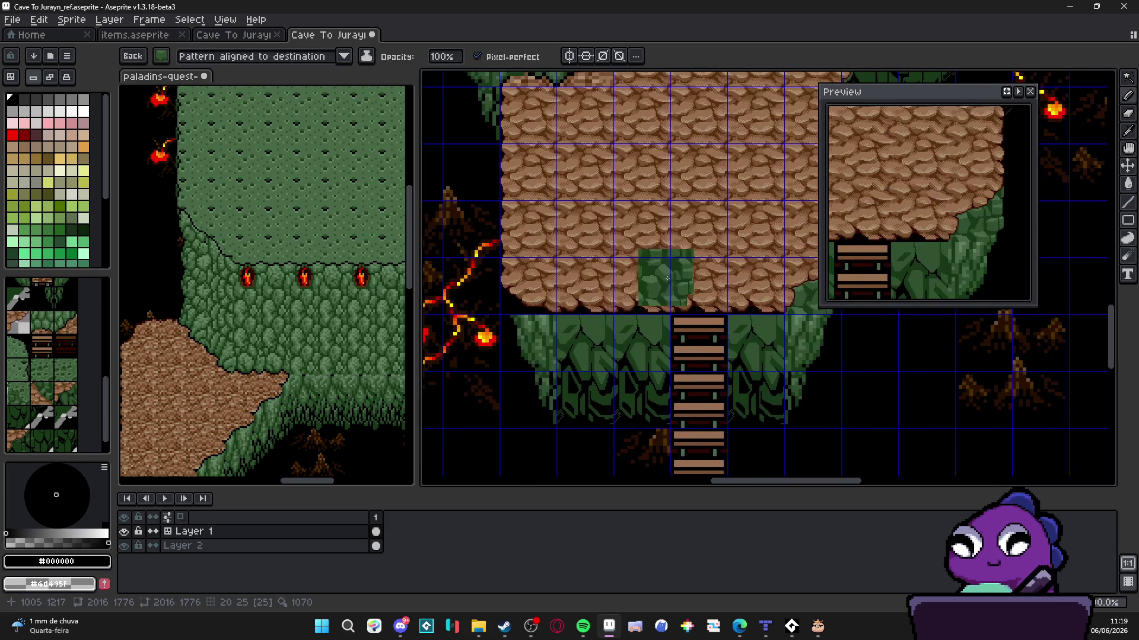
pyautogui.scroll(3, 487, 286)
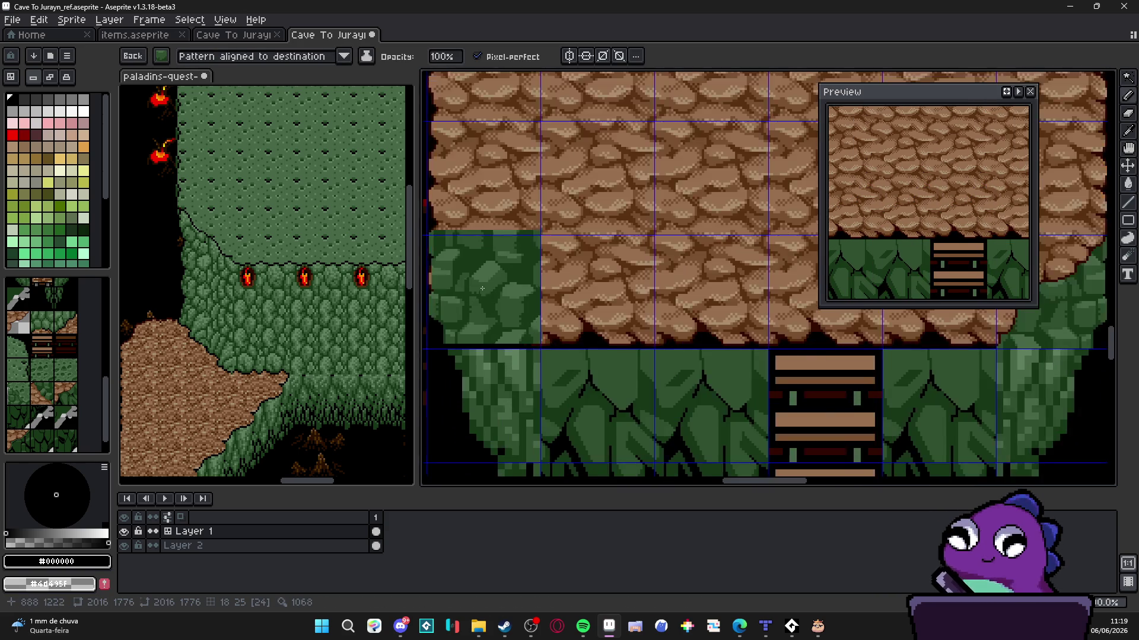
pyautogui.scroll(-3, 487, 293)
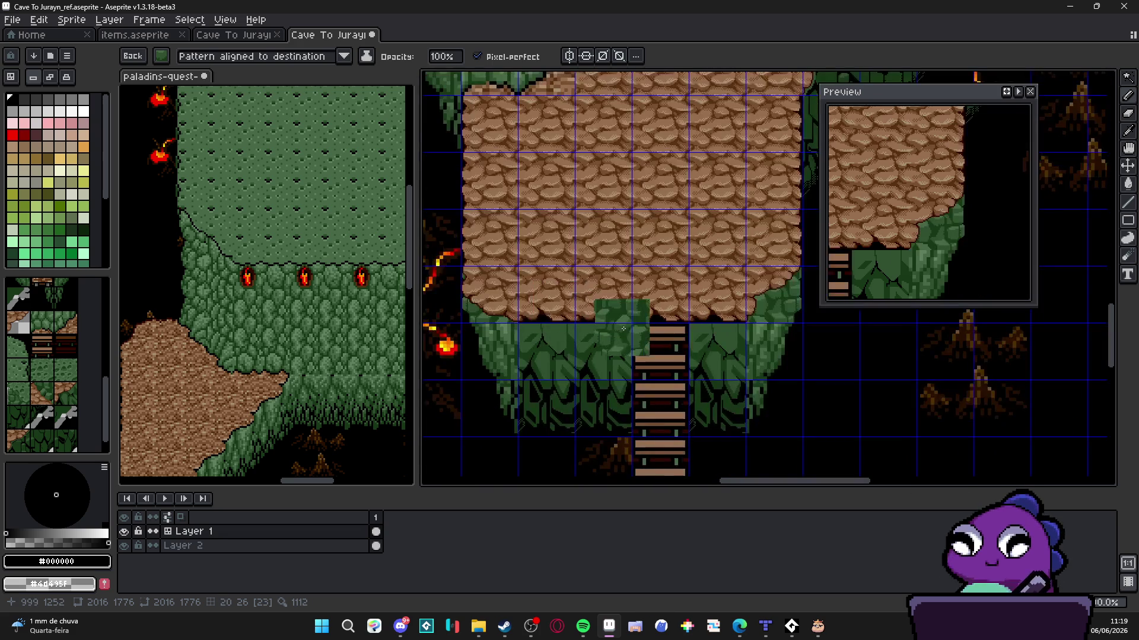
pyautogui.scroll(1, 587, 291)
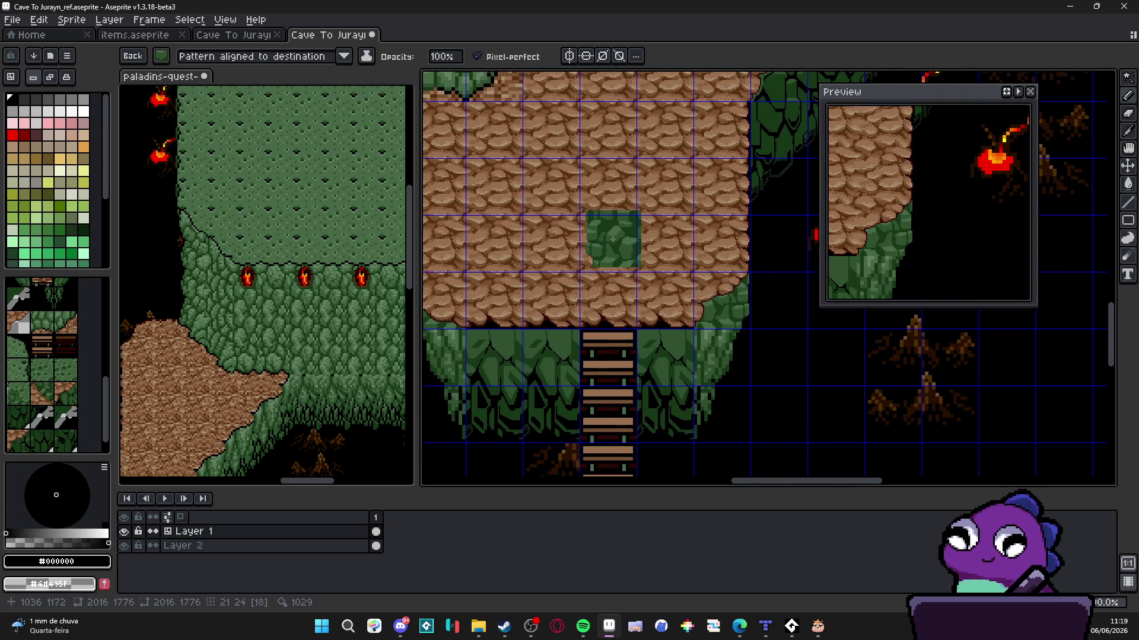
pyautogui.scroll(-3, 612, 239)
pyautogui.scroll(2, 616, 231)
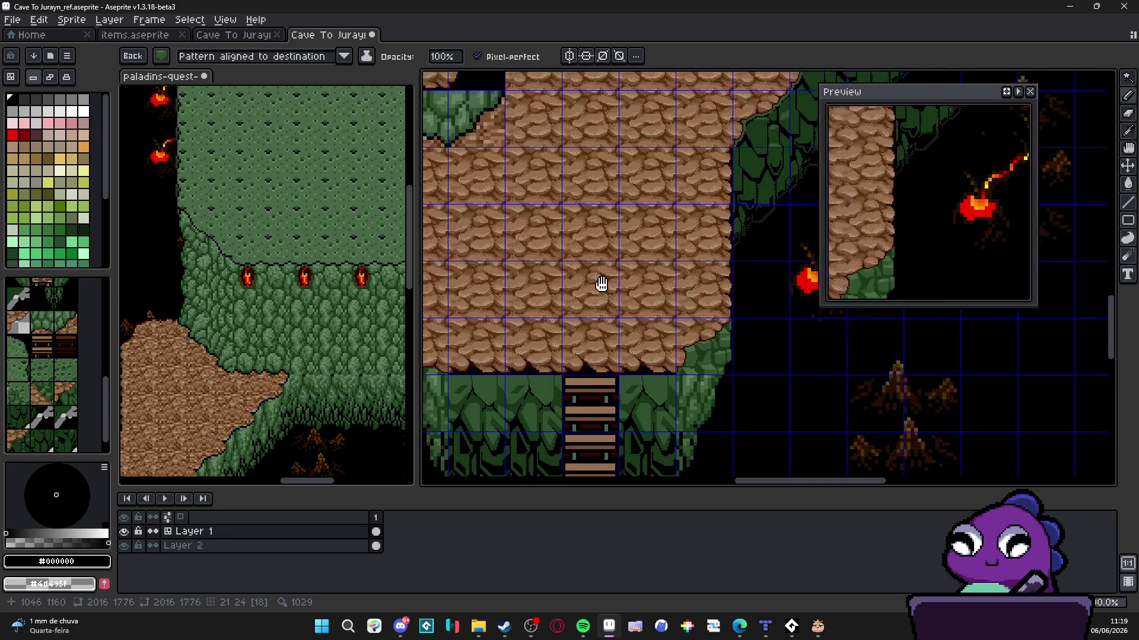
pyautogui.scroll(-1, 588, 338)
pyautogui.scroll(3, 587, 338)
pyautogui.hscroll(3, 593, 339)
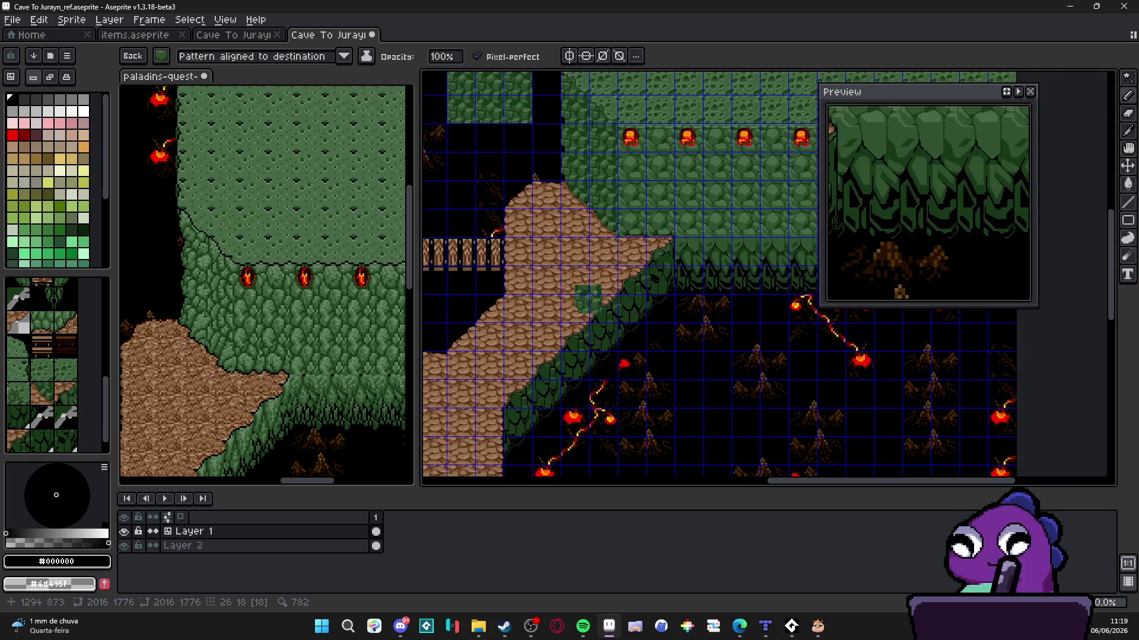
pyautogui.scroll(-1, 639, 246)
pyautogui.hscroll(-1, 639, 246)
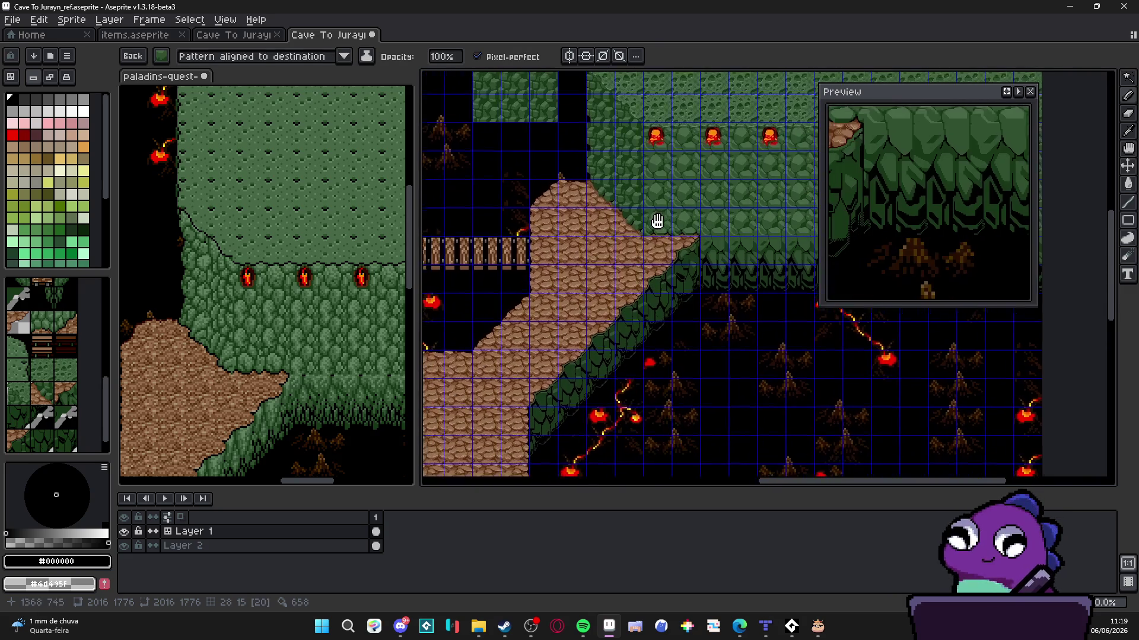
pyautogui.hscroll(1, 610, 259)
pyautogui.press('v')
pyautogui.scroll(2, 731, 184)
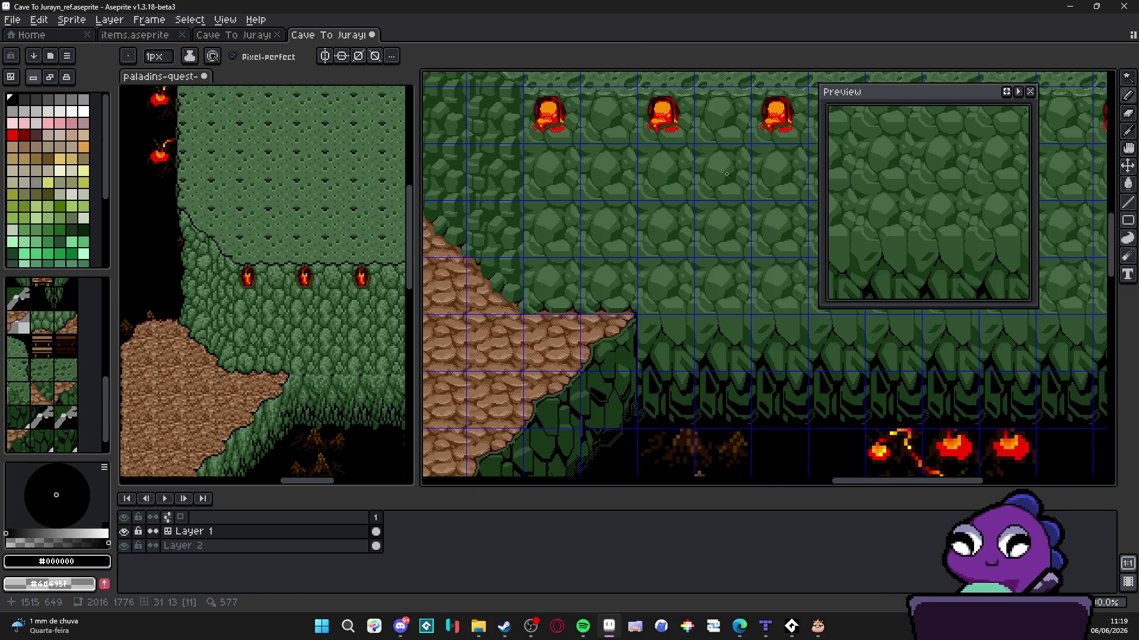
pyautogui.press('b')
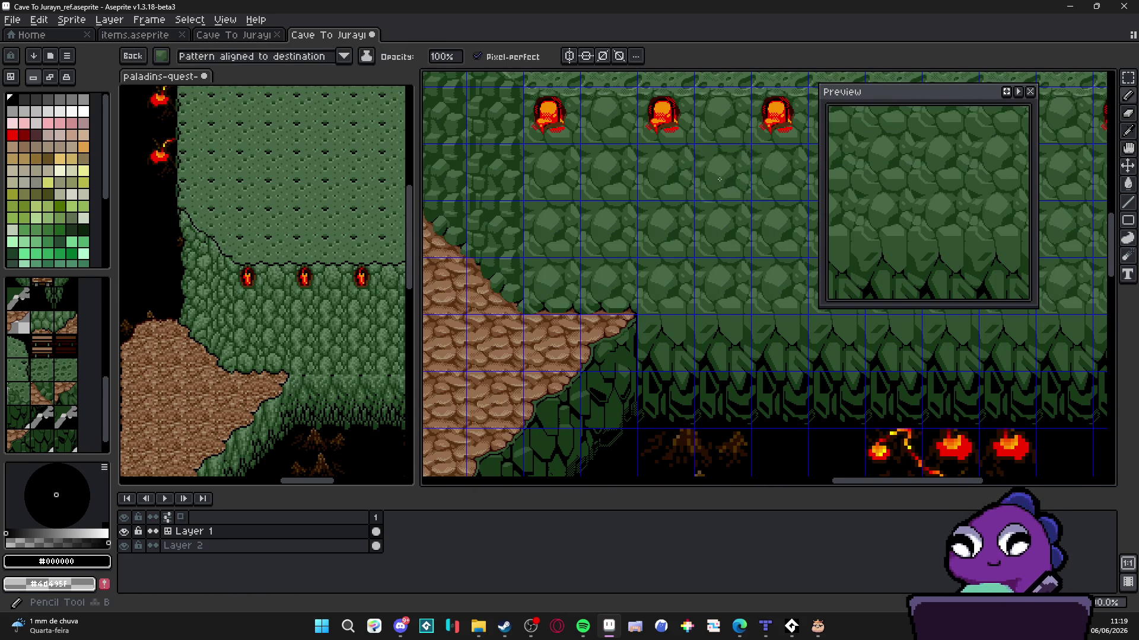
pyautogui.scroll(-3, 665, 190)
pyautogui.scroll(5, 665, 189)
# Bring the ladder beside the platform's right corner into view with the cliff-tile brush active
pyautogui.press('w')
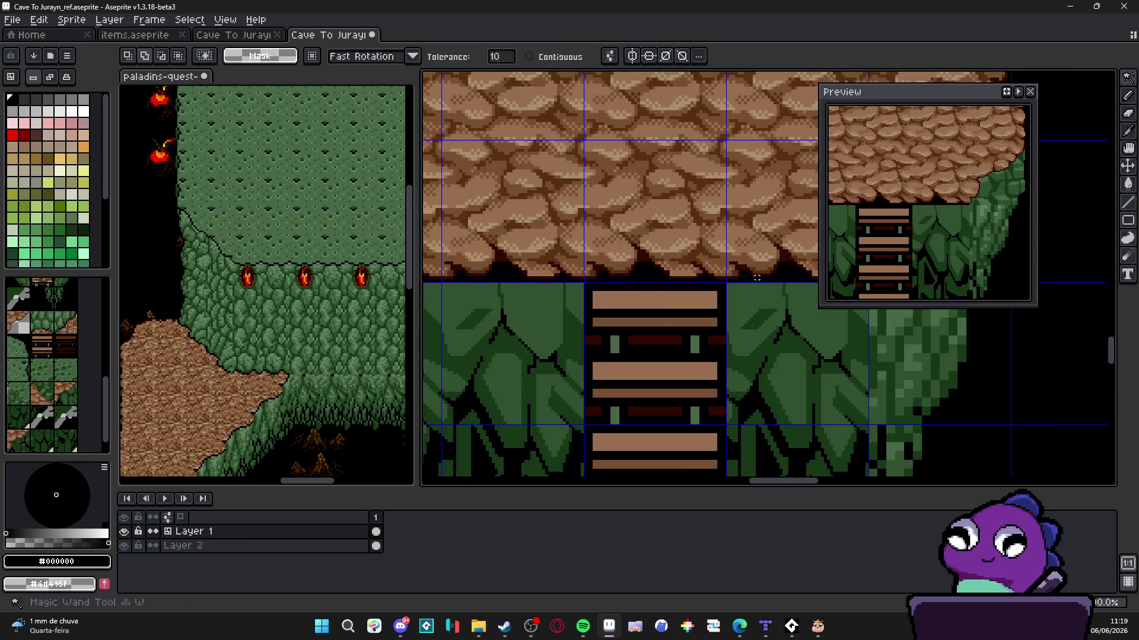
pyautogui.scroll(-1, 775, 287)
pyautogui.press('b')
pyautogui.hscroll(2, 682, 267)
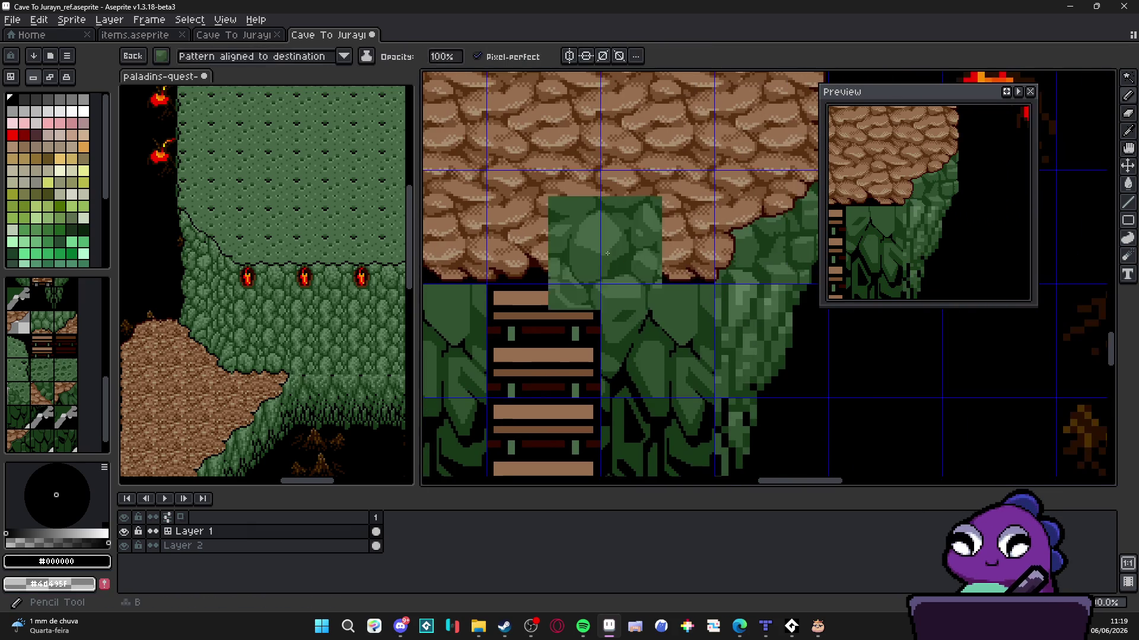
pyautogui.scroll(2, 645, 240)
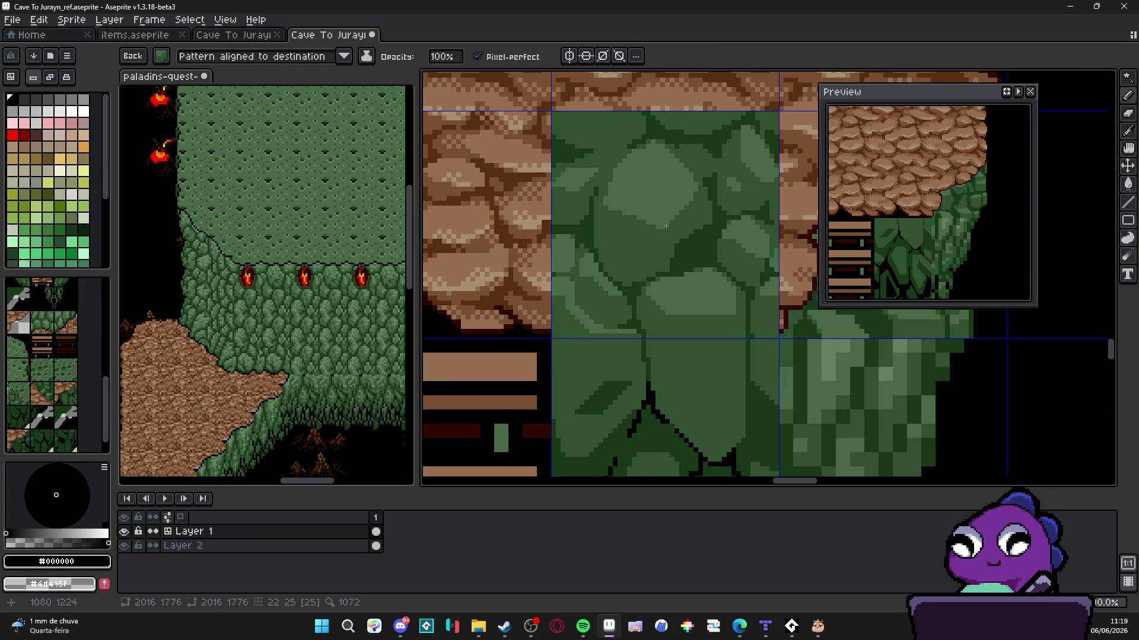
pyautogui.scroll(-2, 666, 226)
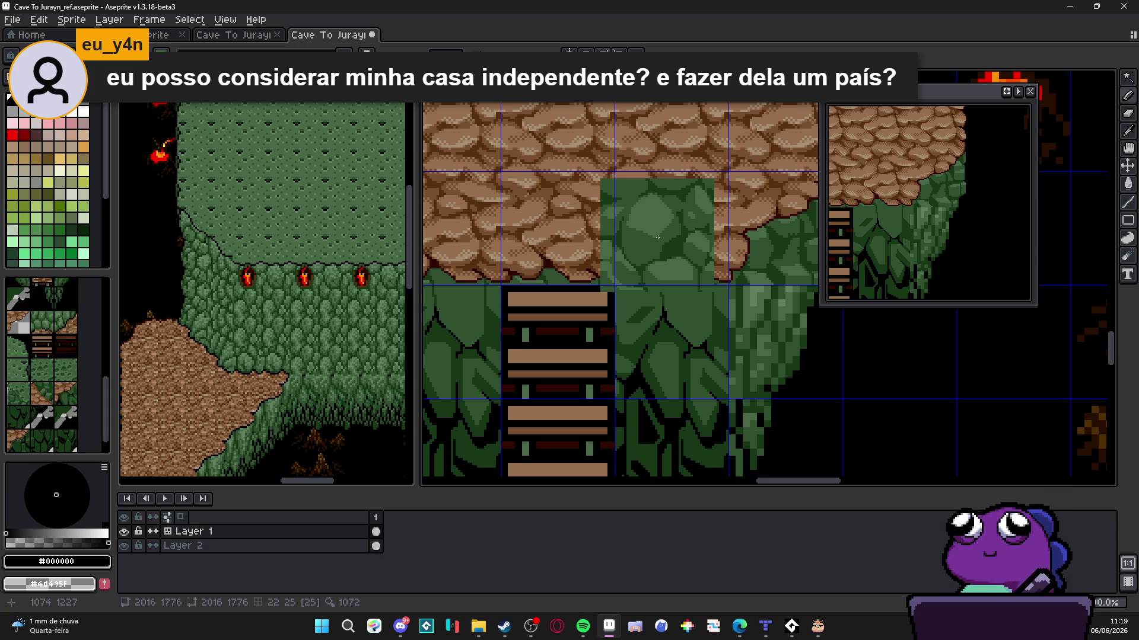
pyautogui.scroll(-2, 658, 237)
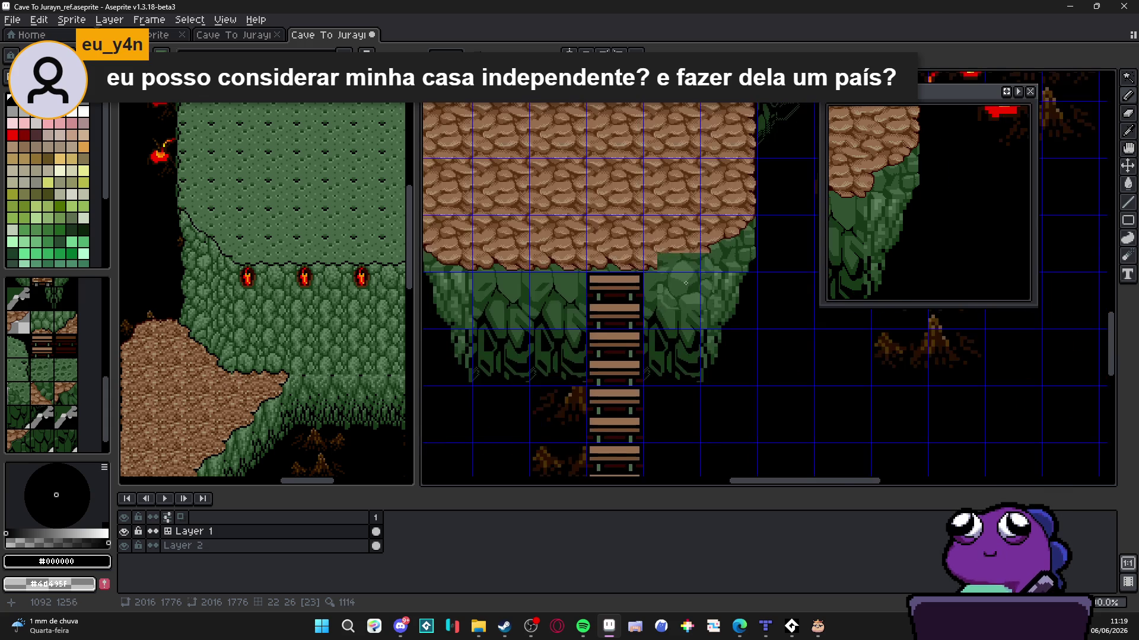
pyautogui.moveTo(641, 316); pyautogui.dragTo(666, 328)
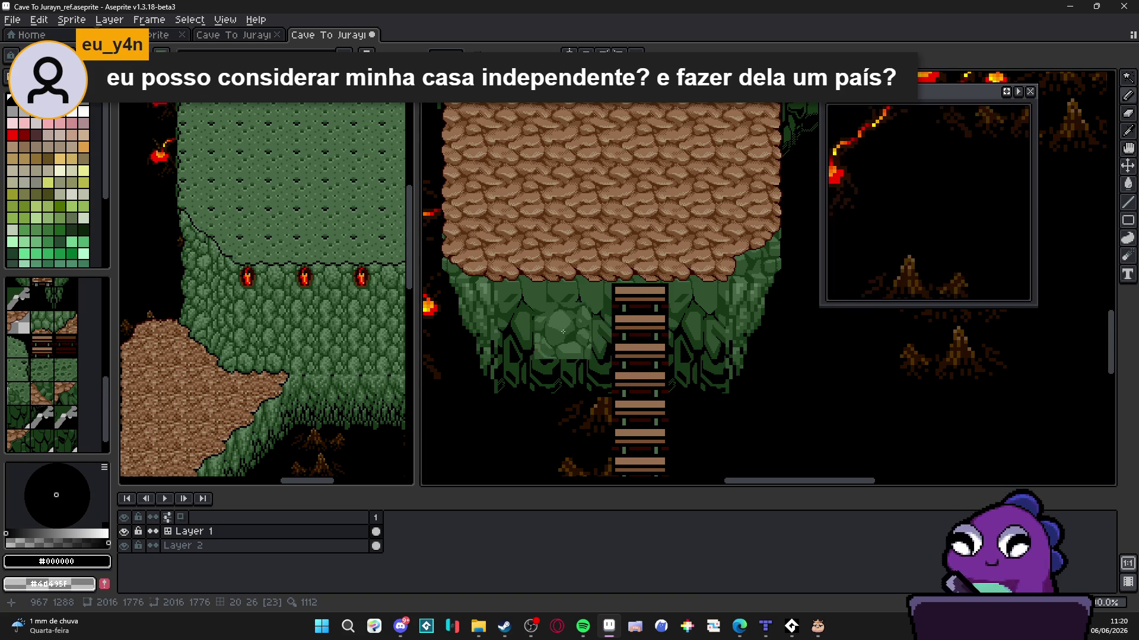
pyautogui.scroll(-1, 590, 330)
pyautogui.scroll(1, 593, 329)
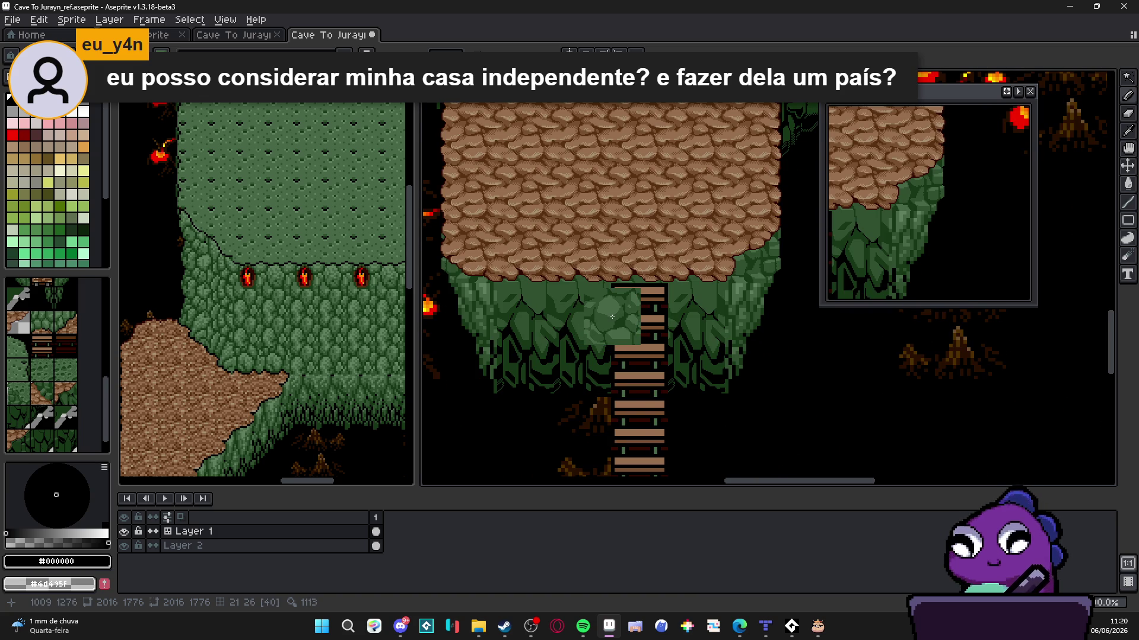
pyautogui.scroll(-2, 611, 320)
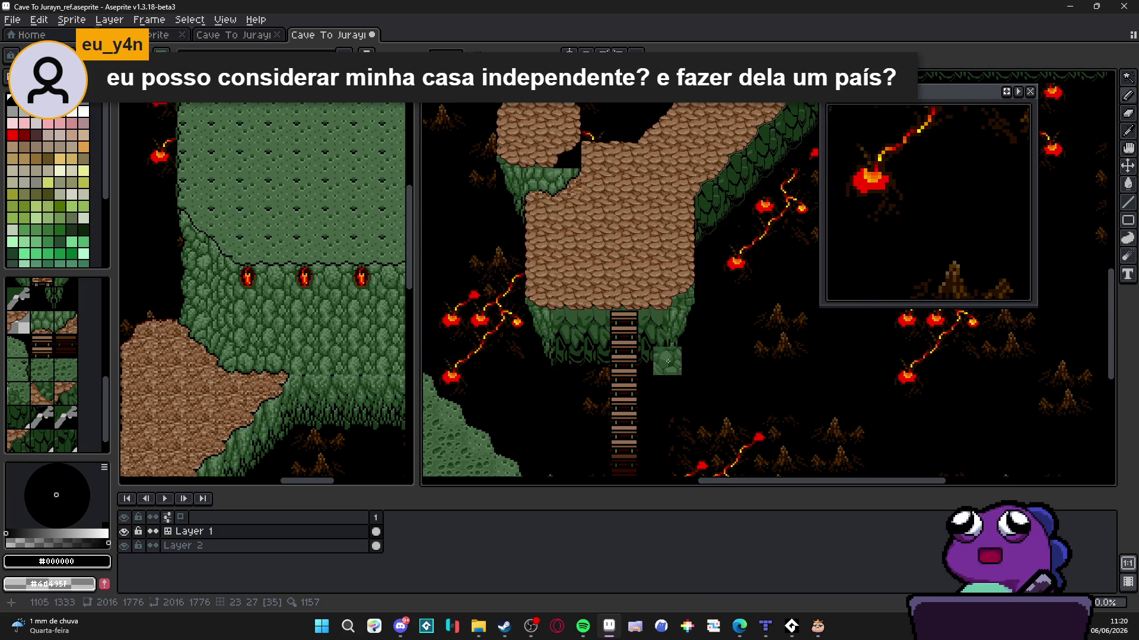
pyautogui.scroll(2, 680, 343)
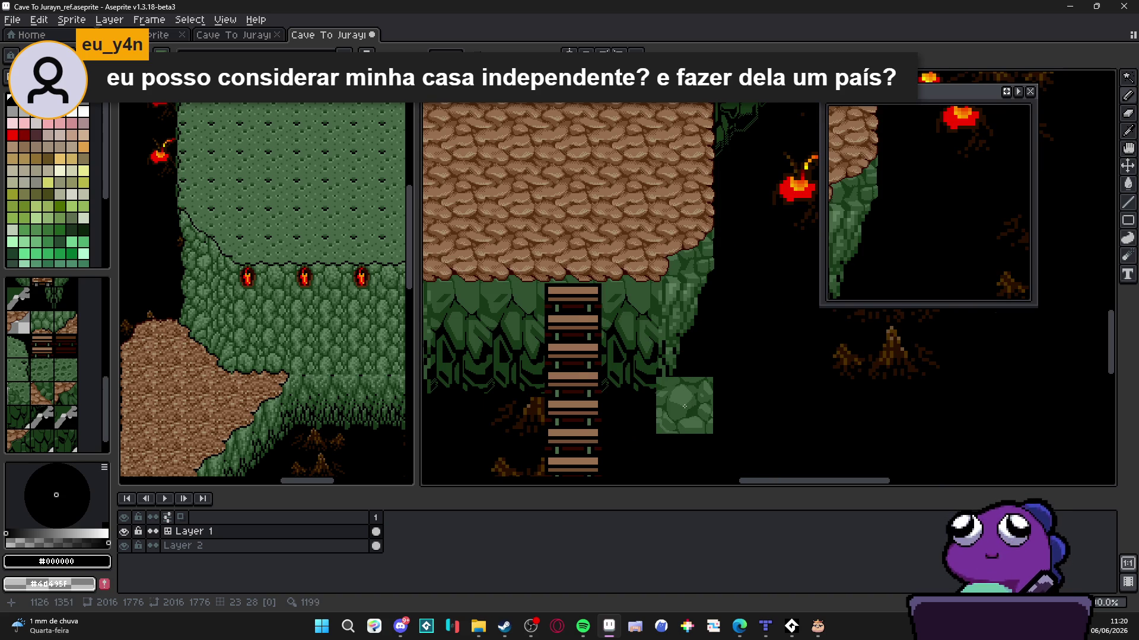
# Snap to the tile grid, stamp the cliff tile beside the ladder, then restore the default brush
pyautogui.press('Tab')
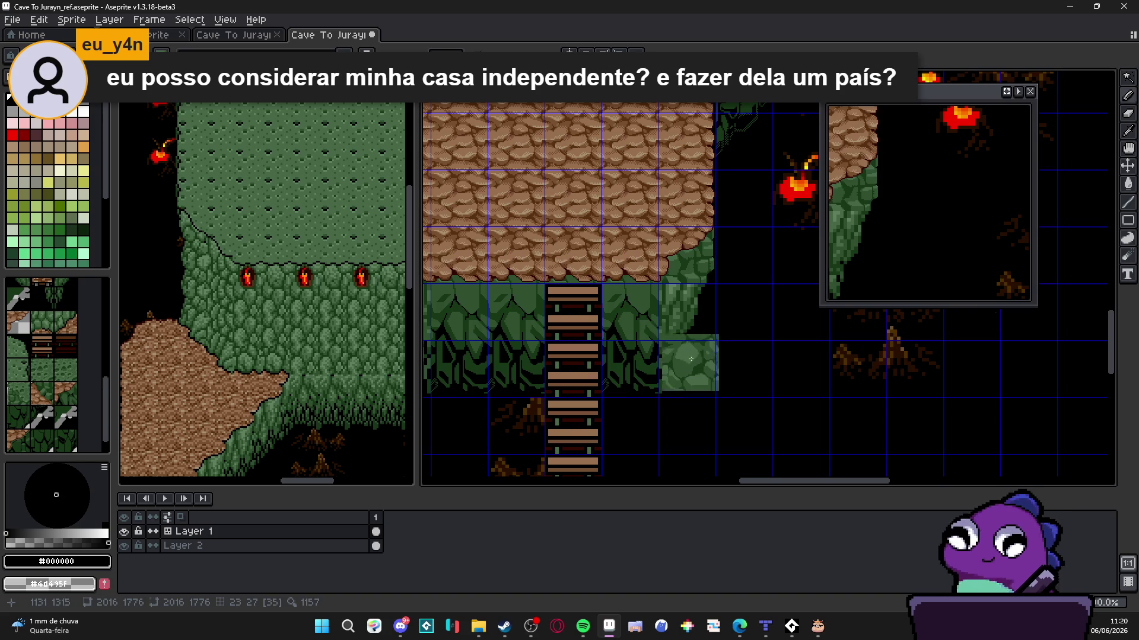
pyautogui.scroll(-2, 688, 372)
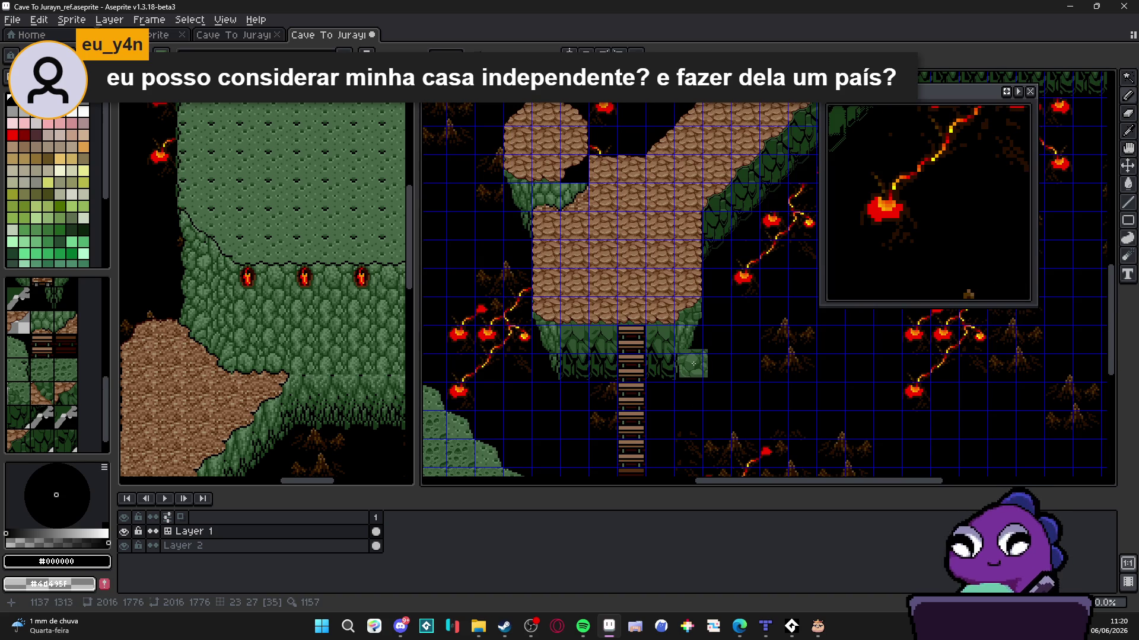
pyautogui.click(694, 363)
pyautogui.moveTo(586, 293); pyautogui.dragTo(594, 318)
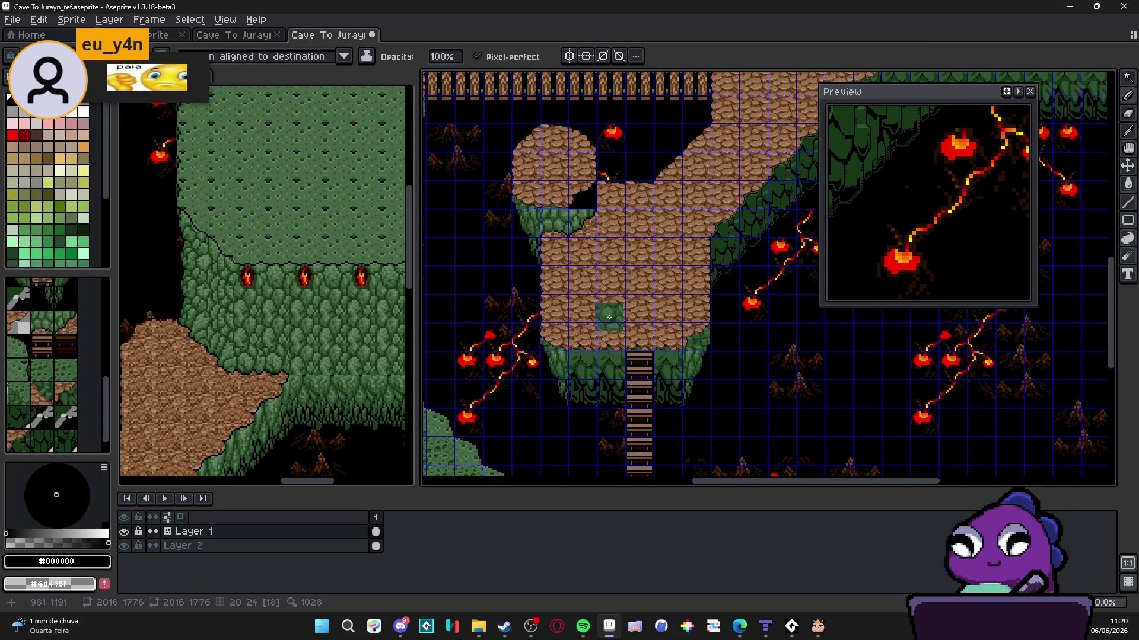
pyautogui.scroll(4, 682, 338)
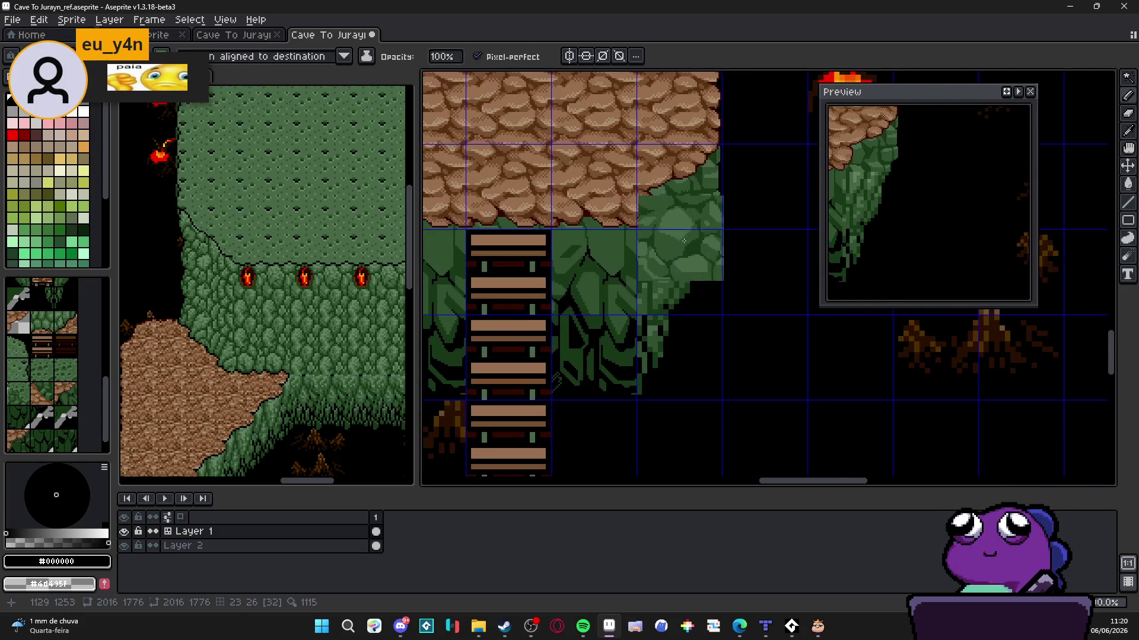
pyautogui.press('Escape')
# Shade the cliff's foliage edge with dark green #305030 using the Pencil
pyautogui.press('Tab')
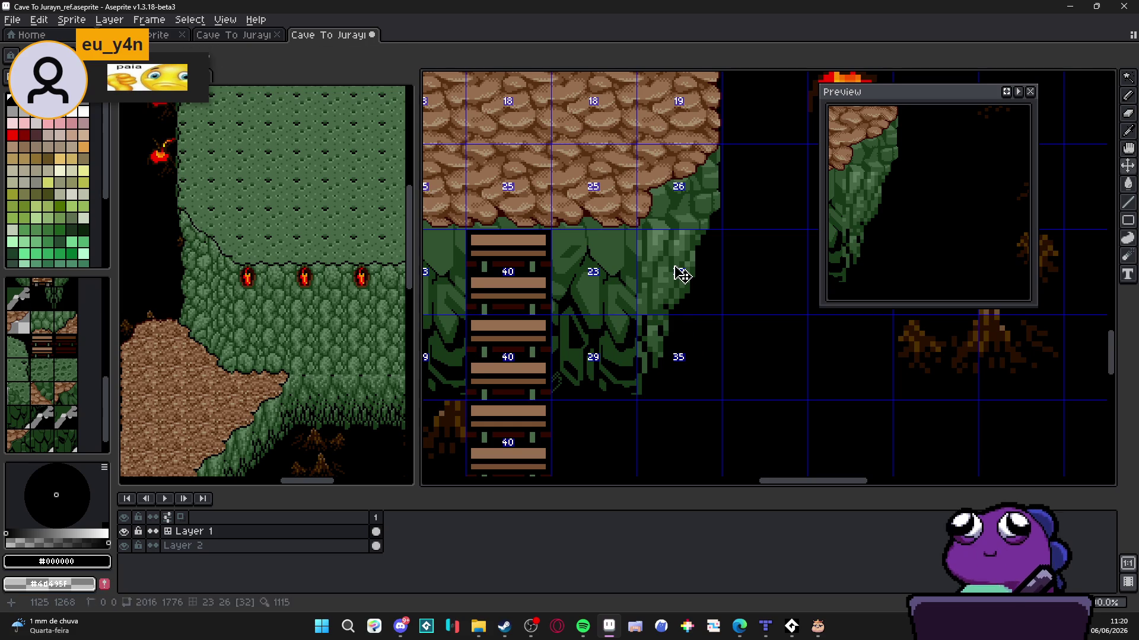
pyautogui.press('b')
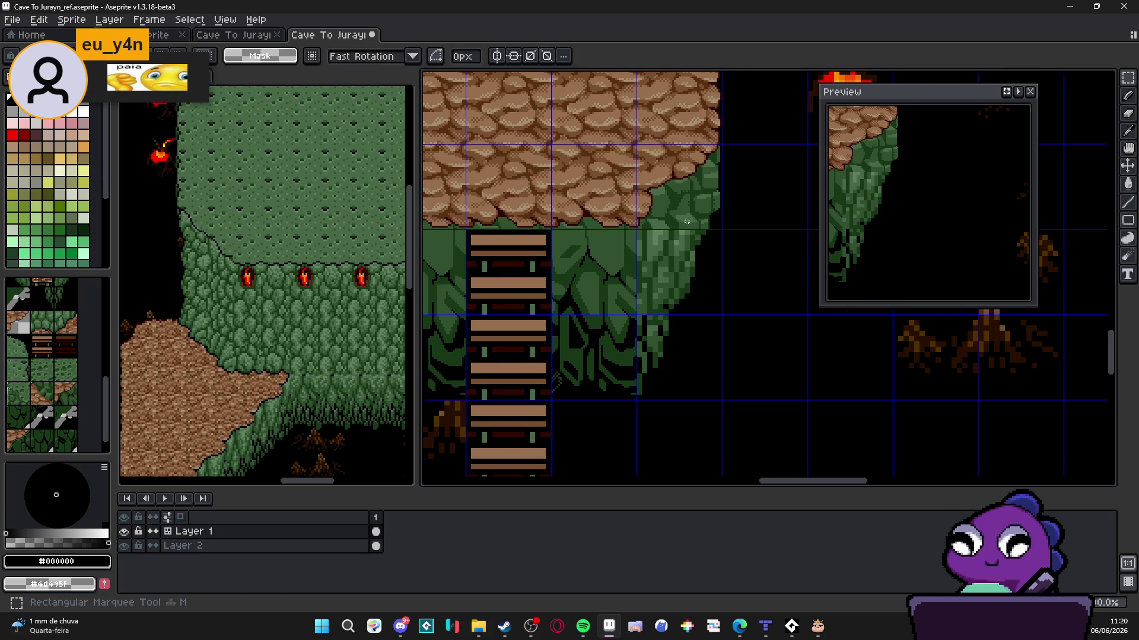
pyautogui.scroll(2, 682, 274)
pyautogui.keyDown('alt'); pyautogui.click(692, 216); pyautogui.keyUp('alt')
pyautogui.press('Tab')
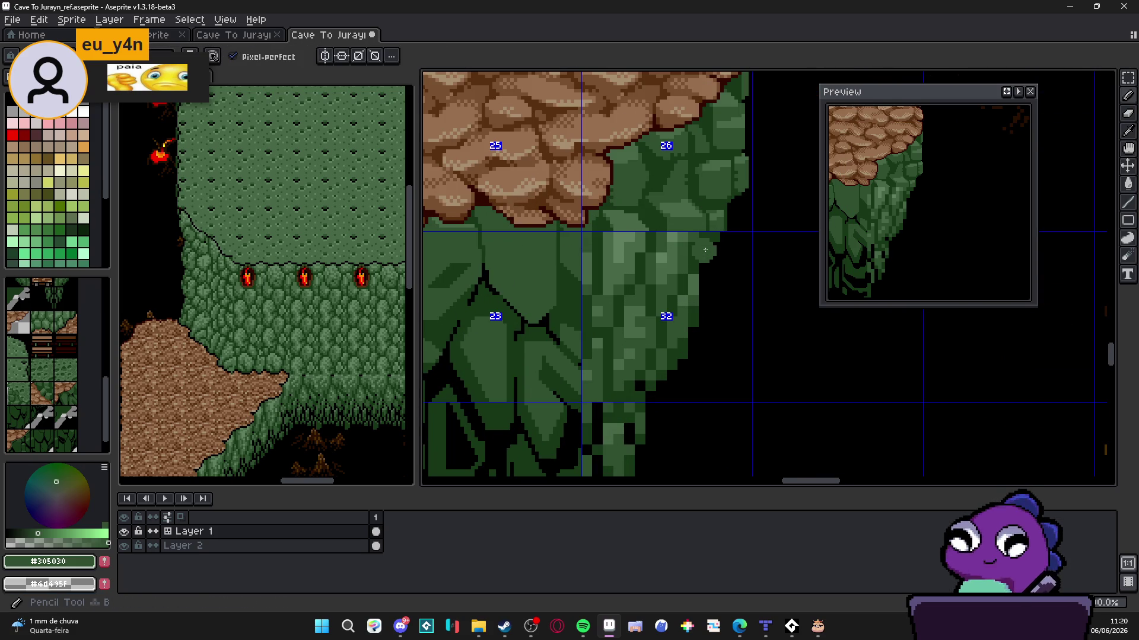
pyautogui.press('Tab')
pyautogui.moveTo(712, 241)
pyautogui.mouseDown()
pyautogui.moveTo(663, 374)
pyautogui.moveTo(605, 441)
pyautogui.mouseUp()
# Paint over the light green strip along the cliff's right edge with mid-green
pyautogui.scroll(-2, 649, 388)
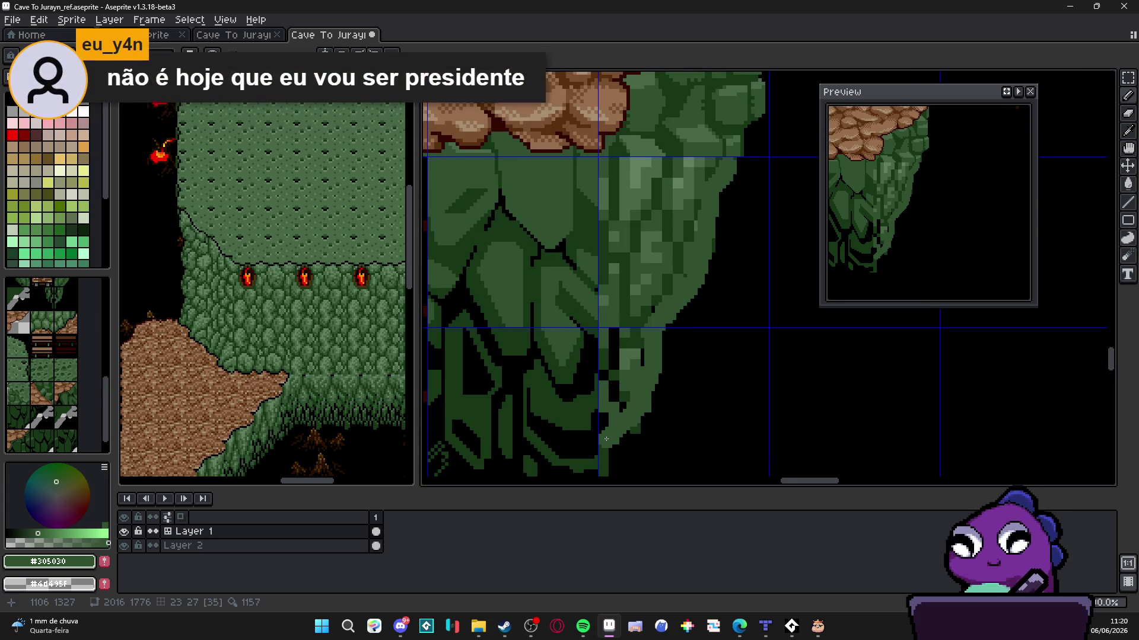
pyautogui.scroll(-1, 666, 400)
pyautogui.hscroll(-2, 705, 398)
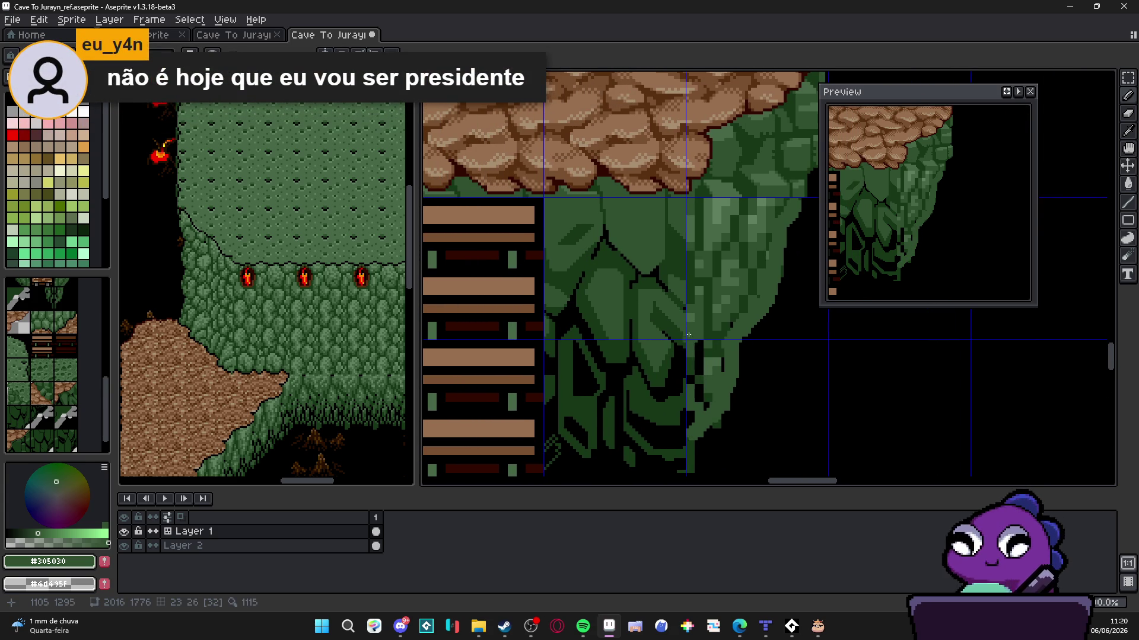
pyautogui.scroll(2, 669, 247)
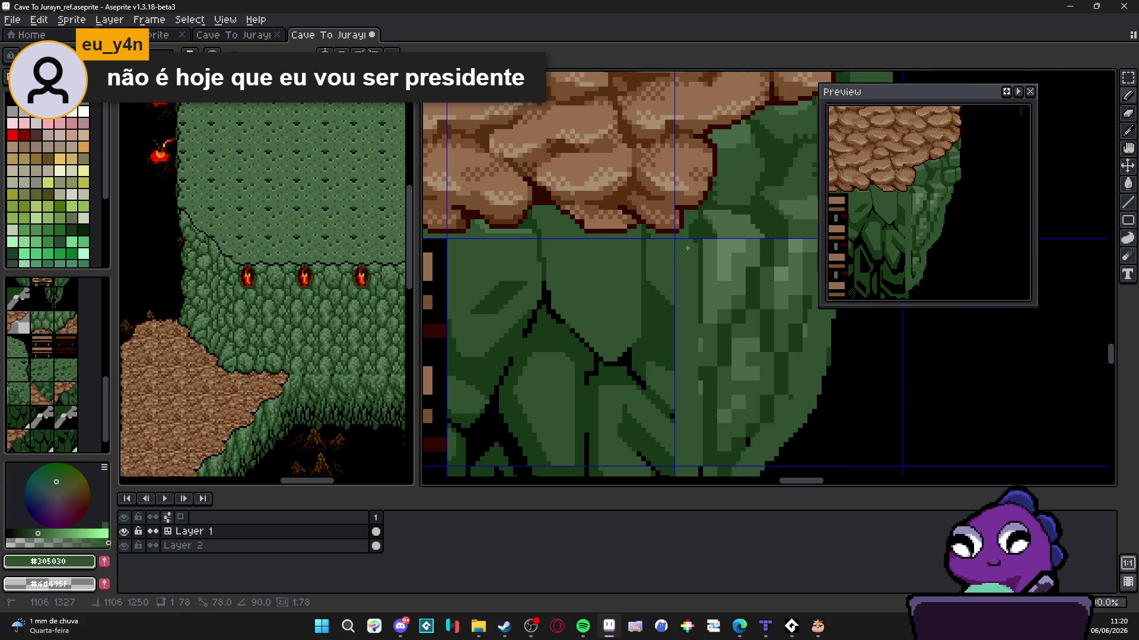
pyautogui.hscroll(3, 687, 248)
pyautogui.scroll(1, 687, 248)
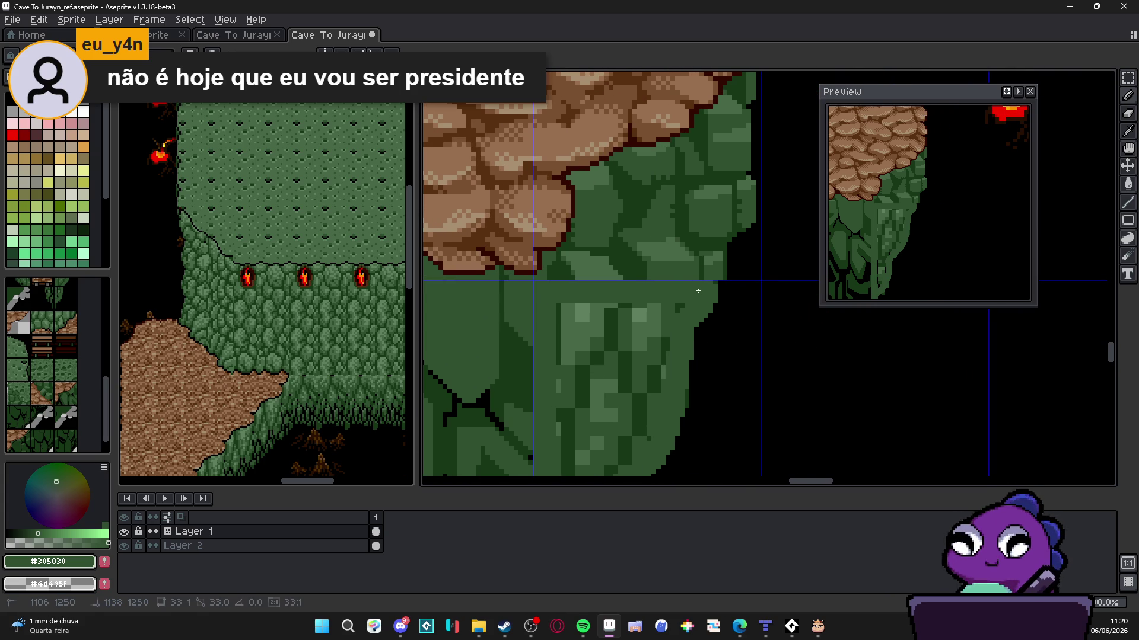
pyautogui.scroll(-2, 714, 283)
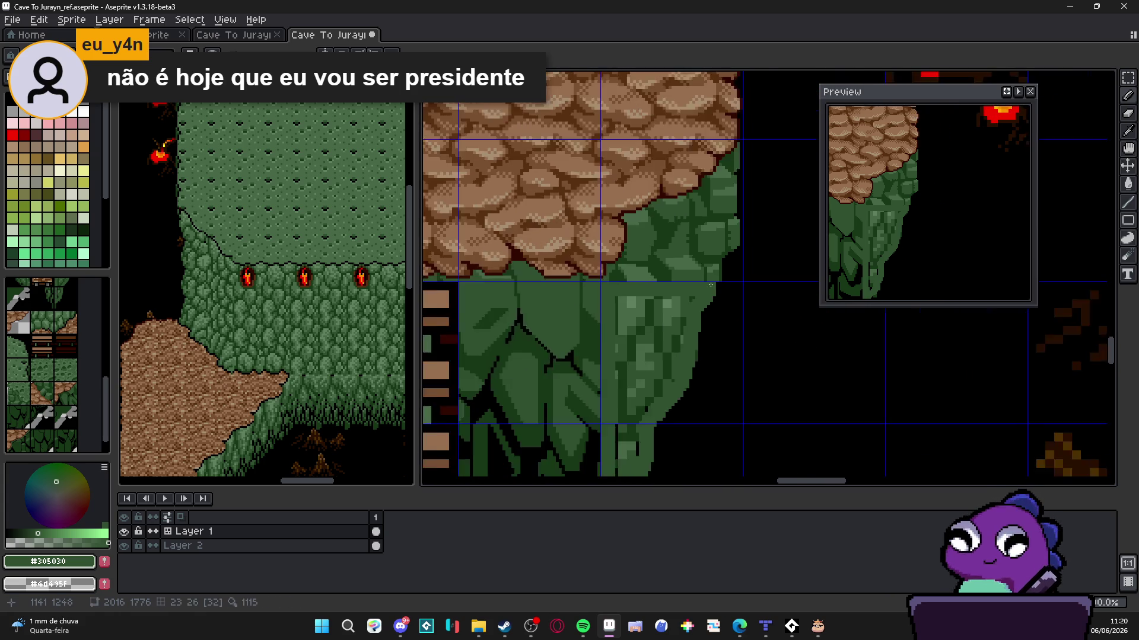
pyautogui.scroll(-2, 683, 171)
pyautogui.moveTo(650, 328)
pyautogui.mouseDown()
pyautogui.moveTo(637, 347)
pyautogui.moveTo(649, 267)
pyautogui.moveTo(688, 202)
pyautogui.moveTo(665, 169)
pyautogui.moveTo(649, 184)
pyautogui.moveTo(661, 225)
pyautogui.moveTo(637, 255)
pyautogui.moveTo(643, 171)
pyautogui.moveTo(643, 228)
pyautogui.mouseUp()
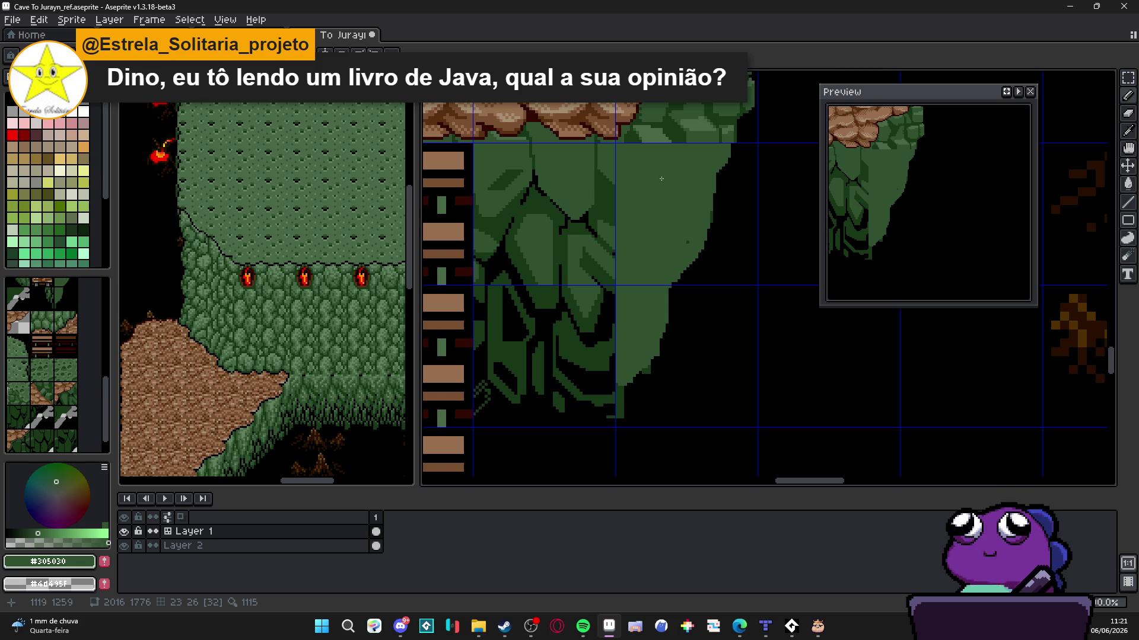
# With the Eraser, trim pixels and erase a straight line along the cliff's upper right edge
pyautogui.scroll(2, 661, 179)
pyautogui.press('e')
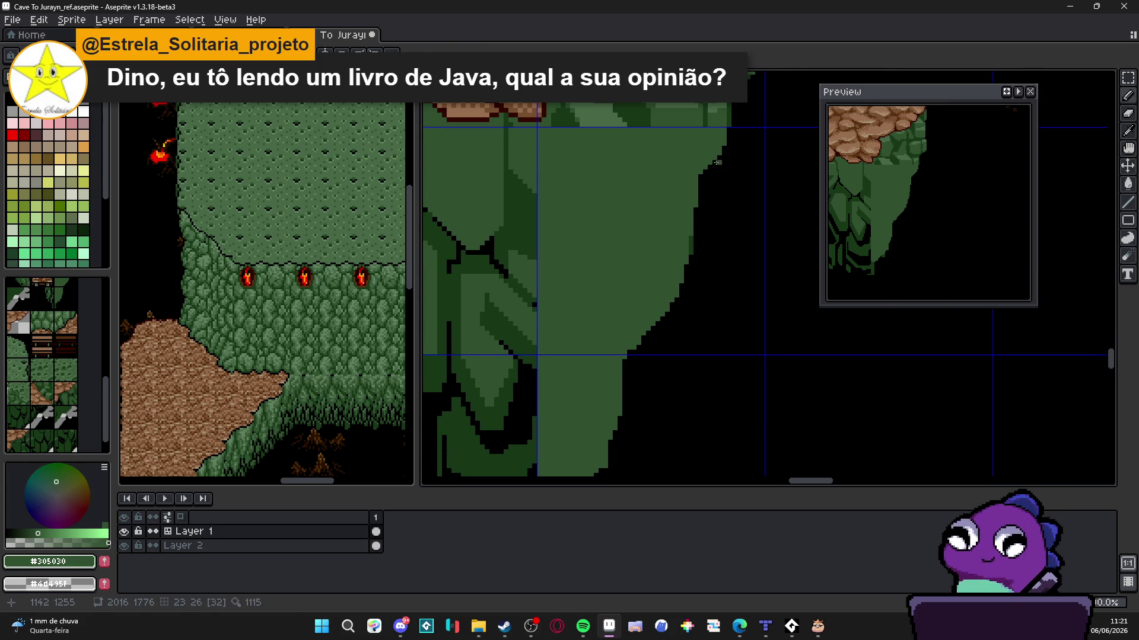
pyautogui.click(691, 237)
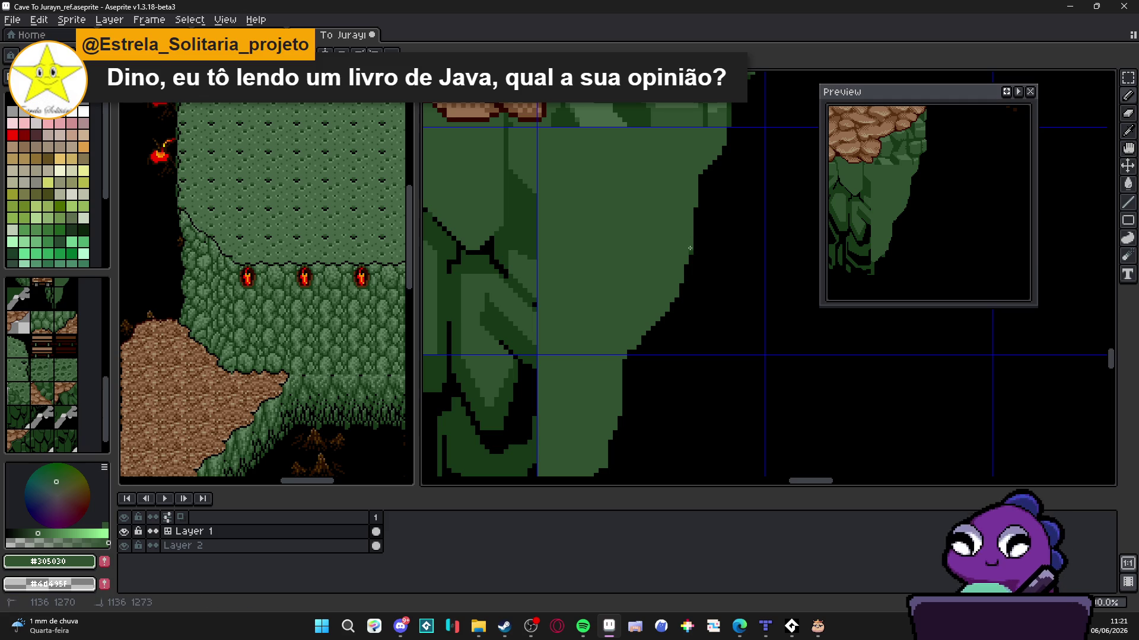
pyautogui.press('e')
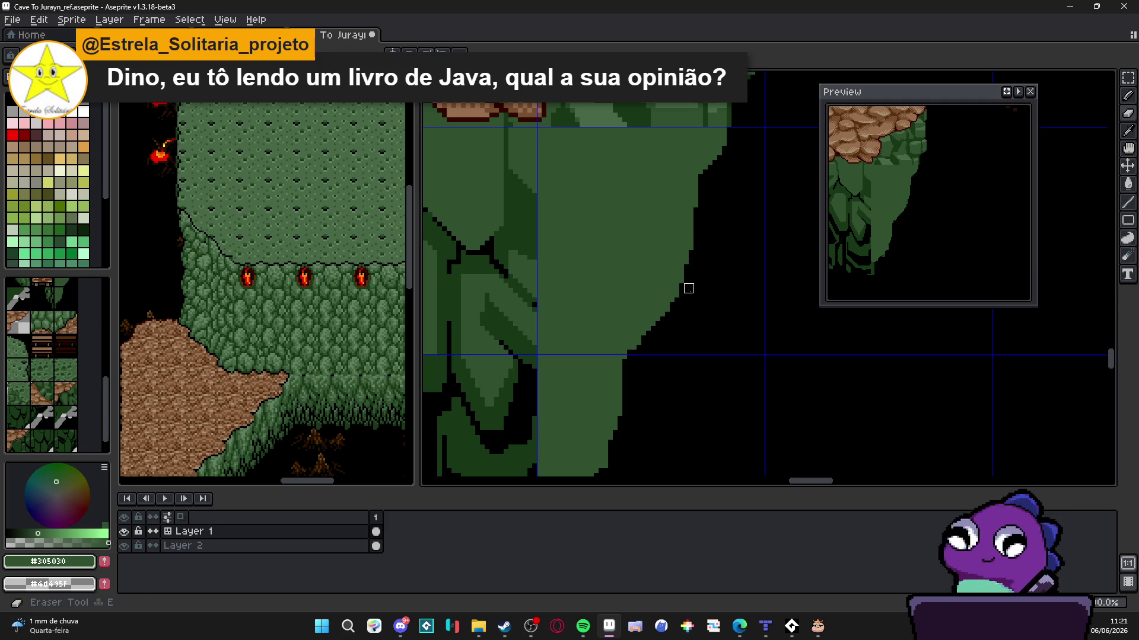
pyautogui.press('b')
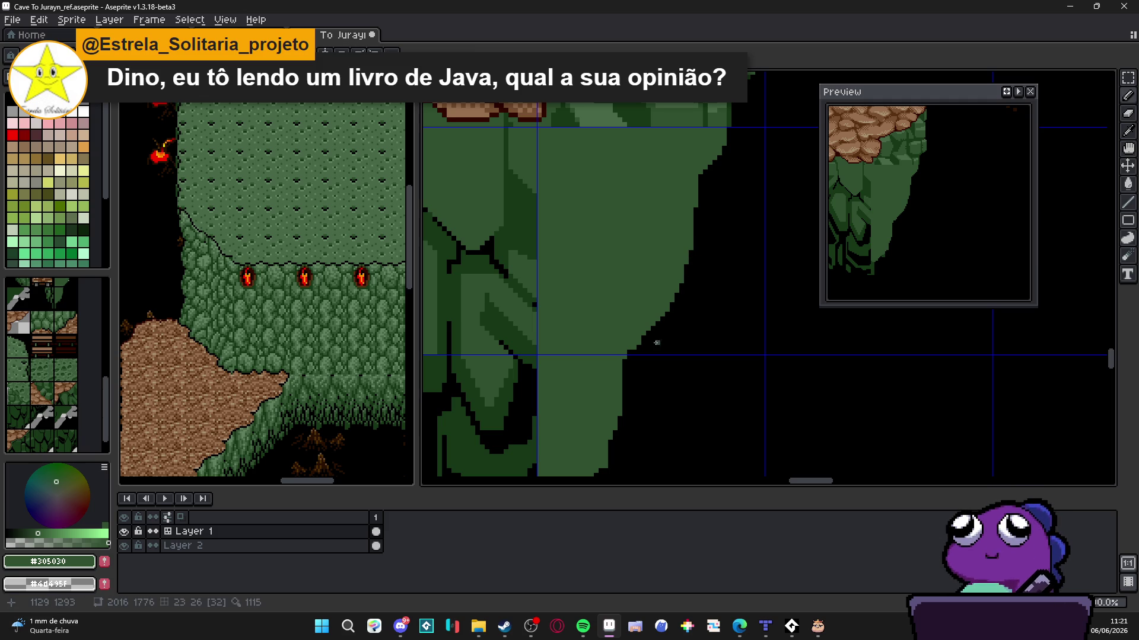
pyautogui.press('e')
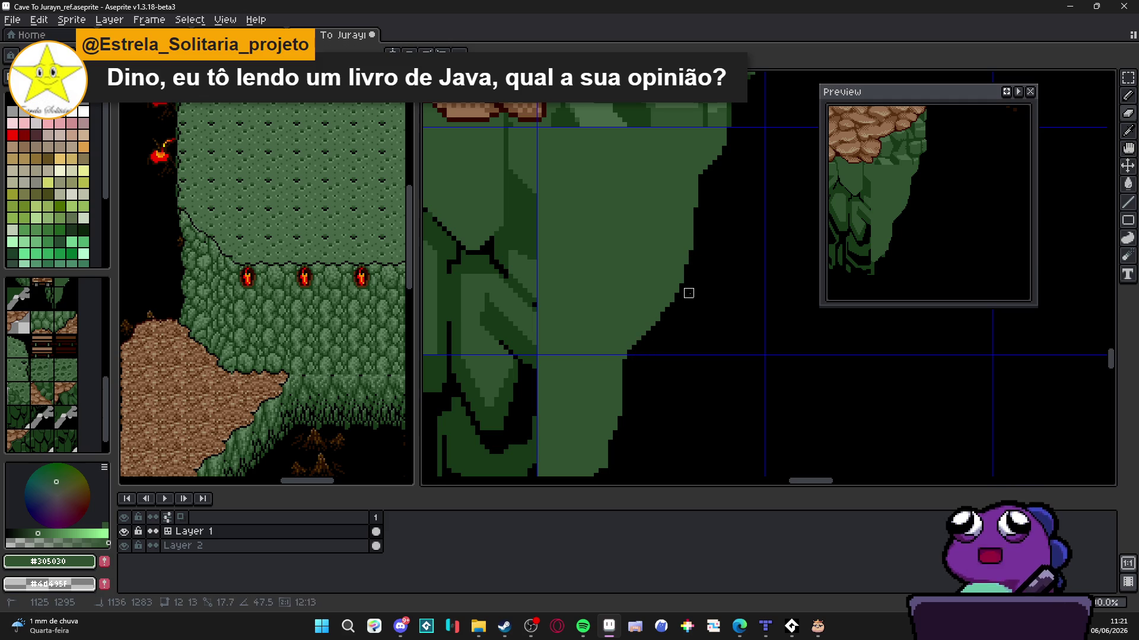
pyautogui.keyDown('shift'); pyautogui.click(693, 236); pyautogui.keyUp('shift')
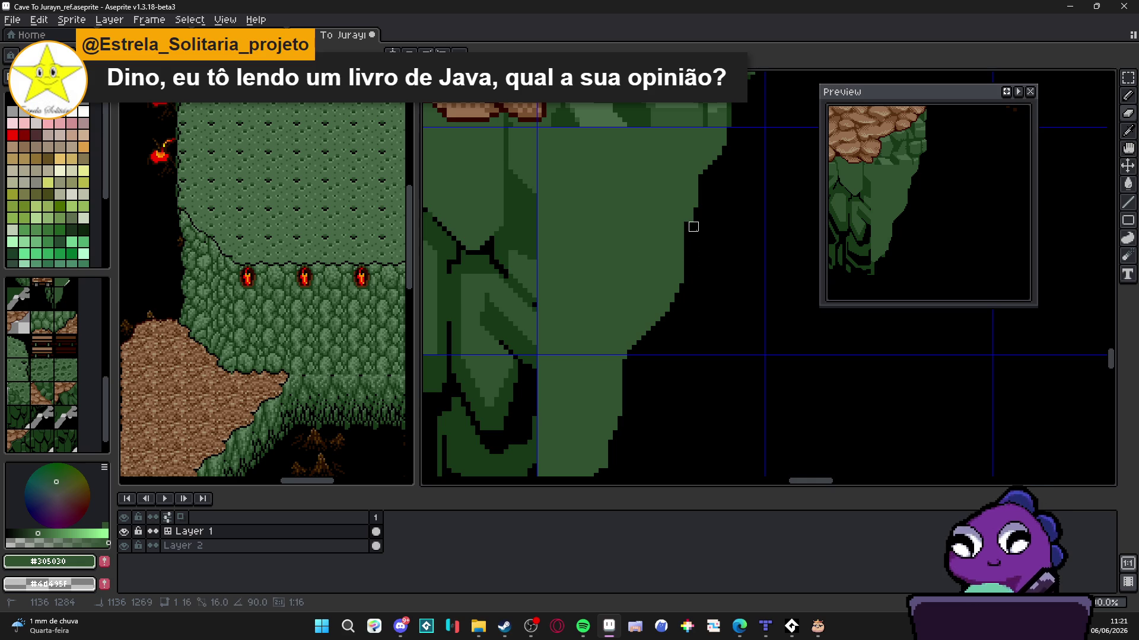
pyautogui.keyDown('shift'); pyautogui.click(693, 226); pyautogui.keyUp('shift')
# Blacken the lower right edge and narrow the bottom green column into a tapering point
pyautogui.scroll(3, 699, 226)
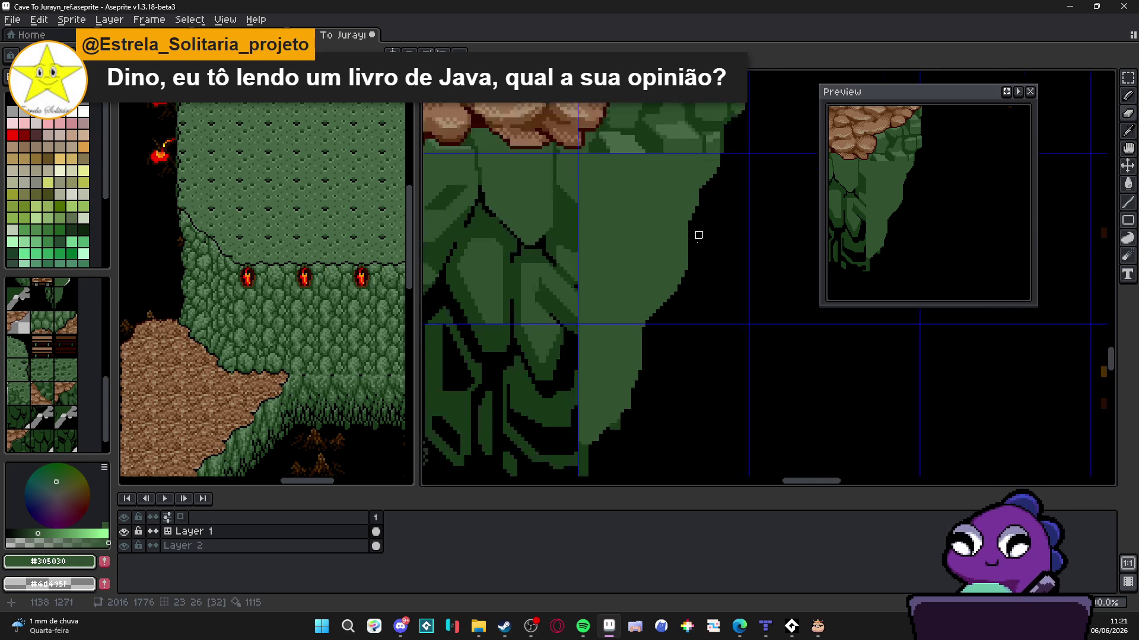
pyautogui.moveTo(672, 298)
pyautogui.mouseDown()
pyautogui.moveTo(635, 330)
pyautogui.moveTo(635, 384)
pyautogui.mouseUp()
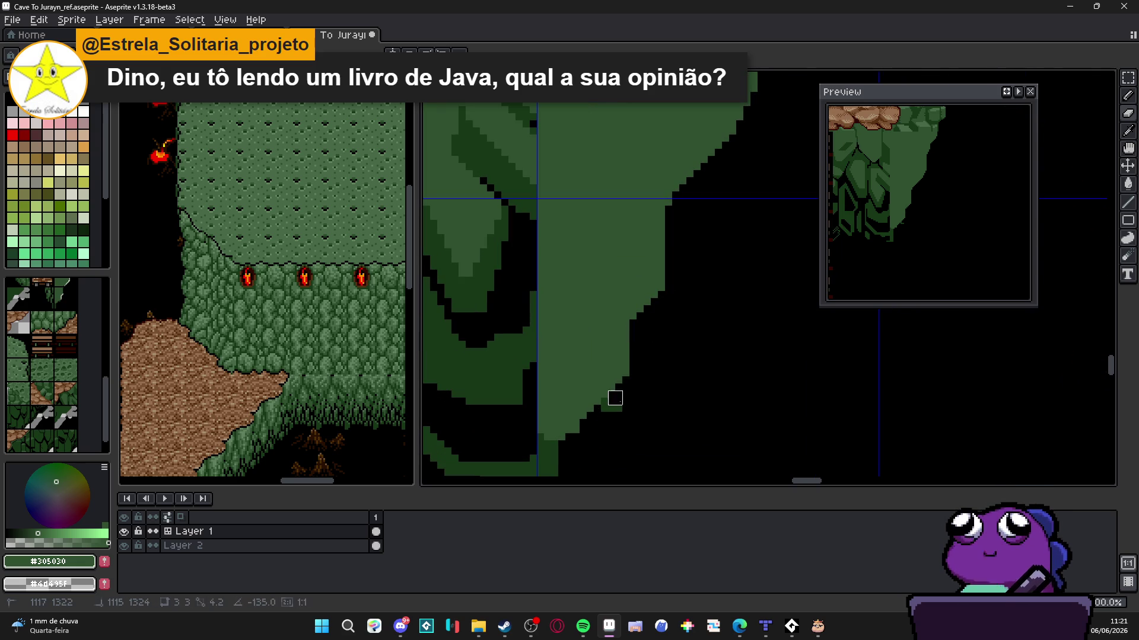
pyautogui.scroll(-5, 602, 363)
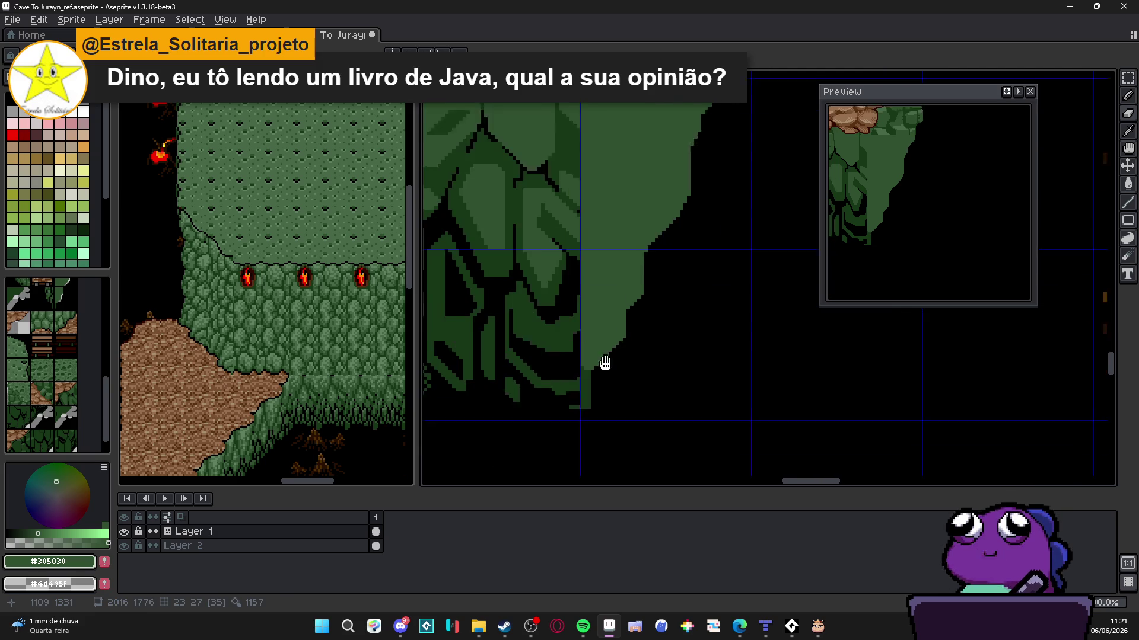
pyautogui.scroll(1, 650, 315)
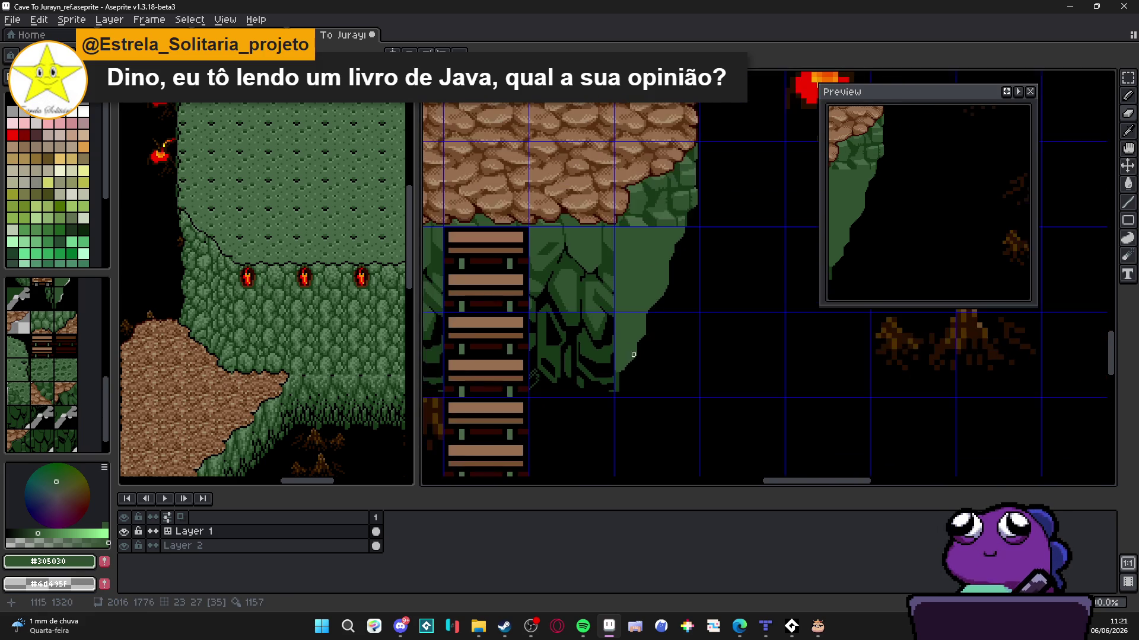
pyautogui.scroll(-1, 641, 333)
pyautogui.scroll(1, 634, 350)
pyautogui.scroll(-1, 626, 371)
pyautogui.scroll(2, 626, 371)
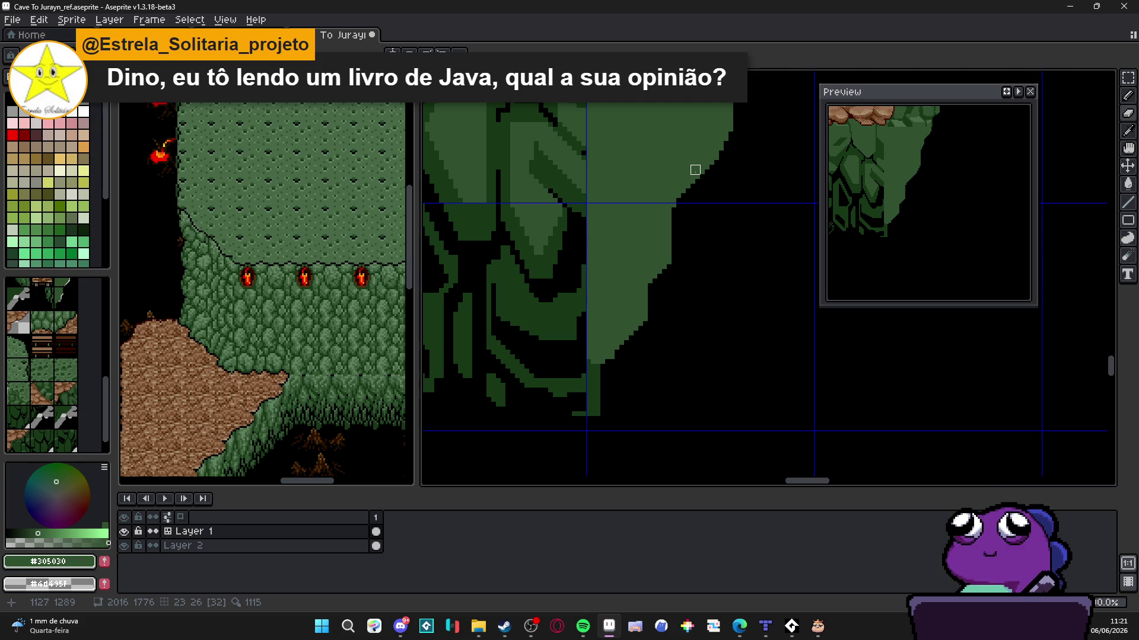
pyautogui.scroll(1, 598, 372)
pyautogui.moveTo(591, 379)
pyautogui.mouseDown()
pyautogui.moveTo(582, 435)
pyautogui.moveTo(598, 422)
pyautogui.moveTo(597, 379)
pyautogui.mouseUp()
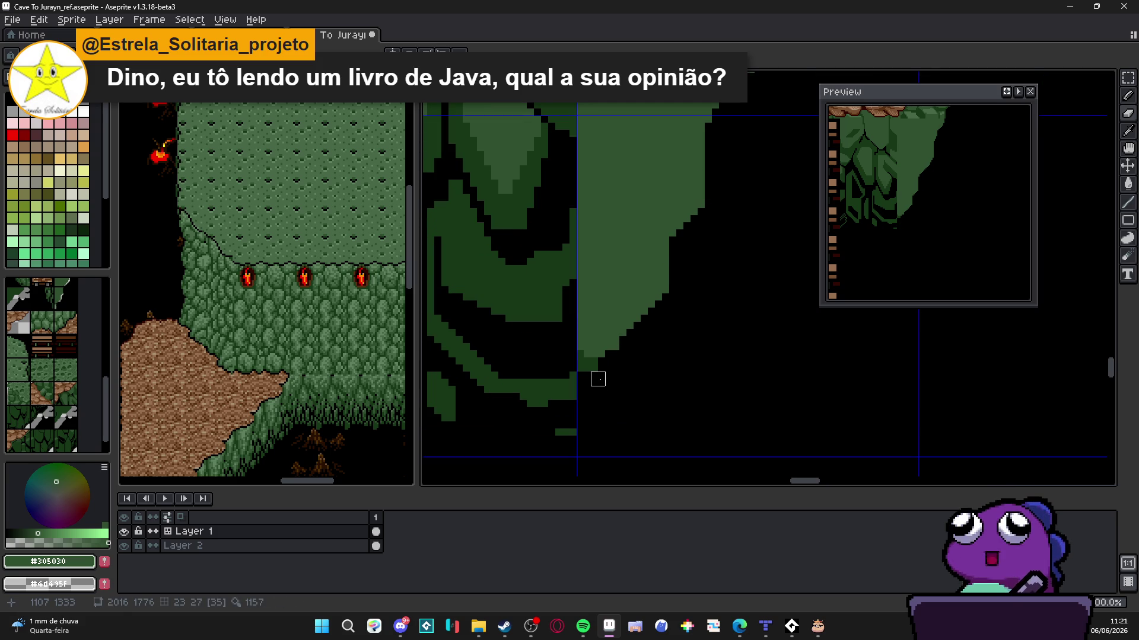
pyautogui.scroll(-3, 605, 429)
pyautogui.scroll(1, 688, 350)
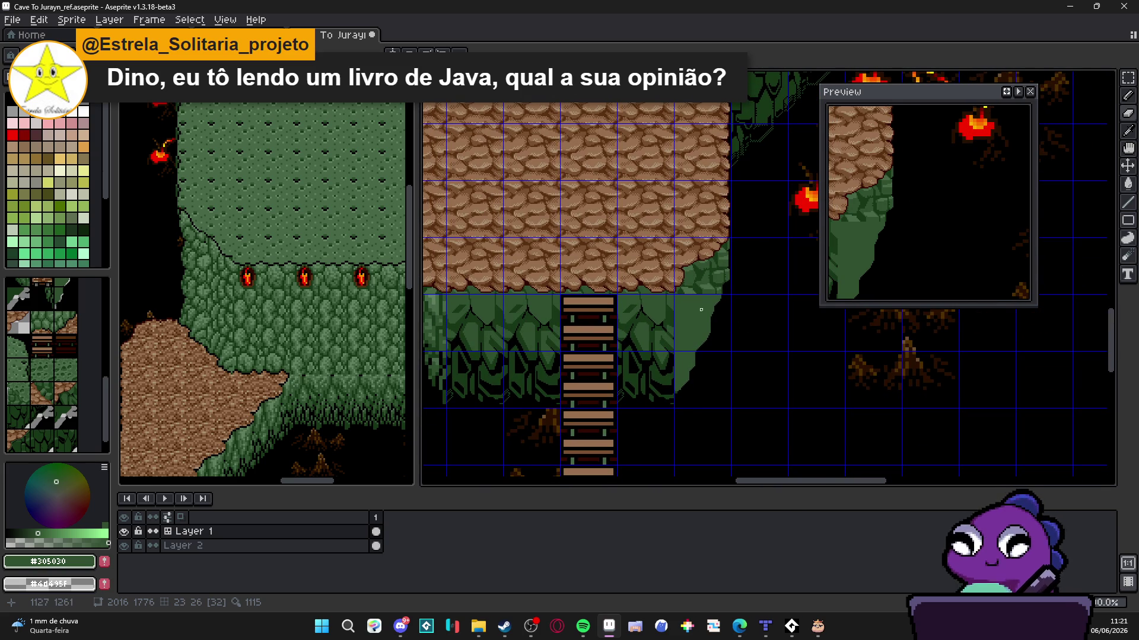
# Move the two tapered cliff-edge tiles from beside the ladder to the cliff's left end
pyautogui.scroll(-2, 688, 297)
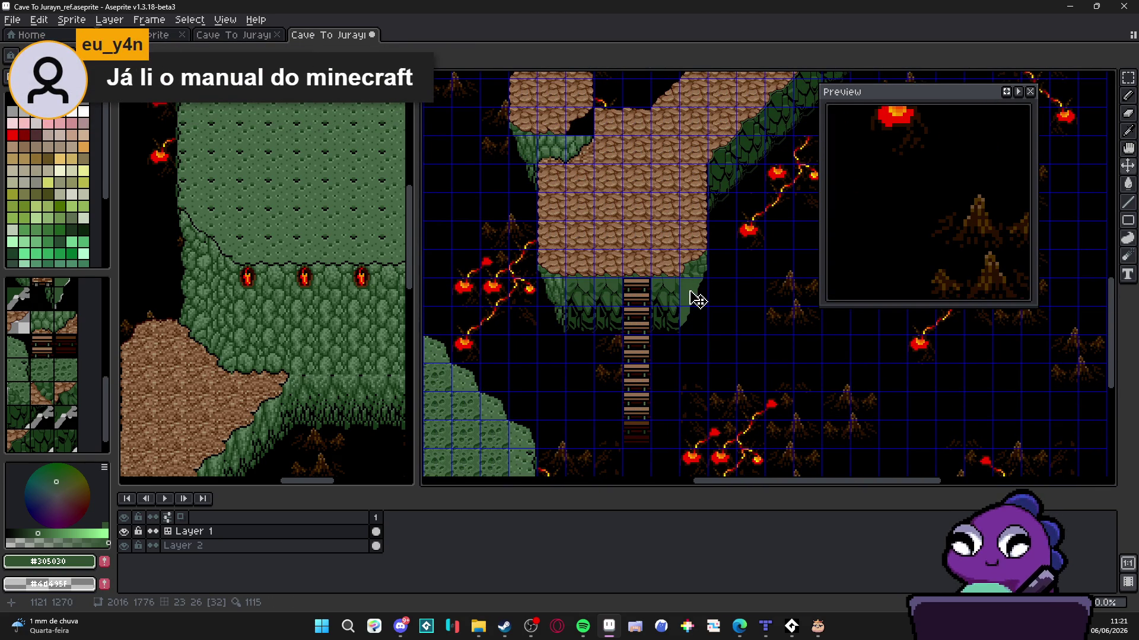
pyautogui.scroll(3, 570, 299)
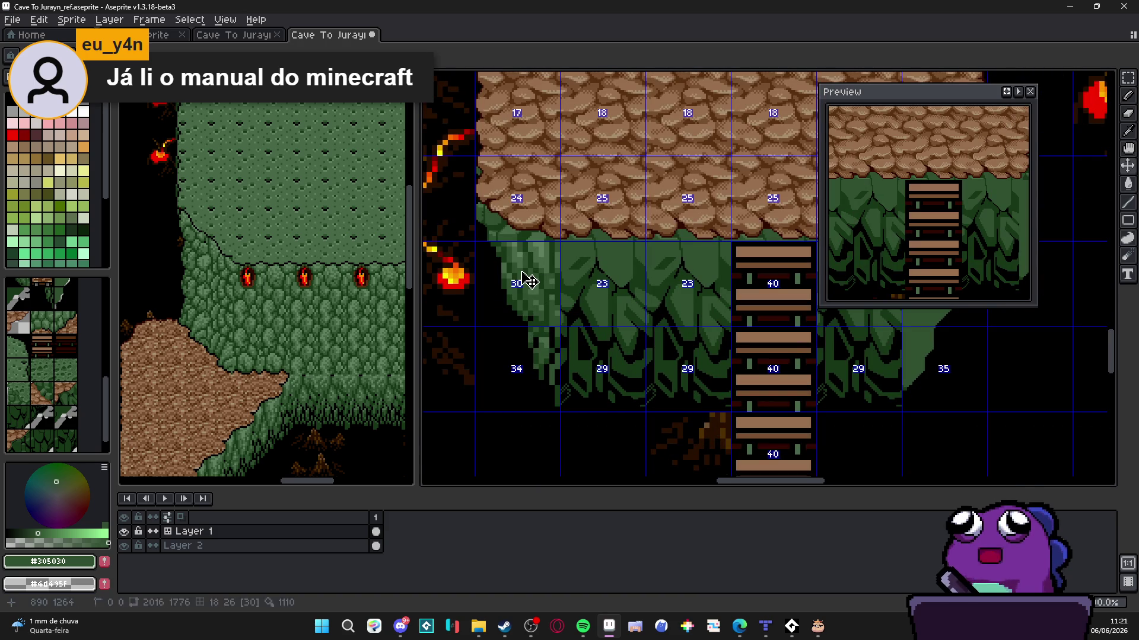
pyautogui.scroll(-2, 522, 383)
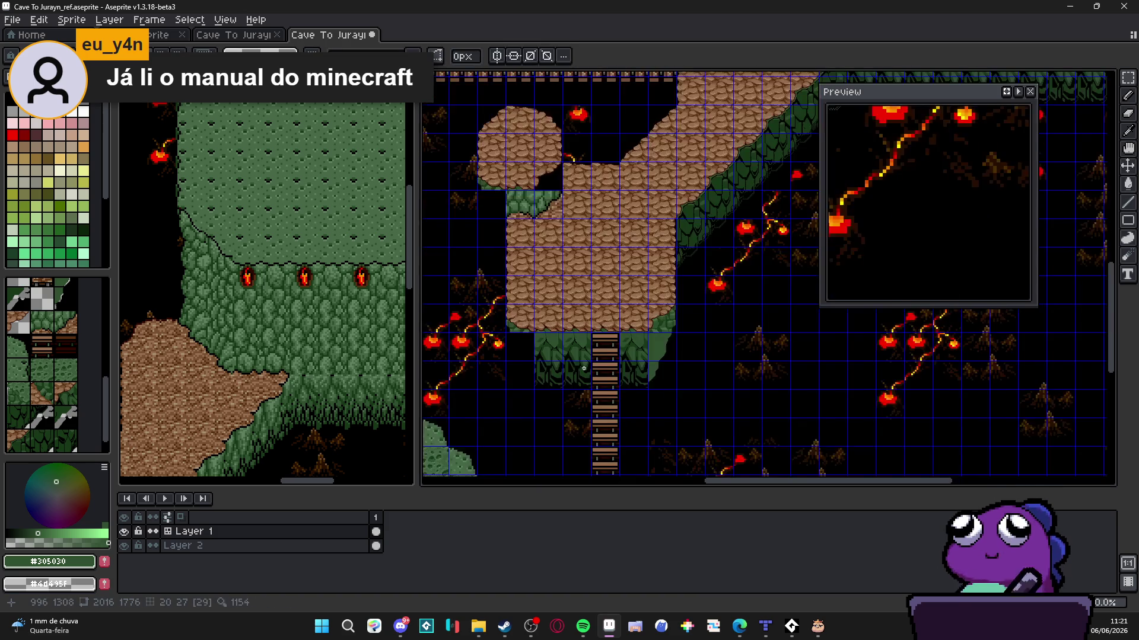
pyautogui.scroll(2, 610, 342)
pyautogui.moveTo(631, 391); pyautogui.dragTo(631, 326)
pyautogui.hscroll(-3, 681, 369)
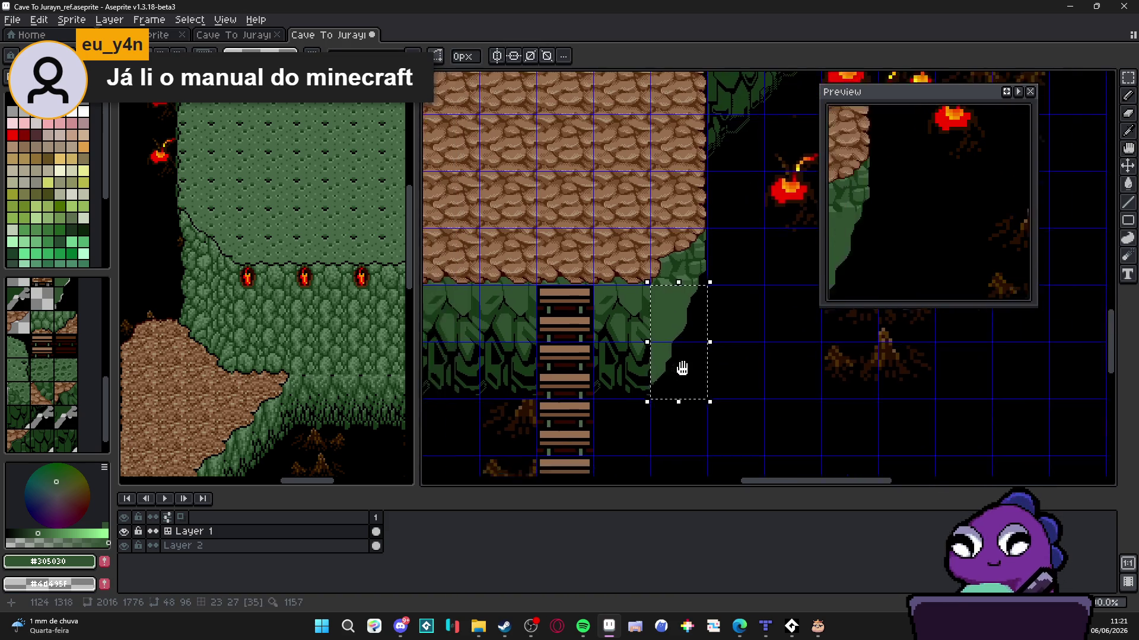
pyautogui.press('Left')
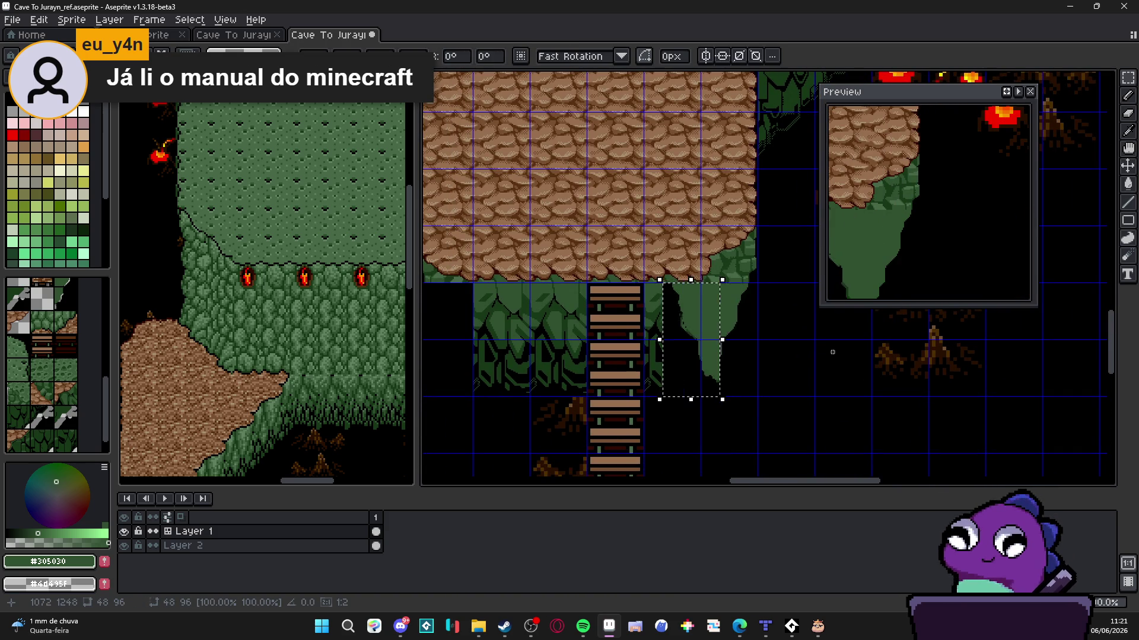
pyautogui.press('Left')
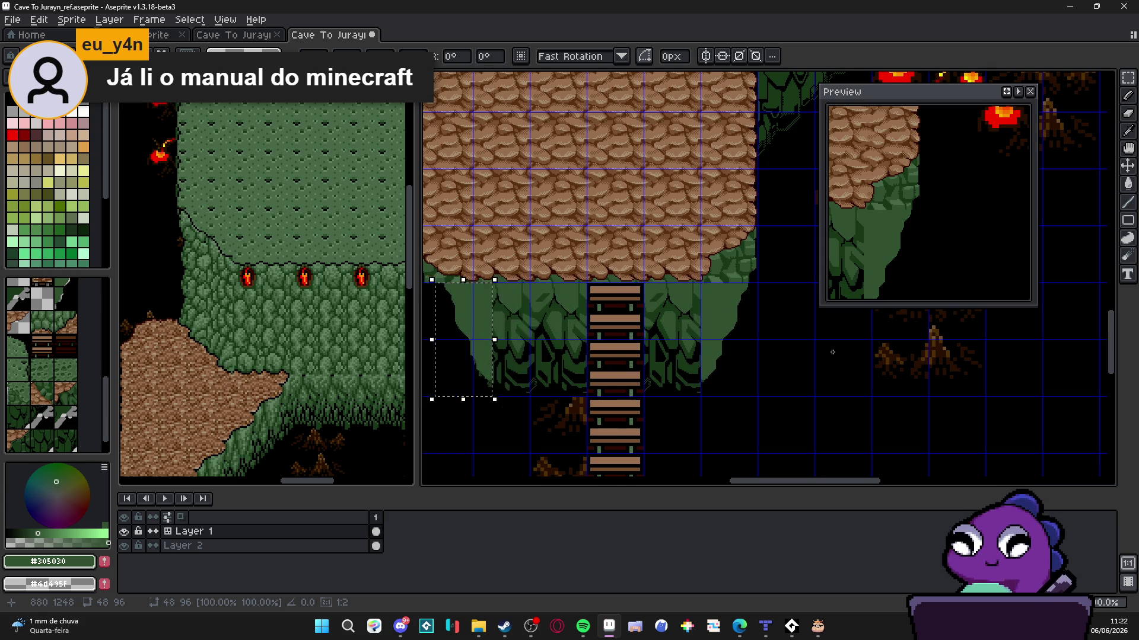
pyautogui.click(867, 364)
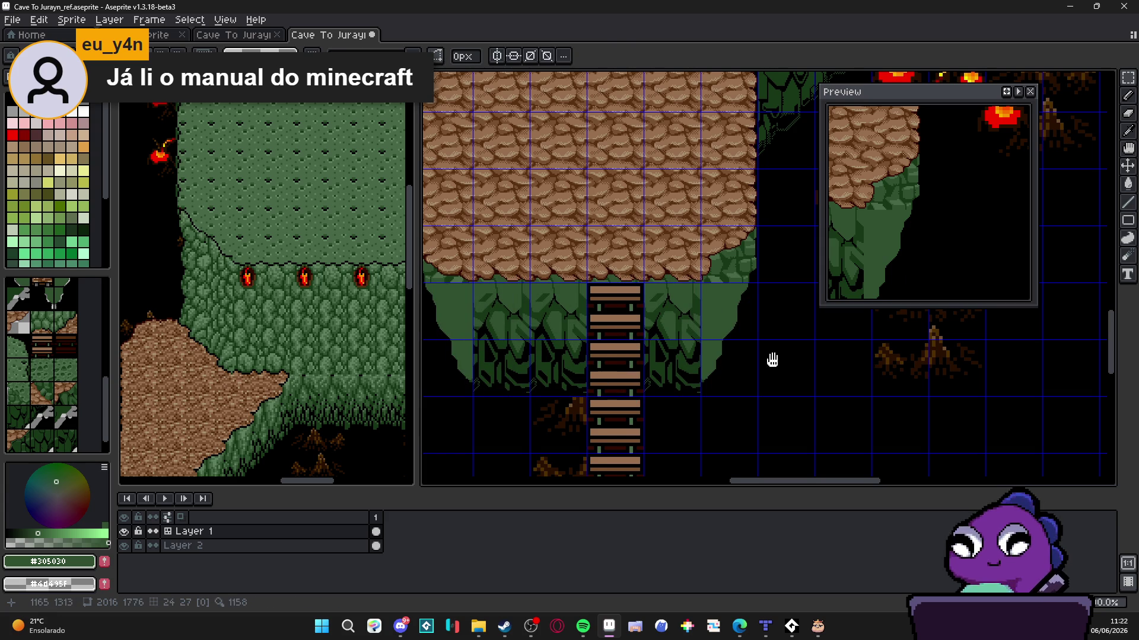
# Hide the tile grid and review the reshaped cliff
pyautogui.press("ctrl+'")
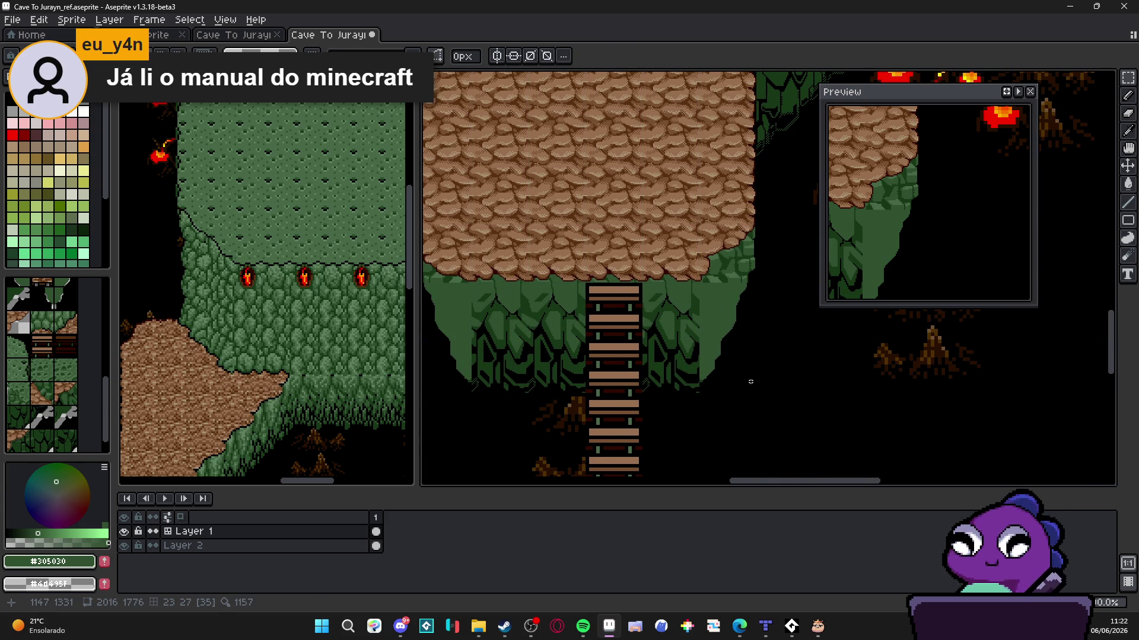
pyautogui.scroll(-2, 706, 360)
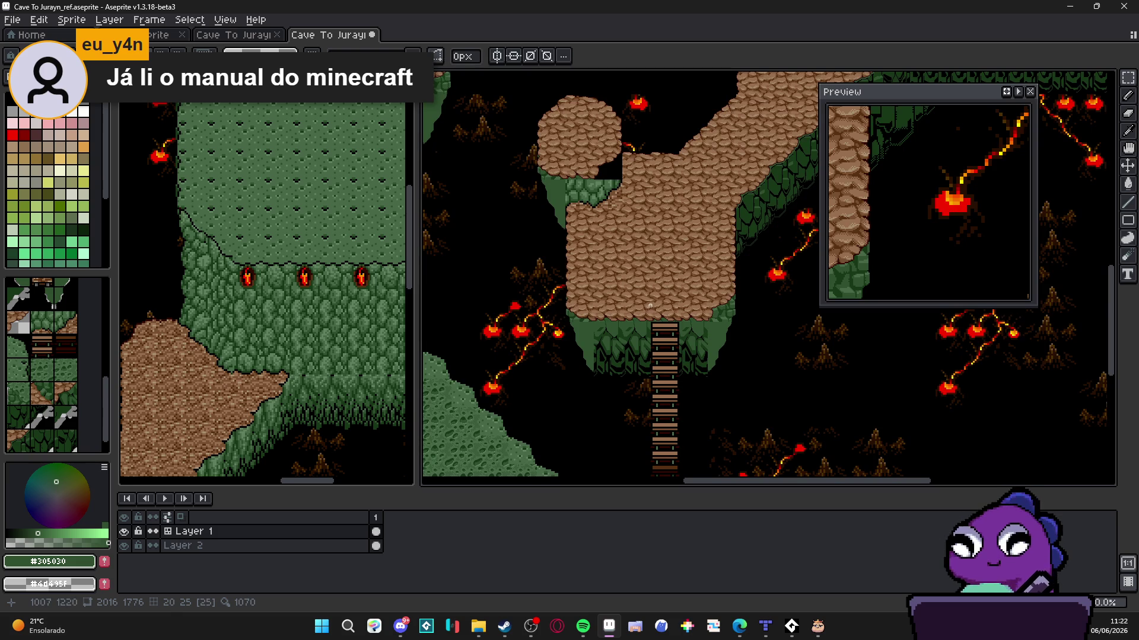
pyautogui.scroll(-1, 656, 332)
pyautogui.scroll(1, 673, 283)
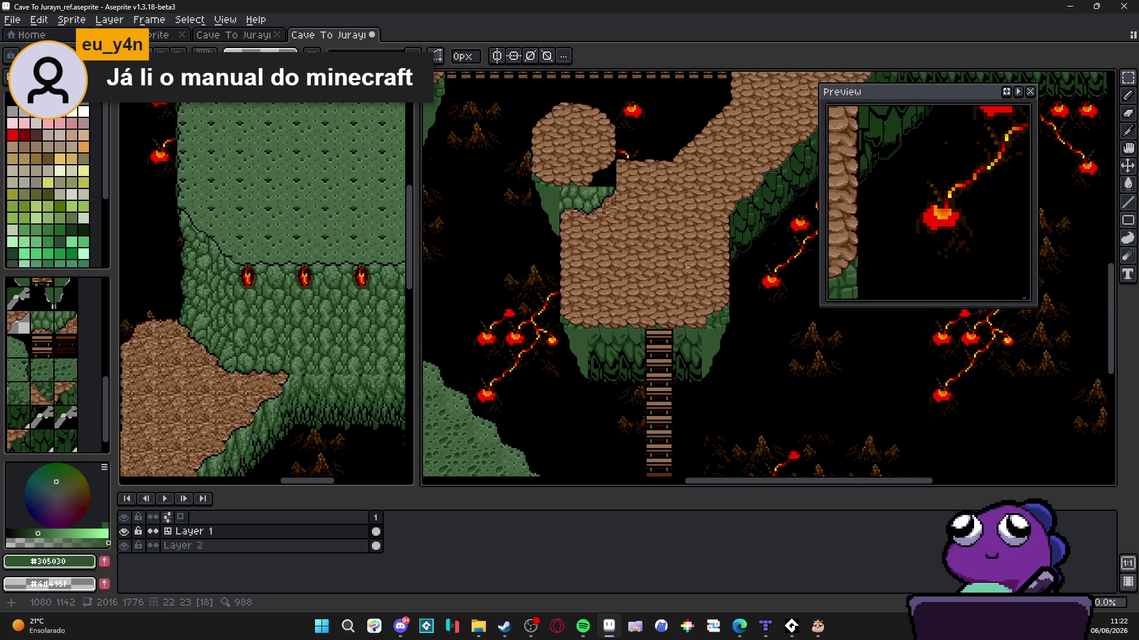
pyautogui.scroll(3, 673, 268)
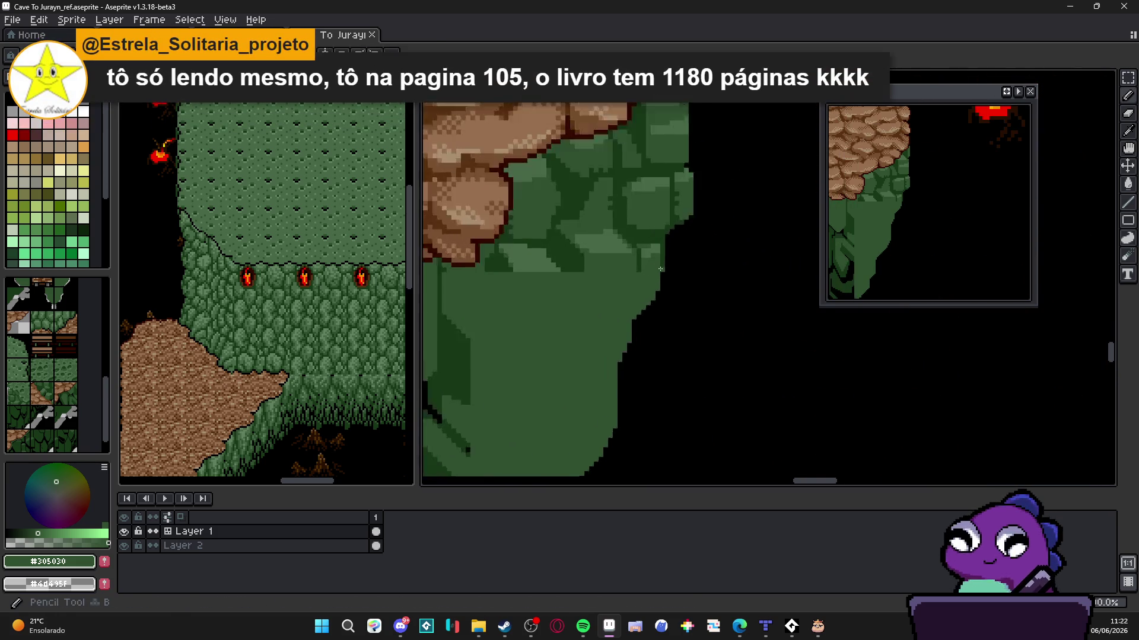
# Paint dark green #183818 along the cliff's upper and lower right edge
pyautogui.scroll(1, 660, 269)
pyautogui.scroll(1, 702, 223)
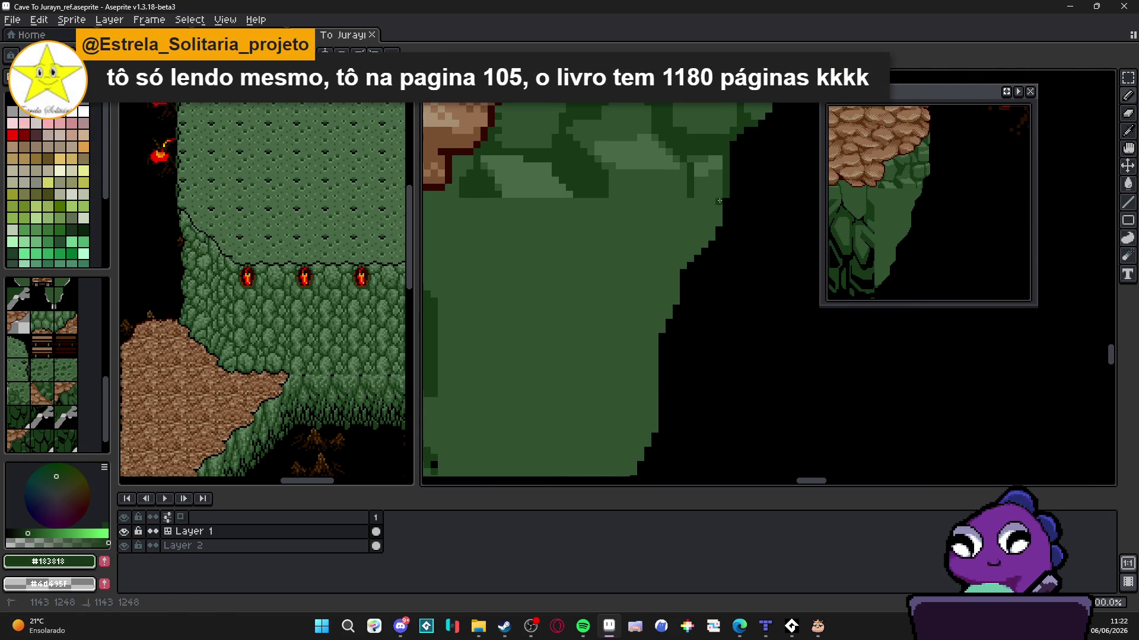
pyautogui.moveTo(720, 201); pyautogui.dragTo(673, 303)
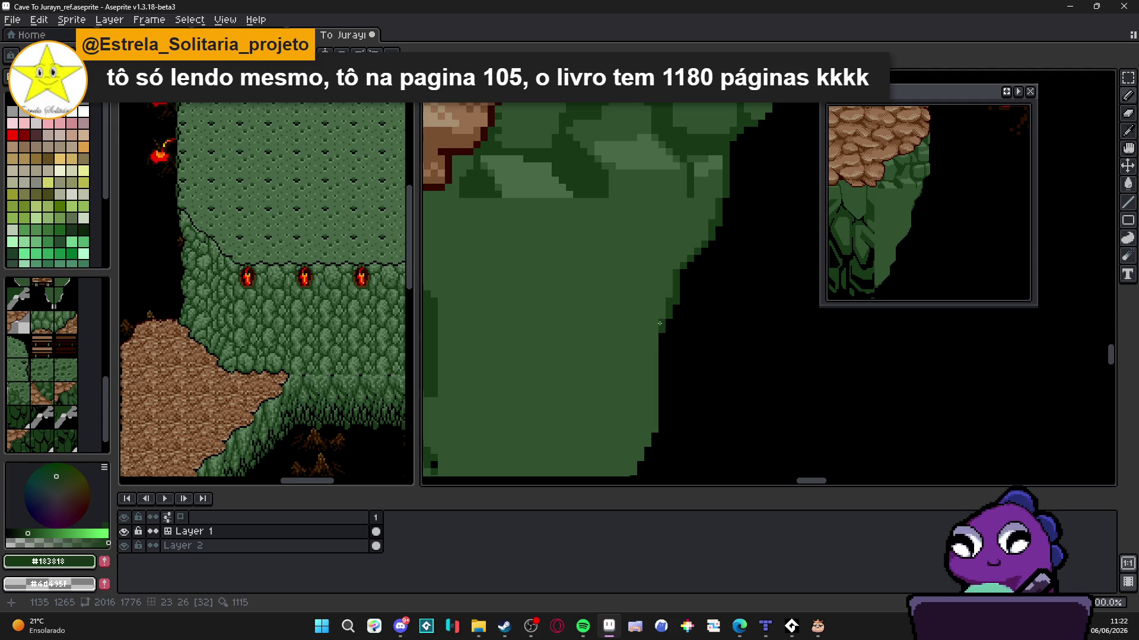
pyautogui.moveTo(651, 353)
pyautogui.mouseDown()
pyautogui.moveTo(681, 231)
pyautogui.moveTo(758, 163)
pyautogui.moveTo(686, 236)
pyautogui.moveTo(603, 287)
pyautogui.moveTo(630, 283)
pyautogui.moveTo(640, 354)
pyautogui.moveTo(636, 330)
pyautogui.mouseUp()
pyautogui.moveTo(618, 382)
pyautogui.mouseDown()
pyautogui.moveTo(626, 355)
pyautogui.moveTo(612, 415)
pyautogui.moveTo(610, 390)
pyautogui.mouseUp()
# Pan along the shaded cliff edge up to the cobbled rocks and cliff top
pyautogui.hscroll(-5, 610, 390)
pyautogui.scroll(-3, 610, 390)
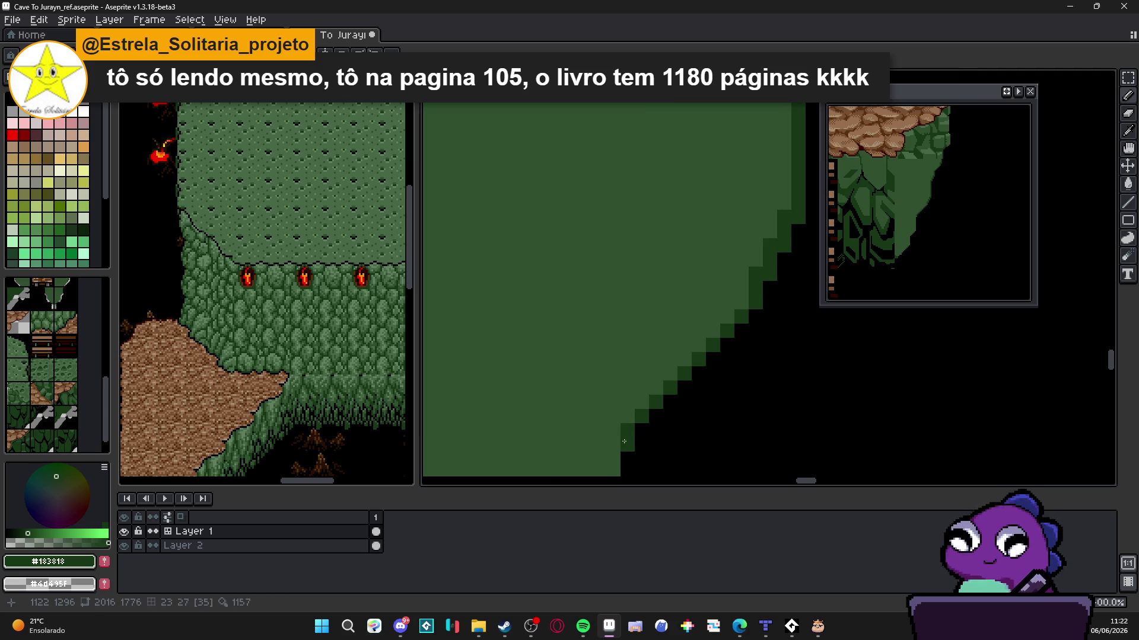
pyautogui.scroll(-2, 620, 442)
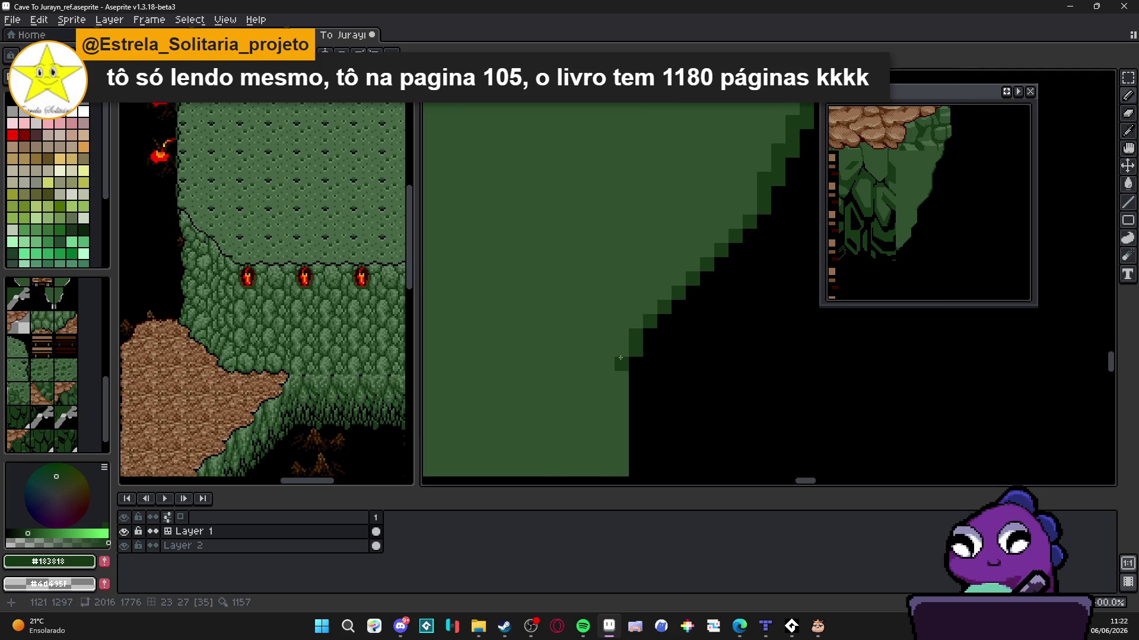
pyautogui.scroll(-3, 617, 380)
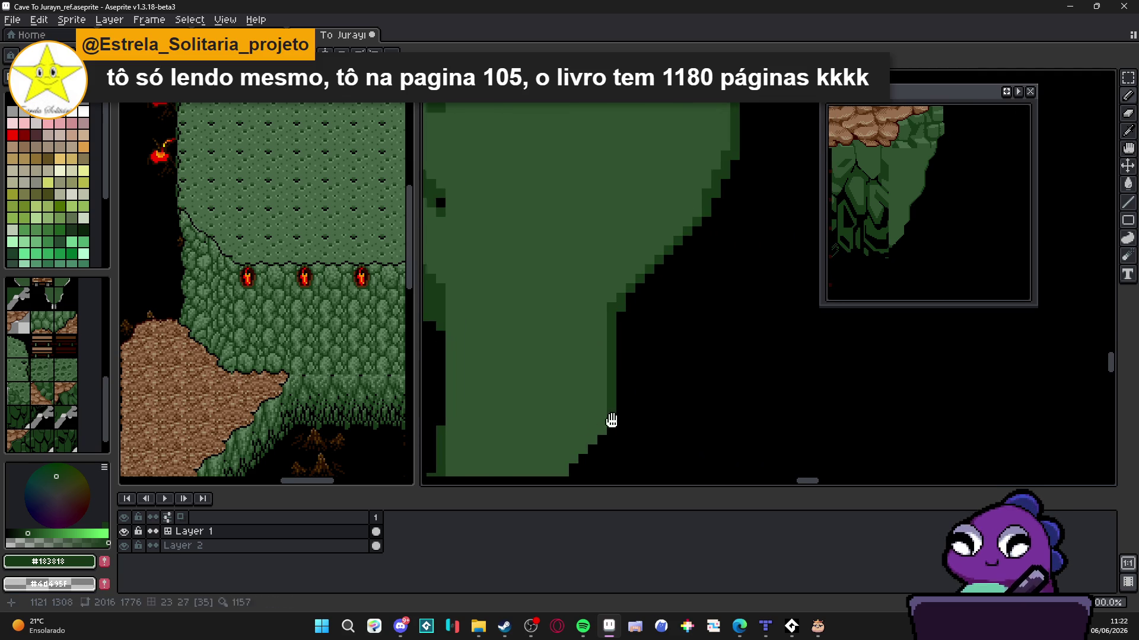
pyautogui.scroll(-3, 610, 420)
pyautogui.hscroll(-2, 610, 419)
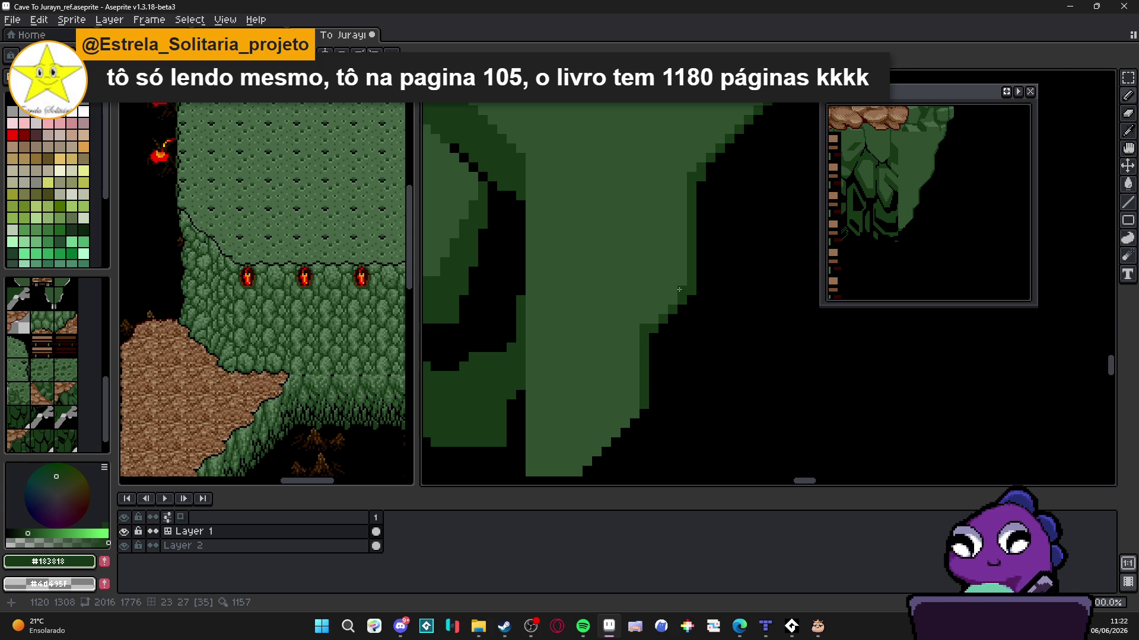
pyautogui.moveTo(633, 411); pyautogui.dragTo(747, 235)
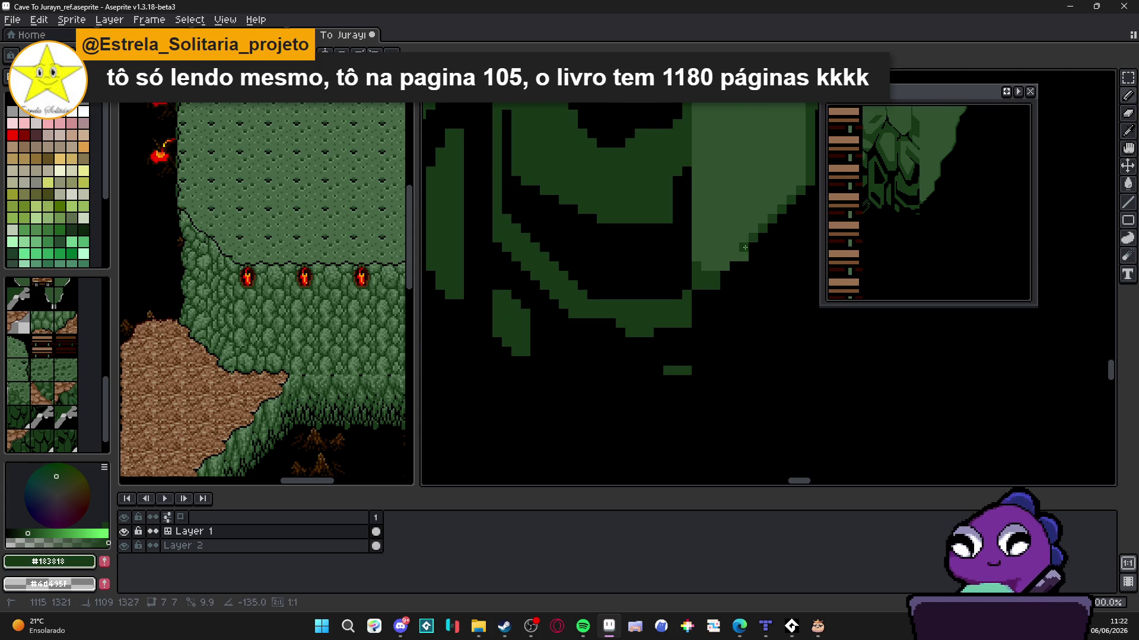
pyautogui.moveTo(738, 259); pyautogui.dragTo(707, 297)
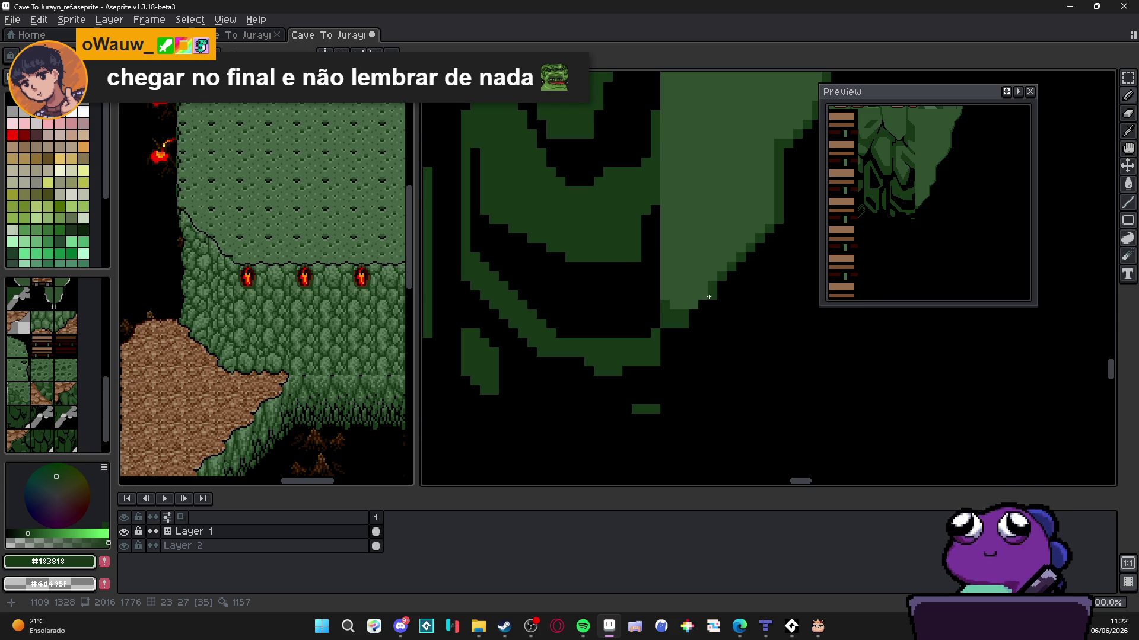
pyautogui.scroll(-2, 708, 297)
pyautogui.moveTo(709, 297); pyautogui.dragTo(606, 304)
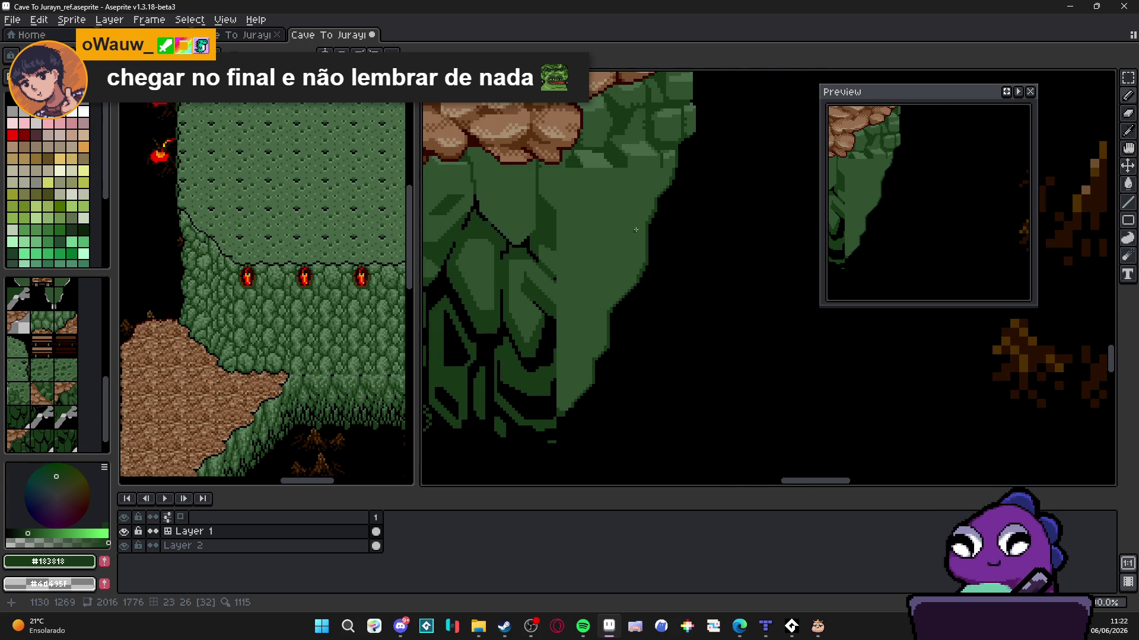
# Draw dark green and black facet lines across the cliff face below the cobbled path
pyautogui.scroll(2, 636, 229)
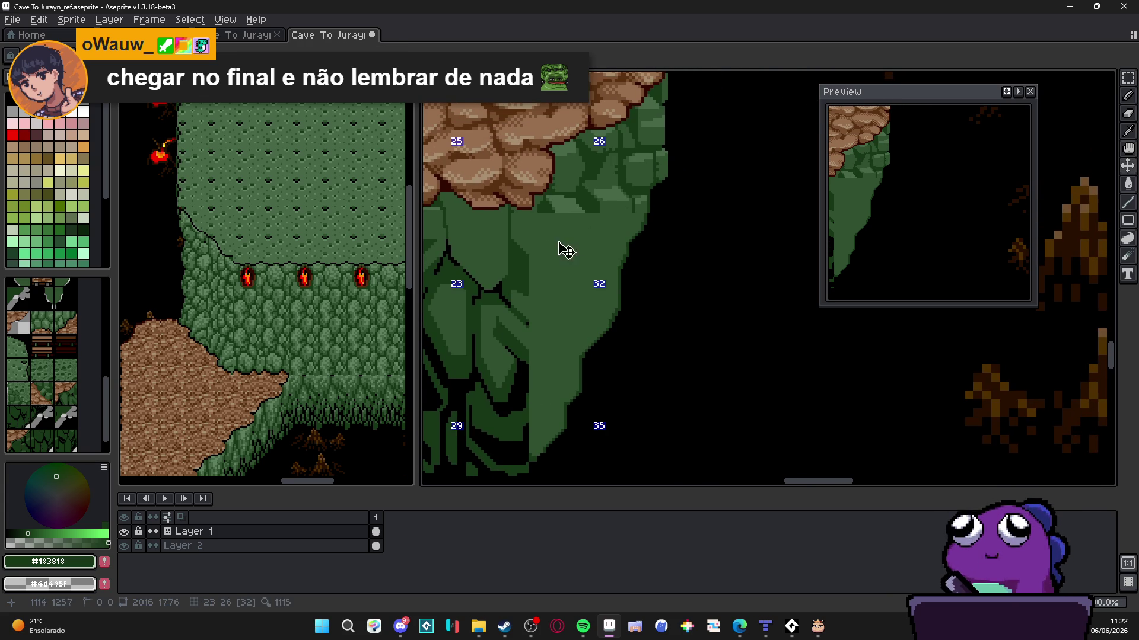
pyautogui.scroll(3, 564, 243)
pyautogui.scroll(1, 539, 256)
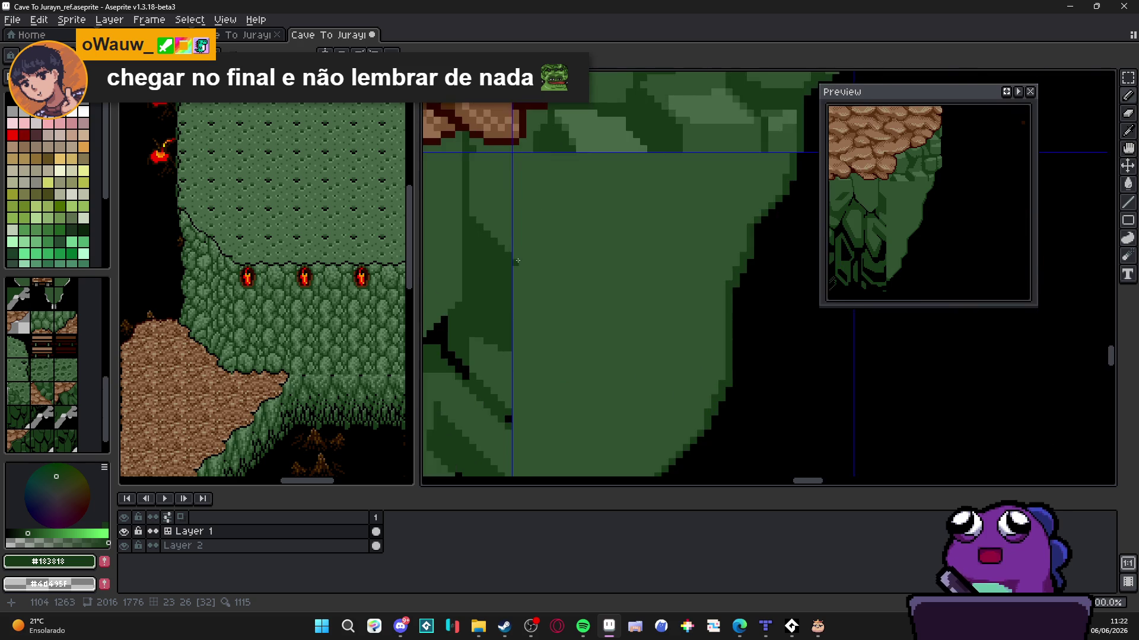
pyautogui.moveTo(516, 259); pyautogui.dragTo(589, 257)
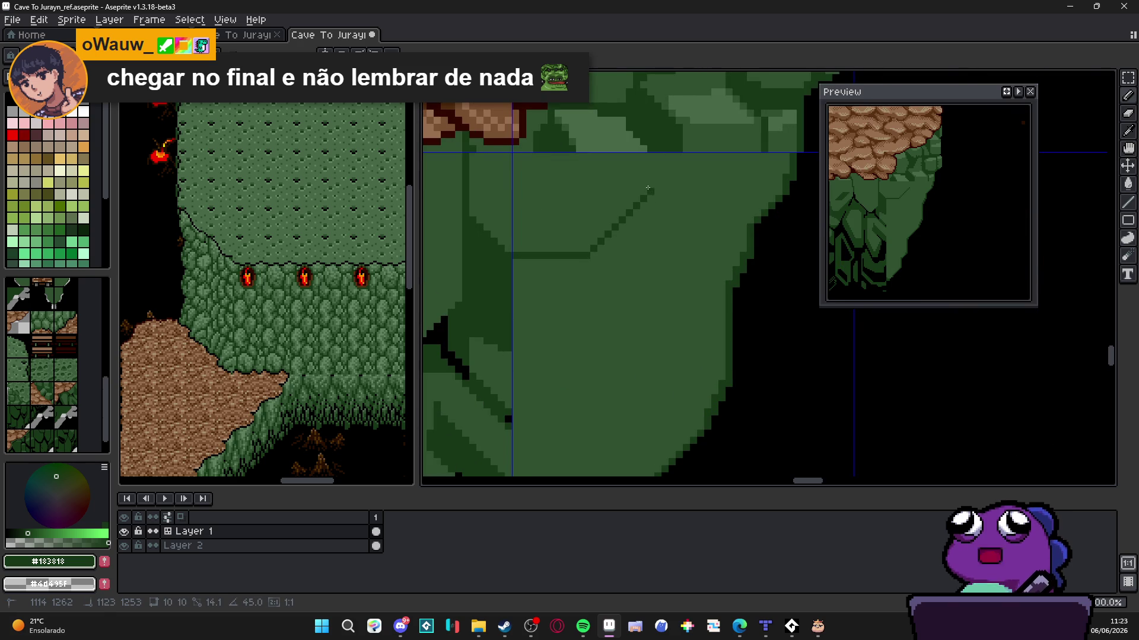
pyautogui.moveTo(646, 192)
pyautogui.mouseDown()
pyautogui.moveTo(650, 155)
pyautogui.moveTo(655, 176)
pyautogui.mouseUp()
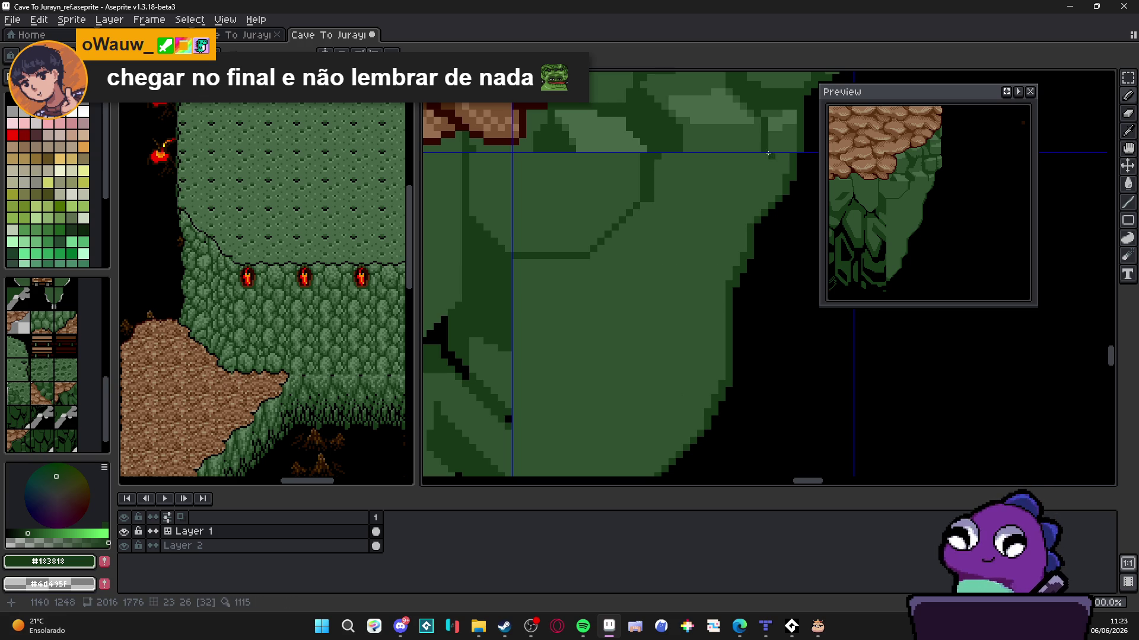
pyautogui.moveTo(762, 169); pyautogui.dragTo(766, 196)
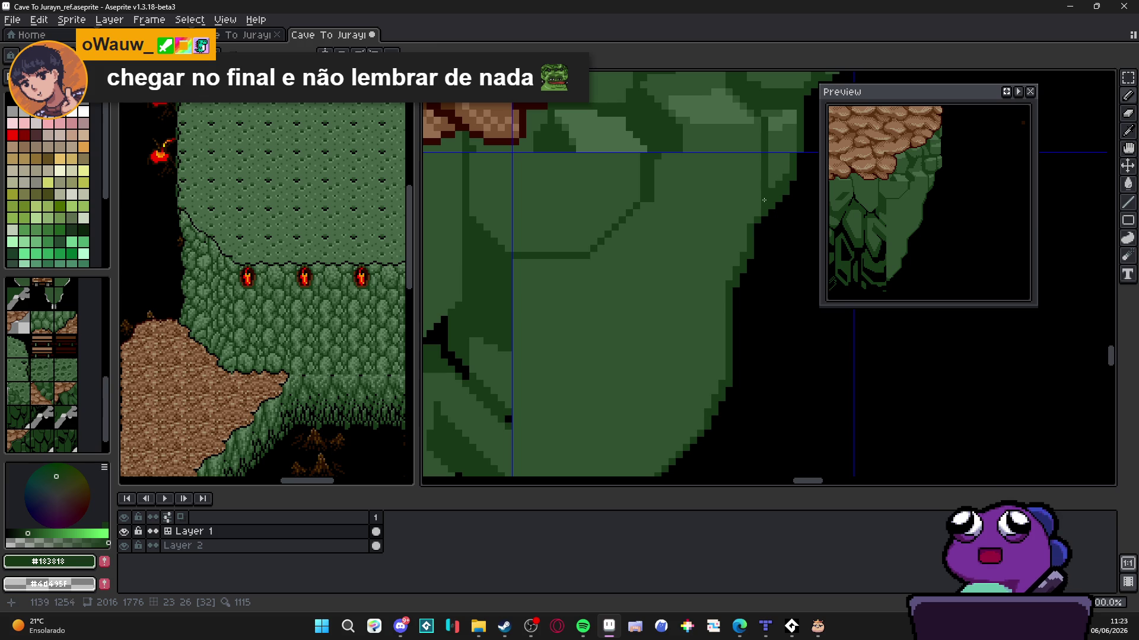
pyautogui.keyDown('alt'); pyautogui.click(756, 233); pyautogui.keyUp('alt')
pyautogui.moveTo(763, 223); pyautogui.dragTo(766, 181)
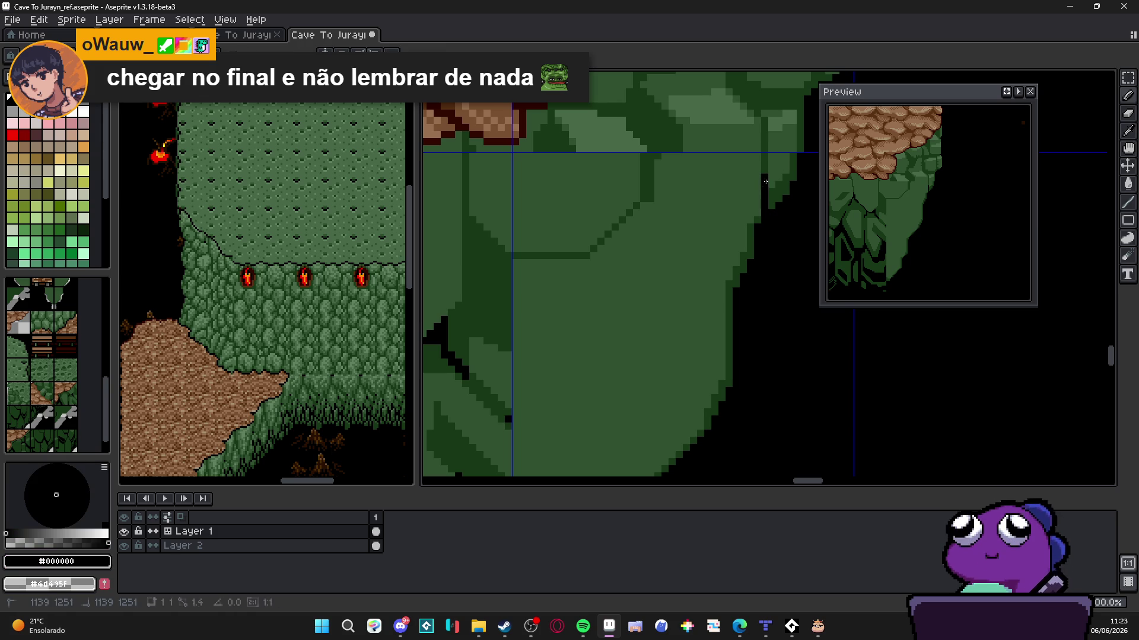
pyautogui.keyDown('alt'); pyautogui.click(769, 205); pyautogui.keyUp('alt')
pyautogui.moveTo(677, 171)
pyautogui.mouseDown()
pyautogui.moveTo(678, 195)
pyautogui.moveTo(752, 226)
pyautogui.mouseUp()
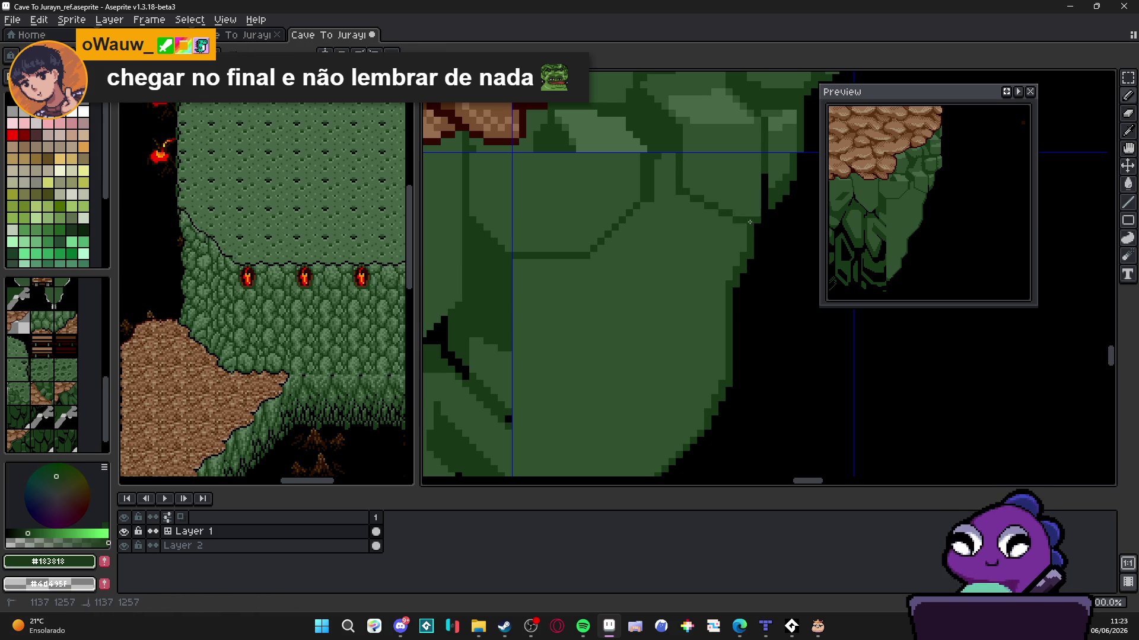
pyautogui.moveTo(677, 189)
pyautogui.mouseDown()
pyautogui.moveTo(676, 230)
pyautogui.moveTo(646, 203)
pyautogui.moveTo(675, 233)
pyautogui.mouseUp()
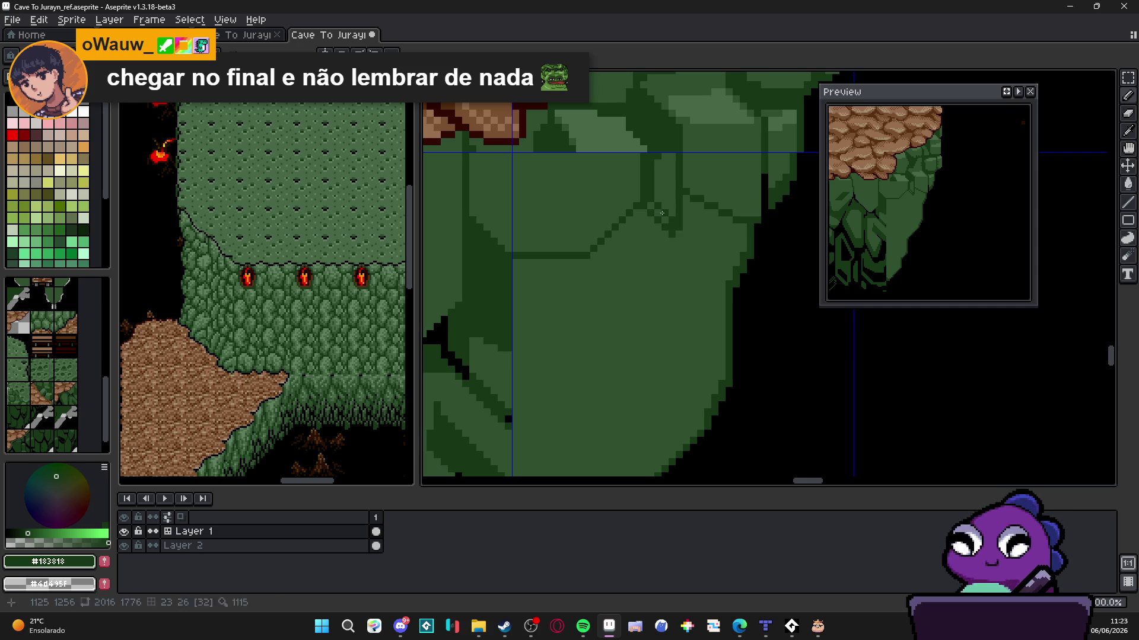
# Add more diagonal and vertical dark green facet lines to split the cliff into plates
pyautogui.scroll(-2, 670, 216)
pyautogui.scroll(2, 679, 219)
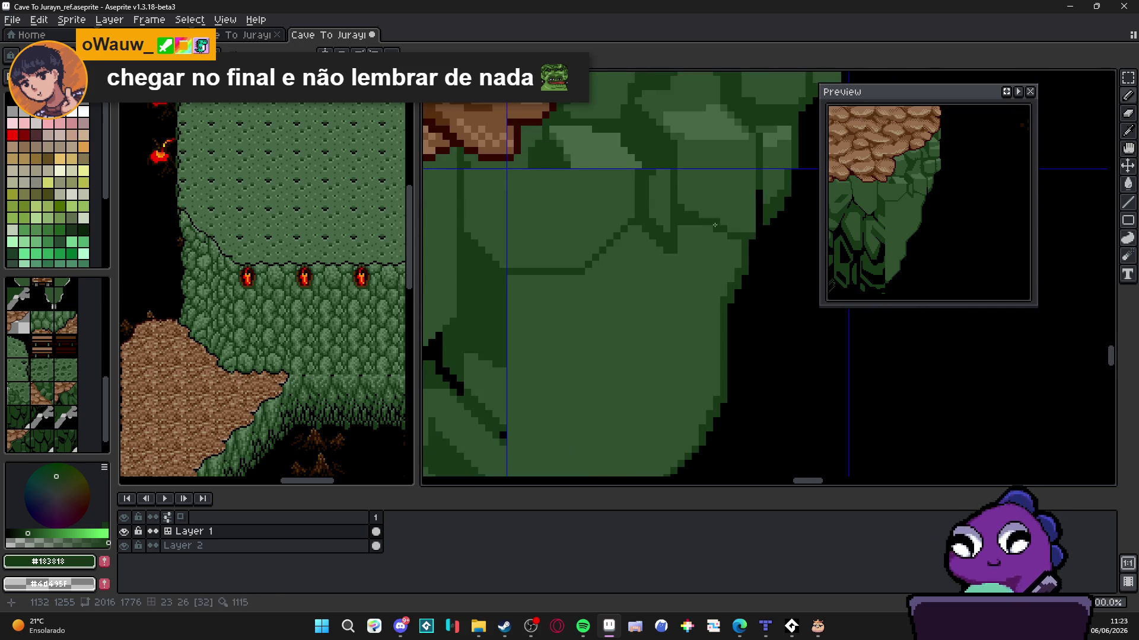
pyautogui.scroll(-3, 737, 248)
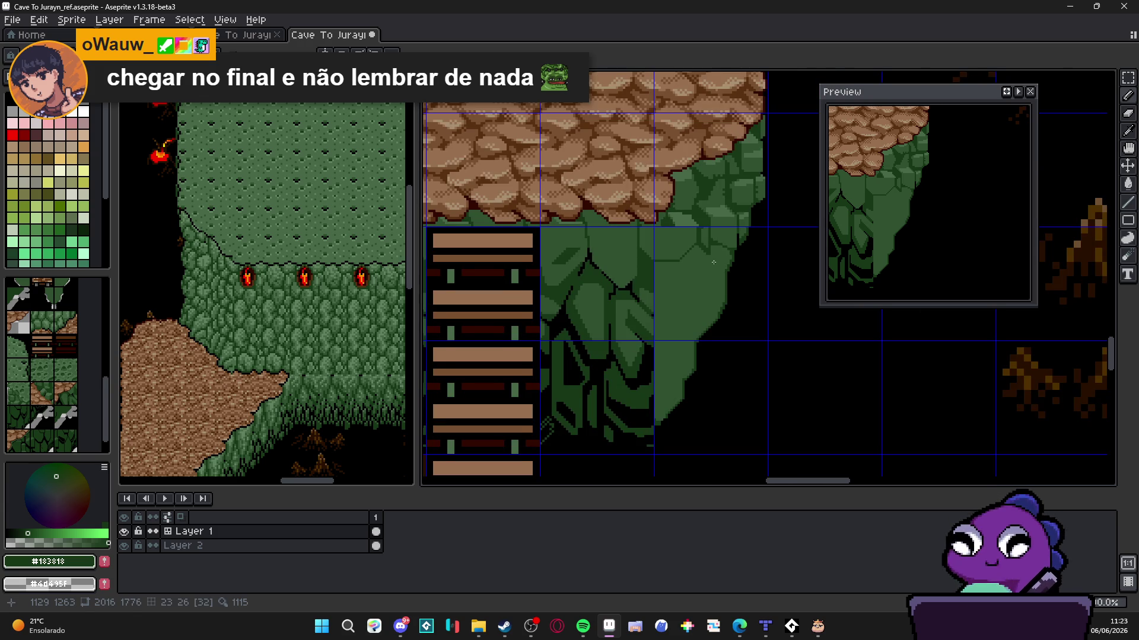
pyautogui.scroll(2, 658, 245)
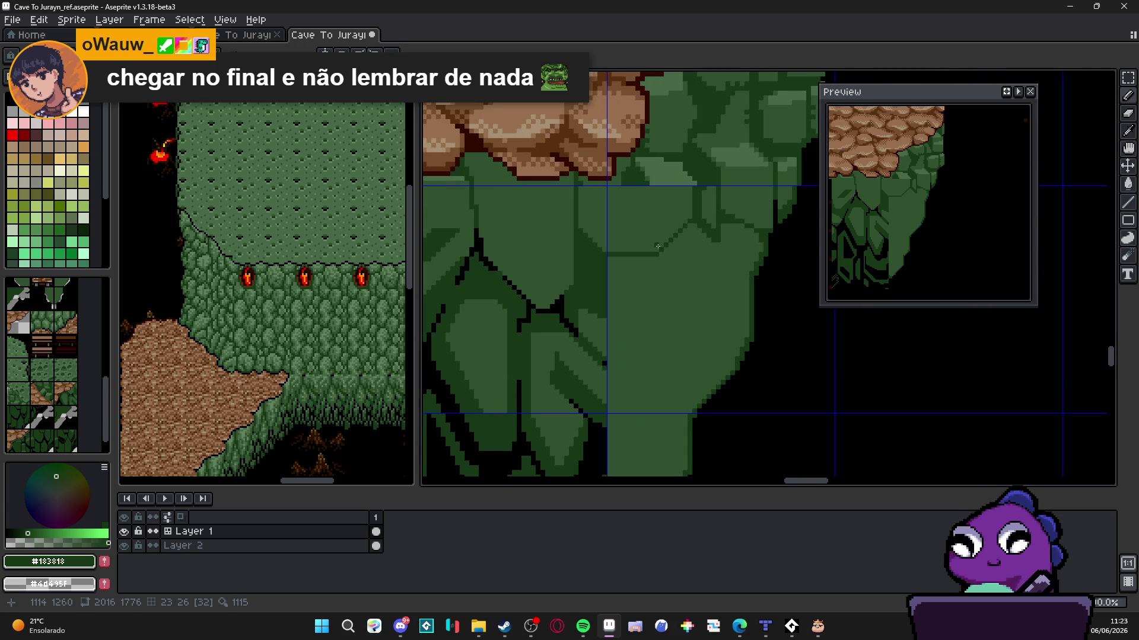
pyautogui.scroll(2, 657, 247)
pyautogui.moveTo(652, 186)
pyautogui.mouseDown()
pyautogui.moveTo(697, 221)
pyautogui.moveTo(682, 198)
pyautogui.moveTo(779, 210)
pyautogui.mouseUp()
pyautogui.keyDown('alt'); pyautogui.click(767, 177); pyautogui.keyUp('alt')
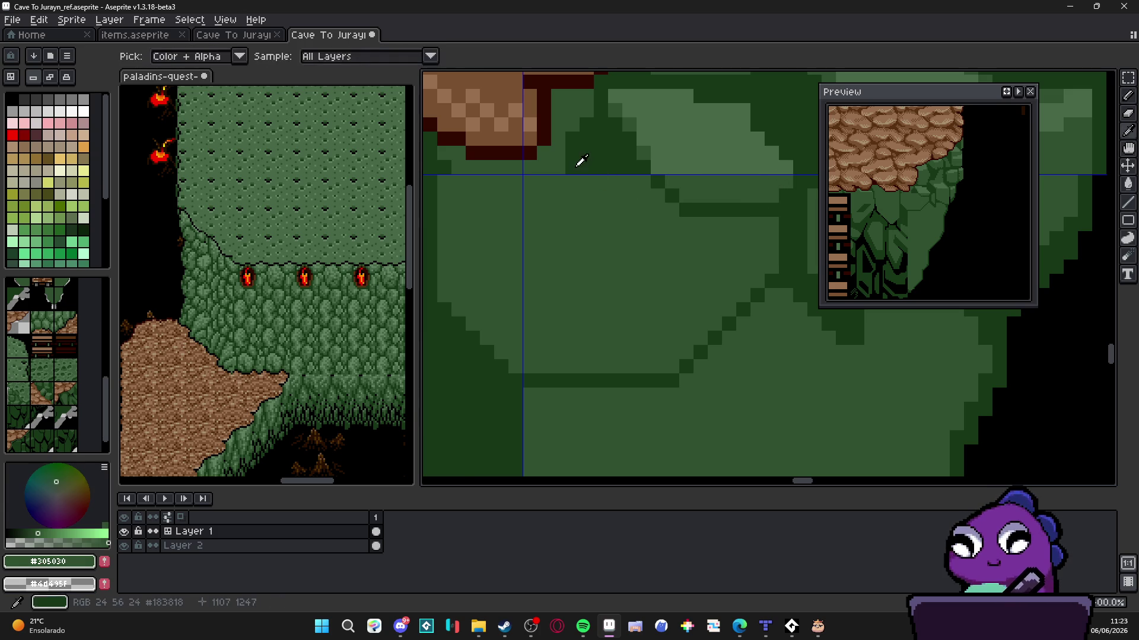
pyautogui.keyDown('alt'); pyautogui.click(579, 163); pyautogui.keyUp('alt')
pyautogui.scroll(-2, 545, 163)
pyautogui.moveTo(545, 168); pyautogui.dragTo(546, 299)
pyautogui.moveTo(619, 192); pyautogui.dragTo(614, 291)
pyautogui.scroll(-4, 622, 272)
# Fill two cliff facets with darker green and hide the pixel grid
pyautogui.click(634, 258)
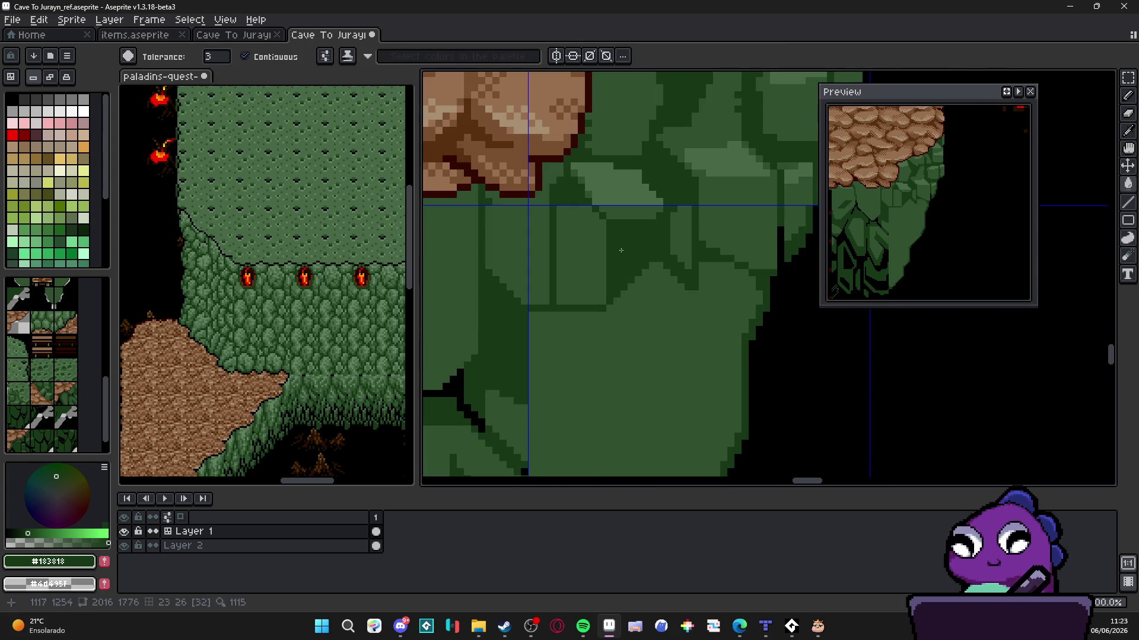
pyautogui.click(580, 232)
pyautogui.scroll(-3, 658, 290)
pyautogui.hotkey('ctrl', "'")
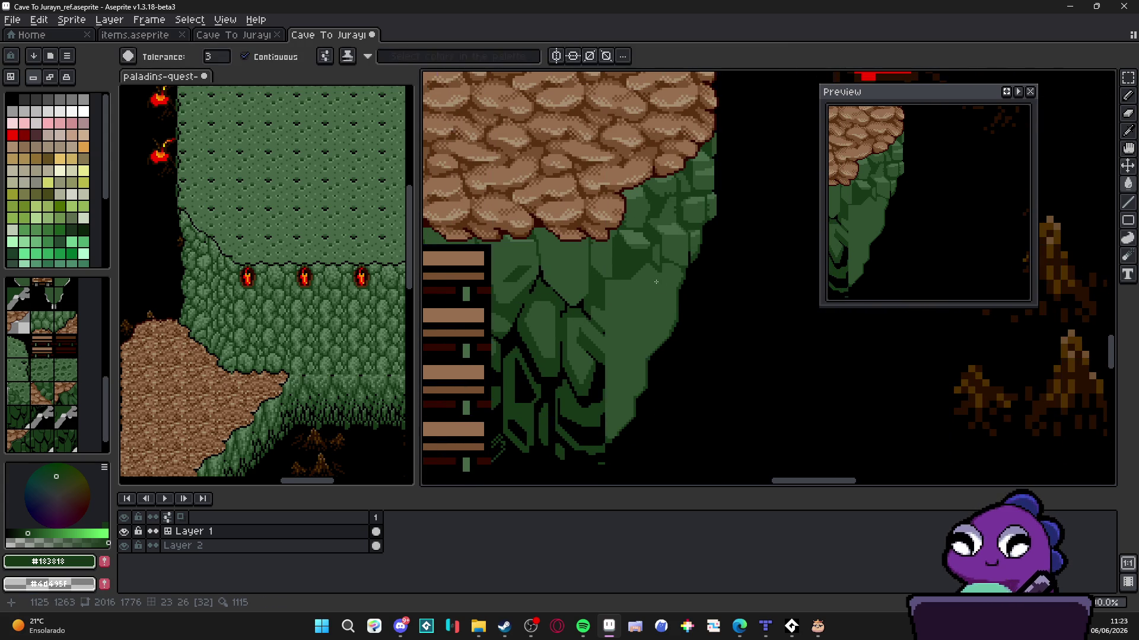
pyautogui.scroll(-2, 643, 267)
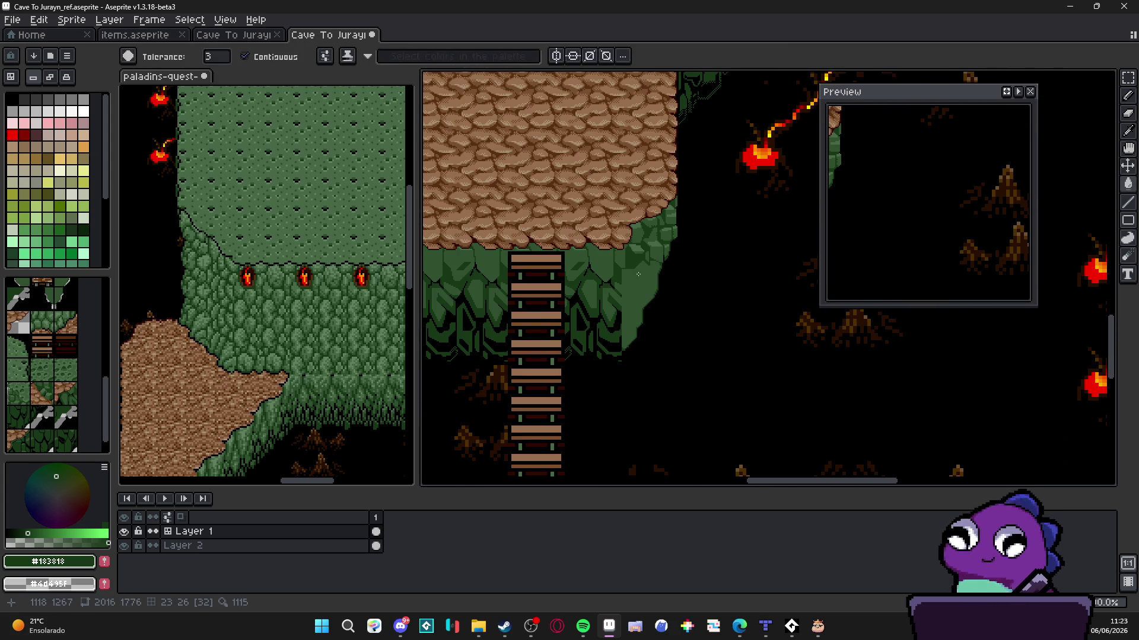
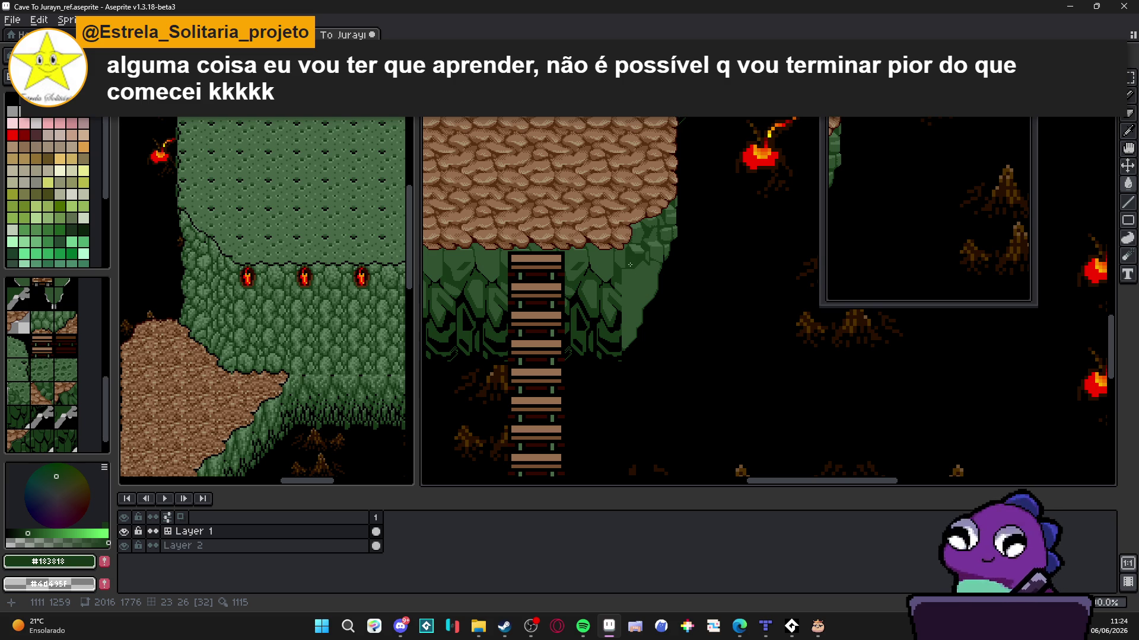
# Pick black from the canvas and draw a short black line along the rock's right edge
pyautogui.scroll(3, 670, 243)
pyautogui.scroll(2, 672, 240)
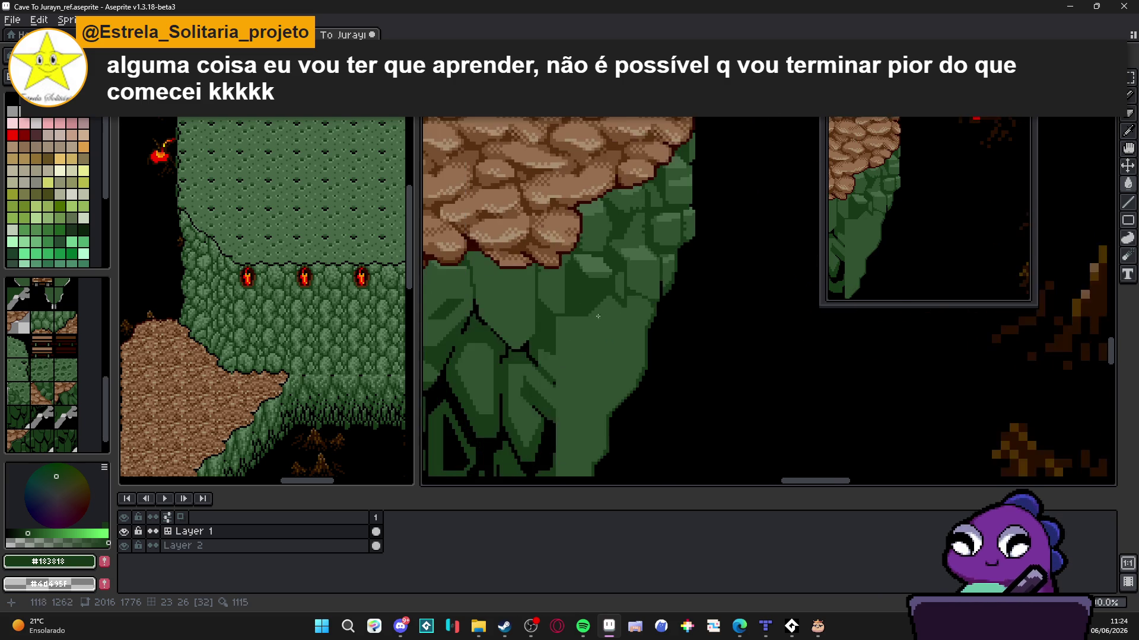
pyautogui.scroll(2, 639, 286)
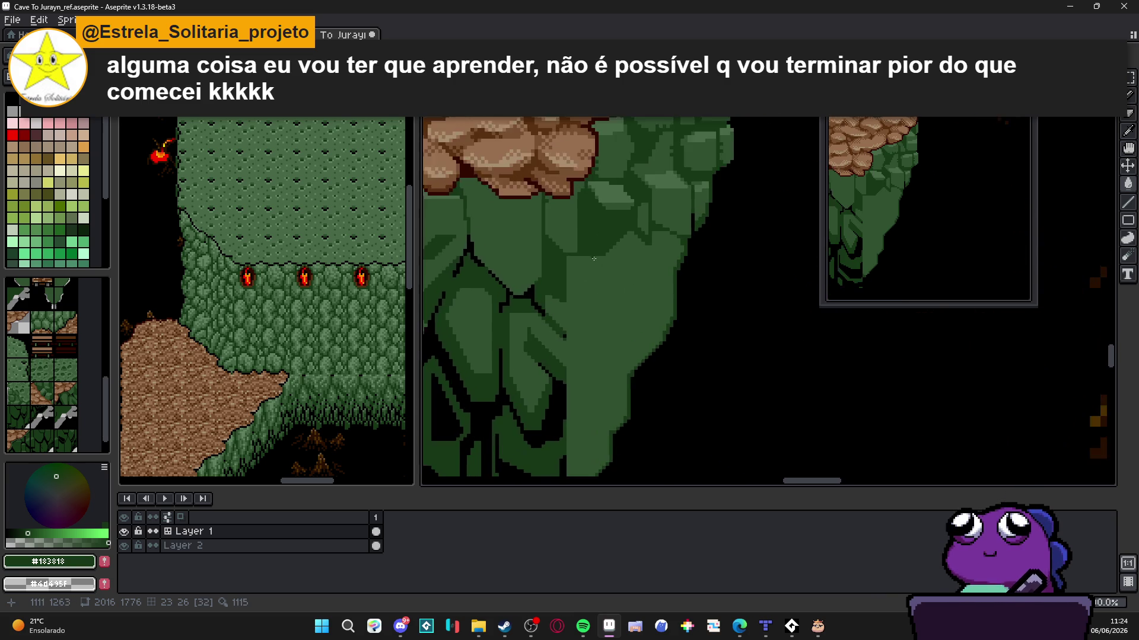
pyautogui.scroll(-2, 615, 247)
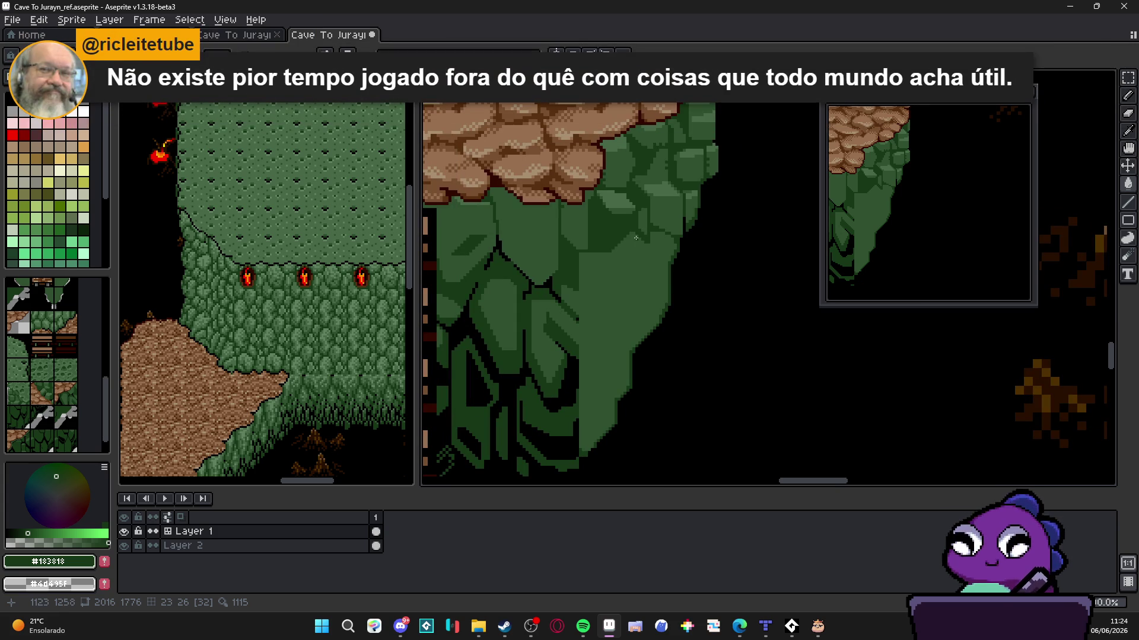
pyautogui.scroll(2, 649, 233)
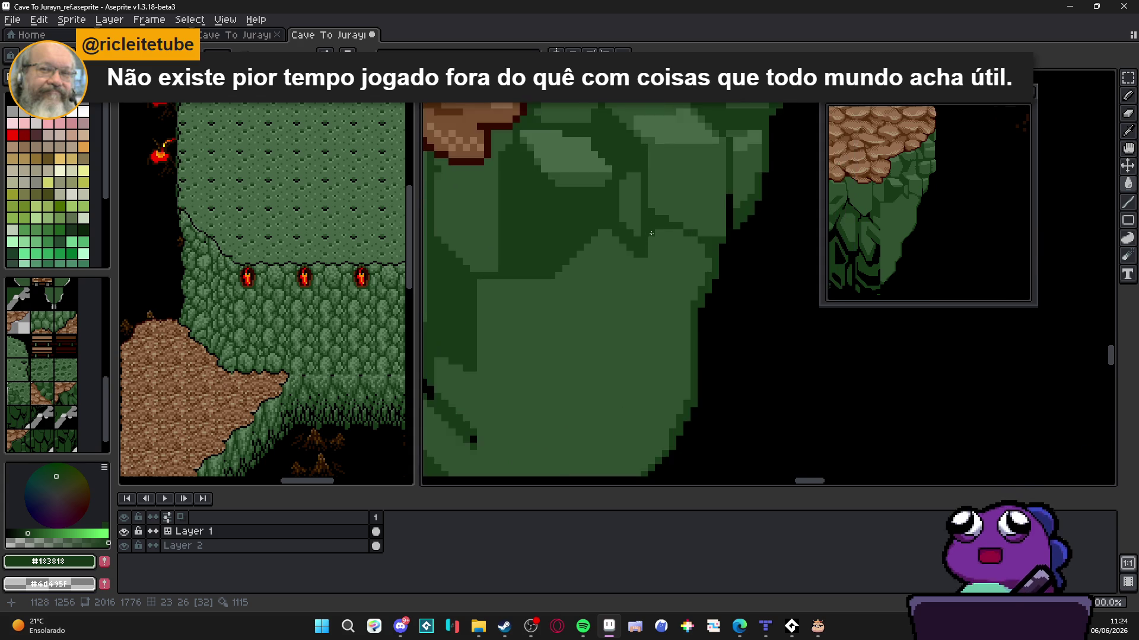
pyautogui.keyDown('alt'); pyautogui.click(711, 243); pyautogui.keyUp('alt')
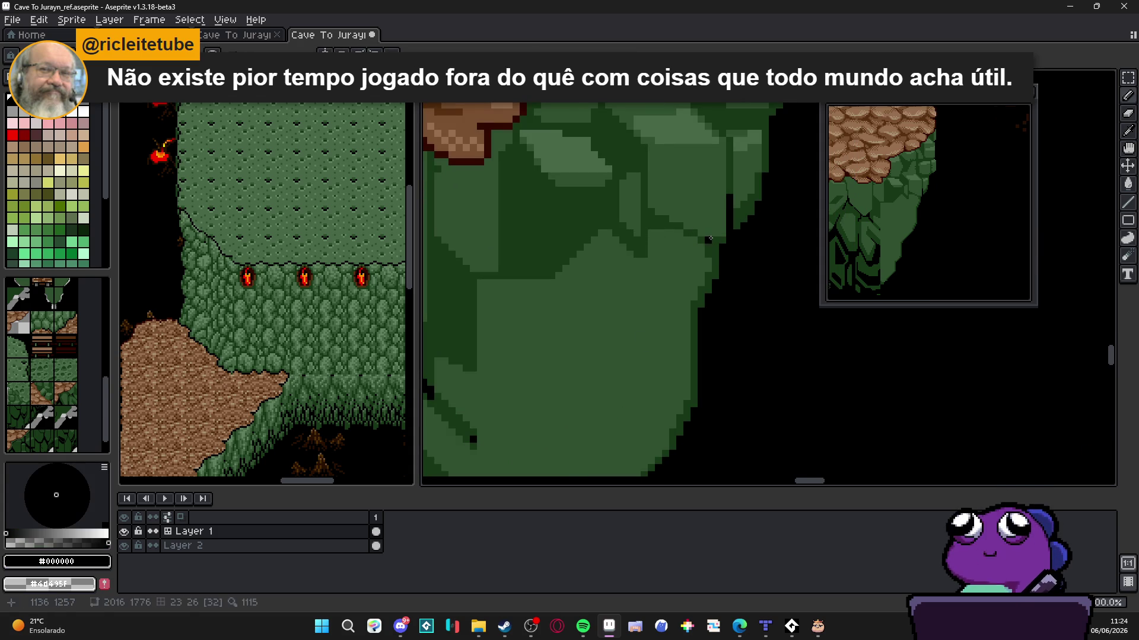
pyautogui.click(704, 241)
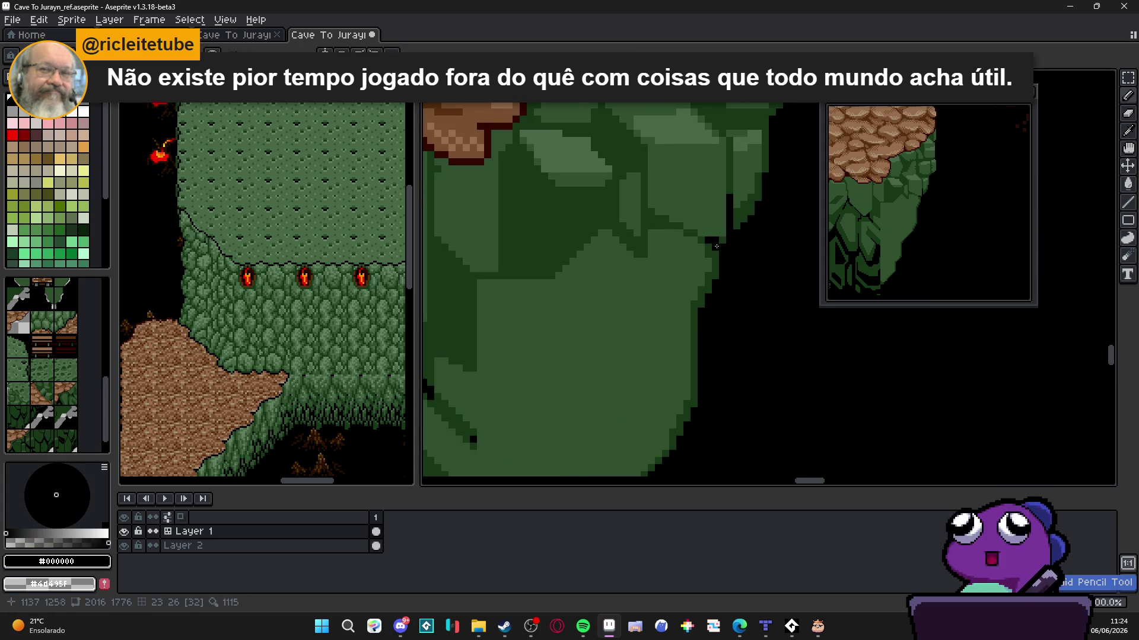
pyautogui.moveTo(705, 242); pyautogui.dragTo(687, 233)
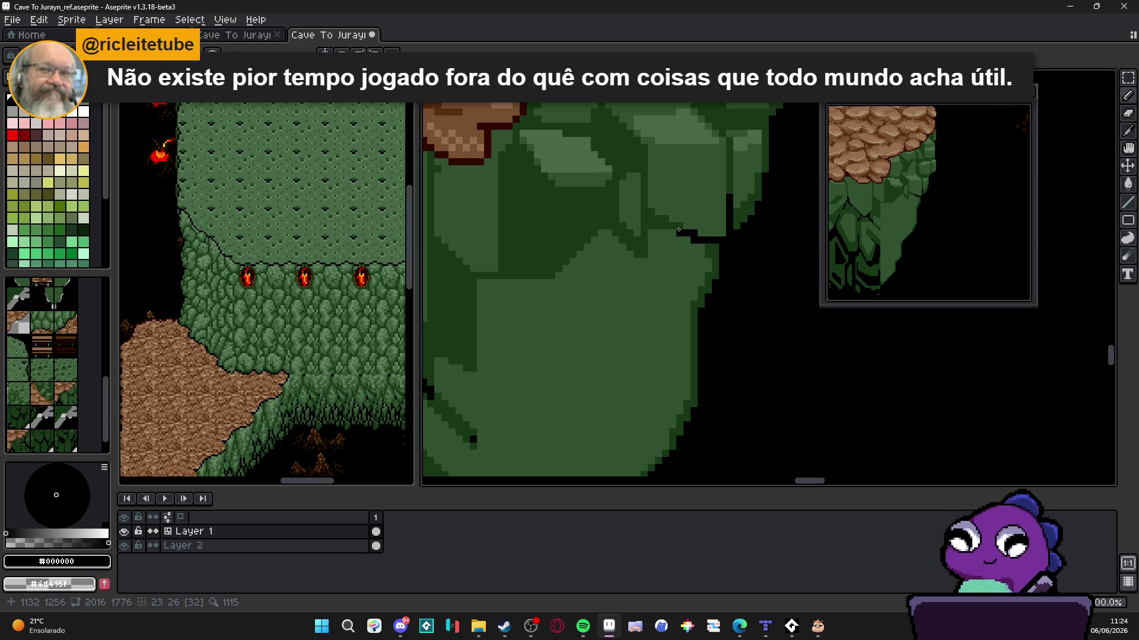
# Add more black outline pixels higher on the rock edge, framing the ladder and rock top
pyautogui.scroll(-2, 691, 239)
pyautogui.scroll(1, 691, 239)
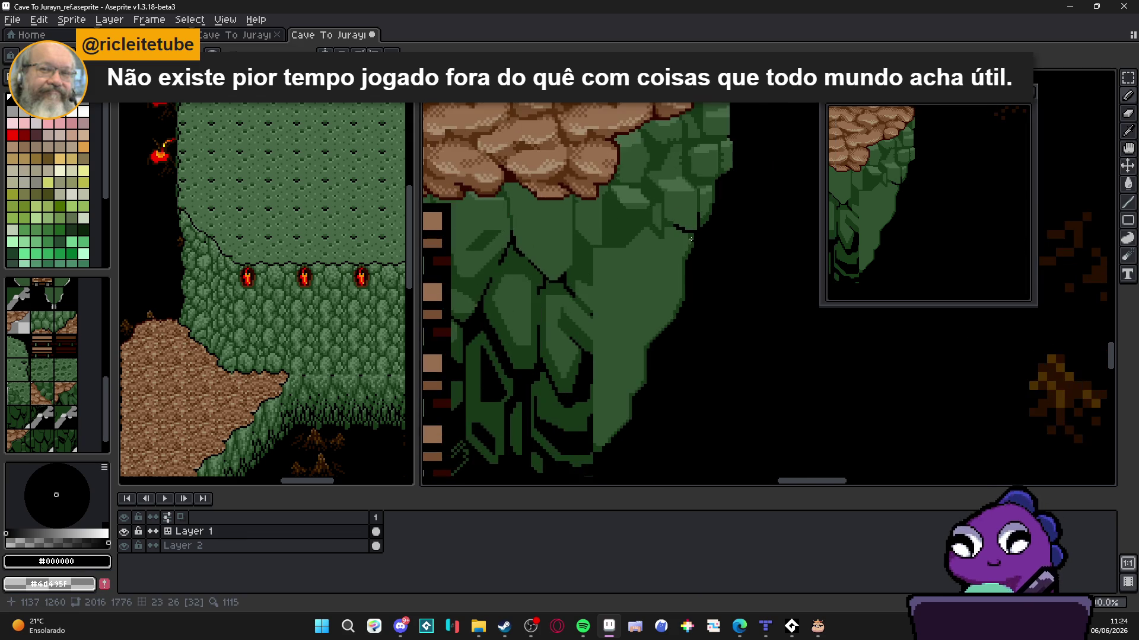
pyautogui.scroll(3, 718, 163)
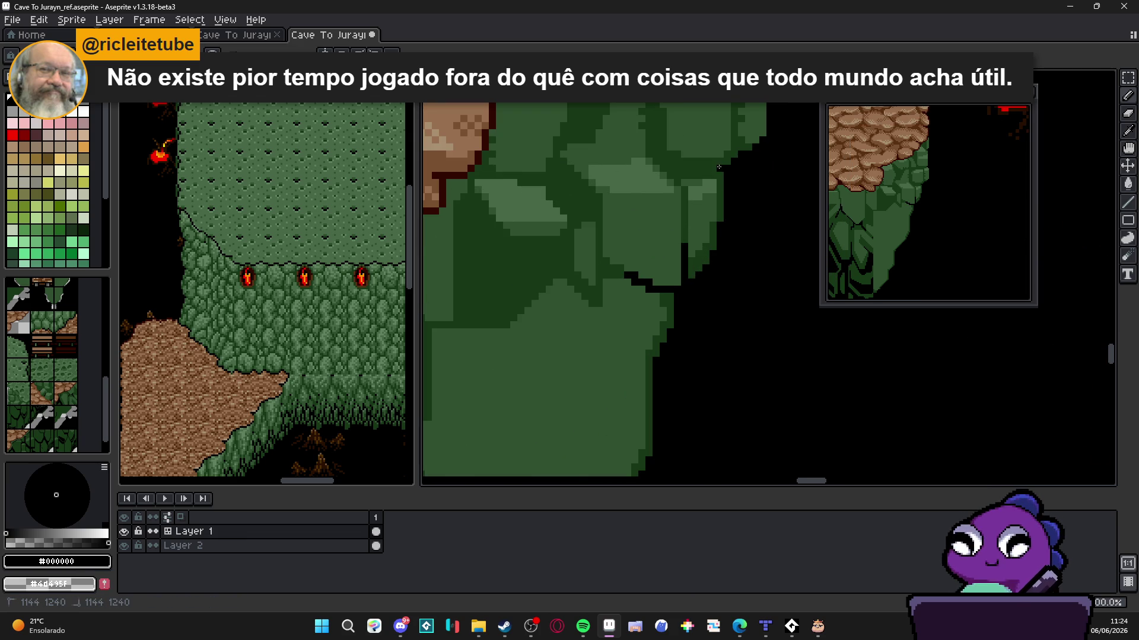
pyautogui.click(716, 168)
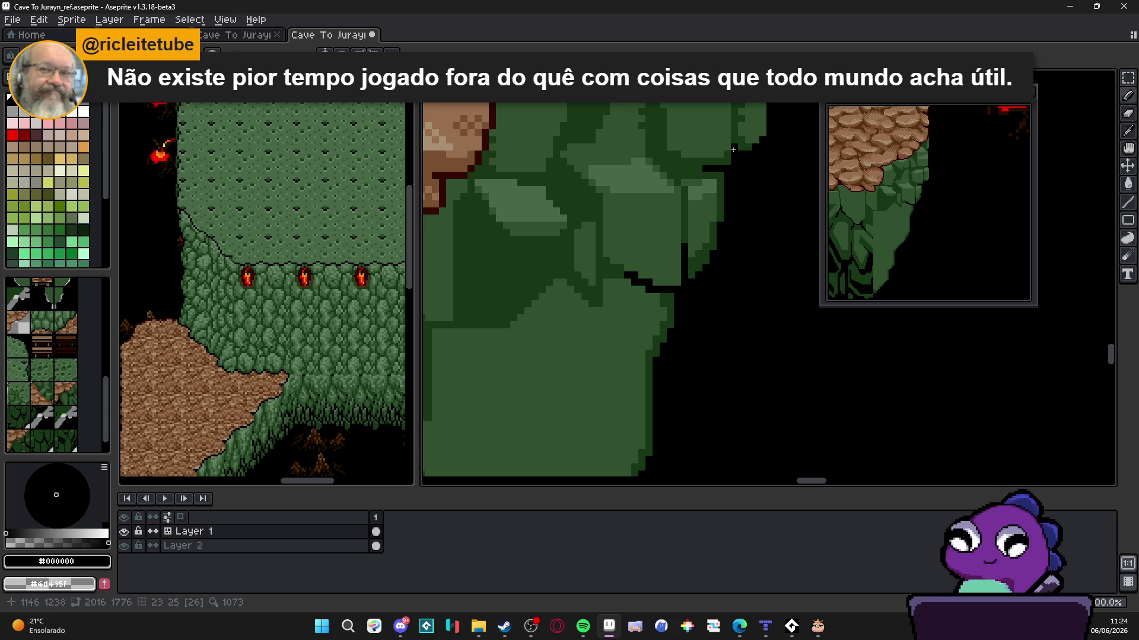
pyautogui.scroll(-3, 679, 220)
pyautogui.moveTo(679, 220); pyautogui.dragTo(638, 266)
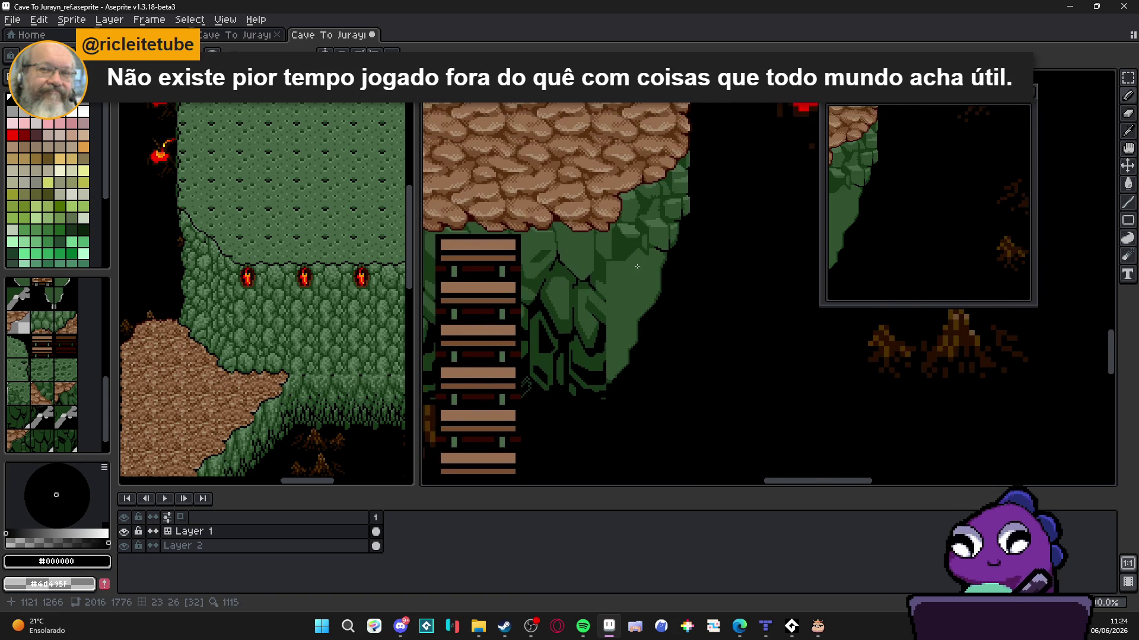
# Show the tile grid and bring the rock cliff into view
pyautogui.hotkey('ctrl', "'")
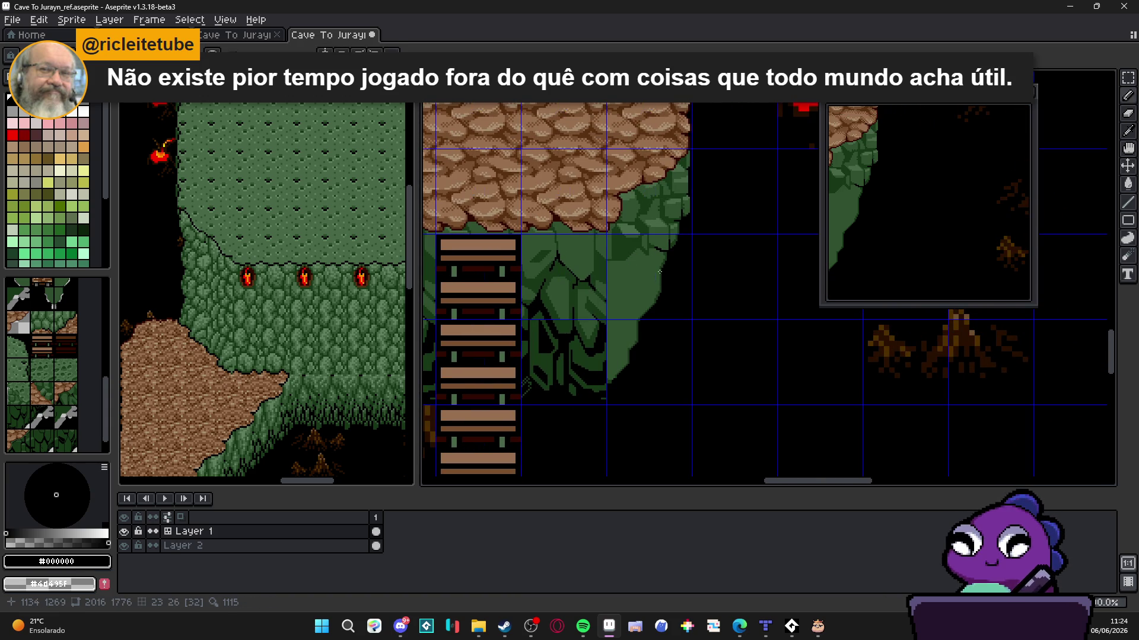
pyautogui.scroll(2, 647, 260)
pyautogui.scroll(-2, 611, 332)
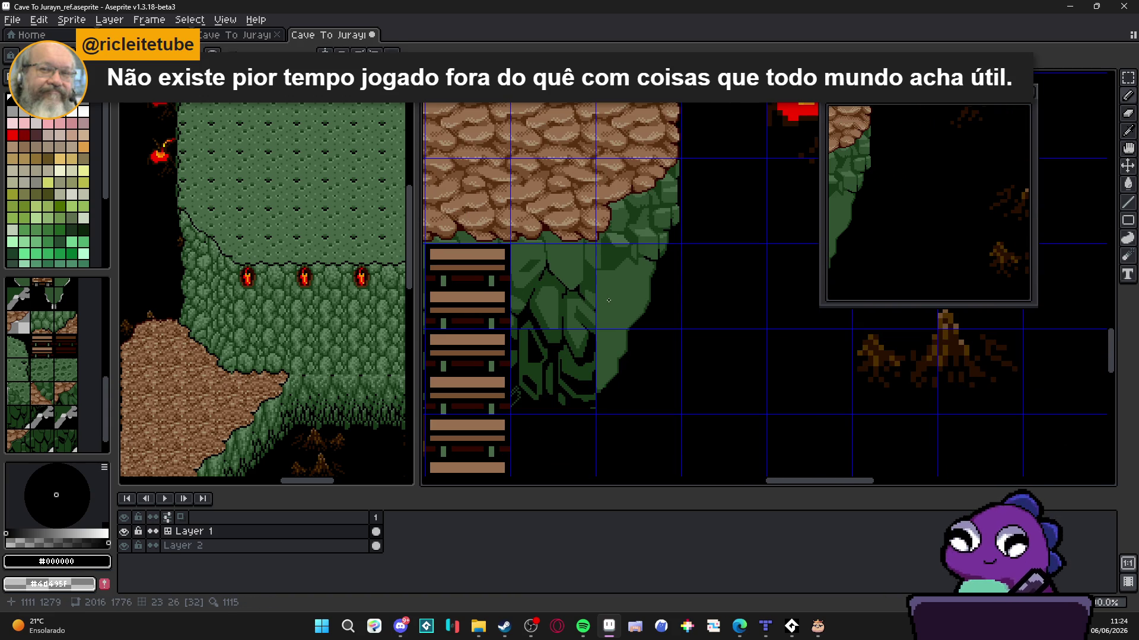
pyautogui.scroll(2, 614, 352)
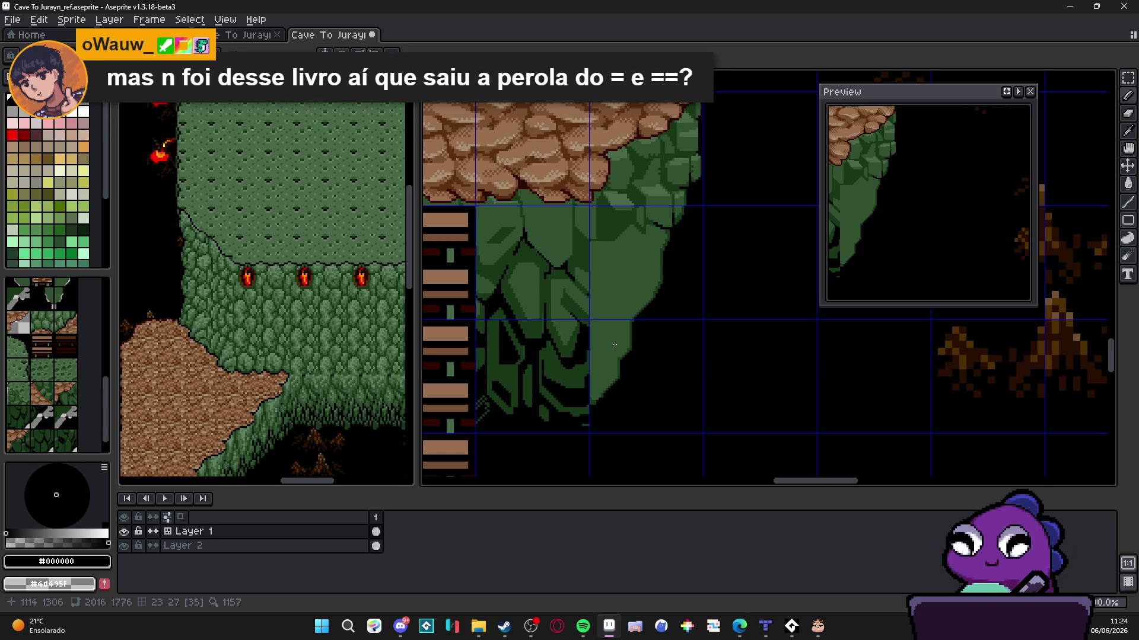
pyautogui.moveTo(614, 339); pyautogui.dragTo(627, 359)
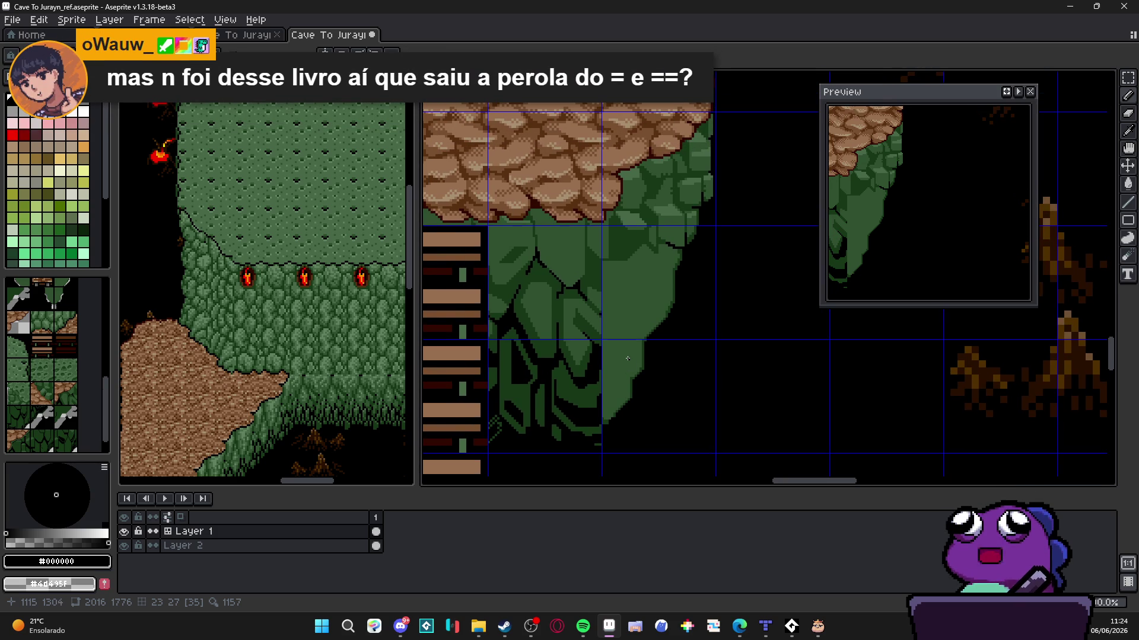
pyautogui.scroll(2, 603, 313)
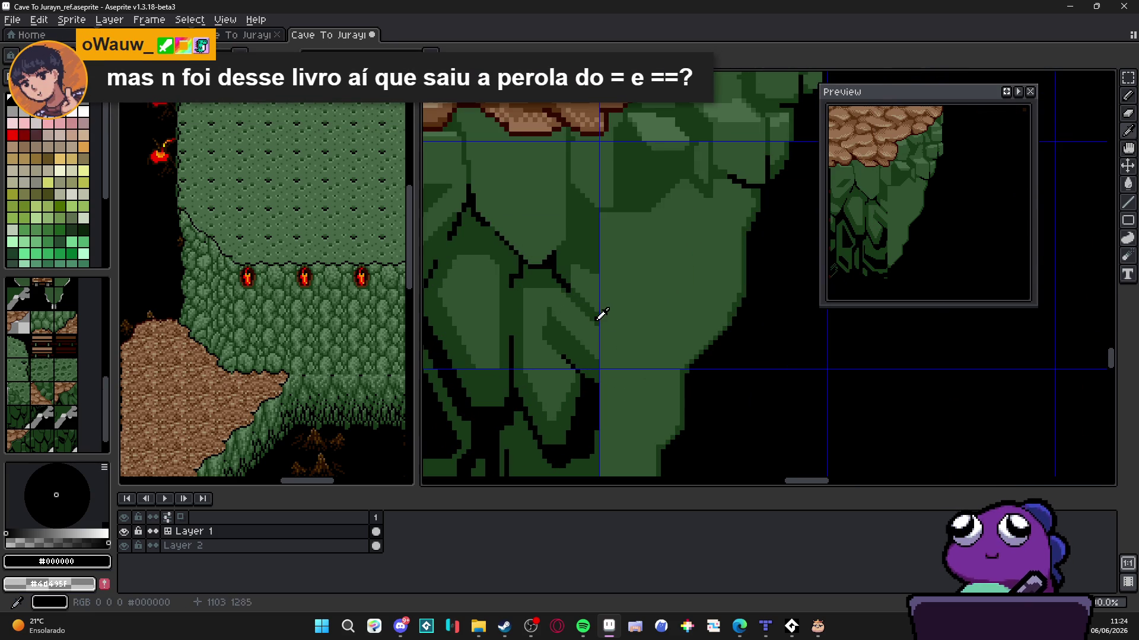
# In dark green #183818, draw horizontal, vertical and 45° facet lines on the cliff
pyautogui.keyDown('alt'); pyautogui.click(601, 317); pyautogui.keyUp('alt')
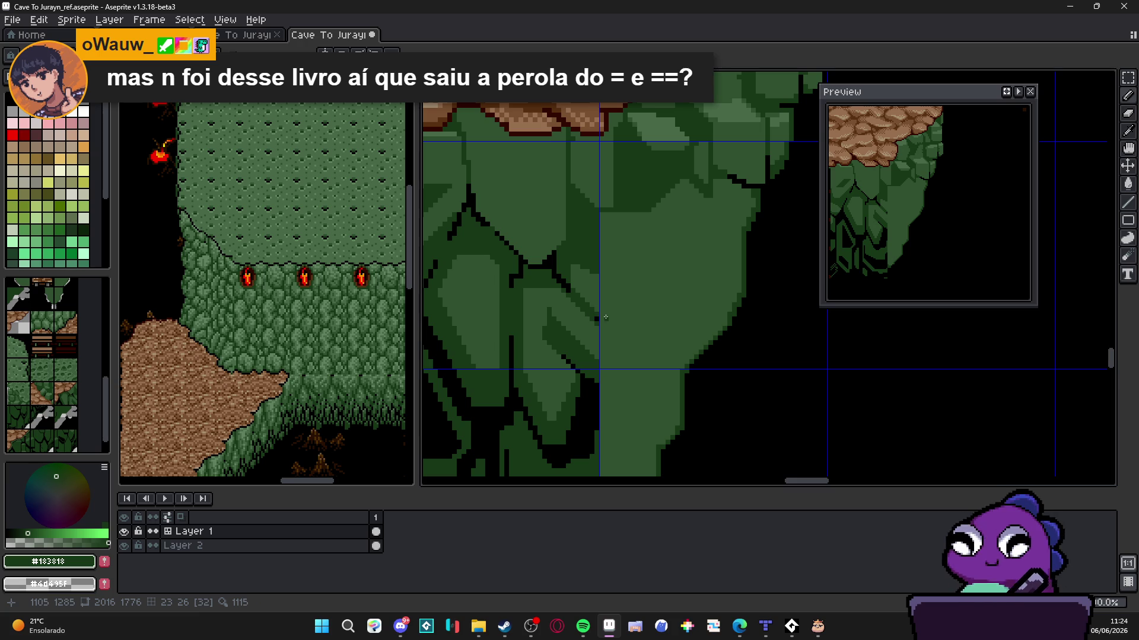
pyautogui.keyDown('shift'); pyautogui.click(630, 319); pyautogui.keyUp('shift')
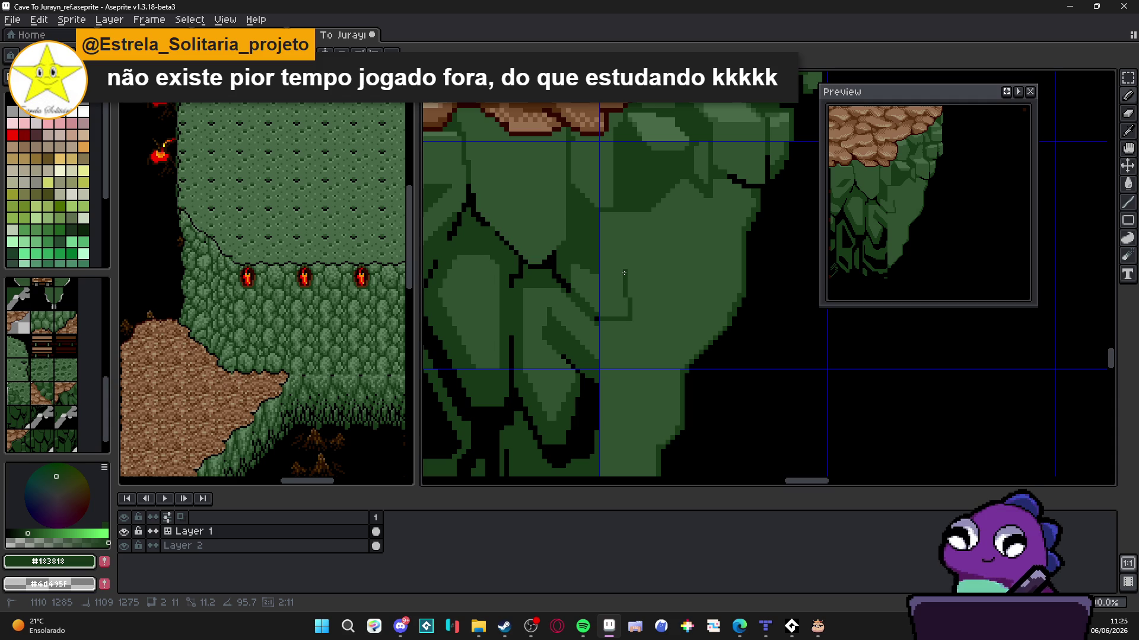
pyautogui.keyDown('shift'); pyautogui.click(624, 272); pyautogui.keyUp('shift')
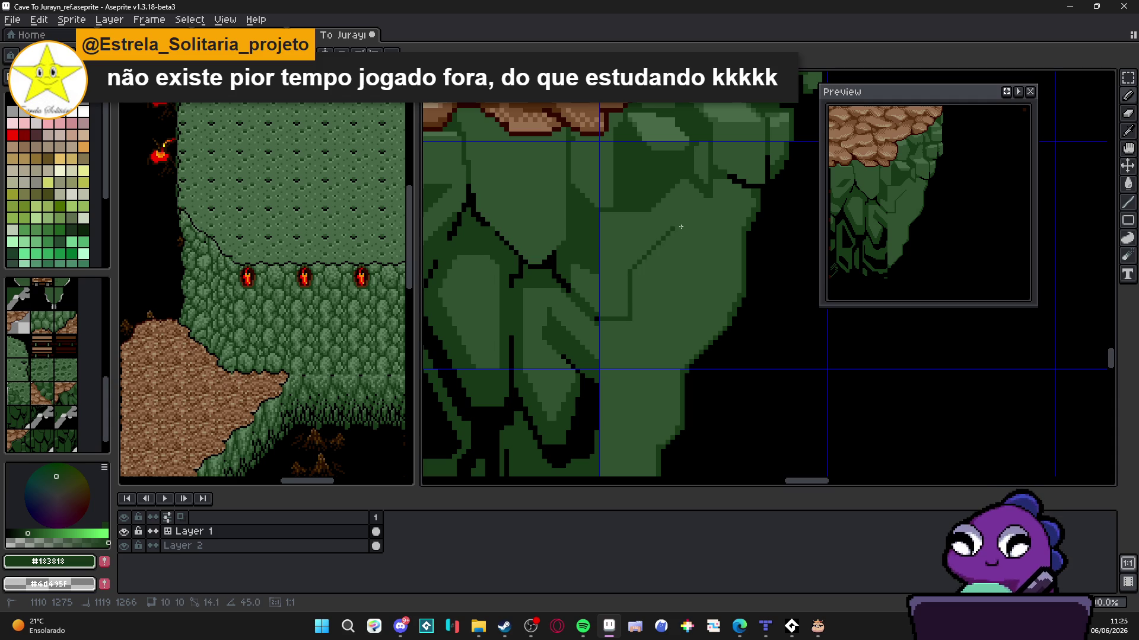
pyautogui.keyDown('shift'); pyautogui.click(680, 227); pyautogui.keyUp('shift')
pyautogui.keyDown('shift'); pyautogui.click(673, 187); pyautogui.keyUp('shift')
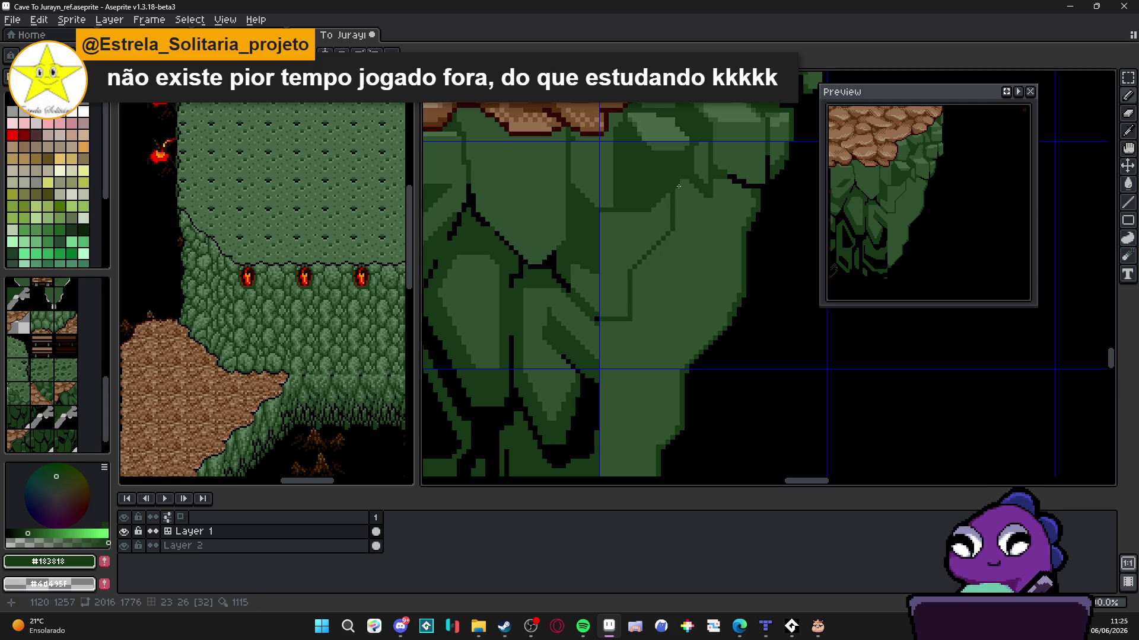
pyautogui.click(682, 185)
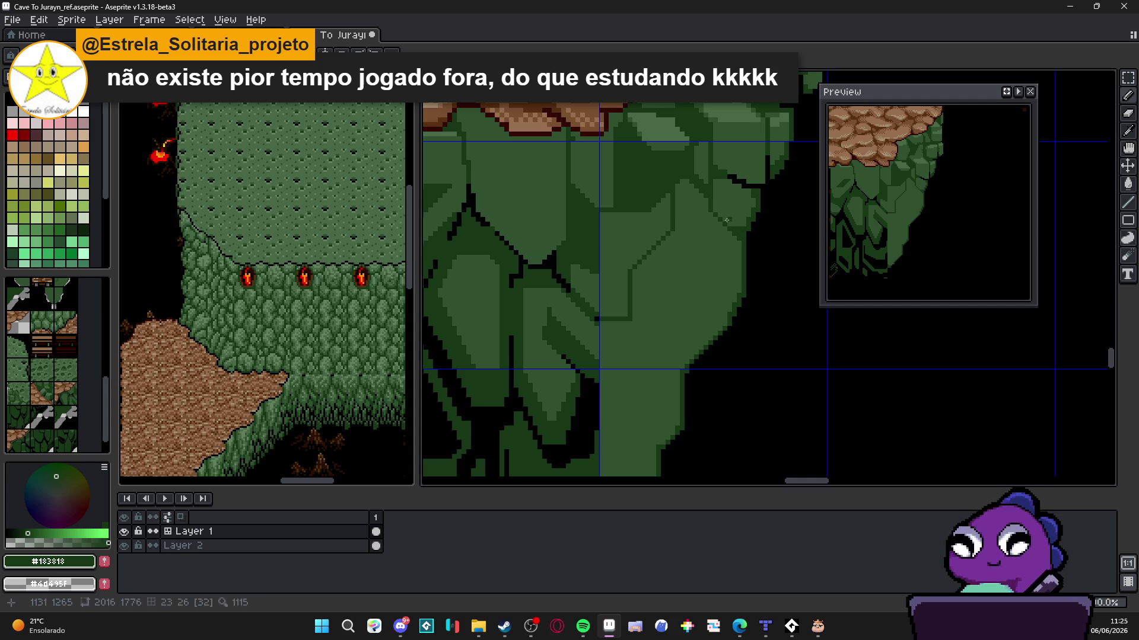
pyautogui.scroll(1, 712, 198)
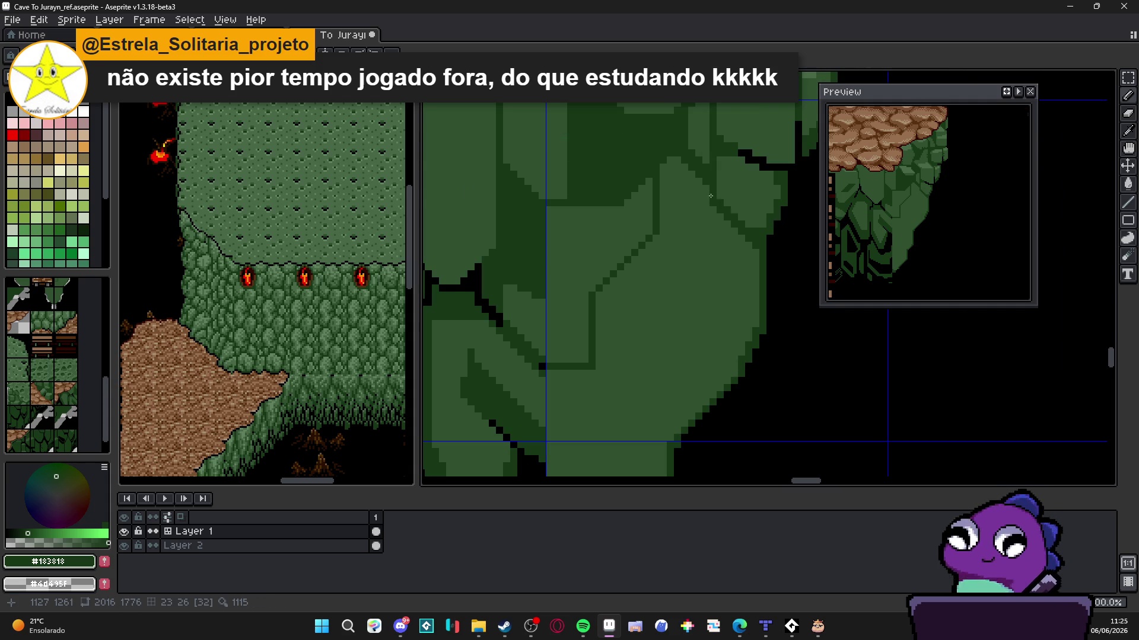
pyautogui.hscroll(-1, 706, 252)
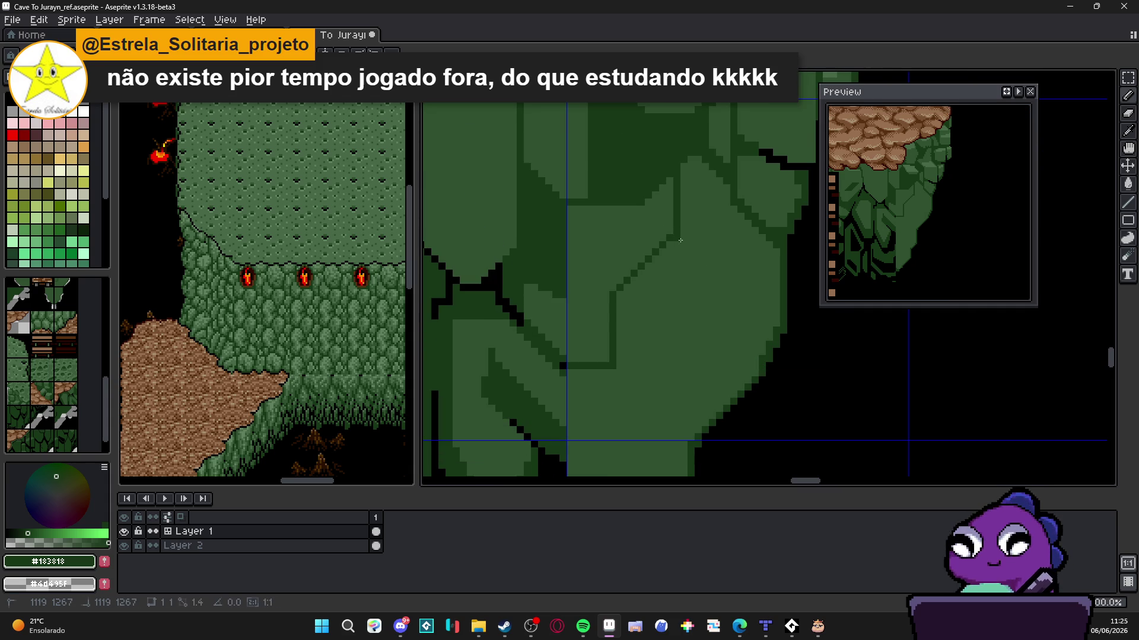
pyautogui.keyDown('shift'); pyautogui.click(772, 321); pyautogui.keyUp('shift')
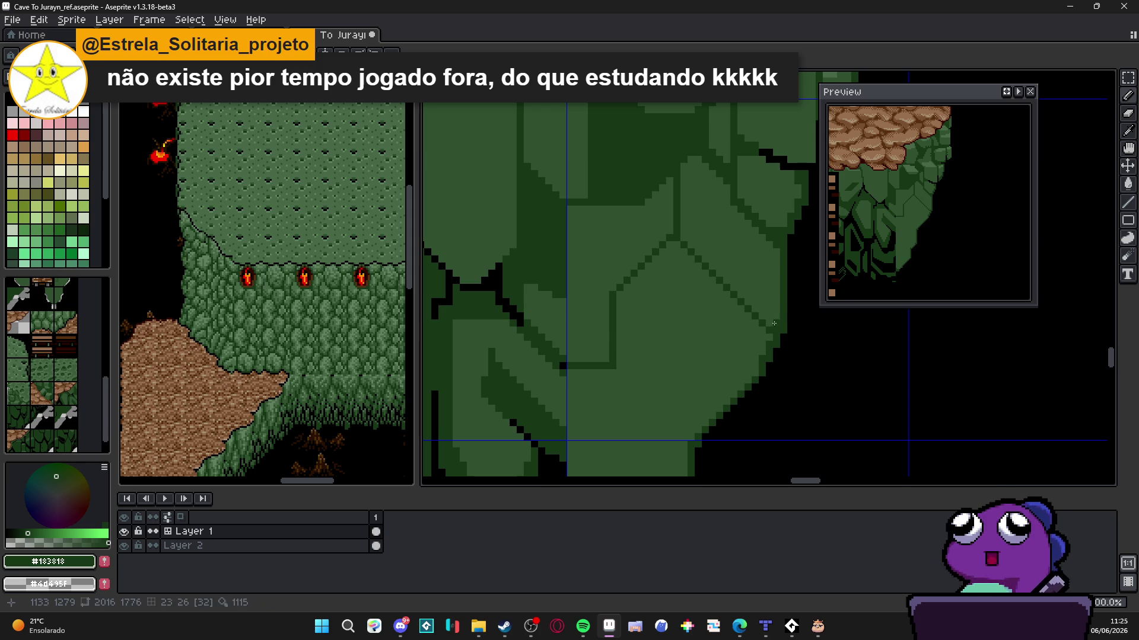
# Add more #183818 facet lines: a vertical end, horizontal runs, and a diagonal toward the edge
pyautogui.scroll(-1, 741, 324)
pyautogui.scroll(1, 741, 324)
pyautogui.scroll(-2, 712, 309)
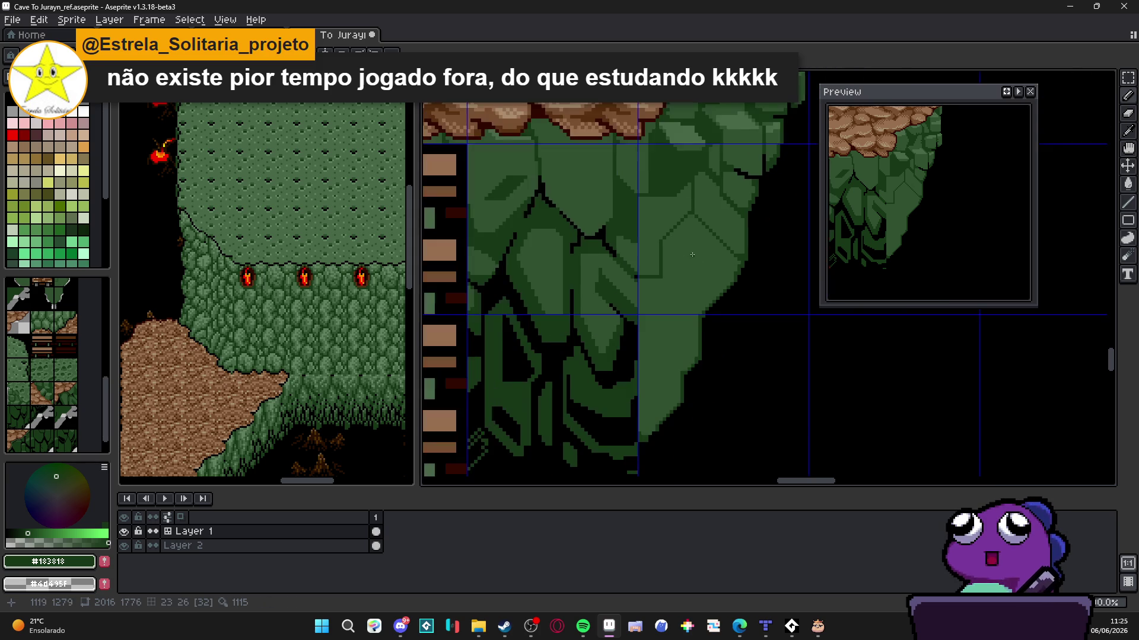
pyautogui.scroll(1, 665, 281)
pyautogui.scroll(1, 665, 281)
pyautogui.keyDown('shift'); pyautogui.click(660, 314); pyautogui.keyUp('shift')
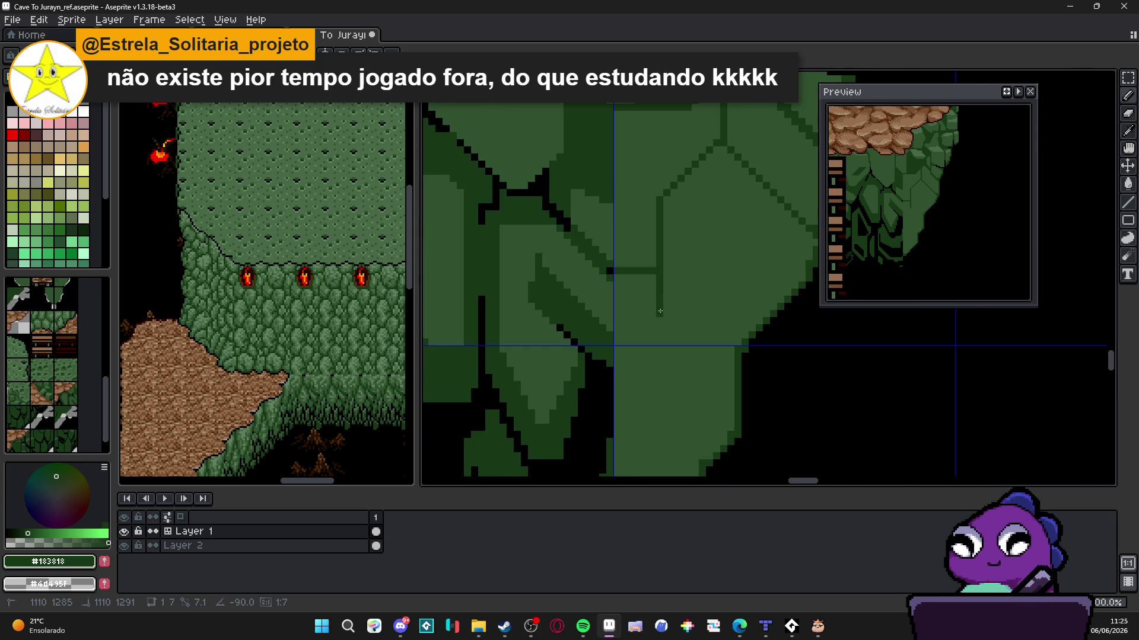
pyautogui.keyDown('shift'); pyautogui.click(711, 312); pyautogui.keyUp('shift')
pyautogui.keyDown('shift'); pyautogui.click(738, 342); pyautogui.keyUp('shift')
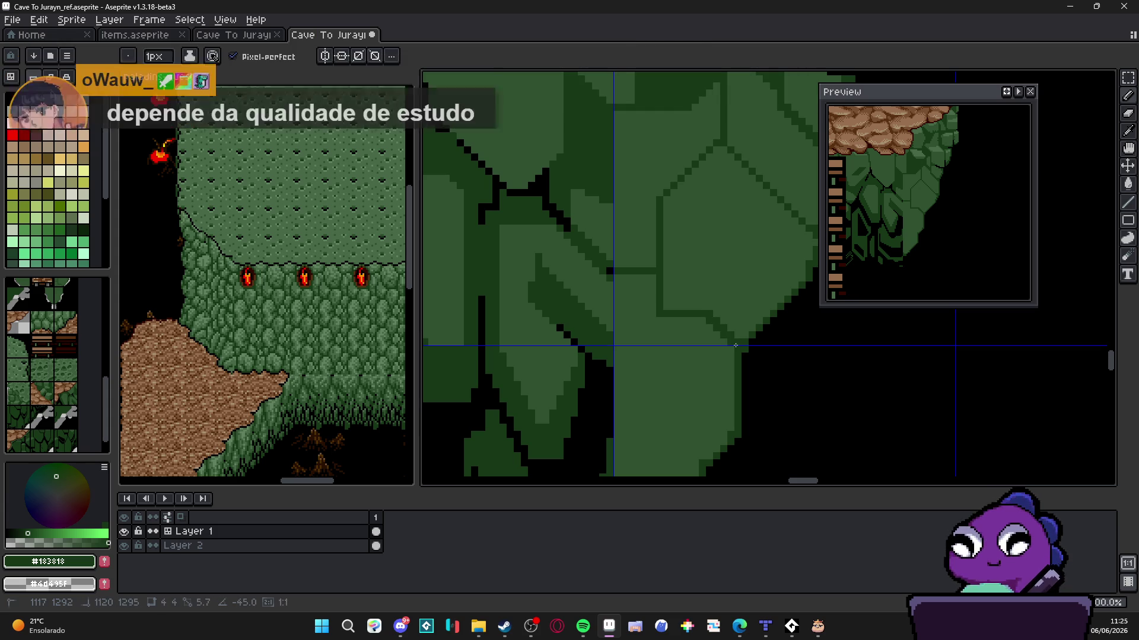
pyautogui.scroll(-2, 687, 314)
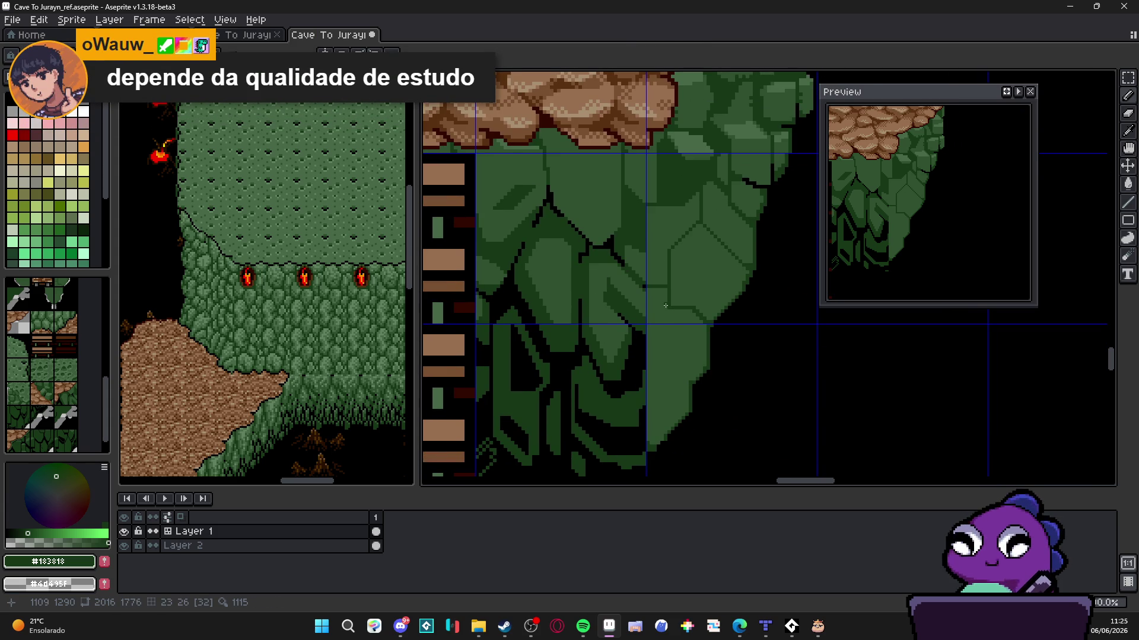
pyautogui.scroll(2, 665, 305)
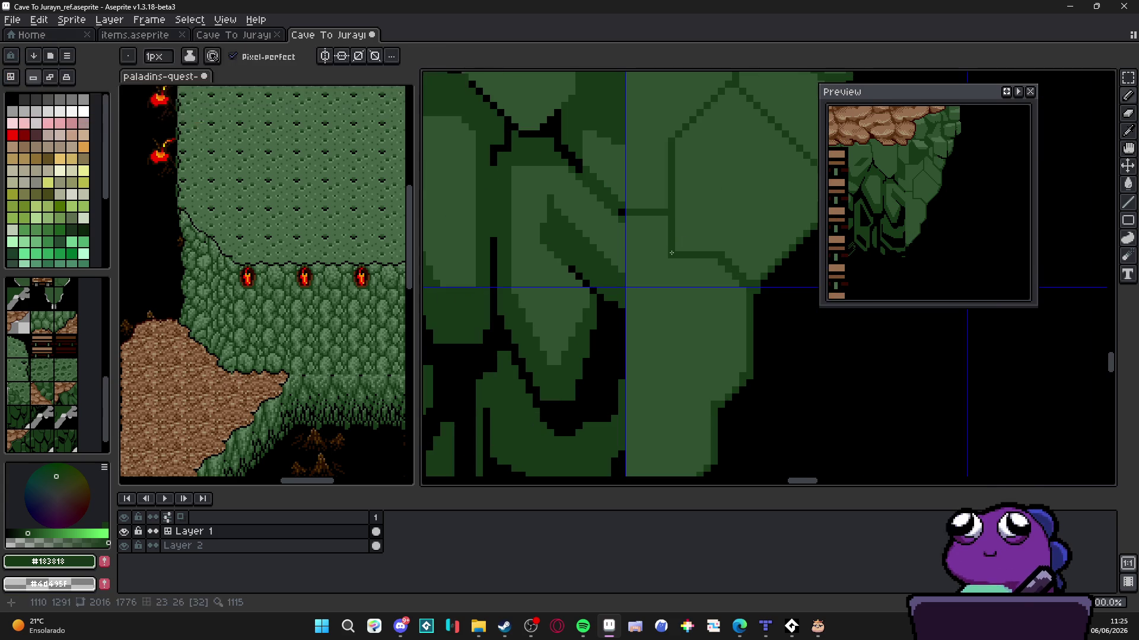
pyautogui.moveTo(668, 285)
pyautogui.mouseDown()
pyautogui.moveTo(670, 305)
pyautogui.moveTo(629, 302)
pyautogui.mouseUp()
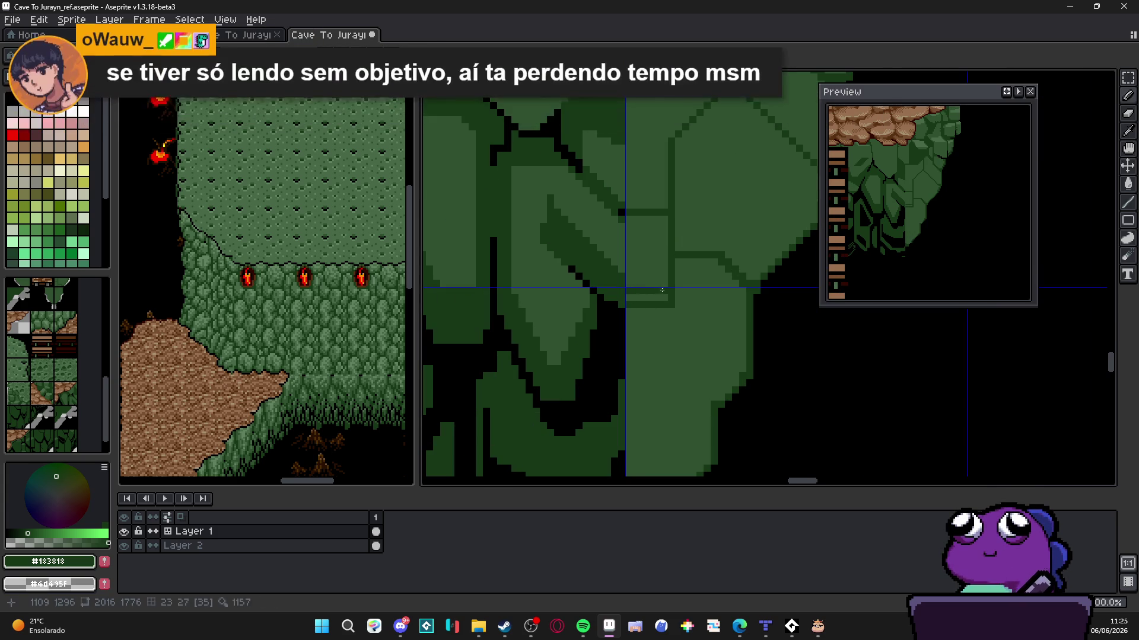
pyautogui.keyDown('shift'); pyautogui.click(650, 300); pyautogui.keyUp('shift')
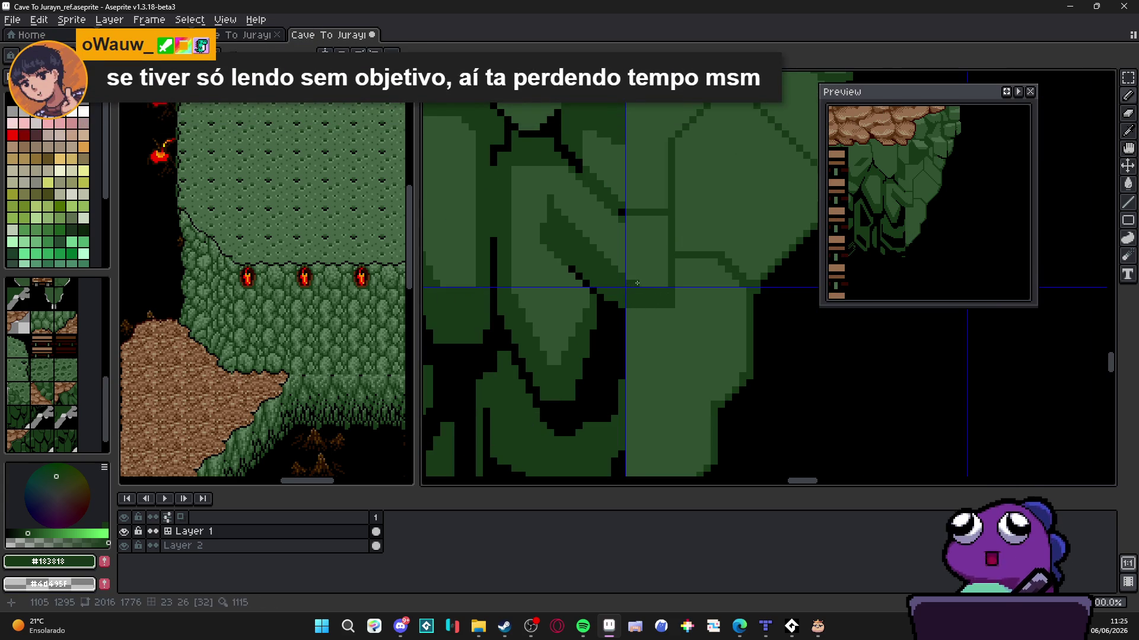
# Draw a horizontal and diagonal facet across the cliff and fill the triangle dark green
pyautogui.scroll(-1, 653, 298)
pyautogui.scroll(-1, 660, 299)
pyautogui.scroll(2, 663, 211)
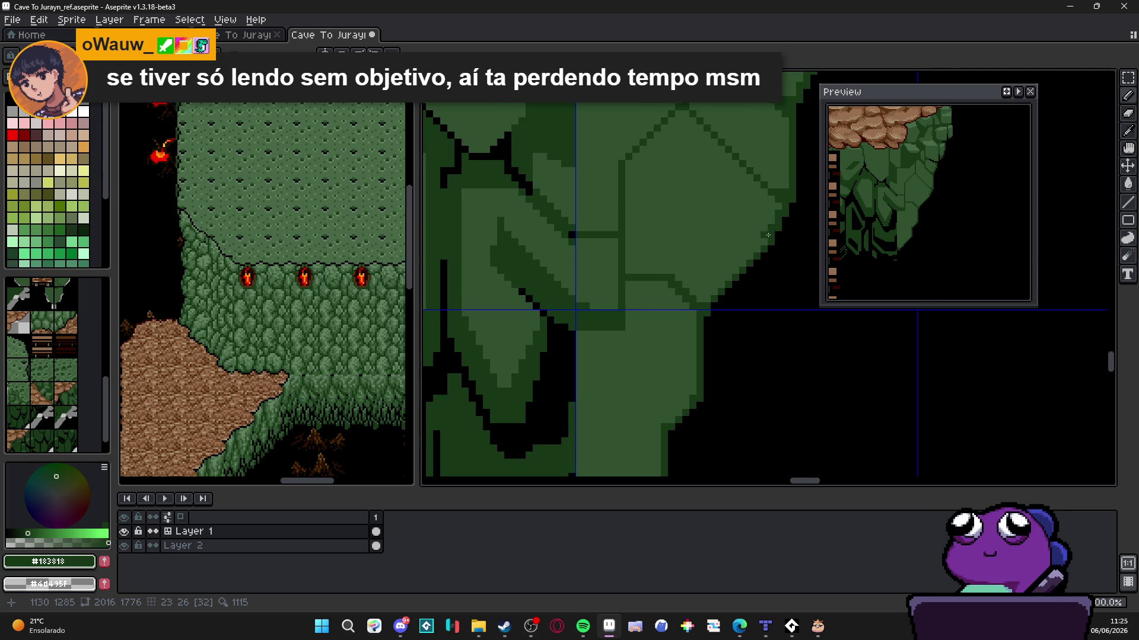
pyautogui.moveTo(771, 223); pyautogui.dragTo(687, 227)
pyautogui.keyDown('shift'); pyautogui.click(686, 228); pyautogui.keyUp('shift')
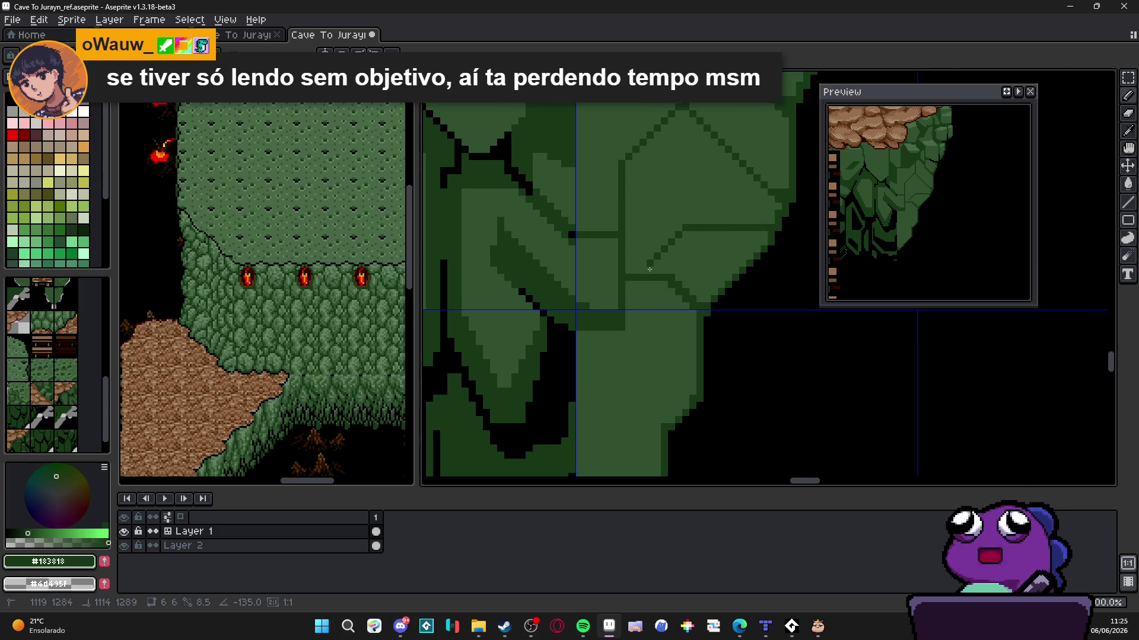
pyautogui.keyDown('shift'); pyautogui.click(646, 271); pyautogui.keyUp('shift')
pyautogui.press('g')
pyautogui.click(655, 264)
pyautogui.scroll(-1, 655, 263)
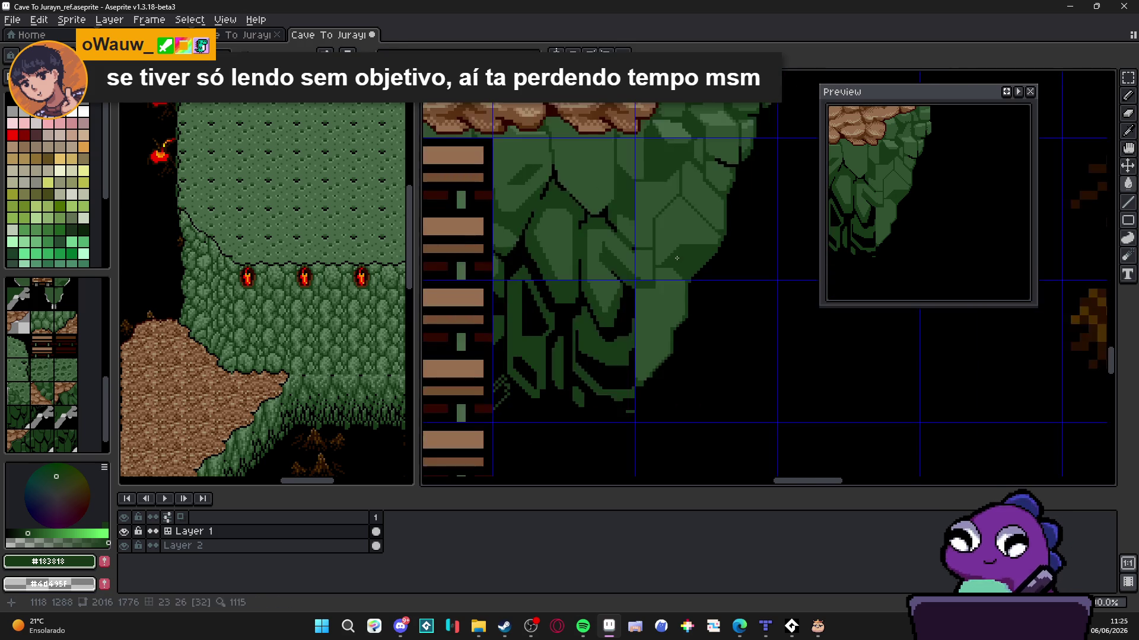
pyautogui.scroll(1, 661, 263)
pyautogui.press('b')
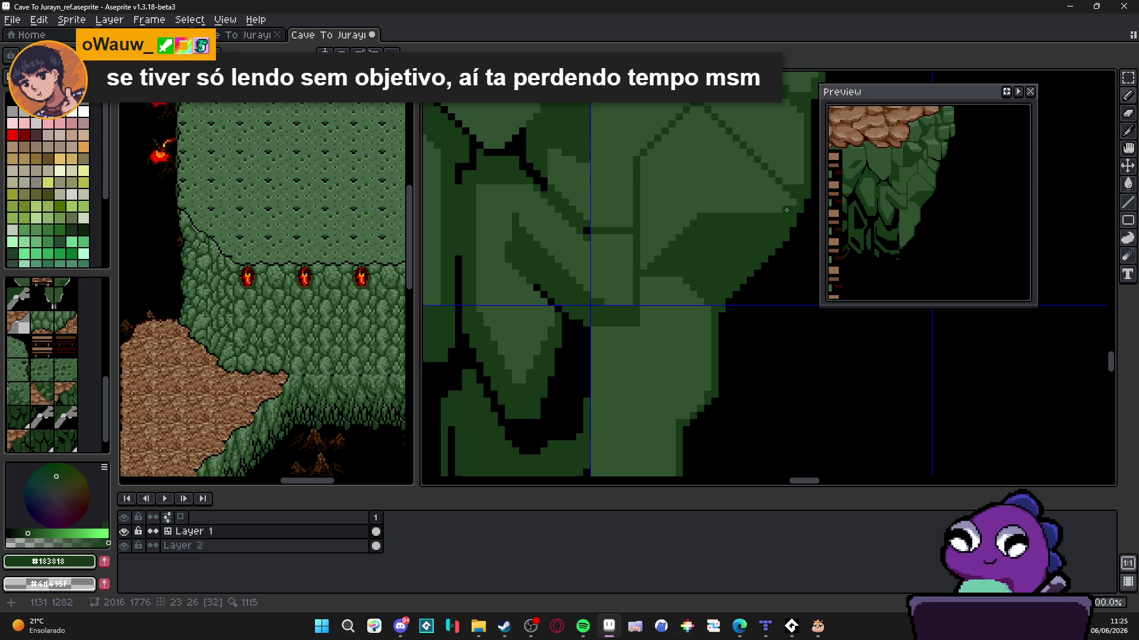
# Draw a lighter green #305030 diagonal facet line on the cliff
pyautogui.scroll(-2, 725, 209)
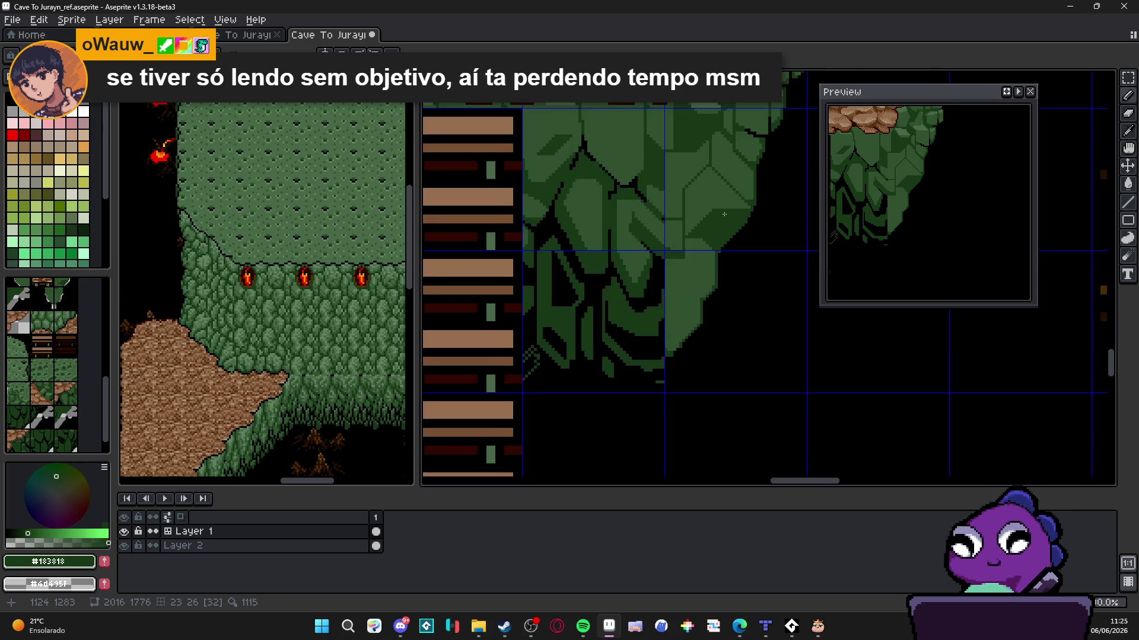
pyautogui.scroll(2, 723, 213)
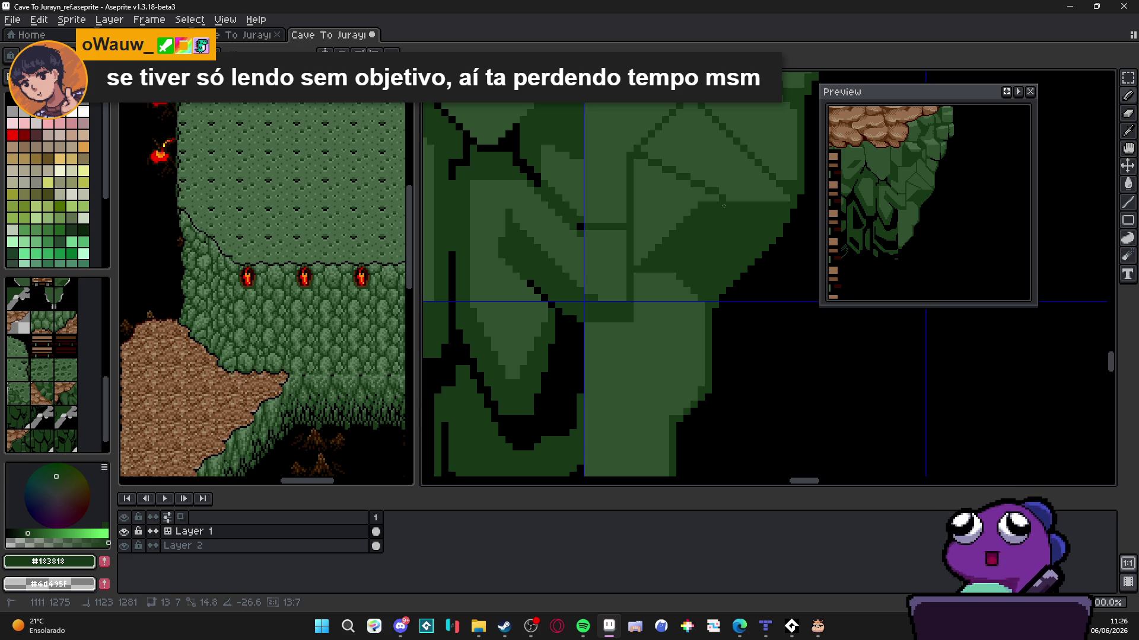
pyautogui.keyDown('alt'); pyautogui.click(724, 206); pyautogui.keyUp('alt')
pyautogui.keyDown('shift'); pyautogui.click(636, 268); pyautogui.keyUp('shift')
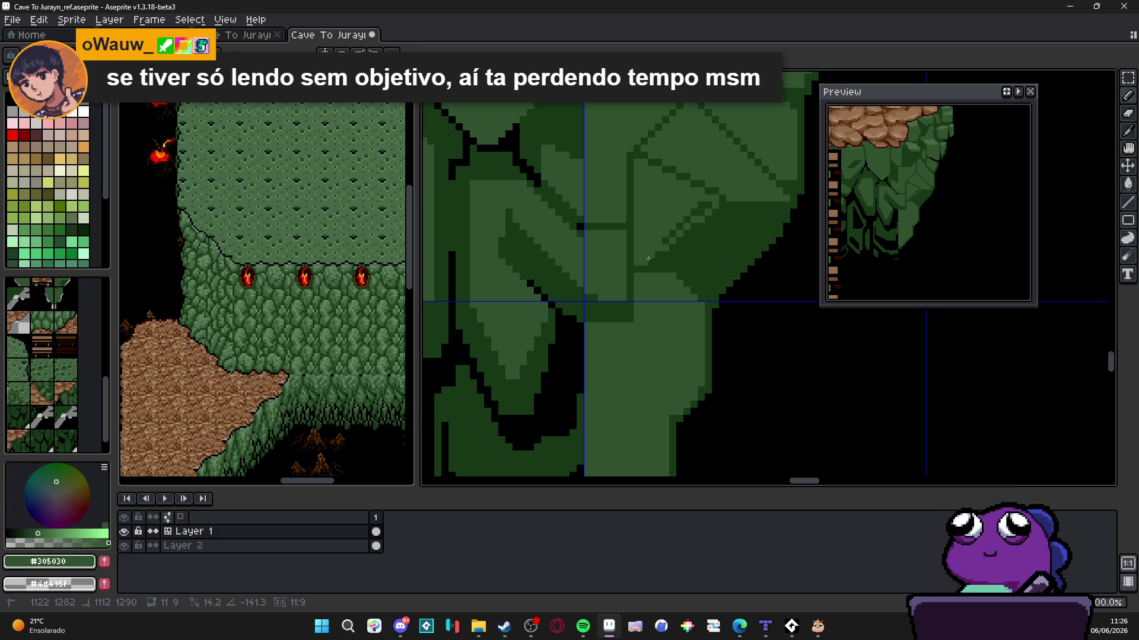
# Outline the cliff's right edge with a dark green #183818 stroke
pyautogui.scroll(-3, 723, 222)
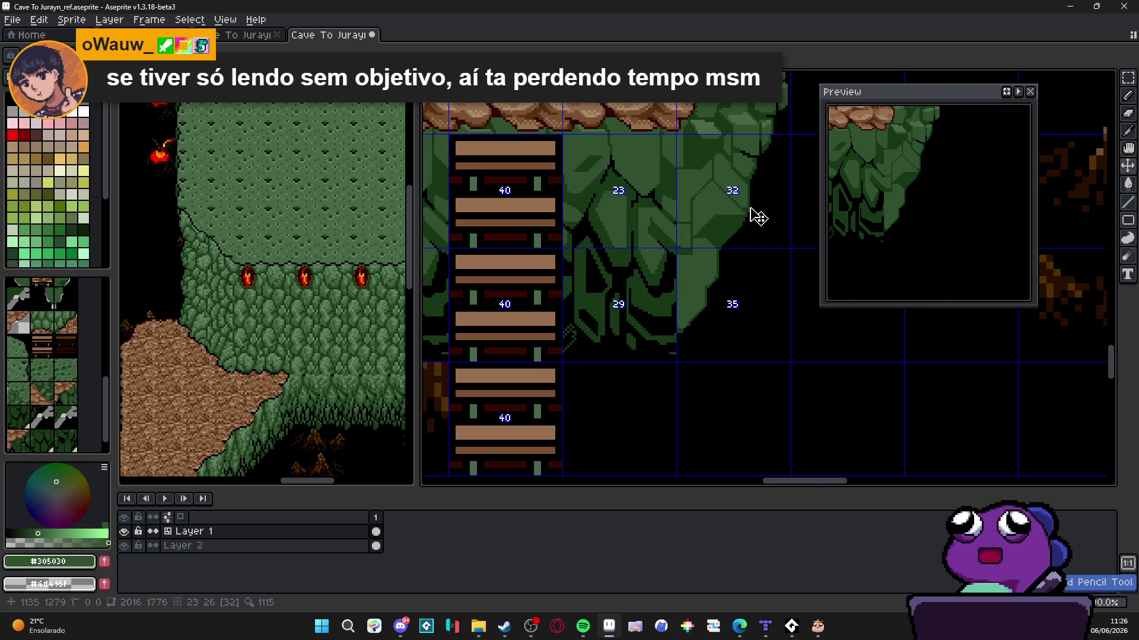
pyautogui.scroll(3, 758, 217)
pyautogui.keyDown('alt'); pyautogui.click(715, 211); pyautogui.keyUp('alt')
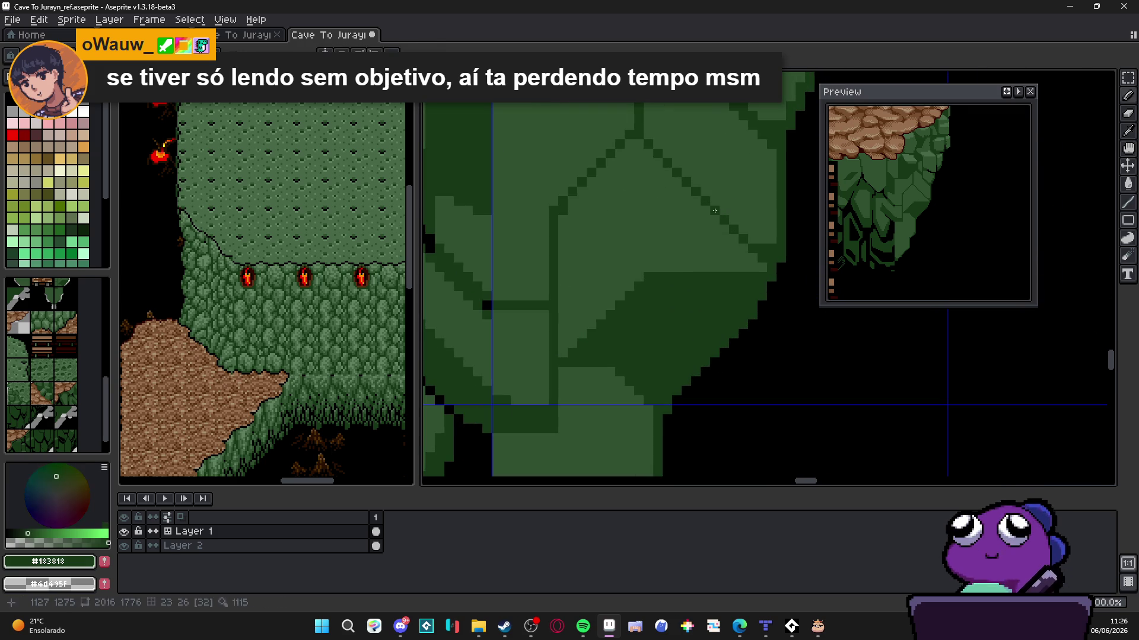
pyautogui.scroll(-2, 717, 223)
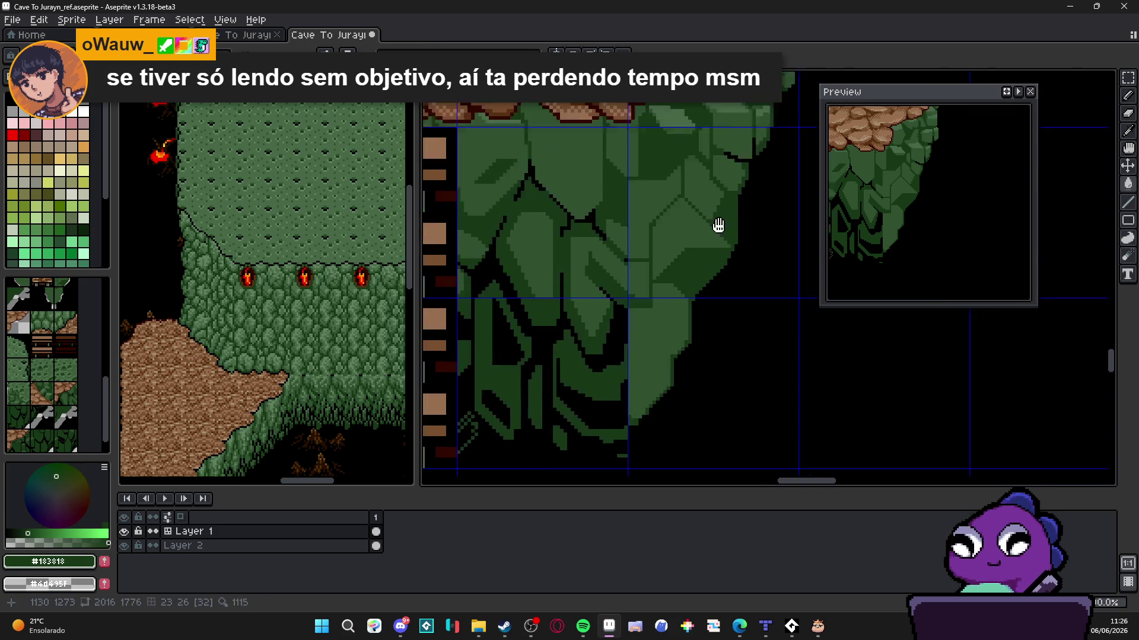
pyautogui.scroll(2, 686, 253)
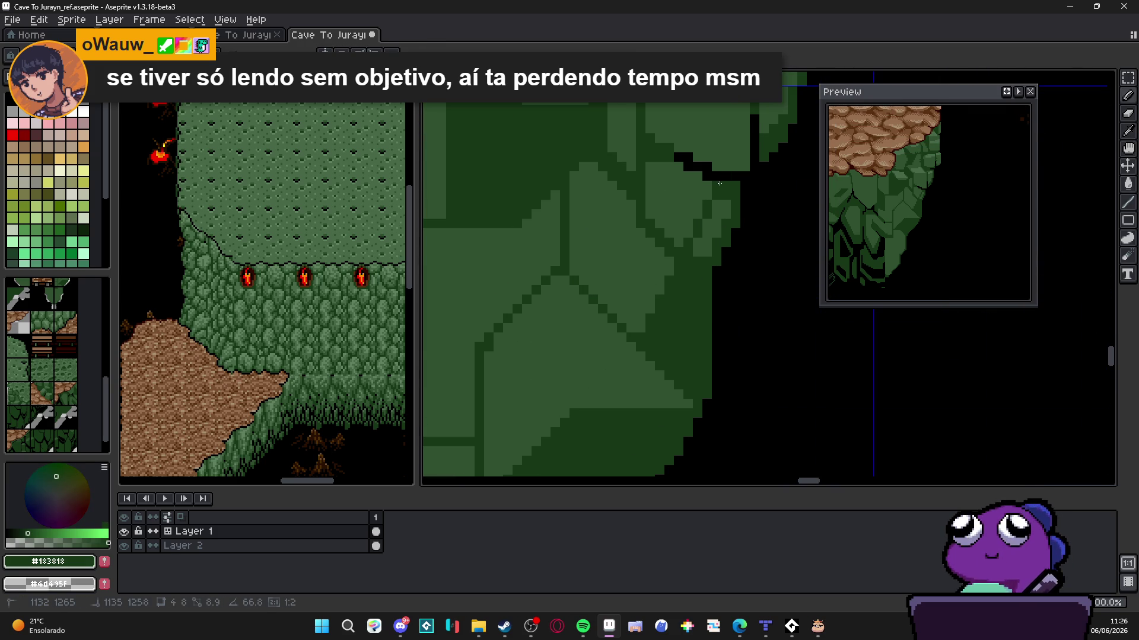
pyautogui.press('g')
pyautogui.scroll(-1, 717, 215)
pyautogui.scroll(-1, 716, 215)
pyautogui.scroll(2, 715, 285)
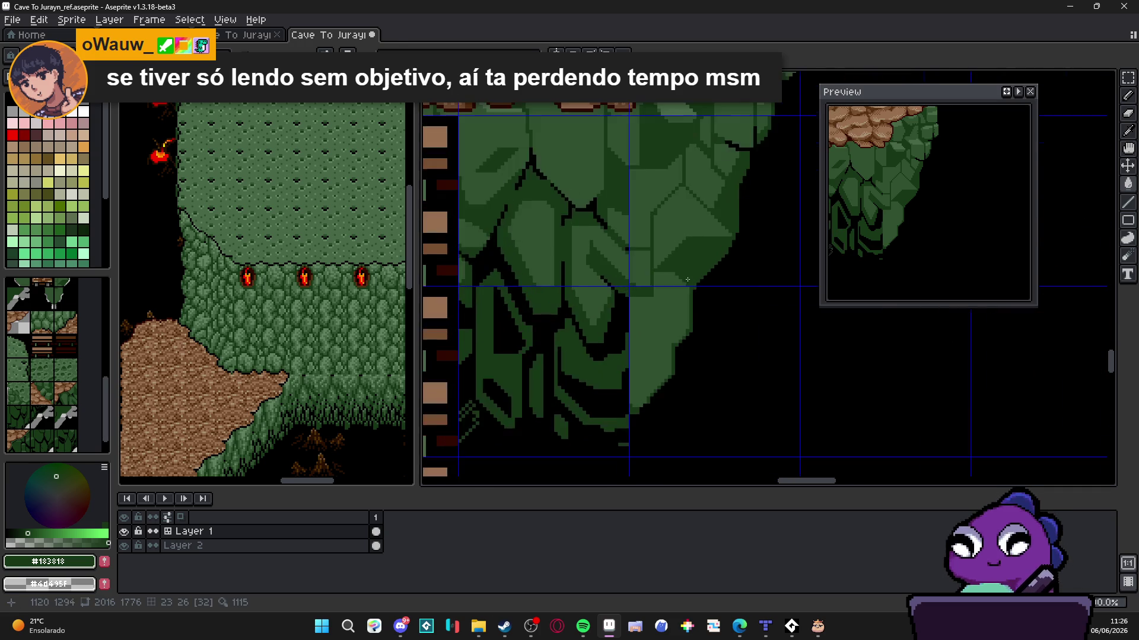
pyautogui.scroll(1, 715, 313)
pyautogui.moveTo(717, 337)
pyautogui.mouseDown()
pyautogui.moveTo(664, 331)
pyautogui.moveTo(650, 302)
pyautogui.moveTo(666, 336)
pyautogui.mouseUp()
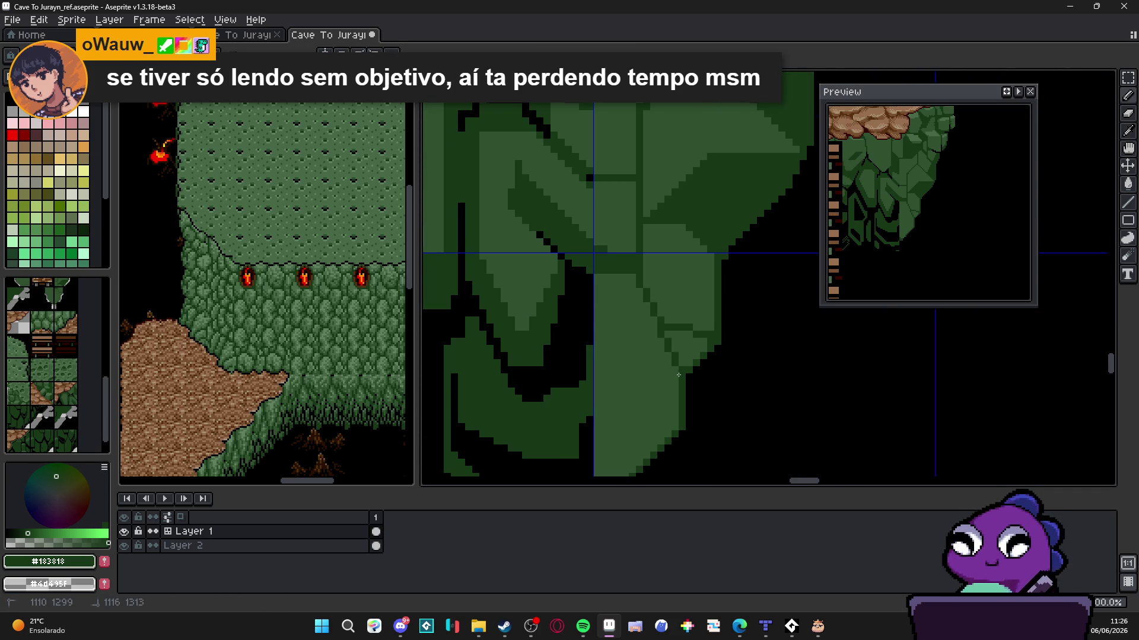
pyautogui.scroll(-2, 670, 343)
pyautogui.scroll(1, 674, 348)
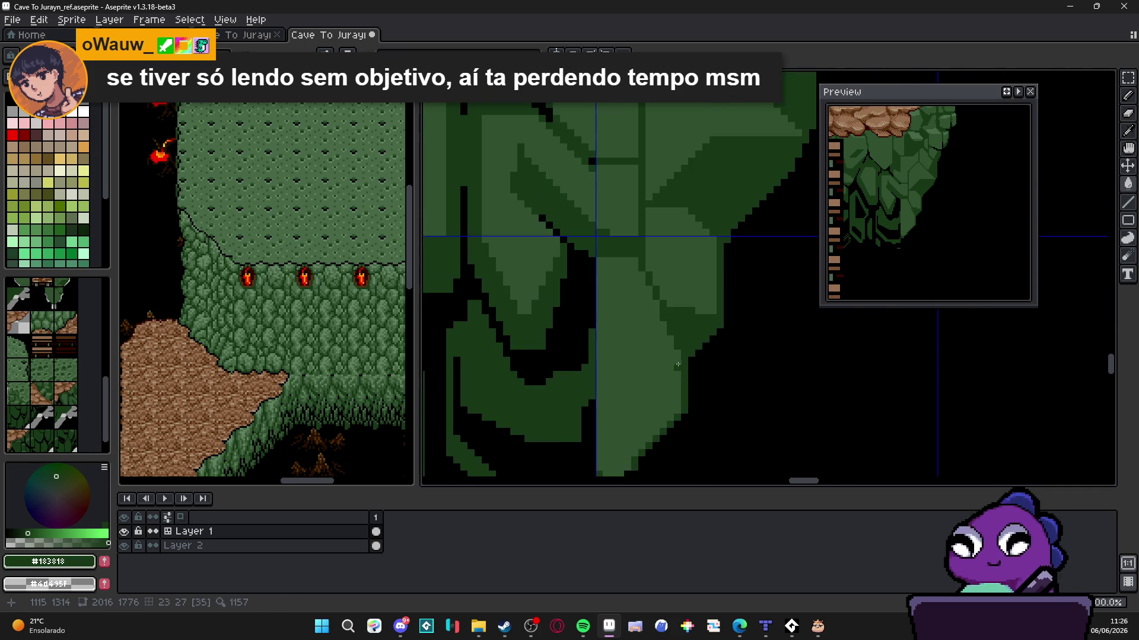
pyautogui.scroll(-2, 664, 344)
pyautogui.scroll(2, 643, 332)
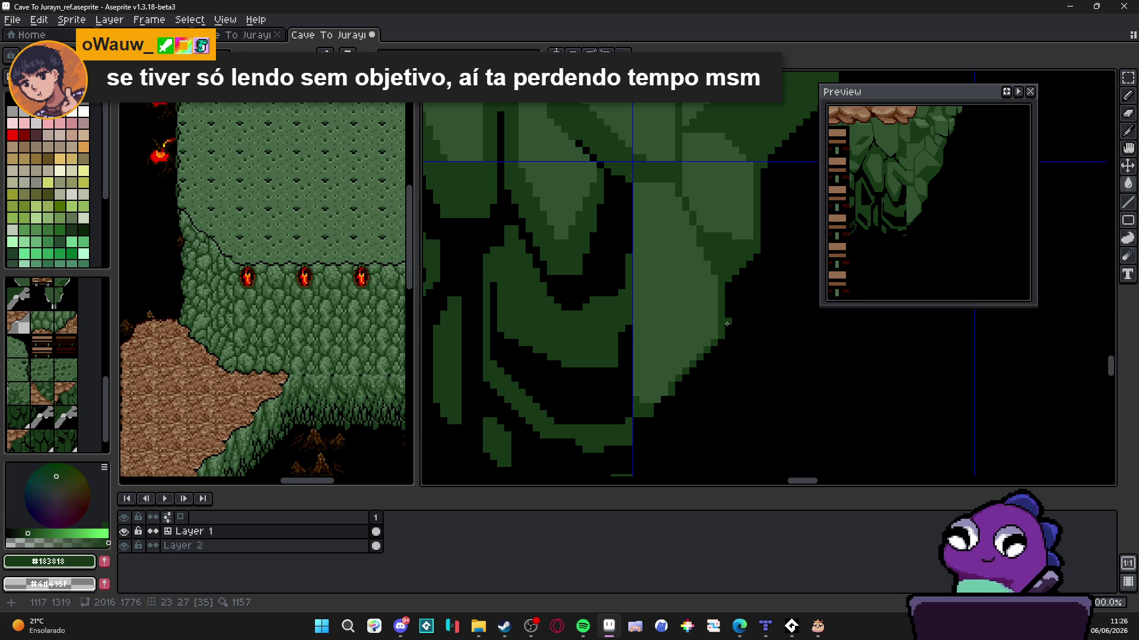
pyautogui.scroll(-1, 692, 302)
pyautogui.scroll(-2, 691, 320)
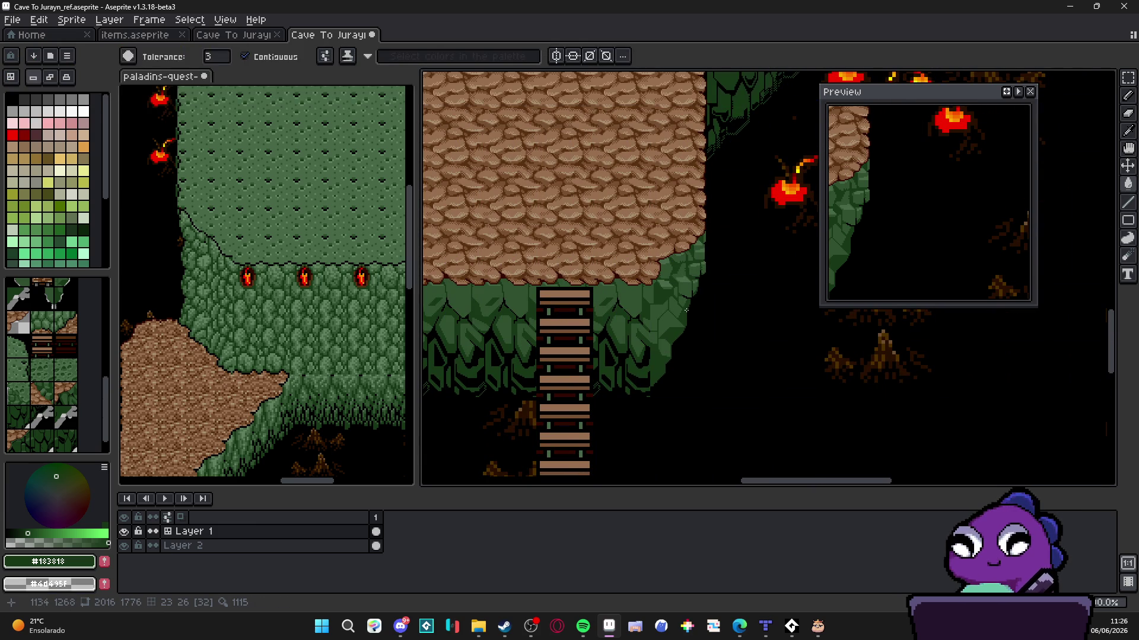
# Save the cave map file with Ctrl+S
pyautogui.scroll(-1, 690, 300)
pyautogui.scroll(1, 664, 332)
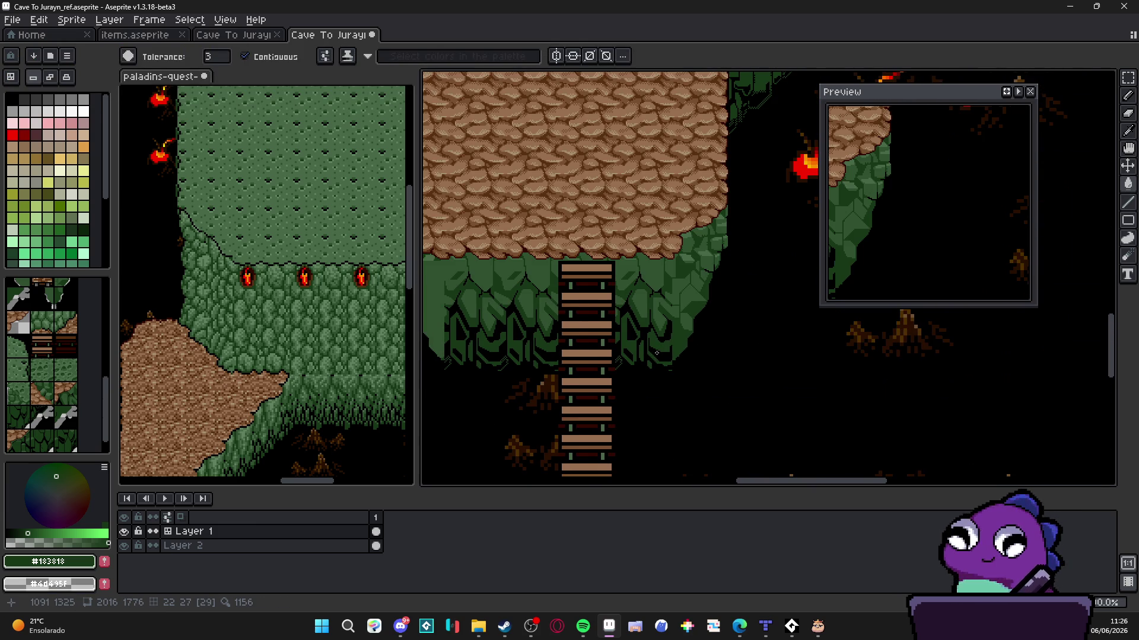
pyautogui.press('ctrl')
pyautogui.hotkey('ctrl', 's')
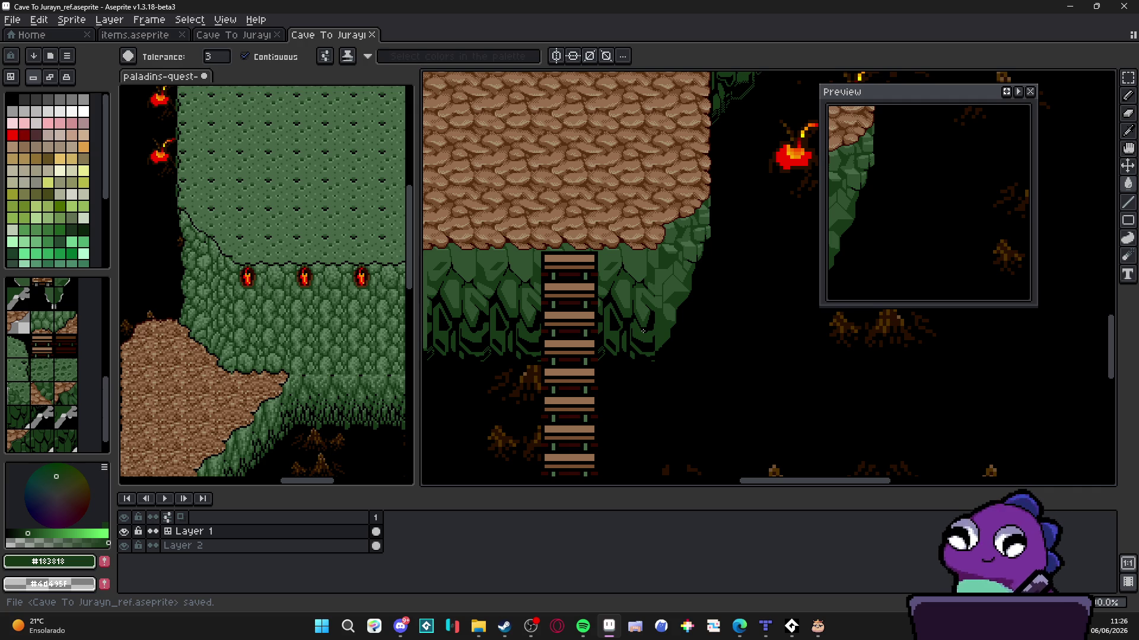
# Zoom out and pan up to the rock path and bridge
pyautogui.scroll(-2, 646, 332)
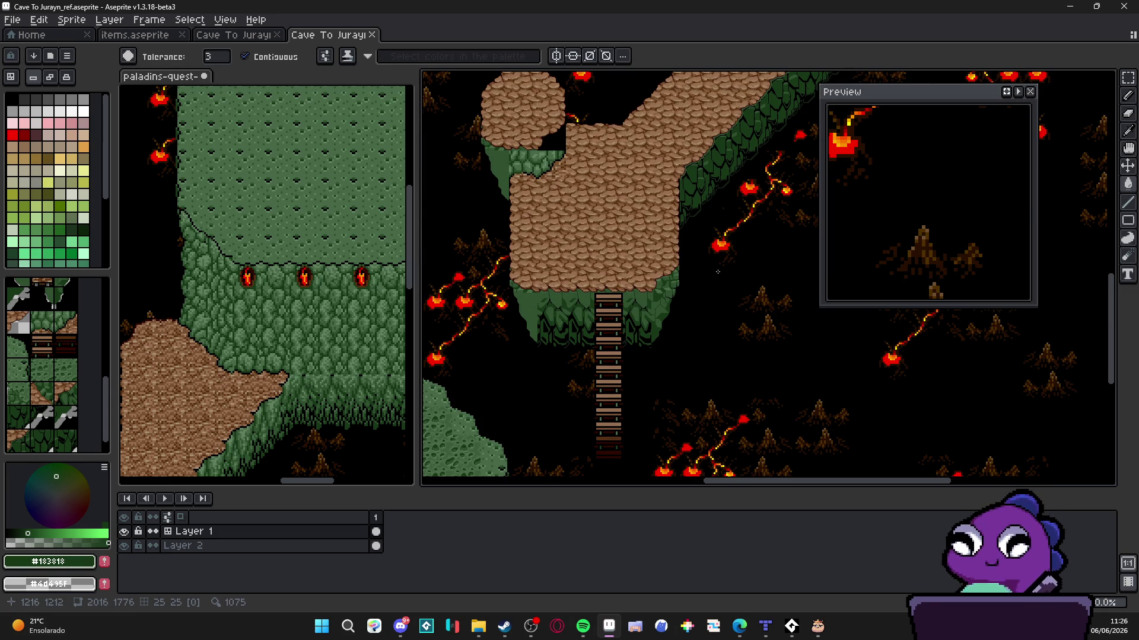
pyautogui.moveTo(718, 271)
pyautogui.mouseDown()
pyautogui.moveTo(542, 450)
pyautogui.moveTo(633, 332)
pyautogui.moveTo(648, 274)
pyautogui.moveTo(633, 374)
pyautogui.moveTo(678, 208)
pyautogui.moveTo(715, 180)
pyautogui.mouseUp()
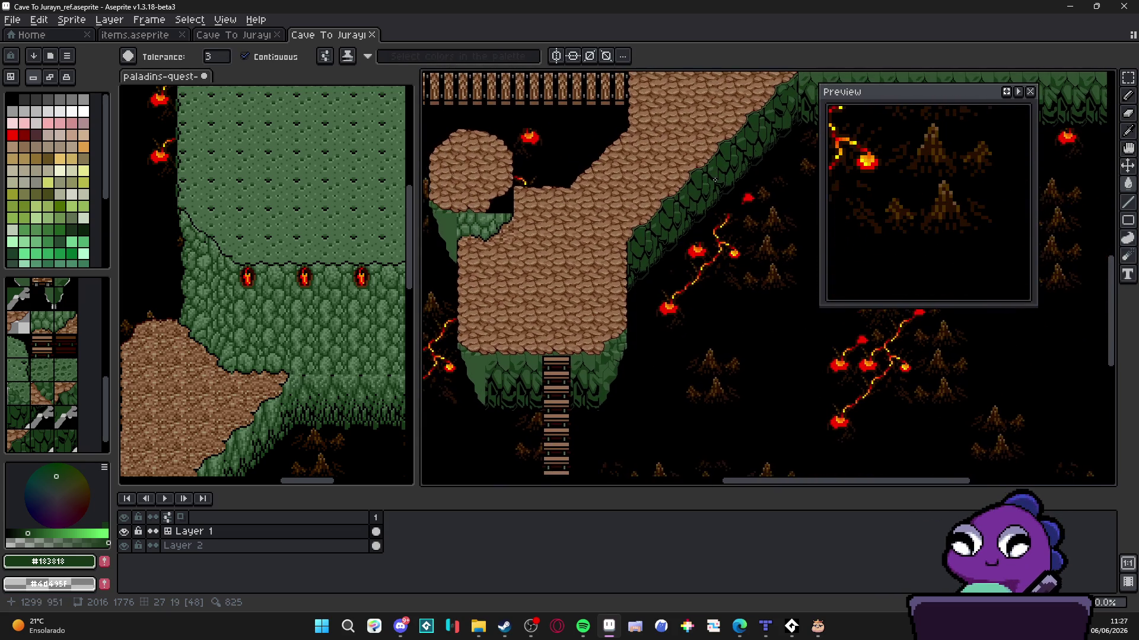
pyautogui.scroll(-1, 714, 180)
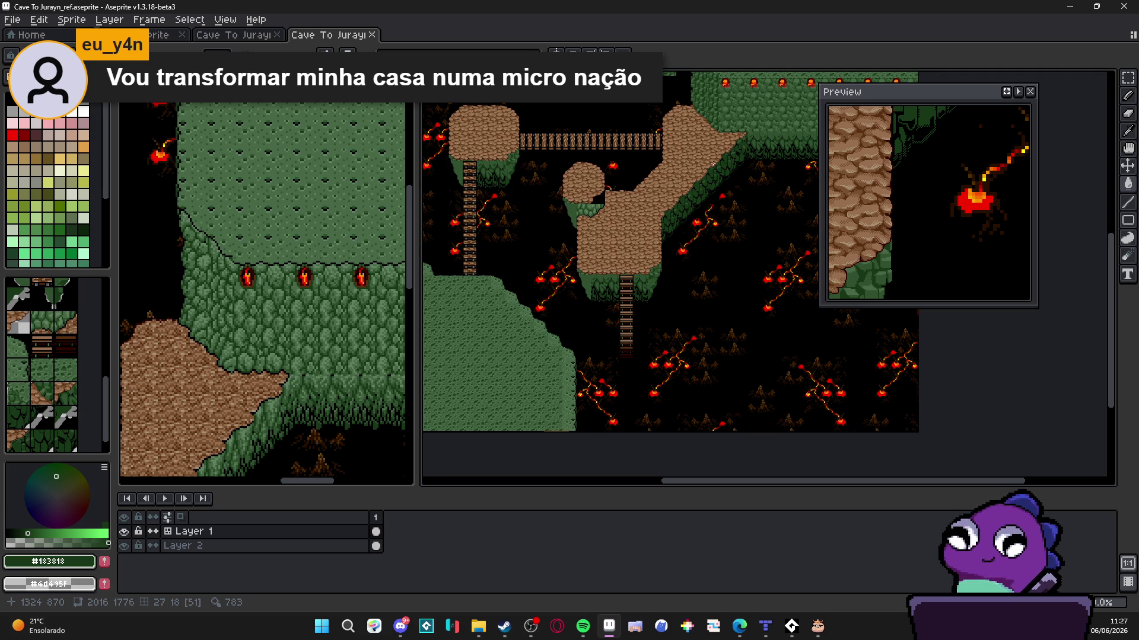
# With the pencil in black, draw a short line and a 45° line along the cliff edge
pyautogui.scroll(4, 658, 264)
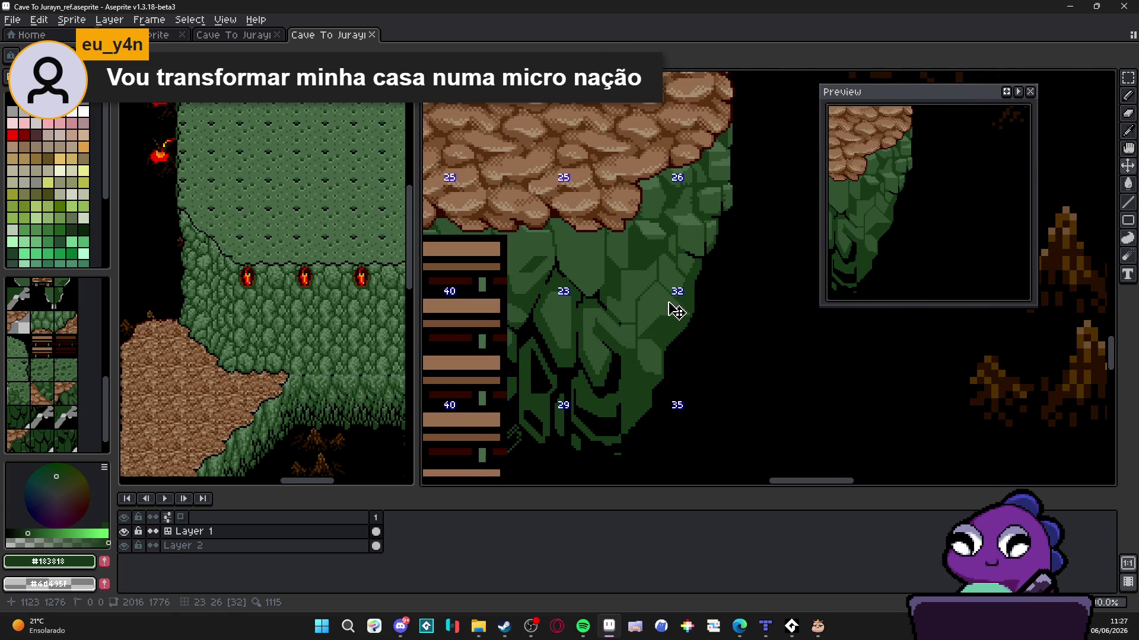
pyautogui.press('b')
pyautogui.scroll(2, 682, 266)
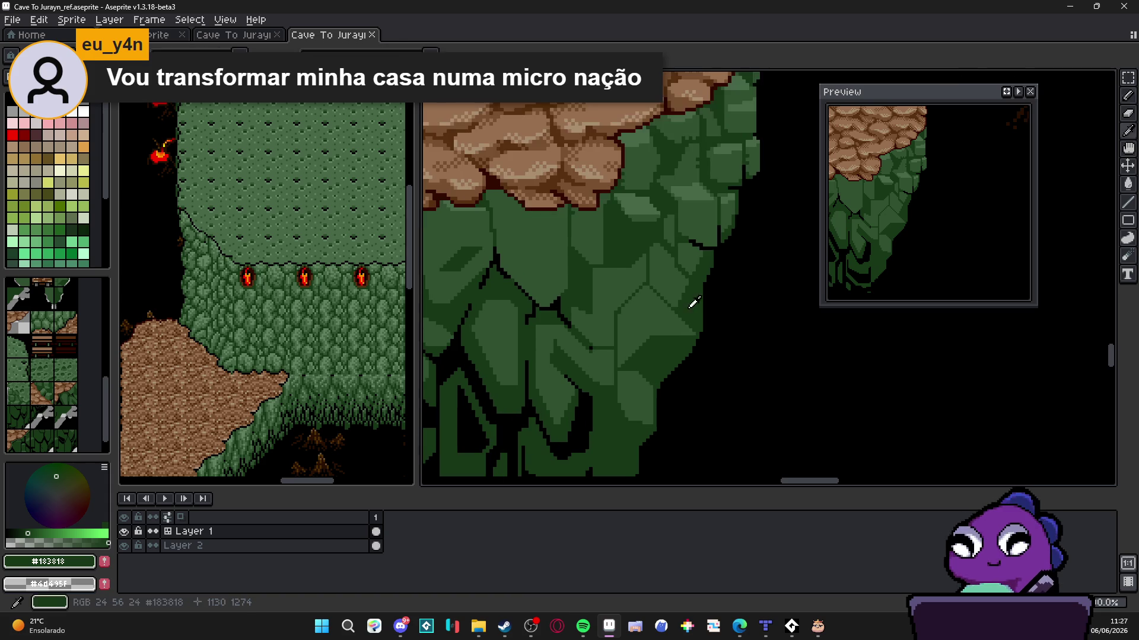
pyautogui.scroll(1, 684, 281)
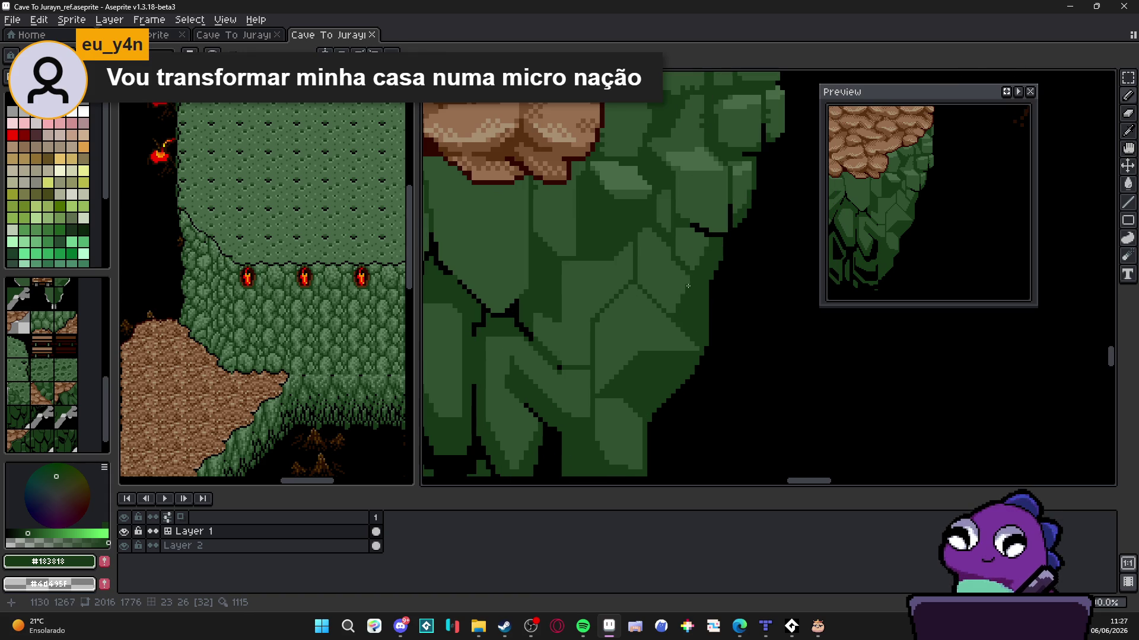
pyautogui.scroll(1, 706, 359)
pyautogui.keyDown('alt'); pyautogui.click(719, 307); pyautogui.keyUp('alt')
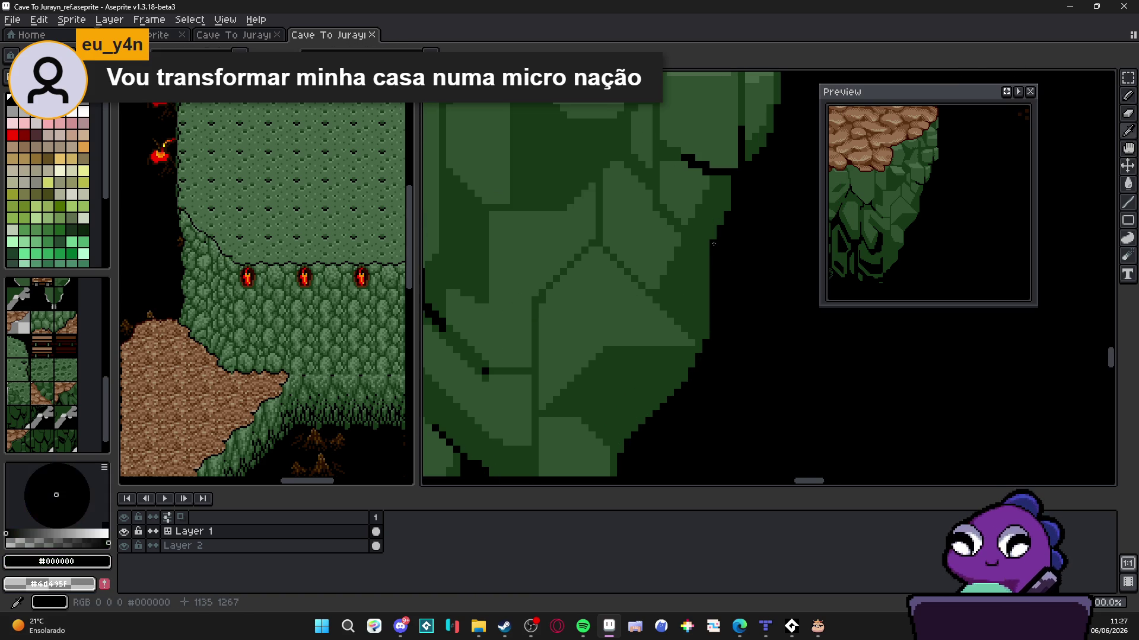
pyautogui.moveTo(700, 236); pyautogui.dragTo(685, 235)
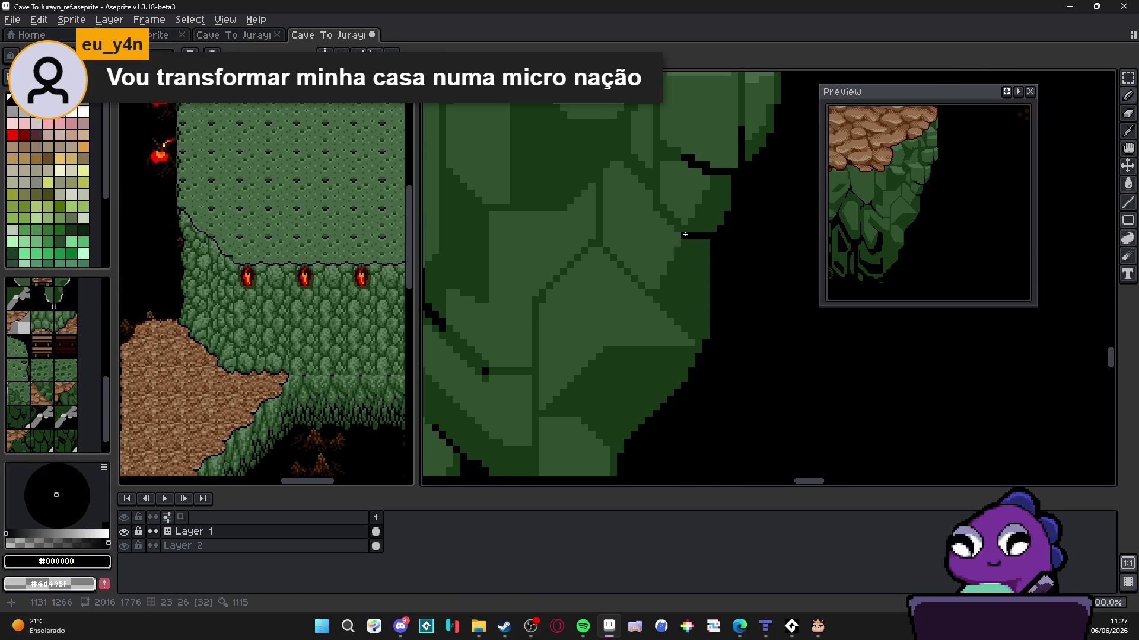
pyautogui.moveTo(700, 341); pyautogui.dragTo(664, 307)
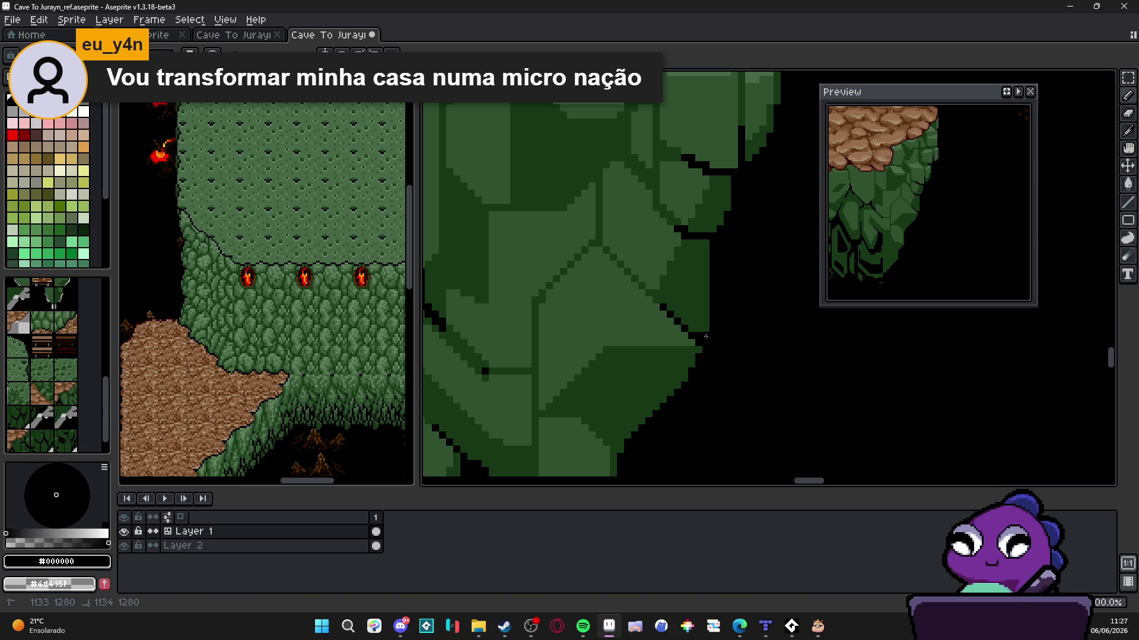
# Draw a black diagonal outline along the leaf edge and extend it upward
pyautogui.scroll(-1, 702, 314)
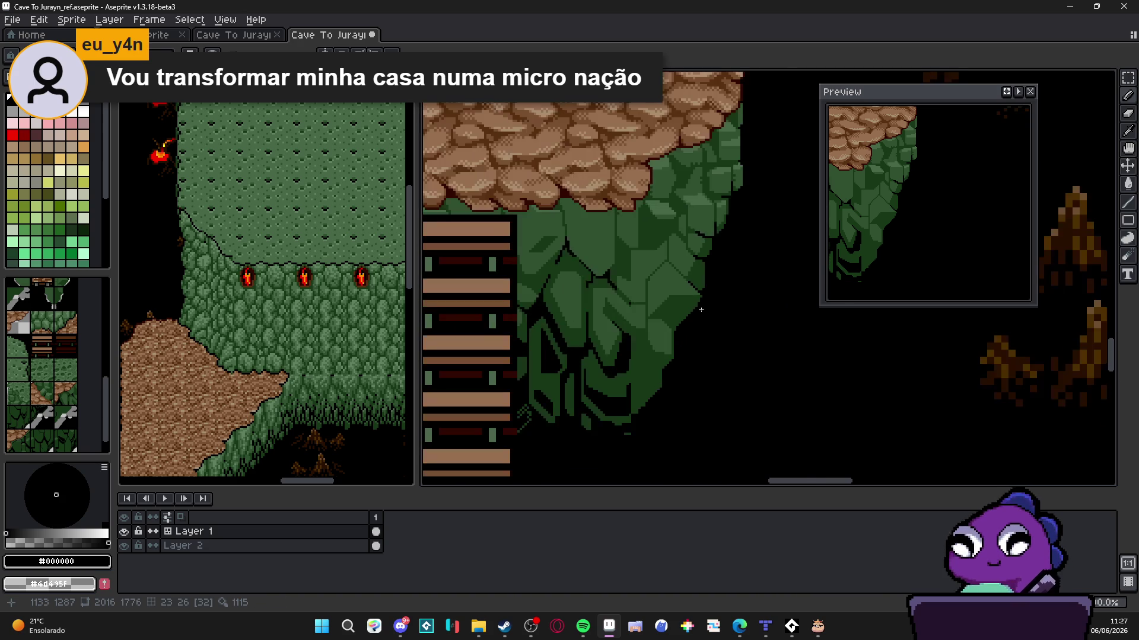
pyautogui.scroll(1, 695, 309)
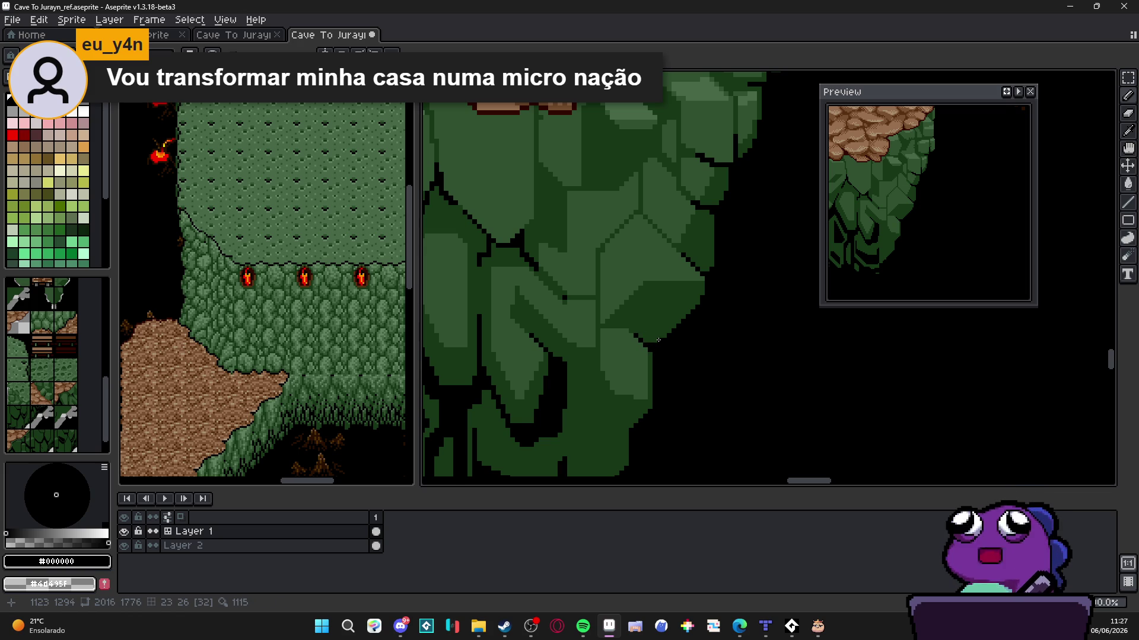
pyautogui.scroll(-1, 704, 295)
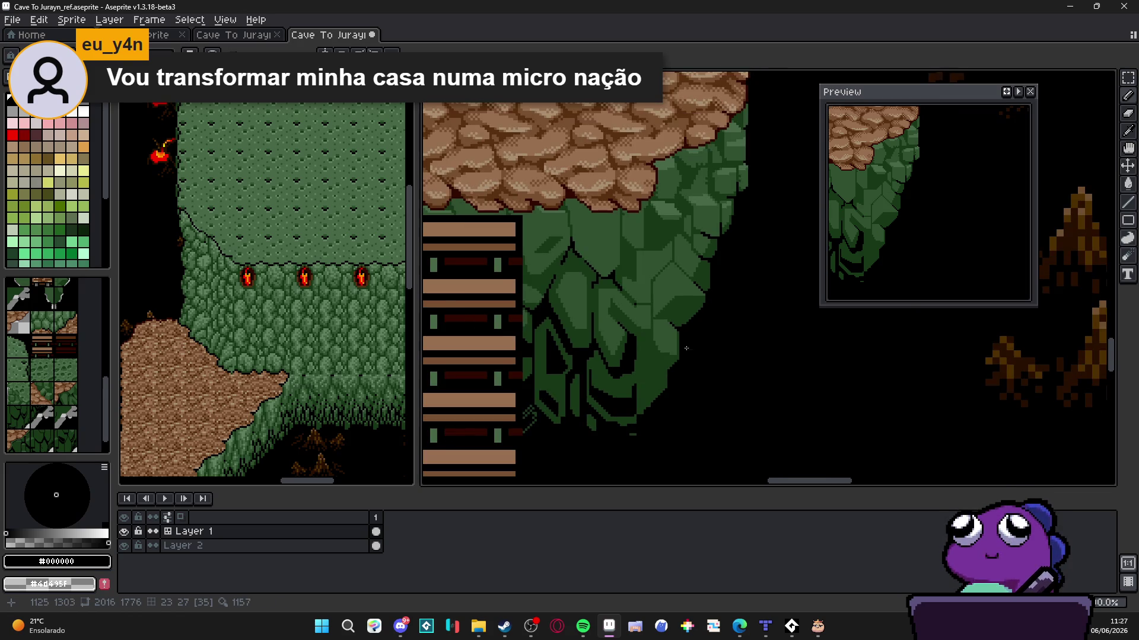
pyautogui.scroll(2, 675, 372)
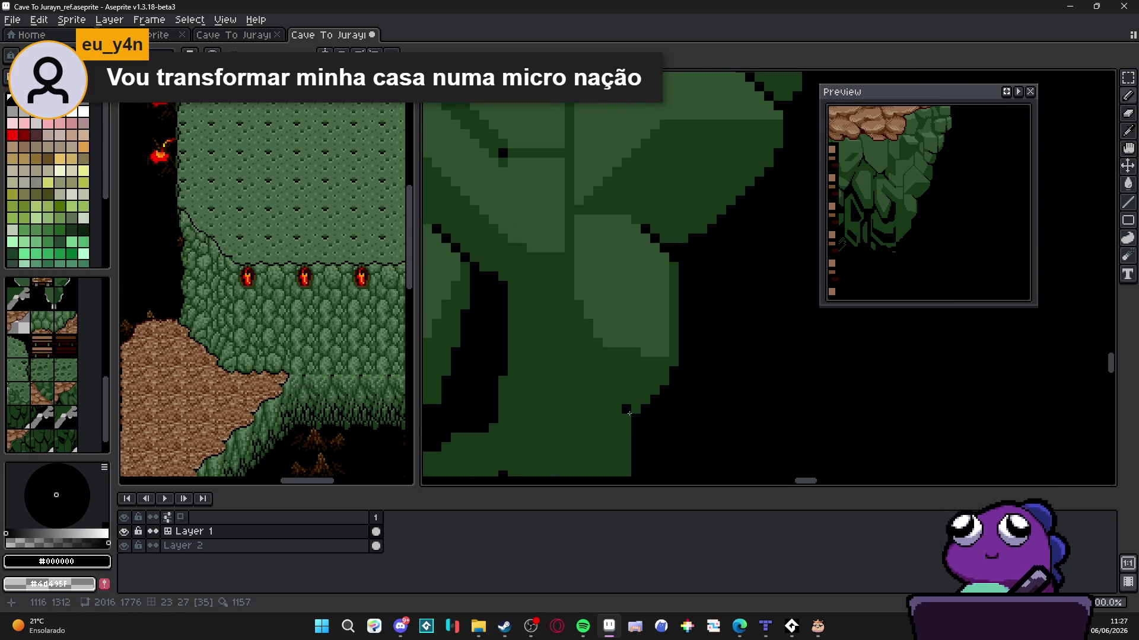
pyautogui.moveTo(629, 409)
pyautogui.mouseDown()
pyautogui.moveTo(577, 362)
pyautogui.moveTo(568, 292)
pyautogui.mouseUp()
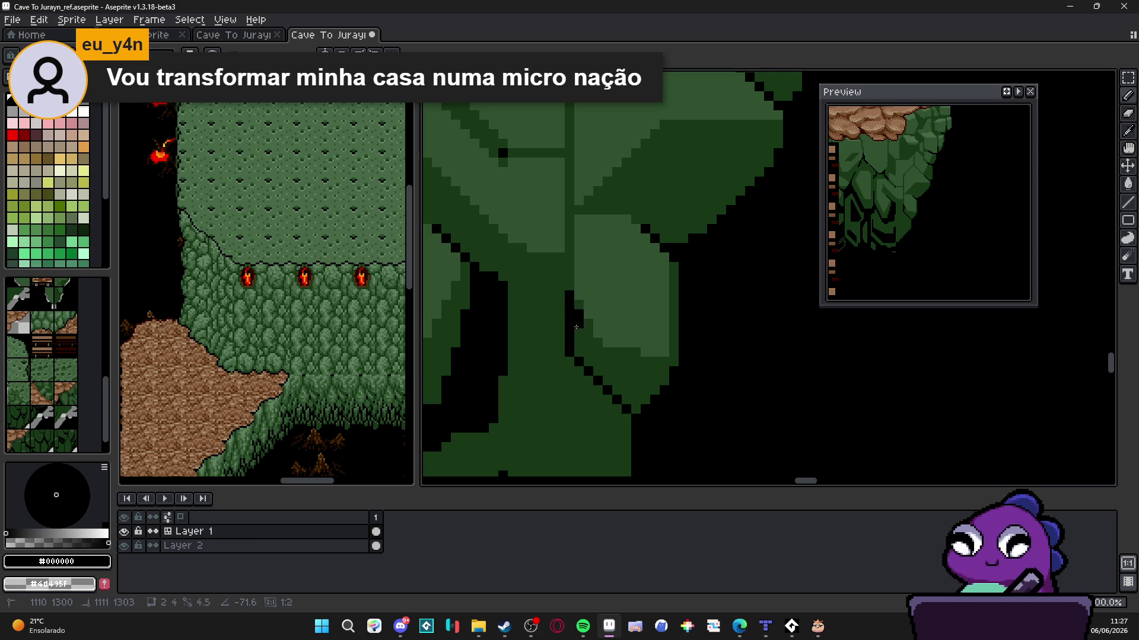
pyautogui.click(637, 401)
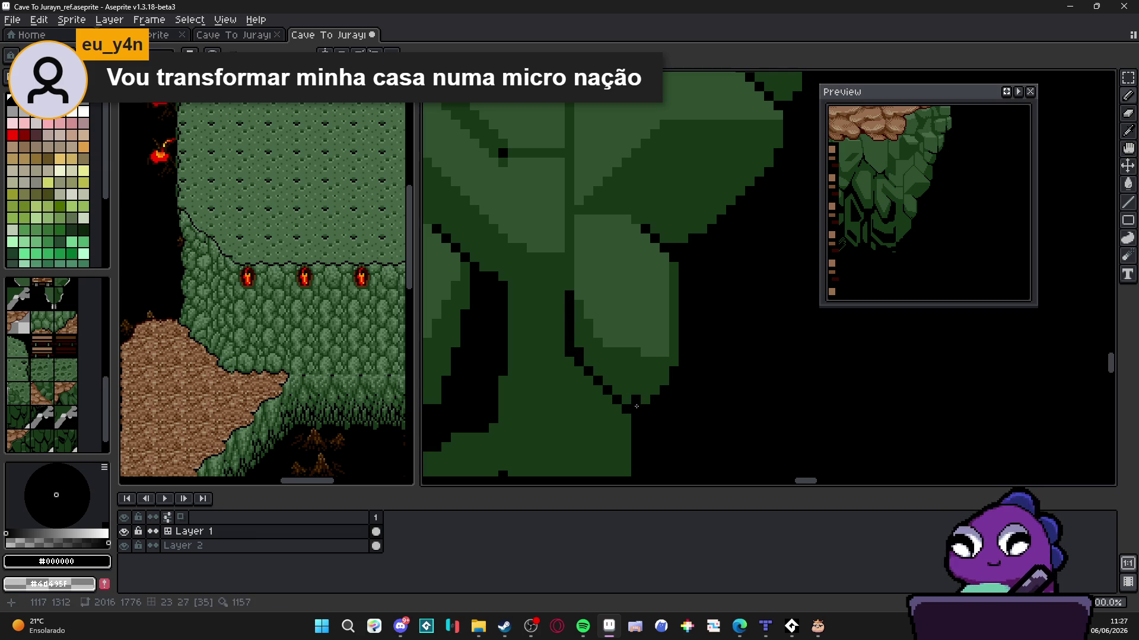
# Outline a diamond facet on the lower cliff and fill it with black
pyautogui.scroll(-2, 662, 392)
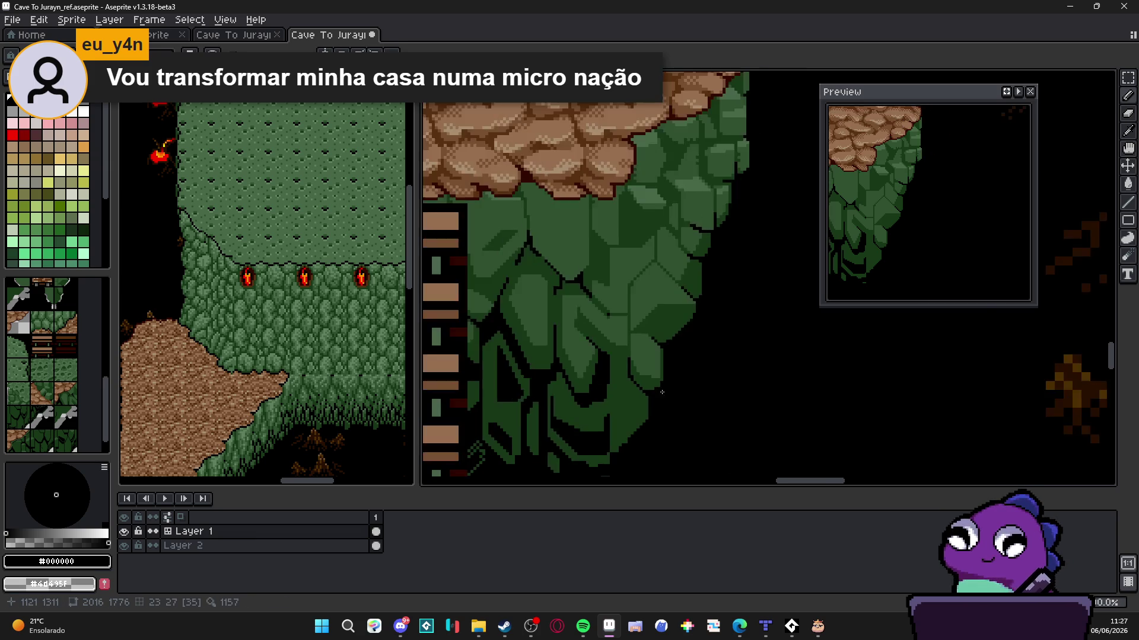
pyautogui.scroll(-1, 680, 405)
pyautogui.scroll(-2, 661, 318)
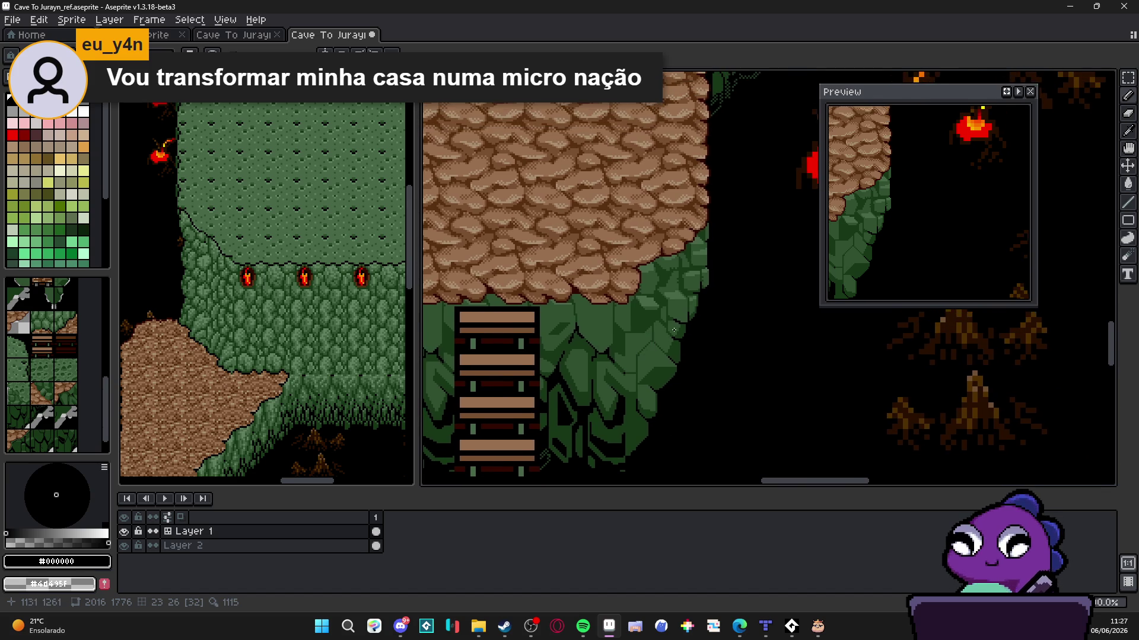
pyautogui.scroll(2, 675, 340)
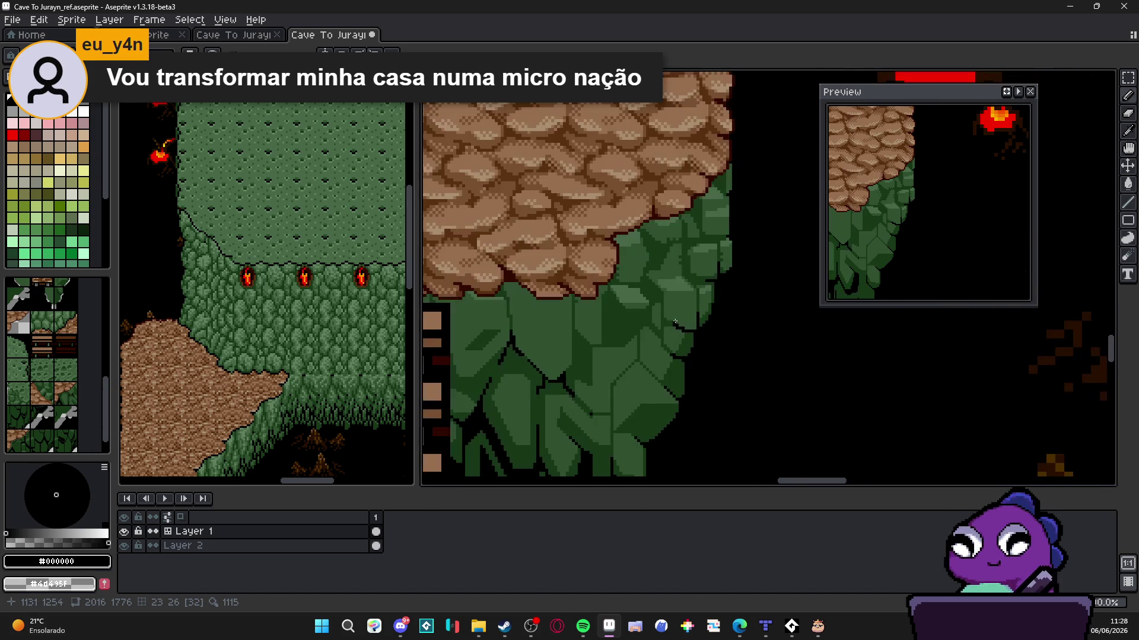
pyautogui.scroll(-1, 674, 316)
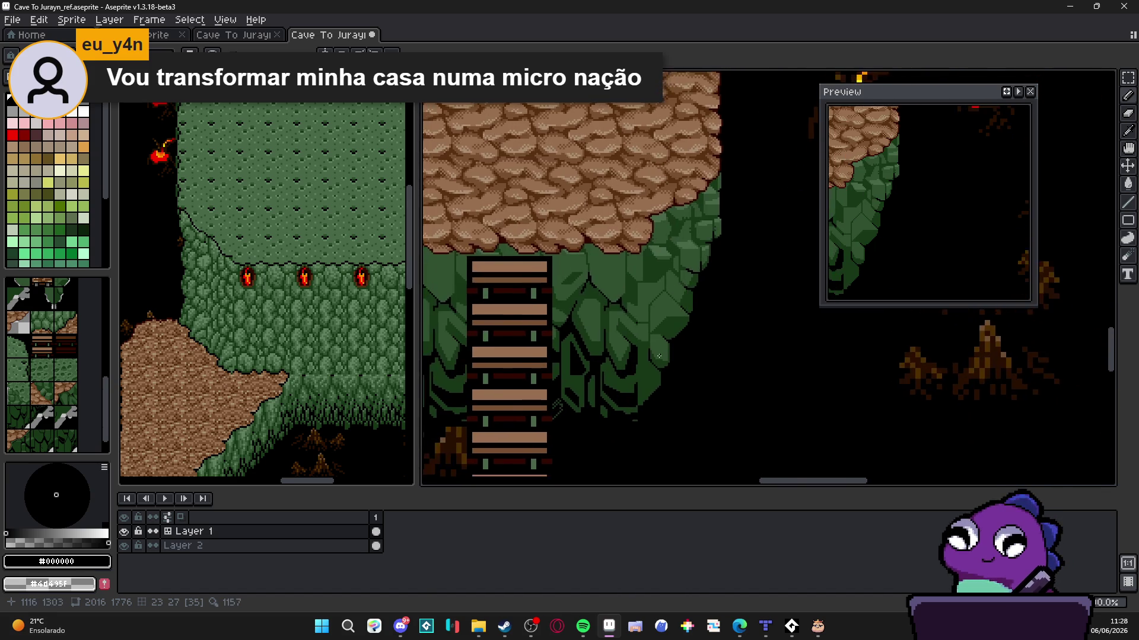
pyautogui.scroll(1, 640, 412)
pyautogui.scroll(1, 640, 392)
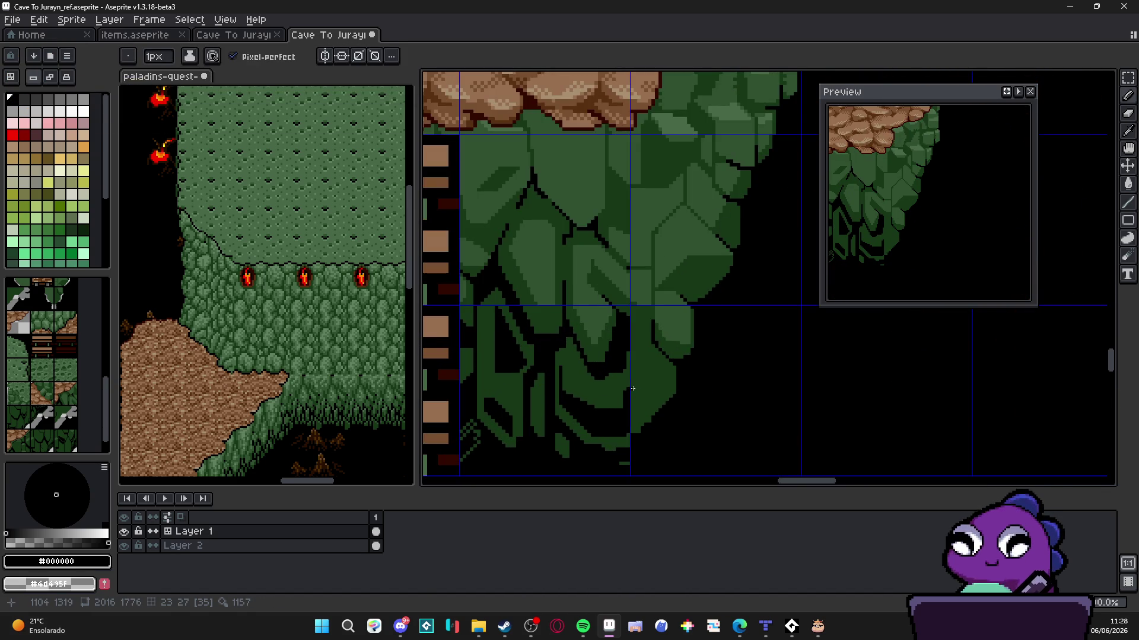
pyautogui.scroll(1, 632, 389)
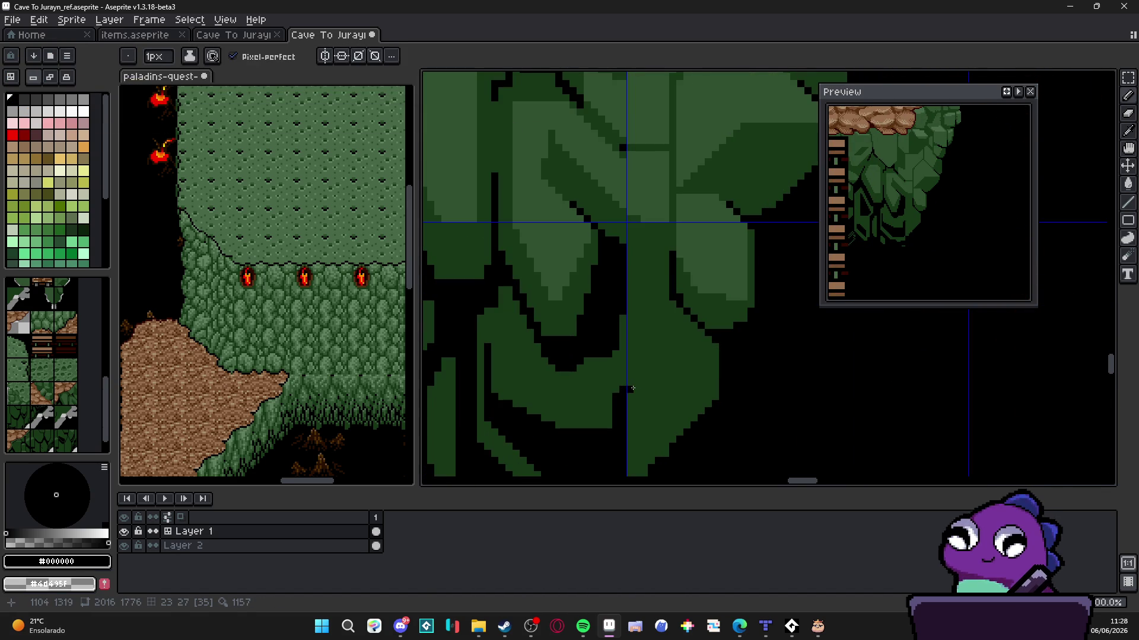
pyautogui.keyDown('shift'); pyautogui.click(673, 345); pyautogui.keyUp('shift')
pyautogui.keyDown('shift'); pyautogui.click(711, 382); pyautogui.keyUp('shift')
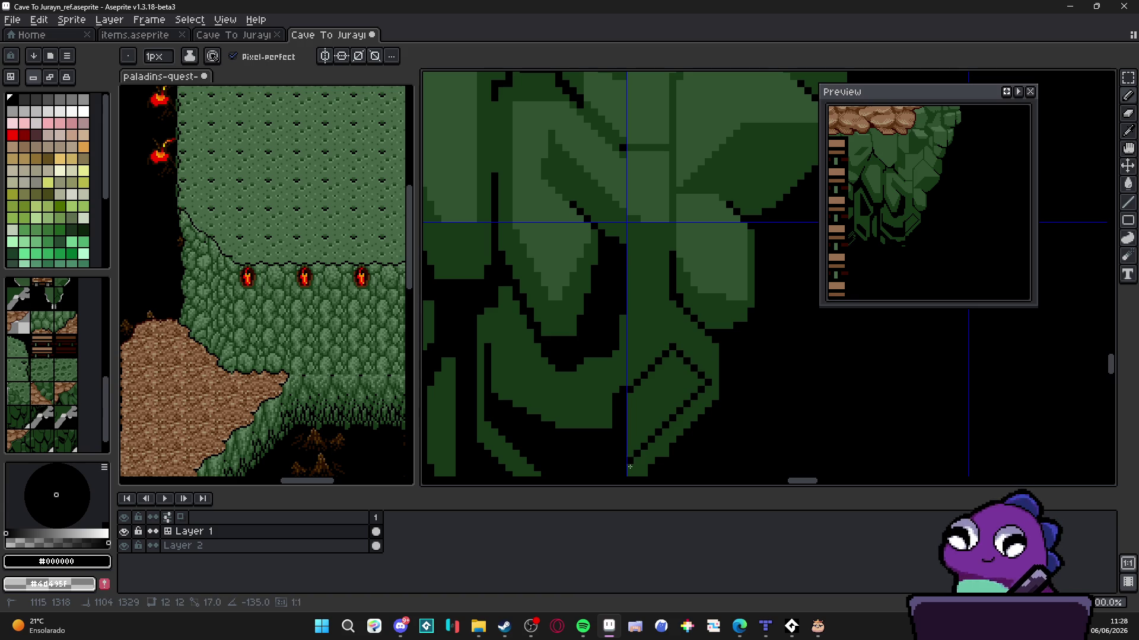
pyautogui.press('g')
pyautogui.click(669, 396)
pyautogui.press('b')
pyautogui.scroll(-3, 659, 392)
pyautogui.scroll(2, 659, 393)
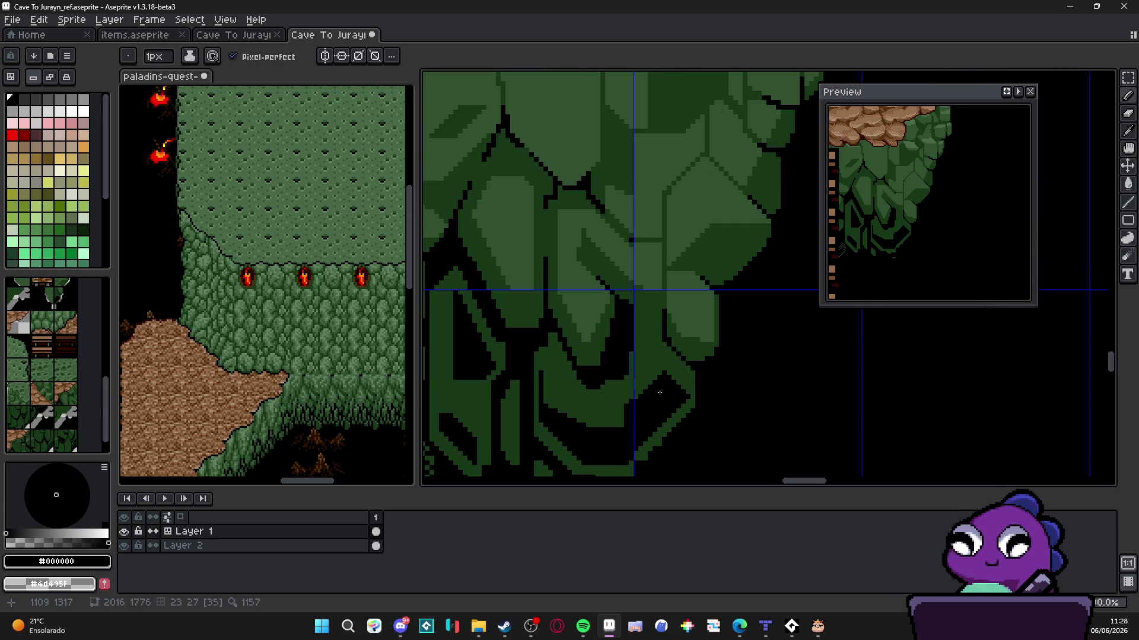
pyautogui.scroll(-1, 674, 418)
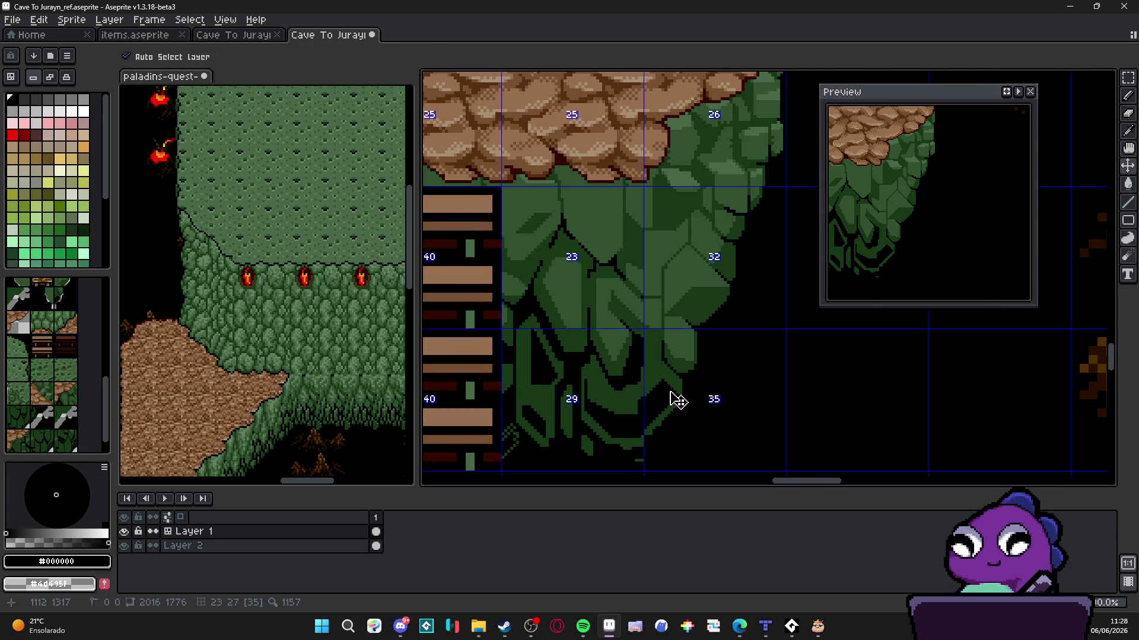
pyautogui.scroll(-1, 679, 398)
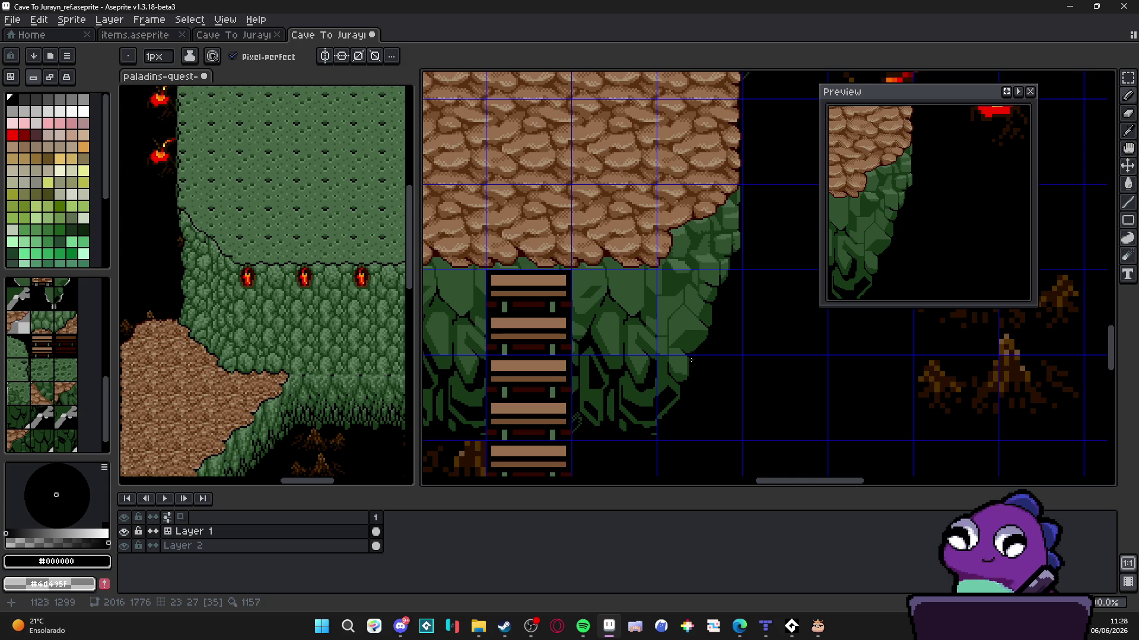
pyautogui.scroll(3, 690, 360)
pyautogui.scroll(-1, 703, 341)
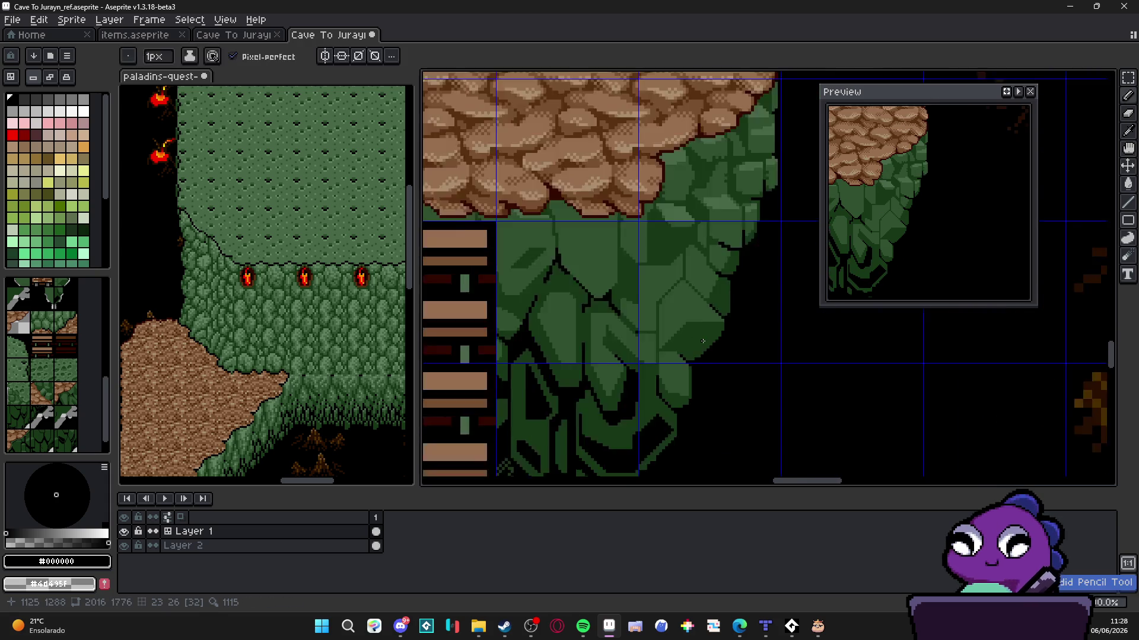
pyautogui.scroll(-1, 703, 341)
pyautogui.scroll(1, 676, 294)
pyautogui.scroll(-2, 544, 262)
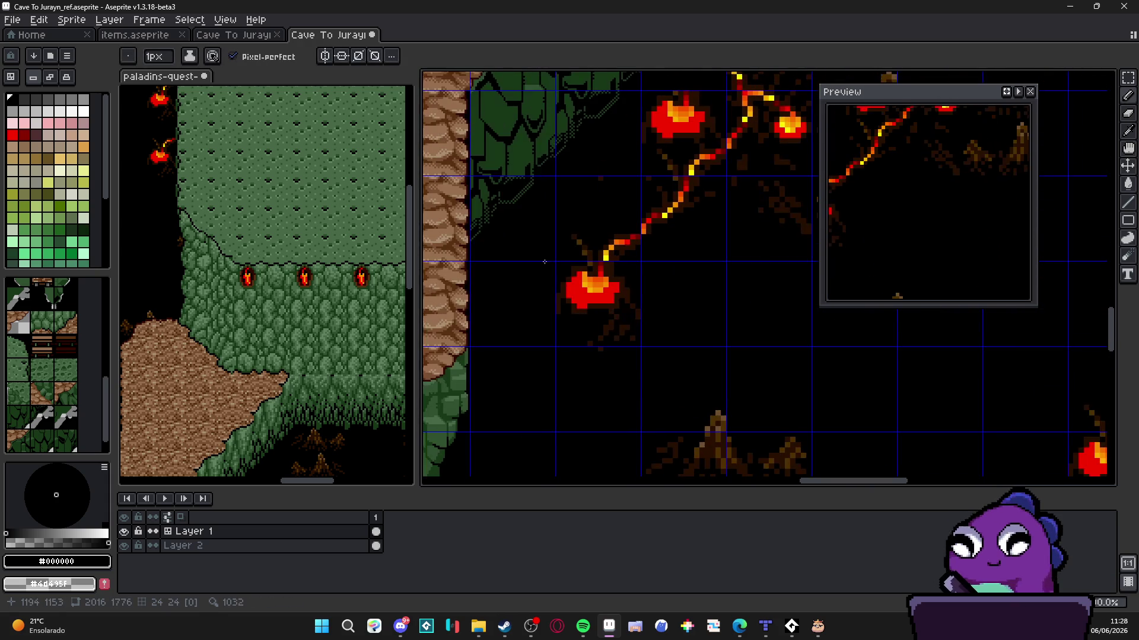
# Paint dark checker dither along the first leaf's edge and its lower edge
pyautogui.scroll(3, 544, 262)
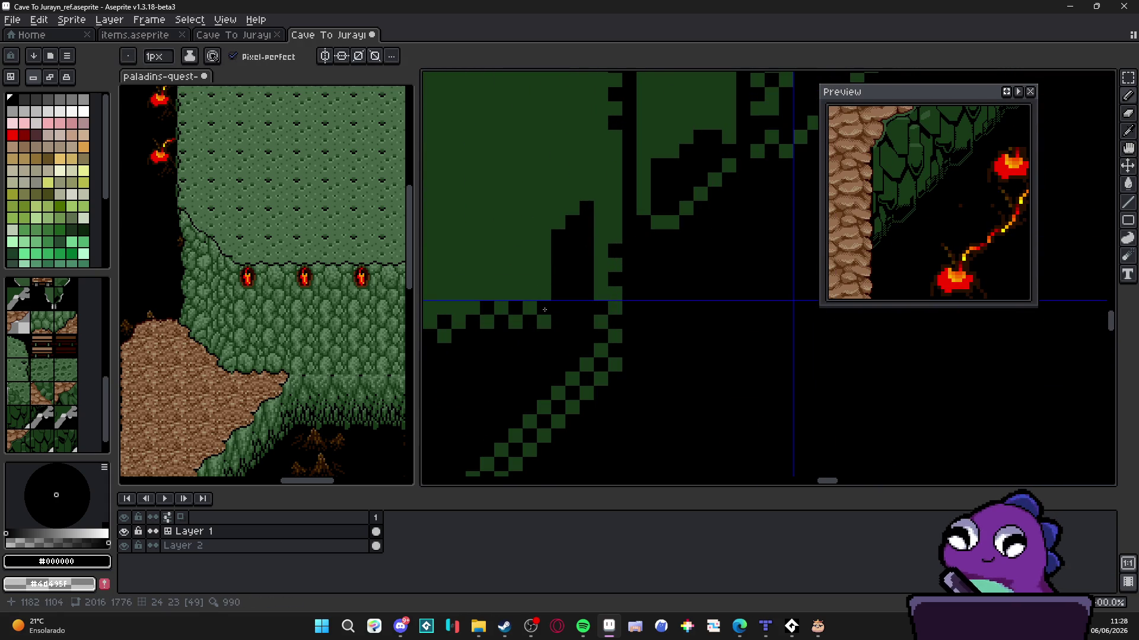
pyautogui.press('b')
pyautogui.scroll(-3, 554, 302)
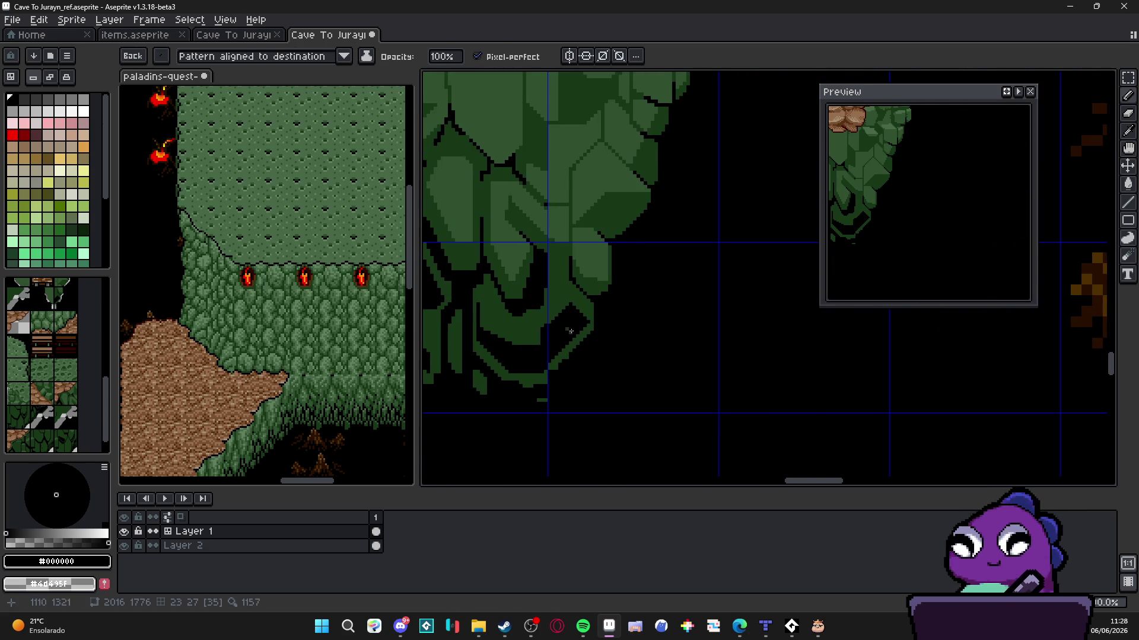
pyautogui.scroll(1, 589, 332)
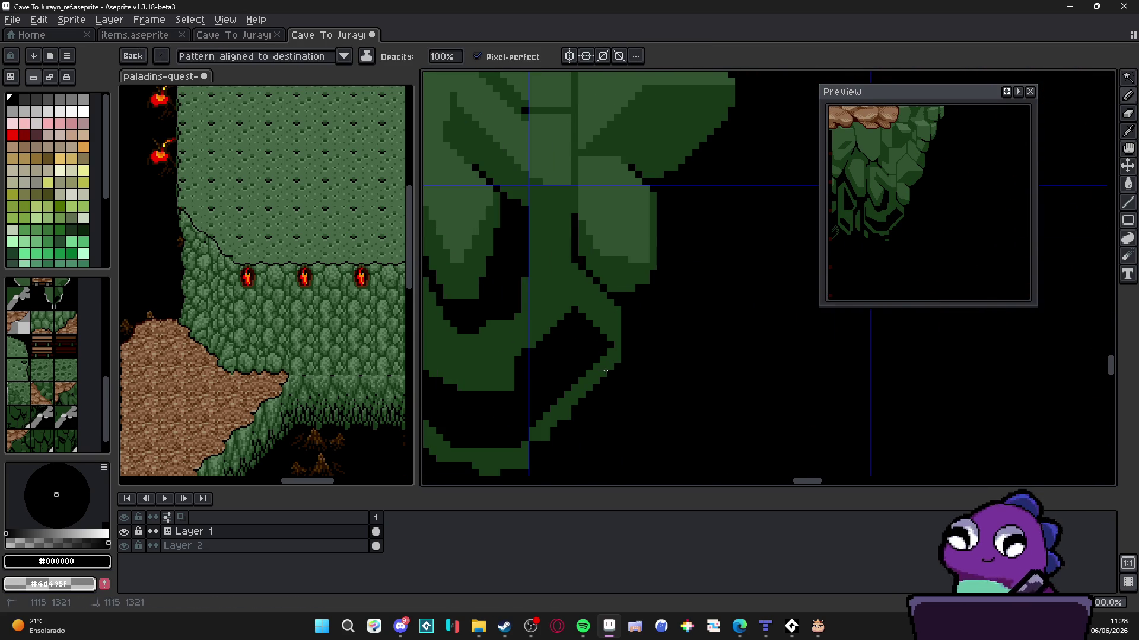
pyautogui.moveTo(606, 371); pyautogui.dragTo(531, 438)
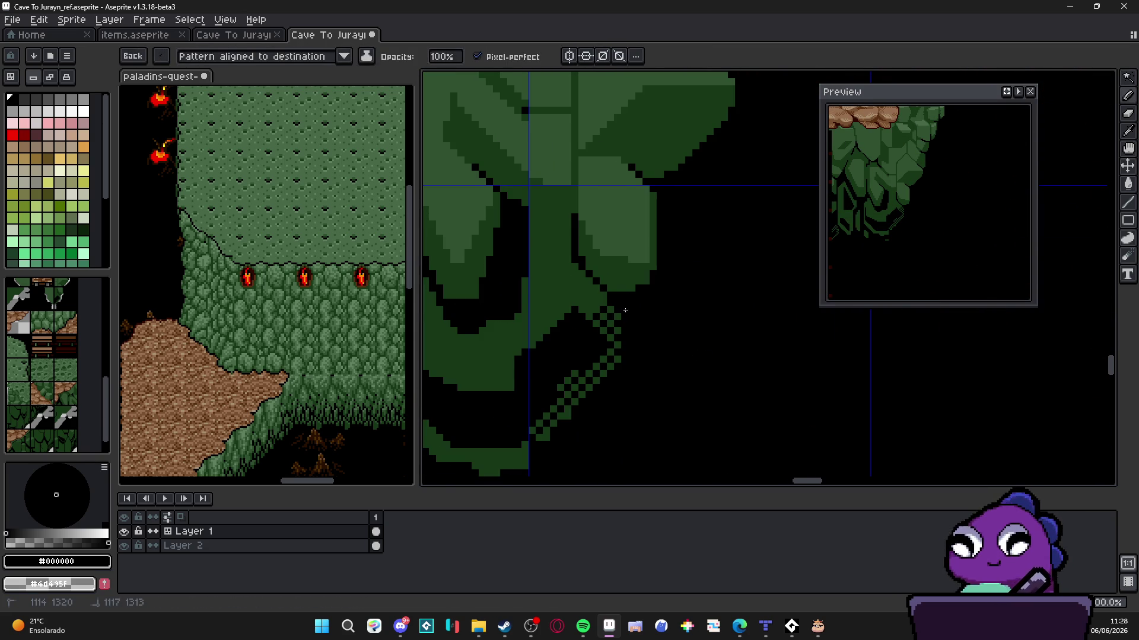
pyautogui.moveTo(593, 312)
pyautogui.mouseDown()
pyautogui.moveTo(593, 284)
pyautogui.moveTo(575, 293)
pyautogui.moveTo(657, 290)
pyautogui.moveTo(600, 439)
pyautogui.mouseUp()
# Dither the shadow and lower edge of the next leaf to the left
pyautogui.scroll(-2, 603, 317)
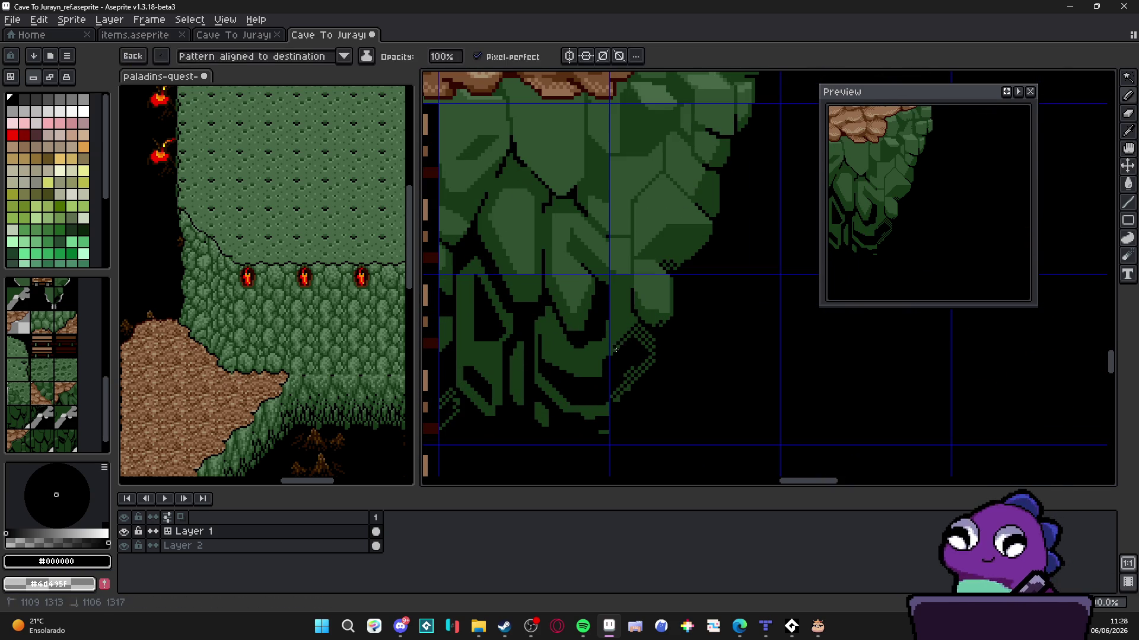
pyautogui.scroll(-3, 618, 344)
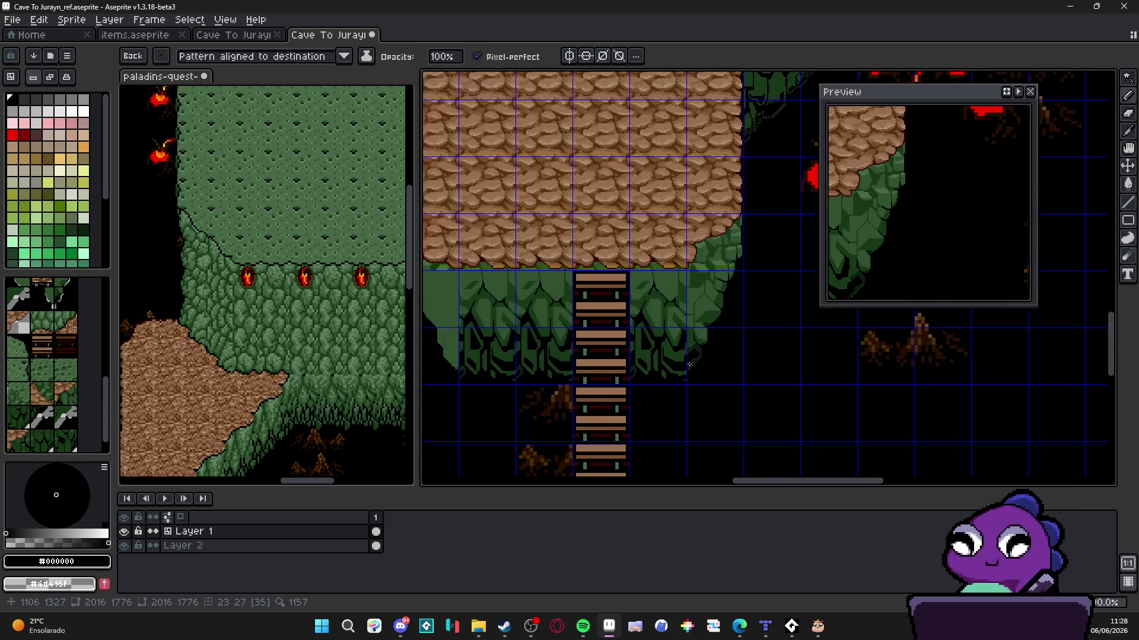
pyautogui.scroll(-1, 653, 350)
pyautogui.scroll(5, 552, 359)
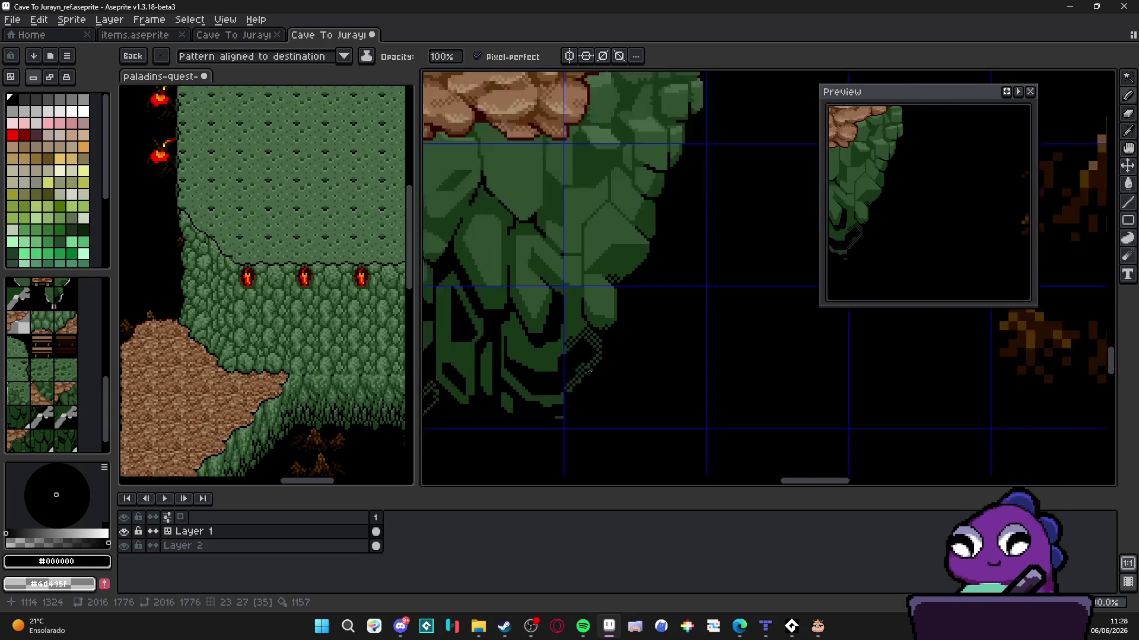
pyautogui.moveTo(551, 359)
pyautogui.mouseDown()
pyautogui.moveTo(534, 363)
pyautogui.moveTo(557, 357)
pyautogui.mouseUp()
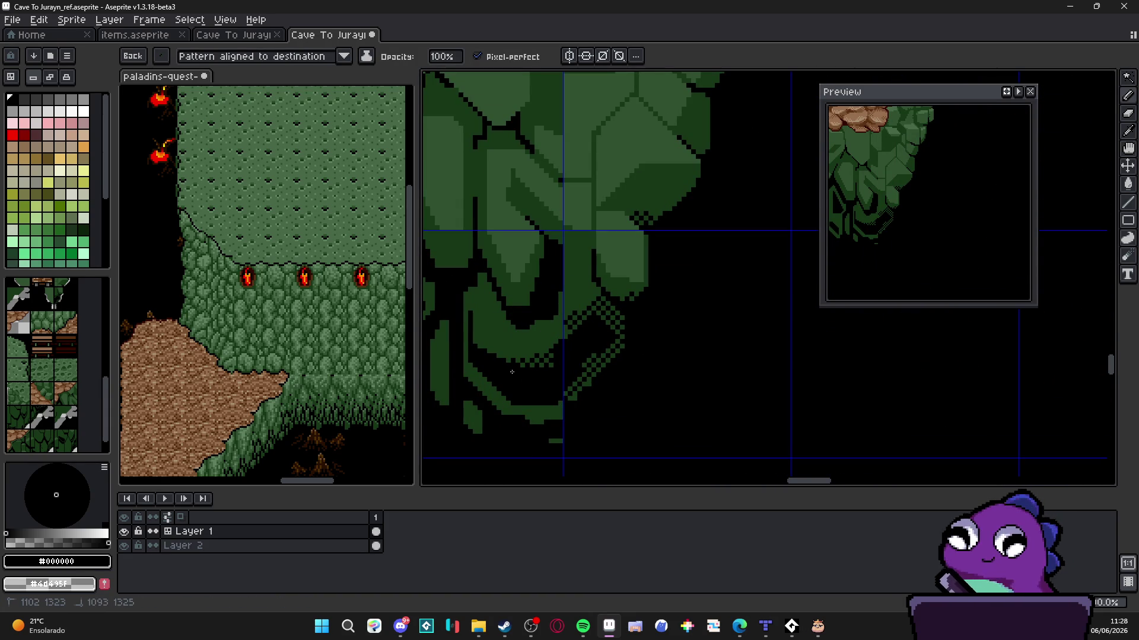
pyautogui.moveTo(562, 417)
pyautogui.mouseDown()
pyautogui.moveTo(534, 421)
pyautogui.moveTo(498, 403)
pyautogui.mouseUp()
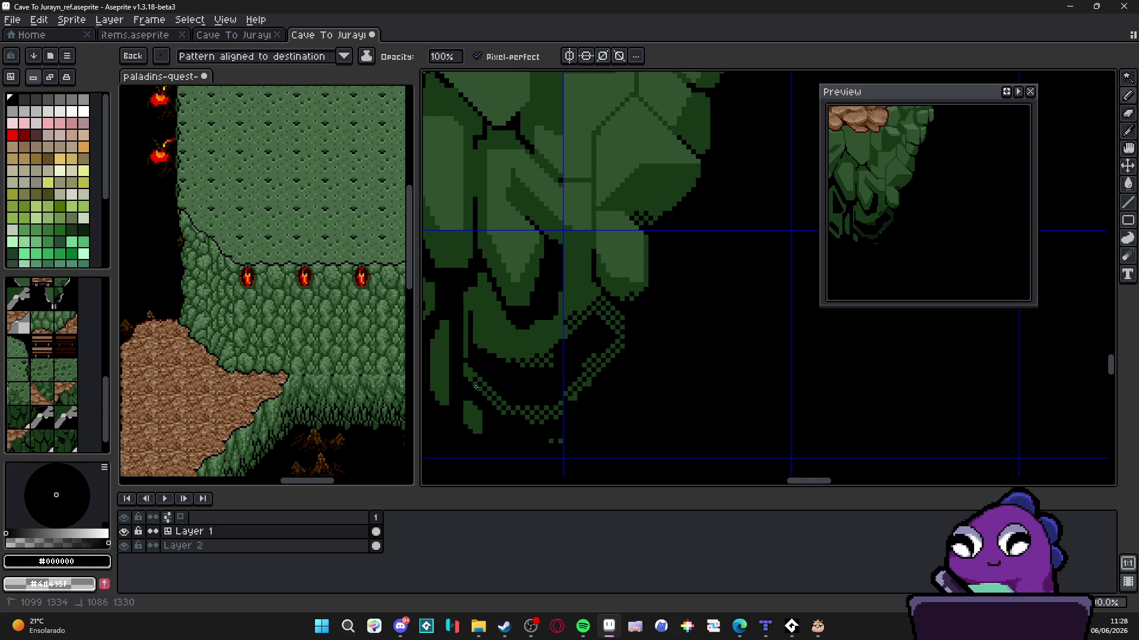
pyautogui.moveTo(477, 419)
pyautogui.mouseDown()
pyautogui.moveTo(551, 427)
pyautogui.moveTo(585, 403)
pyautogui.moveTo(555, 344)
pyautogui.moveTo(556, 403)
pyautogui.moveTo(549, 354)
pyautogui.moveTo(581, 368)
pyautogui.moveTo(605, 418)
pyautogui.moveTo(663, 430)
pyautogui.mouseUp()
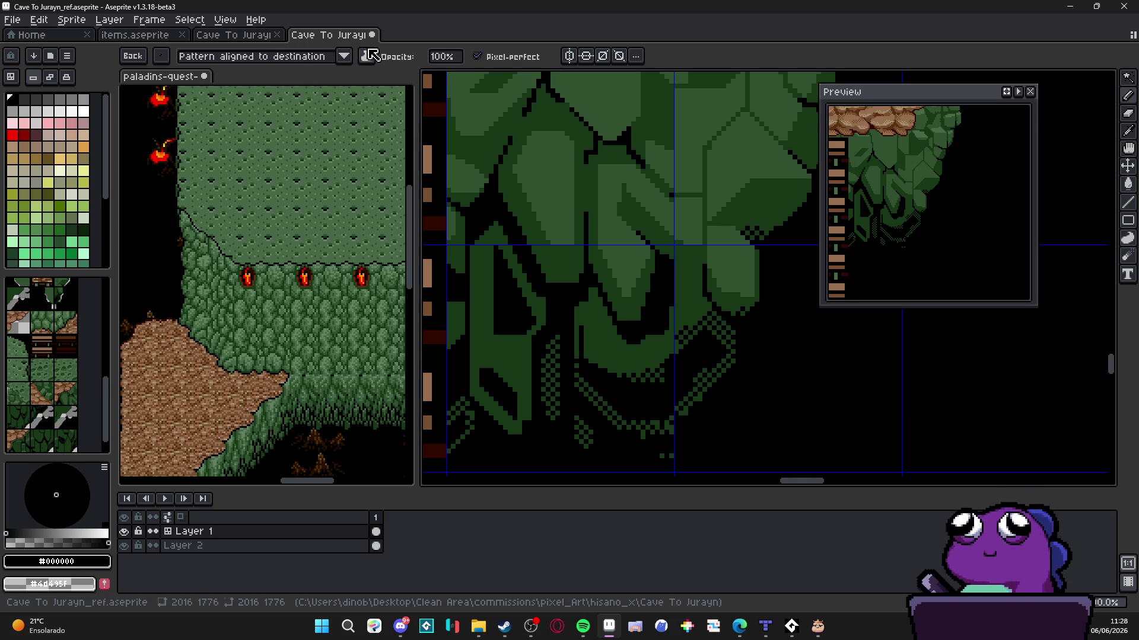
# Set the brush pattern to 'Pattern aligned to source' and repaint the lower-edge dither further right
pyautogui.click(308, 56)
pyautogui.click(311, 73)
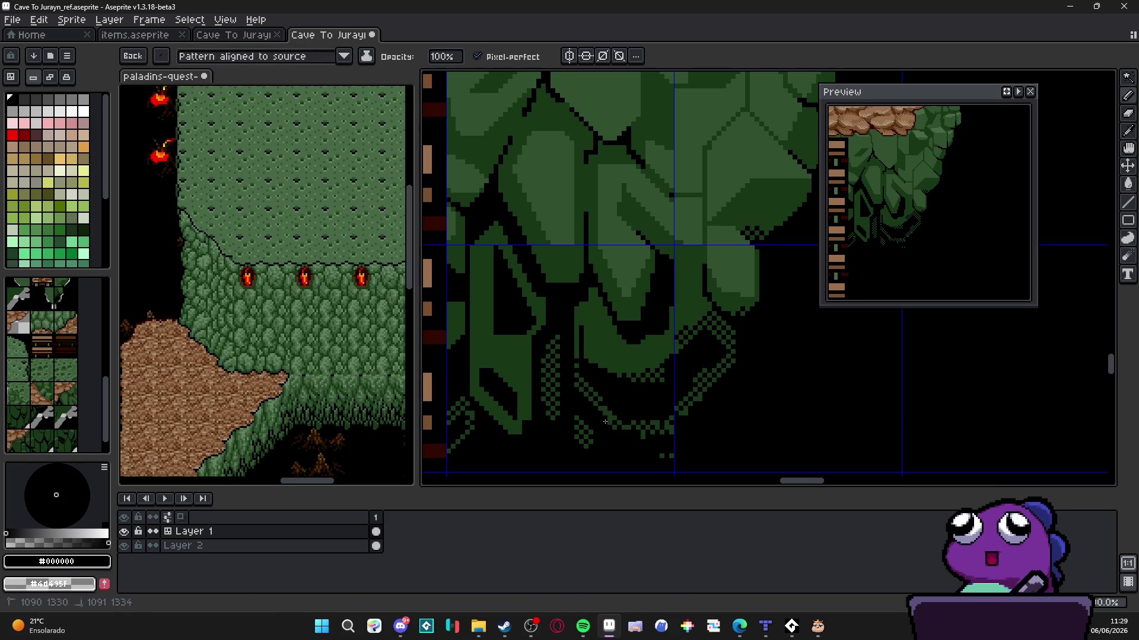
pyautogui.moveTo(605, 421)
pyautogui.mouseDown()
pyautogui.moveTo(673, 422)
pyautogui.moveTo(720, 332)
pyautogui.moveTo(675, 349)
pyautogui.mouseUp()
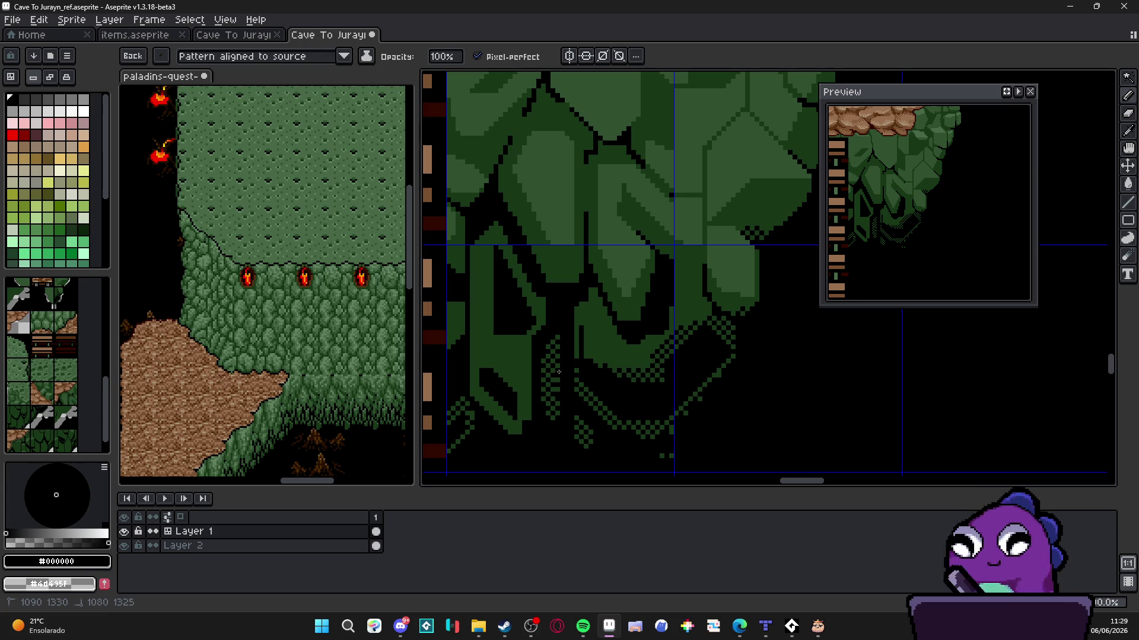
# Repaint the aligned checker dither along the remaining lower leaf edges
pyautogui.moveTo(558, 371)
pyautogui.mouseDown()
pyautogui.moveTo(556, 341)
pyautogui.moveTo(544, 404)
pyautogui.mouseUp()
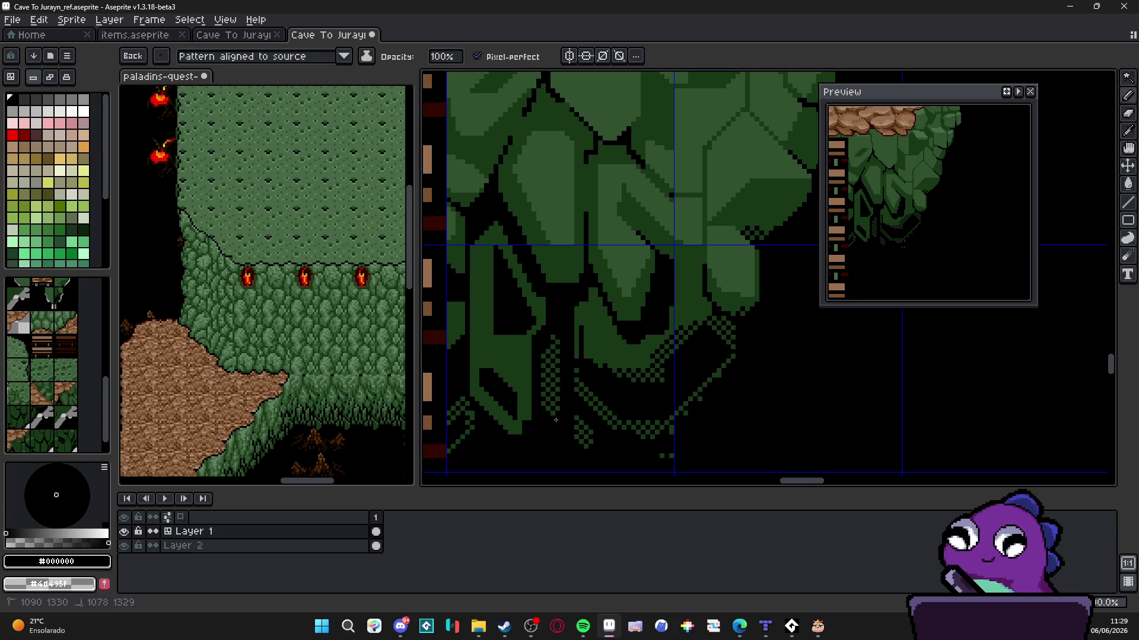
pyautogui.moveTo(574, 335)
pyautogui.mouseDown()
pyautogui.moveTo(613, 375)
pyautogui.moveTo(611, 394)
pyautogui.moveTo(596, 399)
pyautogui.moveTo(597, 374)
pyautogui.mouseUp()
pyautogui.hscroll(-5, 600, 373)
pyautogui.scroll(-1, 600, 373)
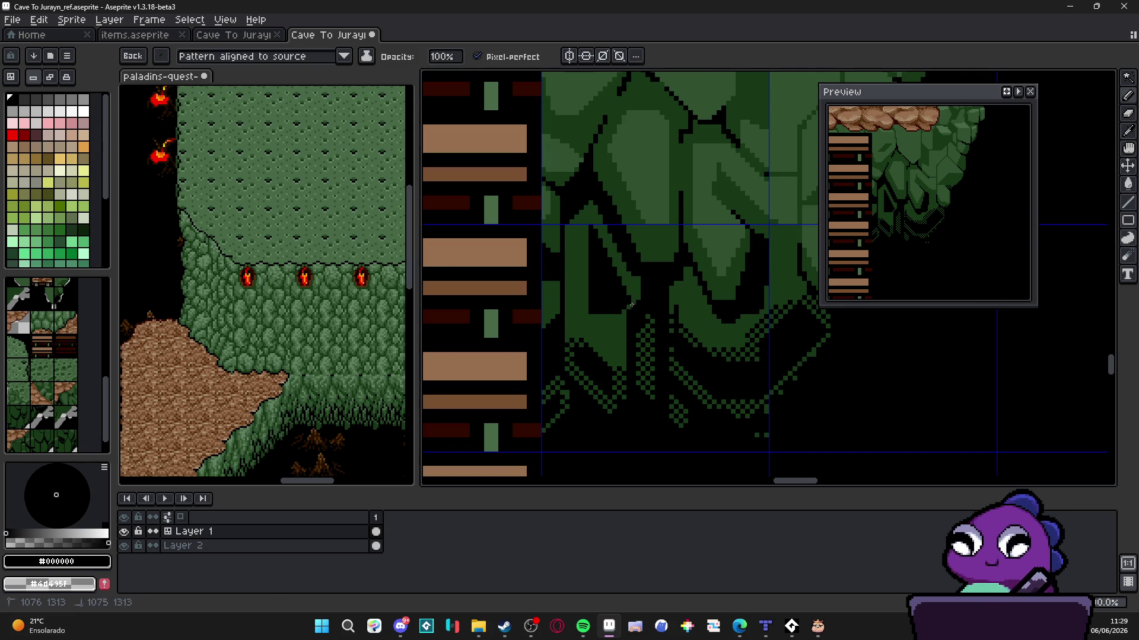
pyautogui.scroll(-2, 632, 306)
pyautogui.scroll(2, 571, 393)
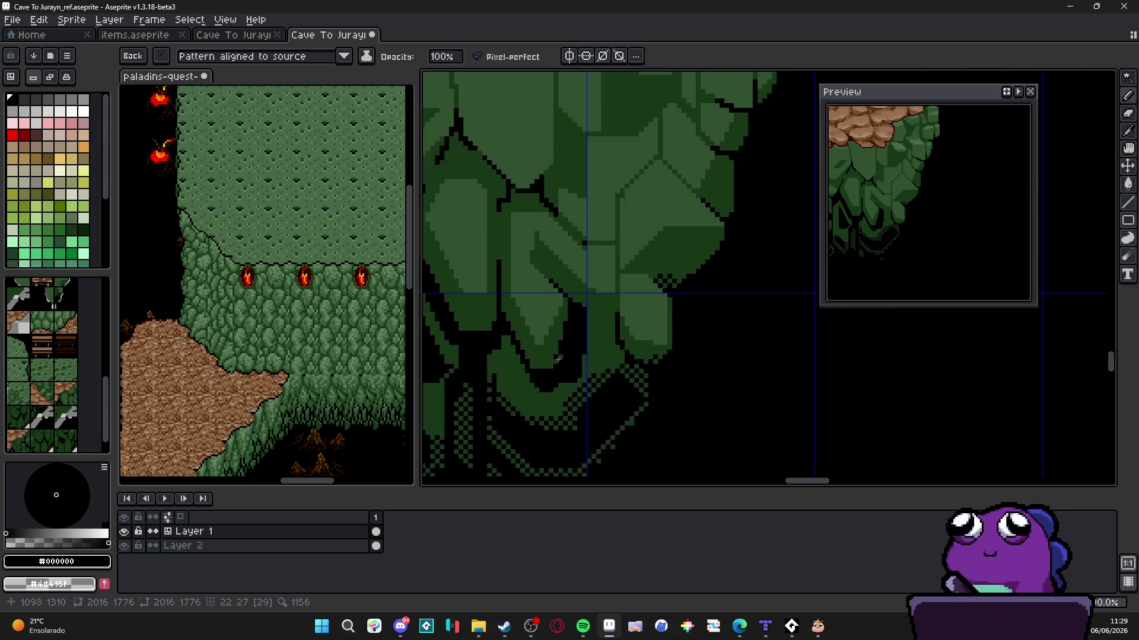
pyautogui.scroll(-2, 634, 350)
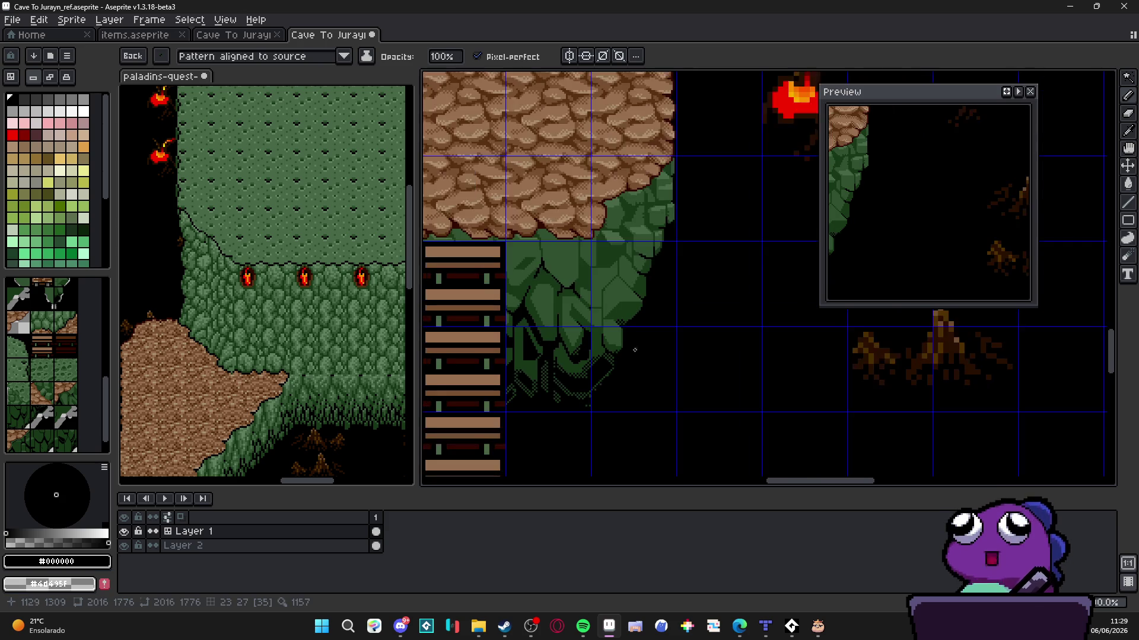
pyautogui.scroll(-2, 635, 349)
pyautogui.scroll(2, 593, 368)
pyautogui.scroll(-2, 585, 377)
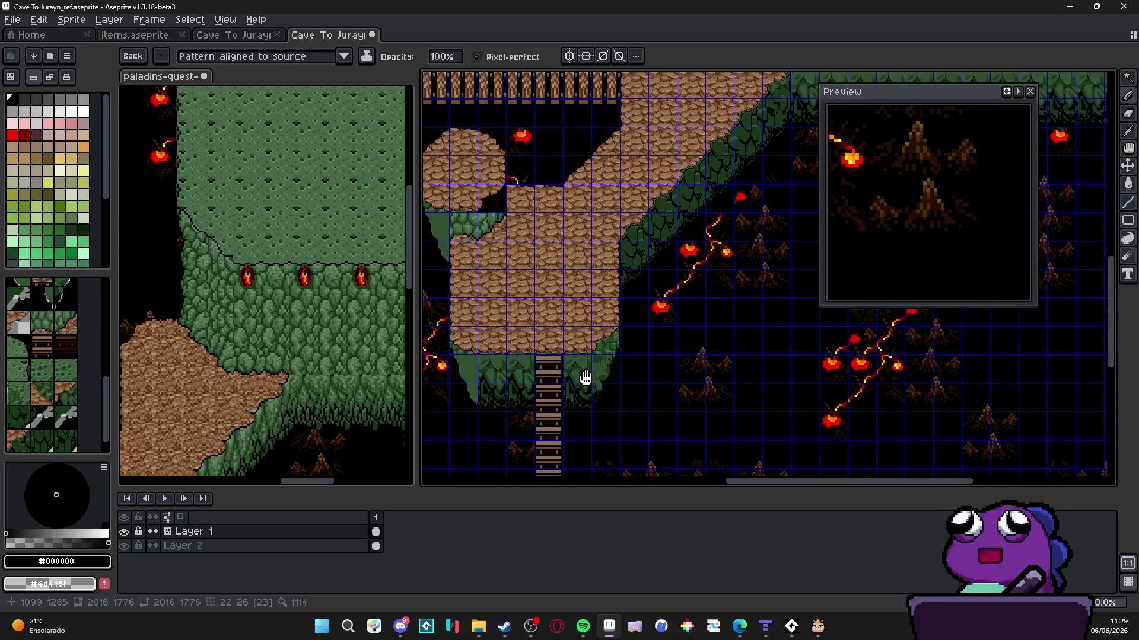
pyautogui.moveTo(585, 377); pyautogui.dragTo(577, 380)
pyautogui.hotkey('ctrl', "'")
pyautogui.scroll(3, 615, 408)
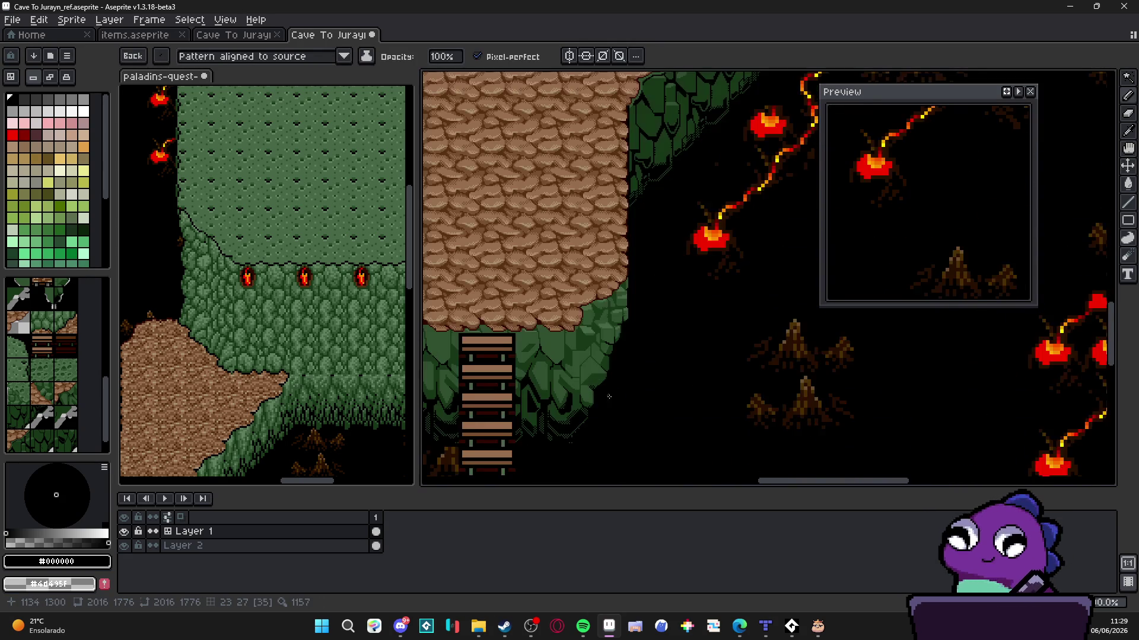
pyautogui.scroll(-1, 612, 387)
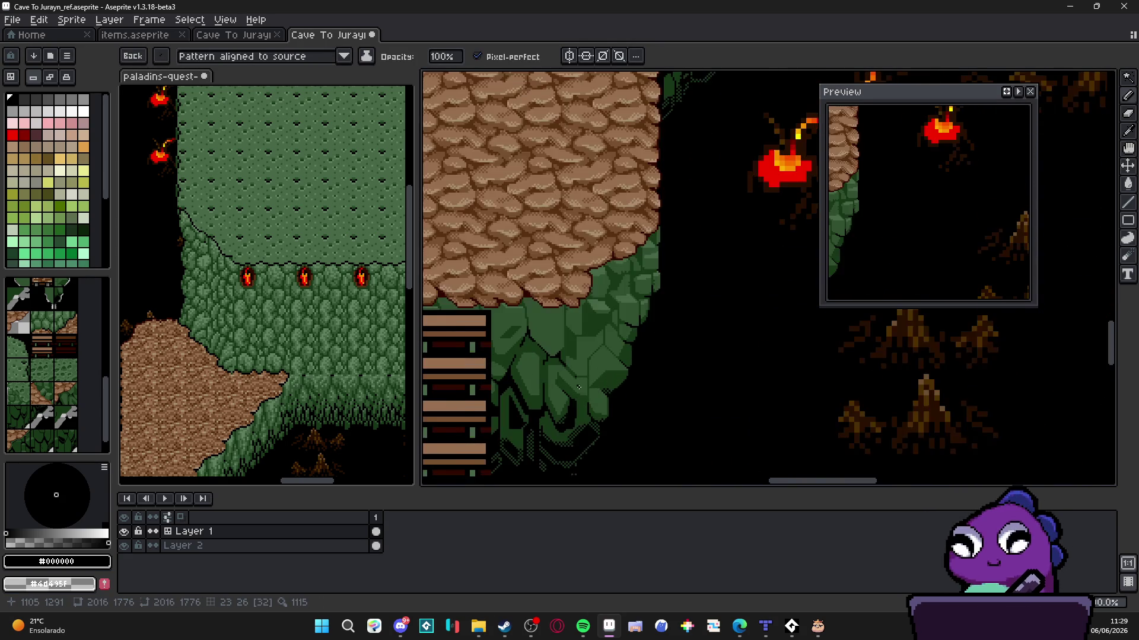
pyautogui.moveTo(574, 373); pyautogui.dragTo(587, 370)
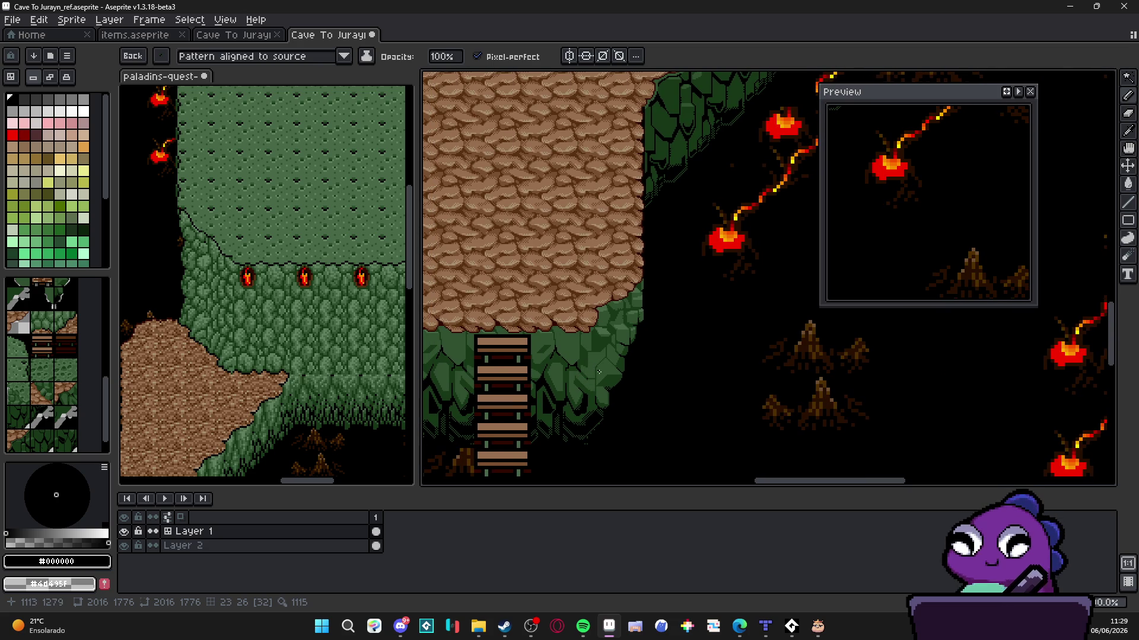
pyautogui.scroll(-3, 679, 329)
pyautogui.scroll(3, 694, 350)
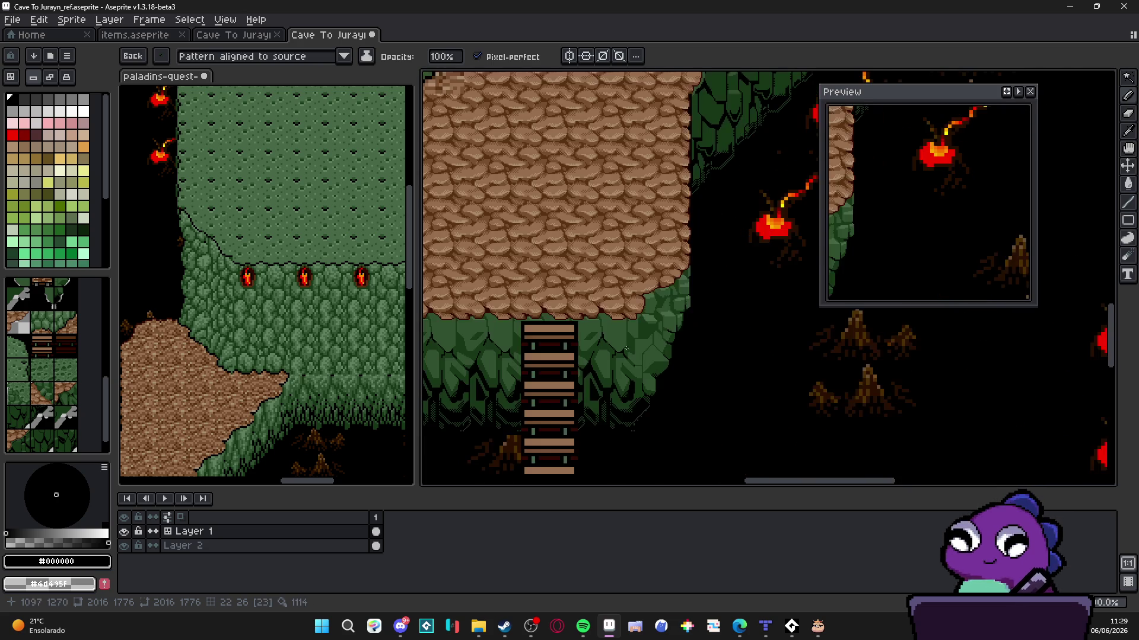
pyautogui.scroll(-2, 723, 381)
pyautogui.scroll(2, 723, 380)
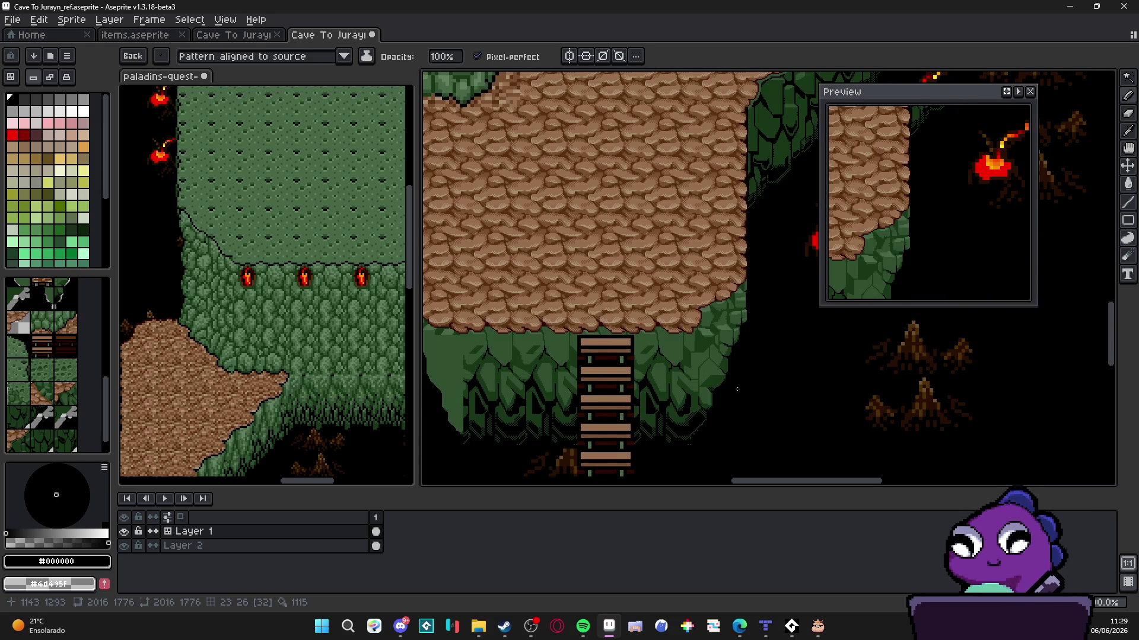
pyautogui.scroll(-2, 725, 355)
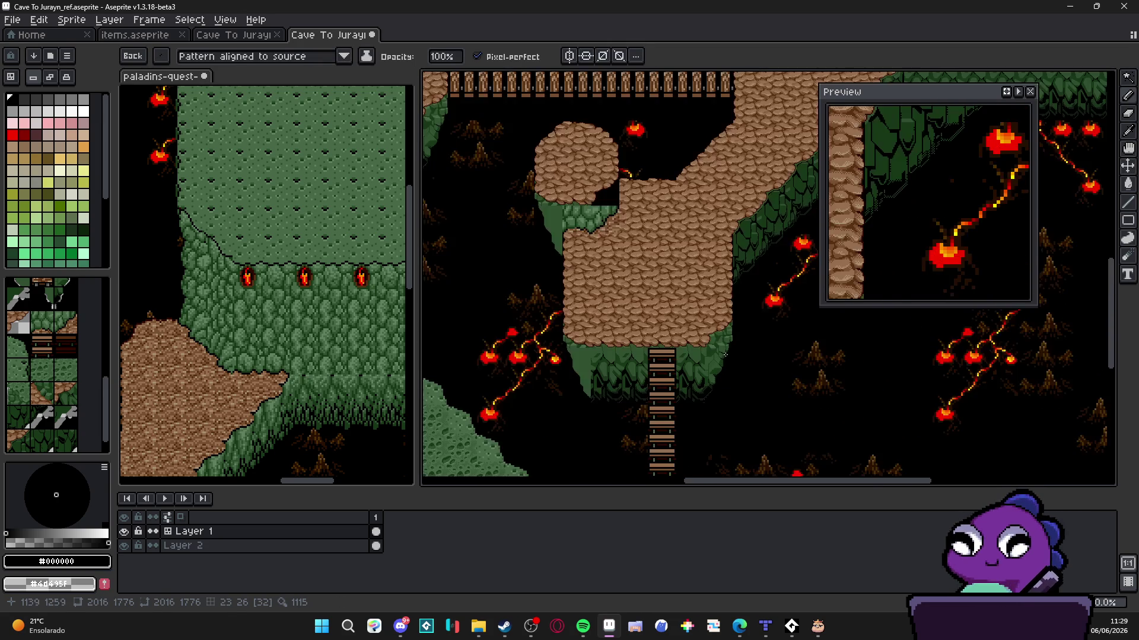
pyautogui.scroll(2, 724, 354)
pyautogui.scroll(1, 735, 353)
pyautogui.scroll(-1, 730, 332)
pyautogui.moveTo(726, 310)
pyautogui.mouseDown()
pyautogui.moveTo(701, 302)
pyautogui.moveTo(731, 333)
pyautogui.mouseUp()
pyautogui.press('m')
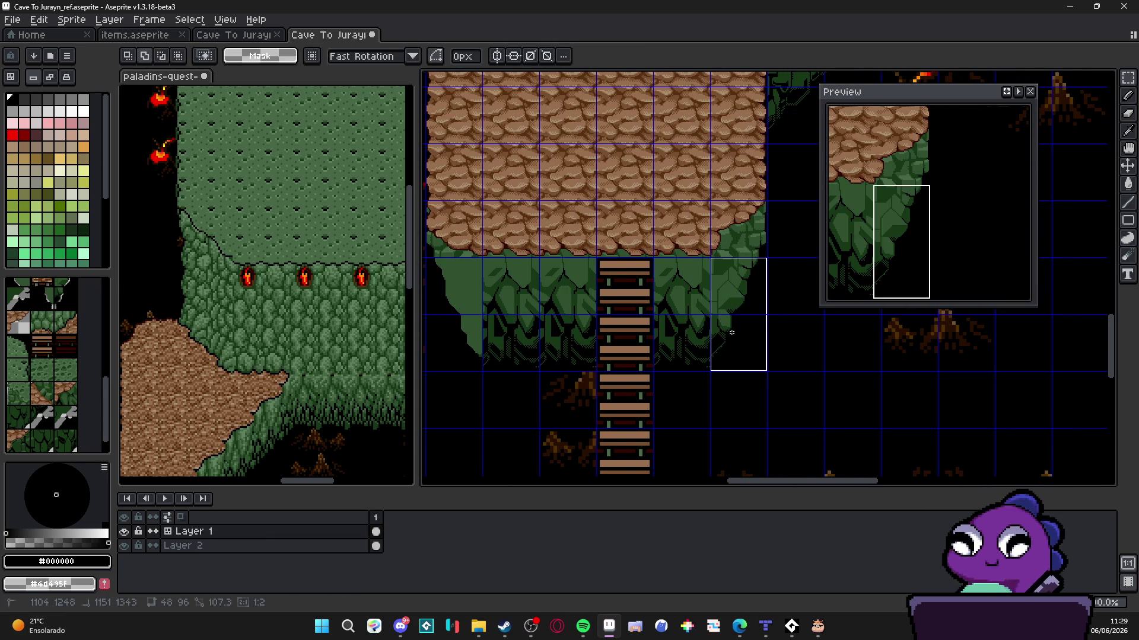
pyautogui.moveTo(733, 285); pyautogui.dragTo(743, 358)
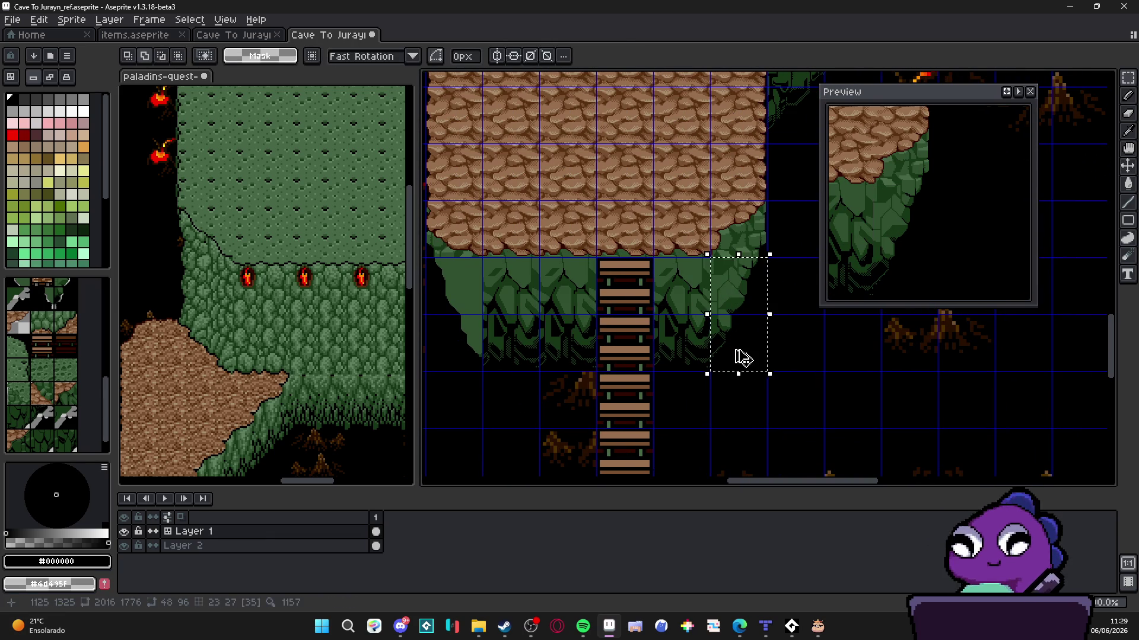
pyautogui.press('Left')
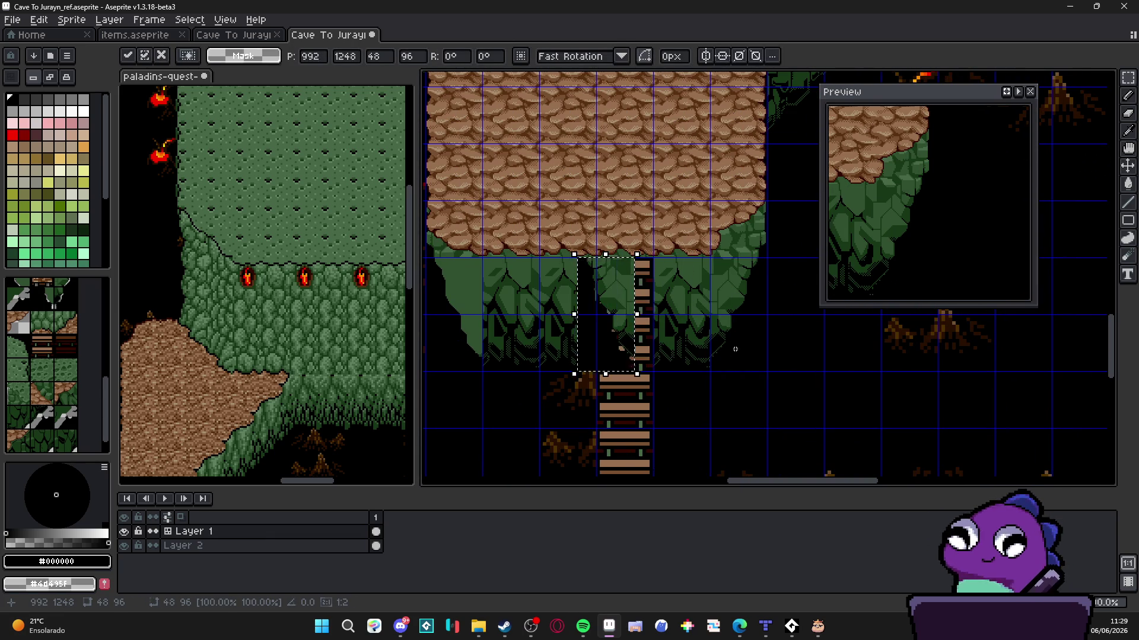
pyautogui.press('Left')
pyautogui.press('Left')
pyautogui.press('Left')
pyautogui.hotkey('ctrl', 'd')
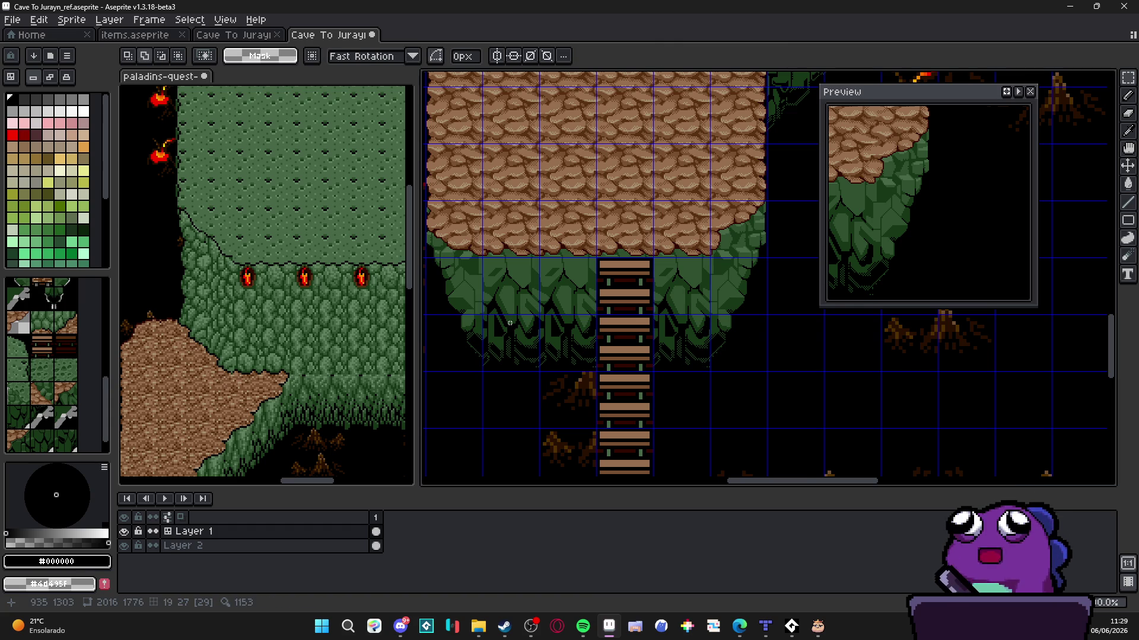
pyautogui.hotkey('ctrl', "'")
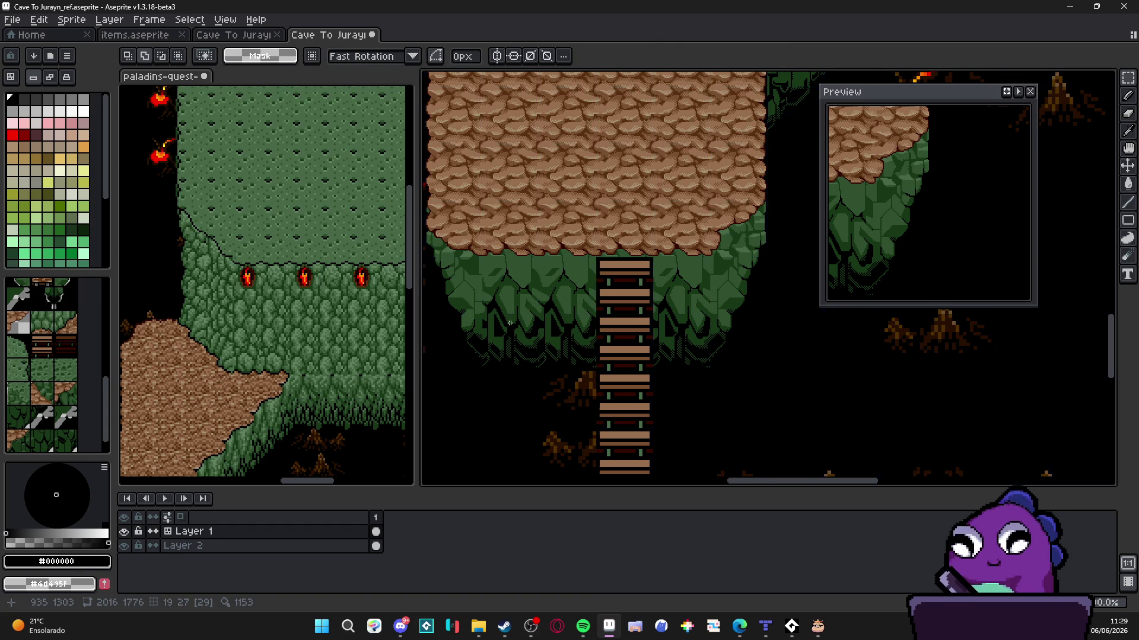
# Paint the stray black pixels under the ledge dark green #183818, sampling the foliage greens
pyautogui.scroll(5, 500, 290)
pyautogui.press('b')
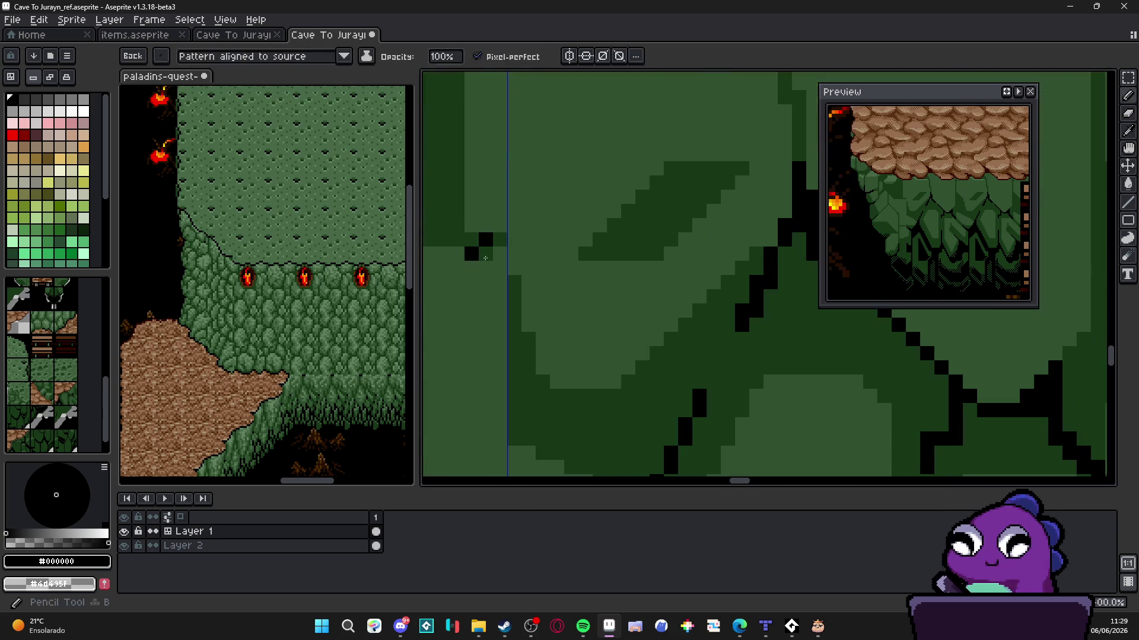
pyautogui.keyDown('alt'); pyautogui.click(496, 234); pyautogui.keyUp('alt')
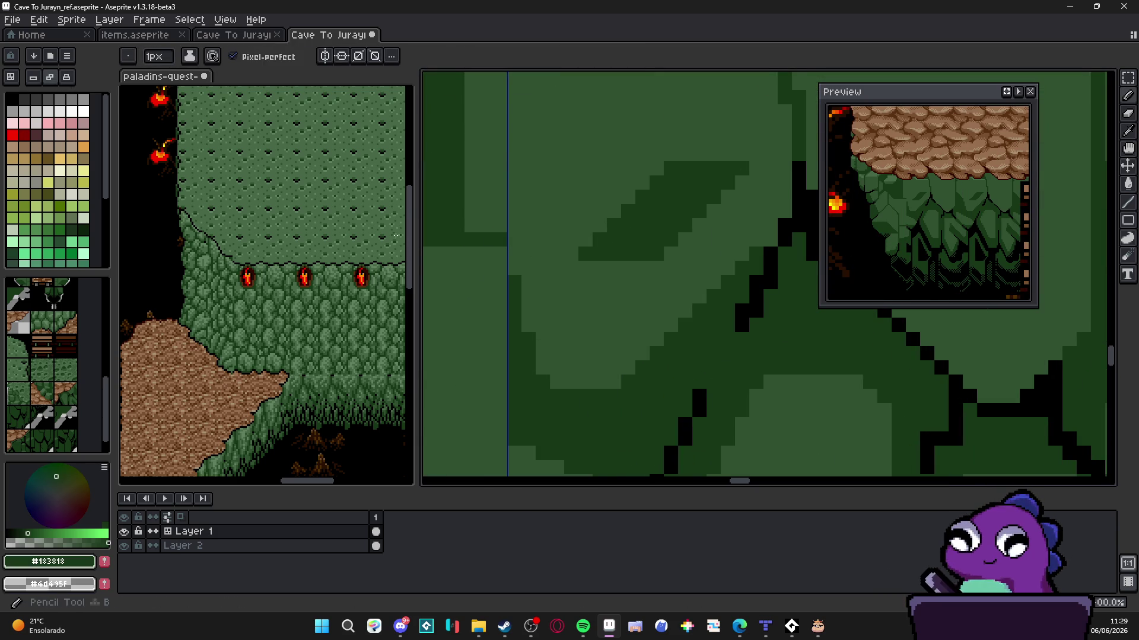
pyautogui.keyDown('alt'); pyautogui.click(497, 226); pyautogui.keyUp('alt')
pyautogui.keyDown('alt'); pyautogui.click(496, 227); pyautogui.keyUp('alt')
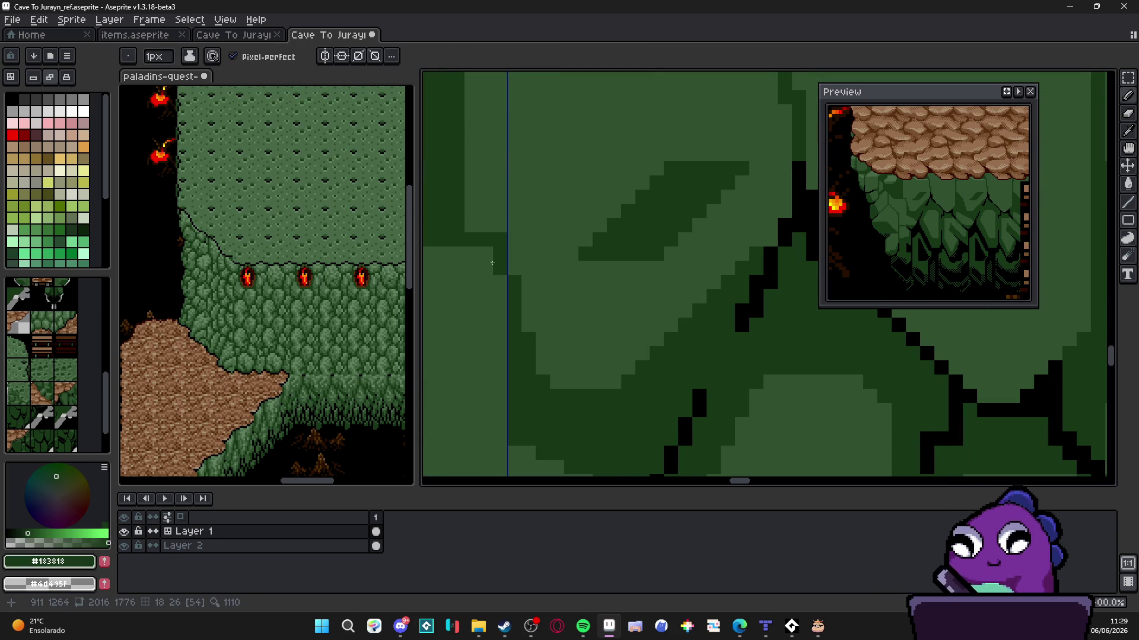
# Bring the foliage's top-left into view and sample its mid green
pyautogui.scroll(-3, 486, 254)
pyautogui.scroll(2, 485, 254)
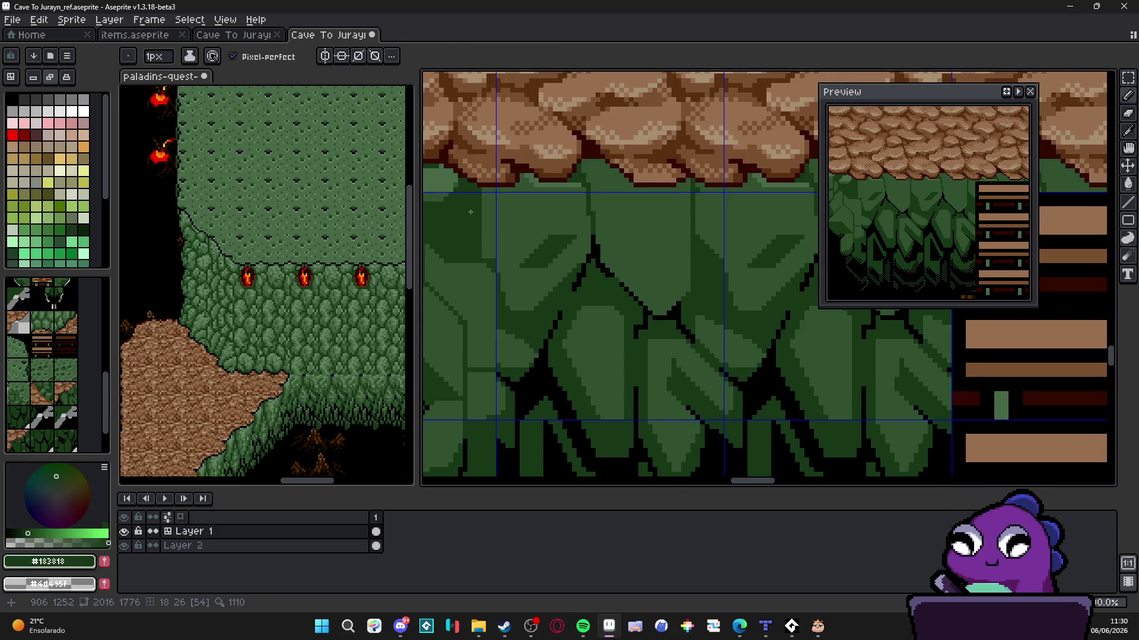
pyautogui.moveTo(471, 212); pyautogui.dragTo(560, 254)
pyautogui.keyDown('alt'); pyautogui.click(560, 253); pyautogui.keyUp('alt')
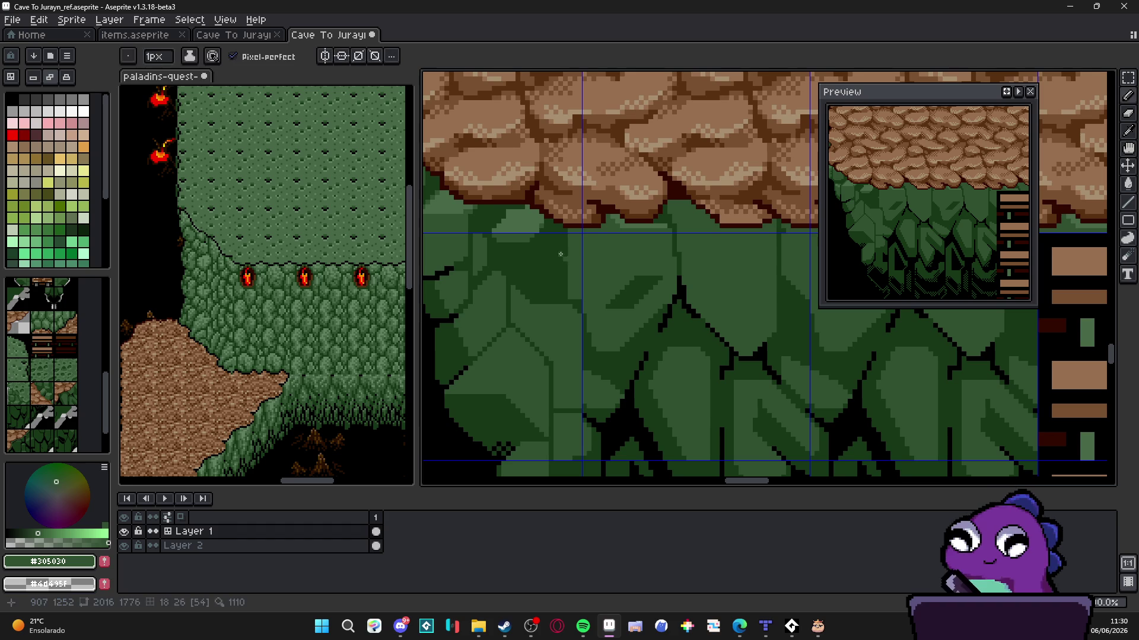
# Try the Paint Bucket on the foliage, then return to the Pencil
pyautogui.press('g')
pyautogui.scroll(-1, 549, 247)
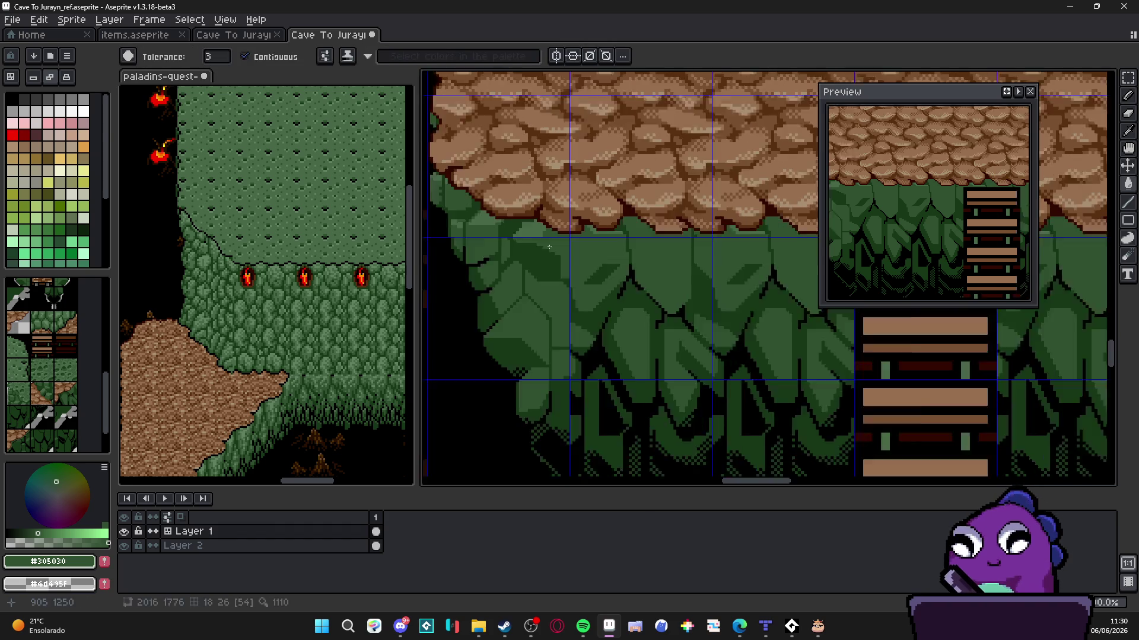
pyautogui.scroll(4, 549, 247)
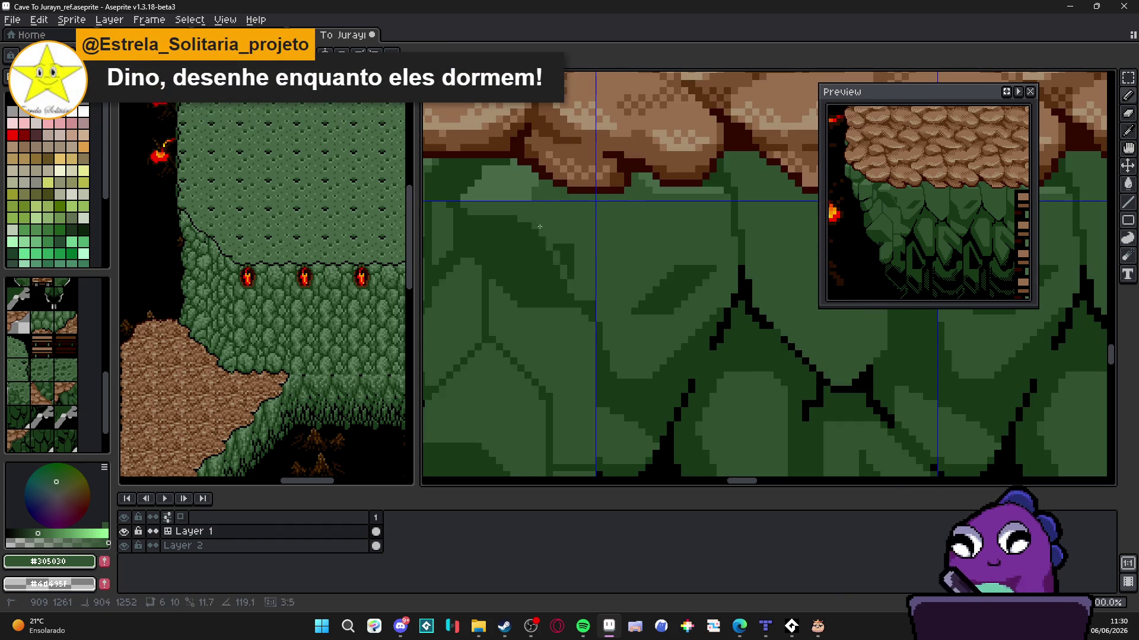
pyautogui.press('g')
pyautogui.scroll(-2, 565, 256)
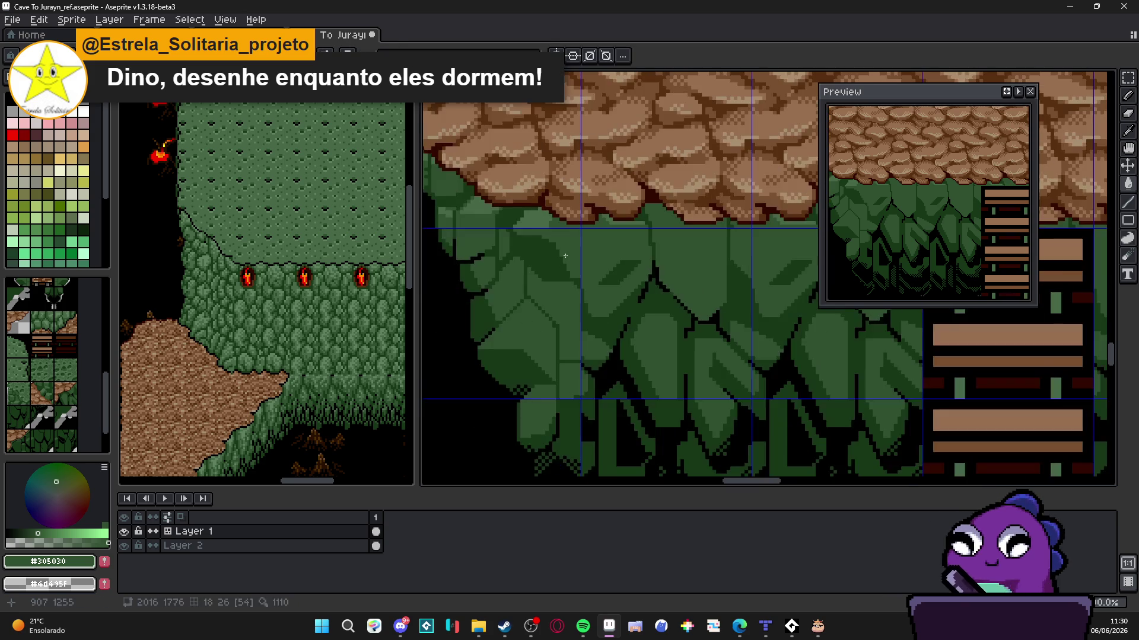
pyautogui.press('b')
pyautogui.scroll(4, 565, 255)
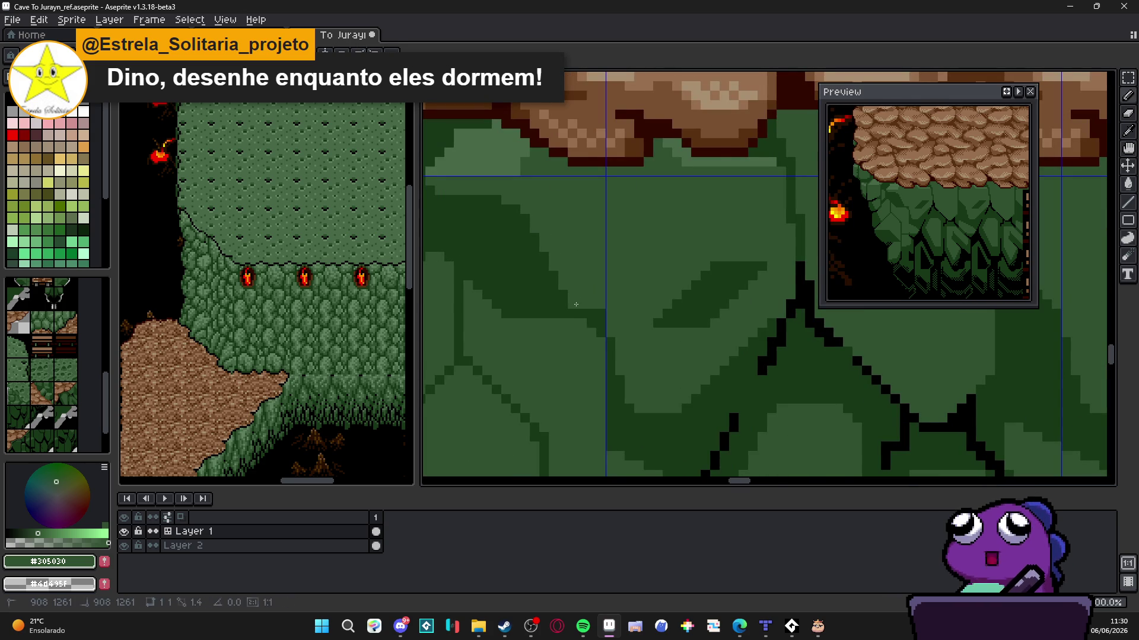
pyautogui.scroll(-4, 575, 304)
pyautogui.scroll(-2, 602, 281)
pyautogui.scroll(2, 614, 293)
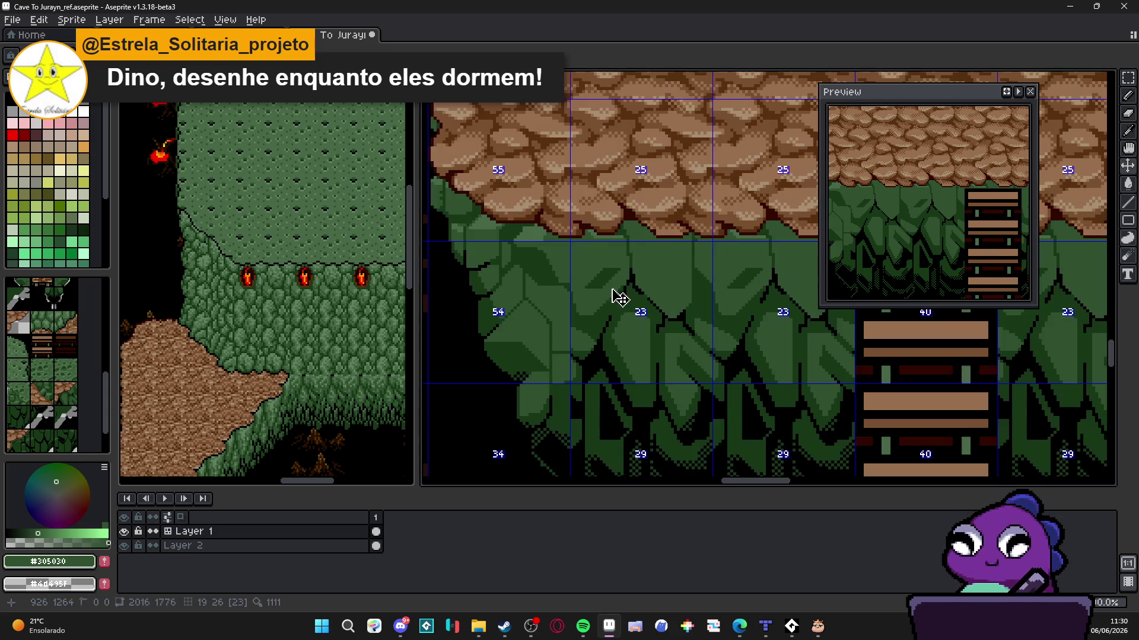
pyautogui.scroll(-2, 592, 312)
pyautogui.scroll(3, 591, 311)
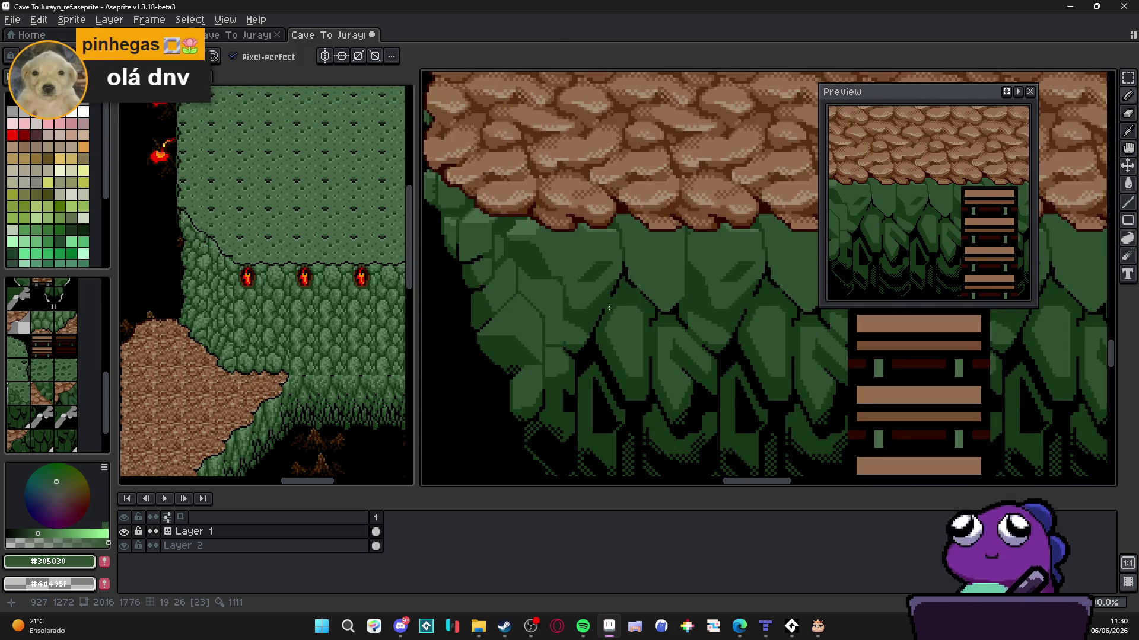
pyautogui.scroll(-3, 627, 281)
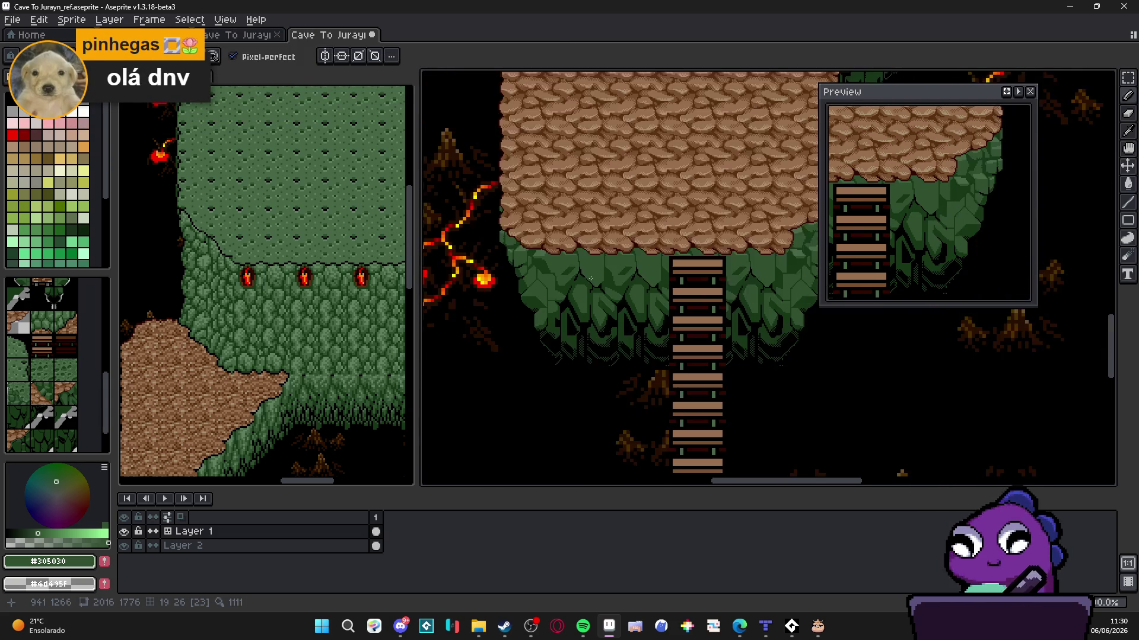
pyautogui.scroll(3, 558, 263)
pyautogui.scroll(-4, 531, 286)
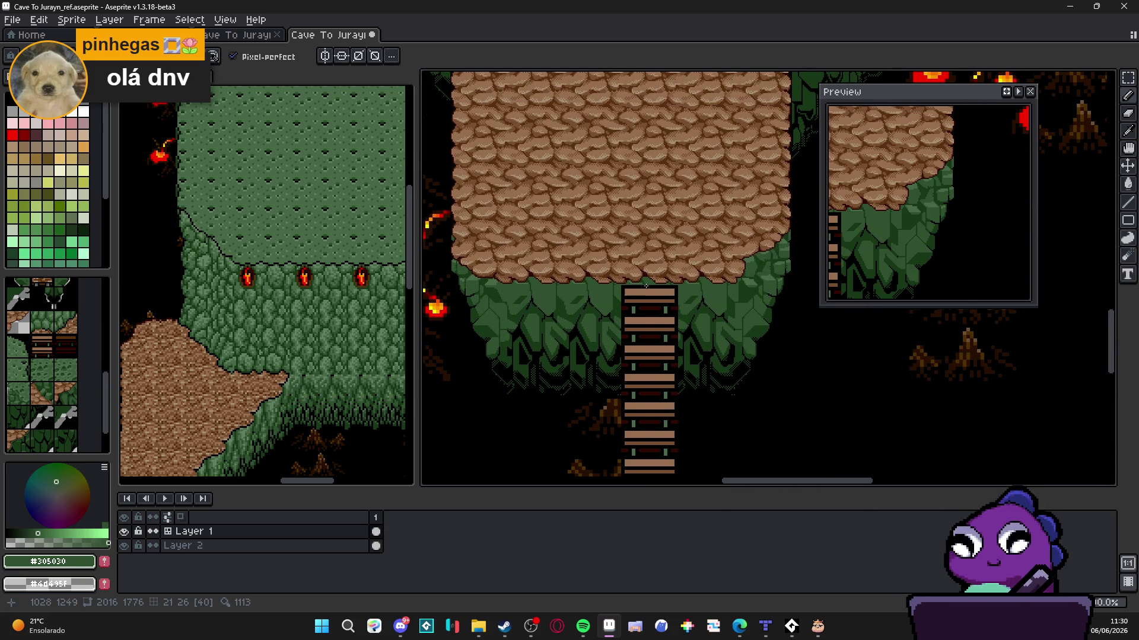
pyautogui.scroll(-2, 651, 281)
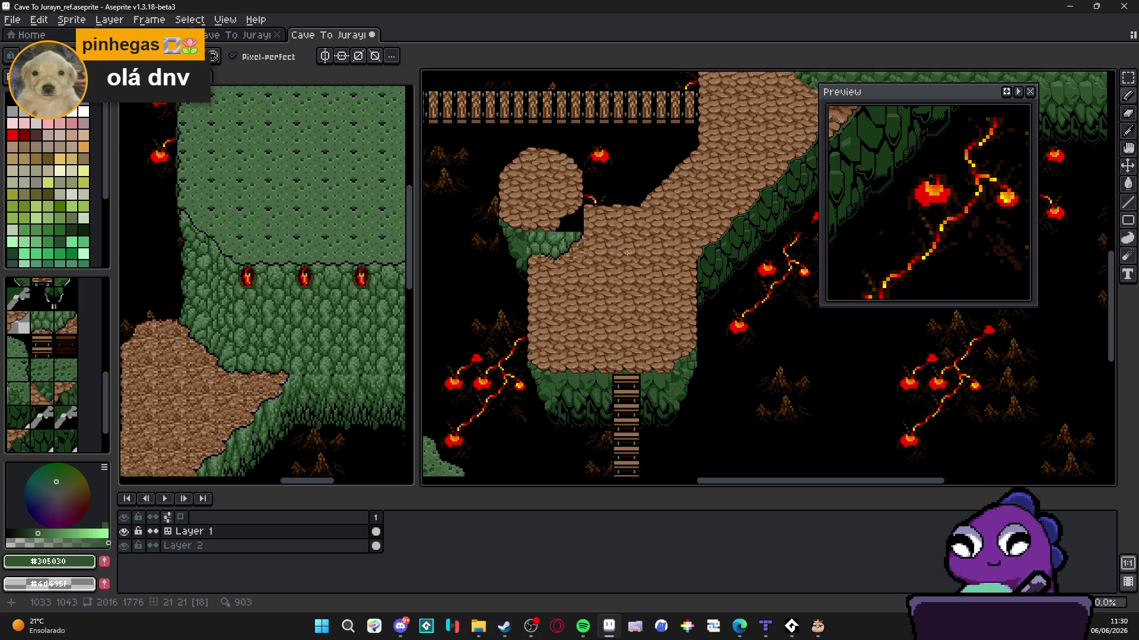
pyautogui.scroll(2, 673, 413)
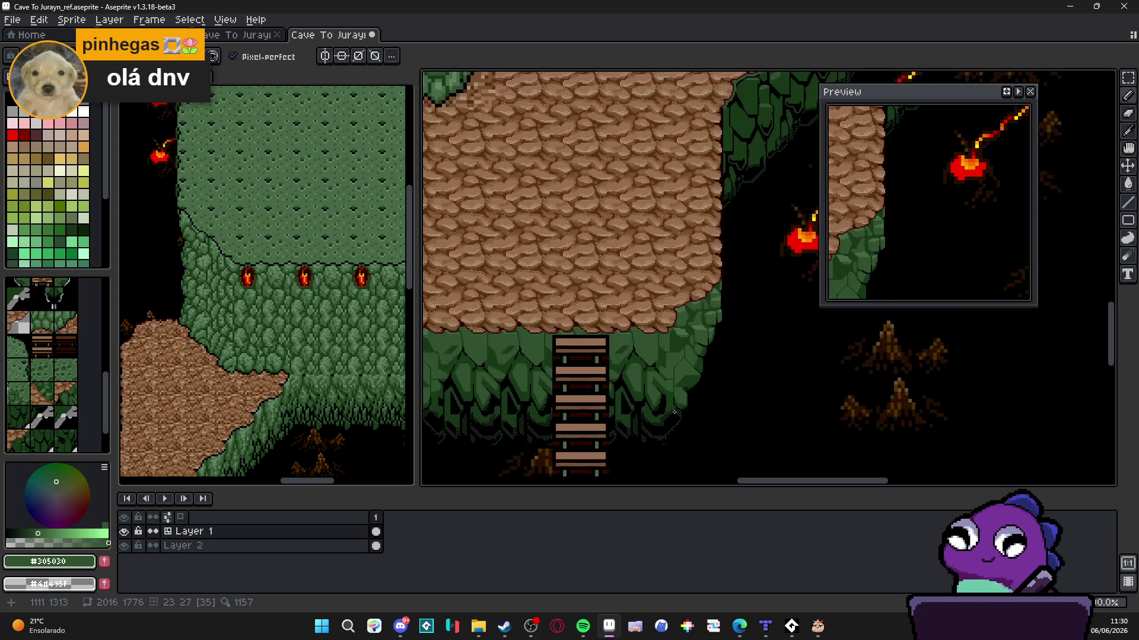
pyautogui.scroll(-2, 679, 412)
pyautogui.scroll(2, 679, 412)
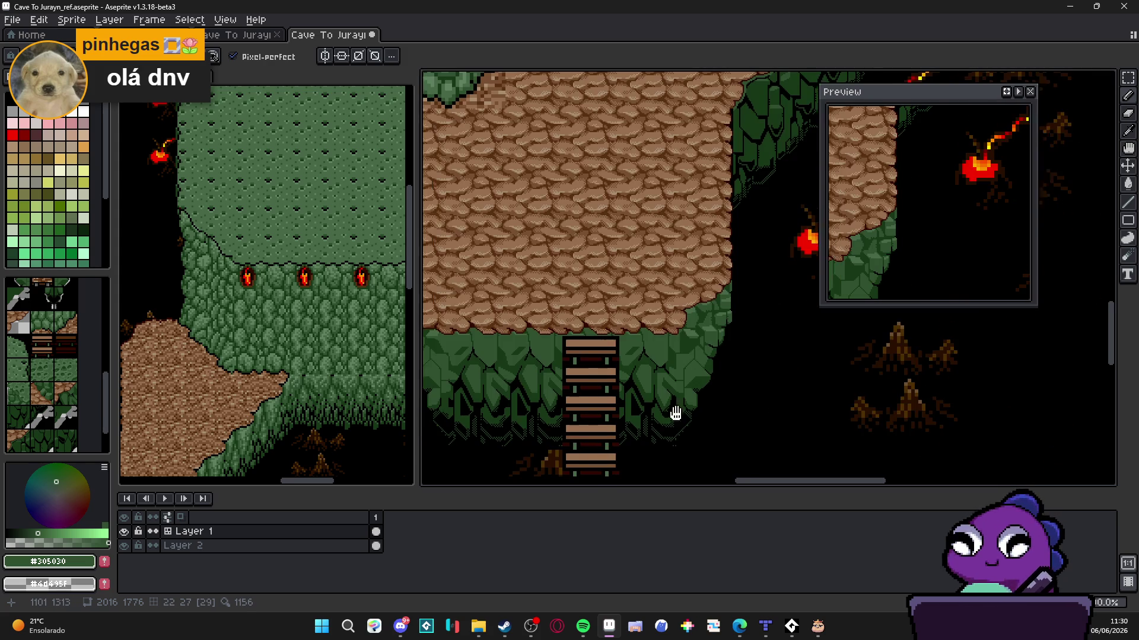
pyautogui.moveTo(673, 412); pyautogui.dragTo(696, 384)
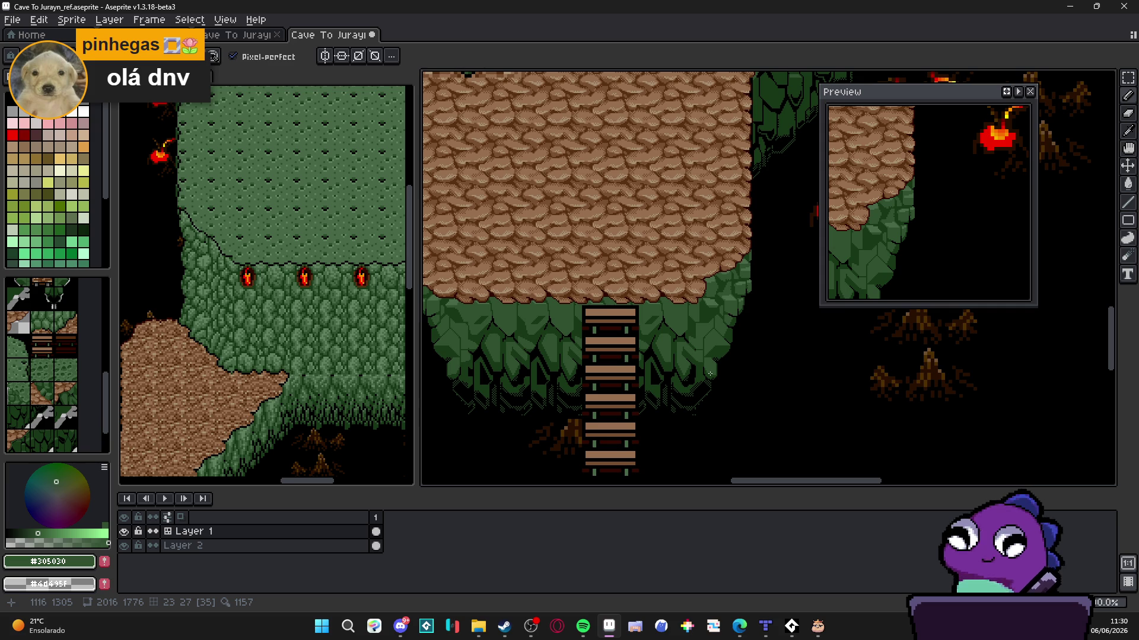
# Pick the dark green, try a bucket fill, and undo it
pyautogui.scroll(4, 714, 356)
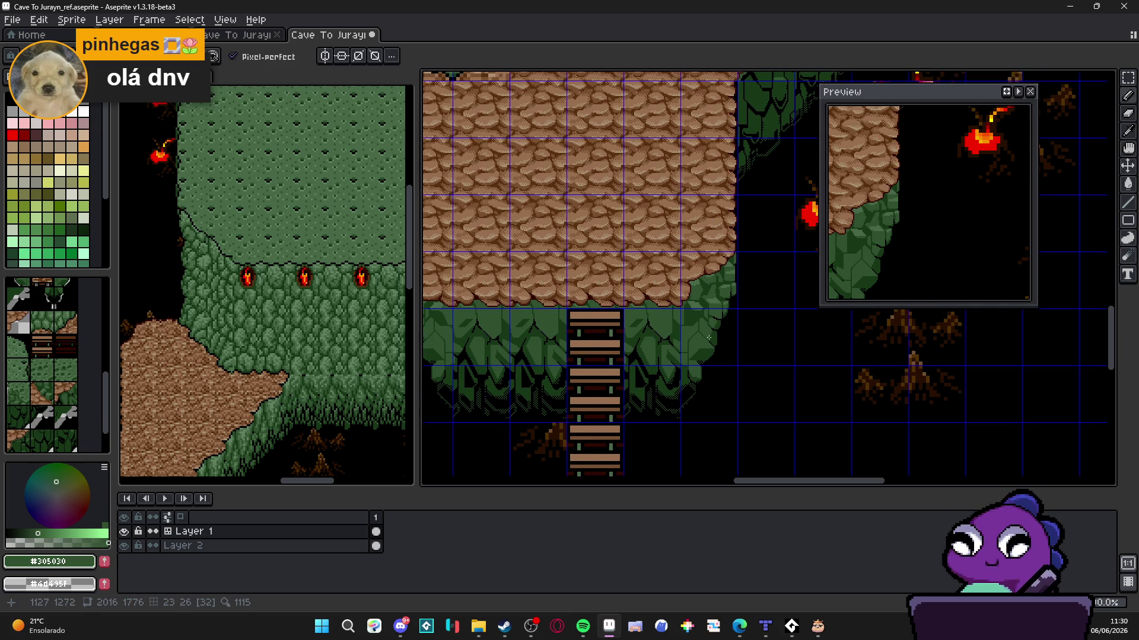
pyautogui.keyDown('alt'); pyautogui.click(710, 352); pyautogui.keyUp('alt')
pyautogui.press('g')
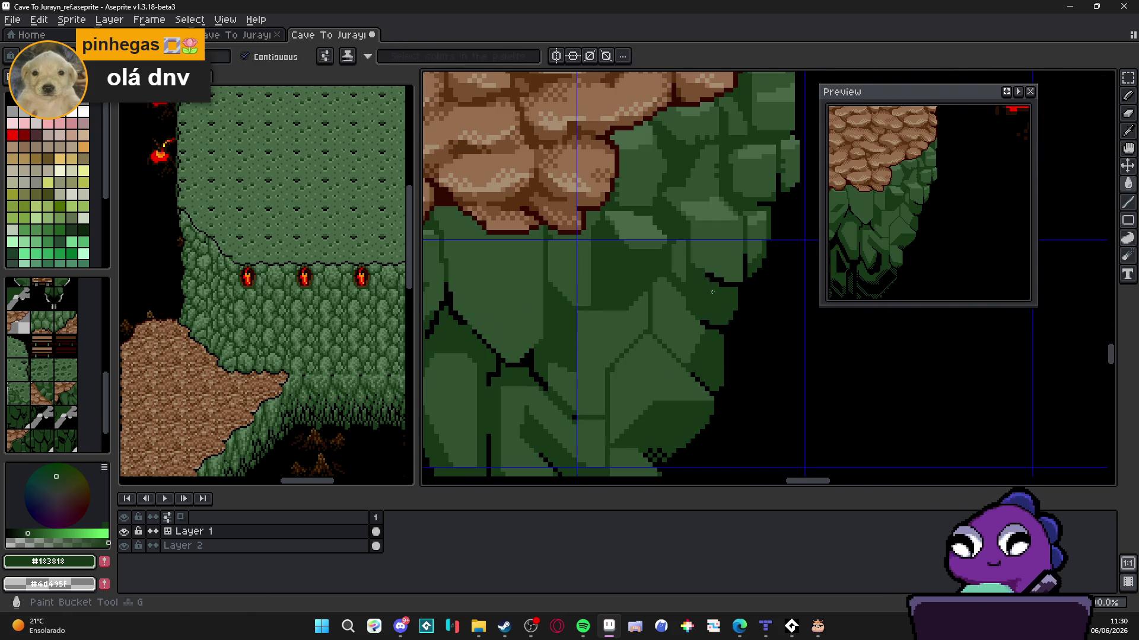
pyautogui.scroll(-3, 735, 202)
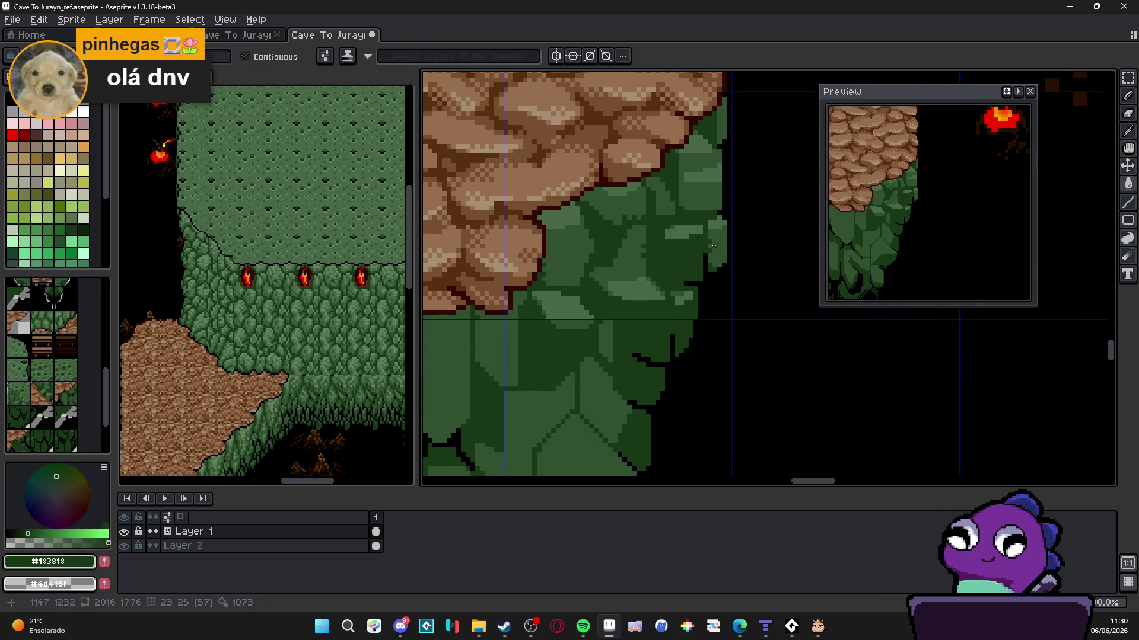
pyautogui.scroll(-2, 710, 194)
pyautogui.hotkey('ctrl', 'z')
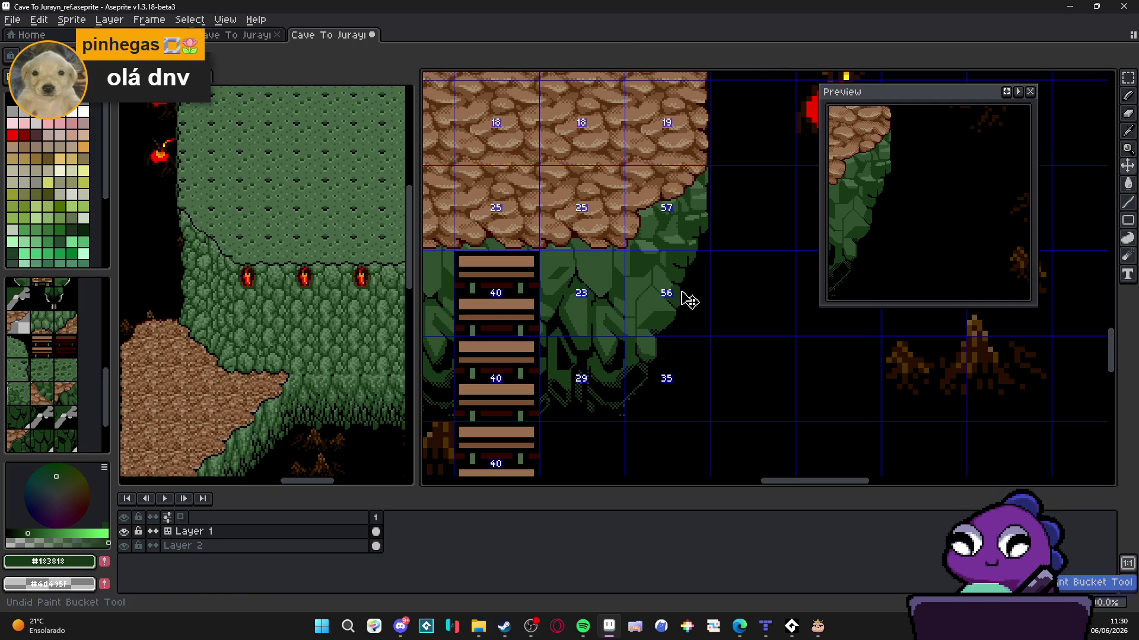
# Zoom in on the green cliff's right edge
pyautogui.press('z')
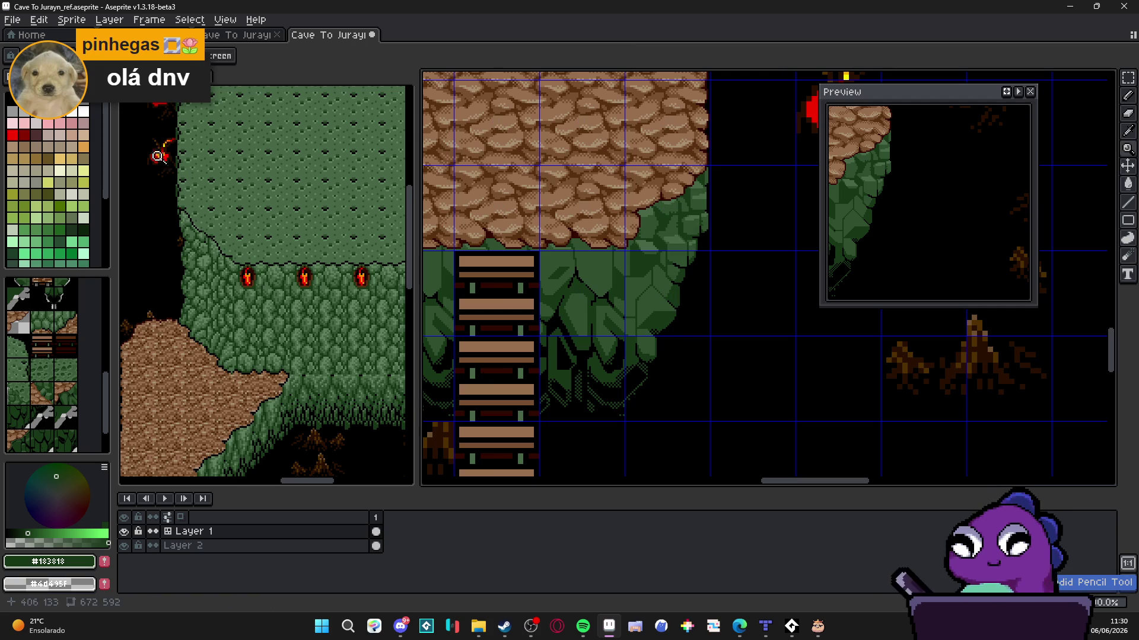
pyautogui.click(574, 290)
pyautogui.press('g')
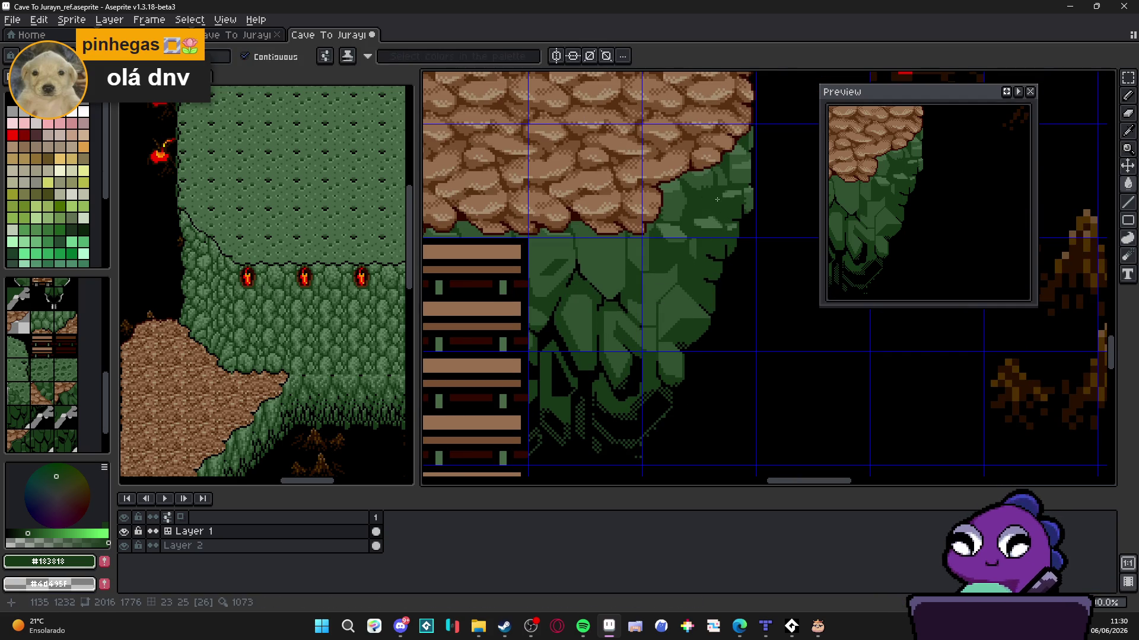
pyautogui.scroll(1, 723, 215)
pyautogui.scroll(1, 714, 226)
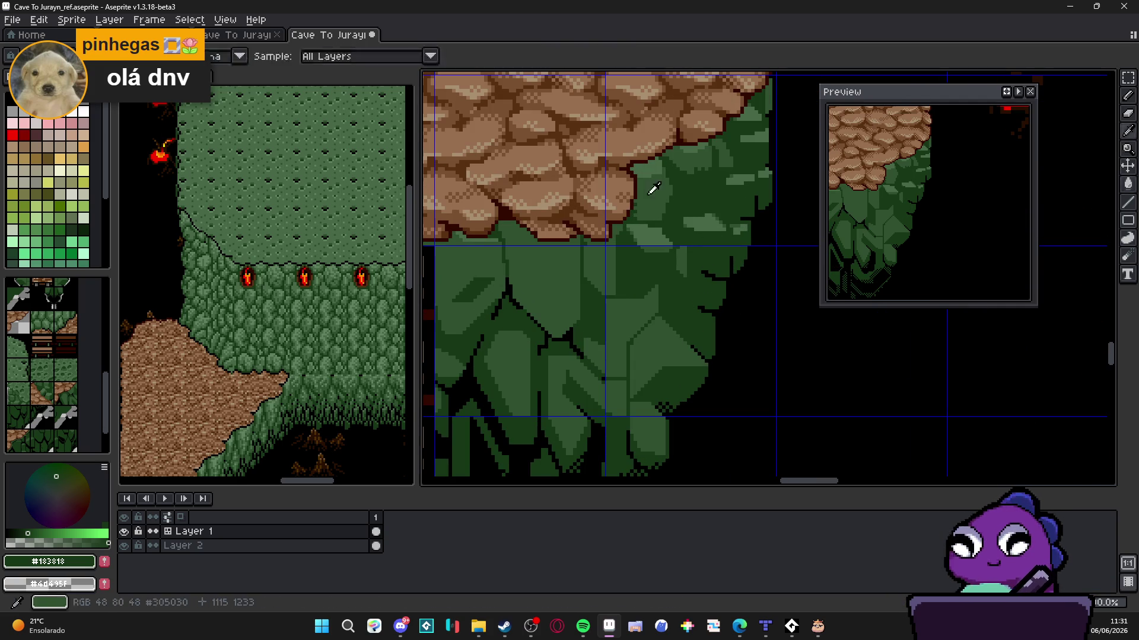
# Darken a patch along the cliff's right edge with mid-green #305030
pyautogui.keyDown('alt'); pyautogui.click(652, 189); pyautogui.keyUp('alt')
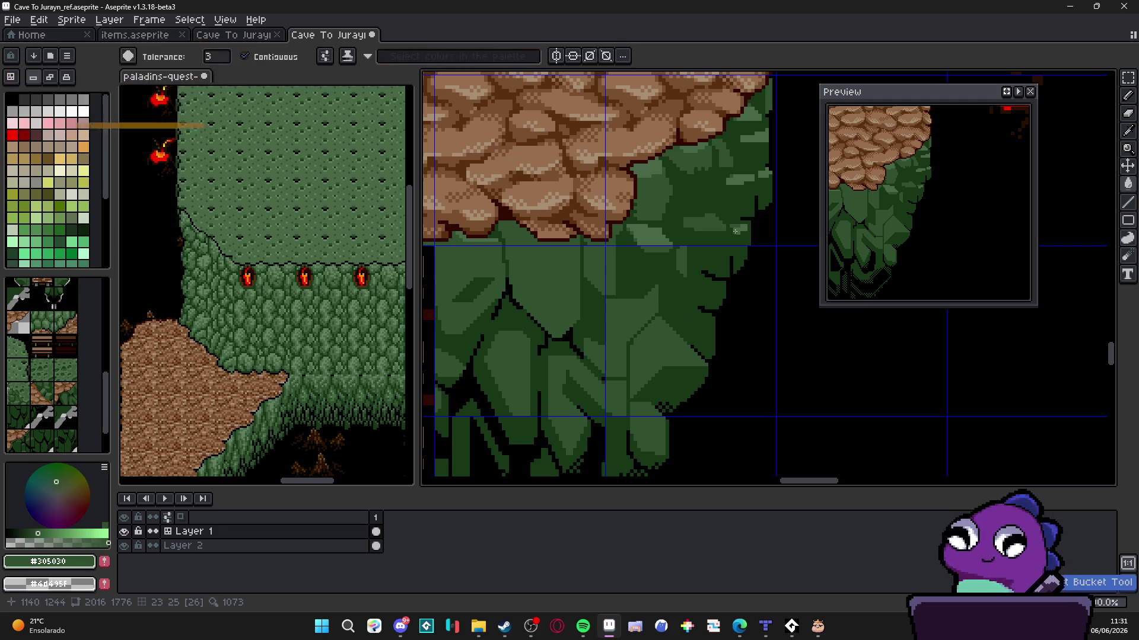
pyautogui.moveTo(765, 140); pyautogui.dragTo(745, 130)
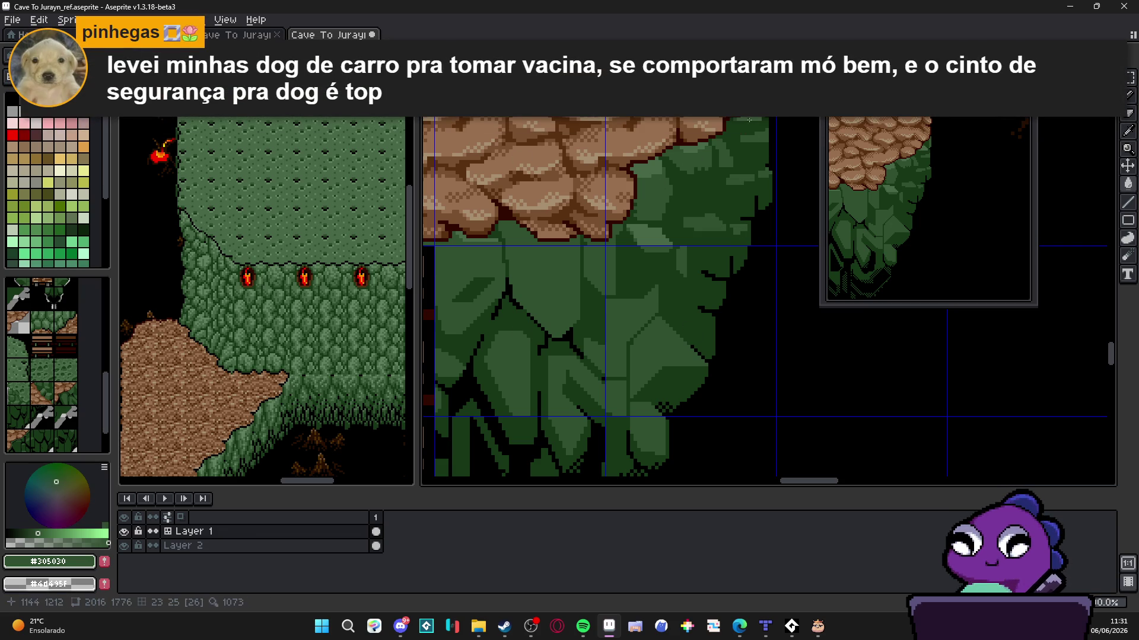
pyautogui.scroll(-3, 706, 305)
pyautogui.scroll(5, 706, 304)
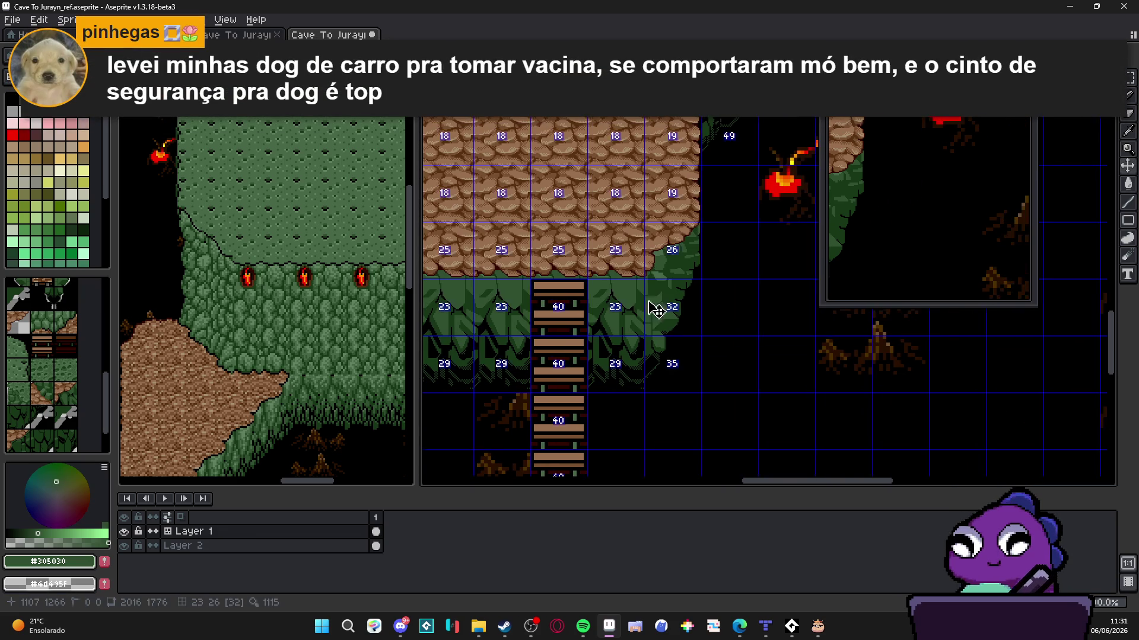
pyautogui.scroll(2, 712, 264)
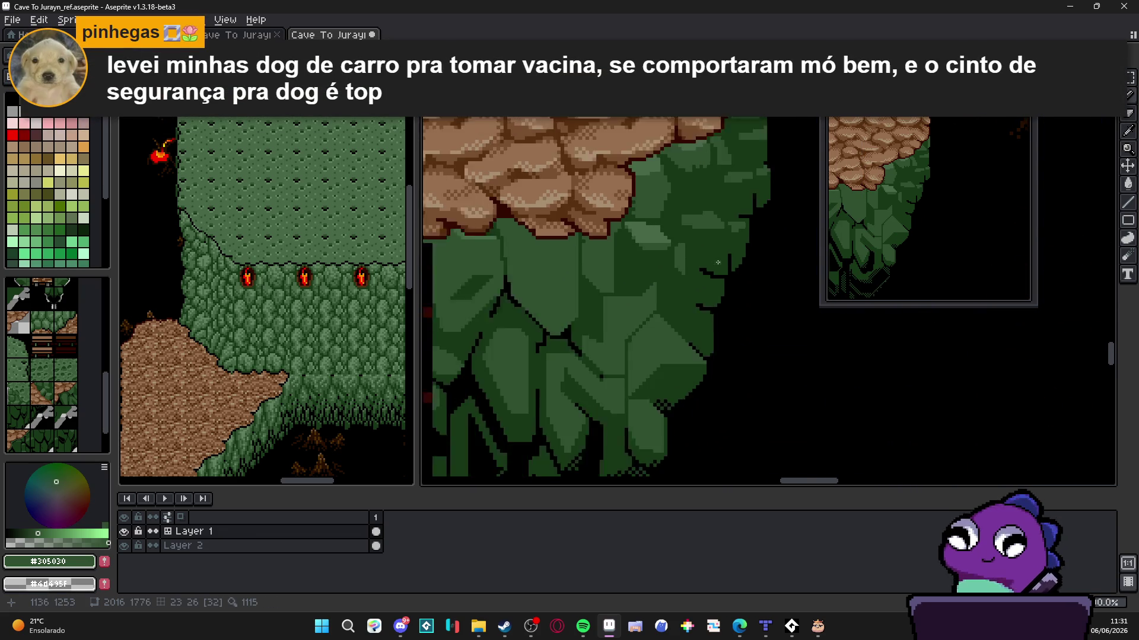
# Draw black vertical and horizontal facet lines joining the outlines on the cliff's right side
pyautogui.keyDown('alt'); pyautogui.click(733, 253); pyautogui.keyUp('alt')
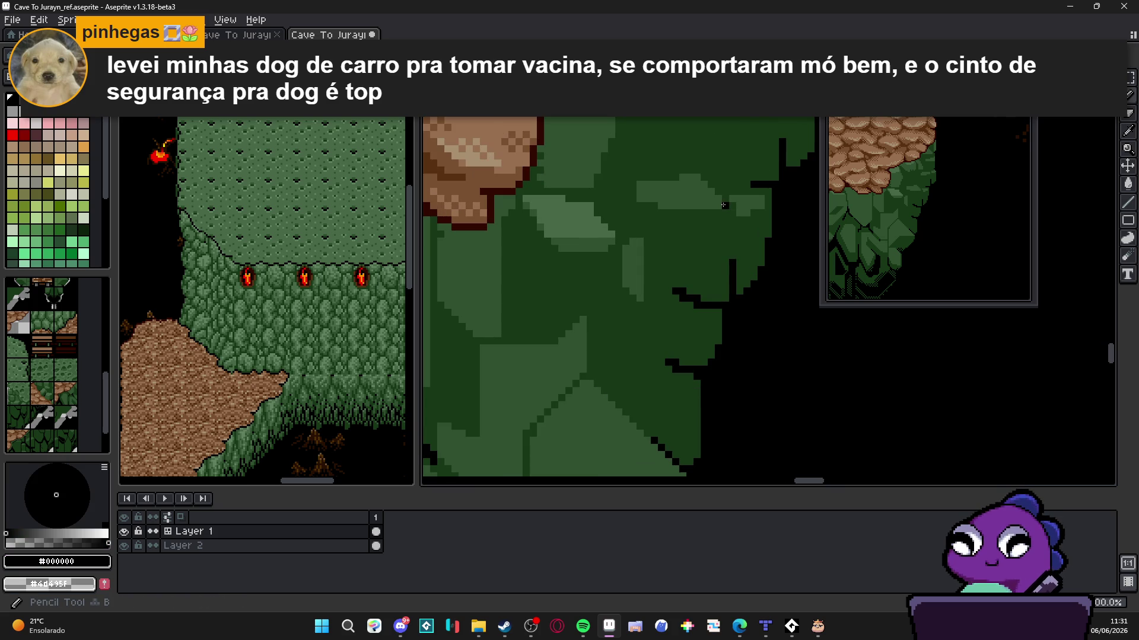
pyautogui.moveTo(723, 205); pyautogui.dragTo(726, 249)
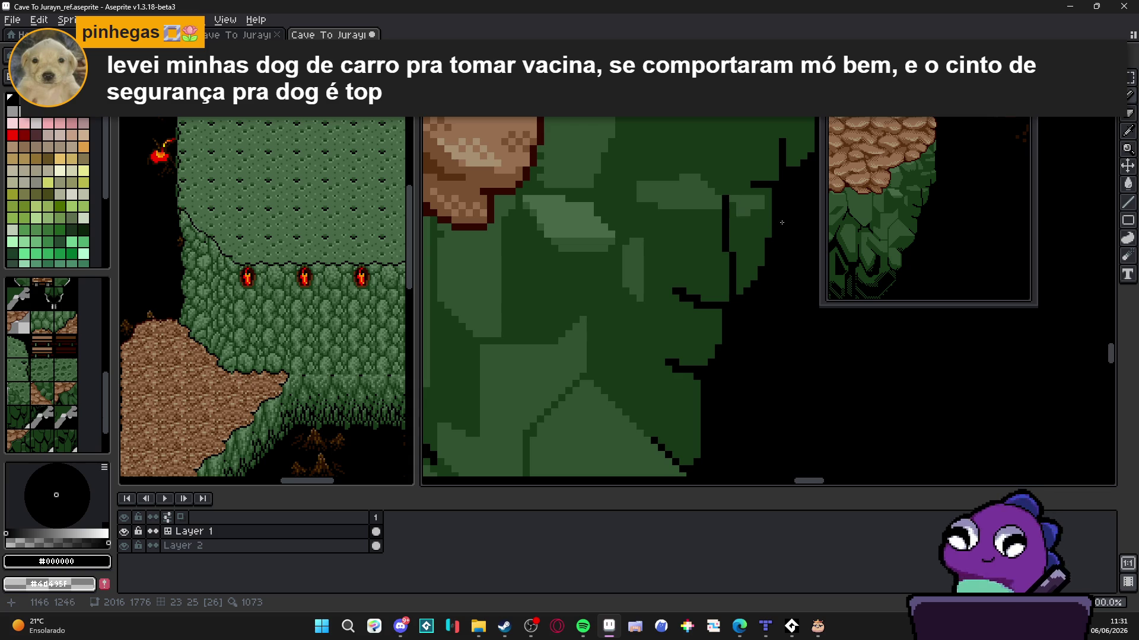
pyautogui.moveTo(723, 192); pyautogui.dragTo(748, 192)
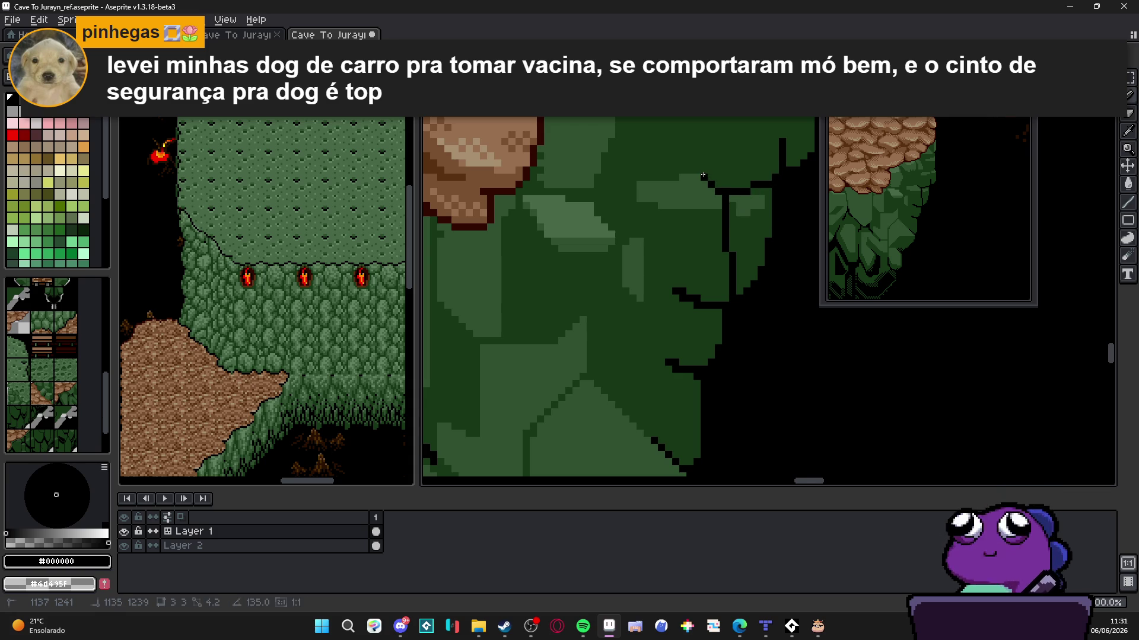
pyautogui.scroll(2, 688, 215)
pyautogui.hscroll(3, 689, 215)
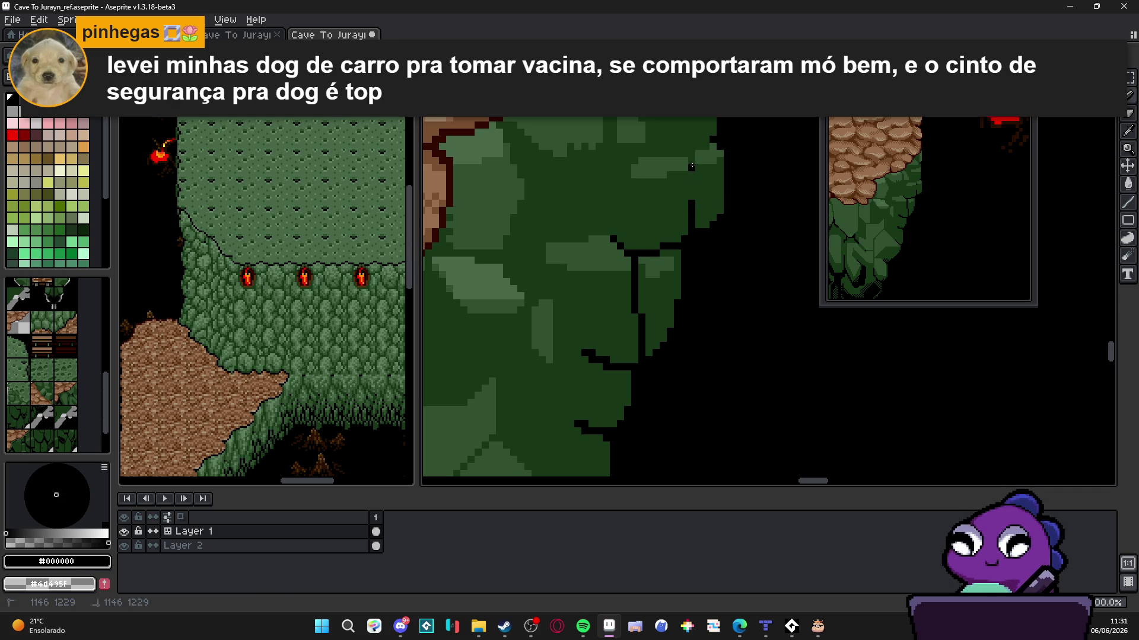
pyautogui.moveTo(692, 201); pyautogui.dragTo(694, 152)
pyautogui.click(702, 147)
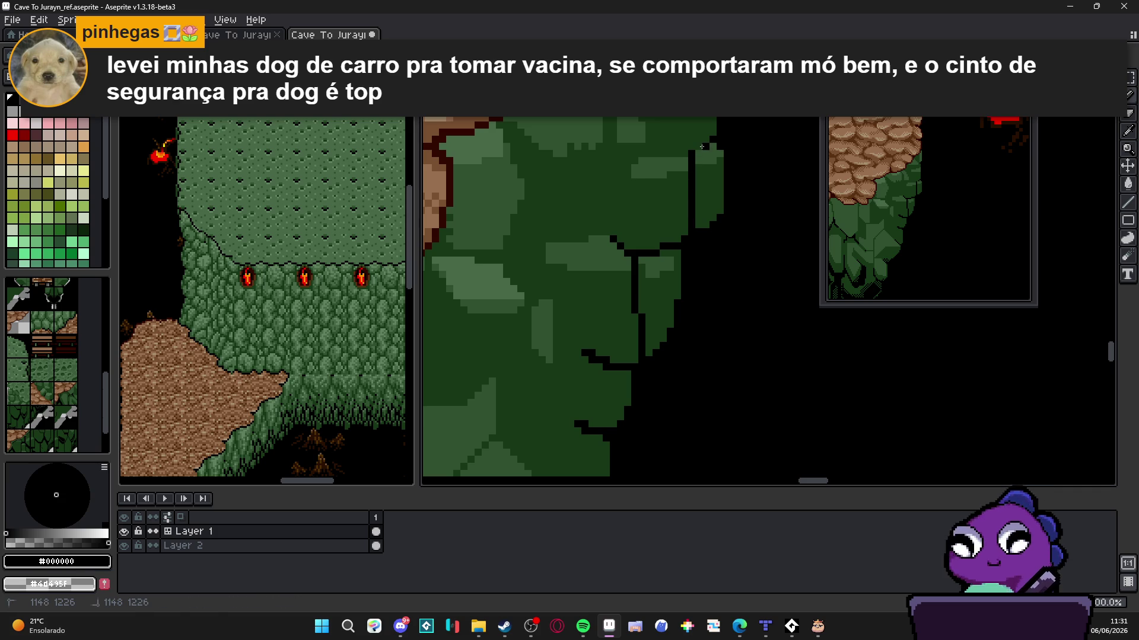
# Add a black horizontal facet line running left, then right and upward
pyautogui.scroll(-1, 688, 196)
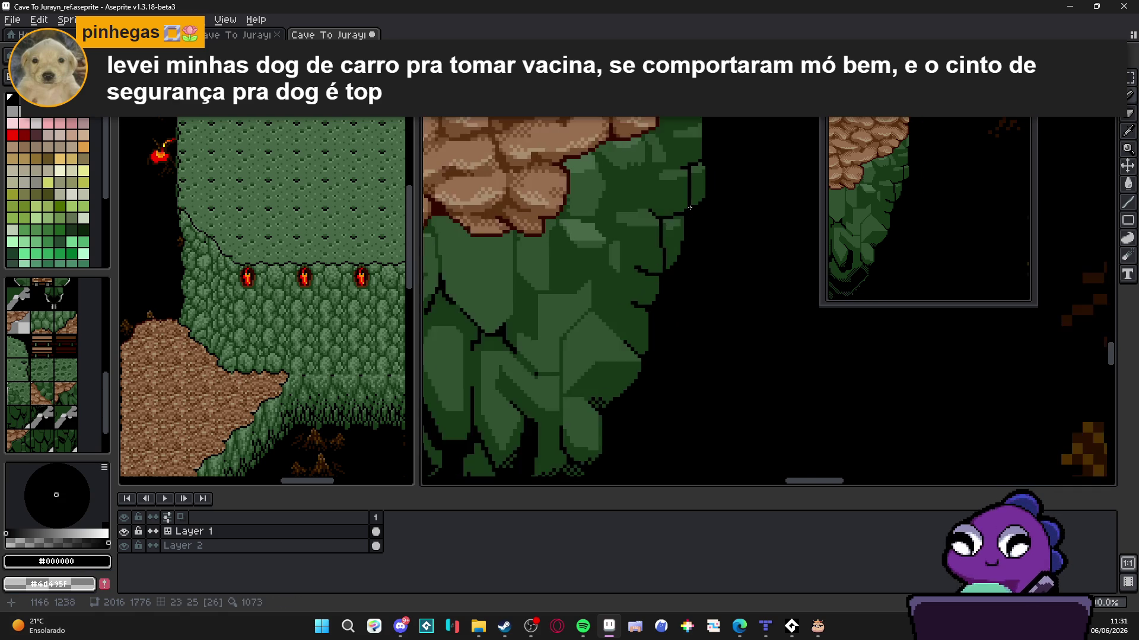
pyautogui.scroll(1, 656, 215)
pyautogui.moveTo(644, 204); pyautogui.dragTo(579, 206)
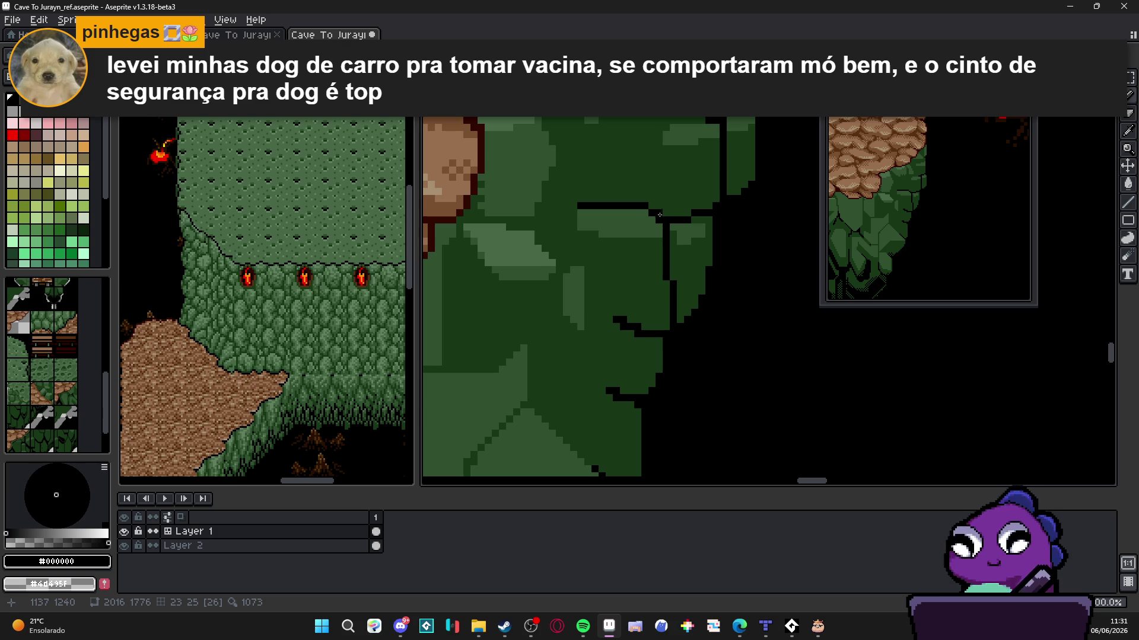
pyautogui.moveTo(659, 214); pyautogui.dragTo(715, 200)
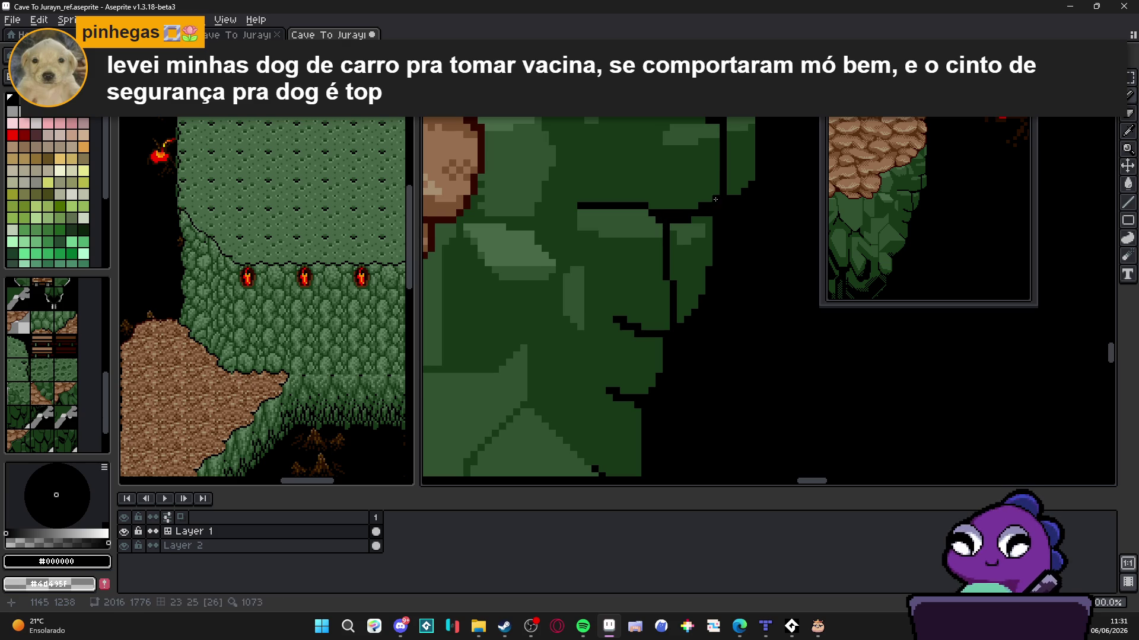
pyautogui.scroll(-1, 692, 265)
pyautogui.scroll(1, 693, 256)
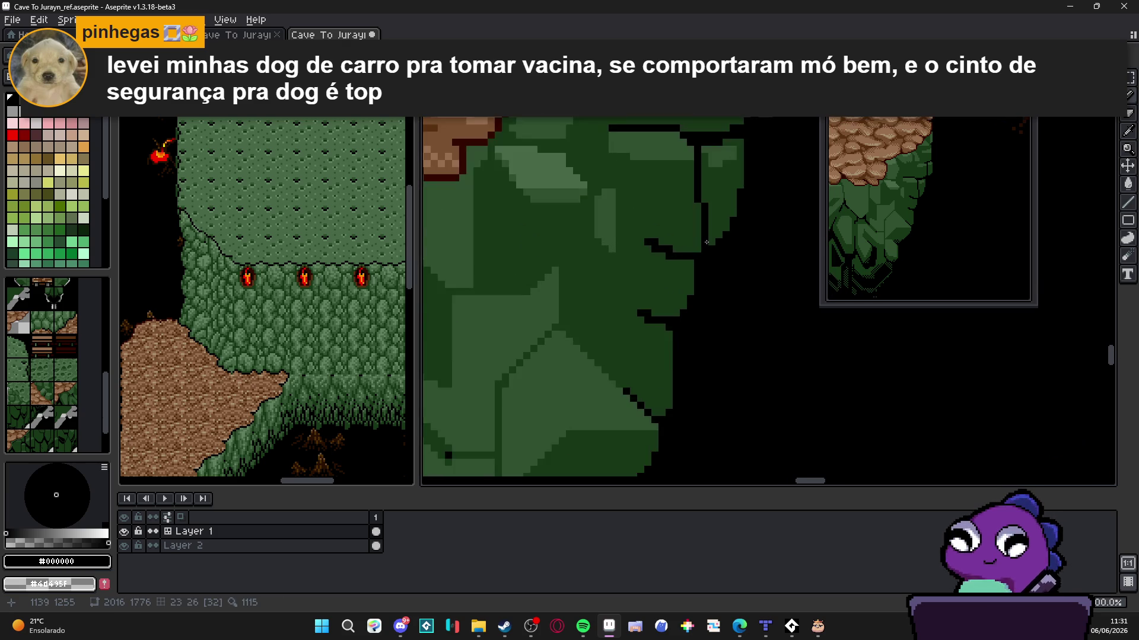
pyautogui.scroll(-1, 710, 241)
# Draw a long black facet line leftward across the cliff's lower right
pyautogui.scroll(-1, 708, 249)
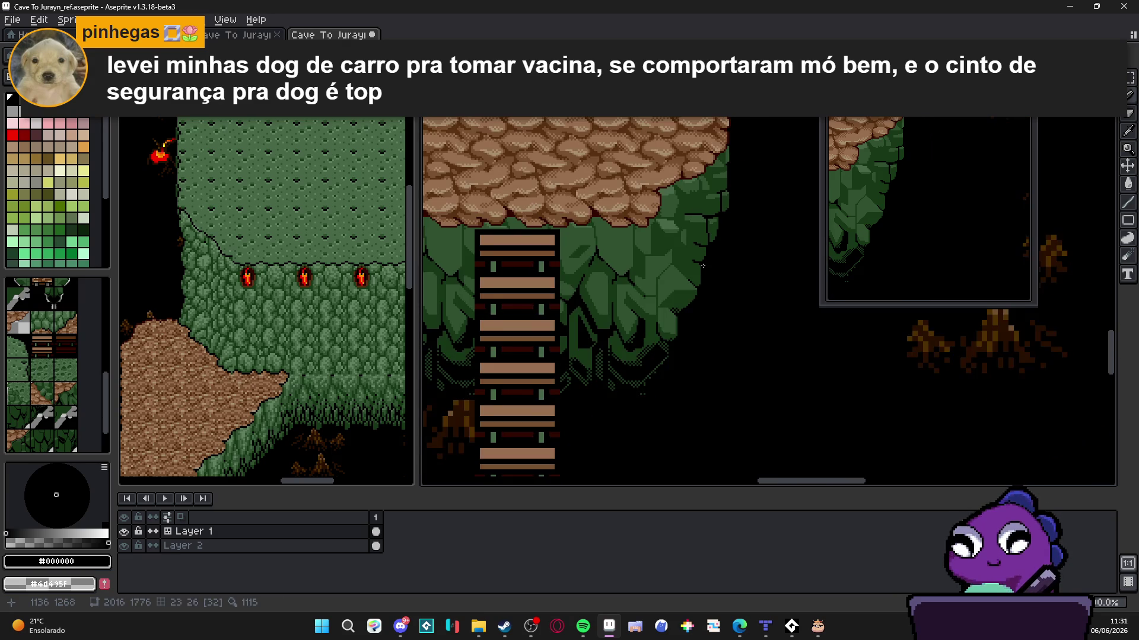
pyautogui.scroll(3, 682, 273)
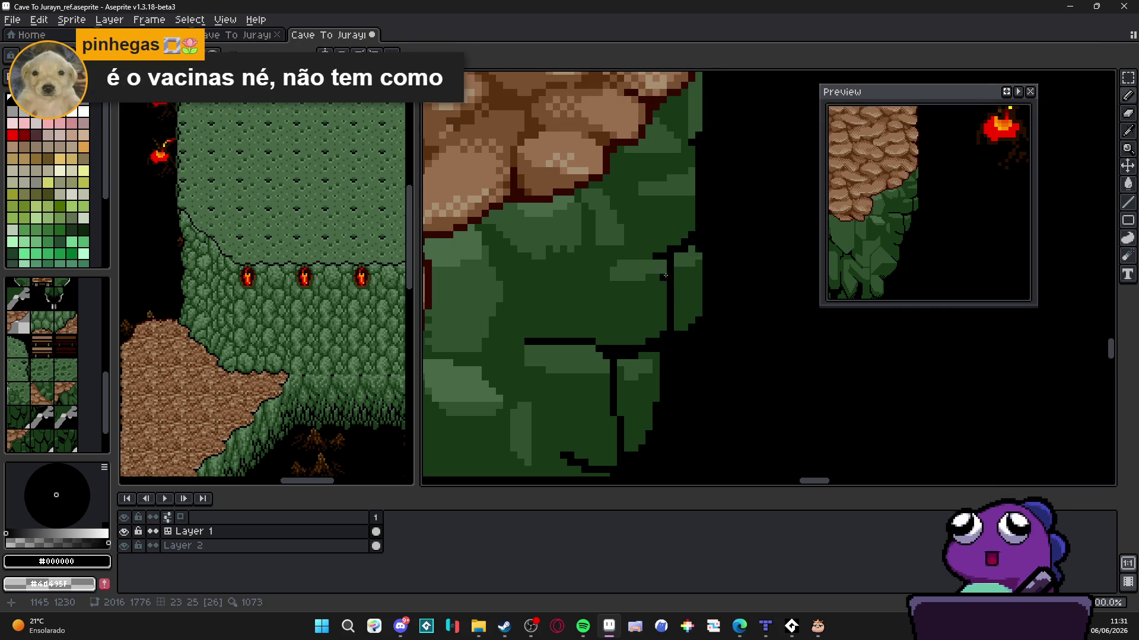
pyautogui.scroll(-3, 664, 275)
pyautogui.scroll(2, 652, 261)
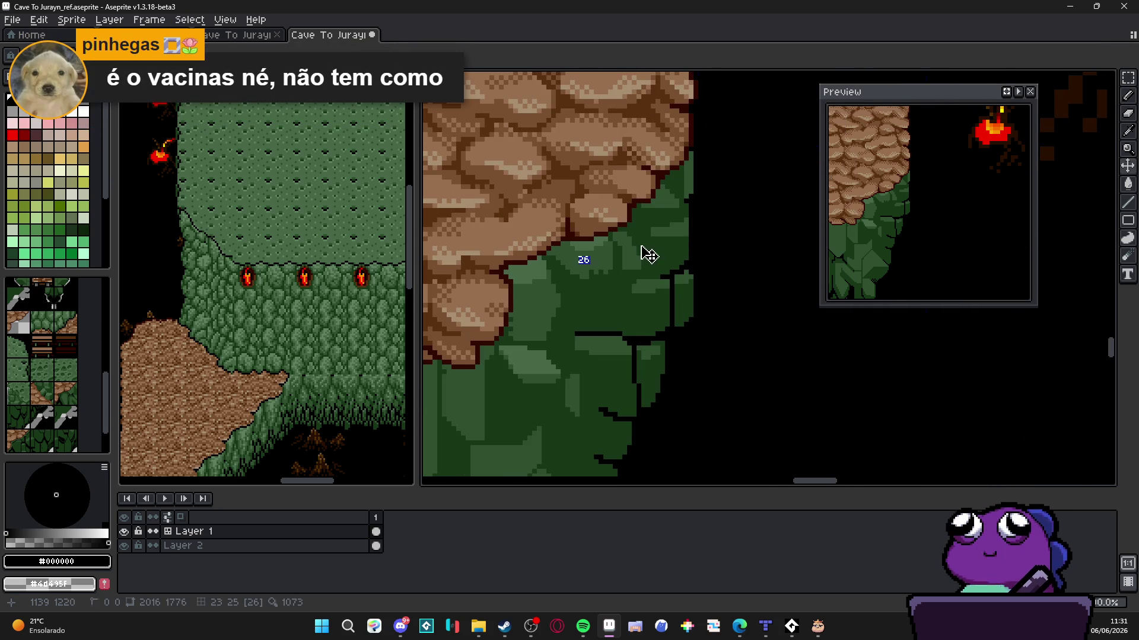
pyautogui.scroll(3, 642, 247)
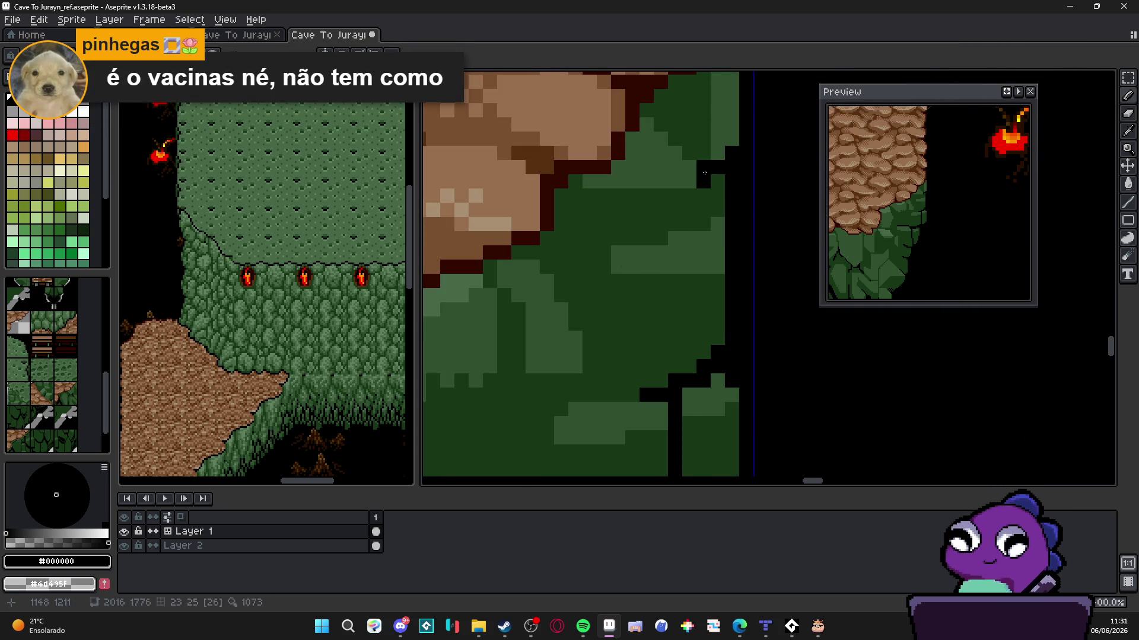
pyautogui.moveTo(705, 173)
pyautogui.mouseDown()
pyautogui.moveTo(703, 196)
pyautogui.moveTo(556, 210)
pyautogui.mouseUp()
pyautogui.scroll(-2, 627, 238)
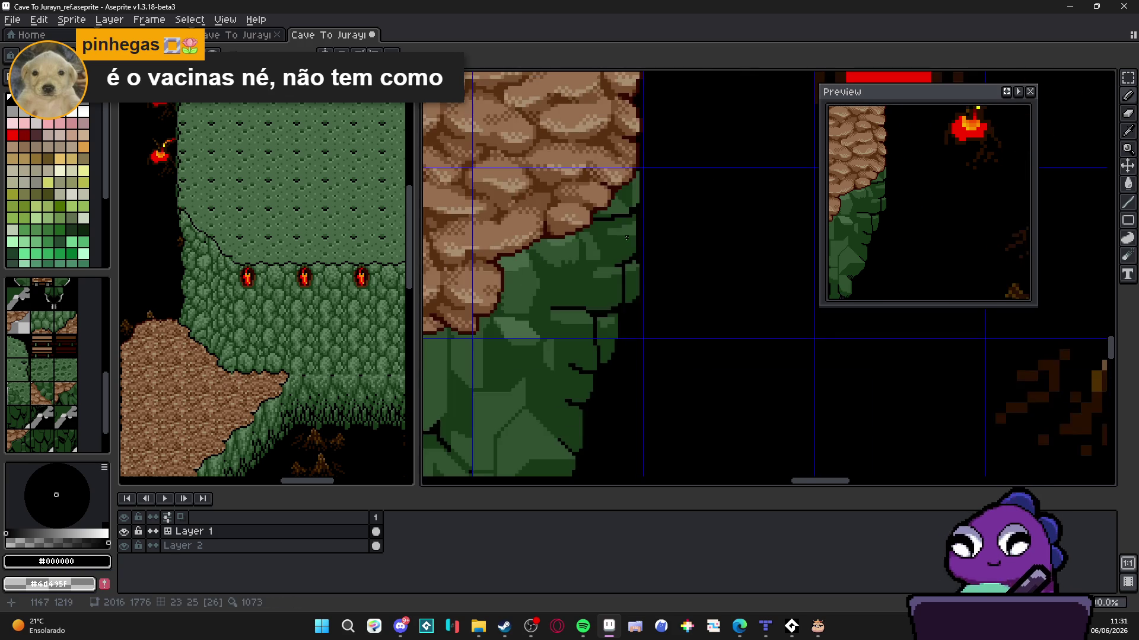
pyautogui.scroll(2, 626, 238)
# Add a black line curving down-right, then sample dark green #183818 from the cliff
pyautogui.keyDown('shift'); pyautogui.click(585, 256); pyautogui.keyUp('shift')
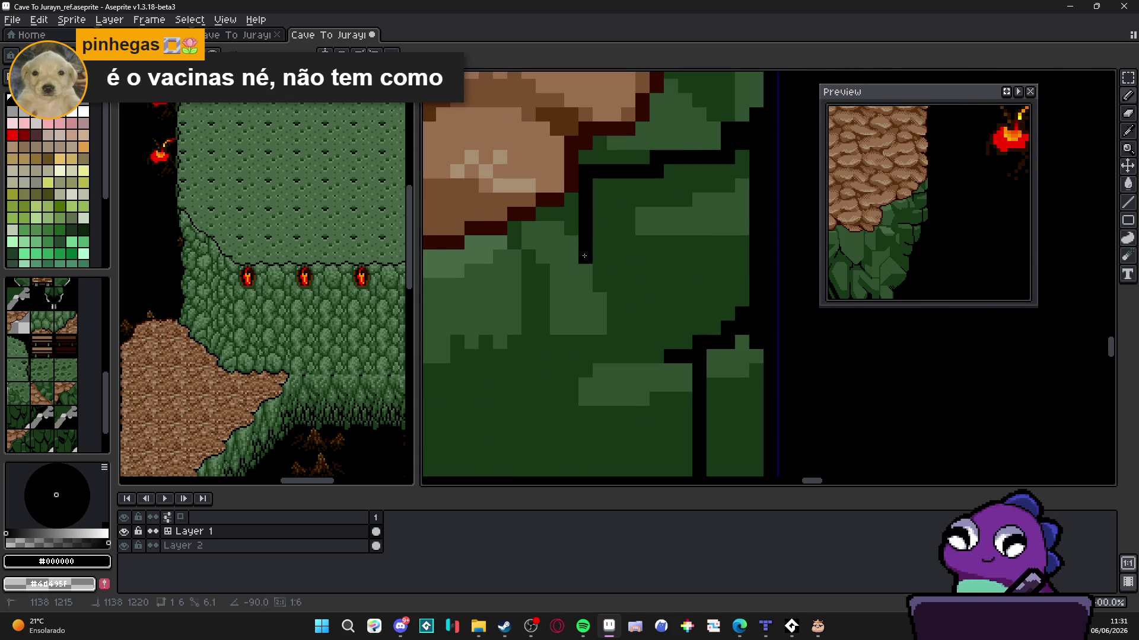
pyautogui.moveTo(584, 256)
pyautogui.mouseDown()
pyautogui.moveTo(614, 300)
pyautogui.moveTo(614, 332)
pyautogui.moveTo(629, 353)
pyautogui.moveTo(656, 356)
pyautogui.moveTo(634, 342)
pyautogui.mouseUp()
pyautogui.scroll(-3, 634, 343)
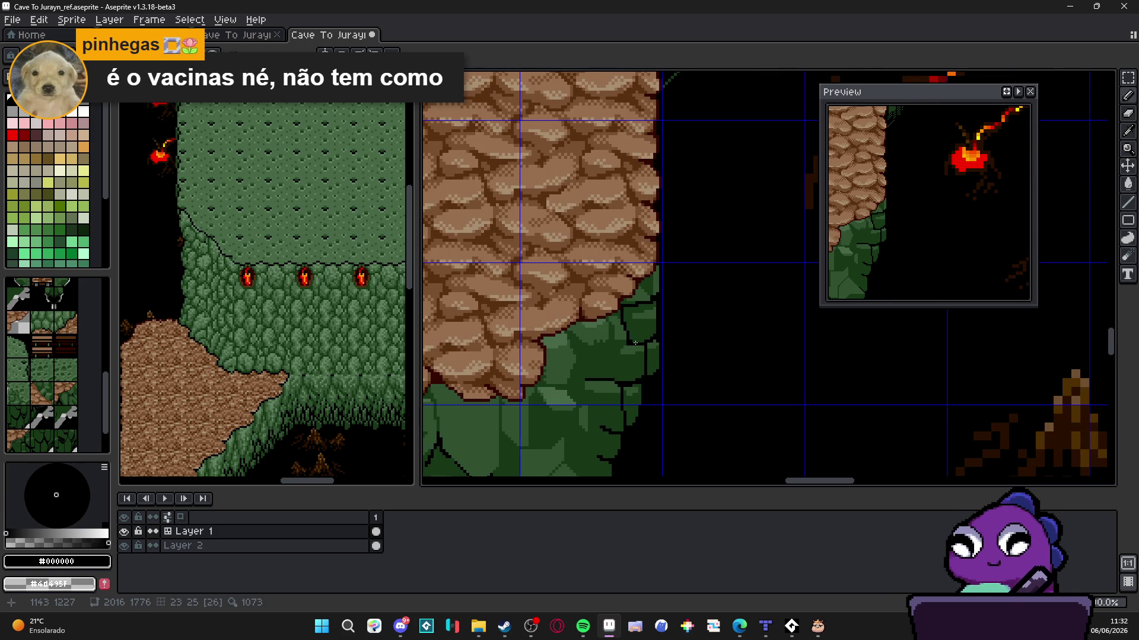
pyautogui.scroll(3, 629, 344)
pyautogui.keyDown('alt'); pyautogui.click(641, 323); pyautogui.keyUp('alt')
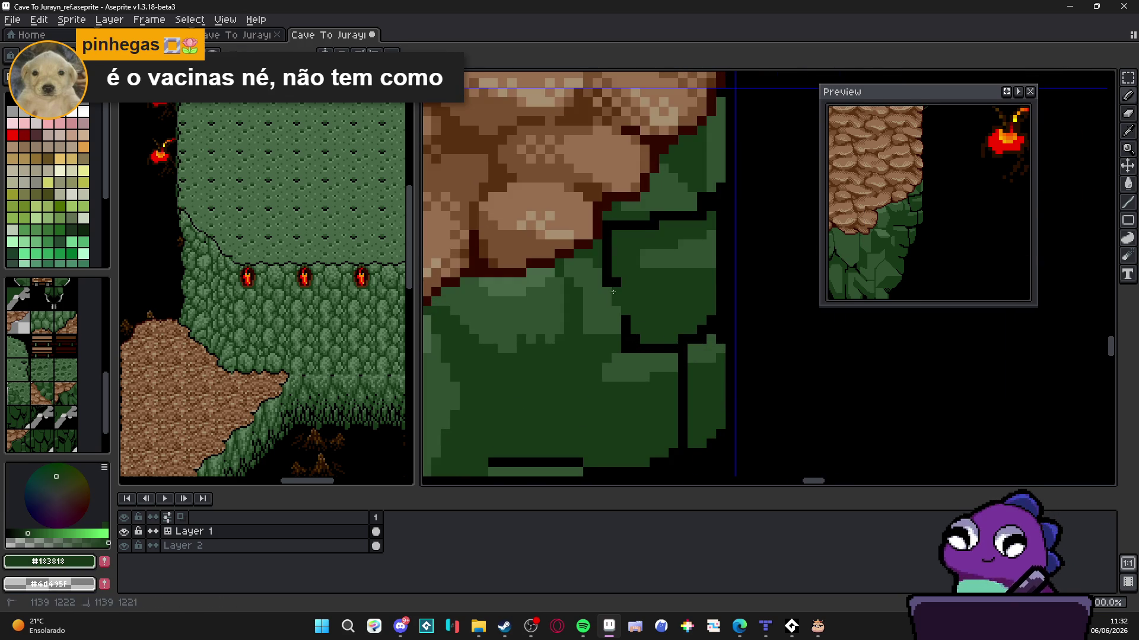
pyautogui.scroll(-4, 616, 282)
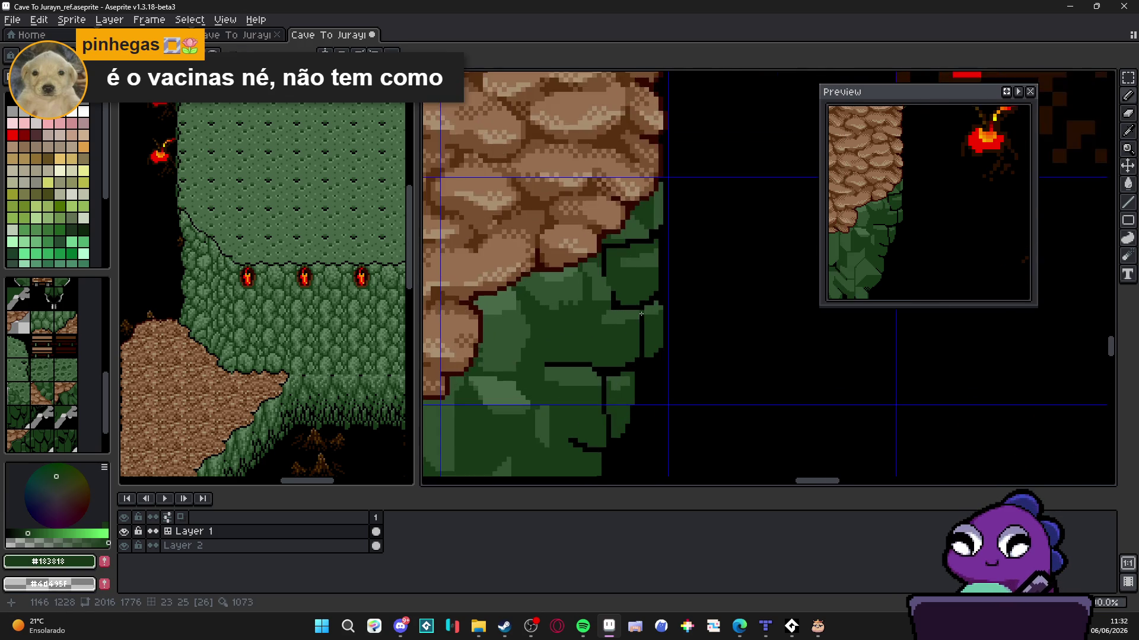
pyautogui.moveTo(636, 335); pyautogui.dragTo(629, 290)
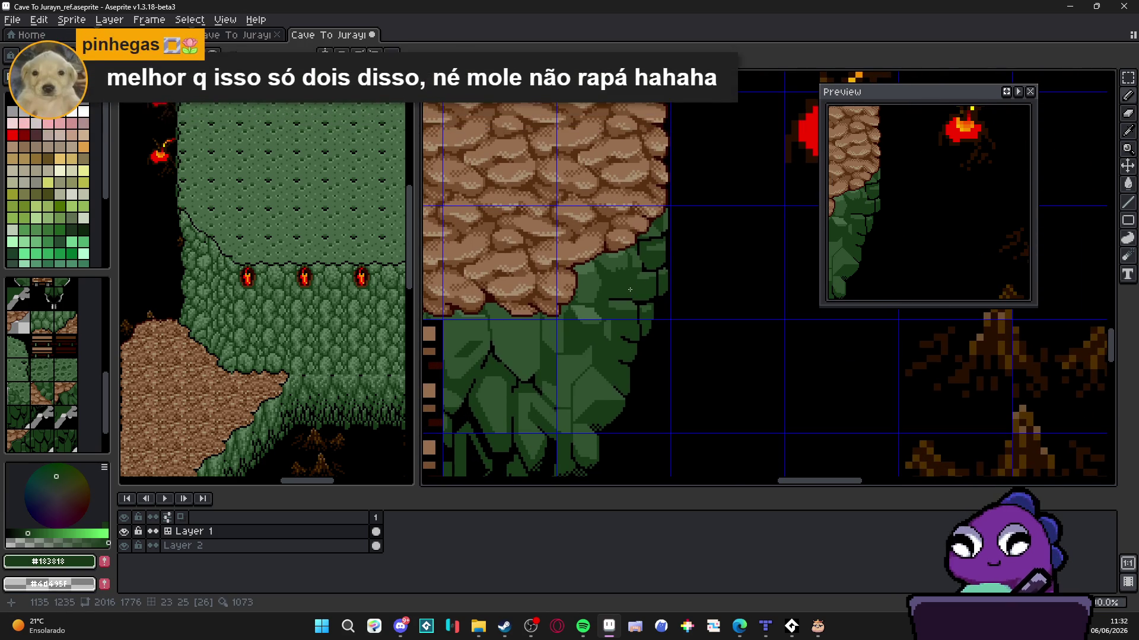